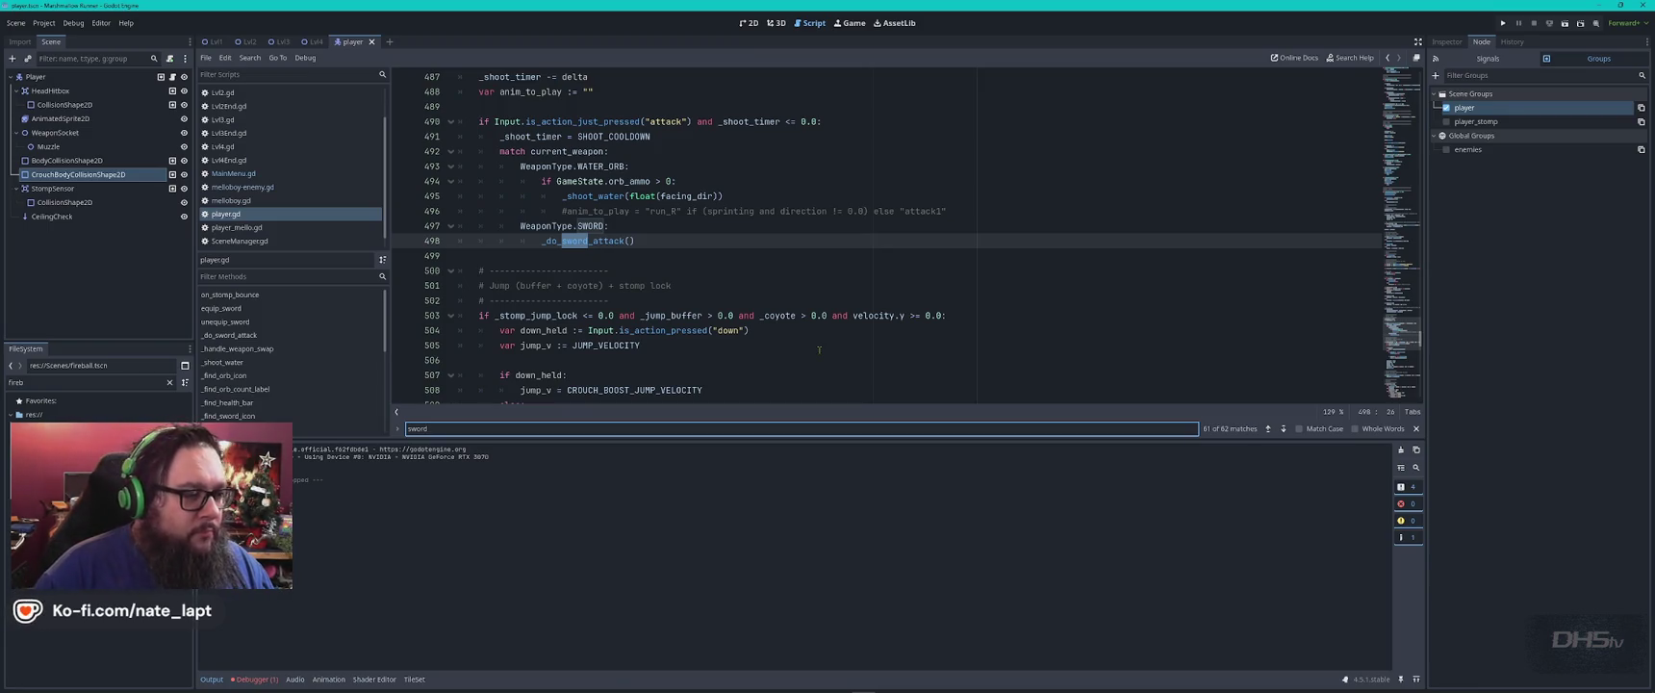
Launch the game with F5 and start it from the main menu.
key("alt+Tab")
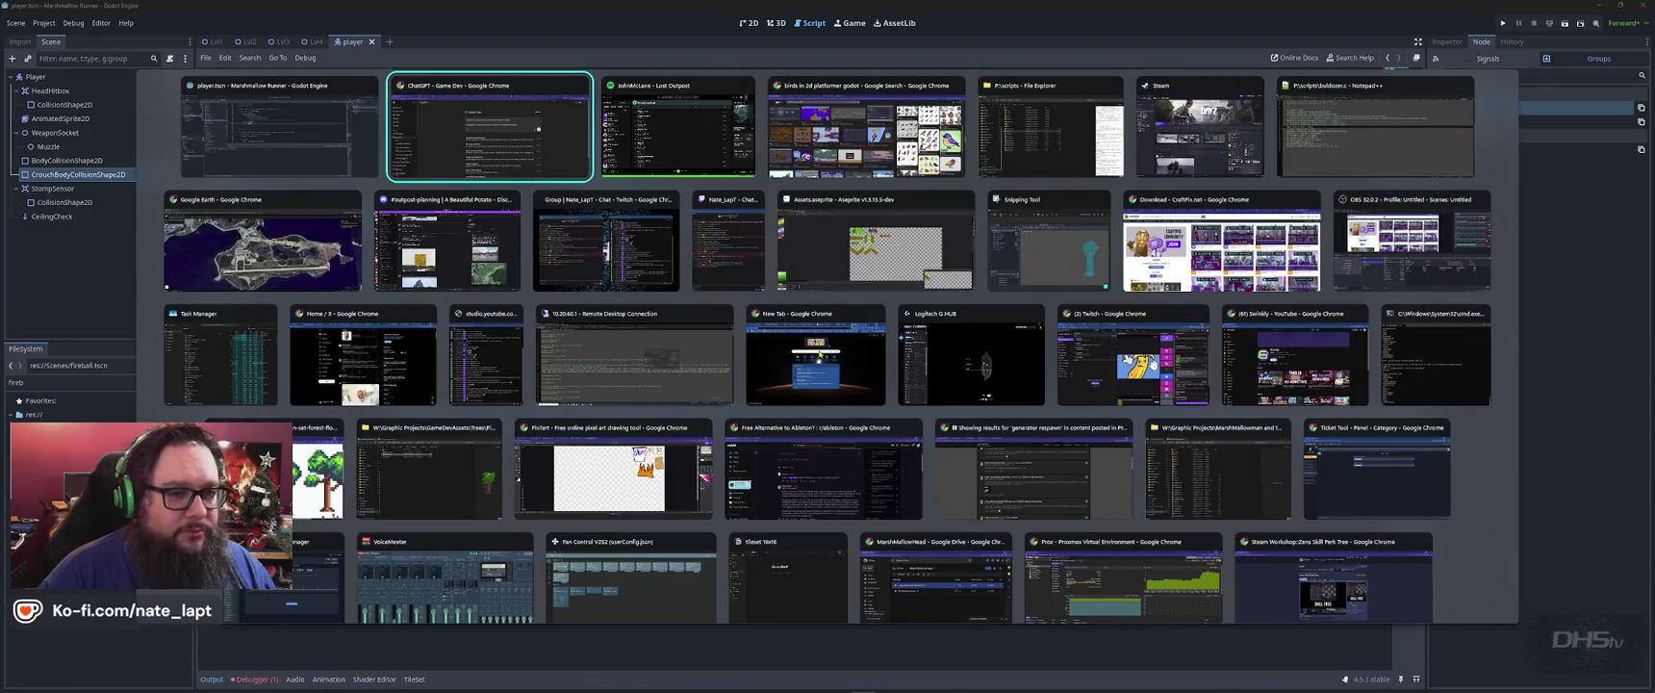
key("alt+shift+Tab")
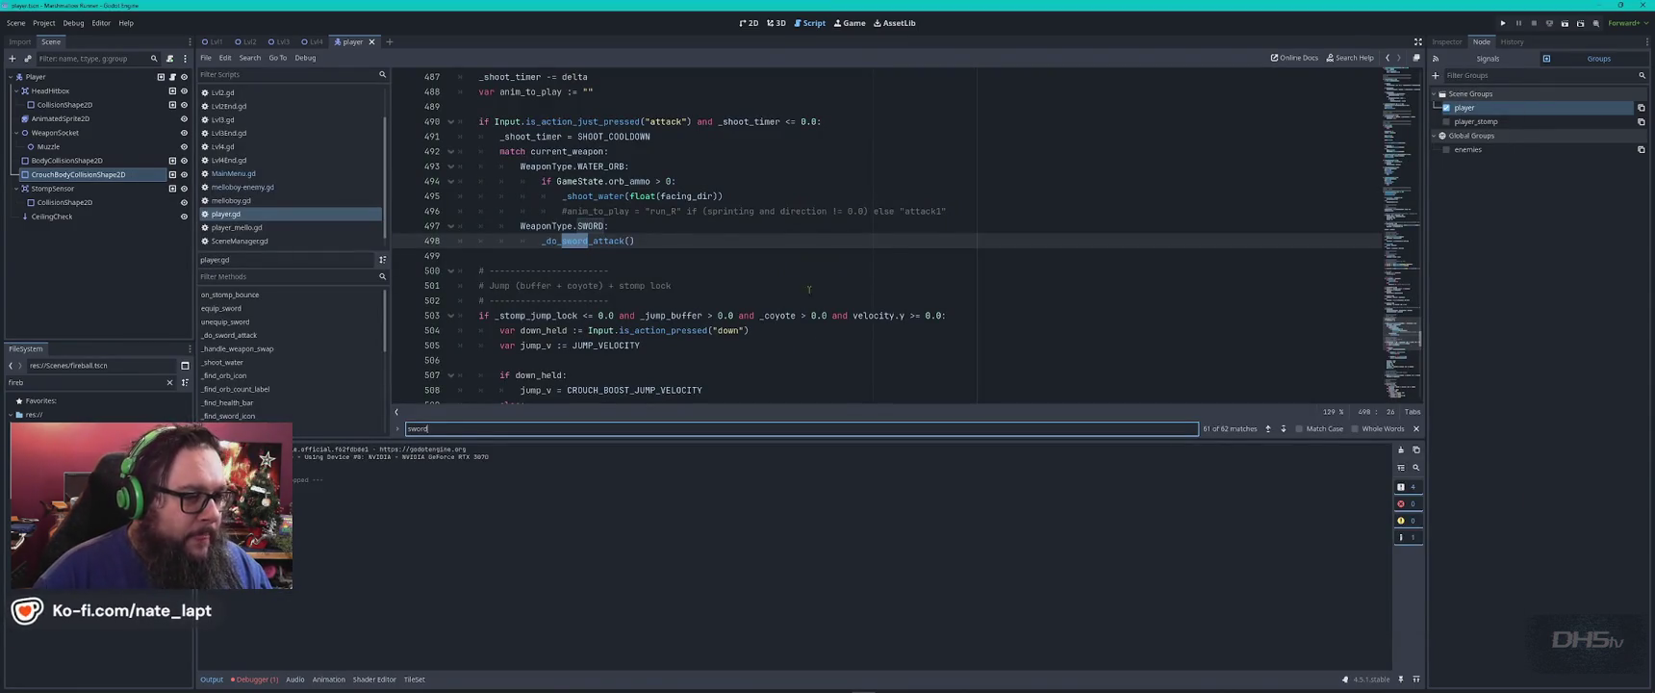
left_click(800, 276)
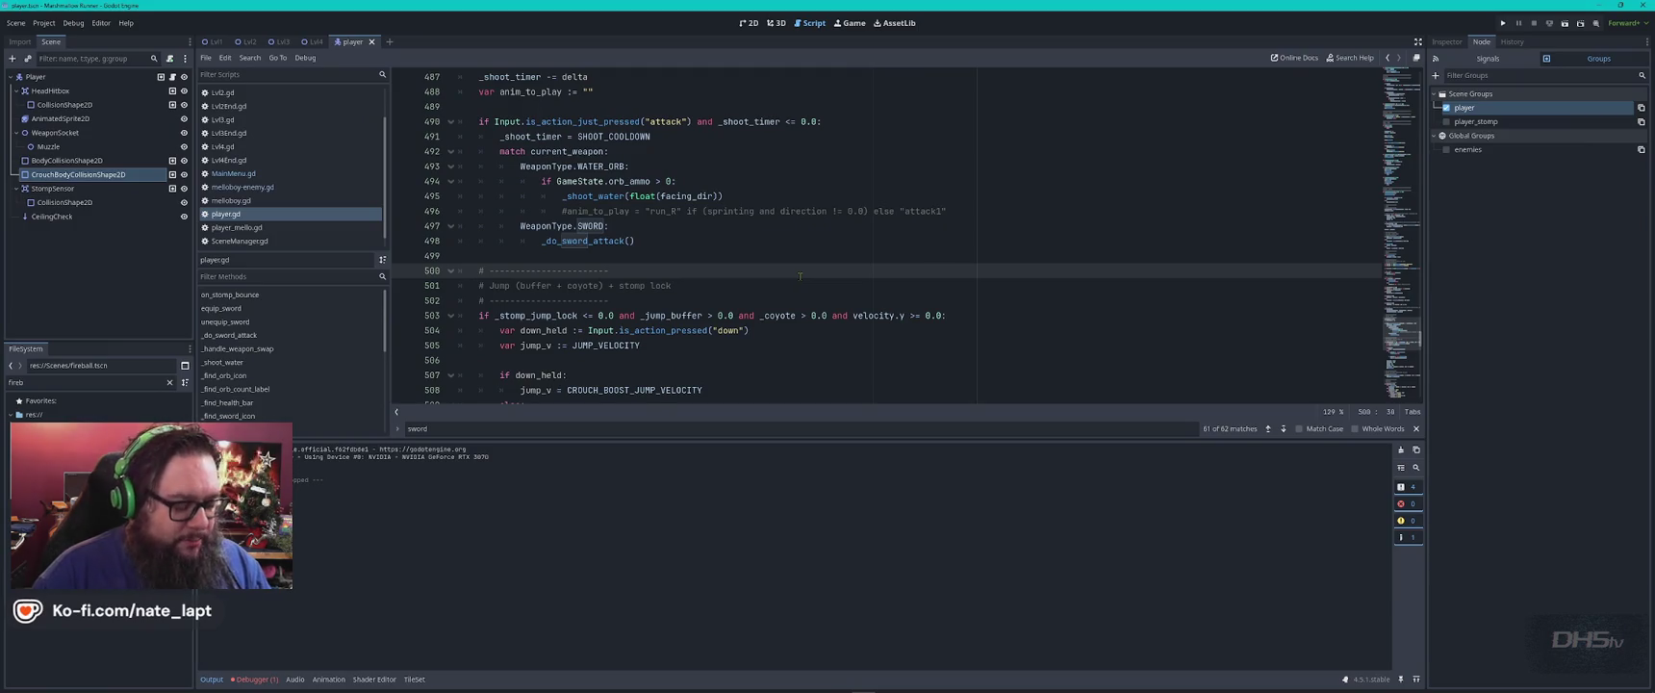
key("F5")
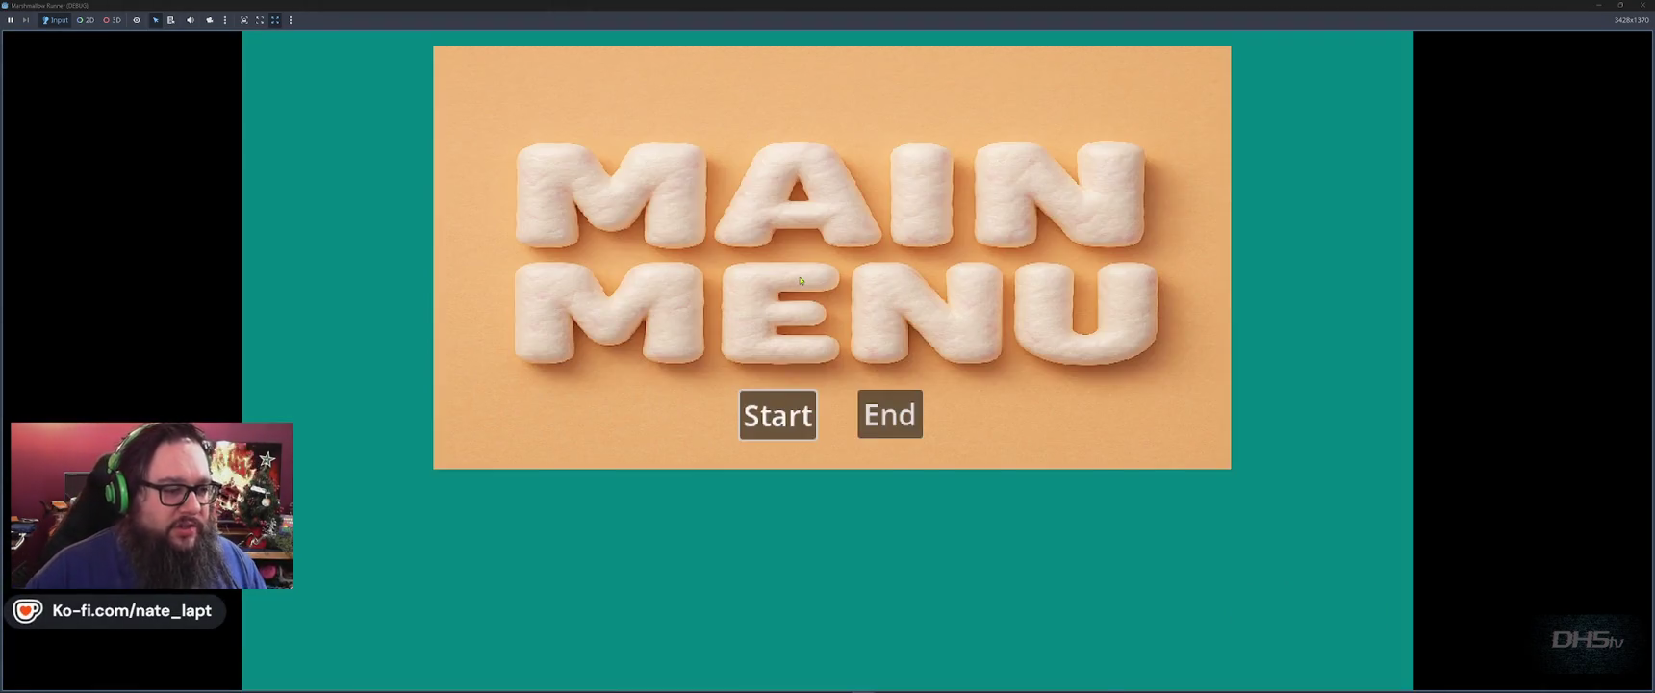
key("Return")
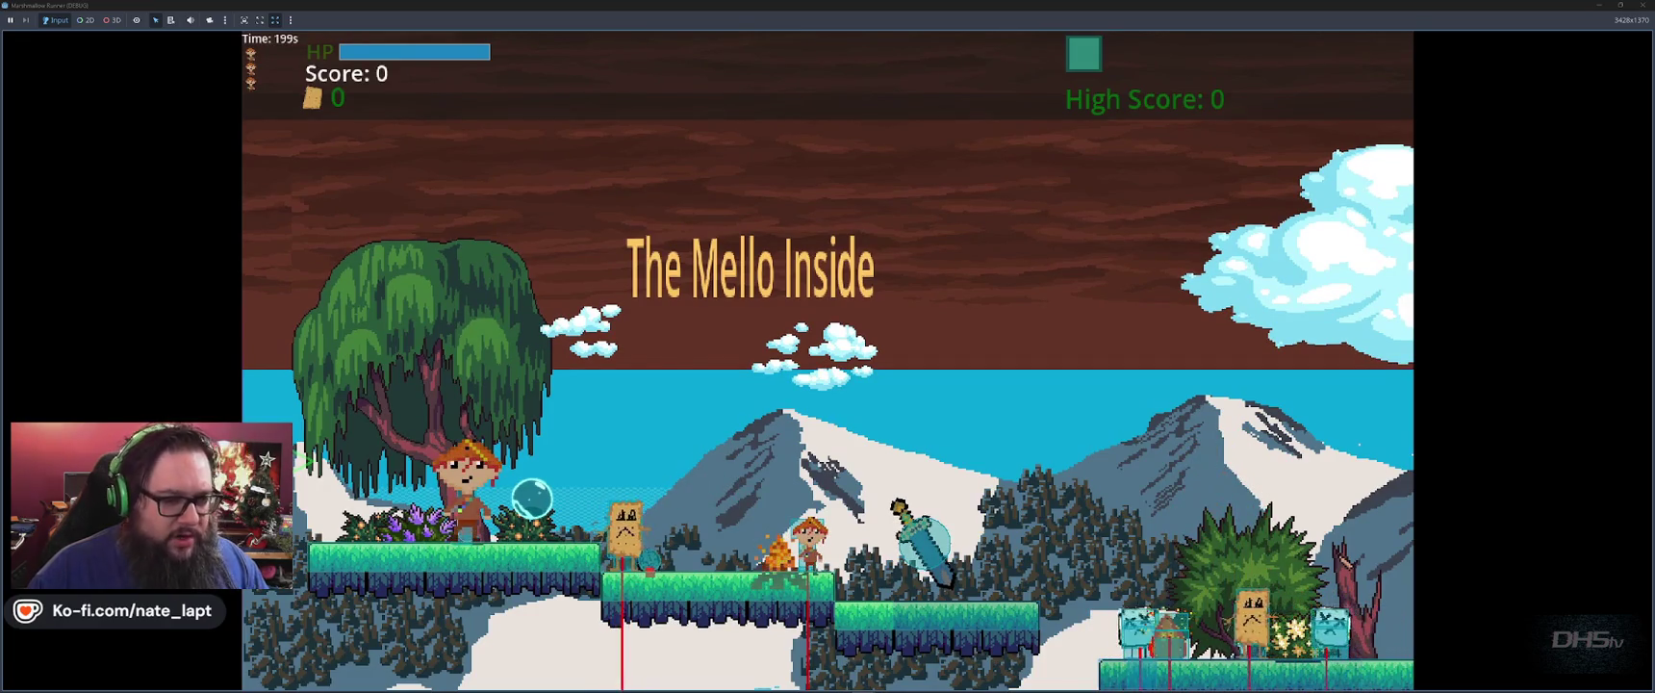
Run the player left and right along the top platform.
key("Right")
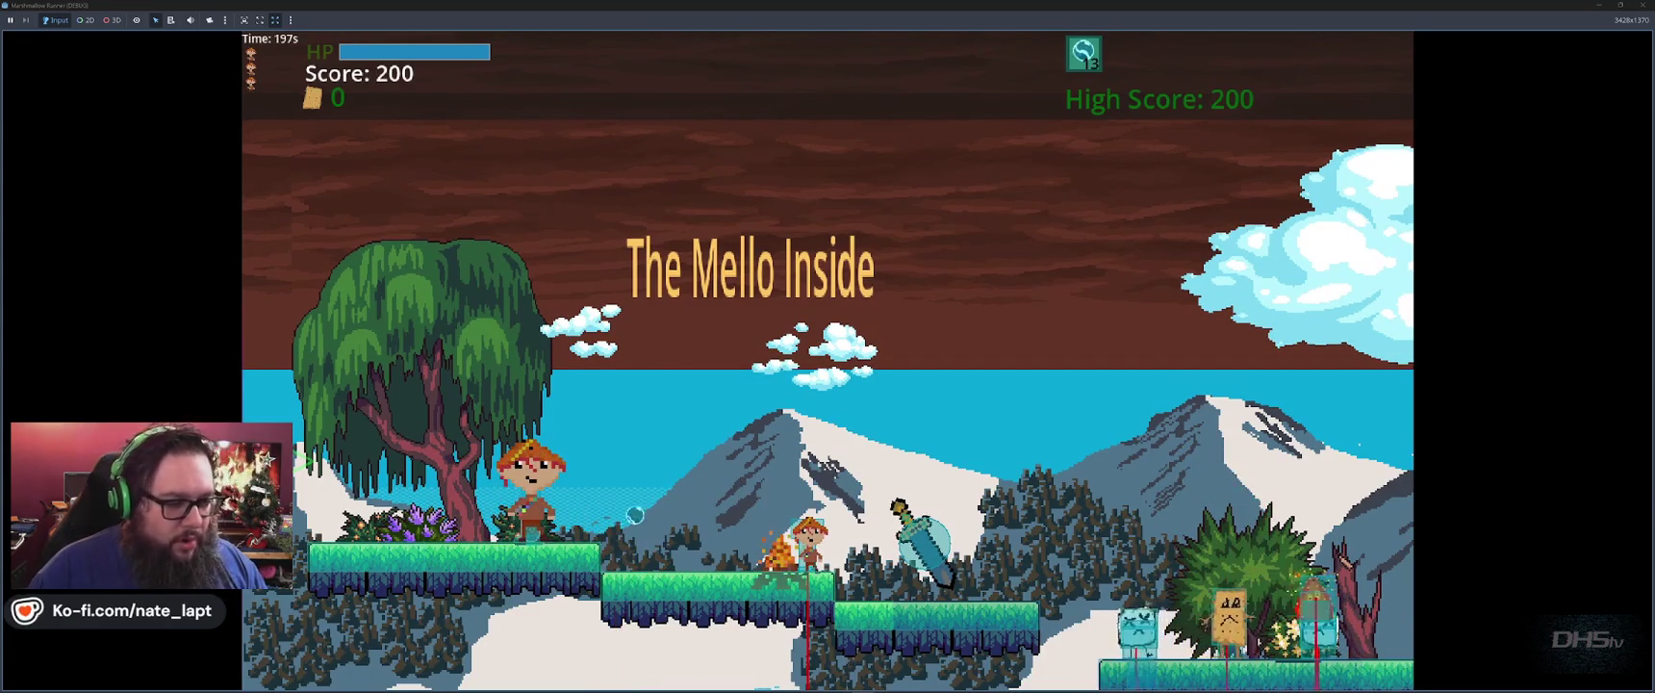
key("Right")
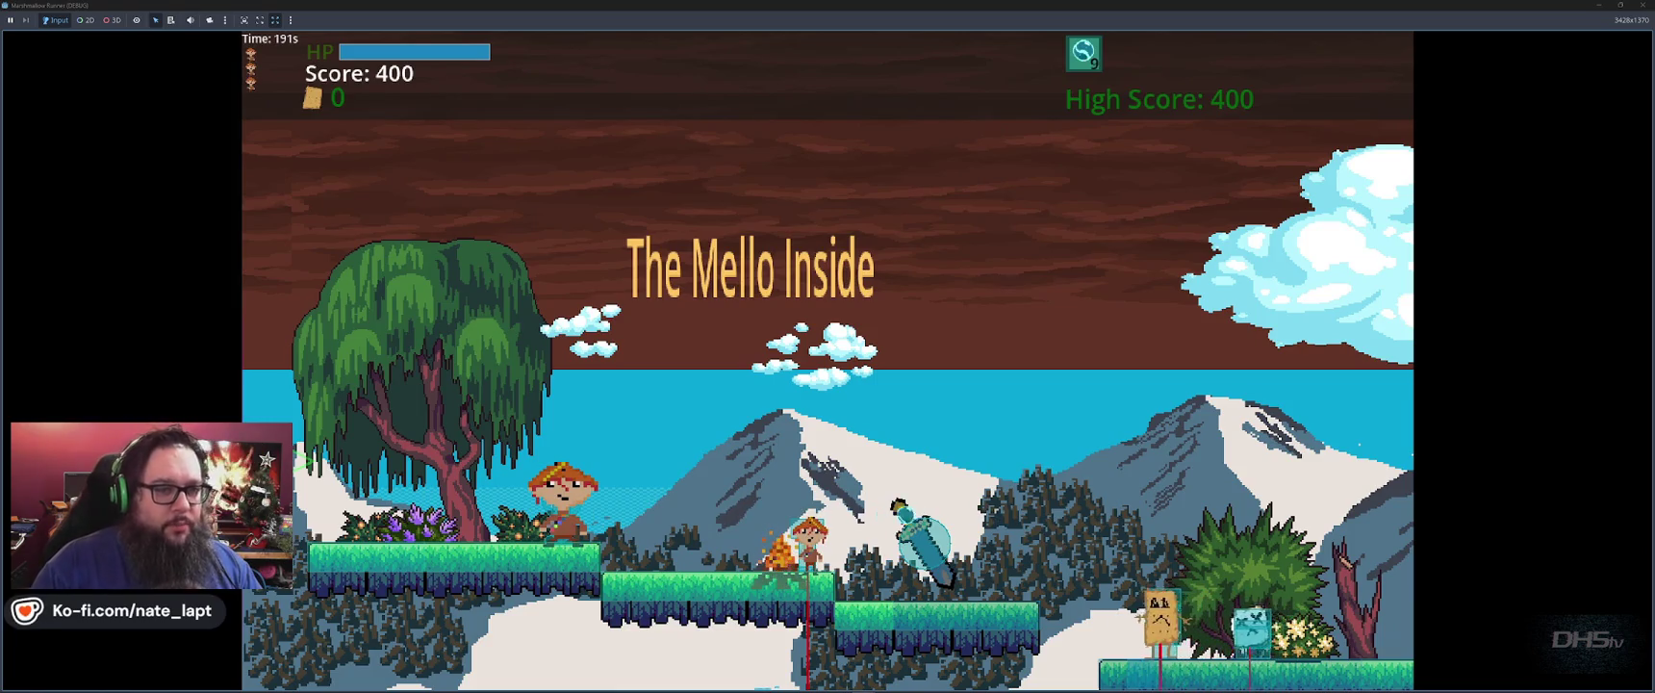
key("Left")
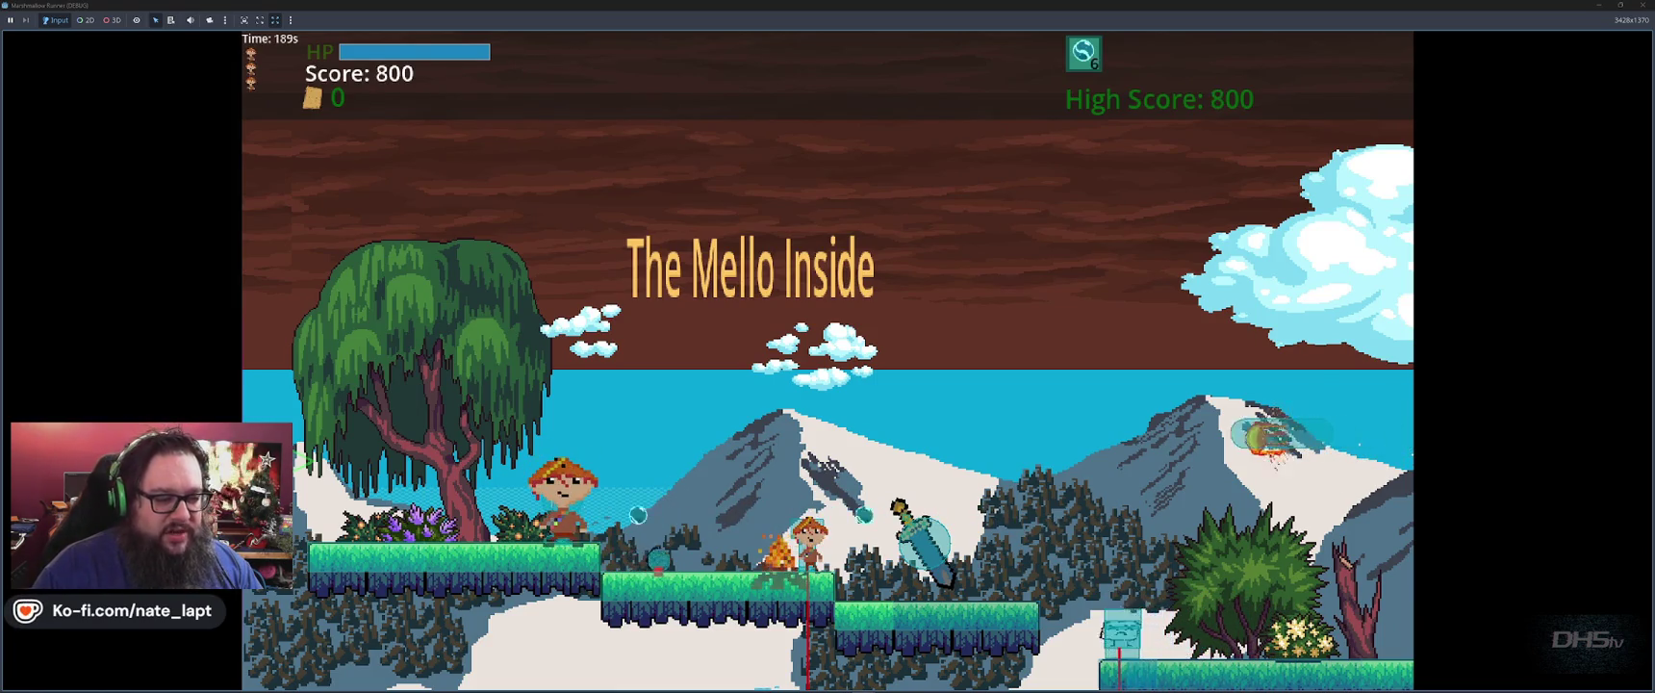
key("Left")
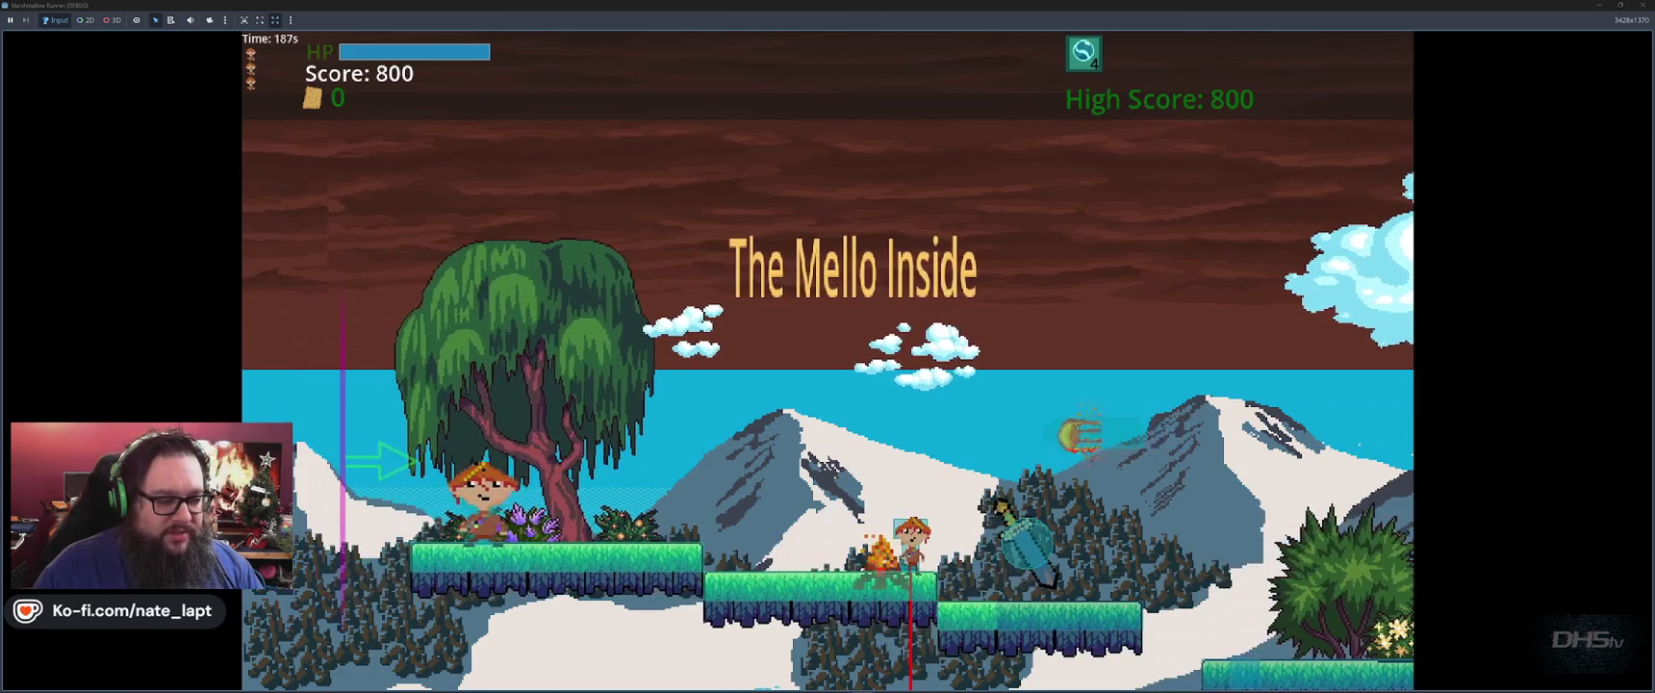
key("Left")
key("Right")
key("Right")
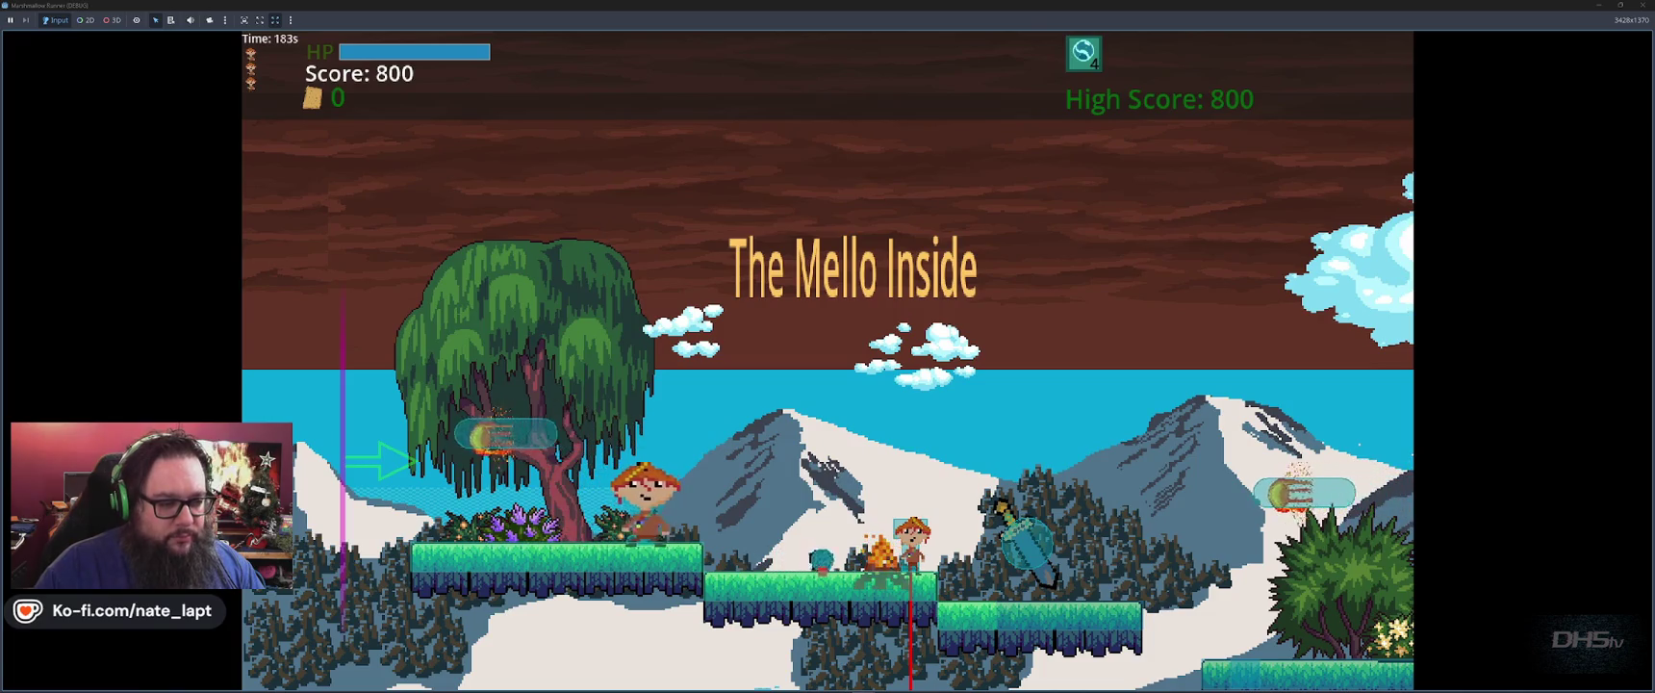
key("Left")
key("Right")
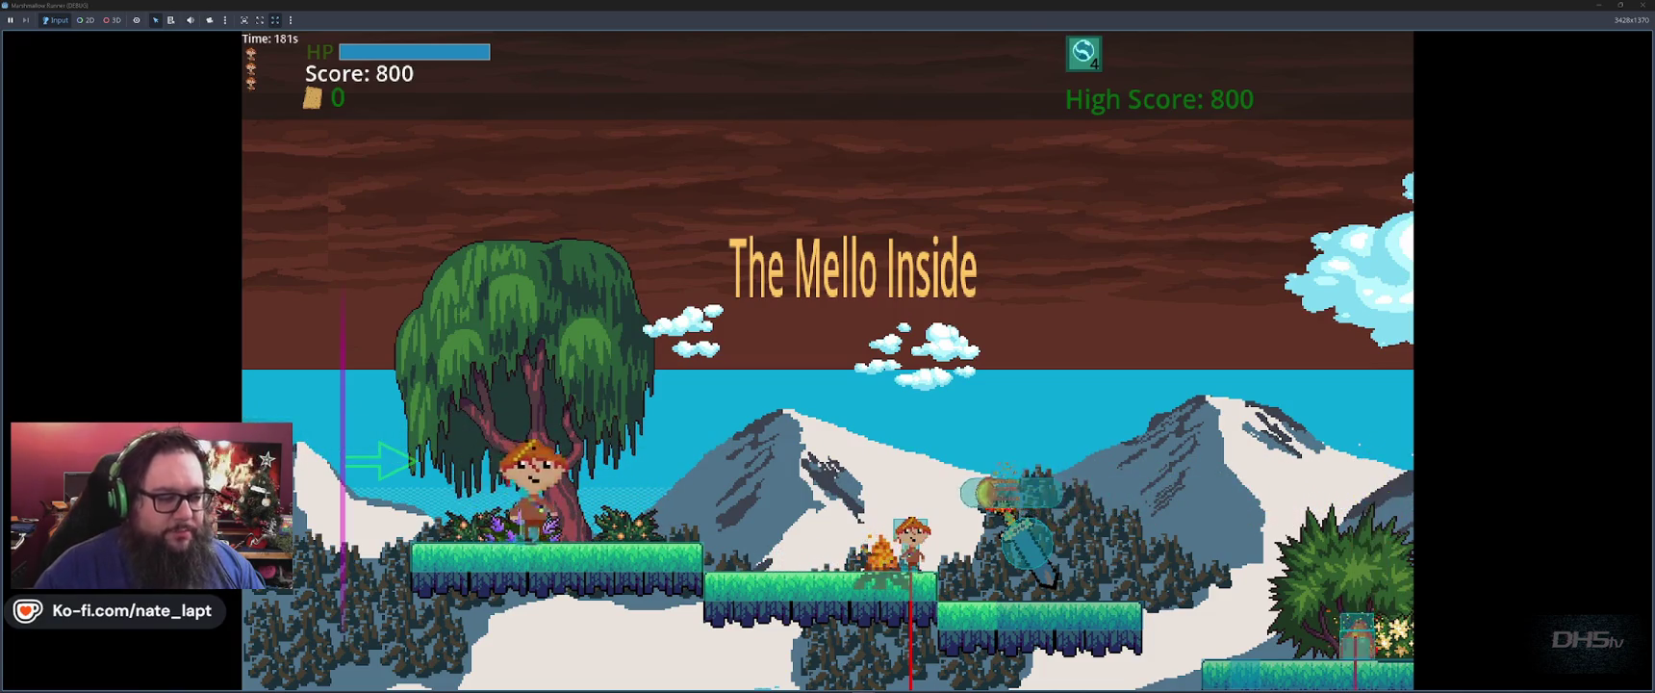
key("Right")
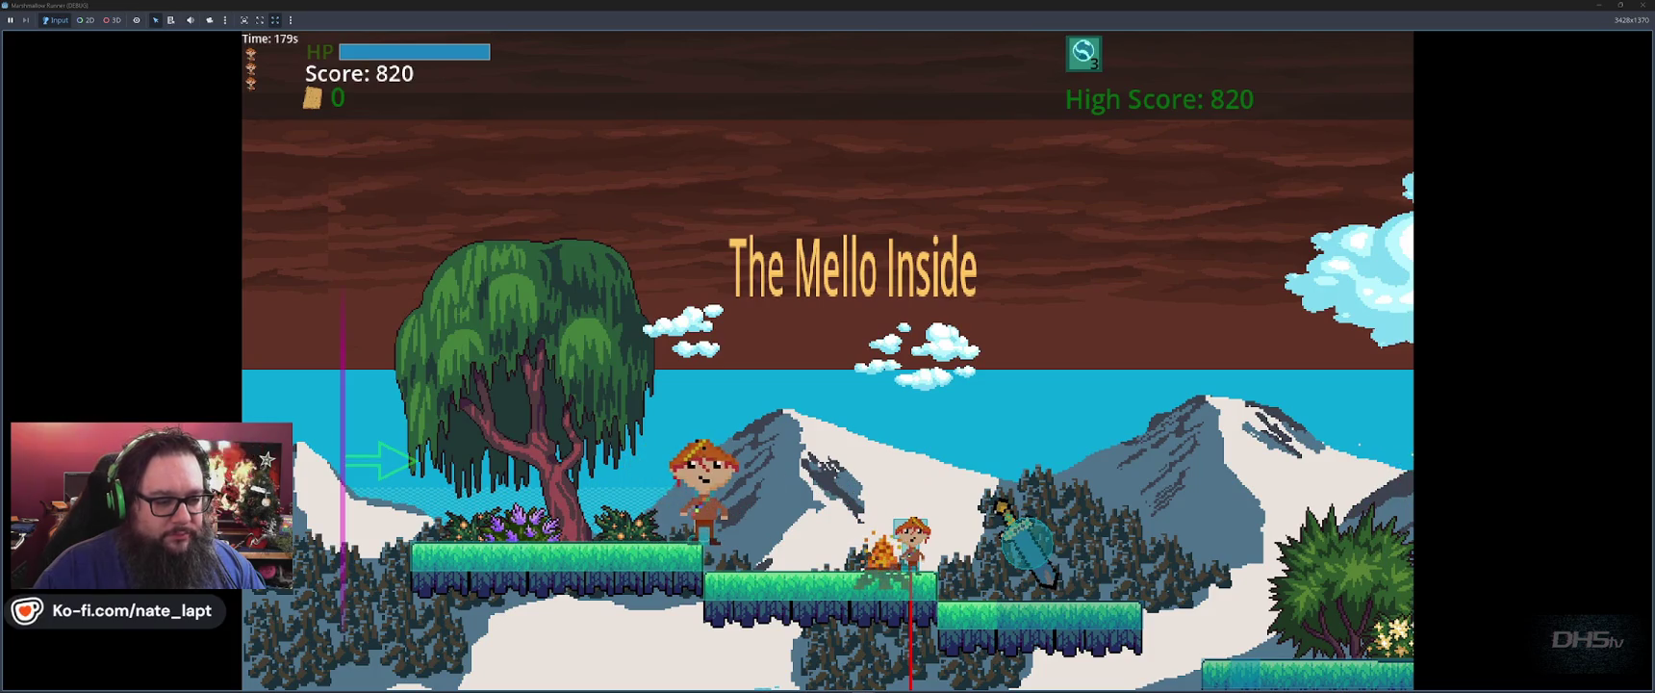
Drop down to grab the sword, swing it, jump between platforms, then stop the game.
key("Right")
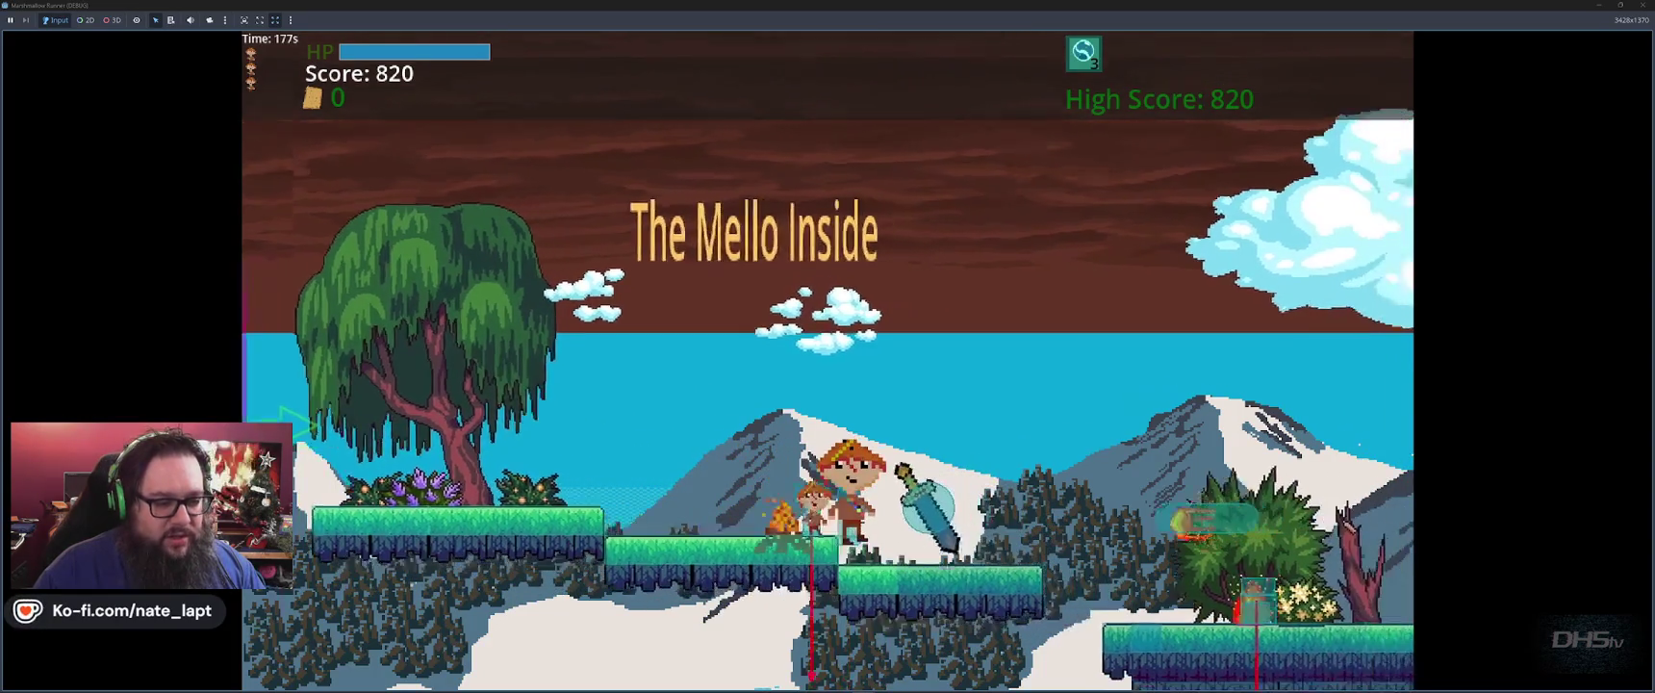
key("Right")
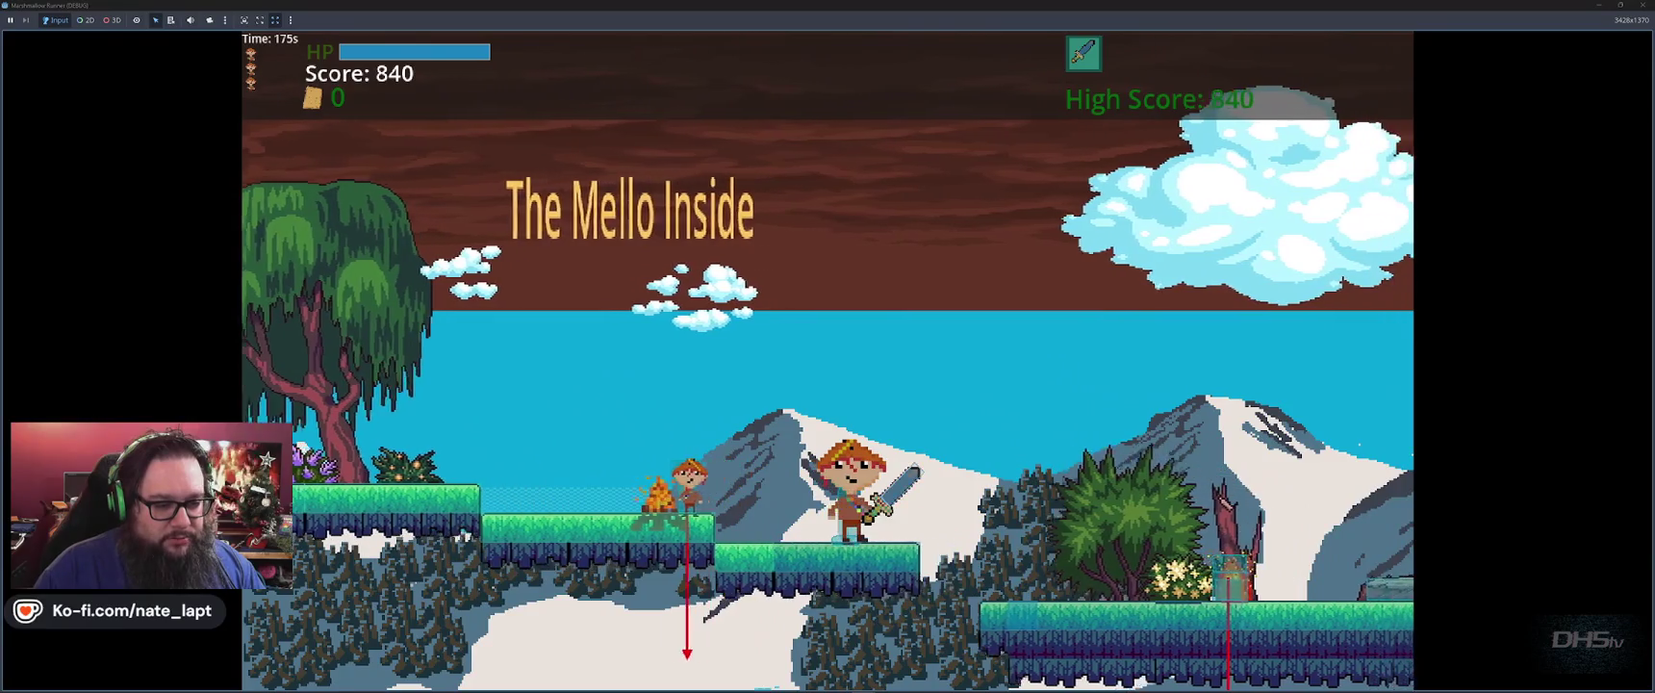
key("Left")
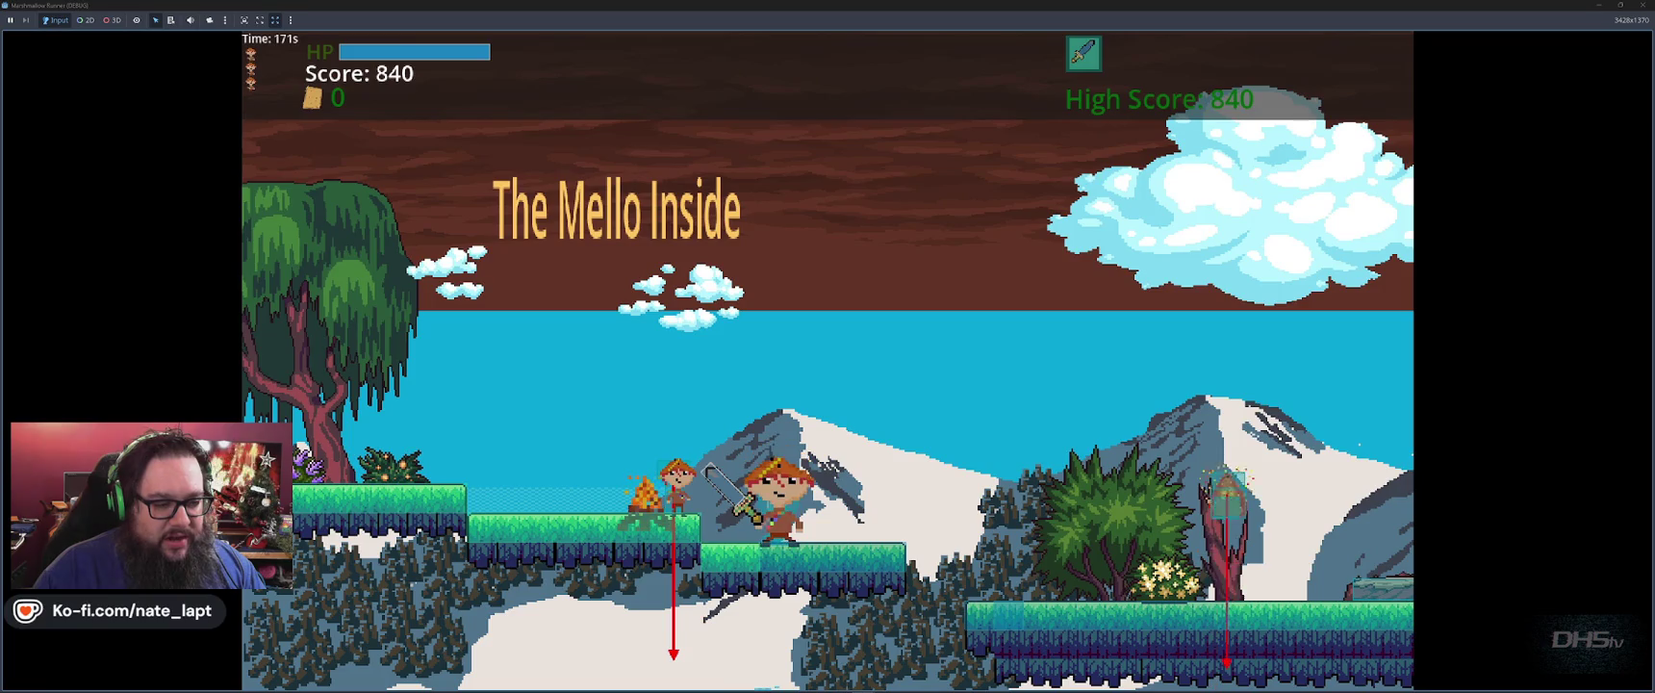
key("Right")
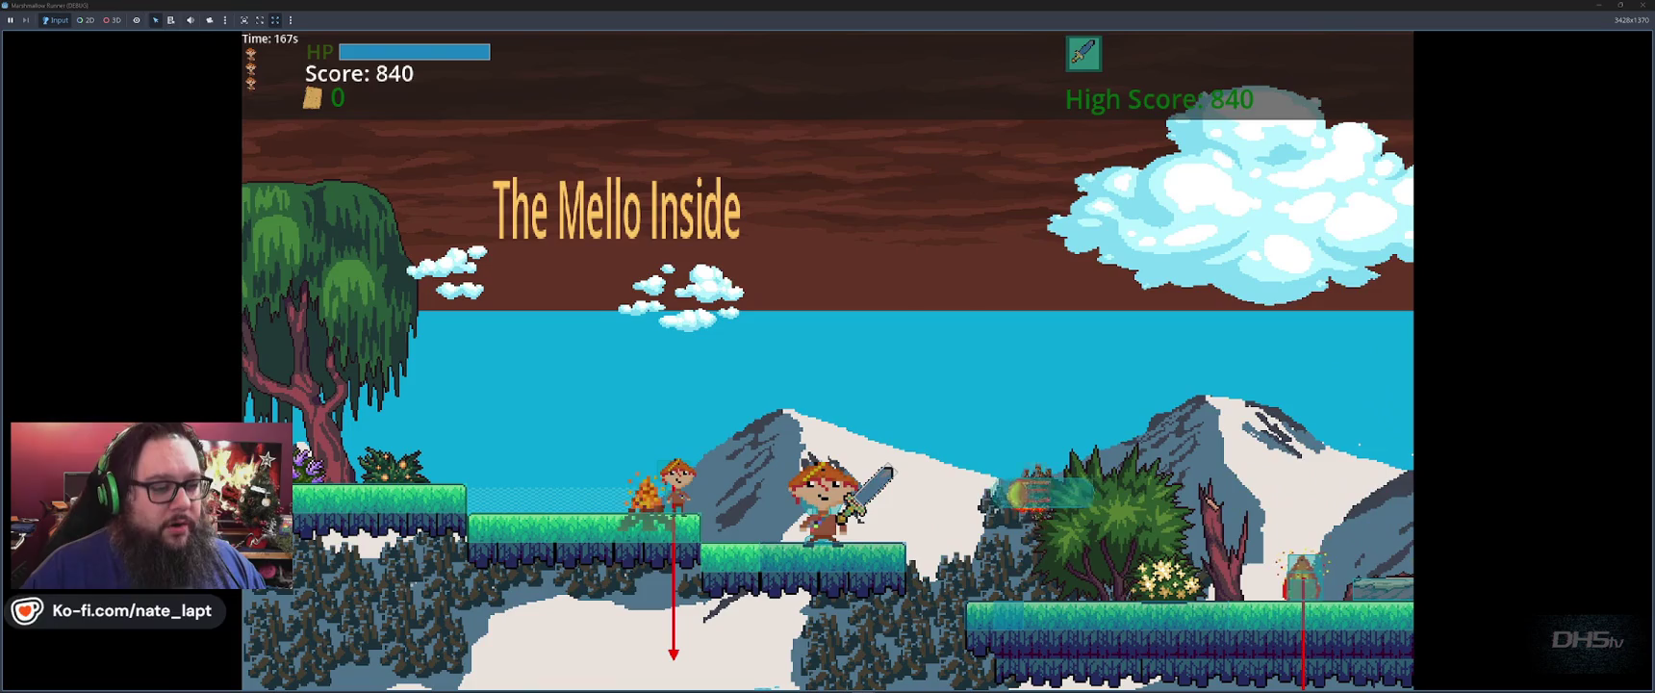
key("space")
key("Right")
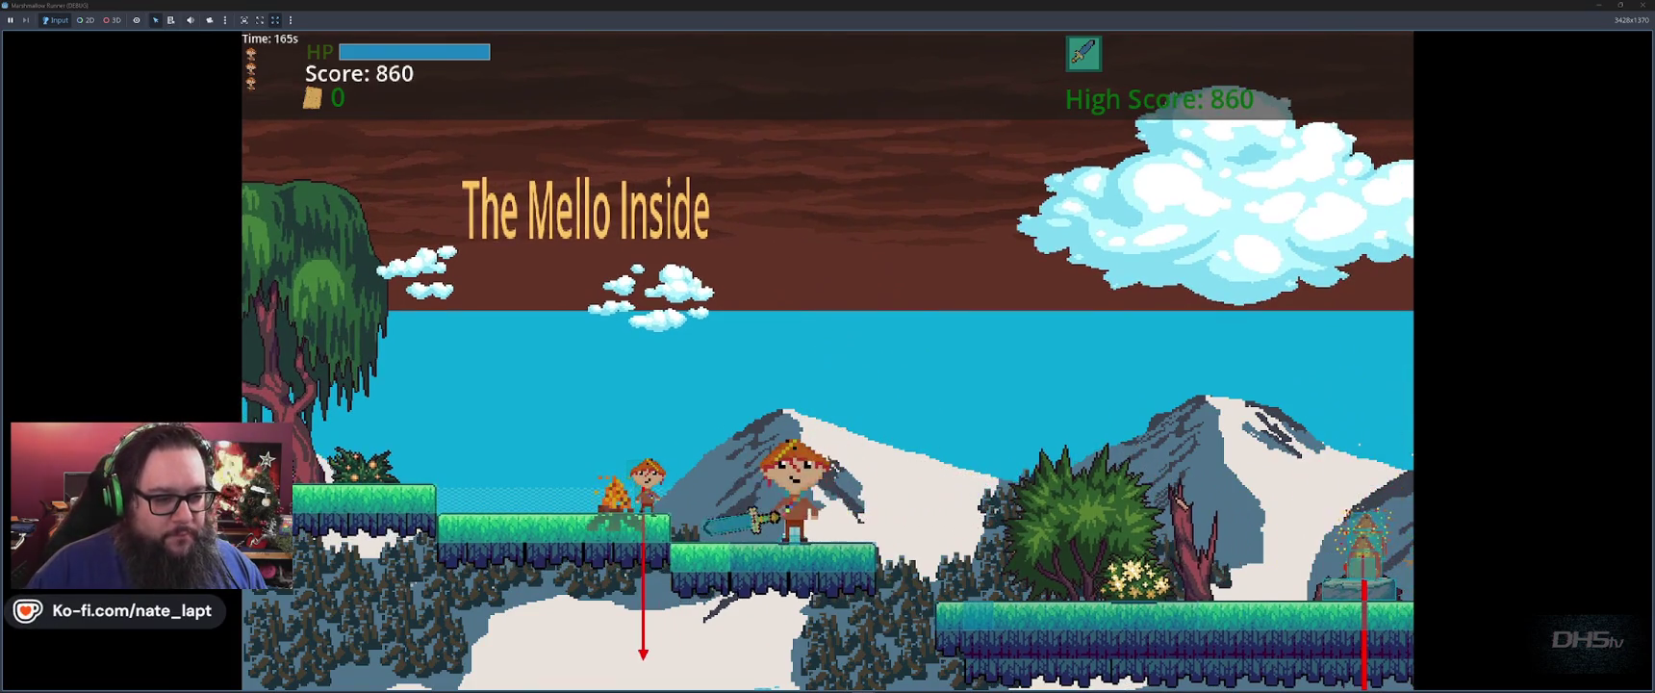
key("space")
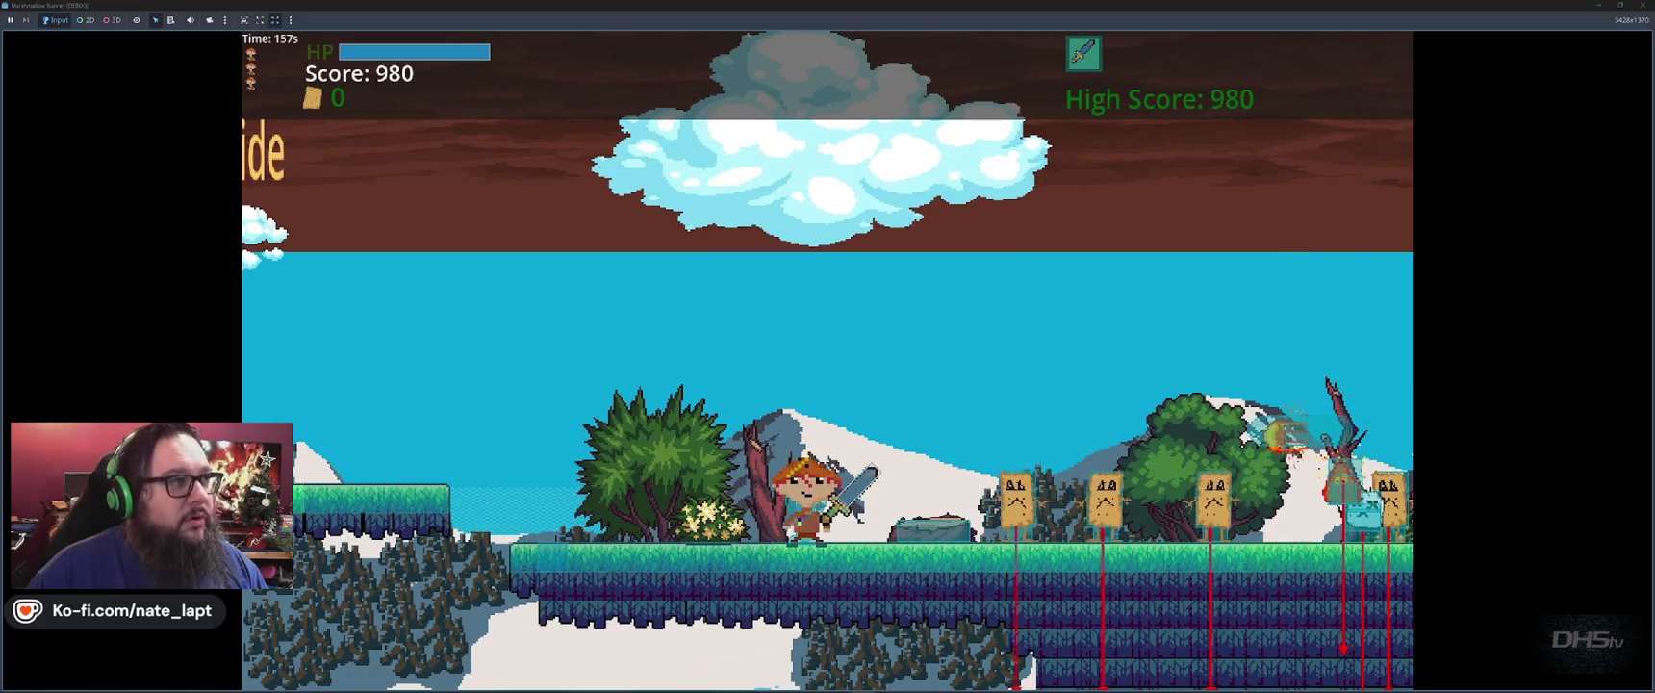
key("F8")
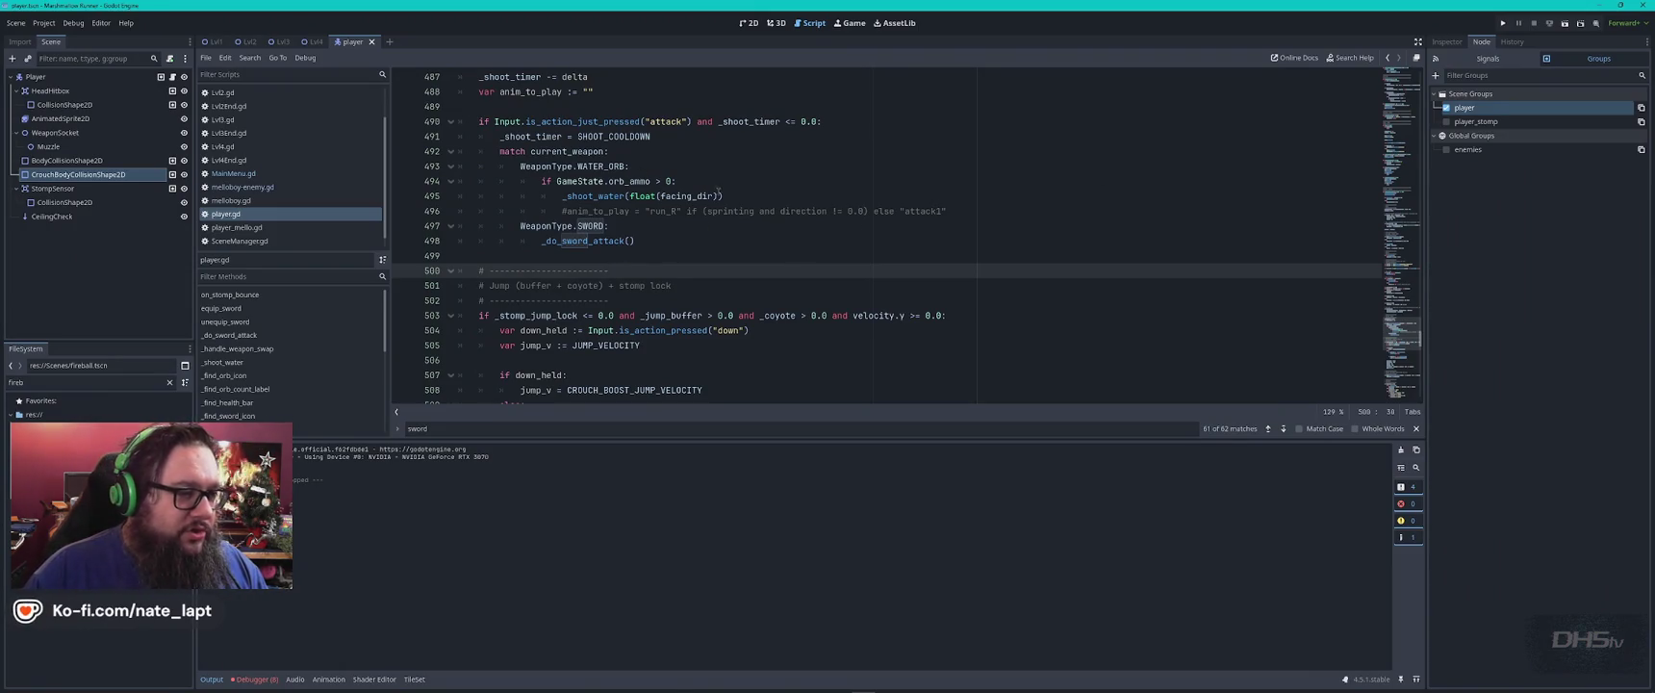
Open the Lvl1 scene in the 2D view and select its TileMapLayer.
left_click(748, 22)
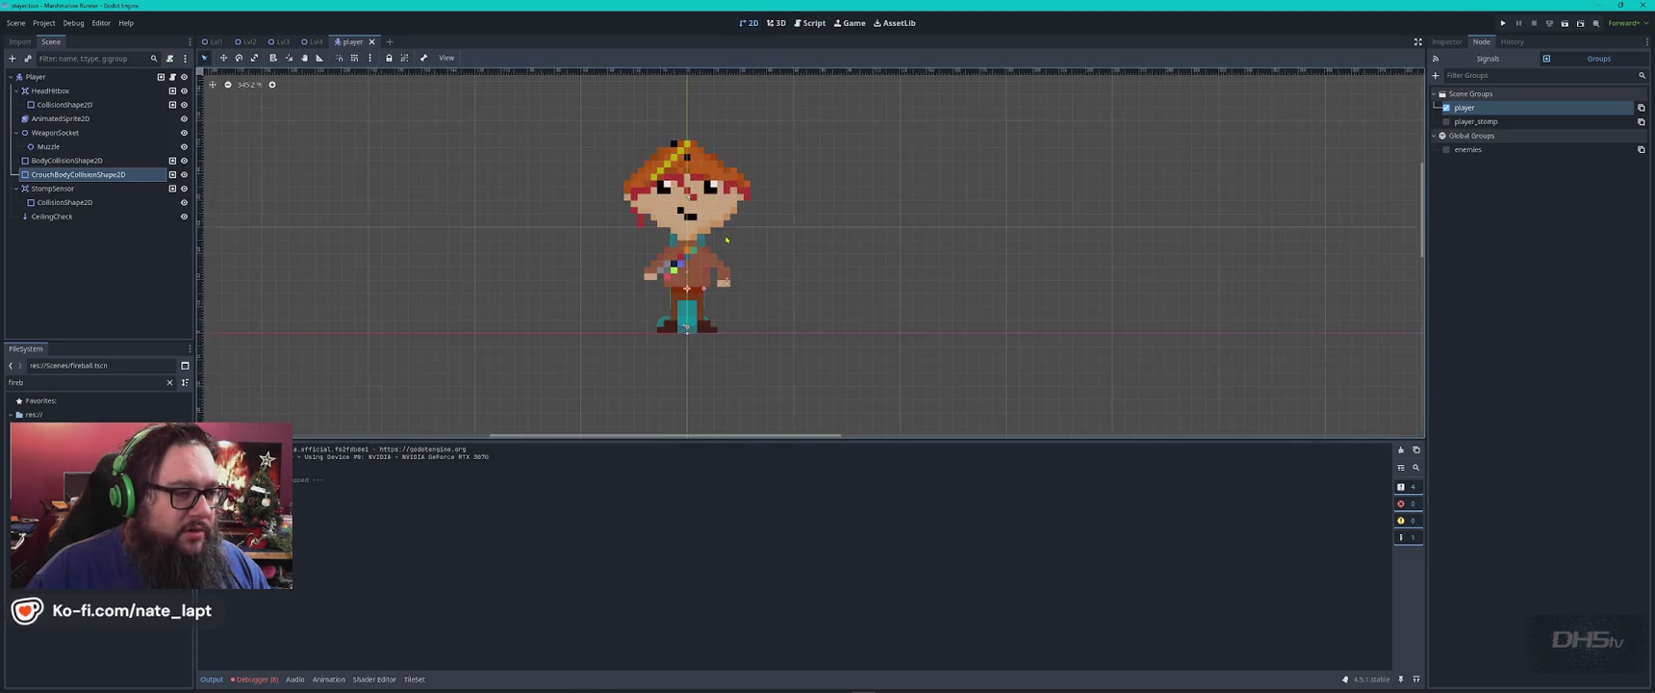
left_click(214, 42)
scroll(1038, 385, "down", 3)
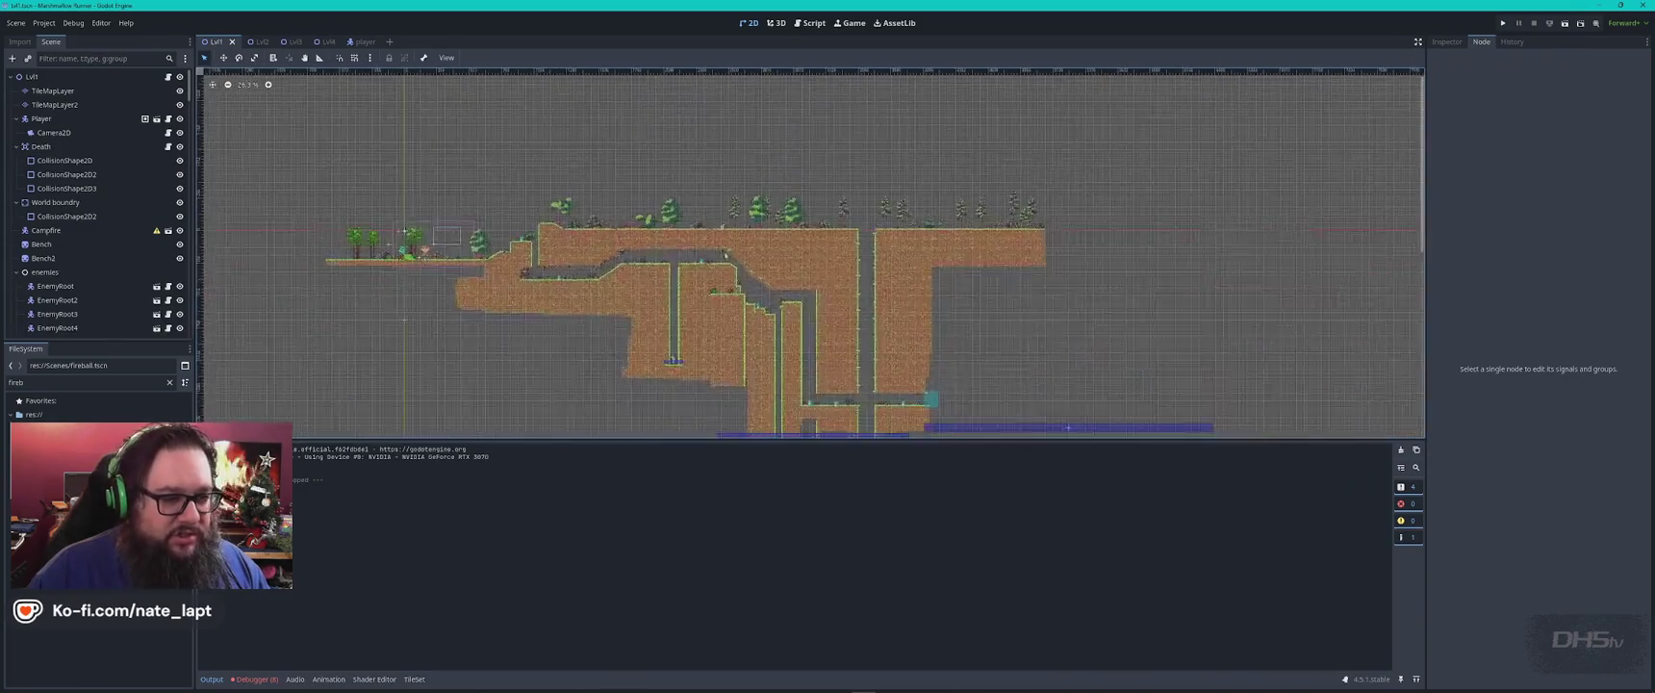
left_click(827, 238)
scroll(827, 239, "up", 5)
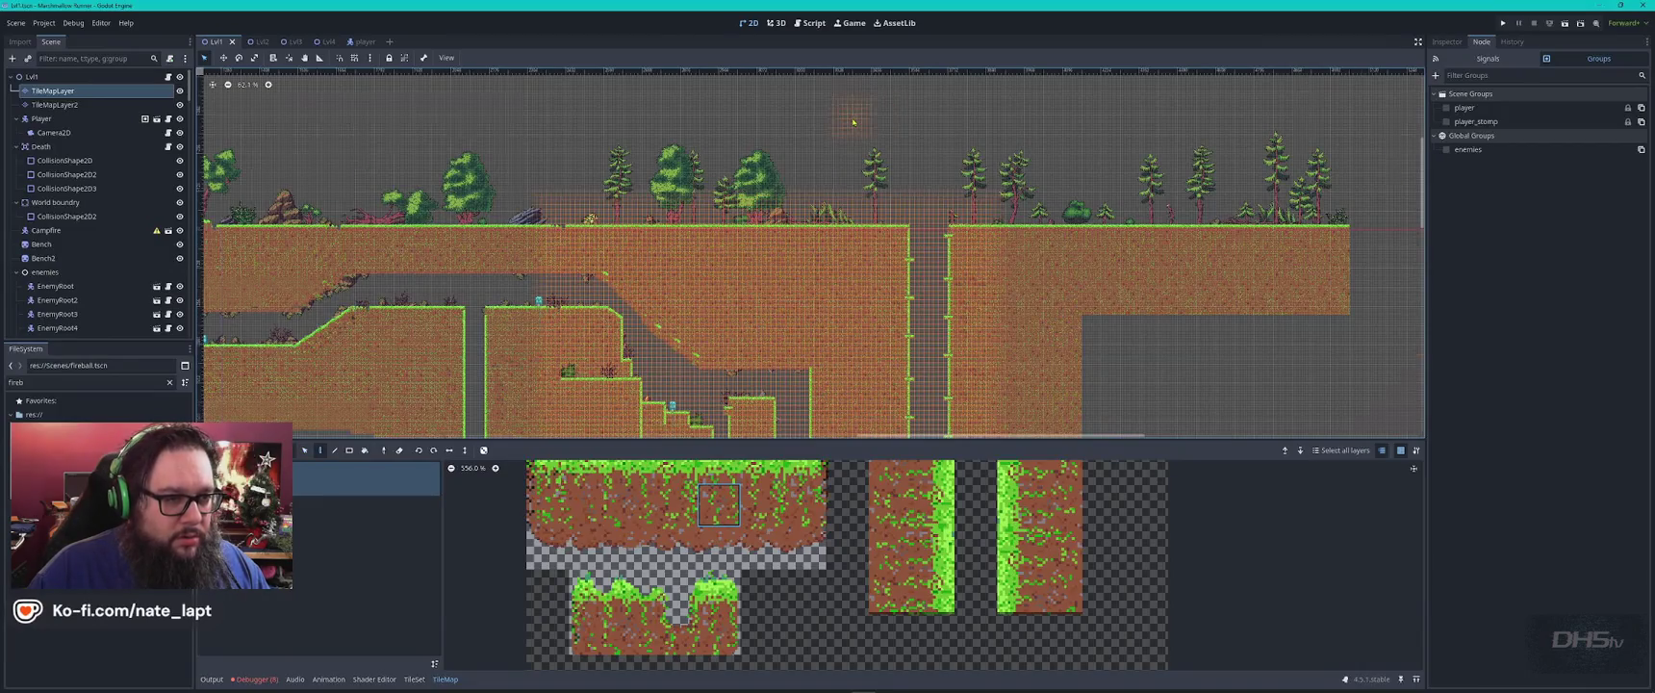
scroll(852, 115, "up", 6)
Paint a few short rows of grass-dirt tiles on Lvl1, then undo them.
left_click_drag(863, 157, 994, 158)
left_click_drag(1059, 158, 1091, 158)
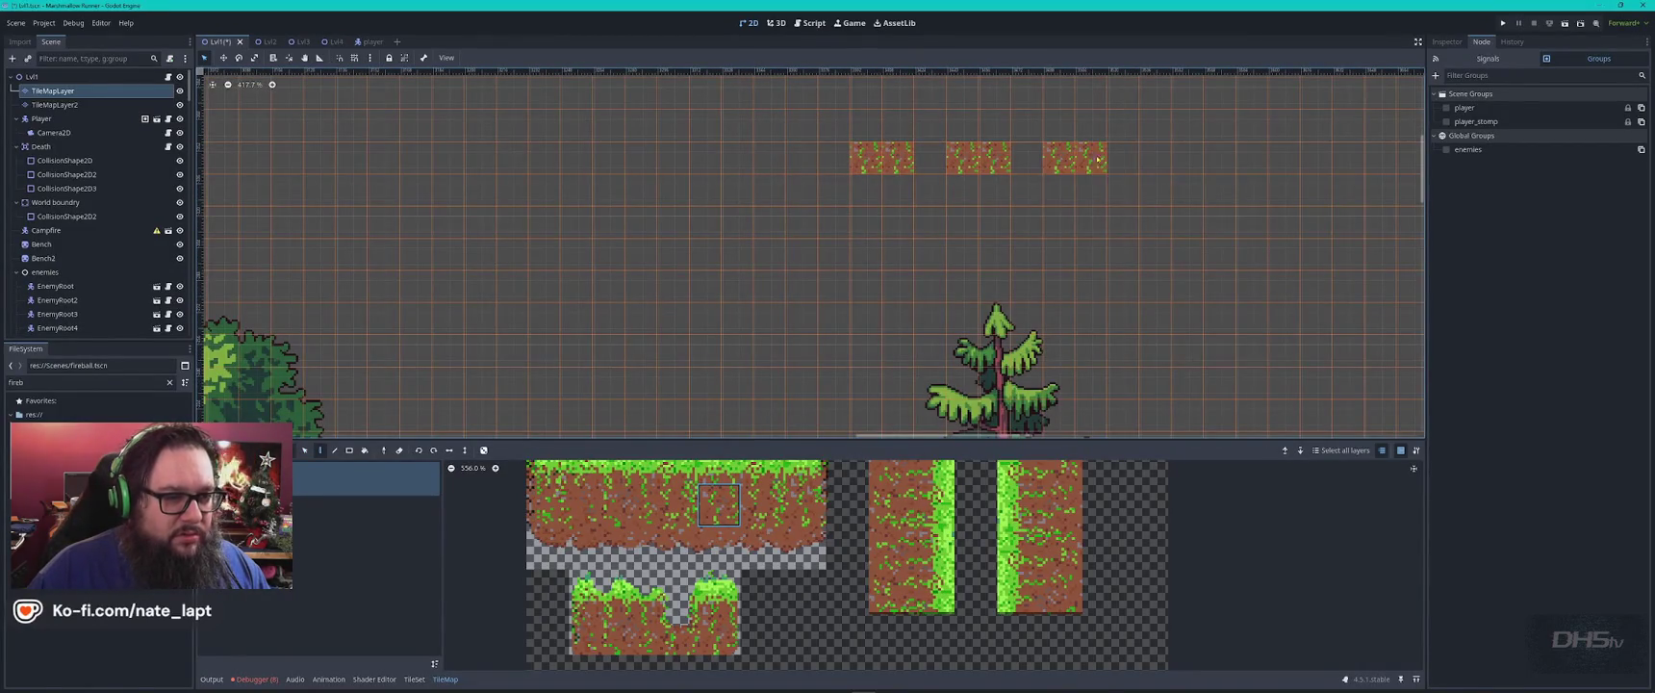
left_click(1123, 158)
left_click_drag(929, 189, 962, 190)
left_click_drag(801, 189, 834, 190)
left_click_drag(995, 190, 1090, 189)
scroll(1078, 202, "down", 3)
key("ctrl+z")
key("ctrl+z")
key("ctrl+z")
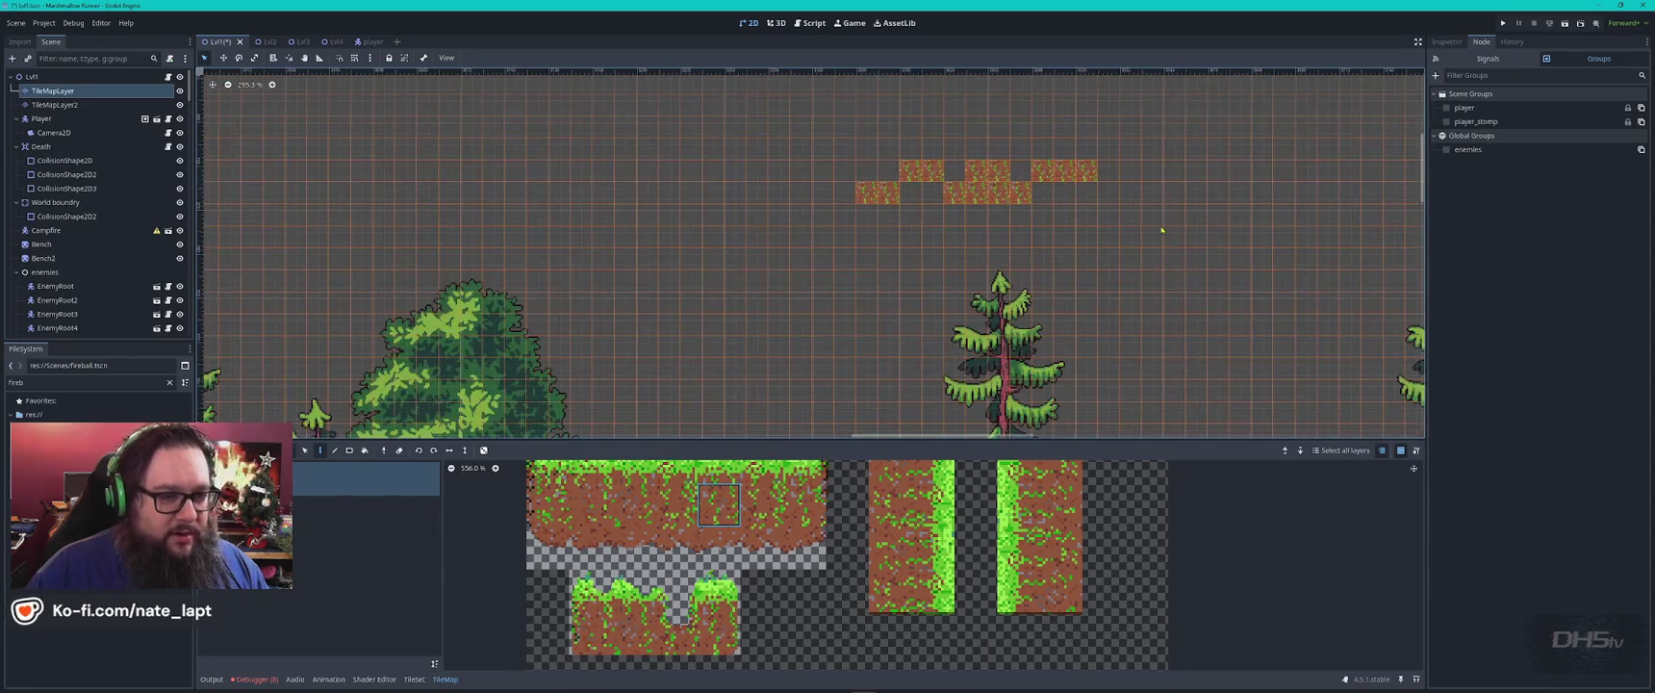
key("ctrl+z")
key("ctrl+z")
key("ctrl+z")
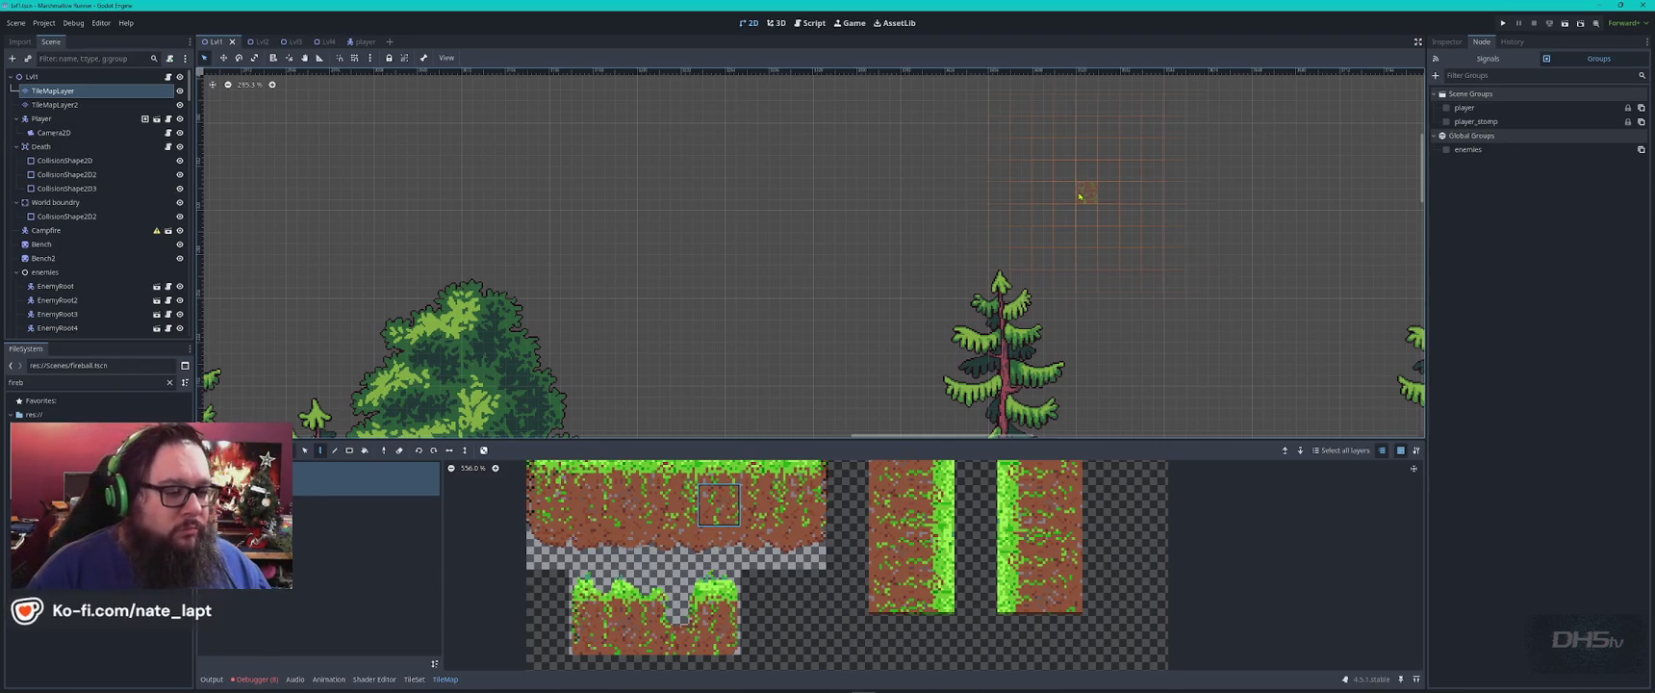
Stamp two floating grass-ground platforms from the tileset, then undo both.
key("Escape")
left_click(53, 90)
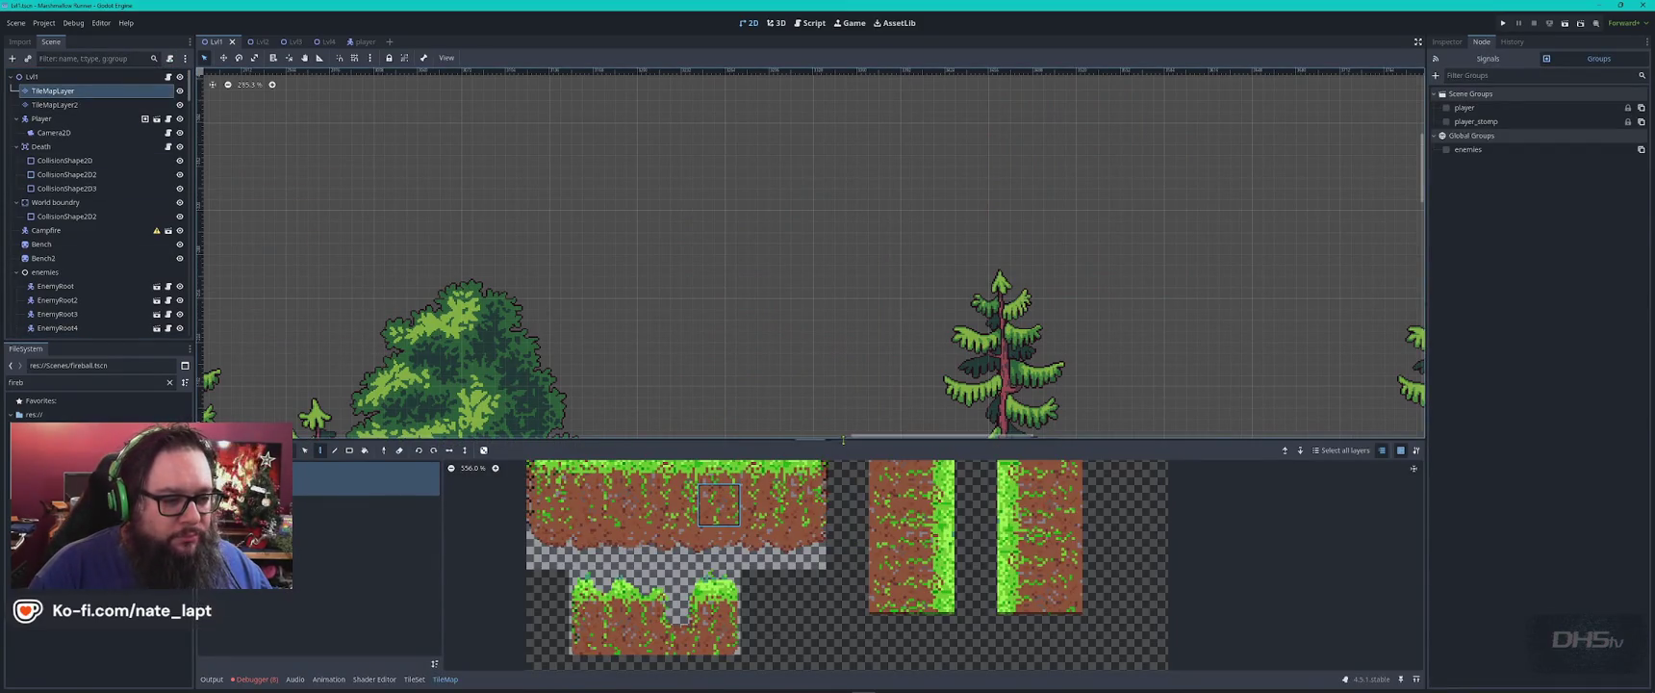
left_click_drag(843, 440, 814, 287)
mouse_move(548, 385)
left_mouse_down()
mouse_move(760, 515)
mouse_move(803, 476)
left_mouse_up()
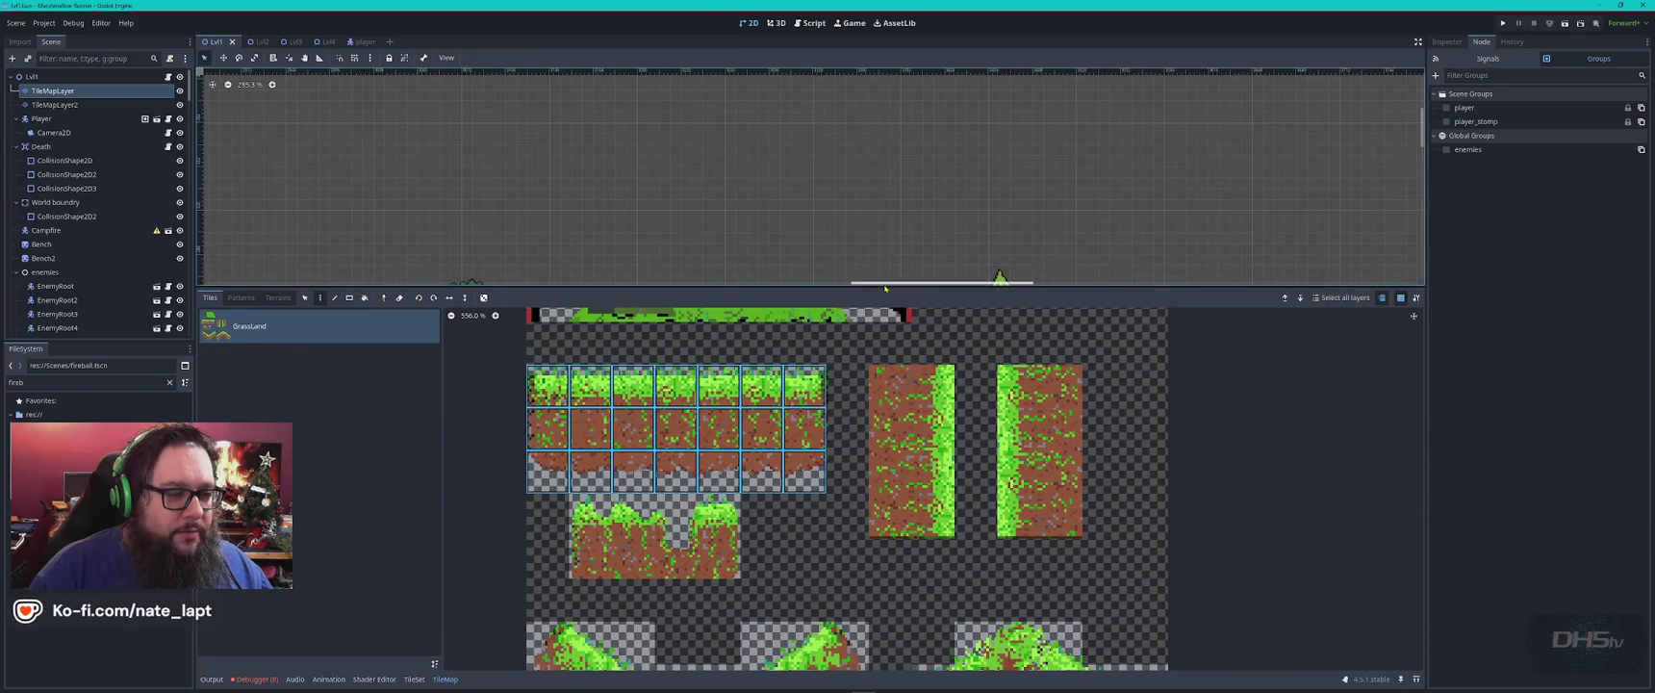
left_click_drag(886, 287, 828, 531)
left_click(758, 290)
left_click(1154, 290)
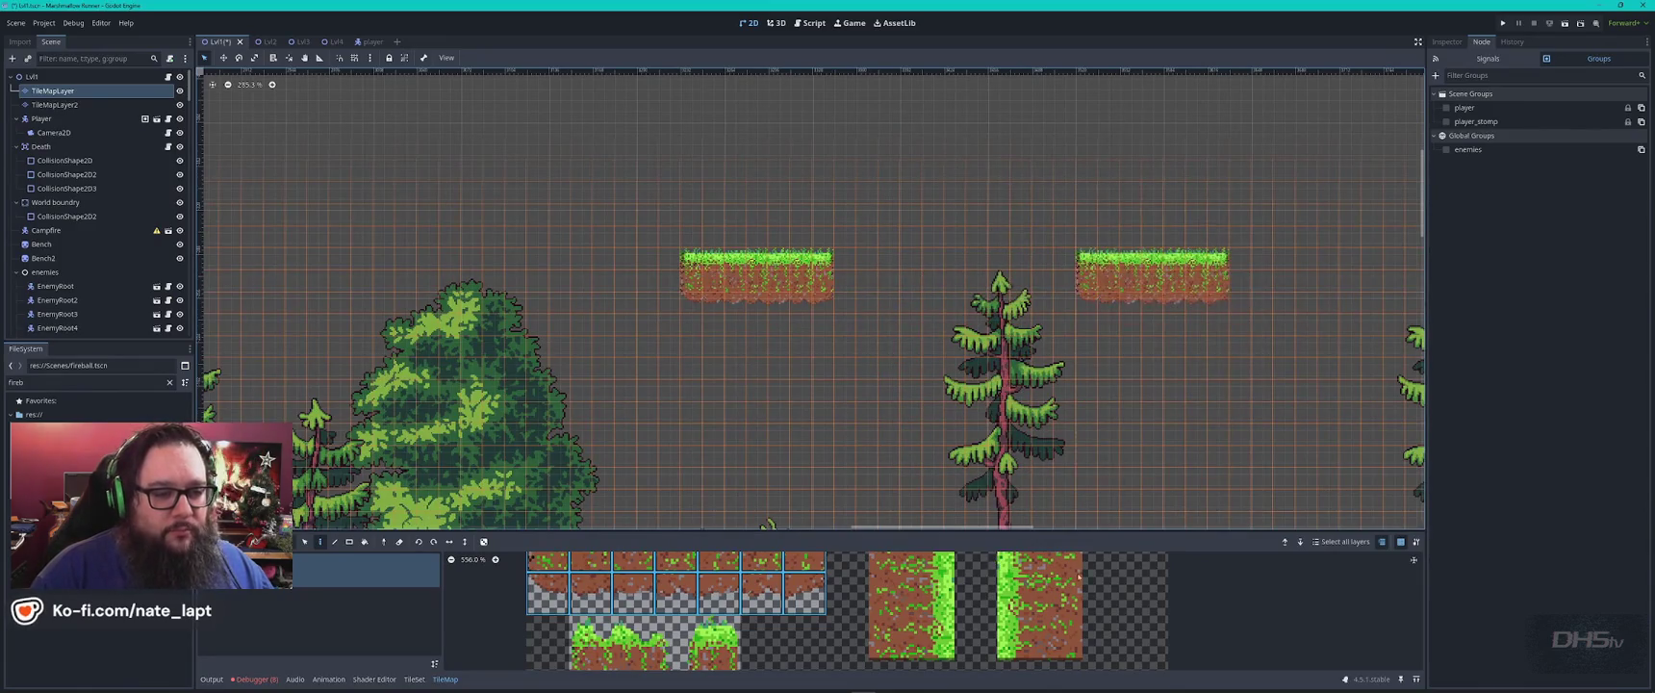
scroll(950, 520, "down", 5)
key("ctrl+z")
key("ctrl+z")
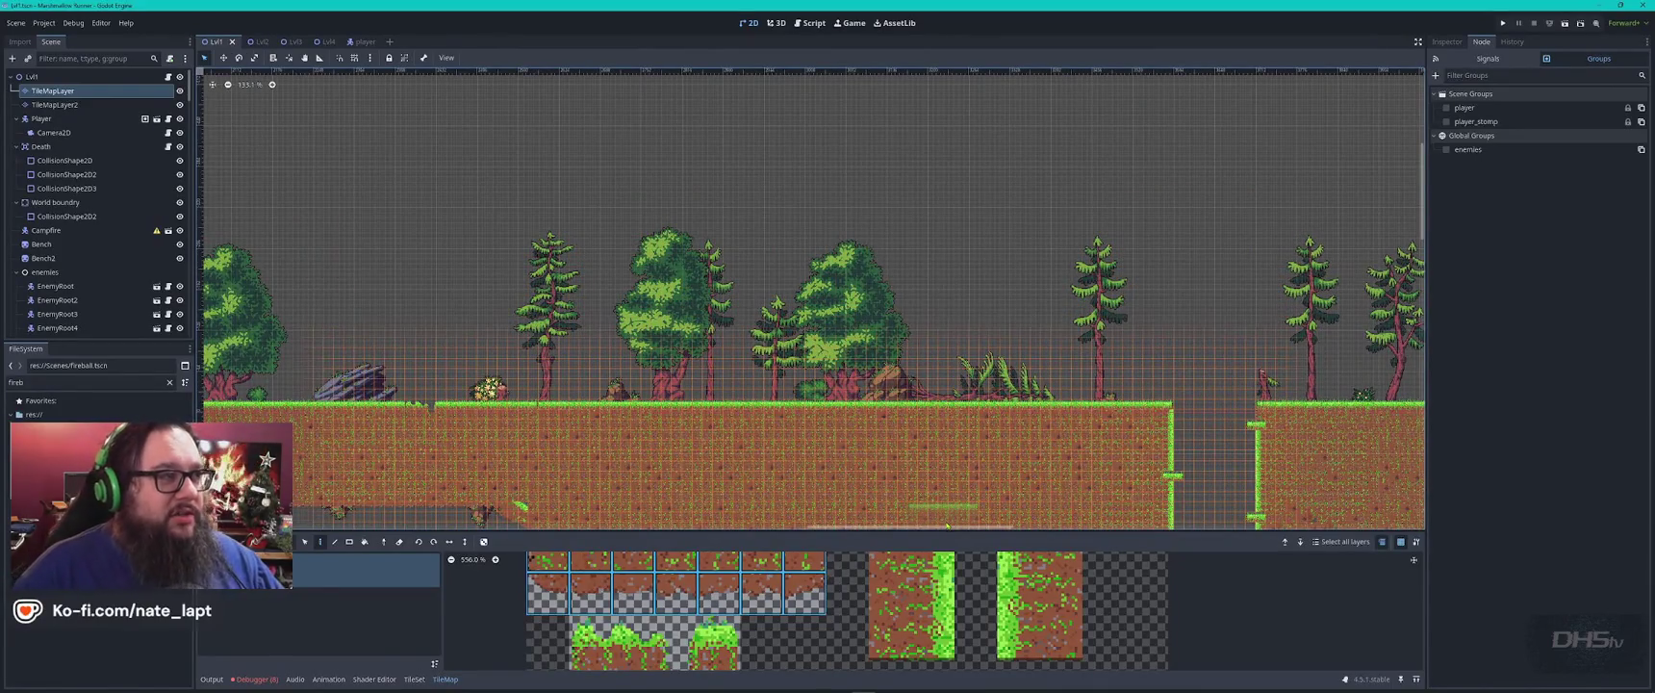
Pan across the Lvl1 level to inspect it, then switch to the Lvl2 scene.
scroll(948, 525, "down", 5)
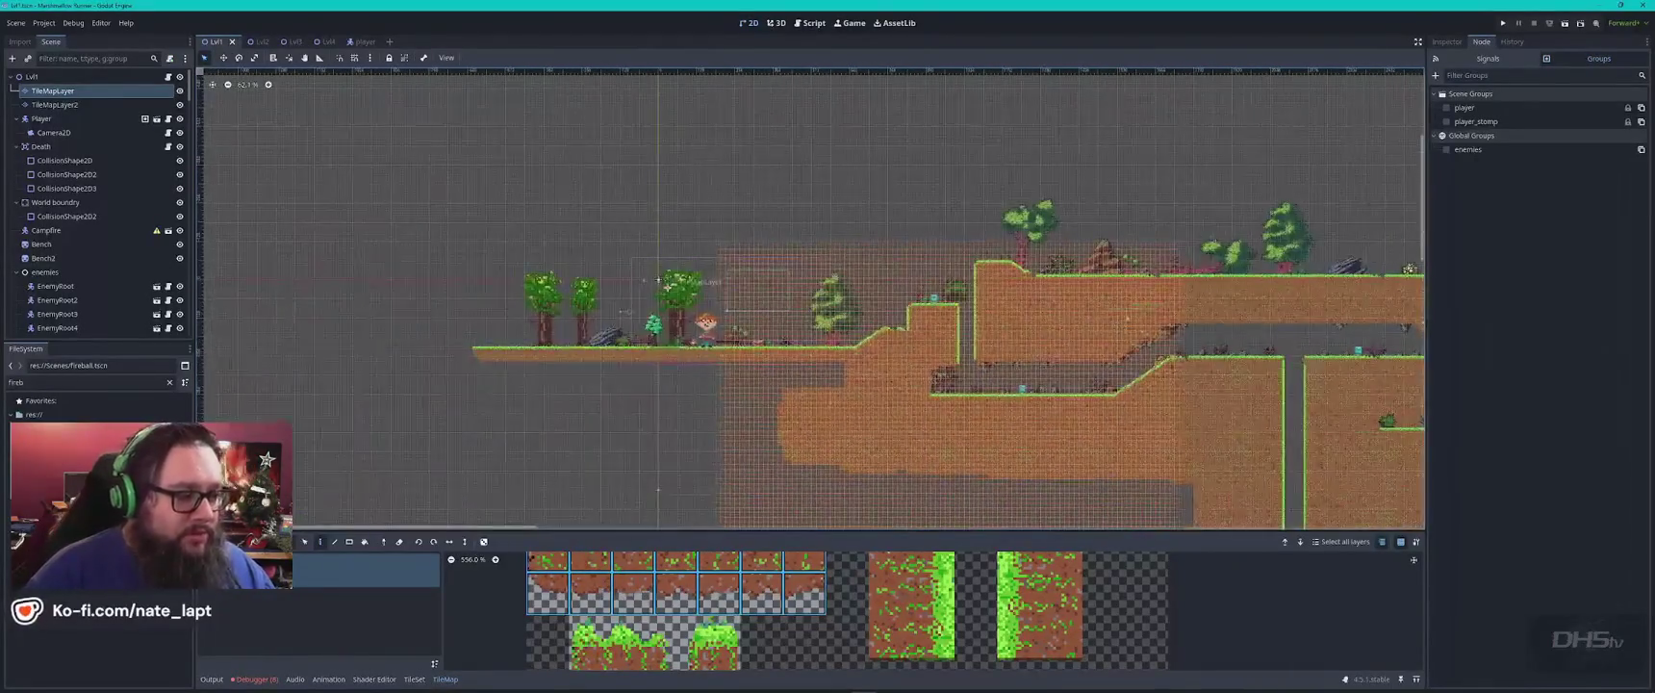
left_click_drag(1144, 315, 570, 248)
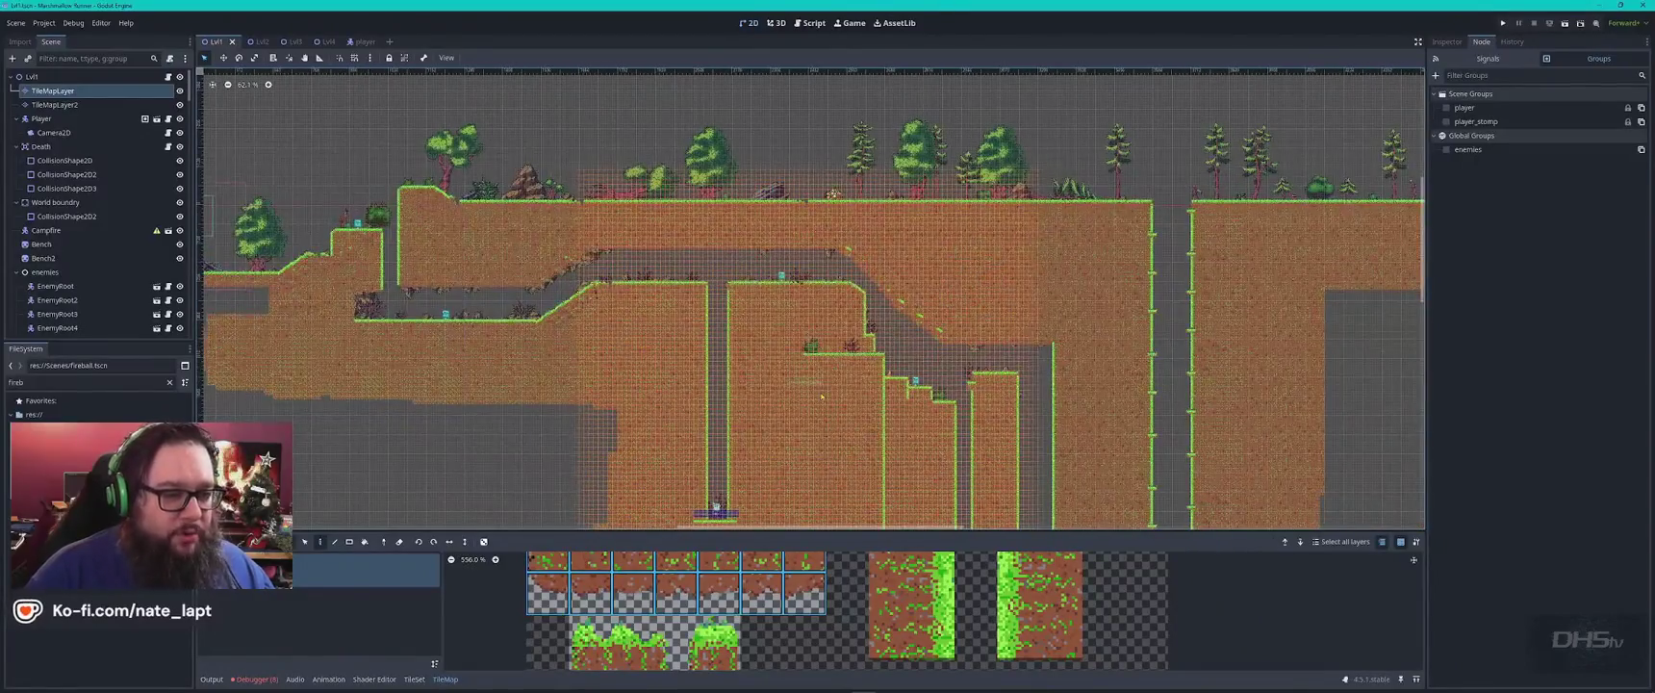
left_click(250, 41)
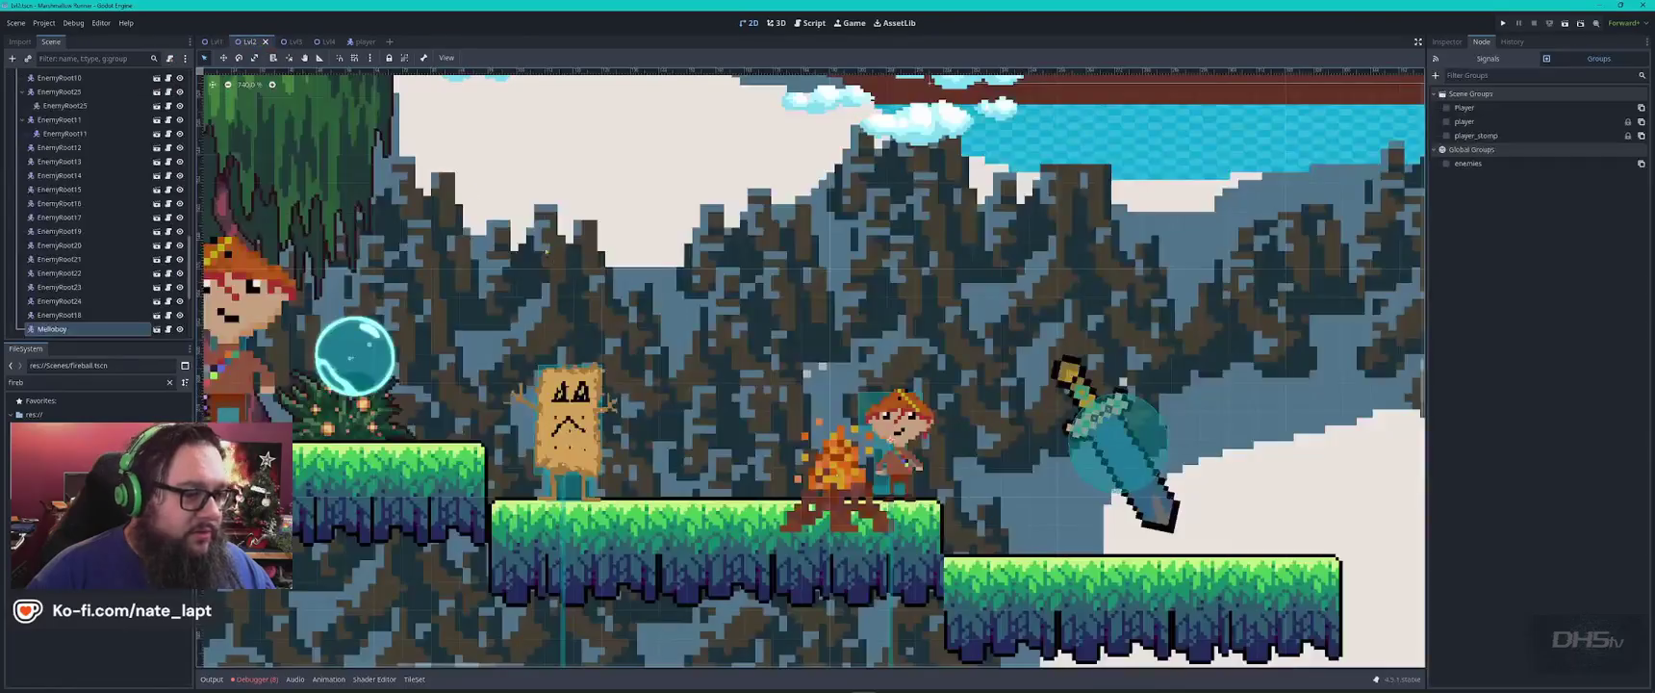
scroll(578, 259, "down", 10)
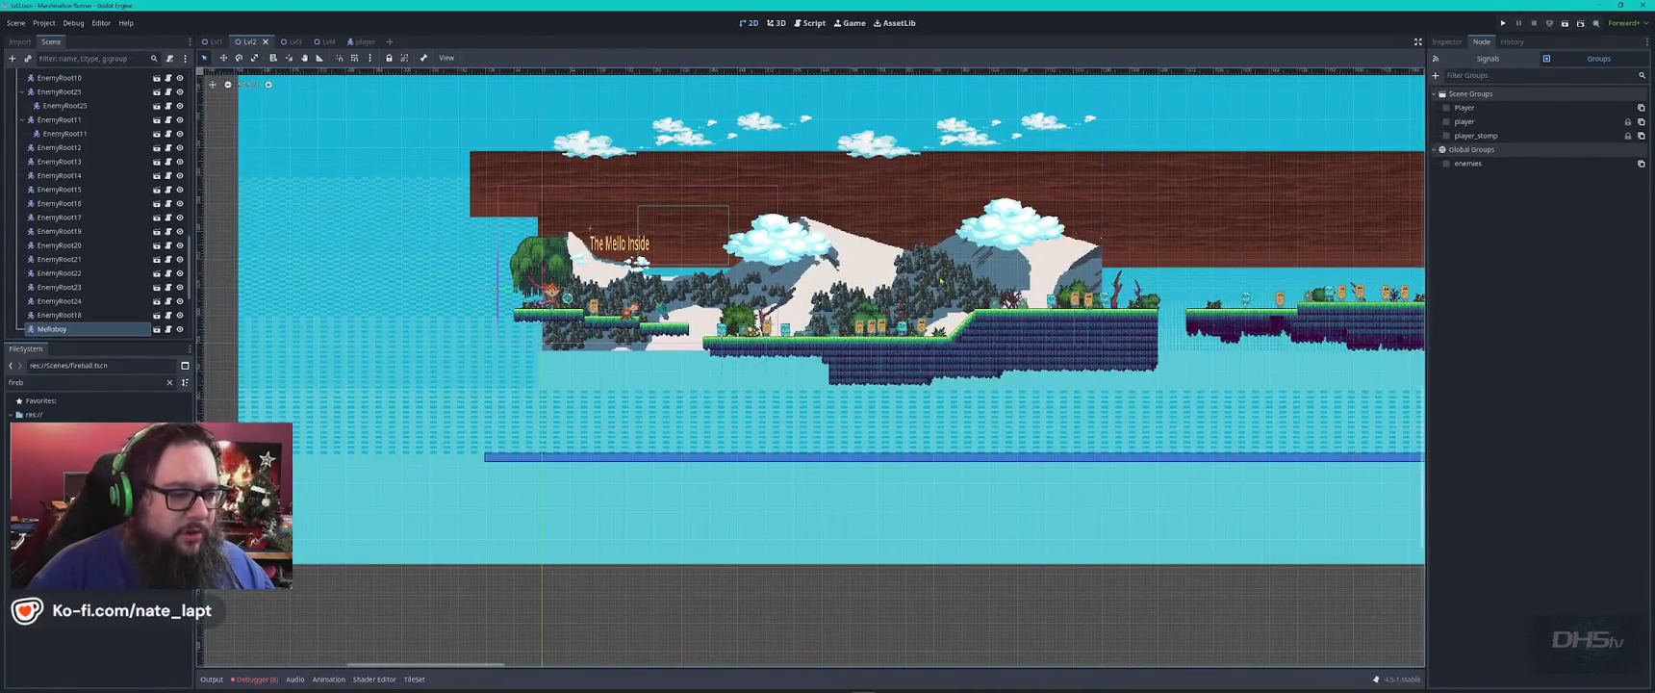
scroll(592, 302, "up", 15)
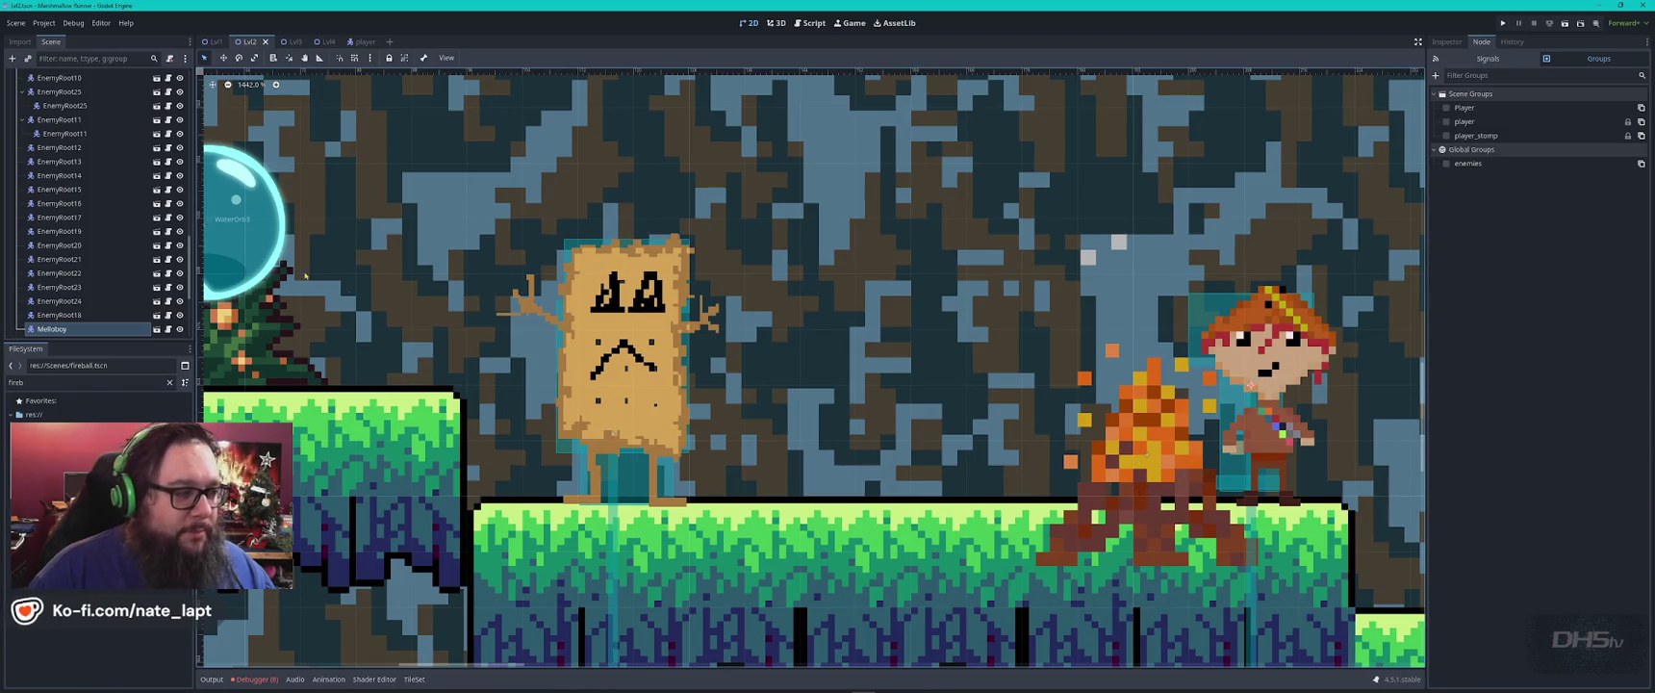
scroll(324, 283, "left", 10)
scroll(679, 335, "down", 3)
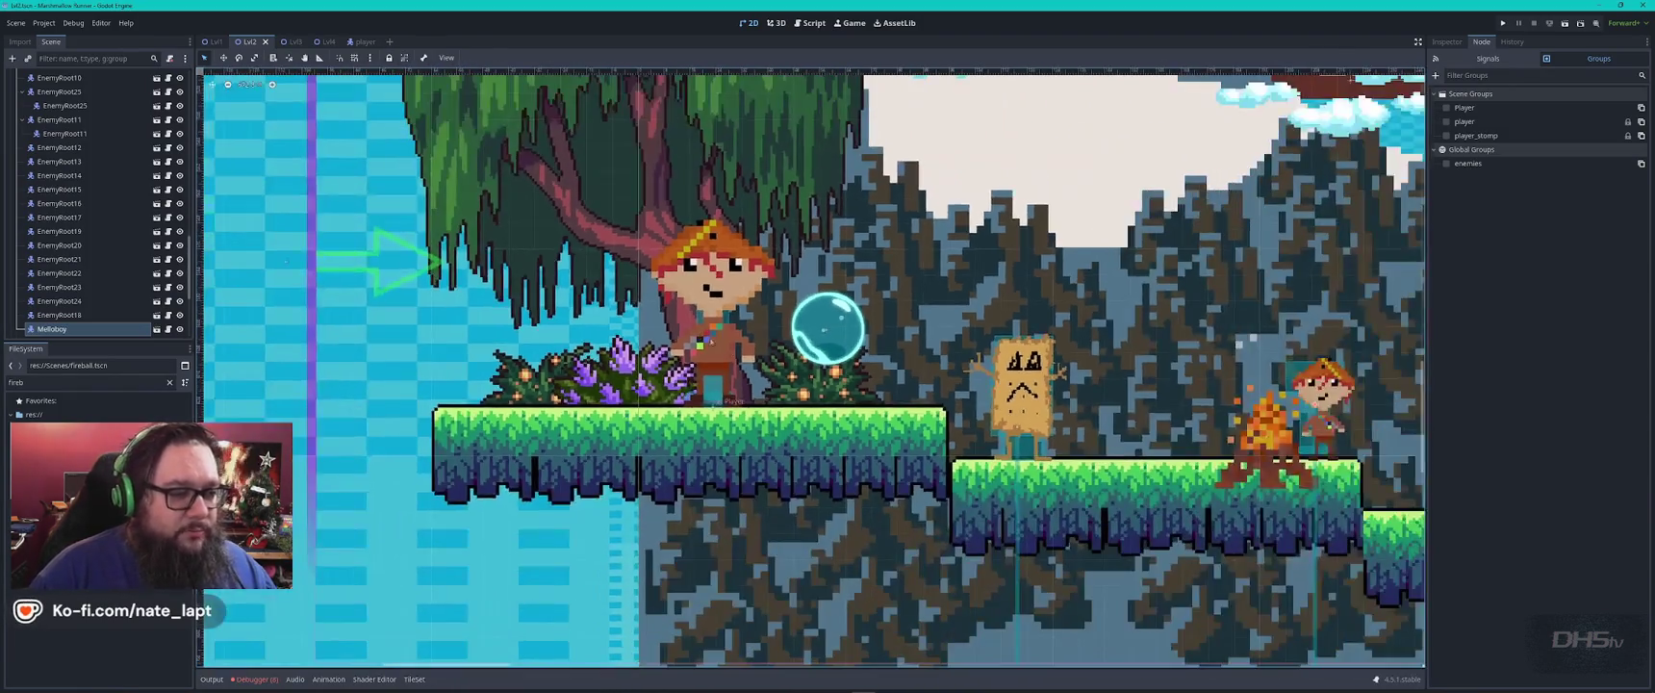
scroll(765, 260, "right", 5)
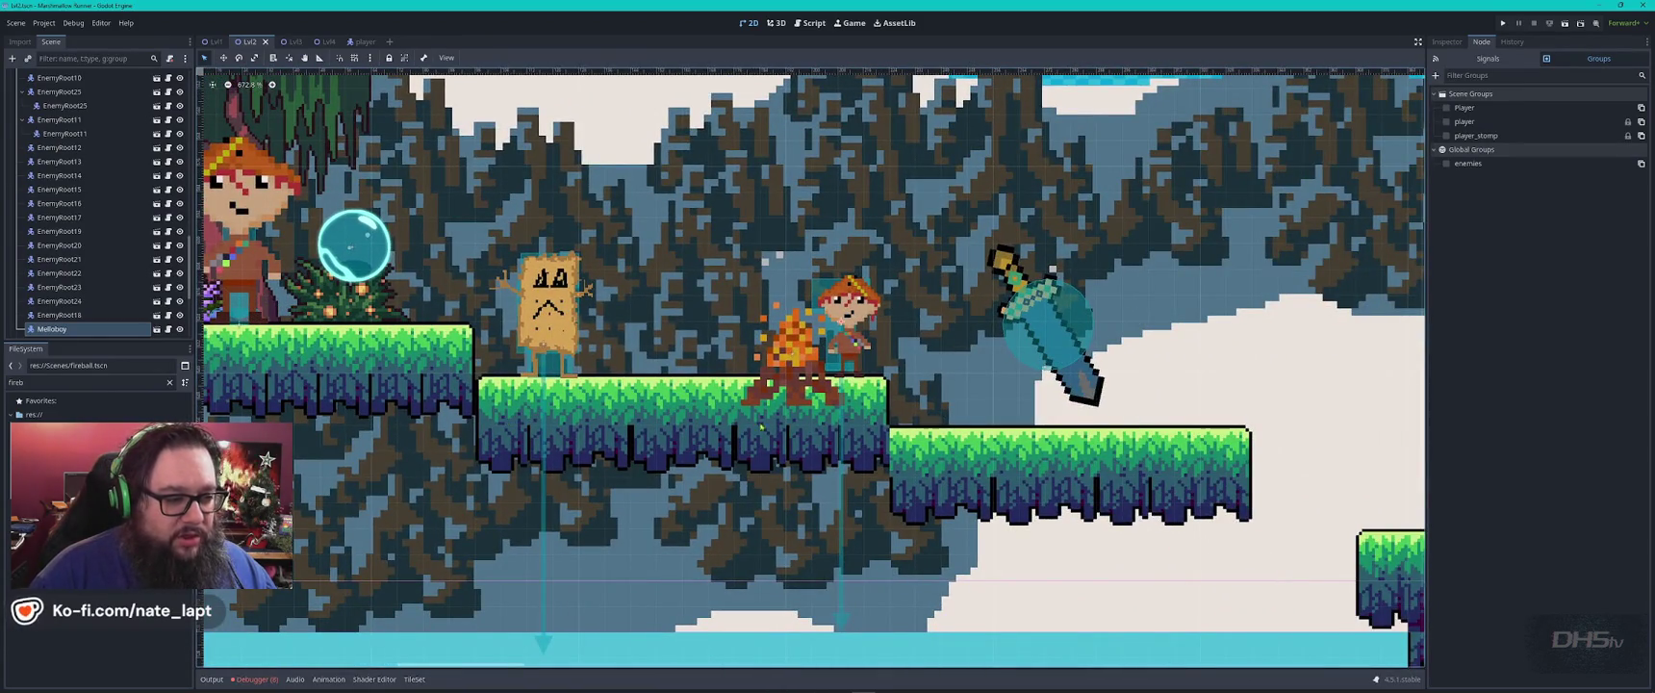
scroll(664, 376, "down", 4)
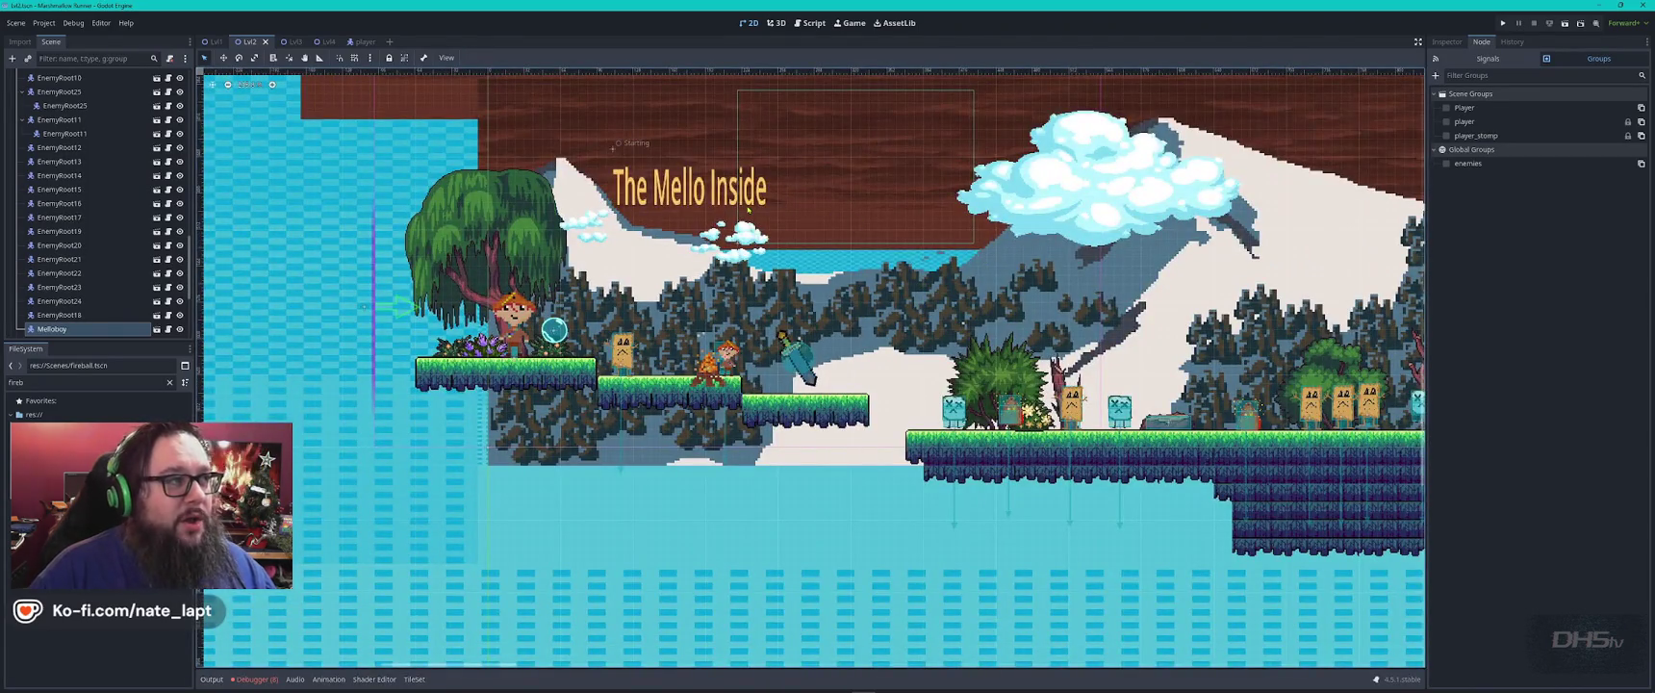
scroll(748, 210, "right", 10)
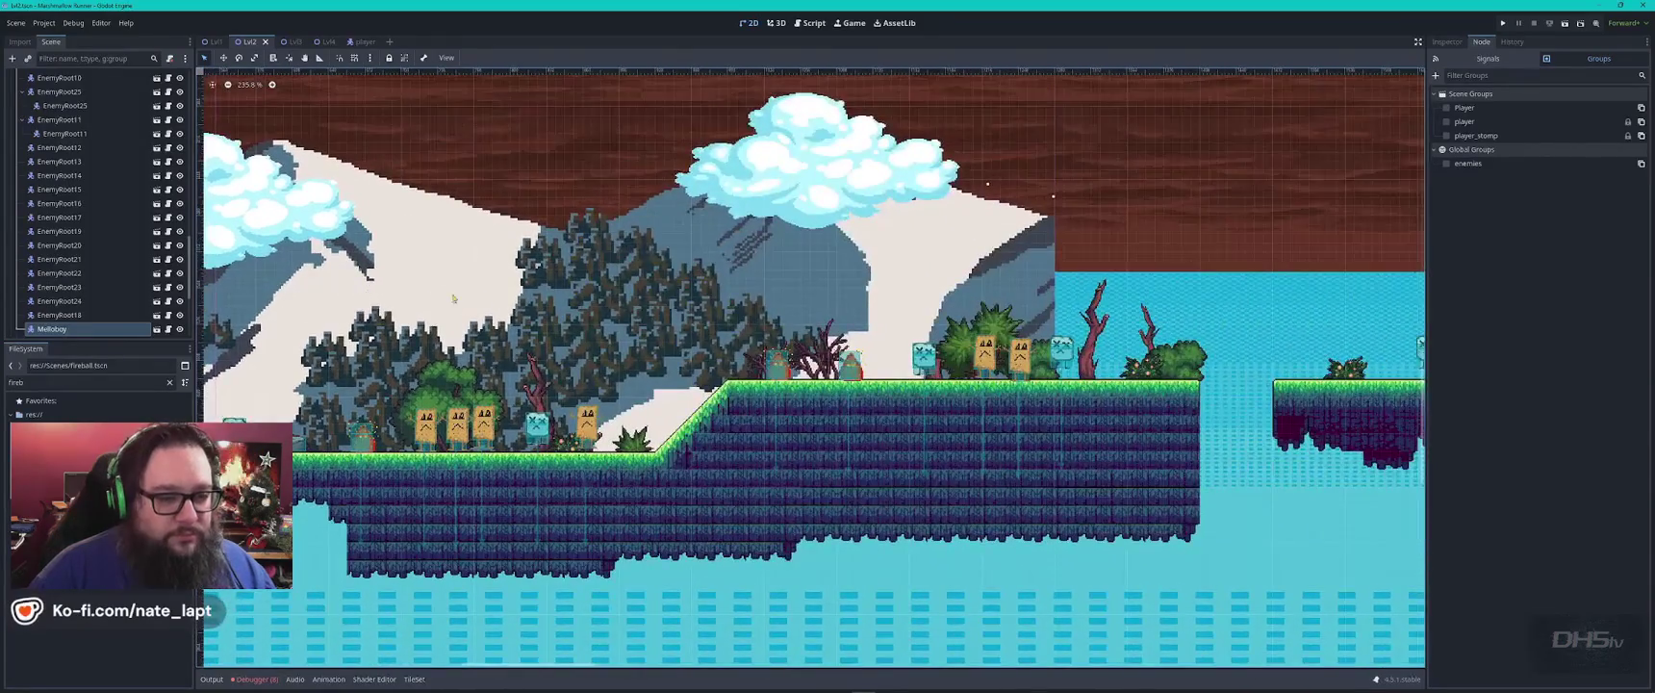
scroll(884, 270, "down", 2)
scroll(885, 271, "down", 3)
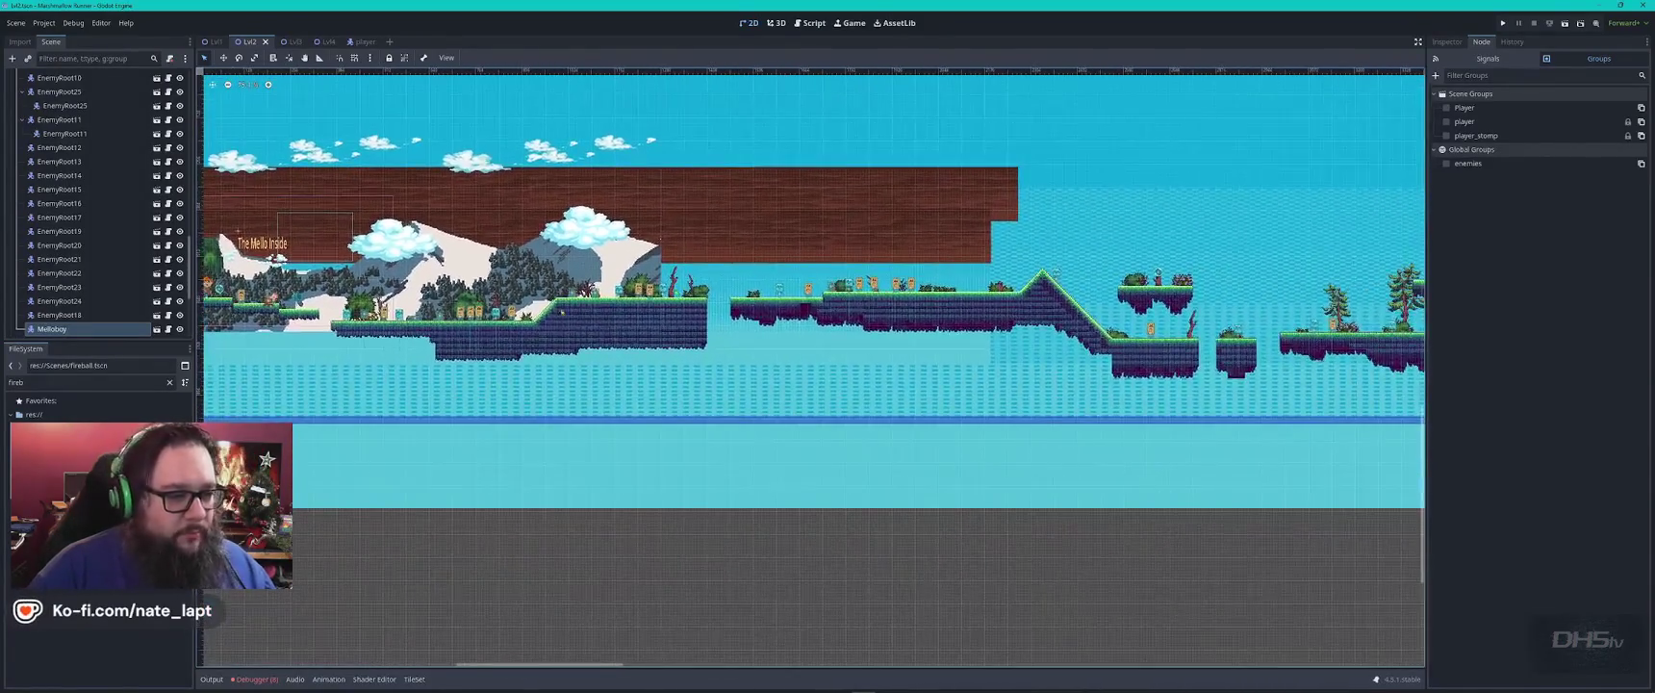
scroll(811, 366, "right", 5)
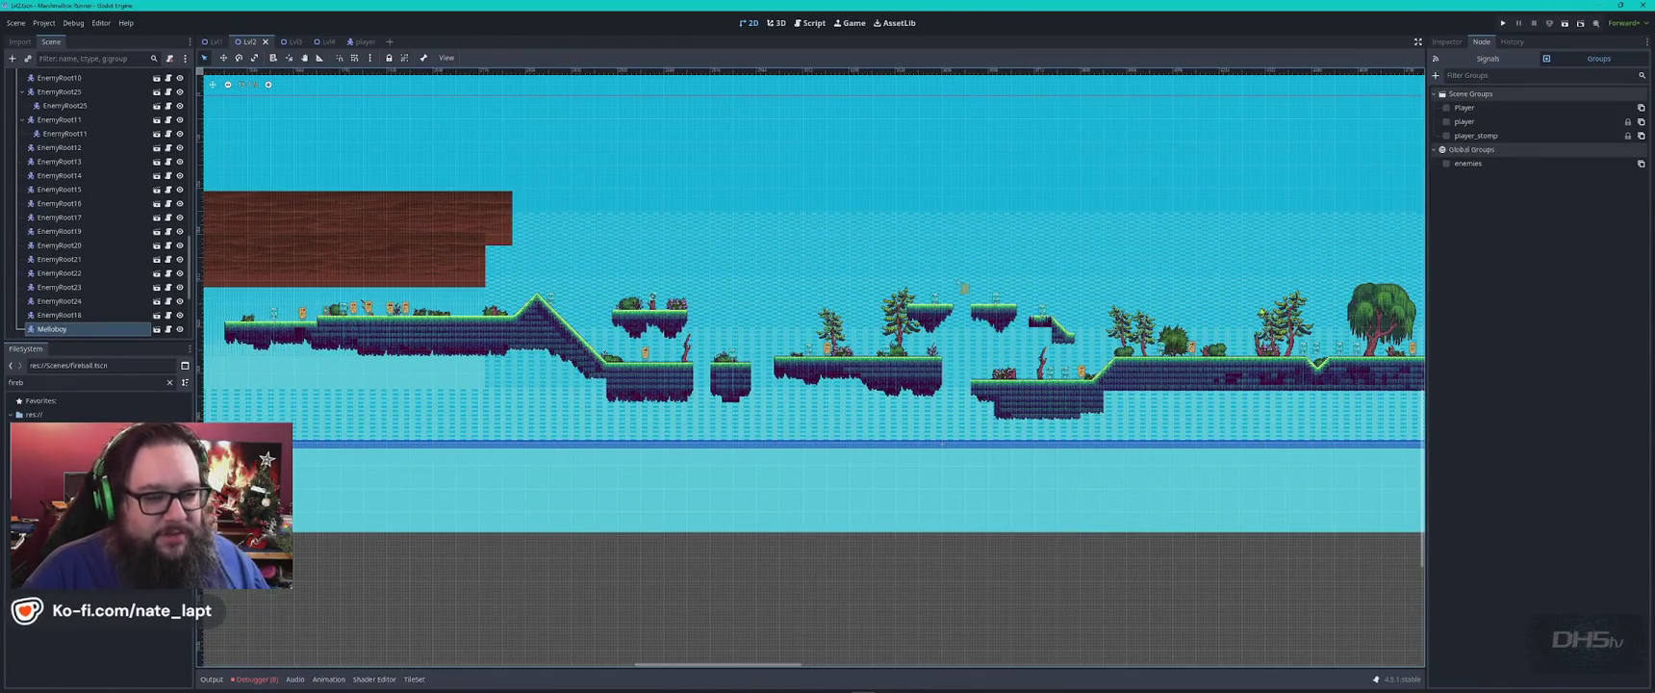
scroll(735, 369, "right", 5)
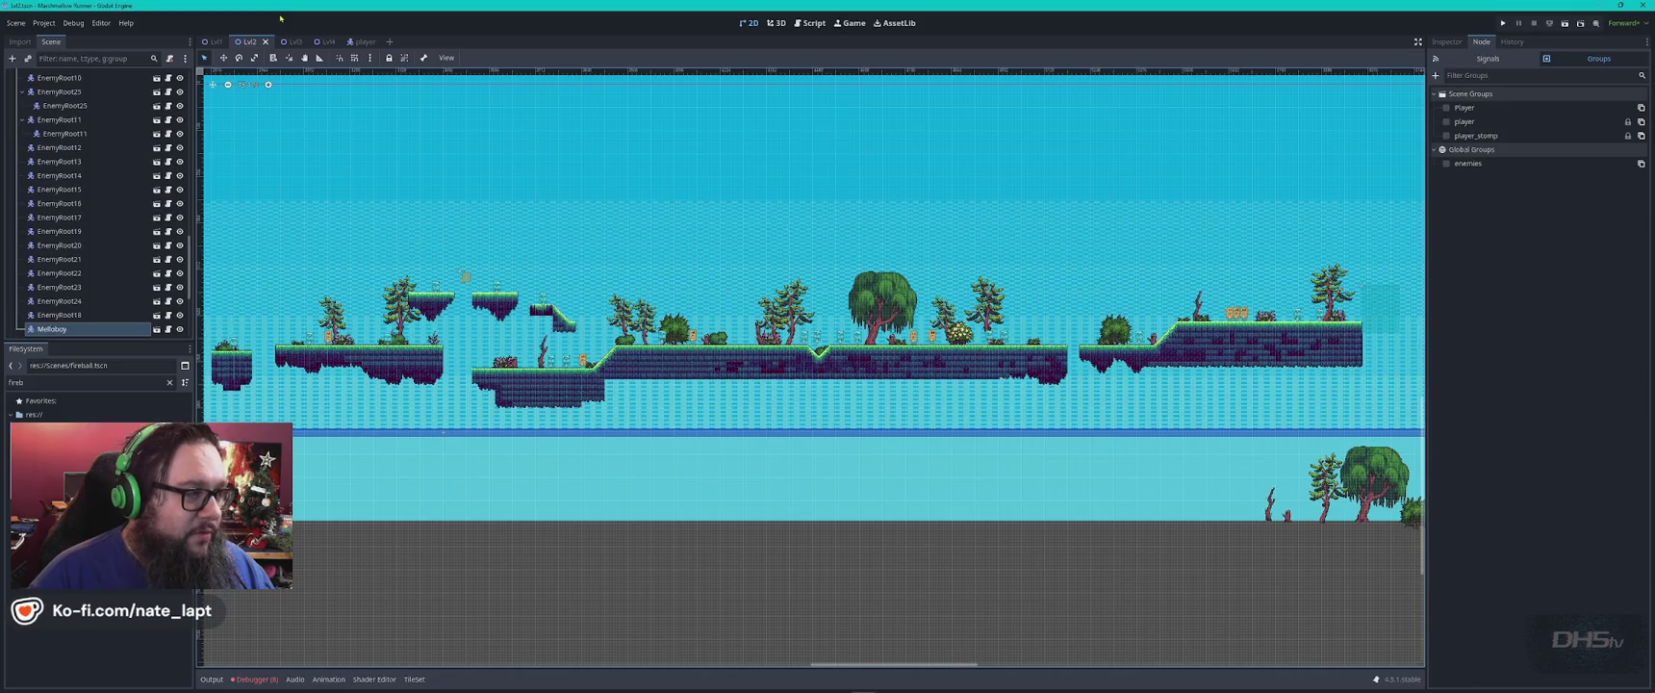
left_click(294, 42)
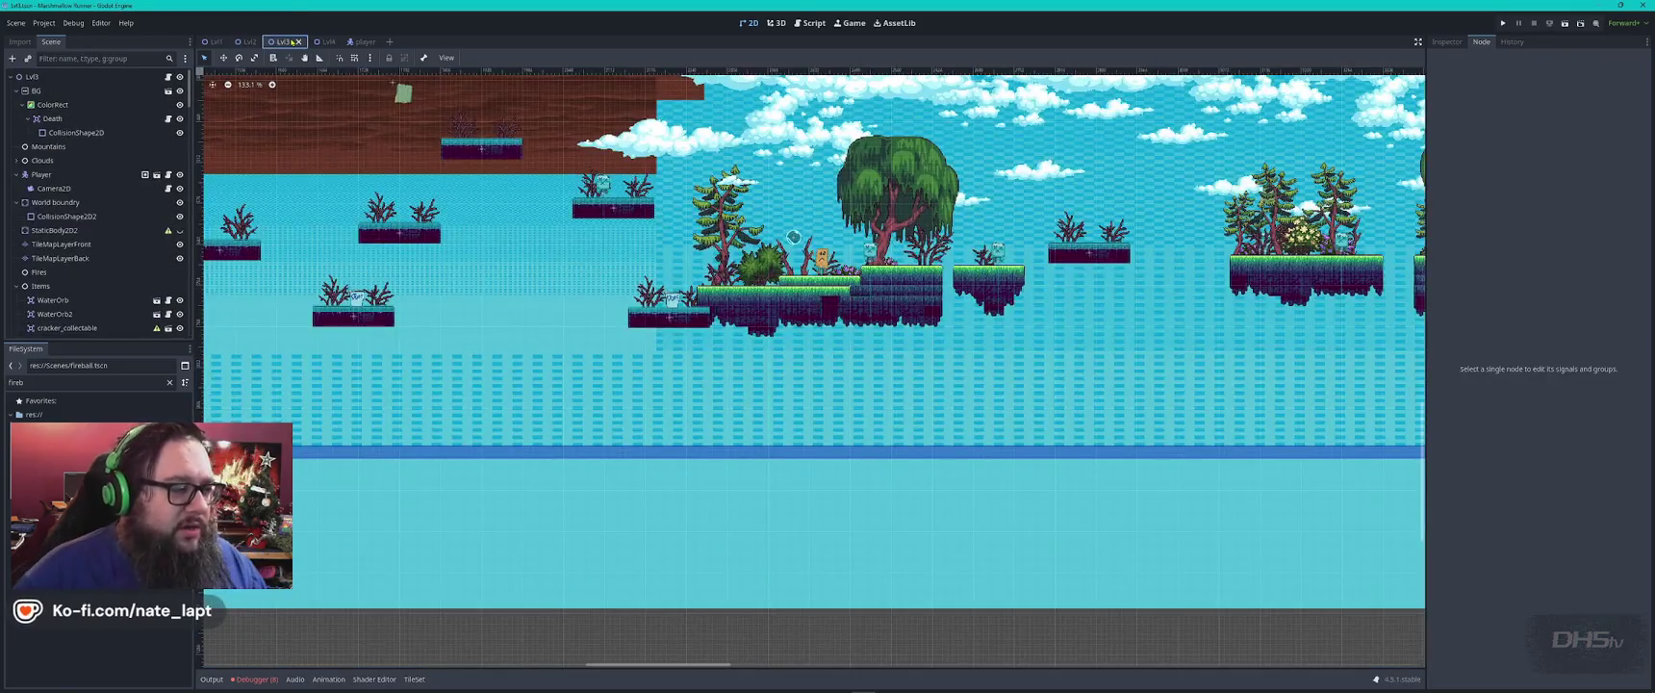
Zoom out and pan Lvl3 to its left end, then switch to the Lvl4 scene.
scroll(440, 344, "down", 3)
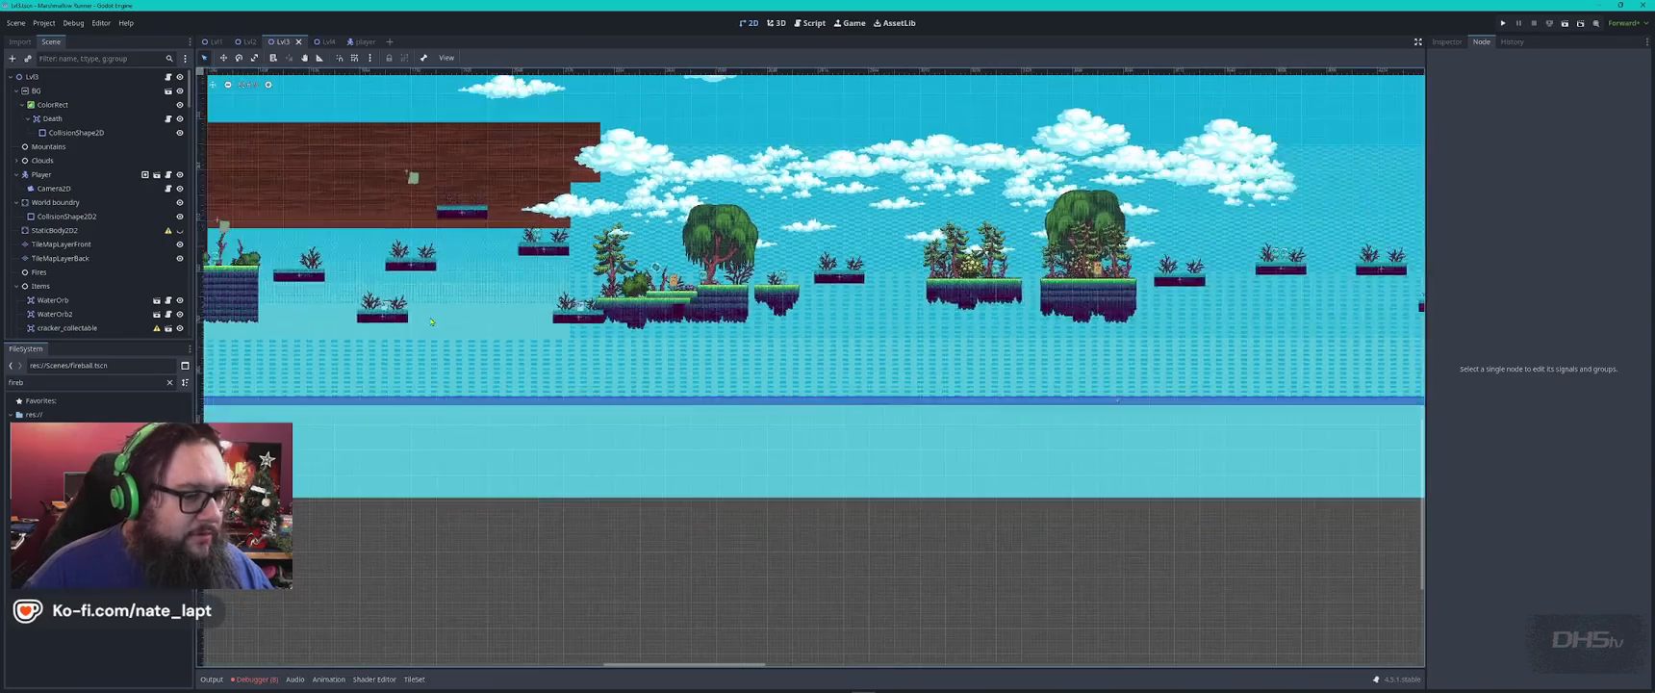
scroll(432, 321, "down", 3)
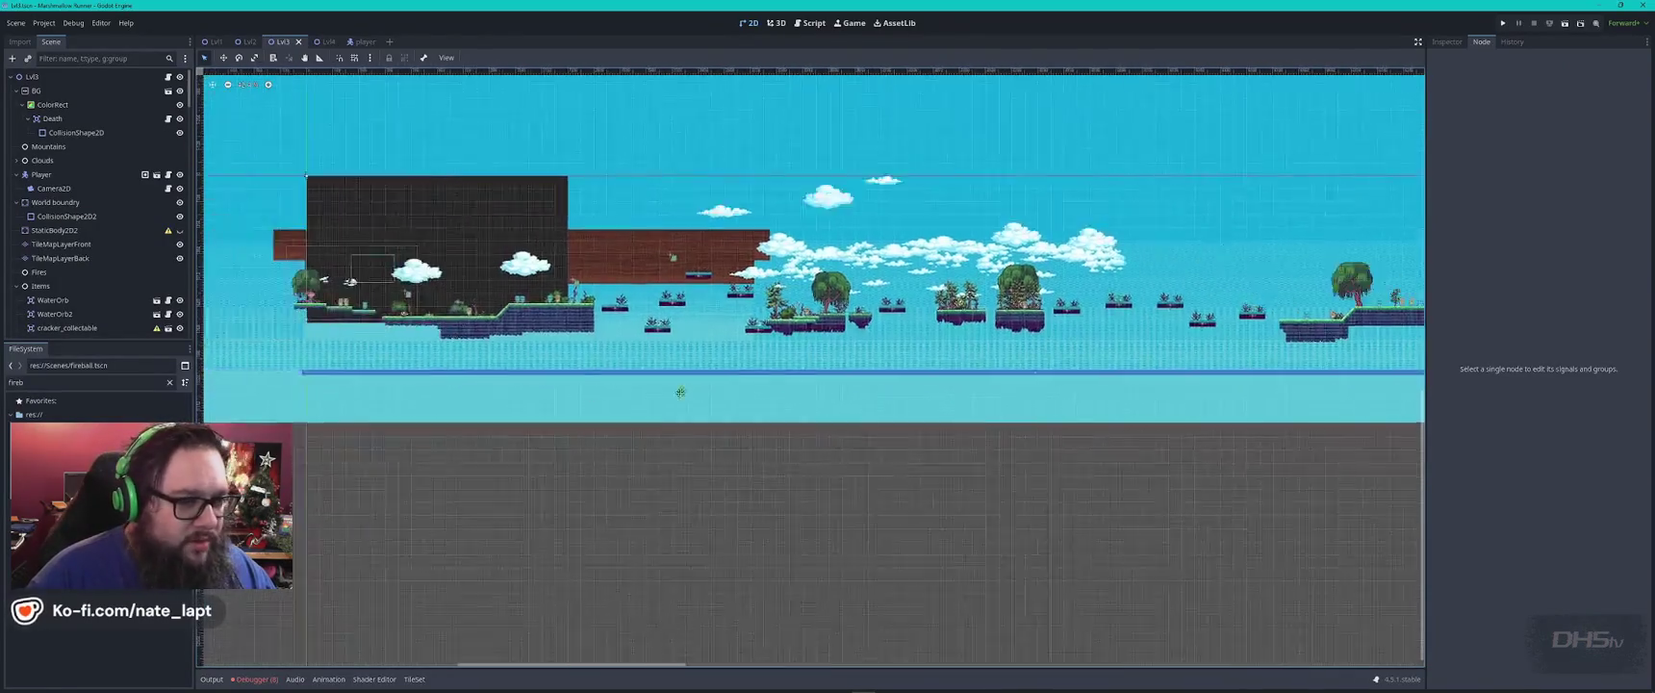
left_click_drag(860, 343, 710, 360)
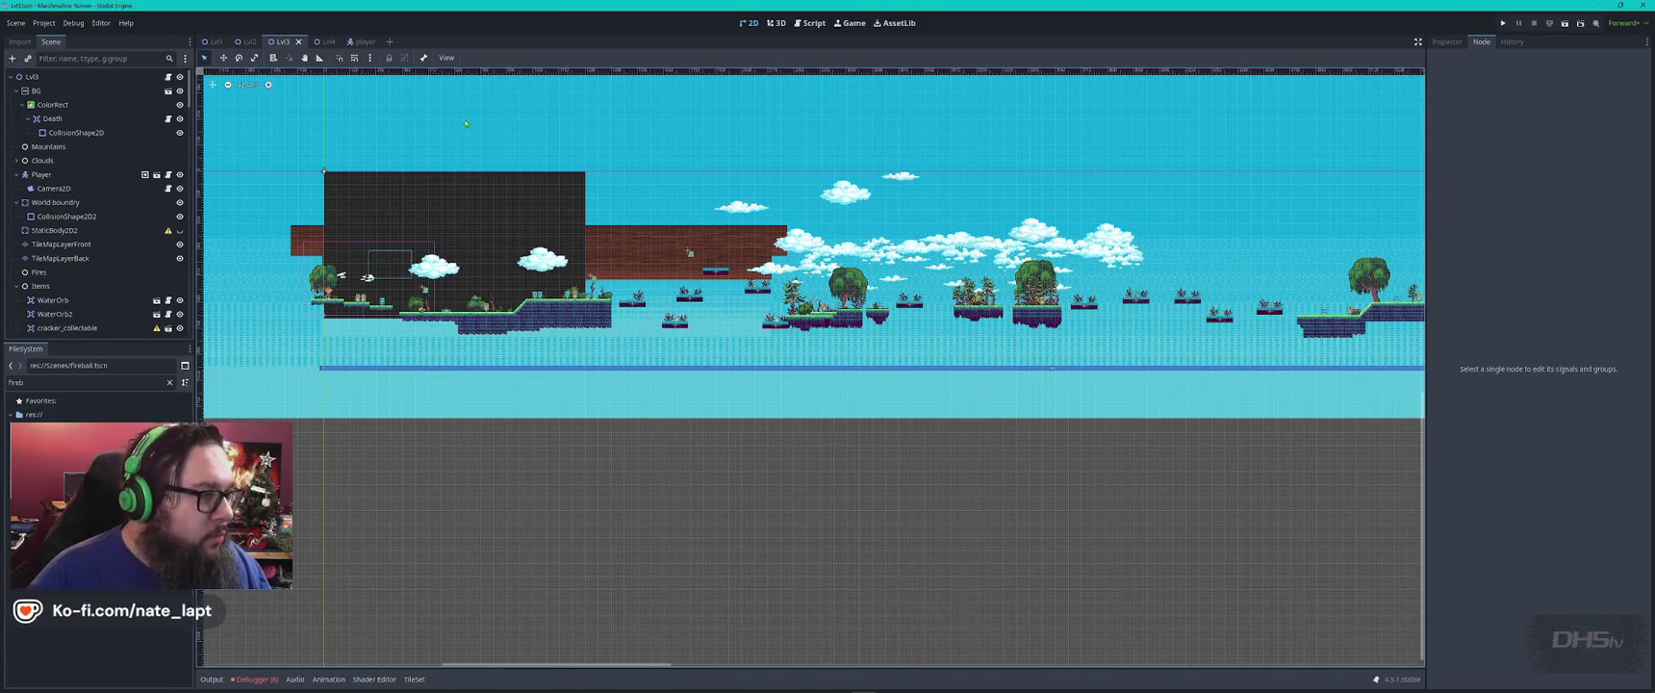
left_click(317, 41)
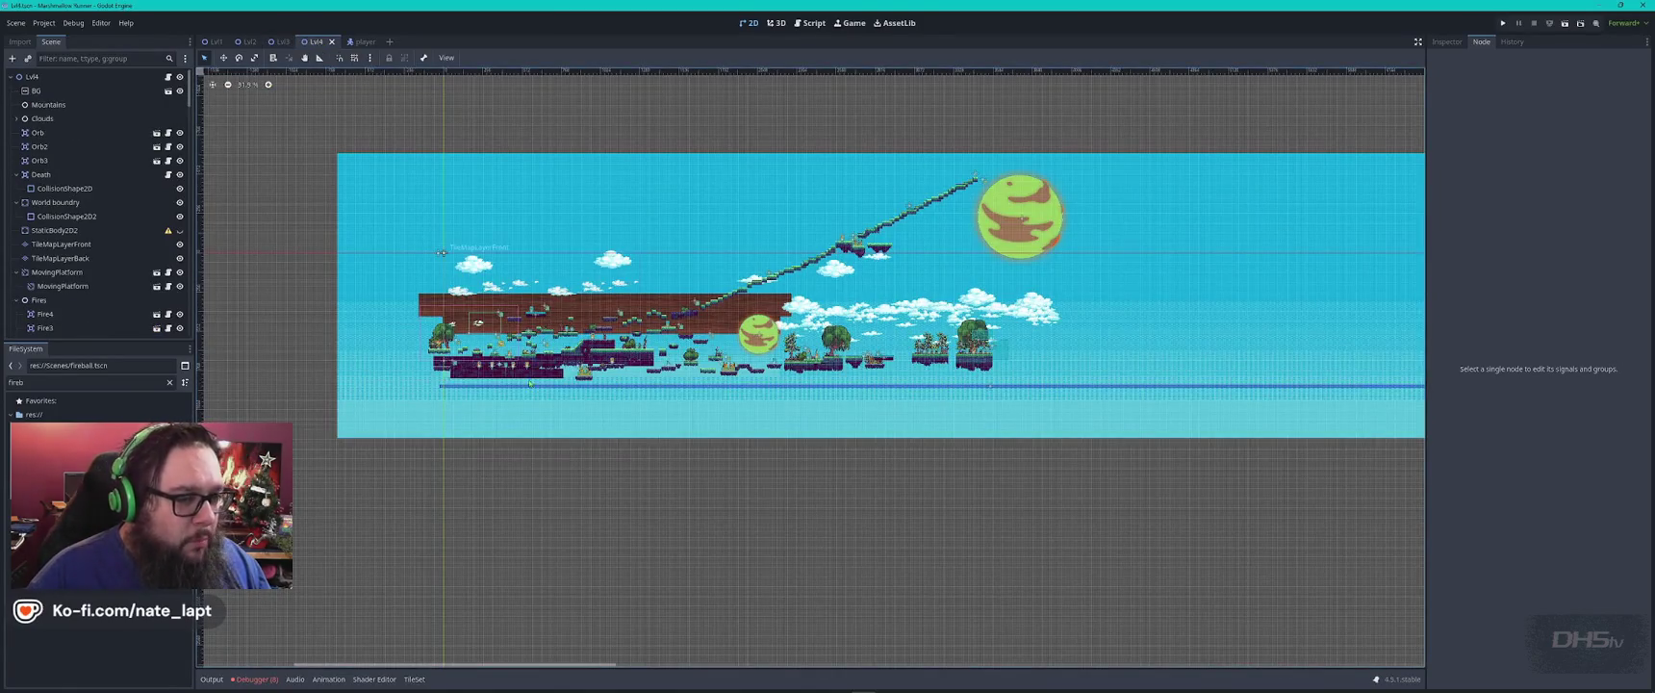
Zoom in and shift the Lvl4 view, then briefly switch windows and return to Godot.
scroll(441, 252, "up", 3)
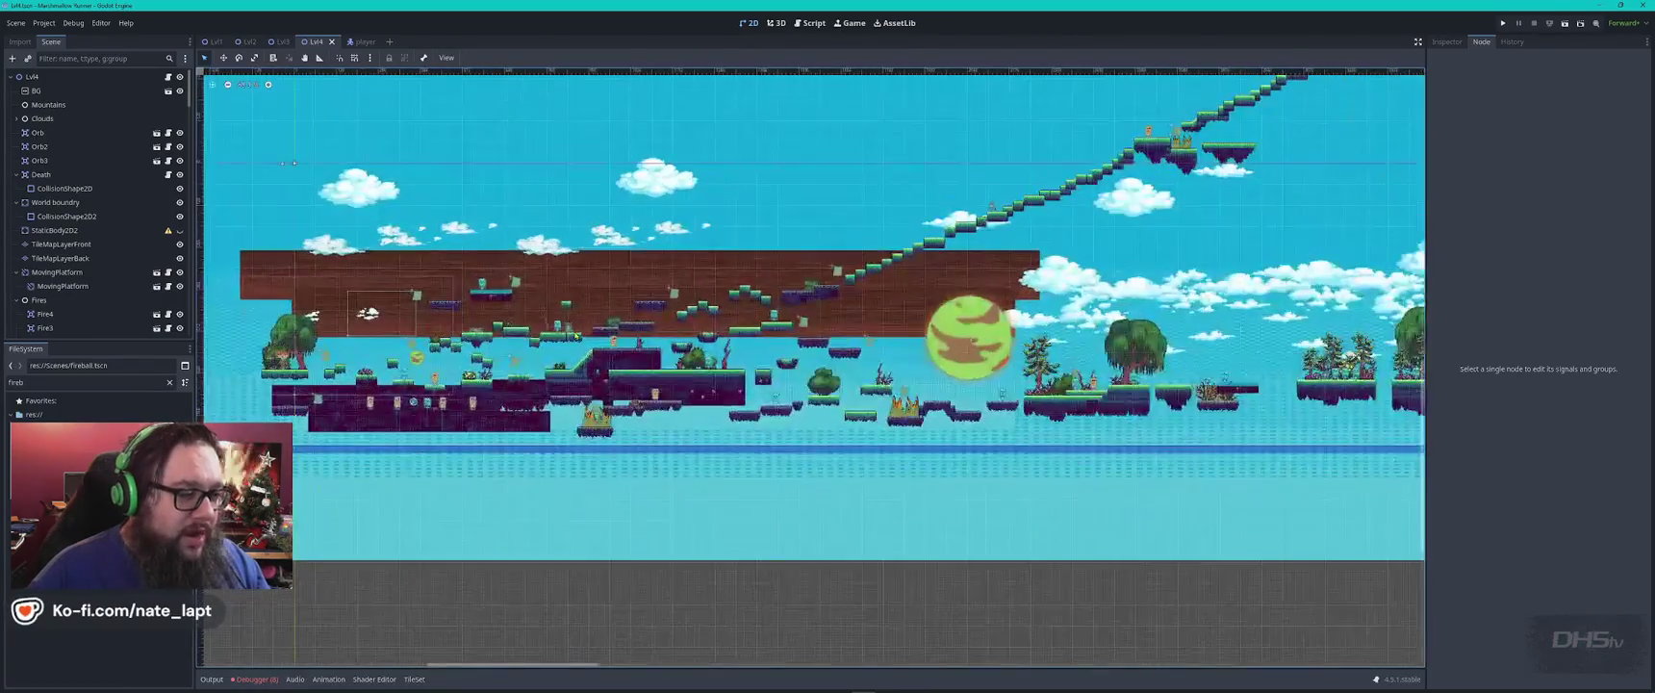
scroll(578, 183, "left", 3)
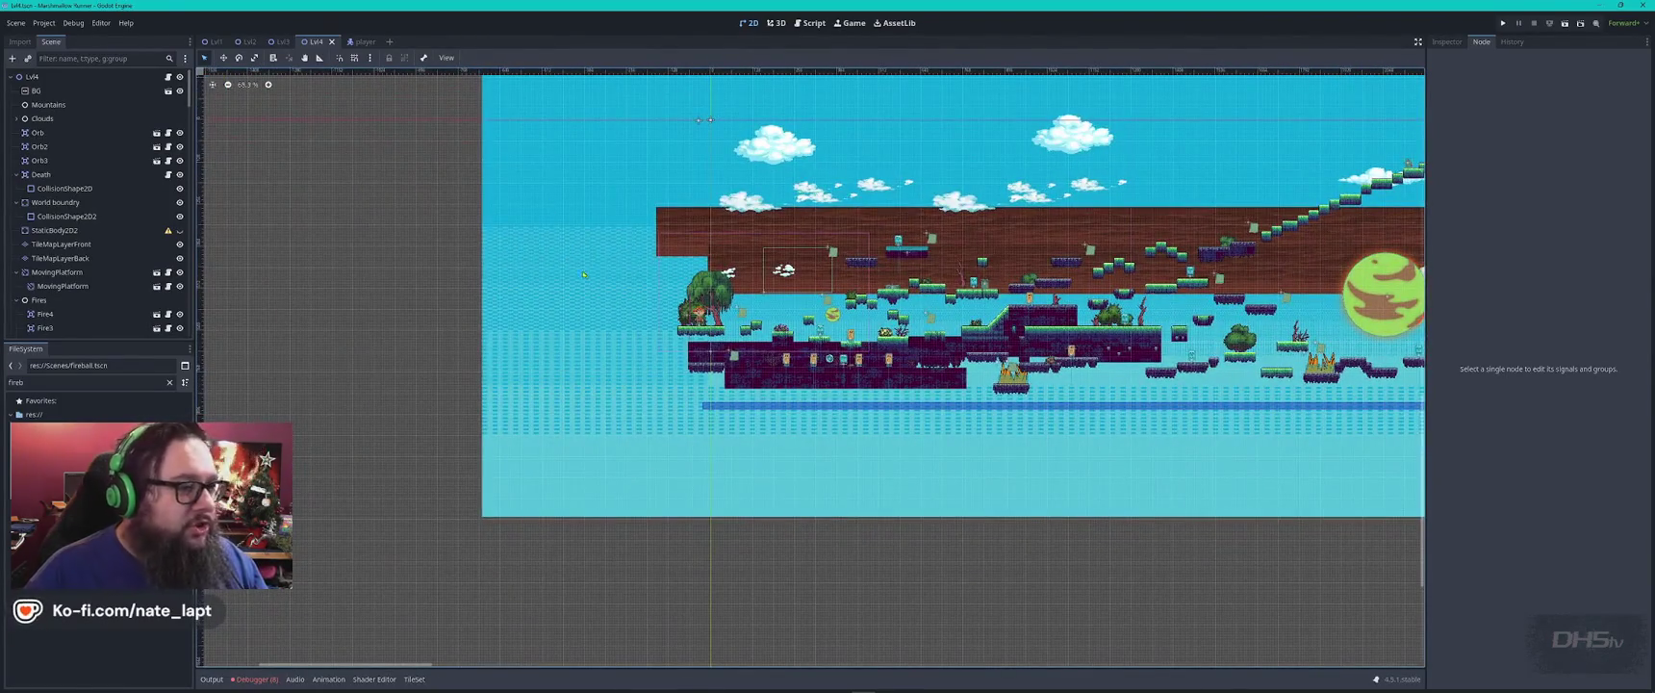
key("alt+Tab")
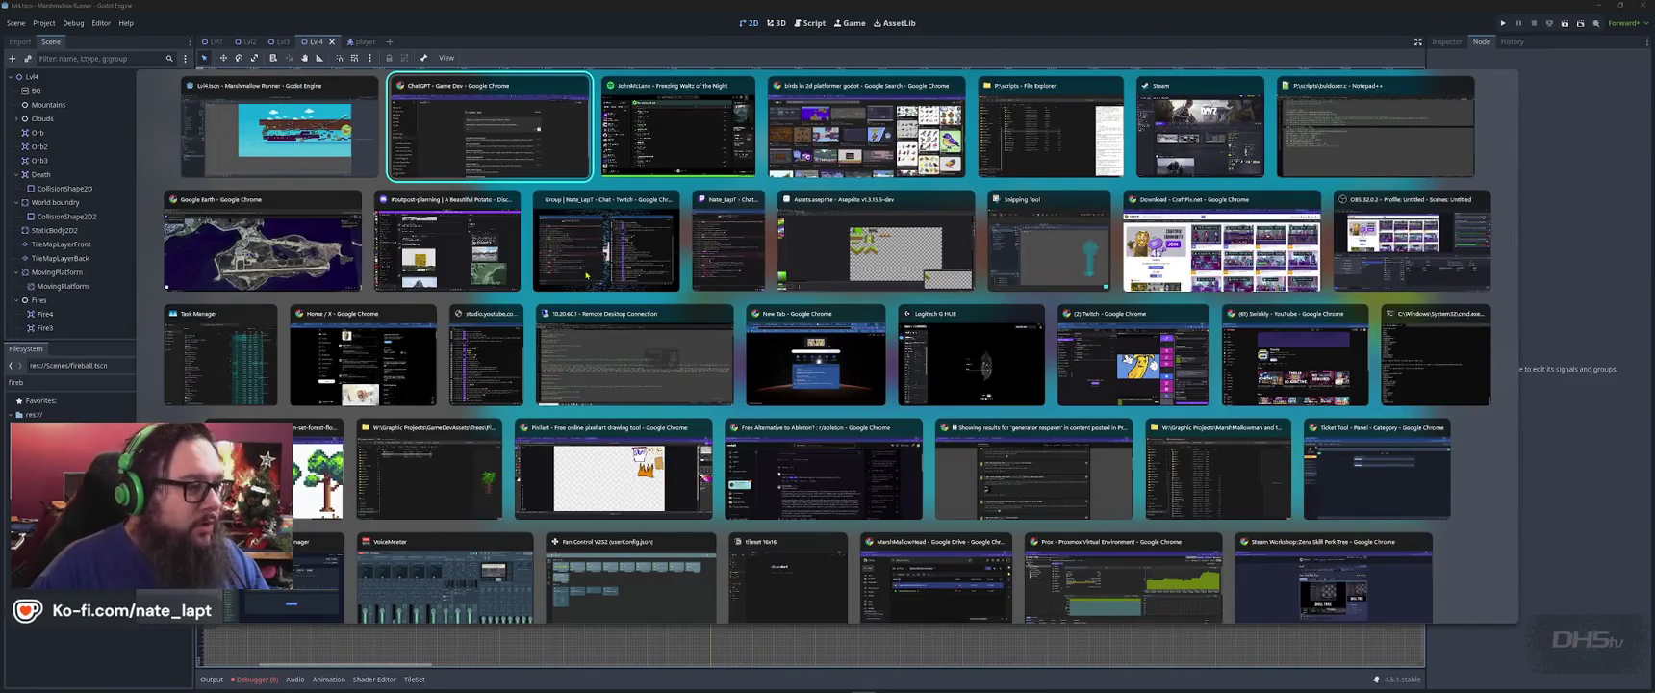
key("Escape")
Open MainMenu.gd in the Script editor and run the project with F5.
left_click(813, 23)
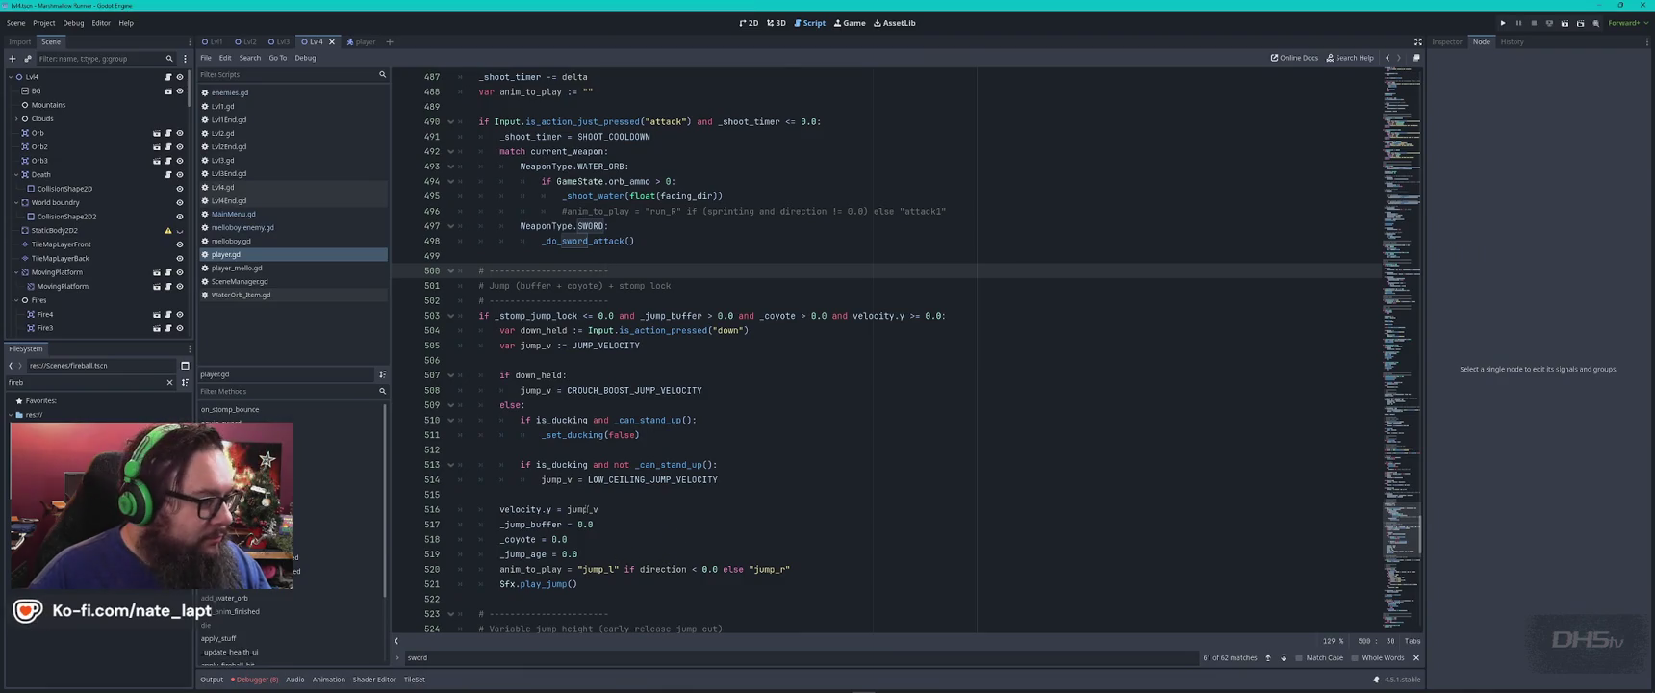
left_click(233, 214)
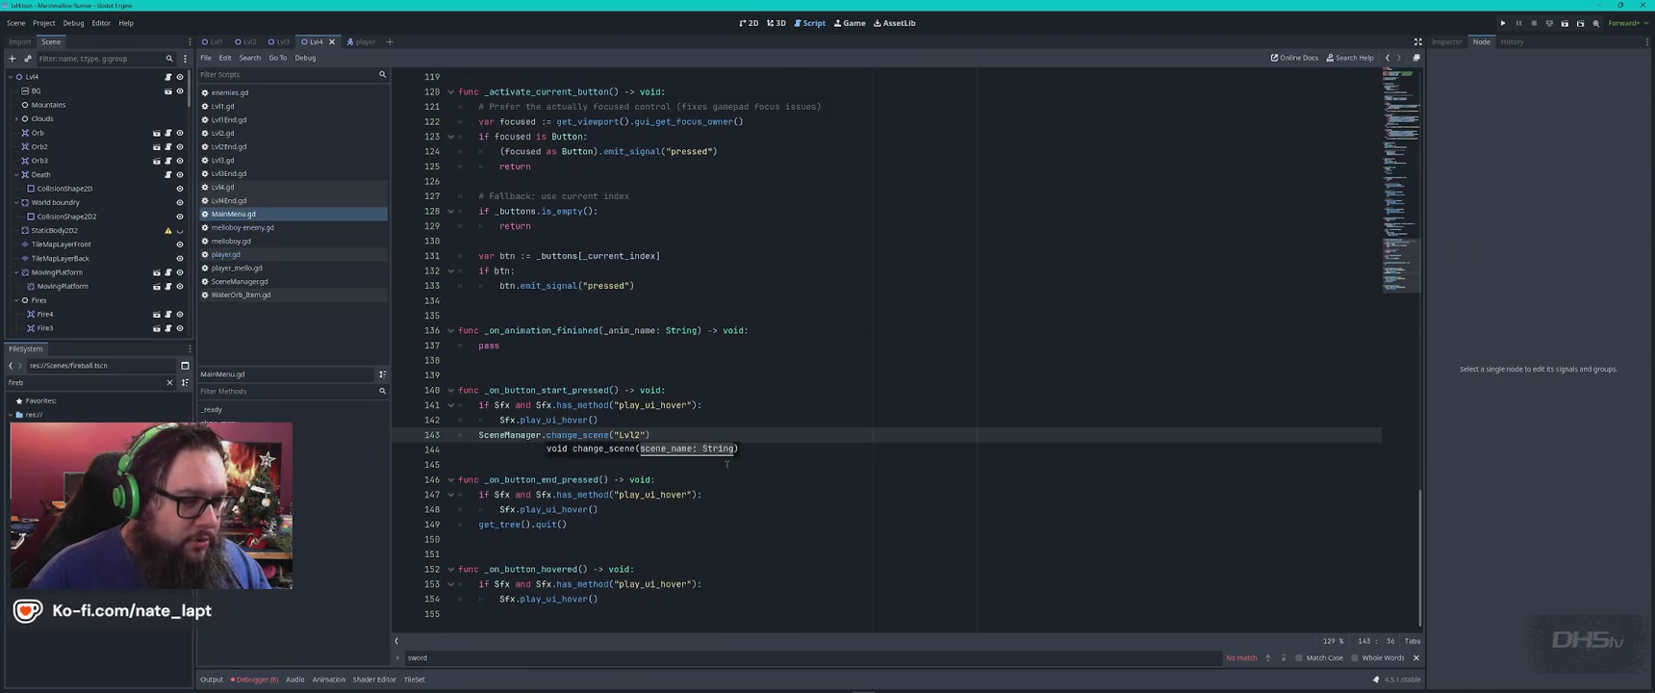
key("F5")
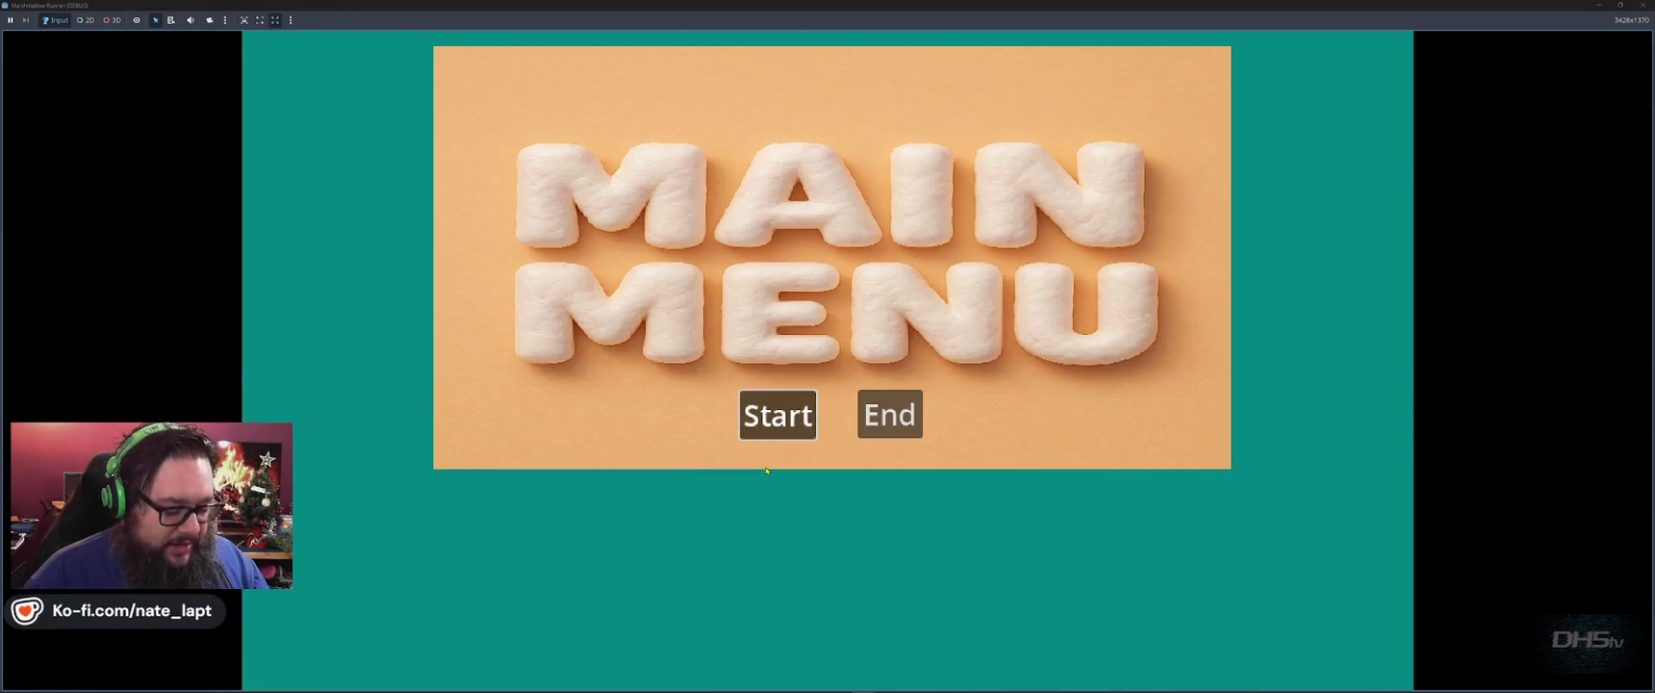
Start a new game and run right through the row of enemies, jumping to grab cards.
left_click(779, 415)
key("Right")
key("space")
key("Right")
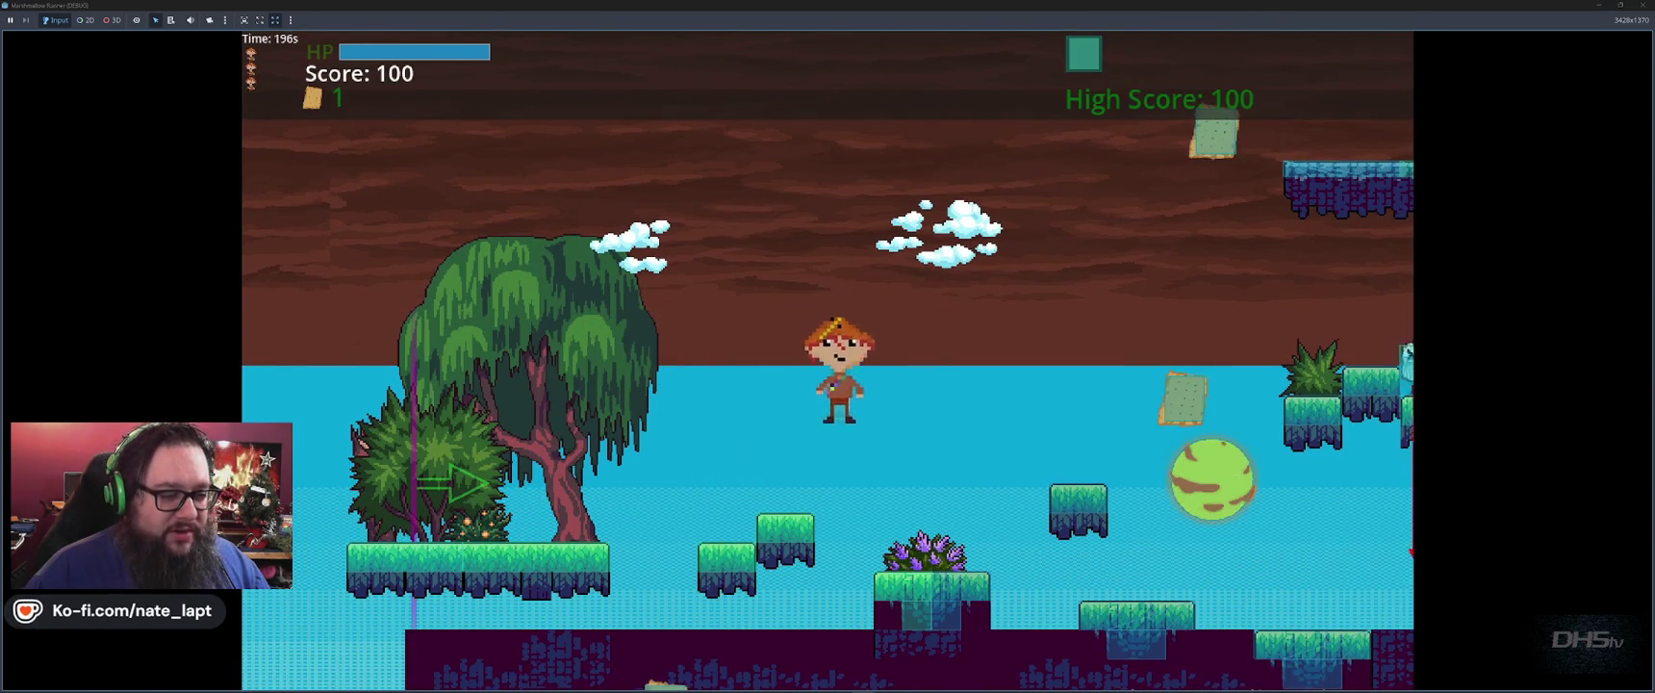
key("Right")
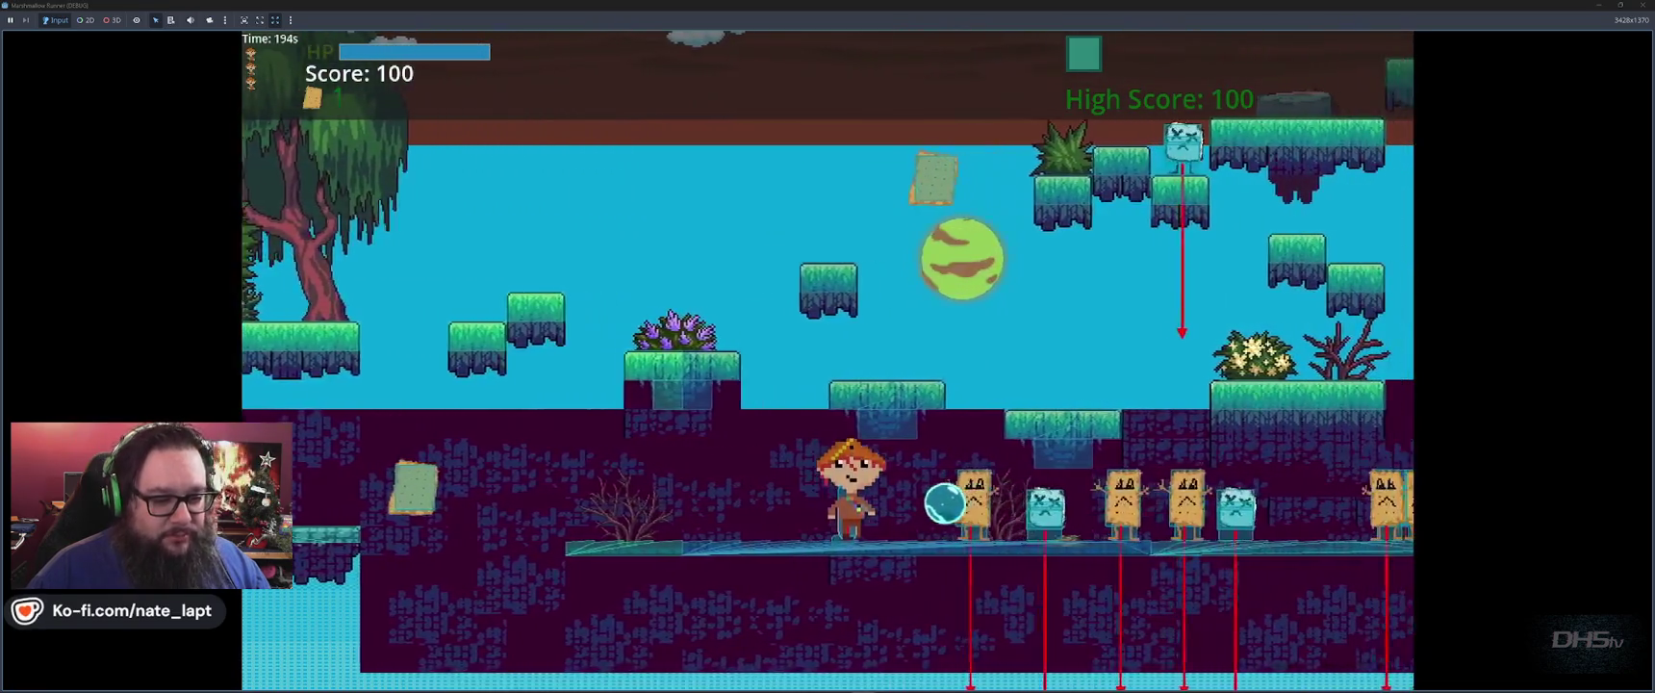
key("Right")
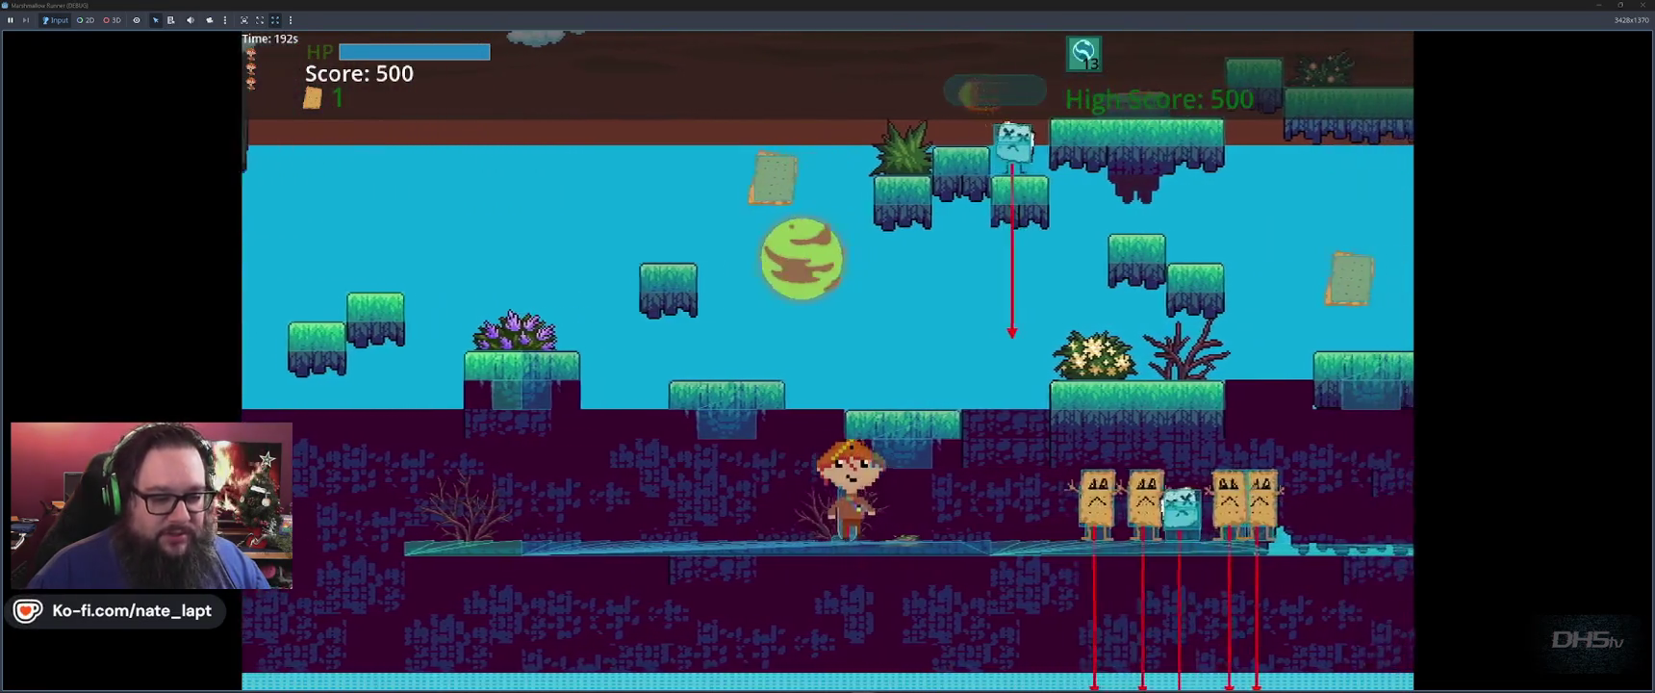
key("Right")
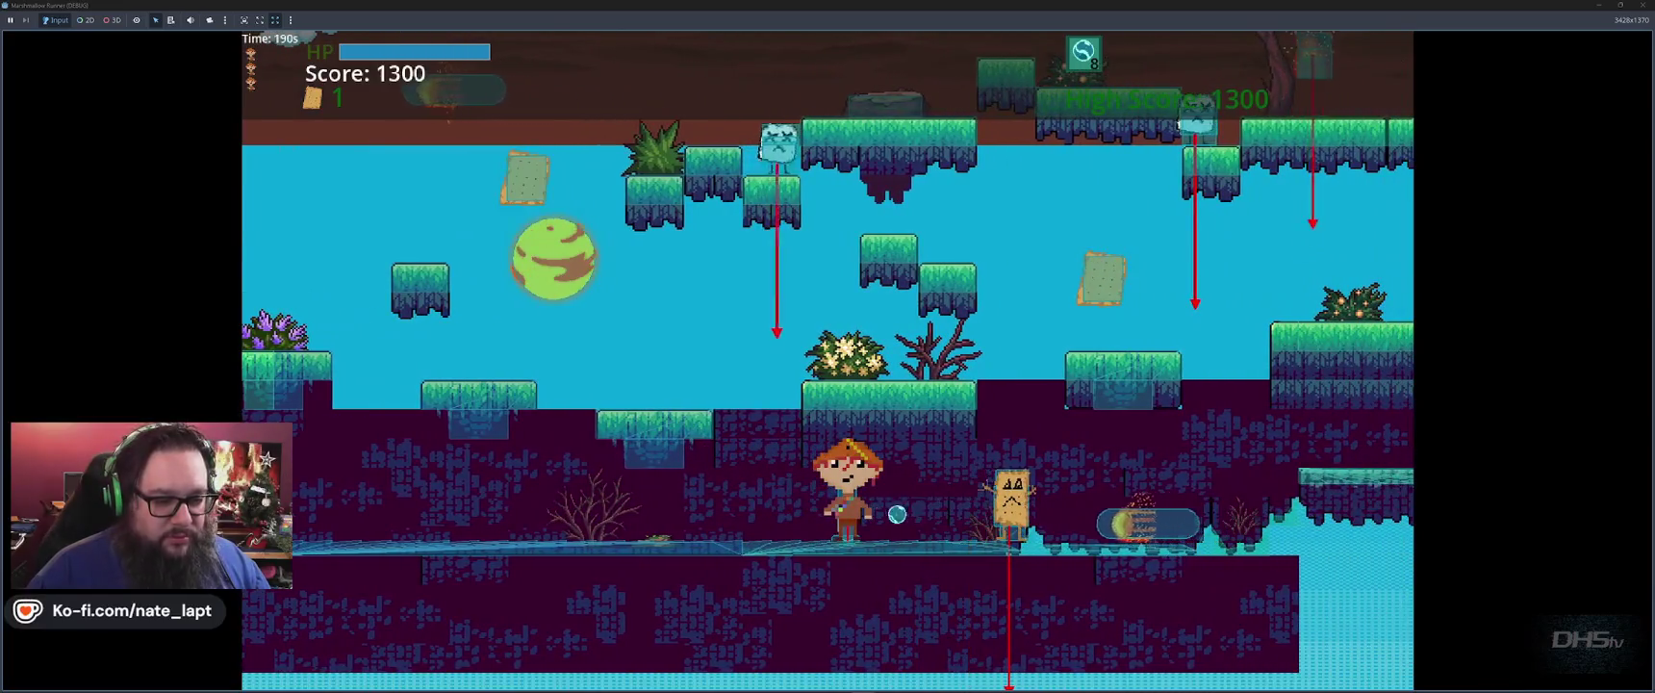
key("Right")
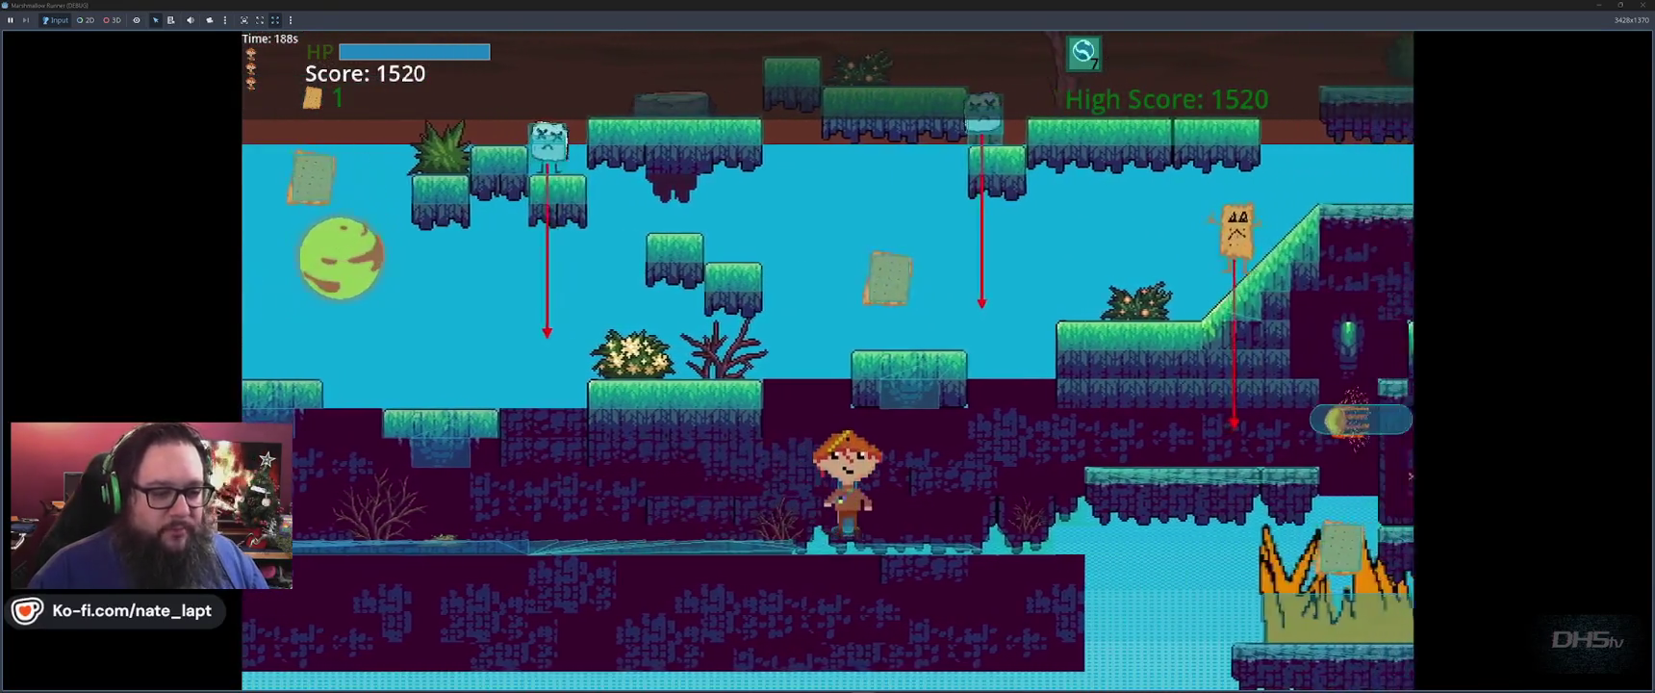
key("Right")
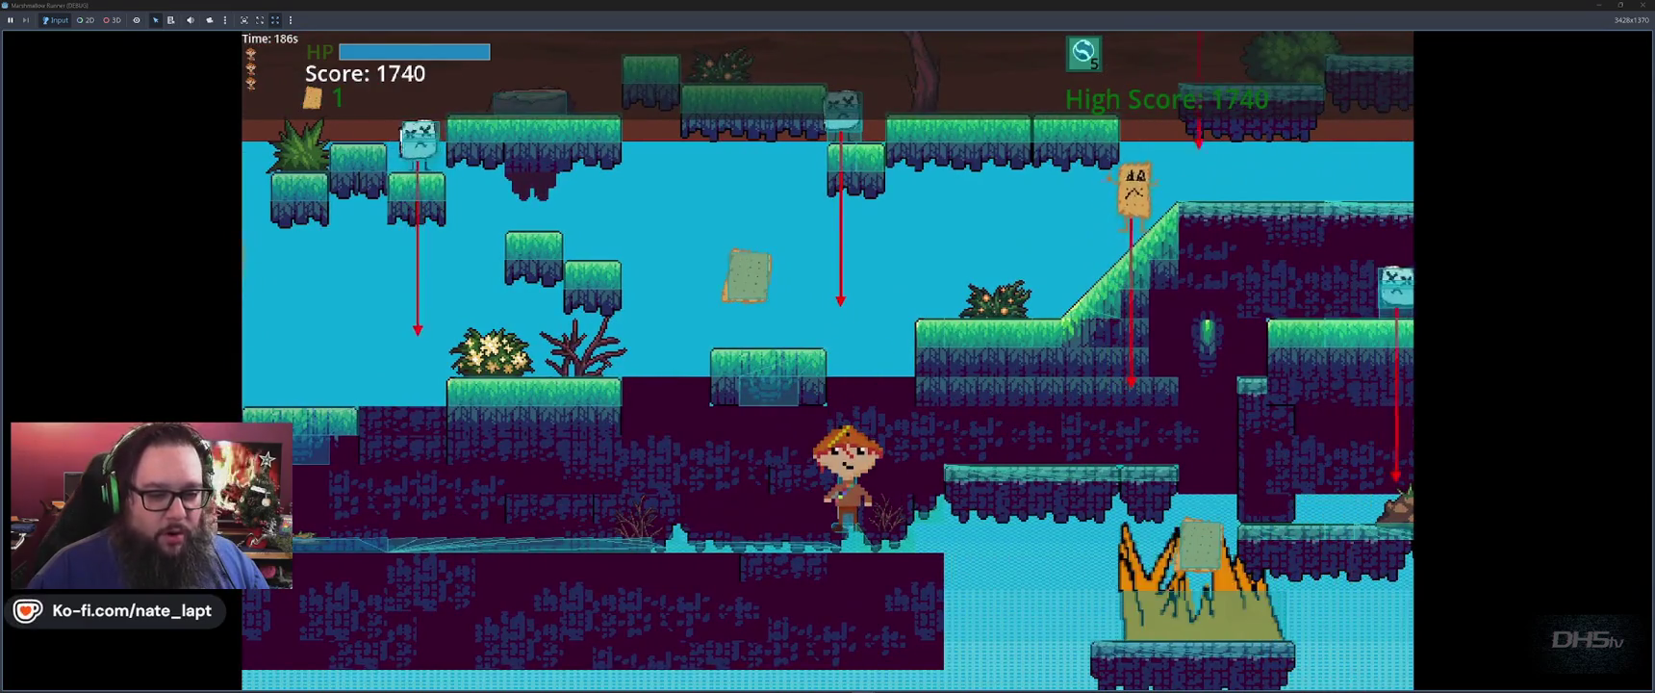
key("Right")
key("space")
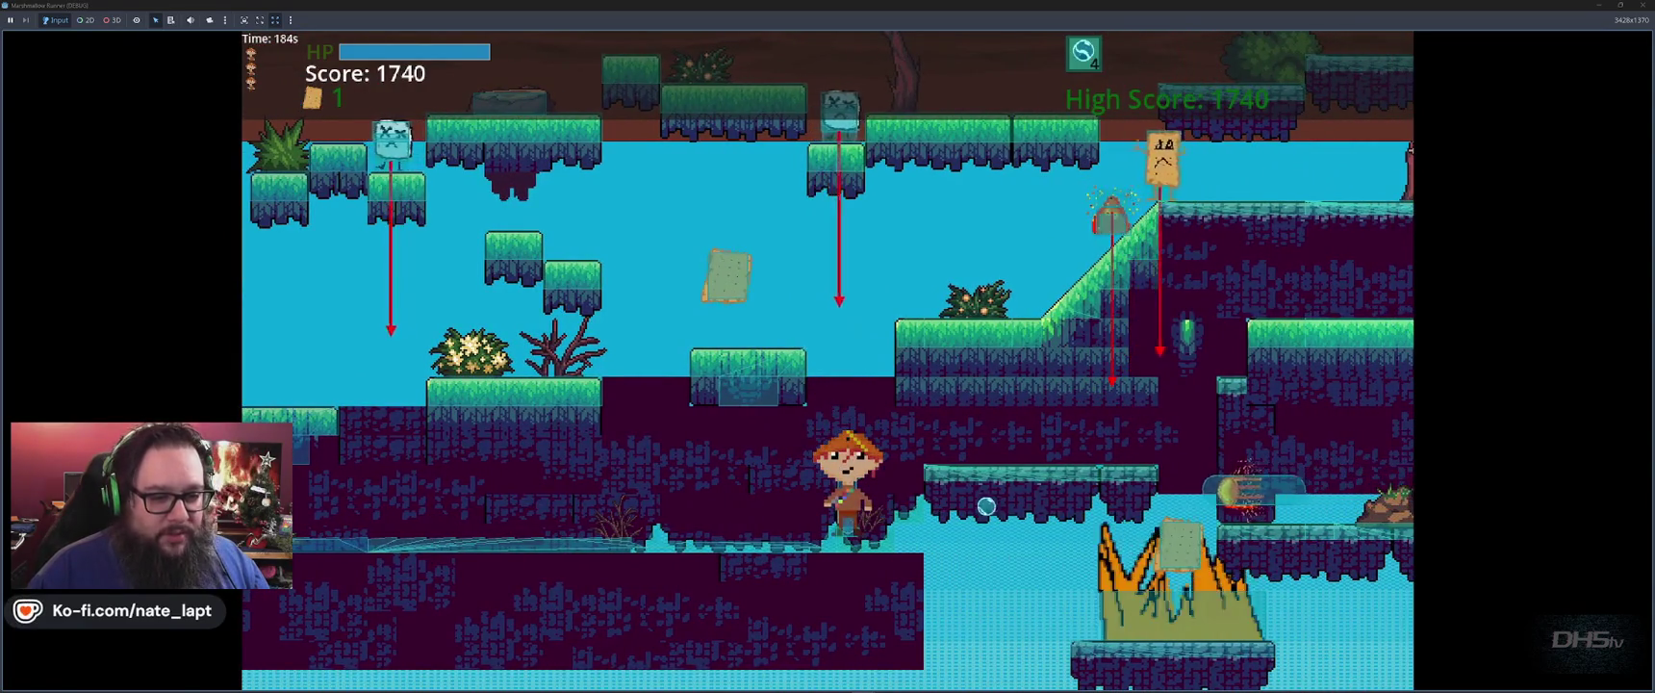
key("space")
key("Left")
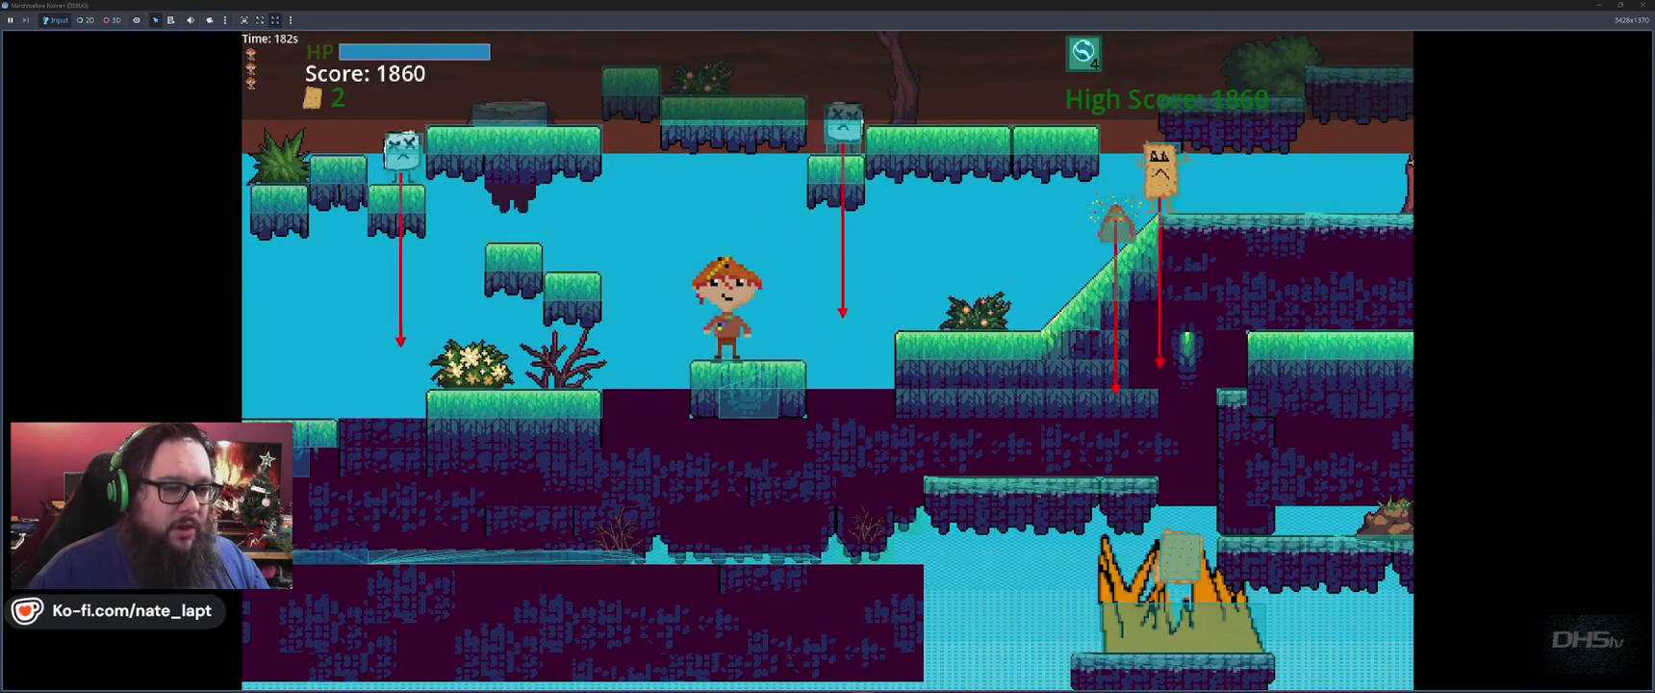
key("space")
key("Right")
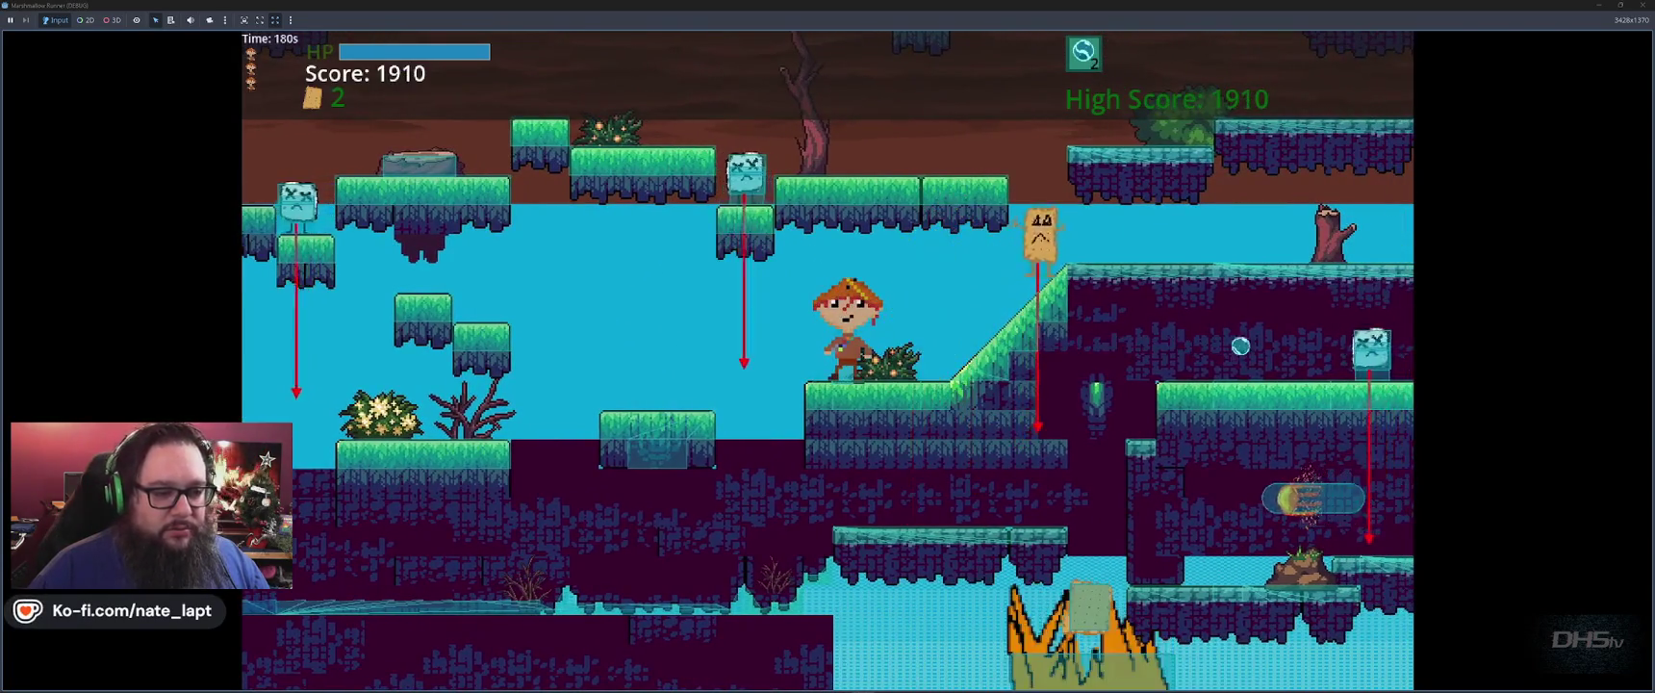
key("Right")
key("Right")
key("space")
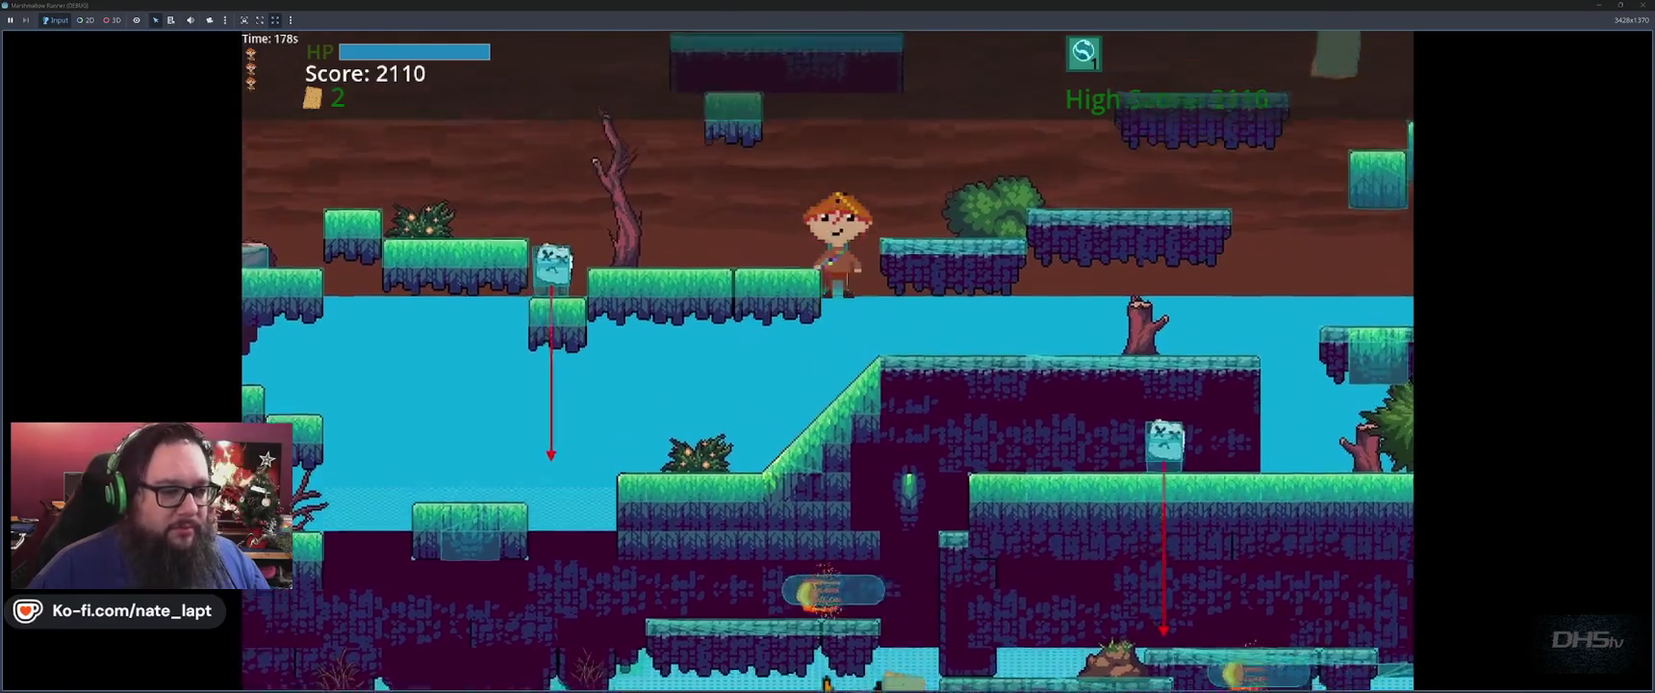
Jump up the platforms and rising steps, collecting the floating cards.
key("Left")
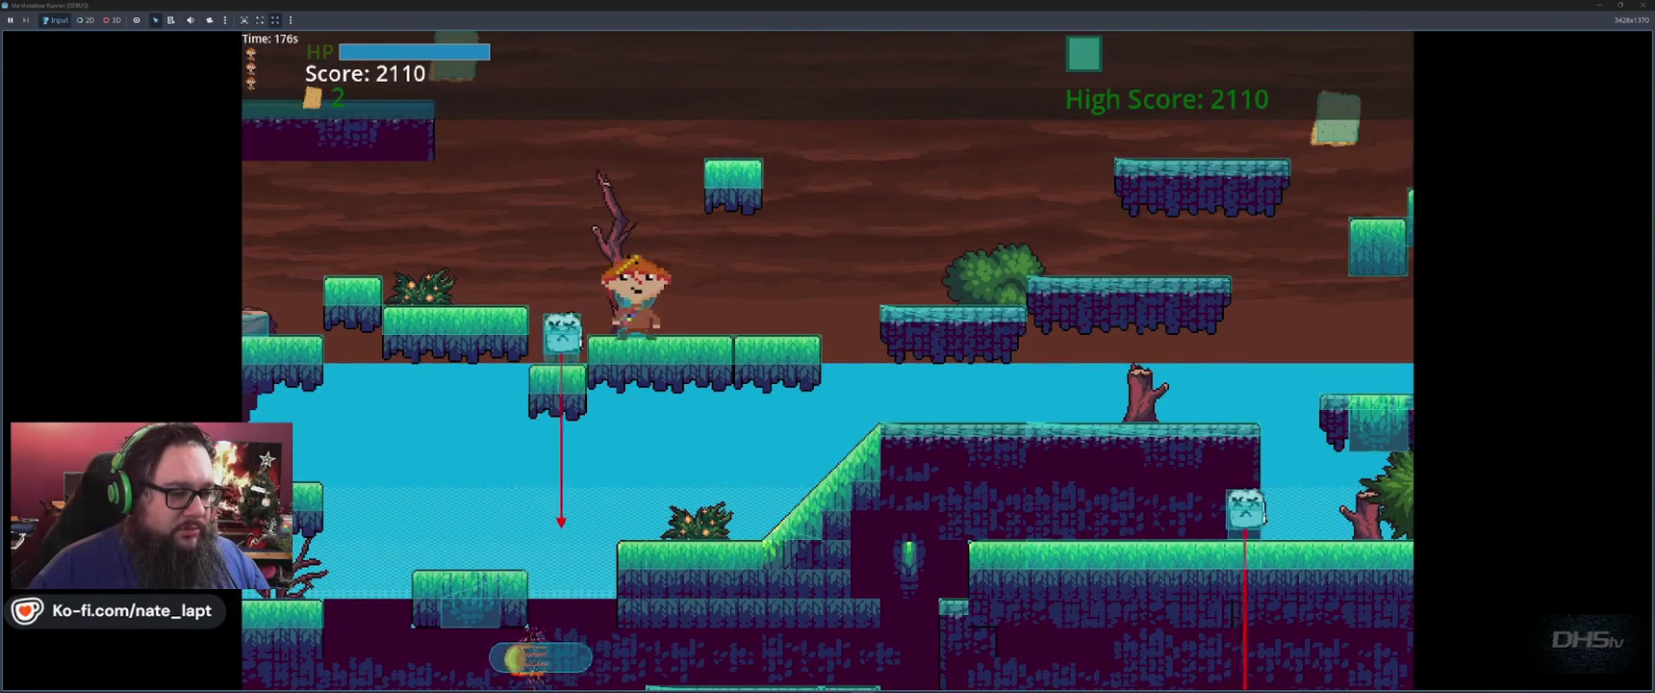
key("space")
key("Left")
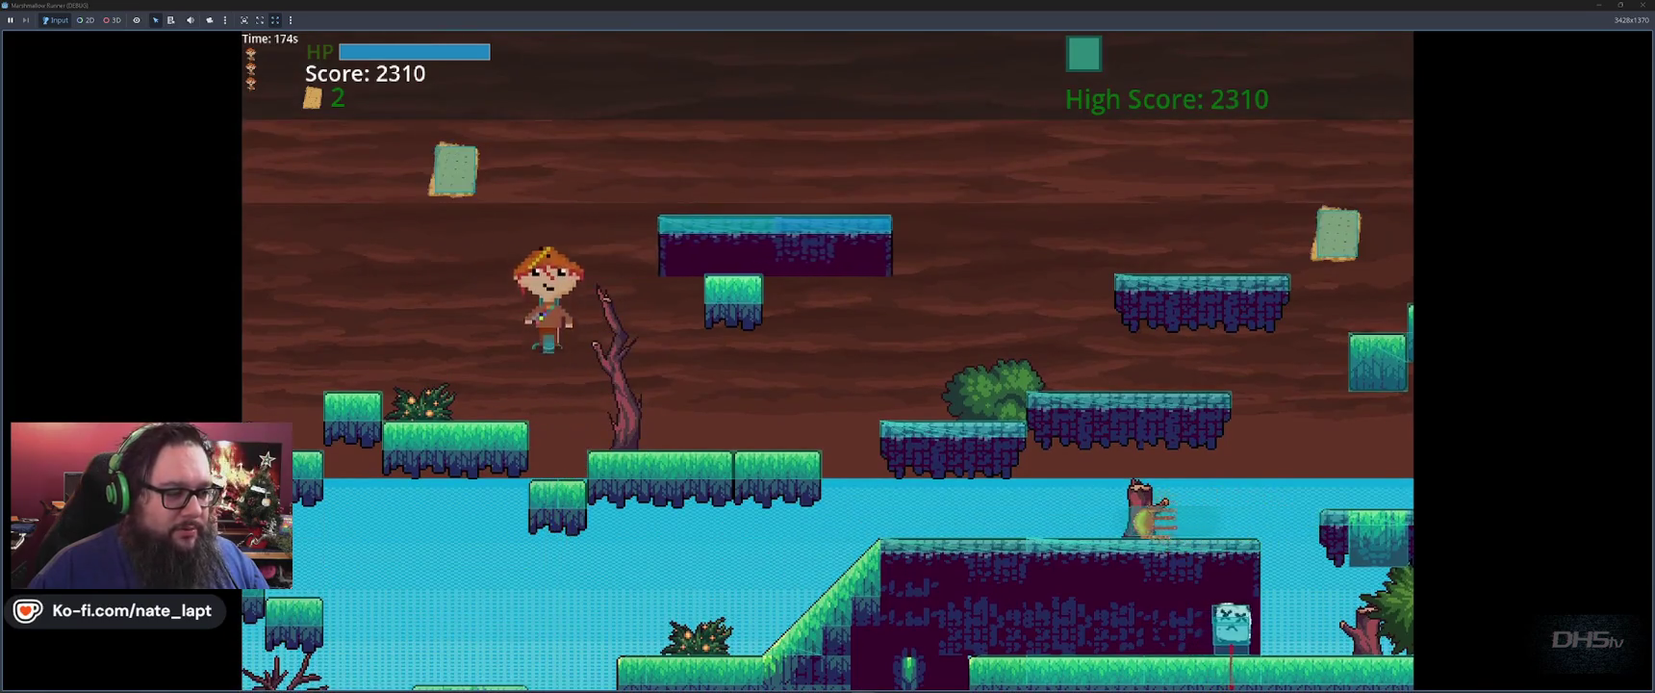
key("space")
key("space")
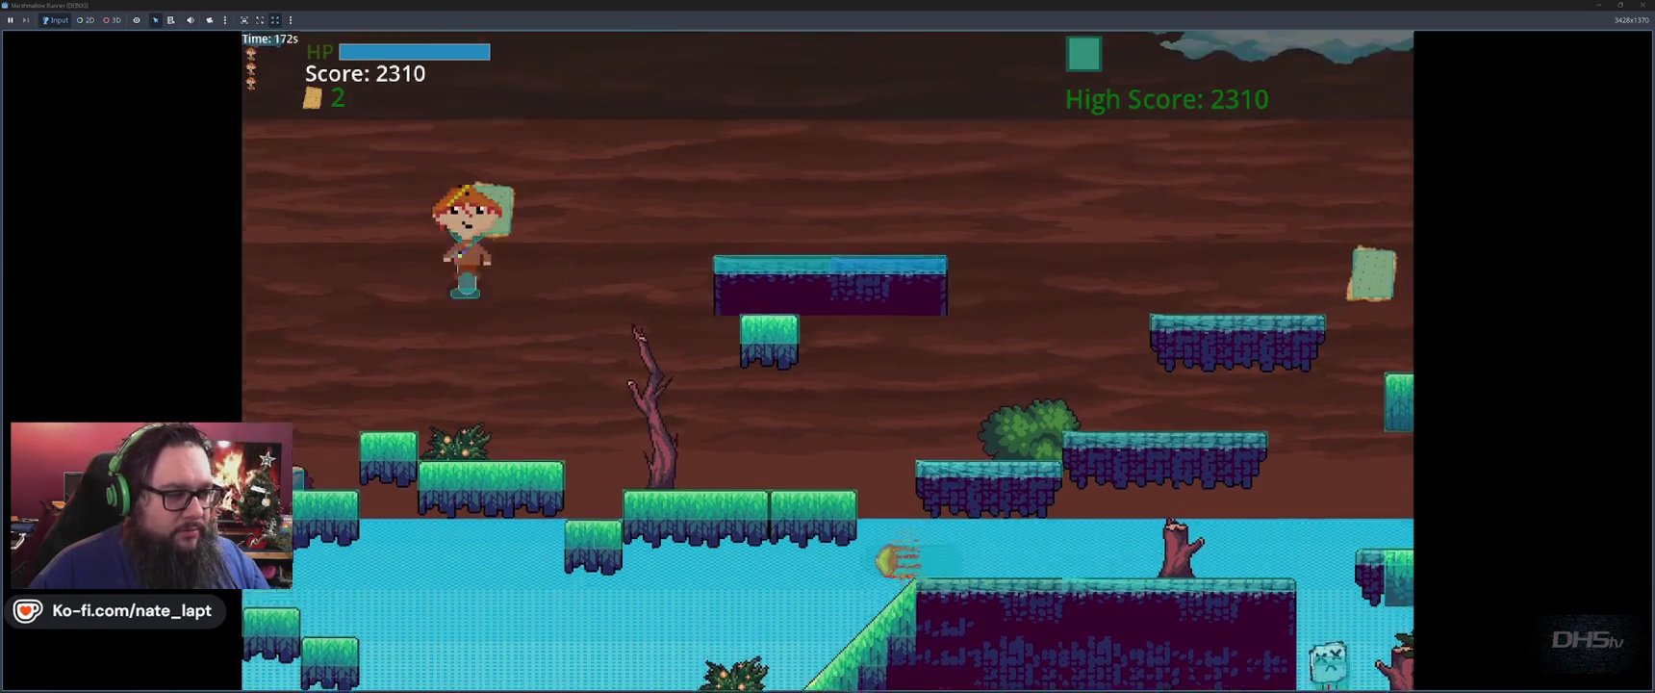
key("Right")
key("Right")
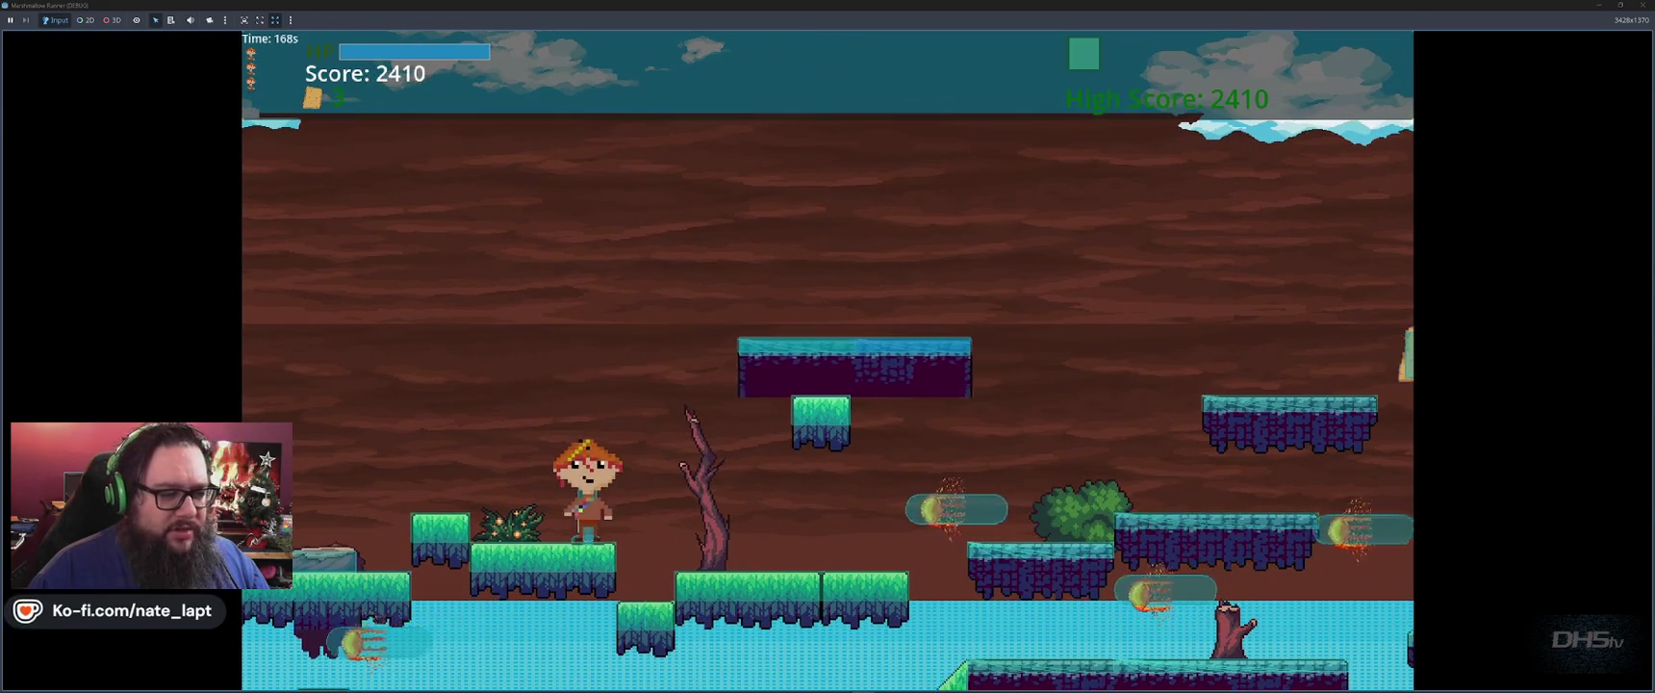
key("space")
key("Right")
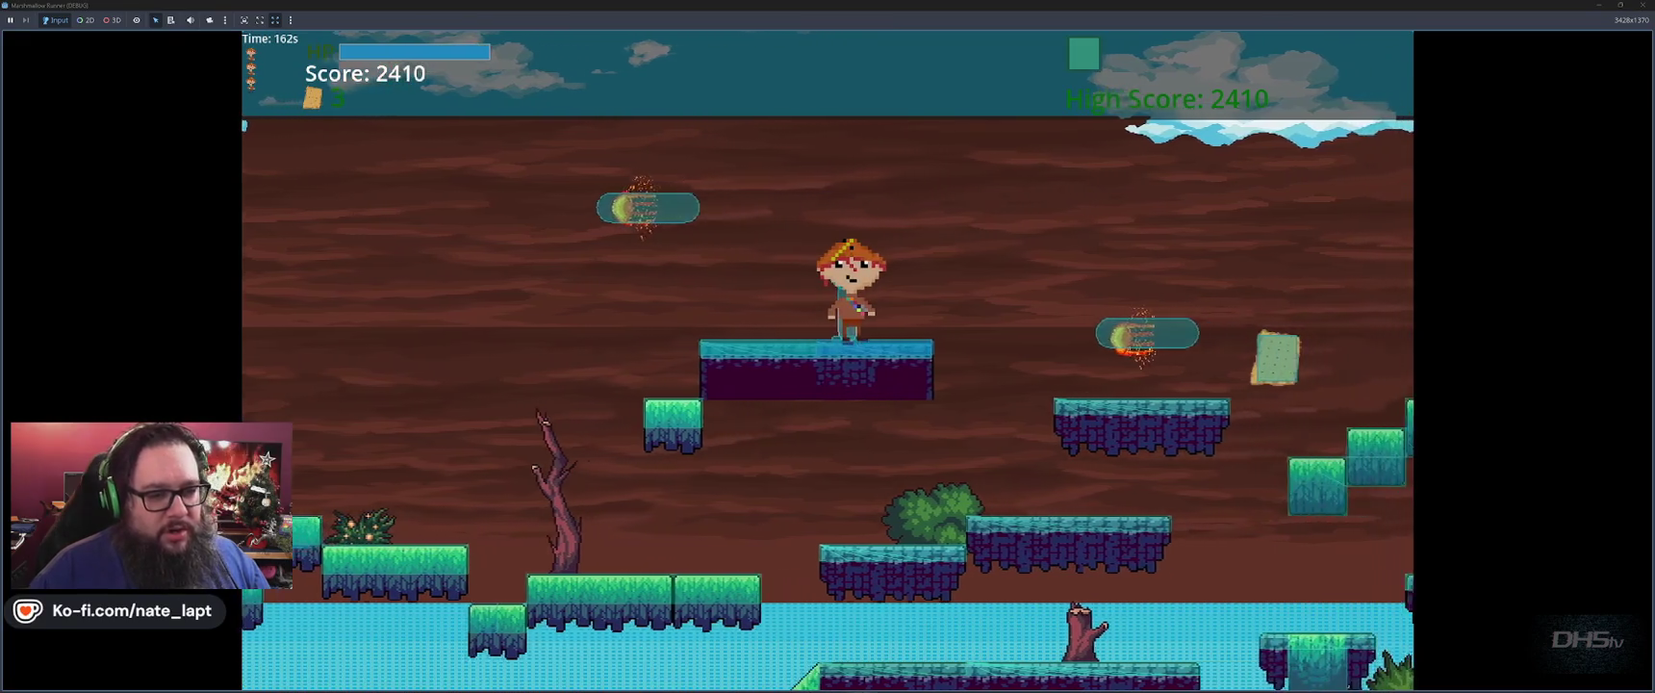
key("space")
key("Right")
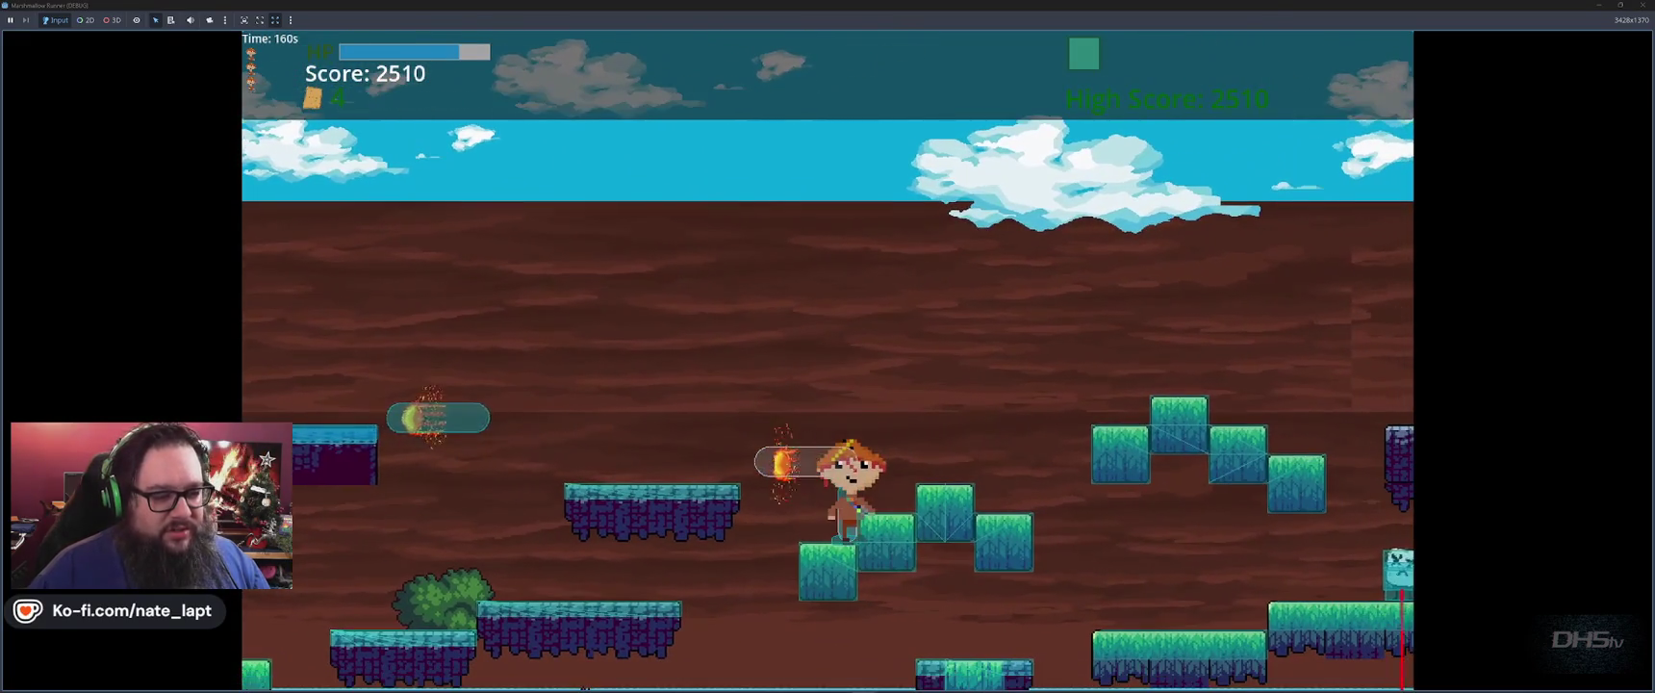
key("space")
key("Right")
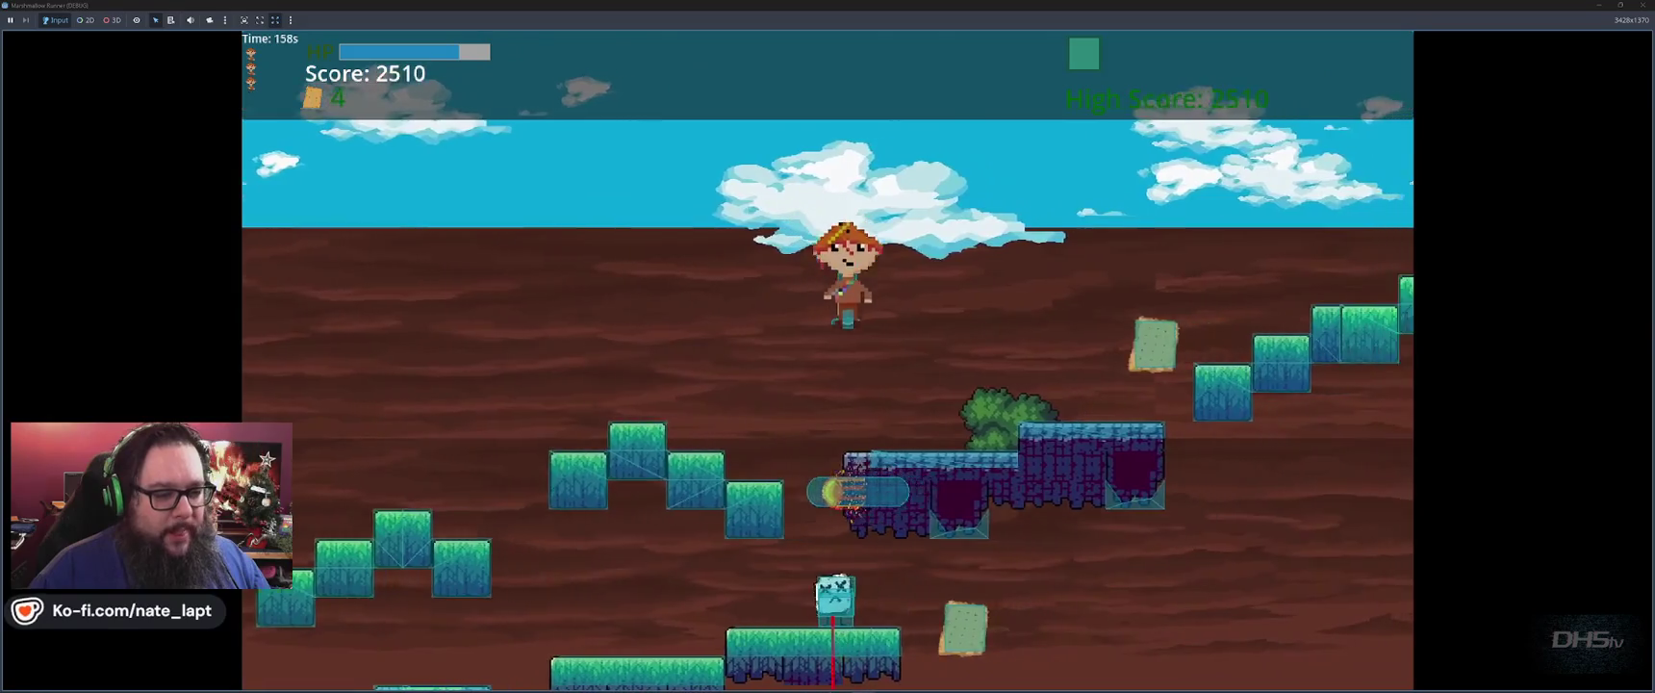
key("space")
key("Right")
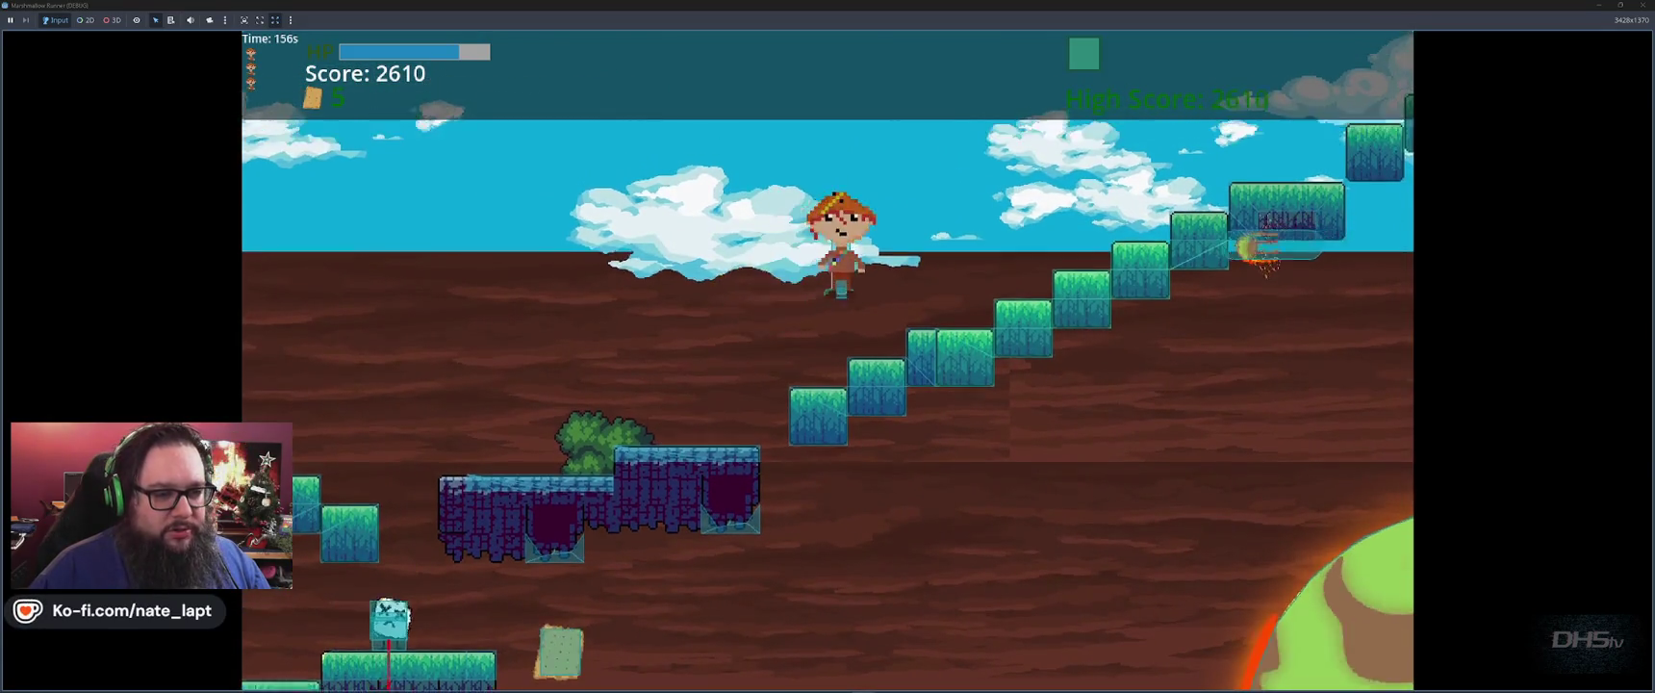
key("space")
key("Right")
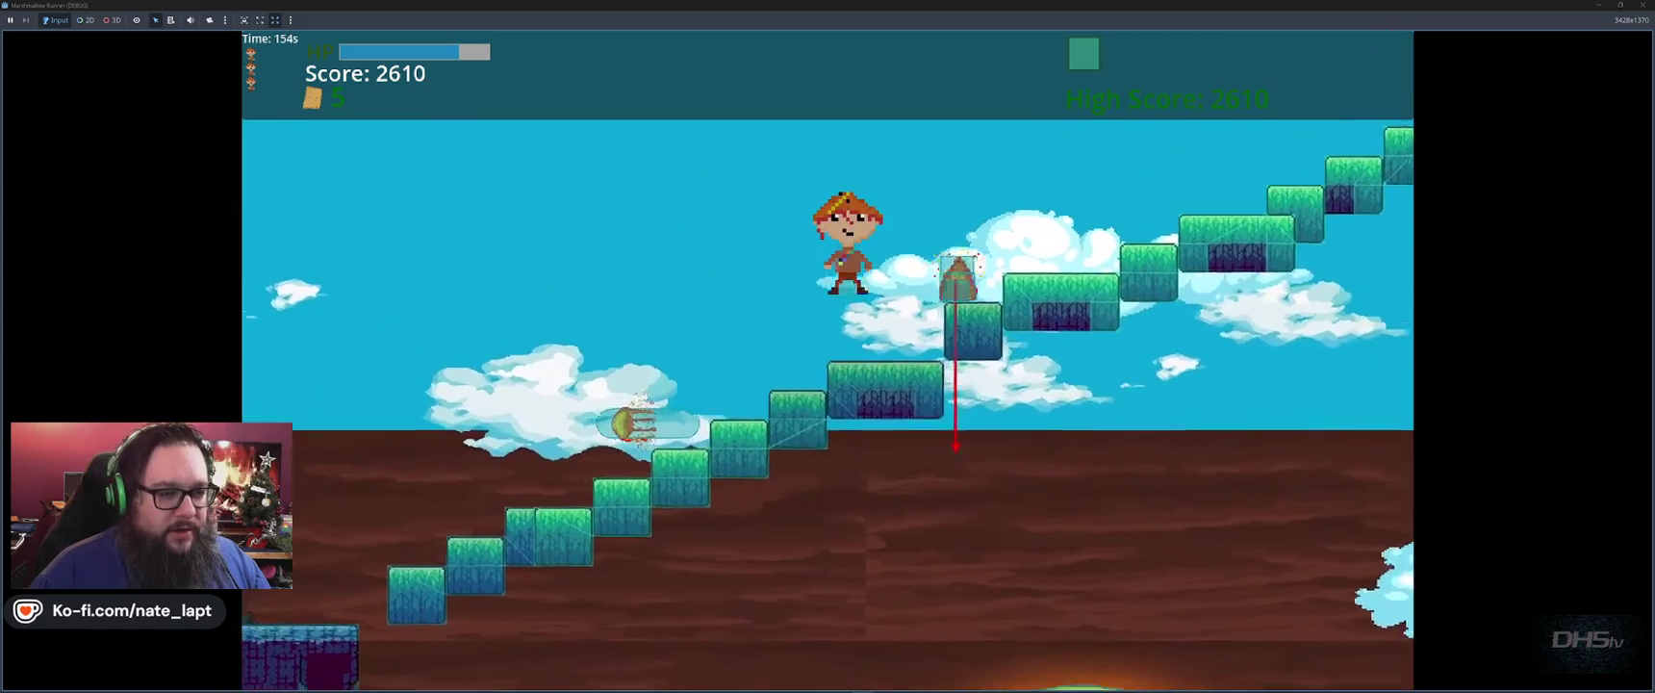
key("space")
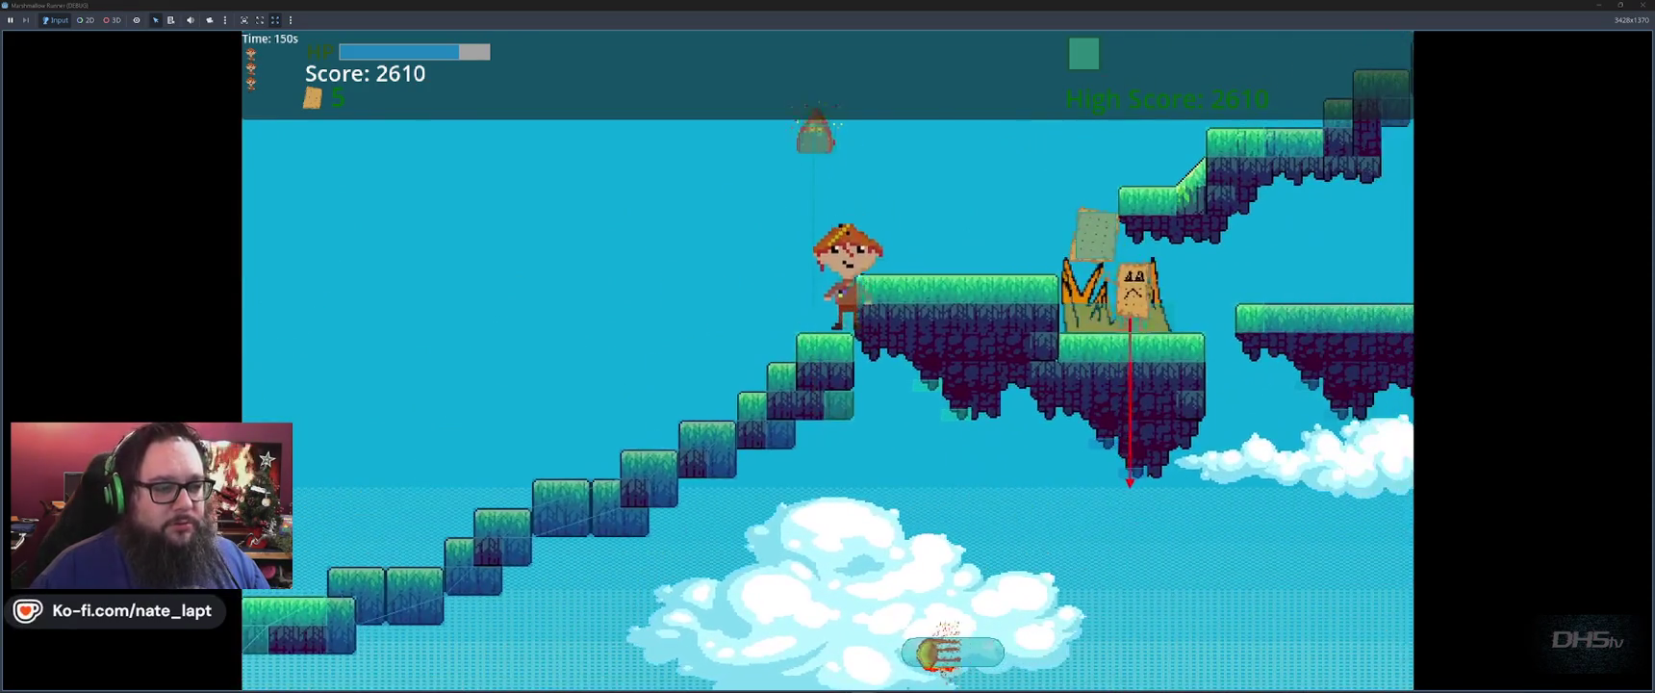
Finish the level, drop among the enemies in the next cave, then stop the game with F8.
key("space")
key("Left")
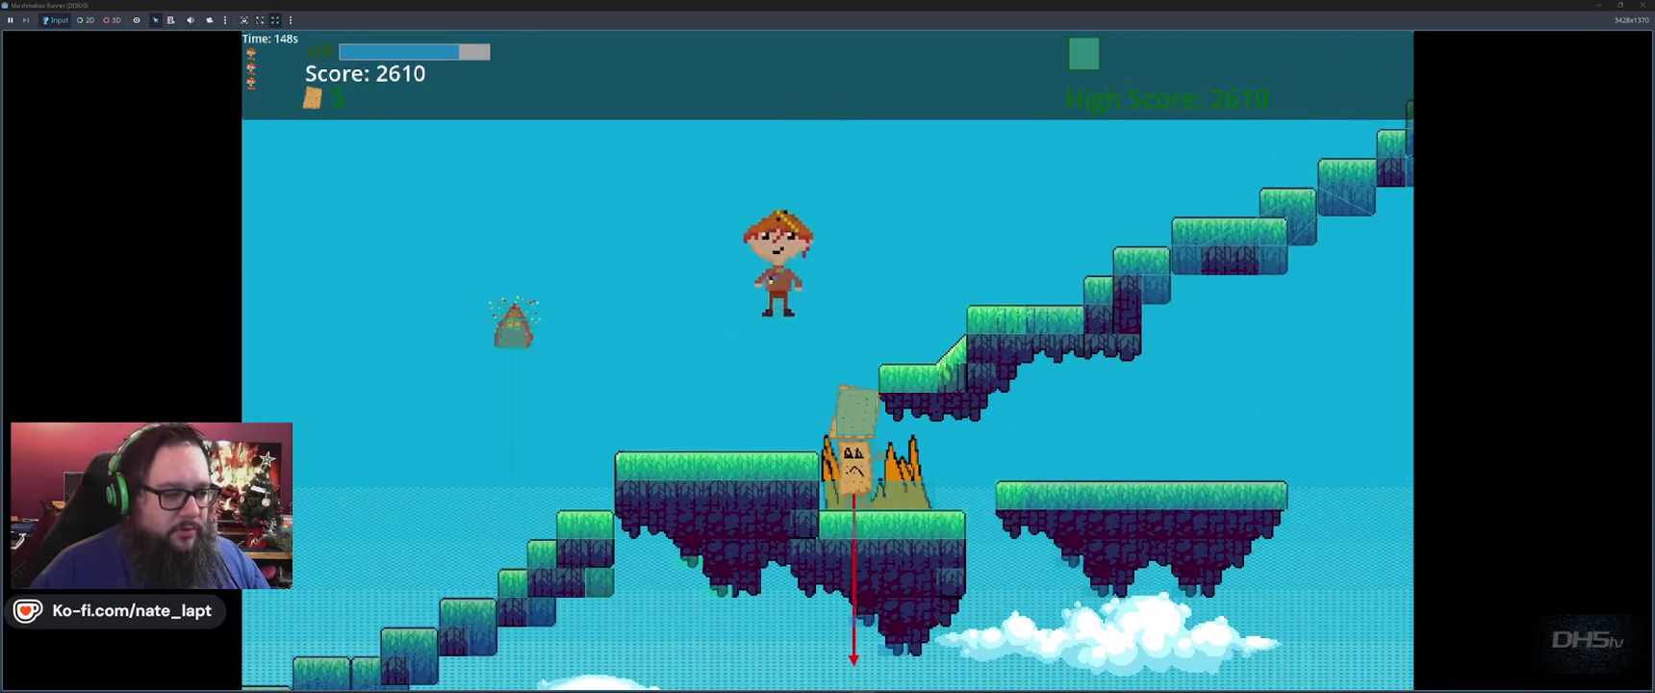
key("Left")
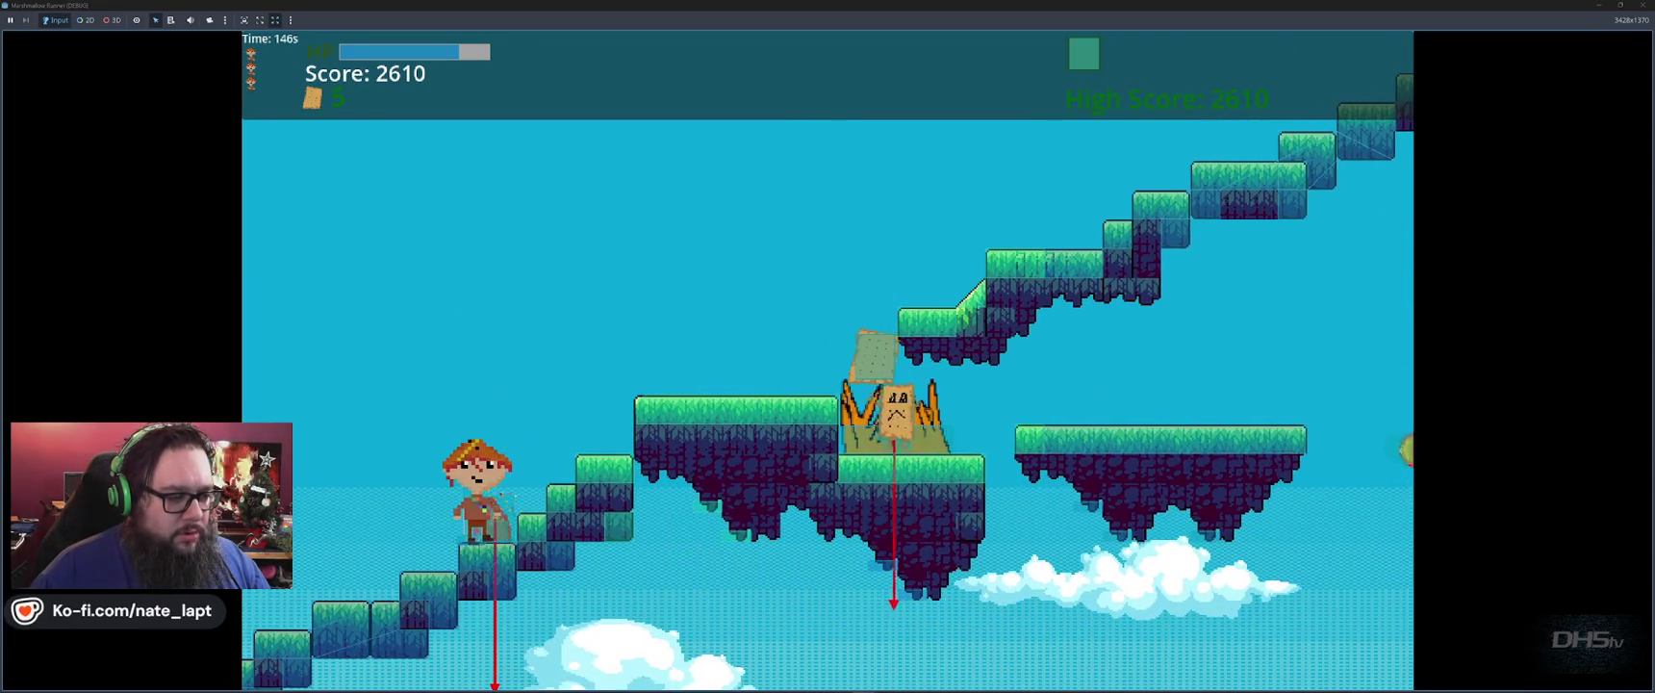
key("space")
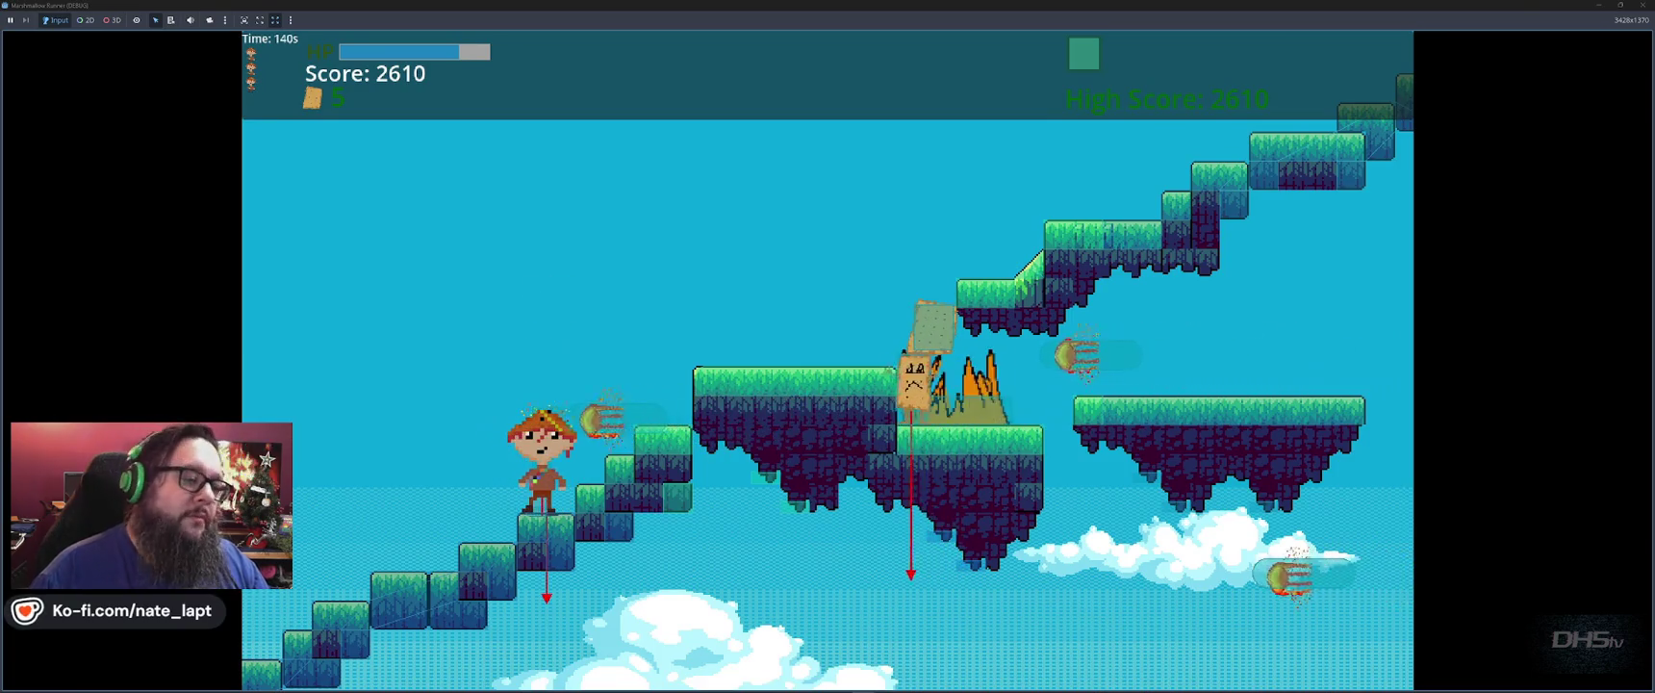
key("space")
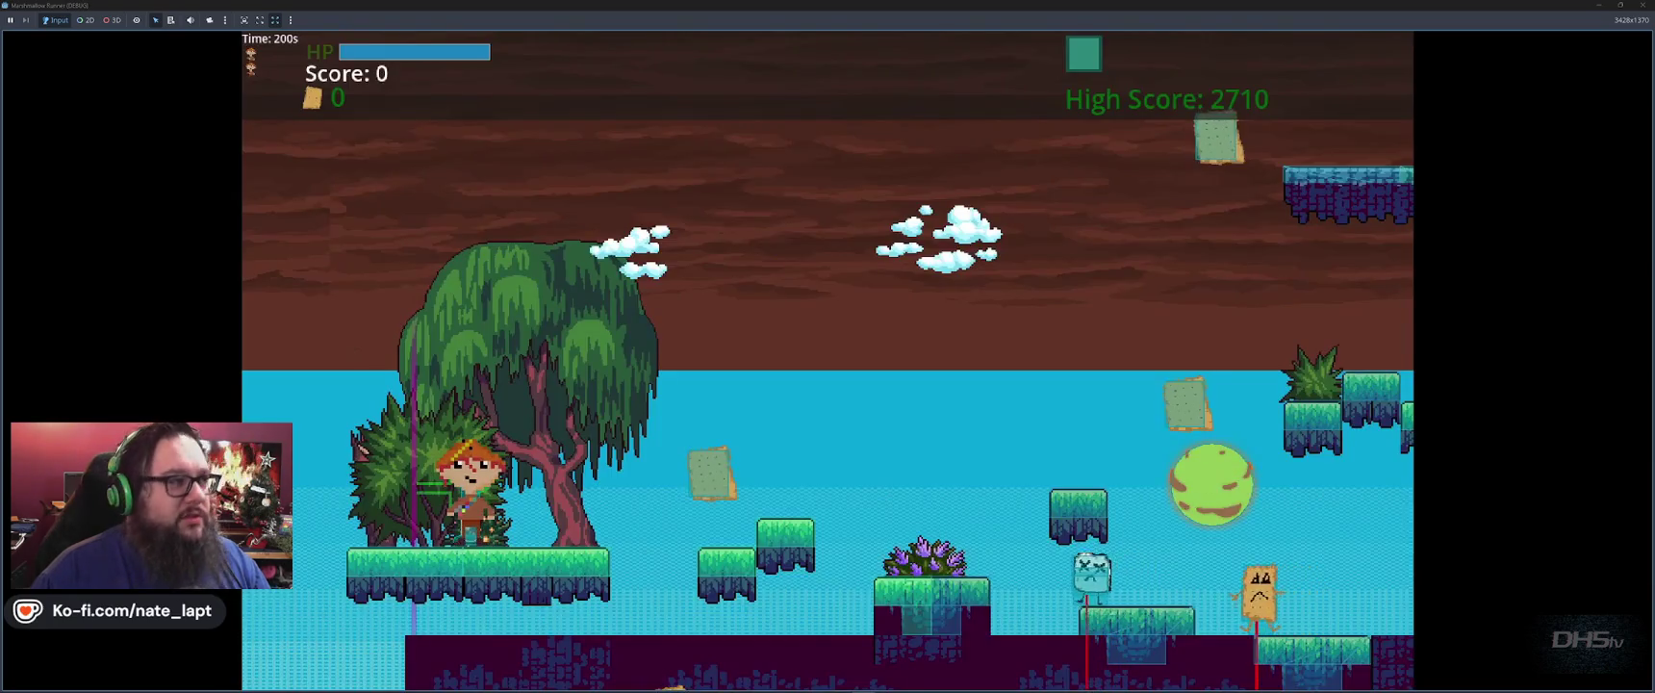
key("Right")
key("space")
key("Right")
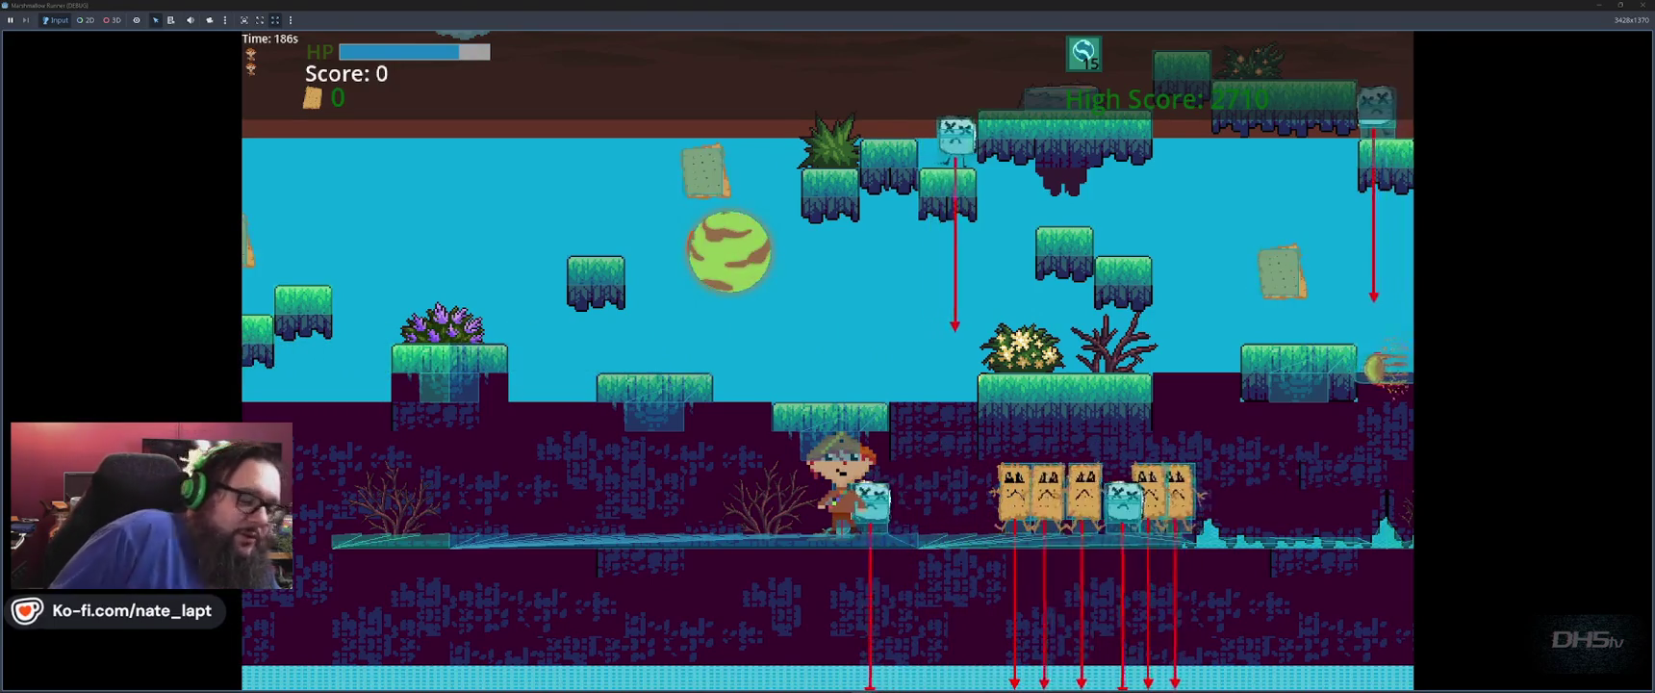
key("F8")
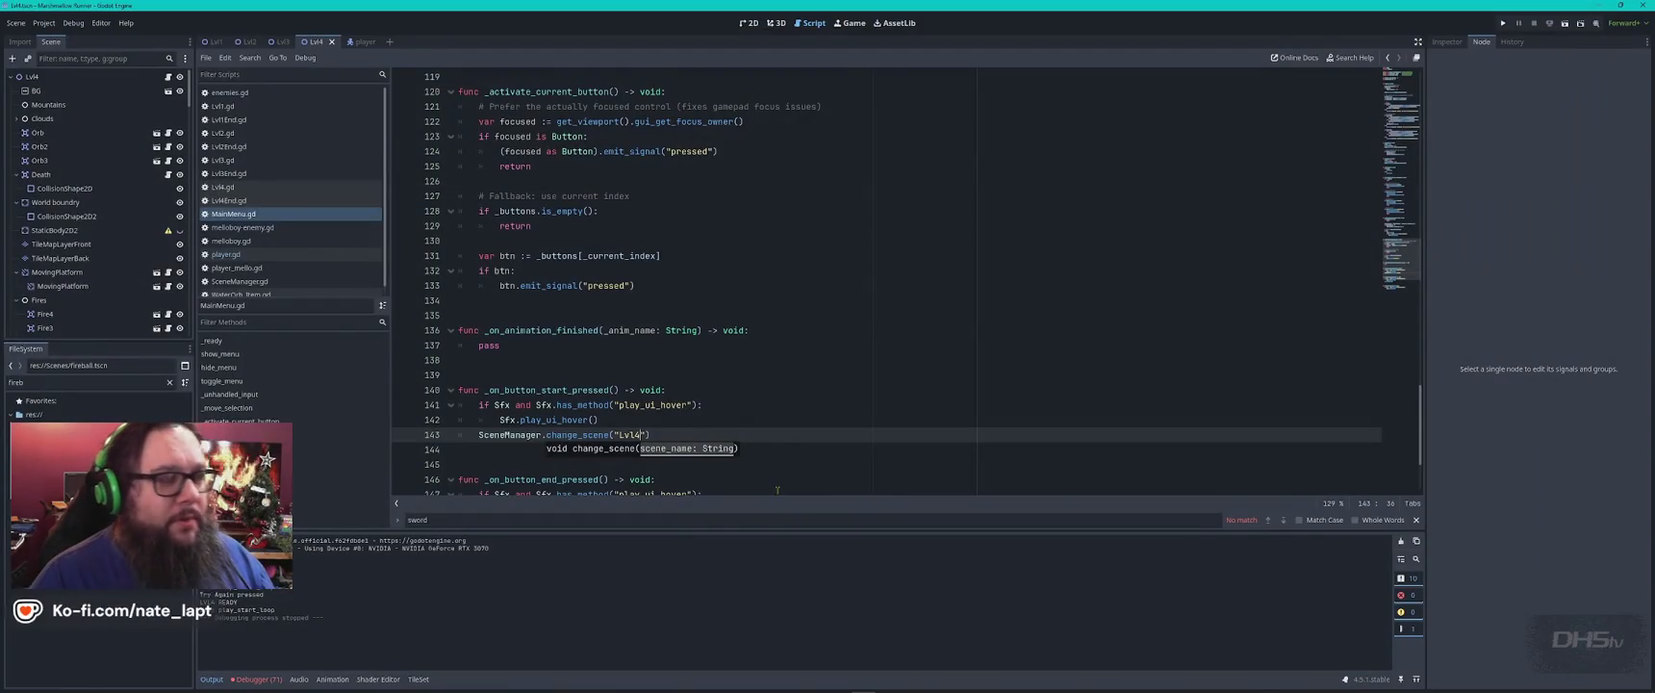
Change 'Lvl4' to 'Lvl1' in MainMenu.gd, then filter for 'blob' and select all of Blob.gd.
key("BackSpace")
type("1")
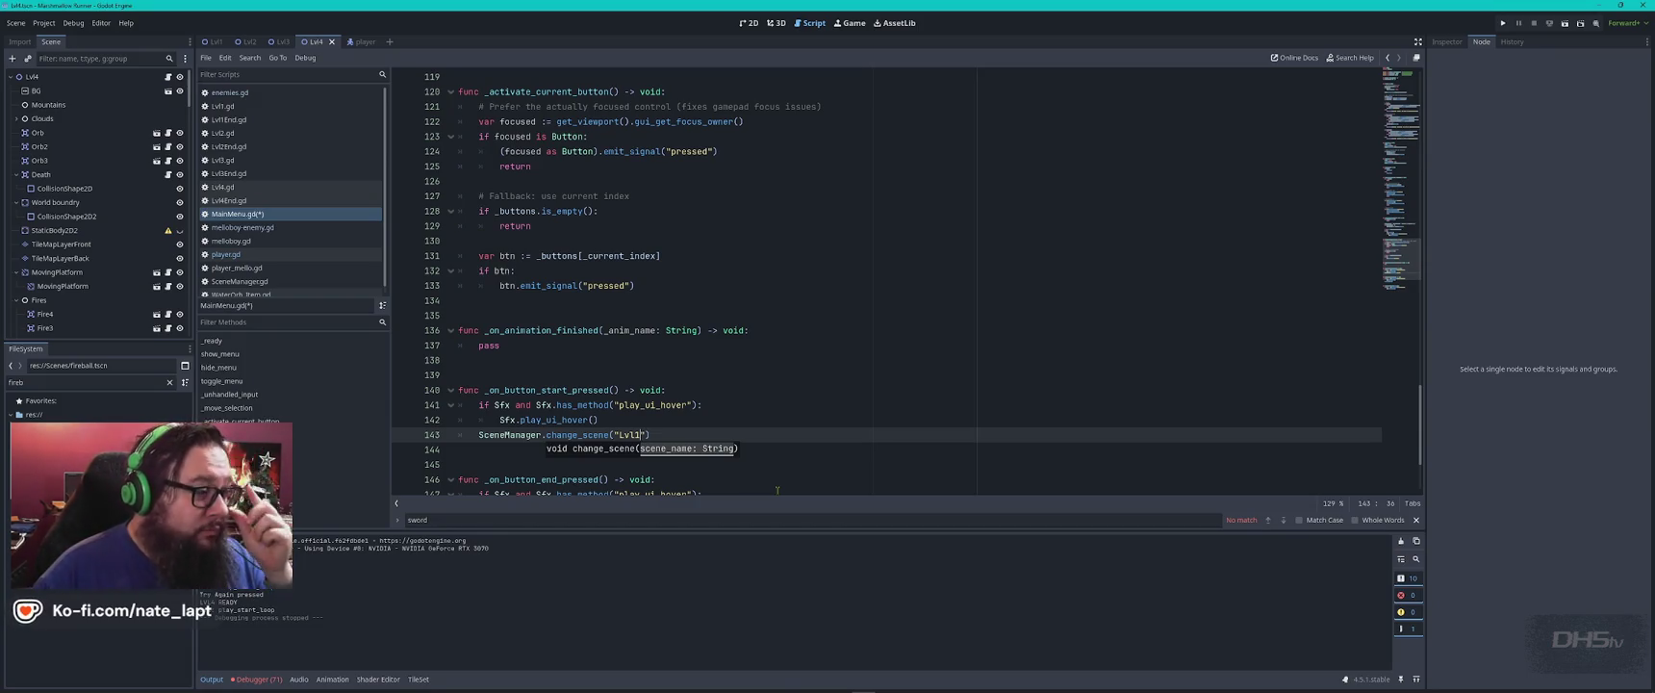
double_click(54, 384)
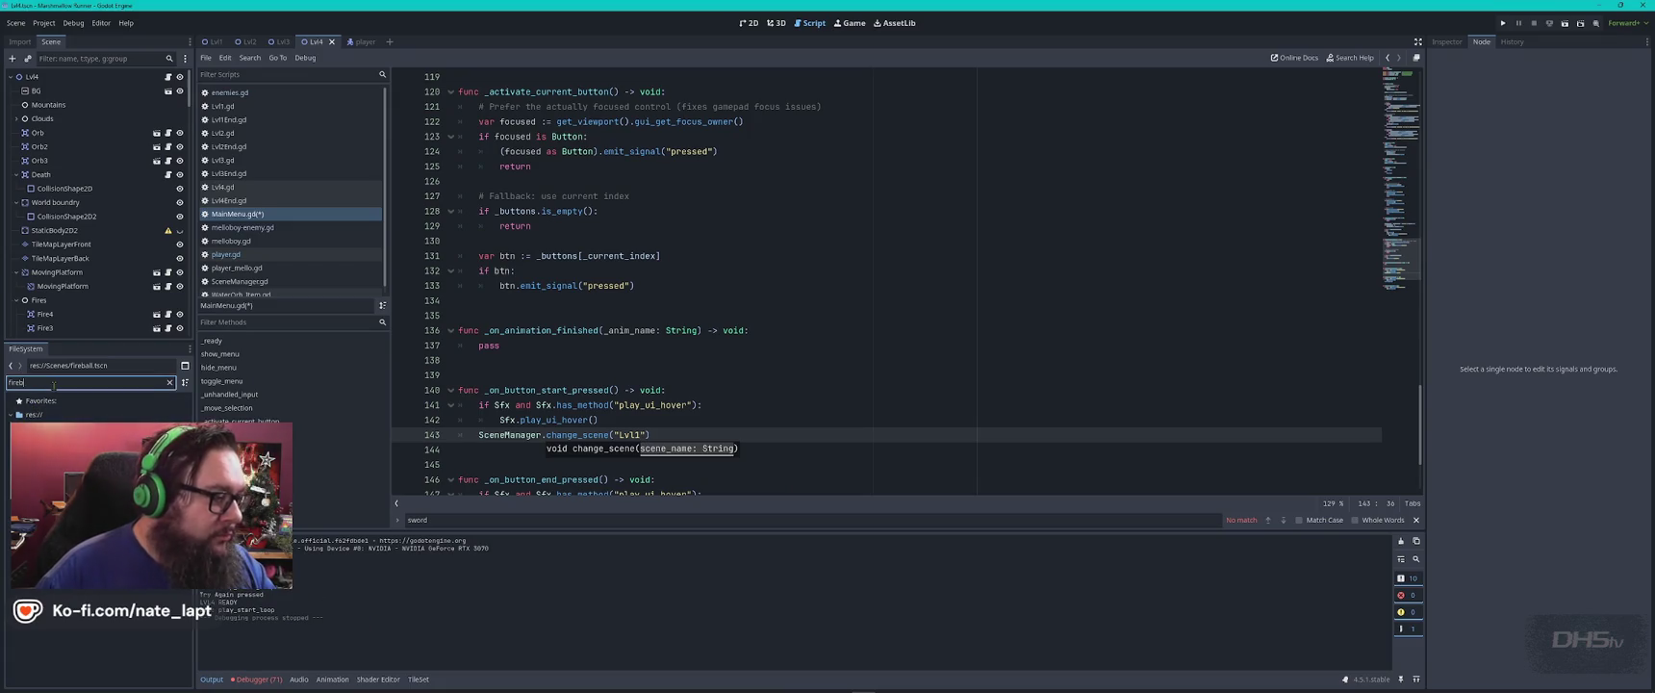
type("blob")
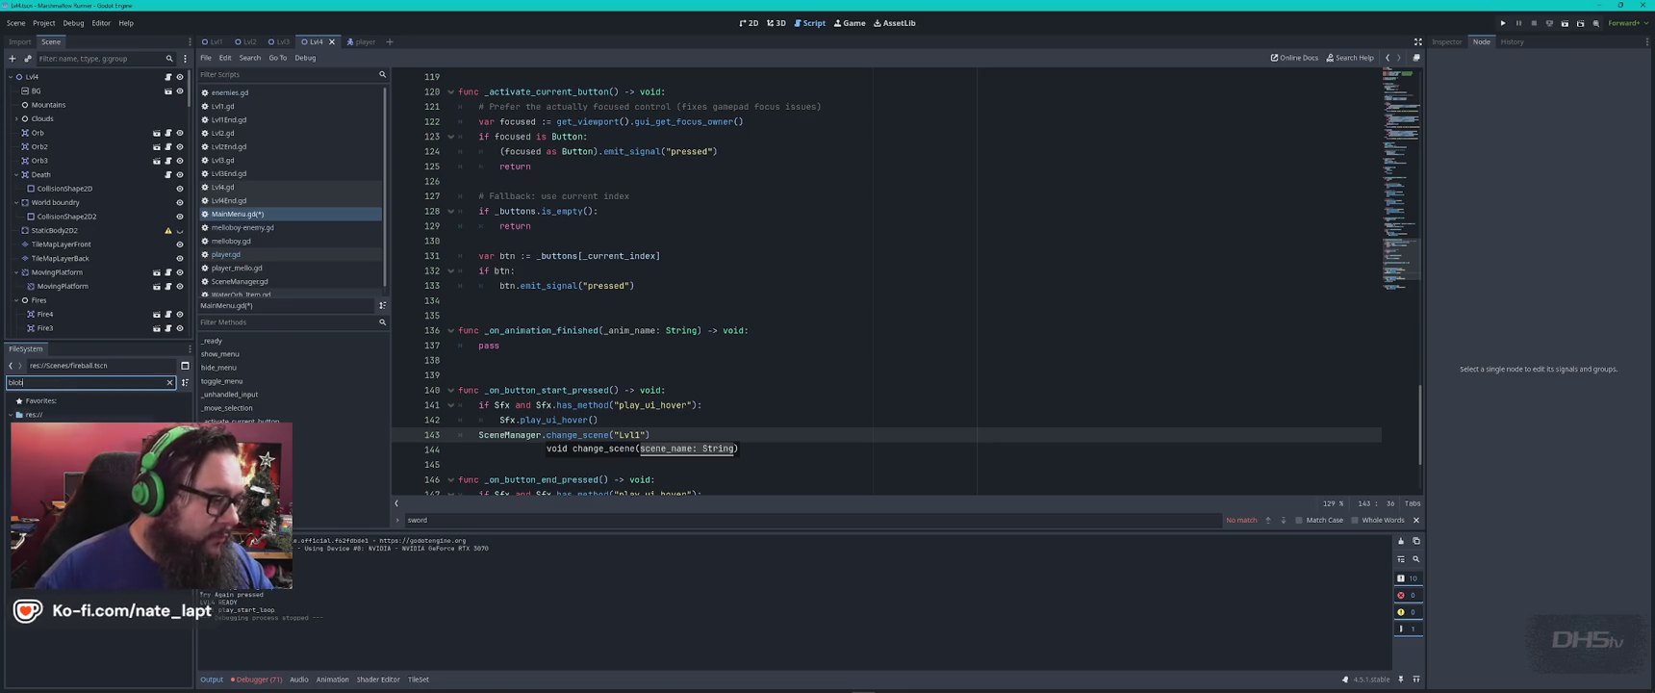
double_click(58, 481)
left_click(770, 311)
key("ctrl+a")
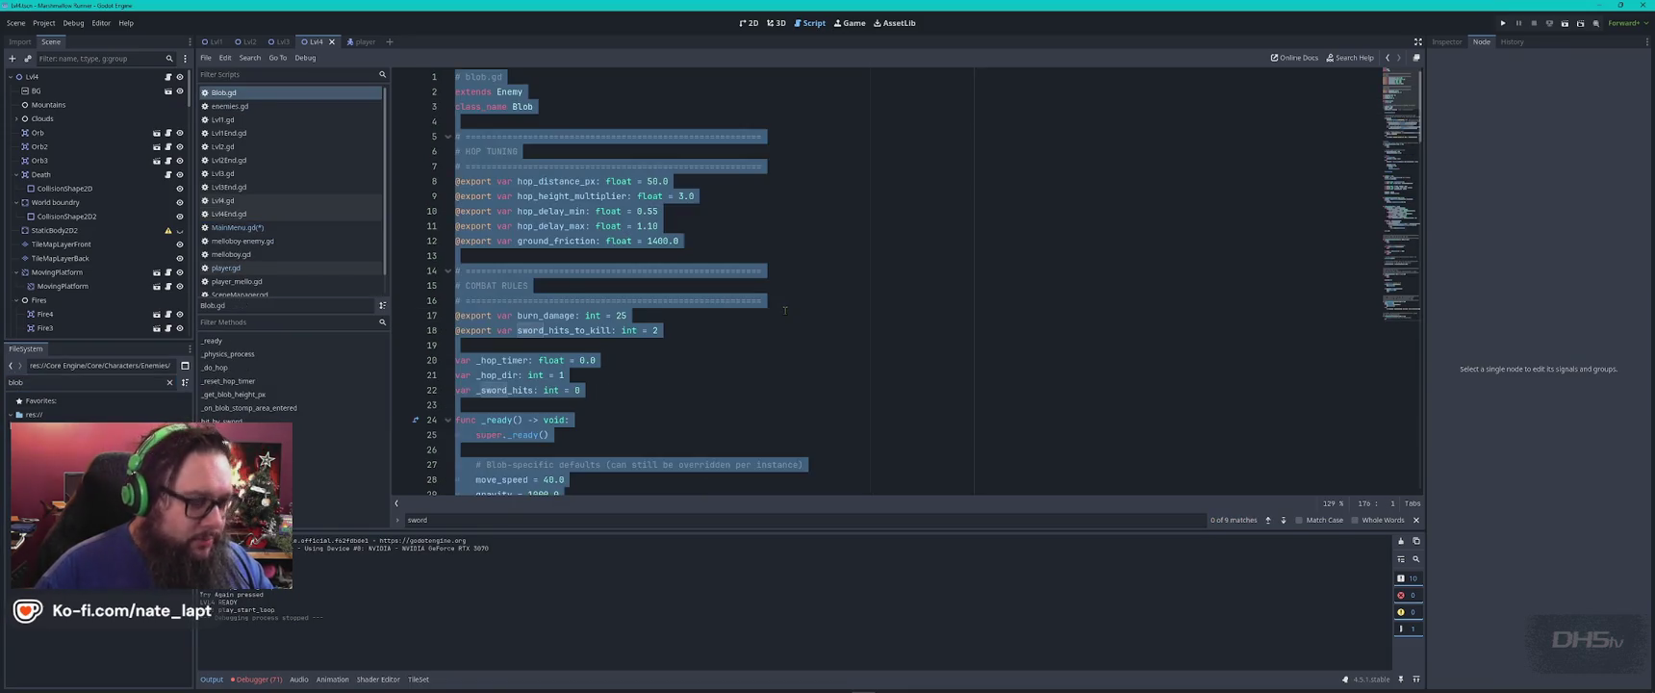
In the HeadHitbox and Ceiling Check chat, write 'Collision with enemies is no longer working. Only the fireballs.' and paste the Blob script.
key("alt+Tab")
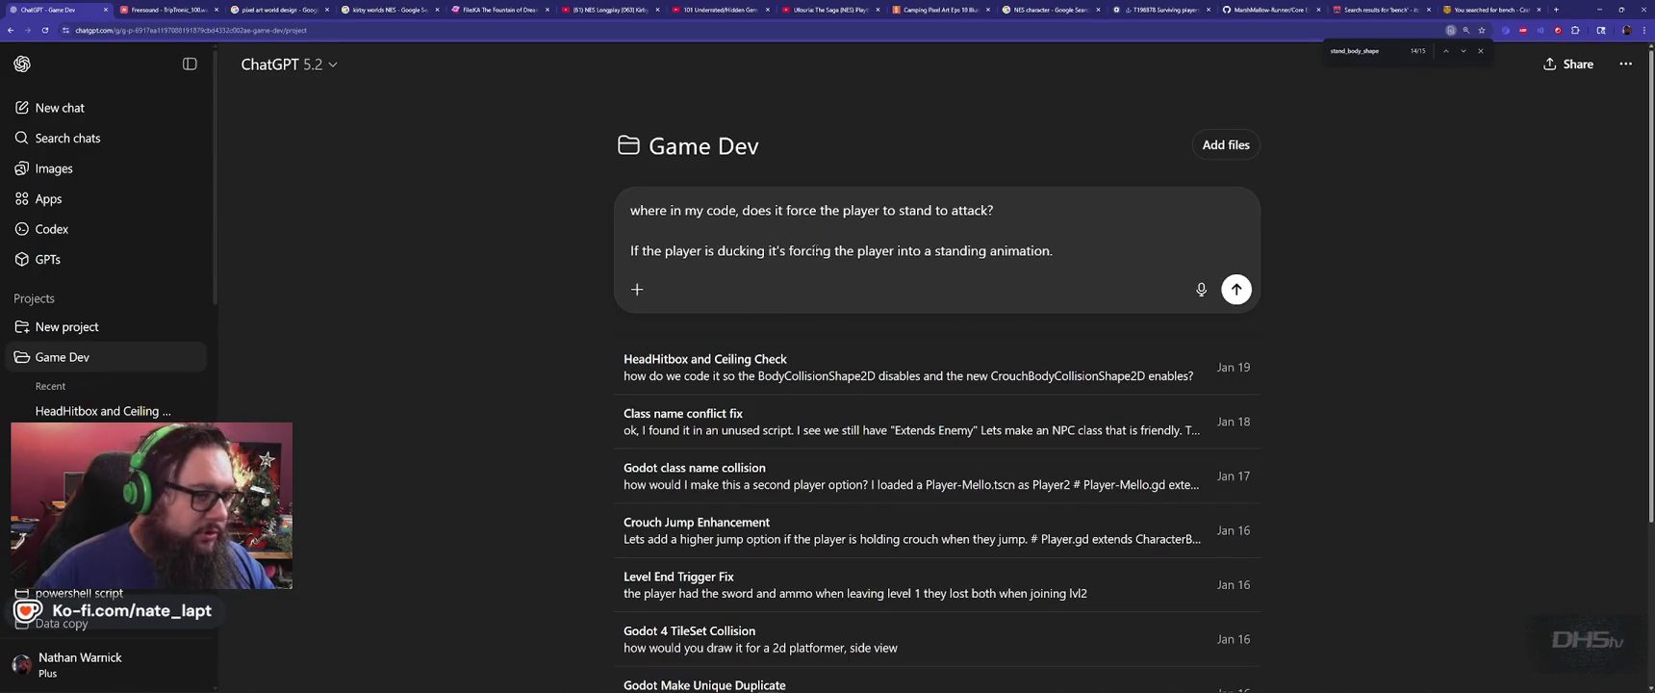
key("ctrl+a")
key("ctrl+x")
left_click(143, 411)
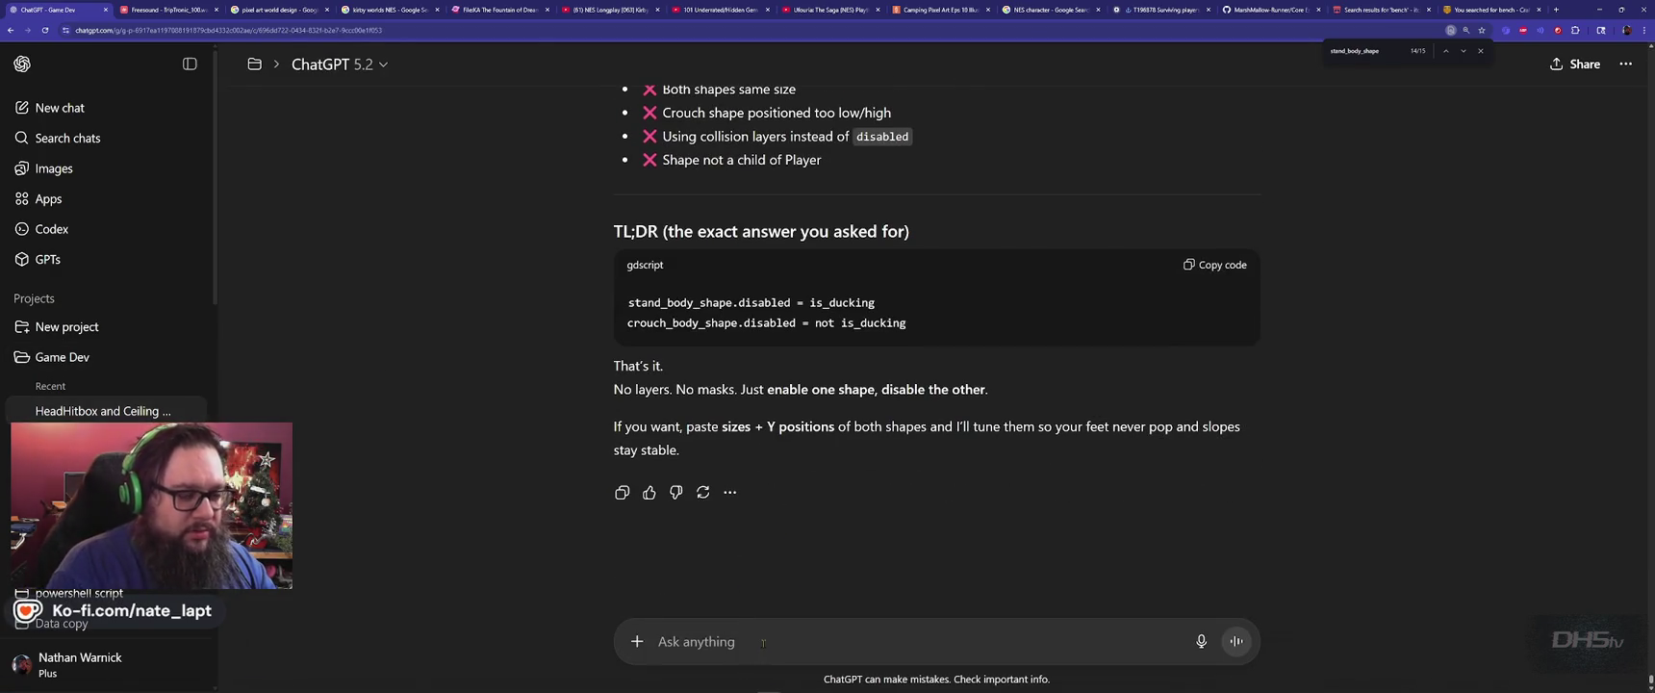
type("Collision wi")
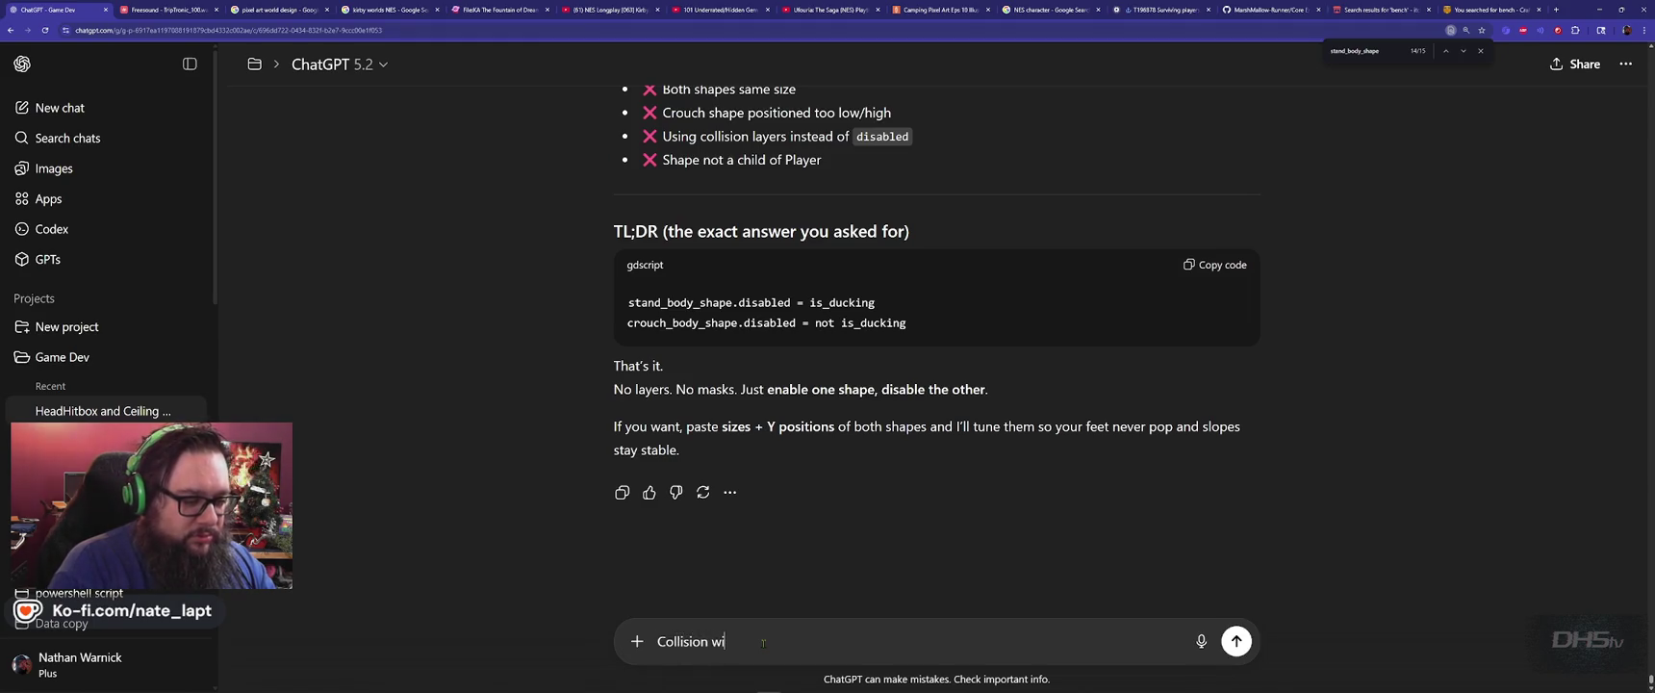
type("th enemies is ")
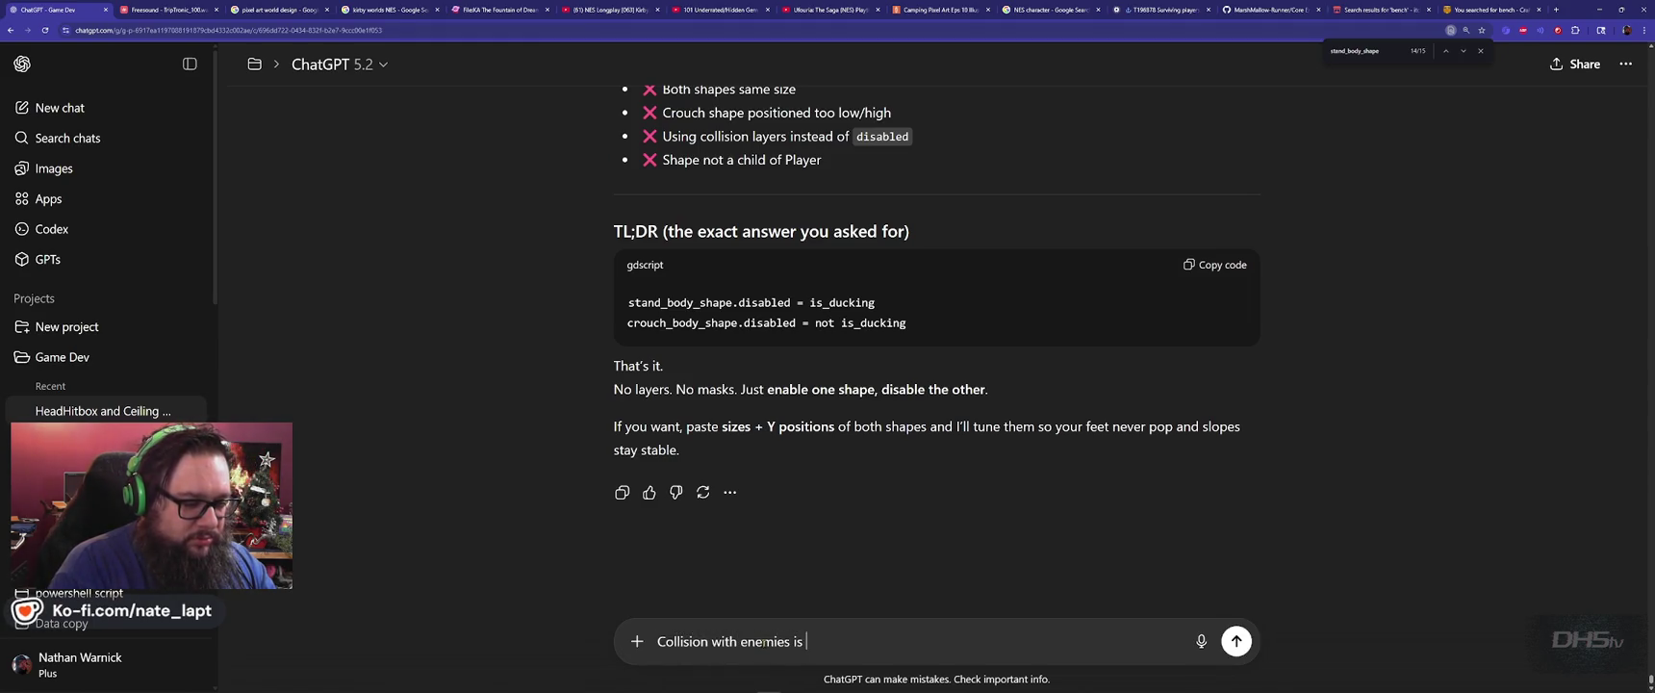
type("no longer working. Only the fireballs")
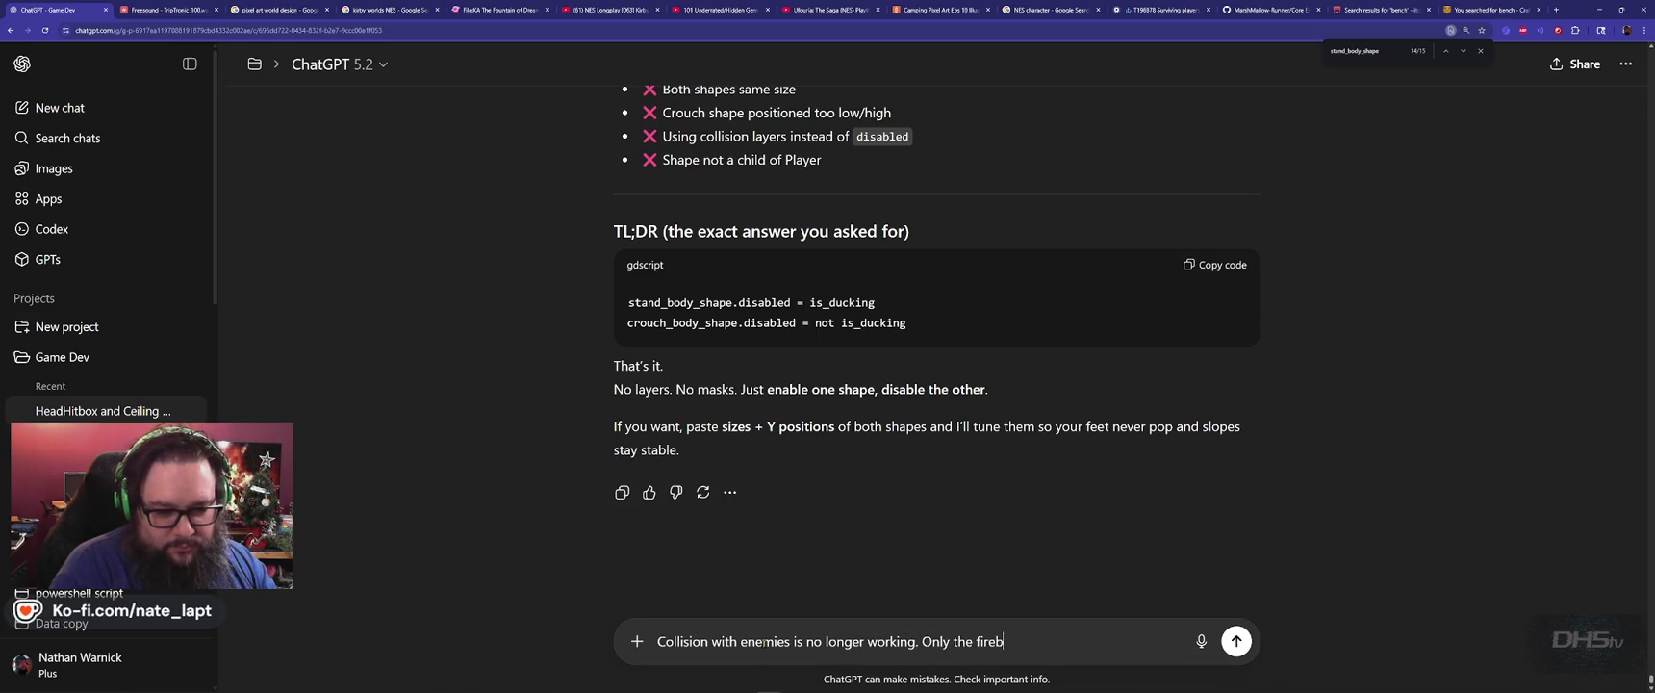
type(".")
key("shift+Return")
key("shift+Return")
key("shift+Return")
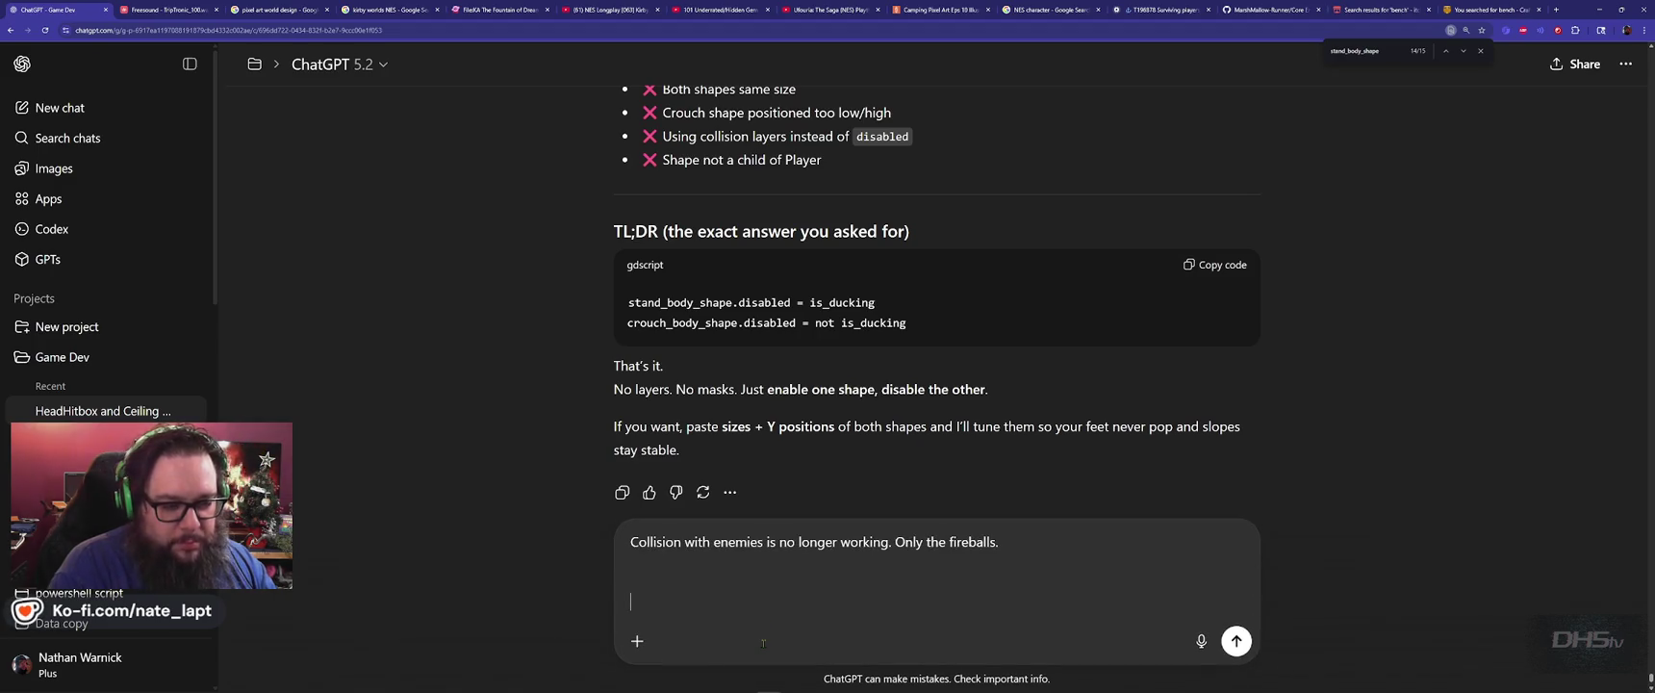
key("ctrl+v")
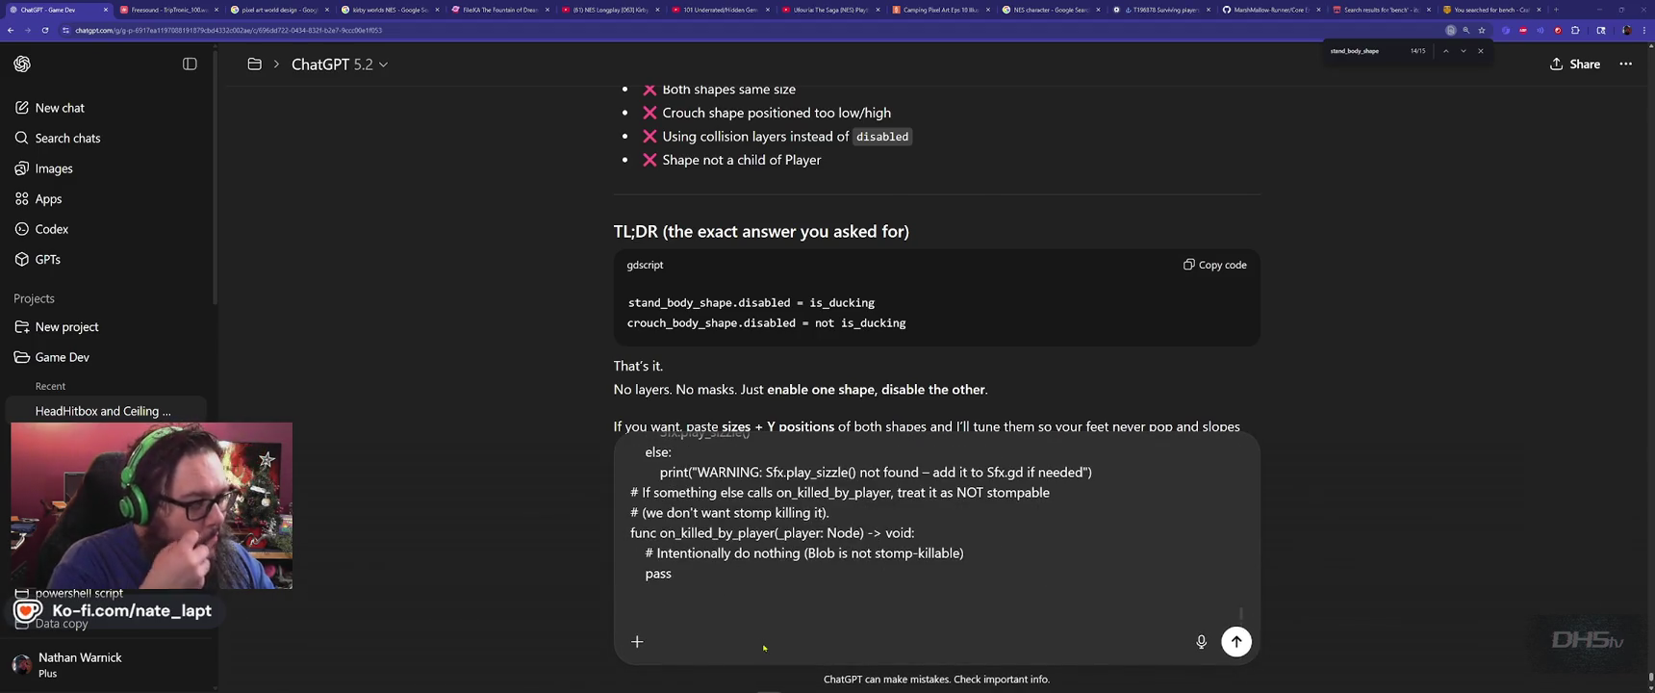
Open enemies.gd, then filter for 'cracker' and select all of CrackerMan.gd.
key("alt+Tab")
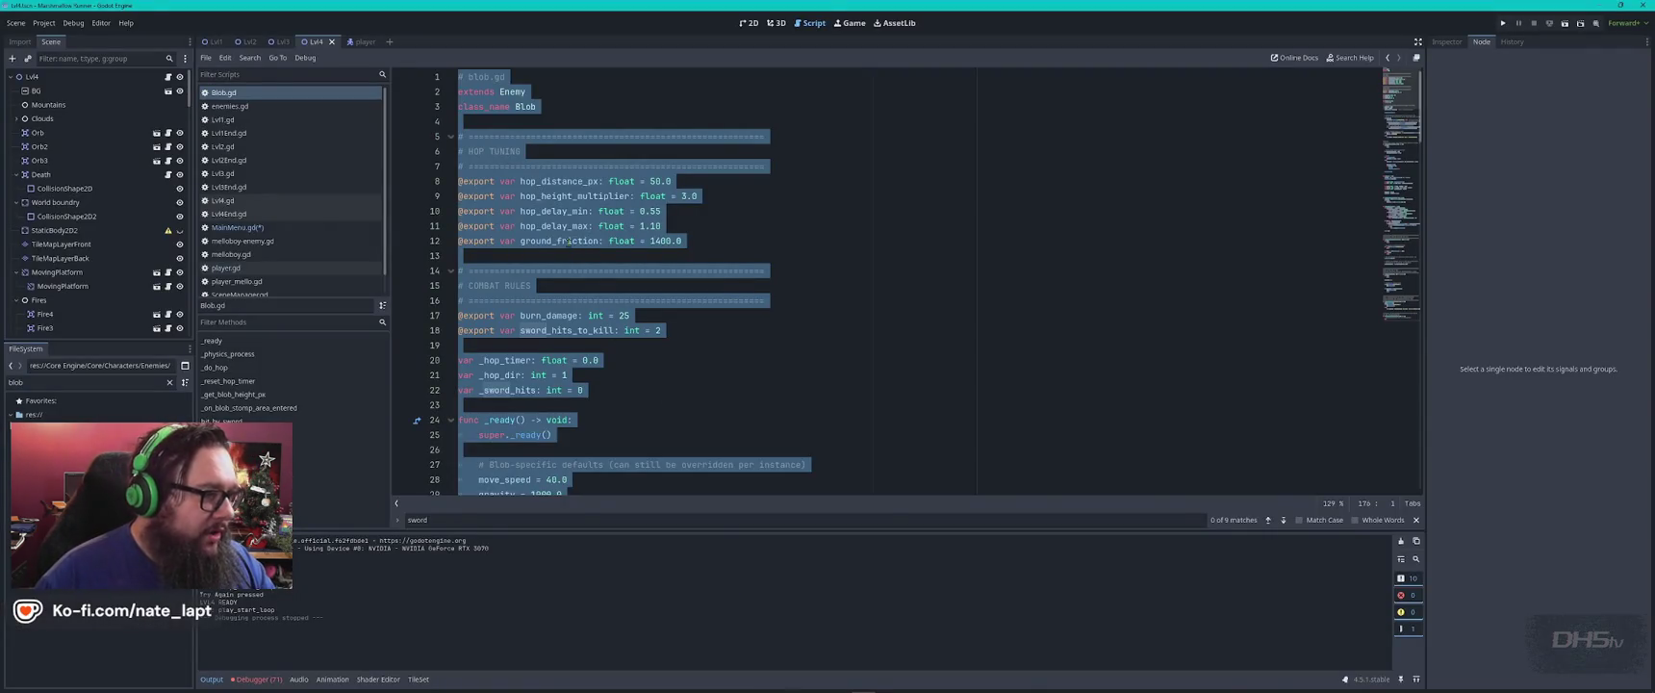
left_click(230, 106)
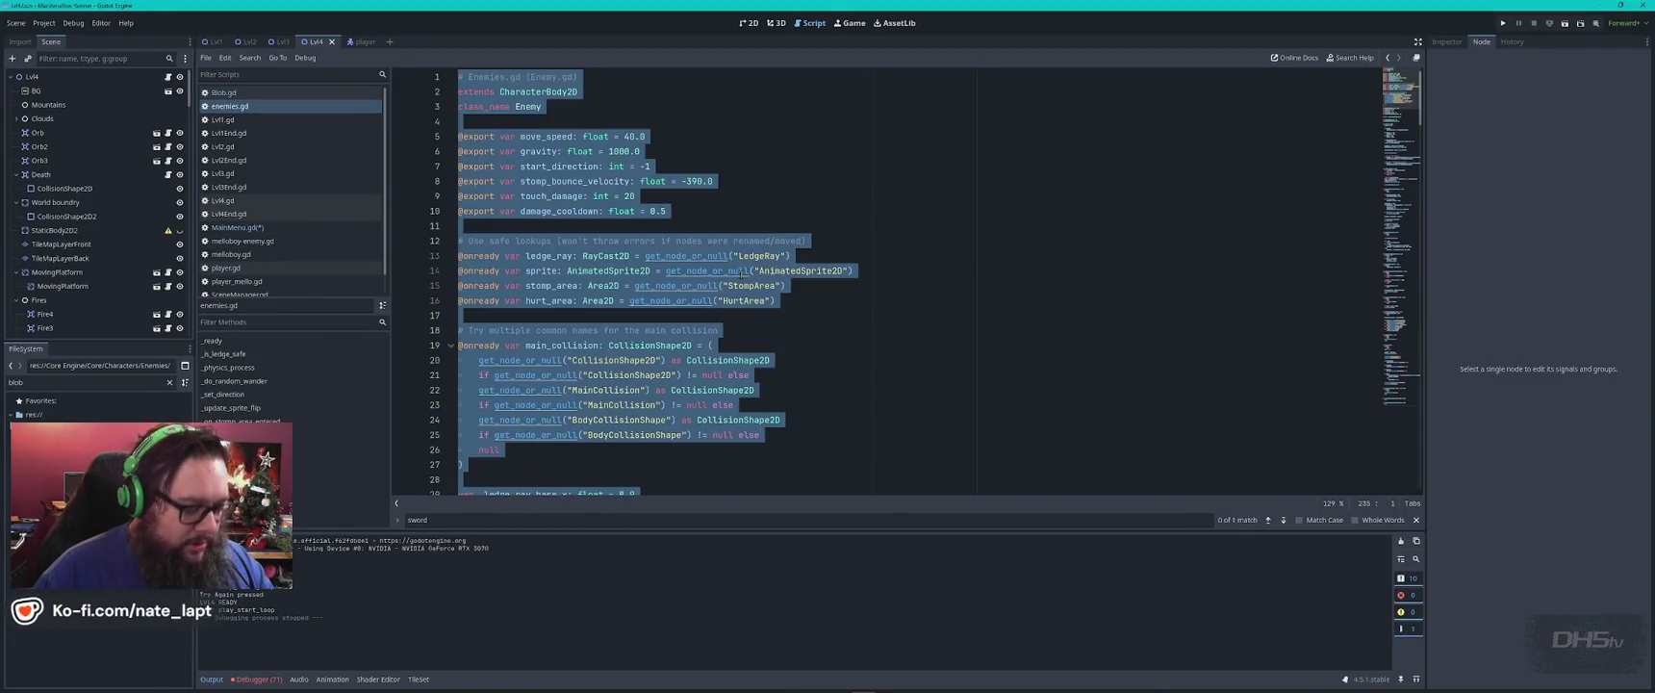
key("alt+Tab")
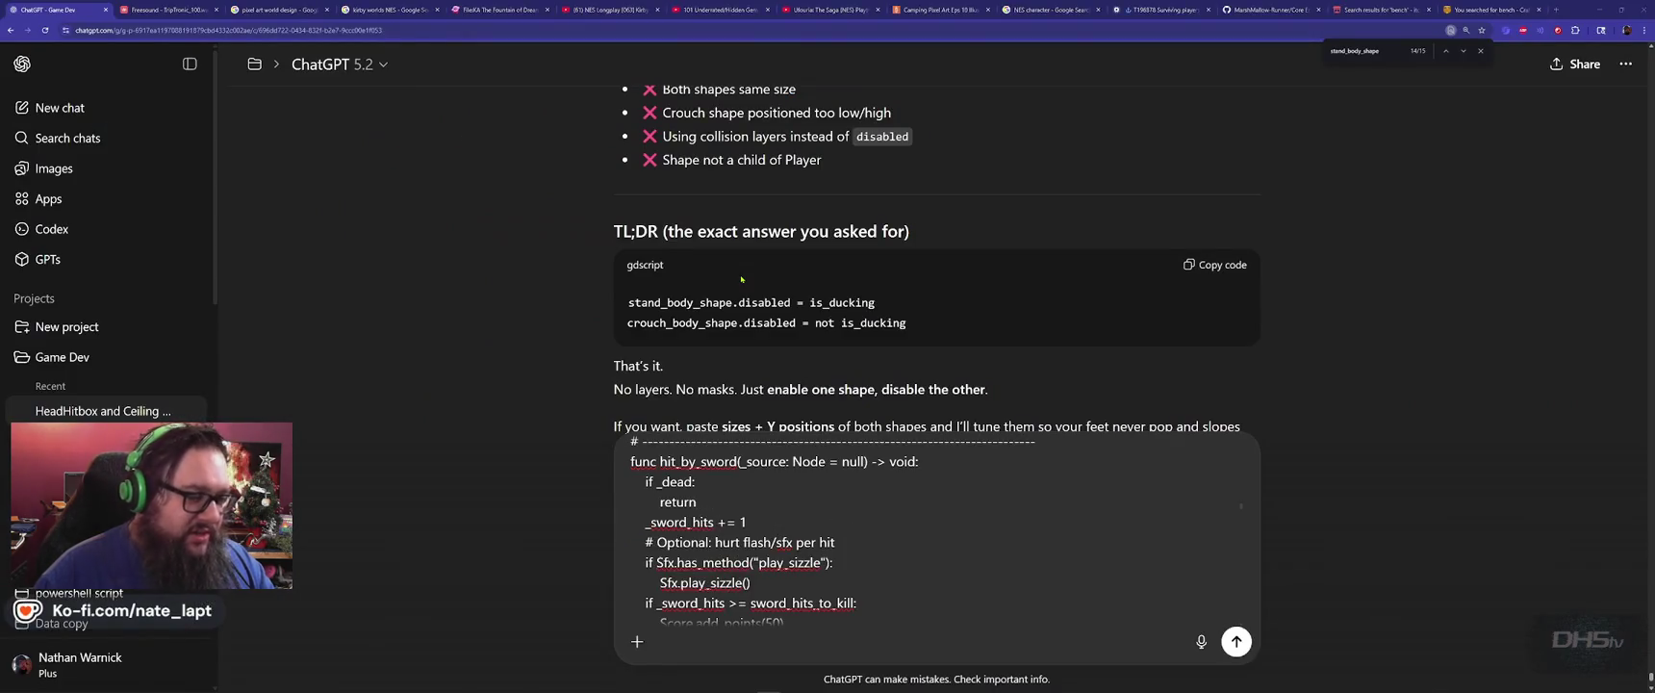
key("alt+Tab")
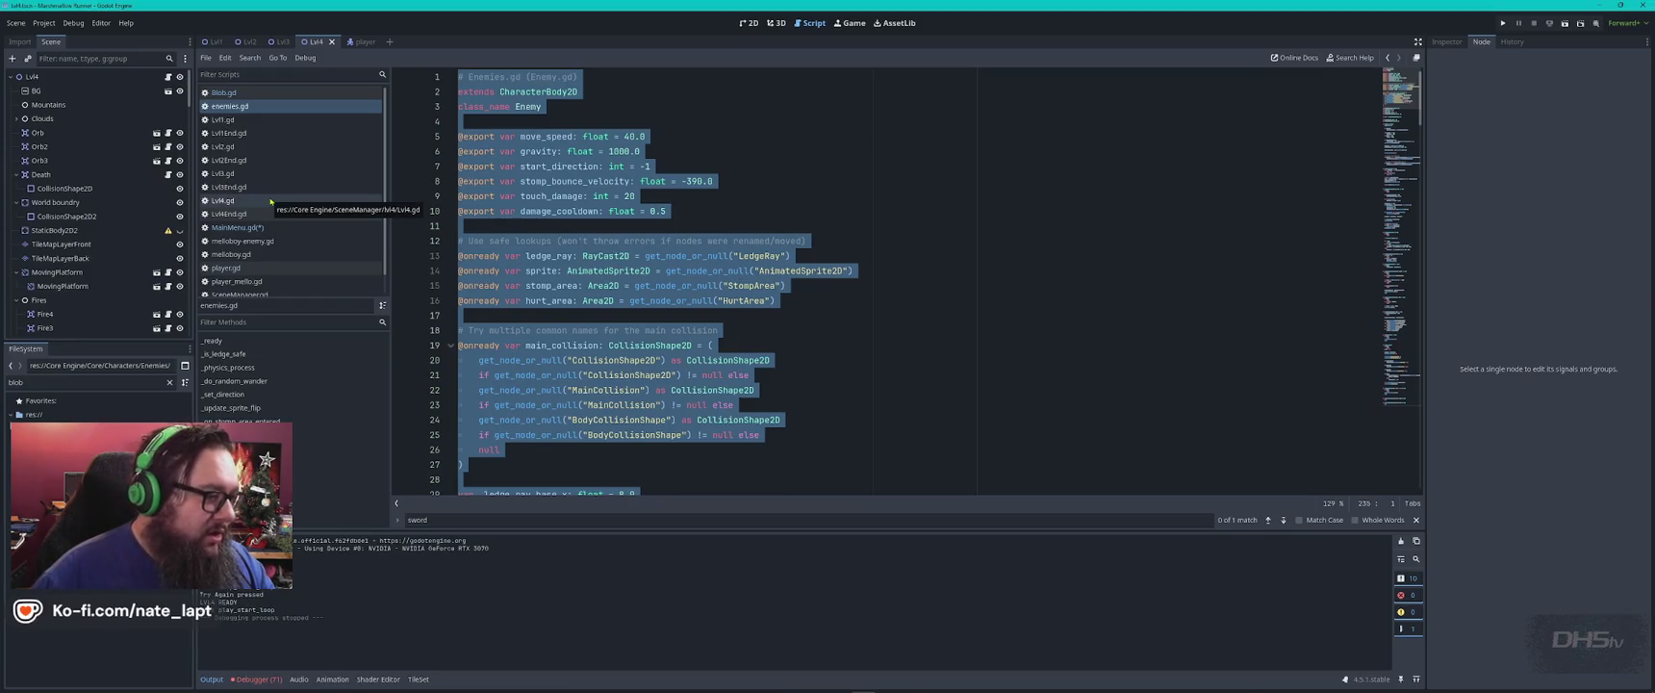
left_click(89, 382)
type("cracker")
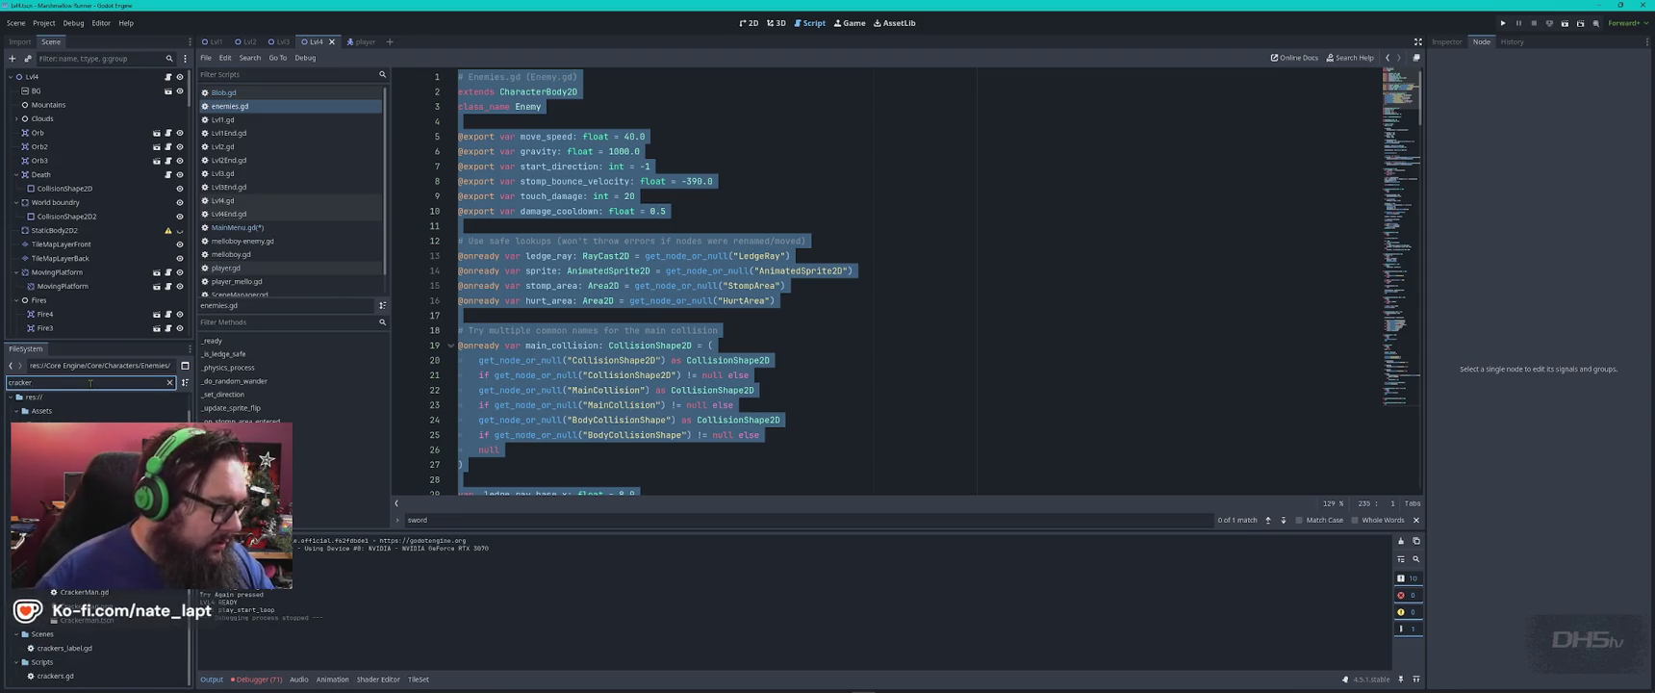
double_click(84, 592)
key("ctrl+a")
Filter the FileSystem for 'mello' and select all of the Mello.gd code.
key("alt+Tab")
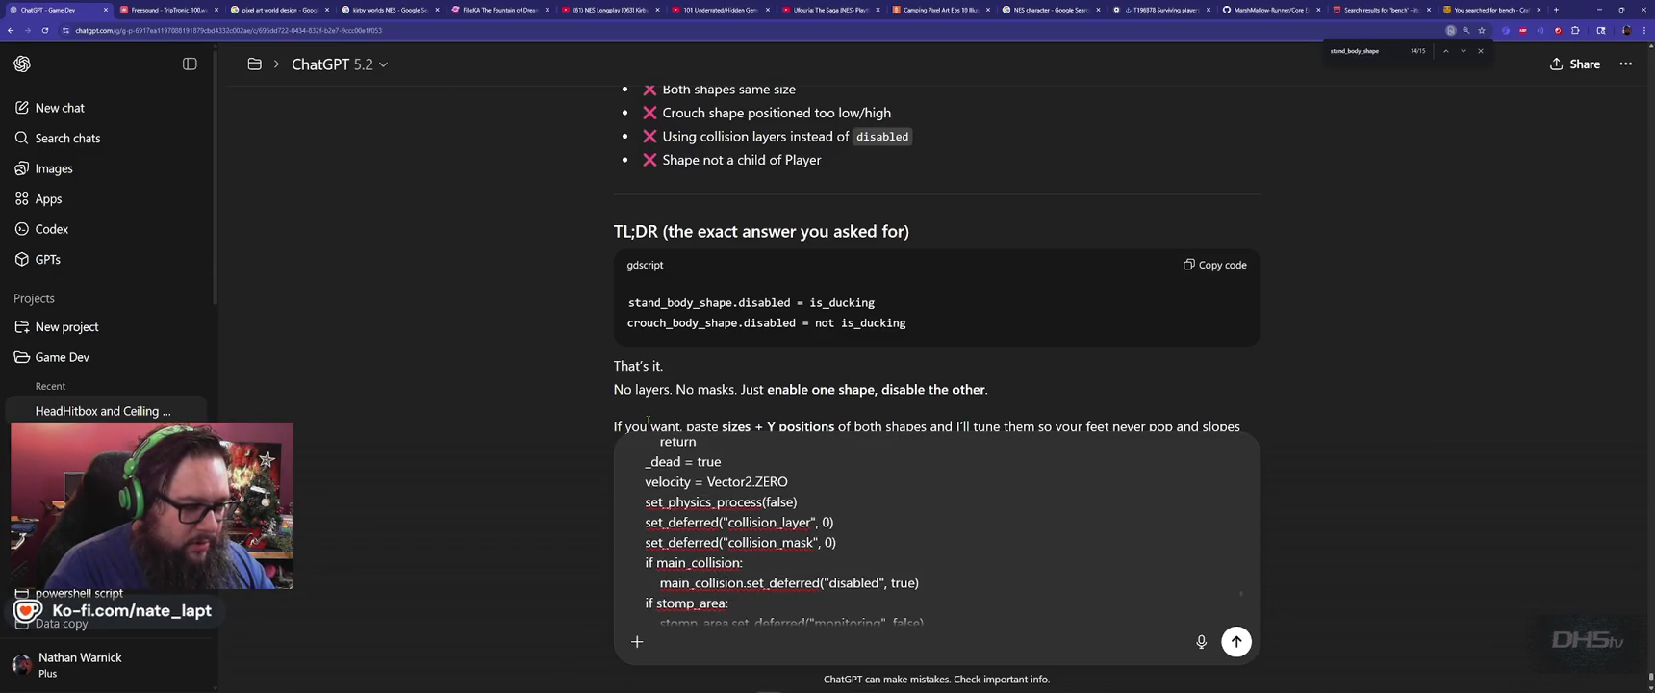
key("alt+Tab")
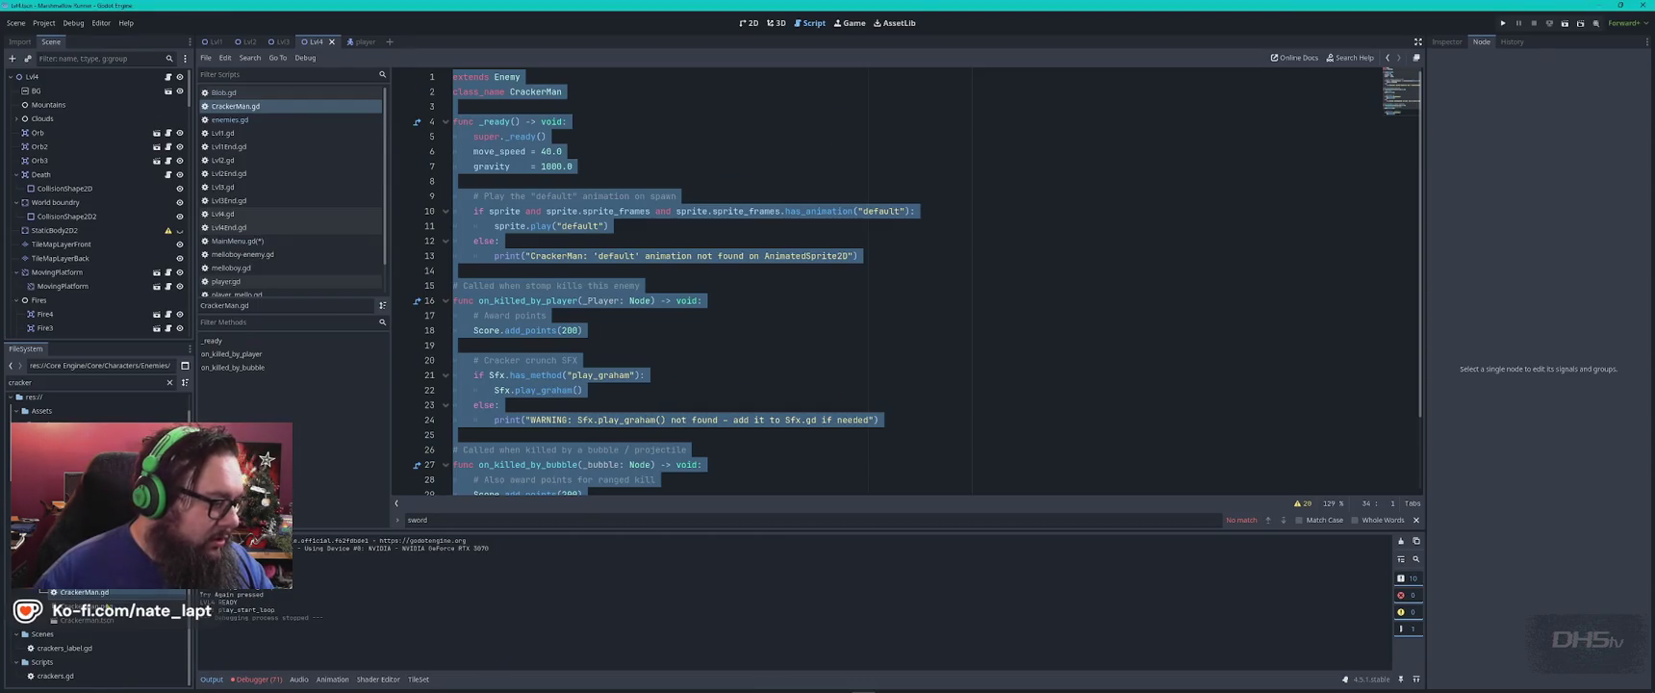
double_click(83, 384)
type("mello")
scroll(96, 539, "down", 5)
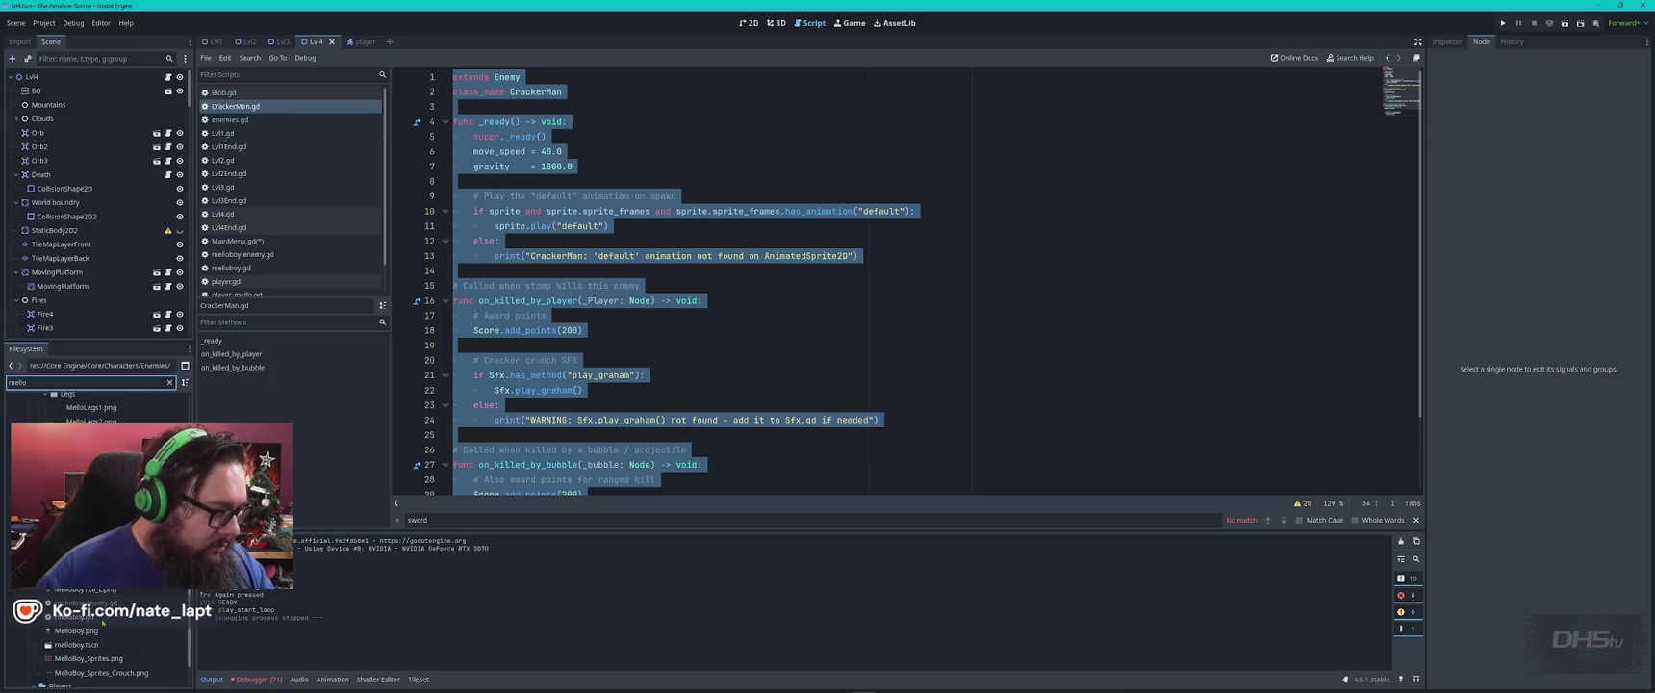
double_click(67, 462)
key("ctrl+a")
Send the pasted enemy scripts to ChatGPT.
key("alt+Tab")
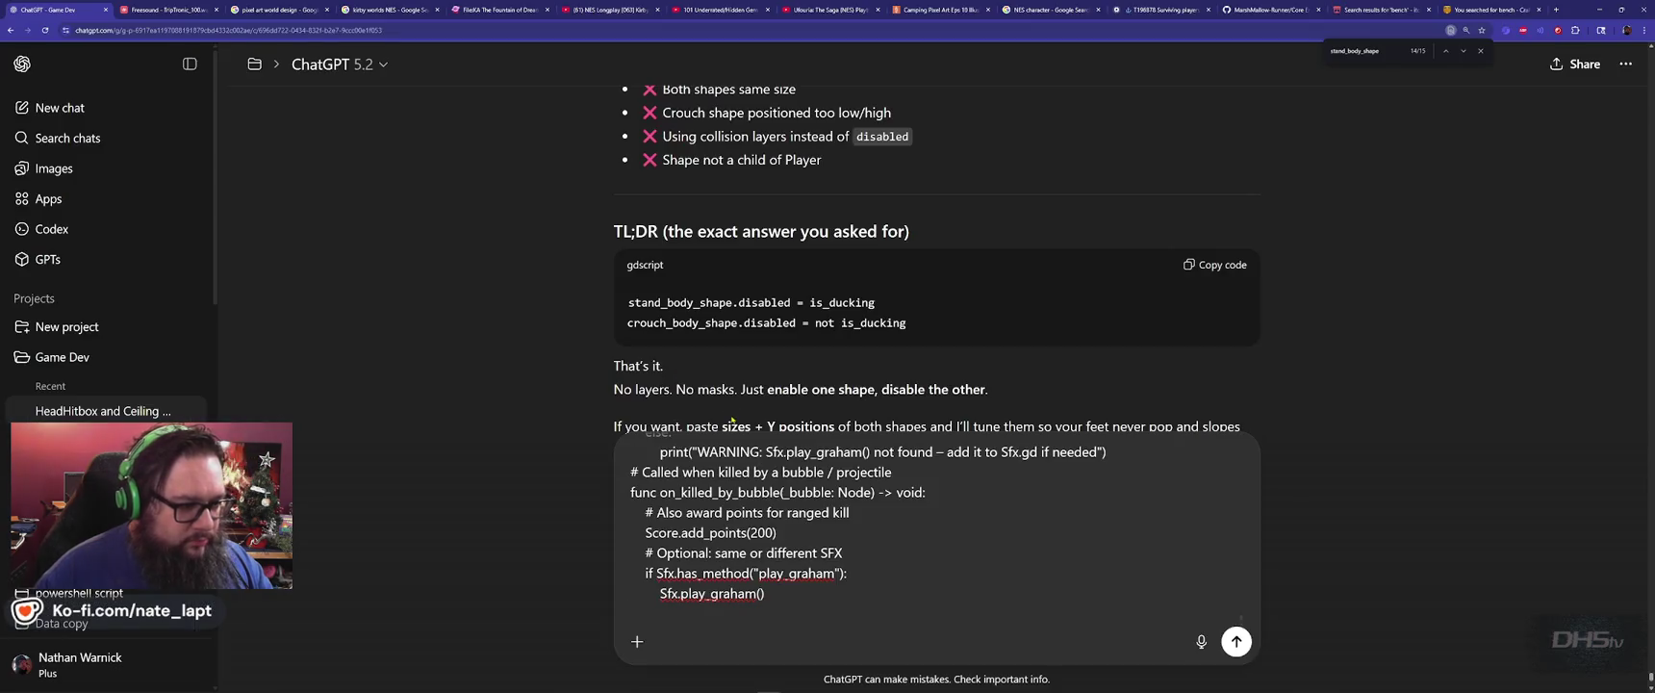
scroll(732, 421, "up", 2)
key("Return")
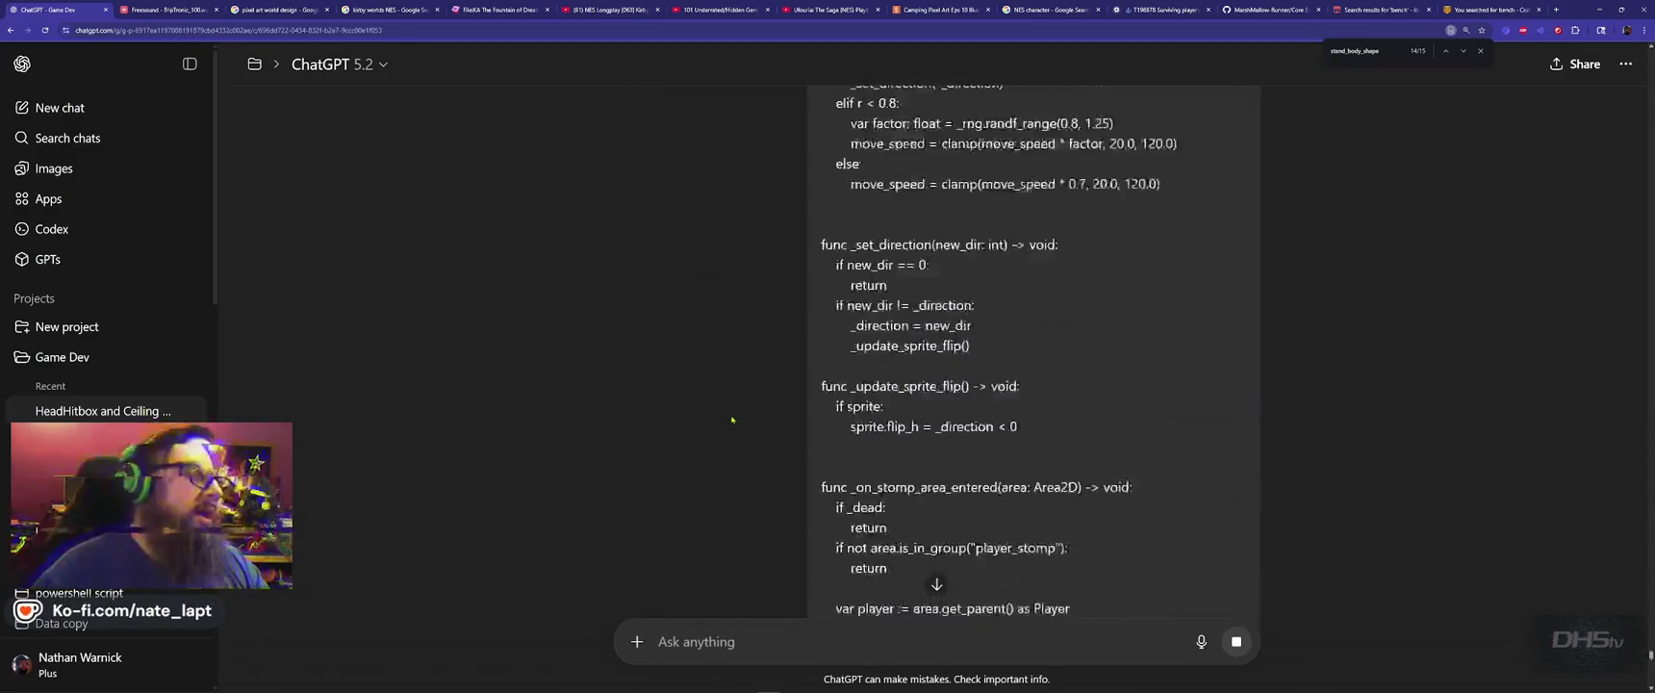
Open the player scene in Godot and select its BodyCollisionShape2D.
key("alt+Tab")
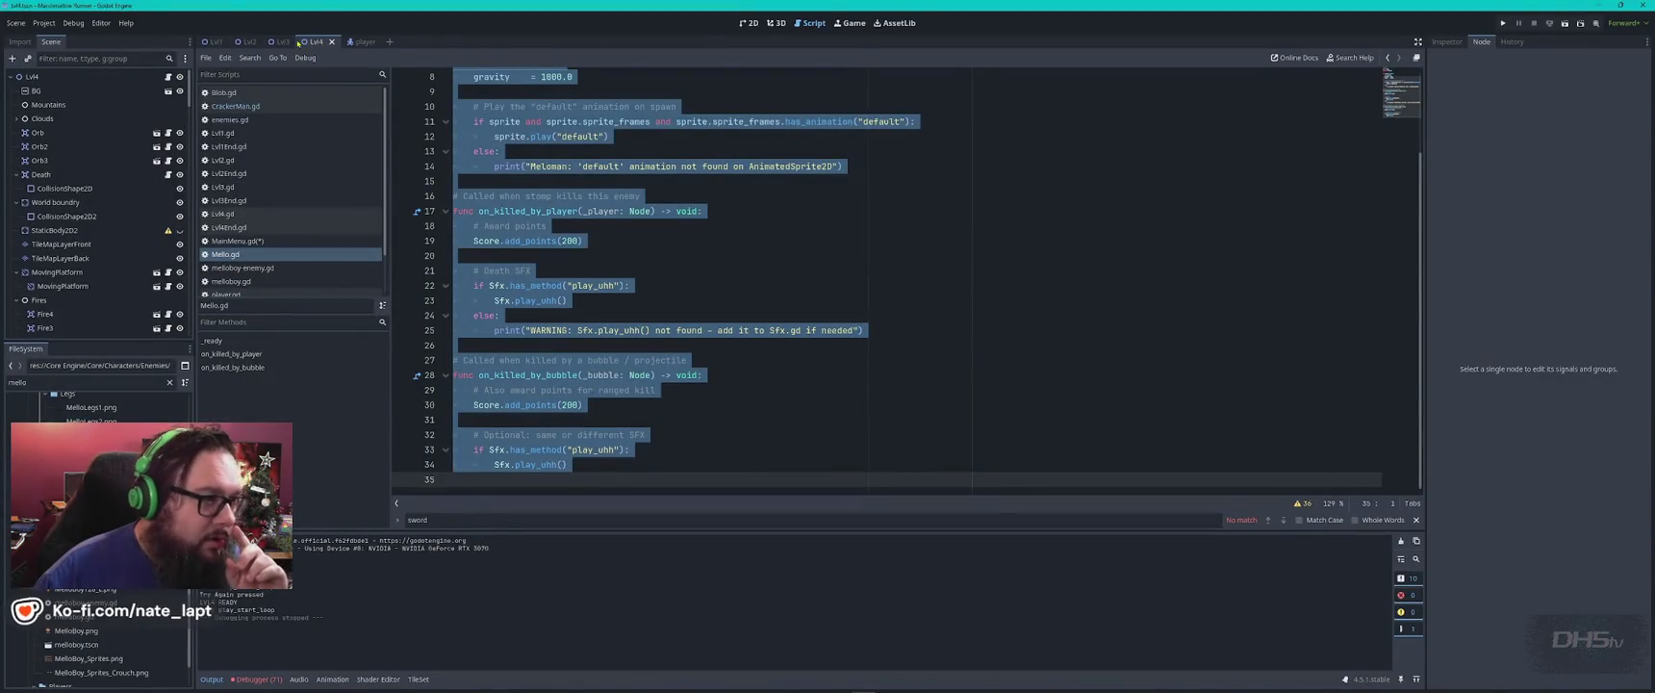
left_click(358, 42)
left_click(72, 160)
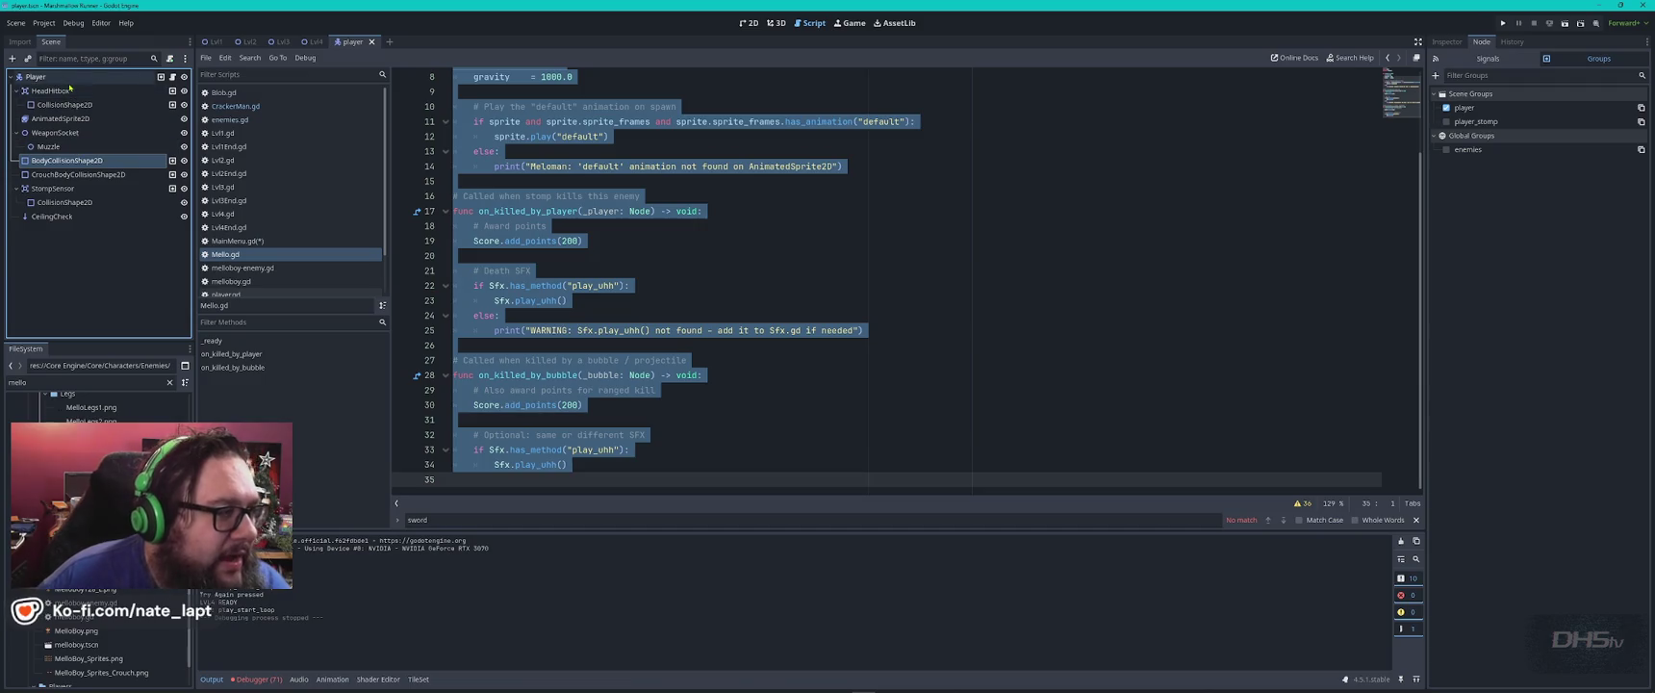
Open player.gd from HeadHitbox and search it for 'hitbox'.
left_click(67, 93)
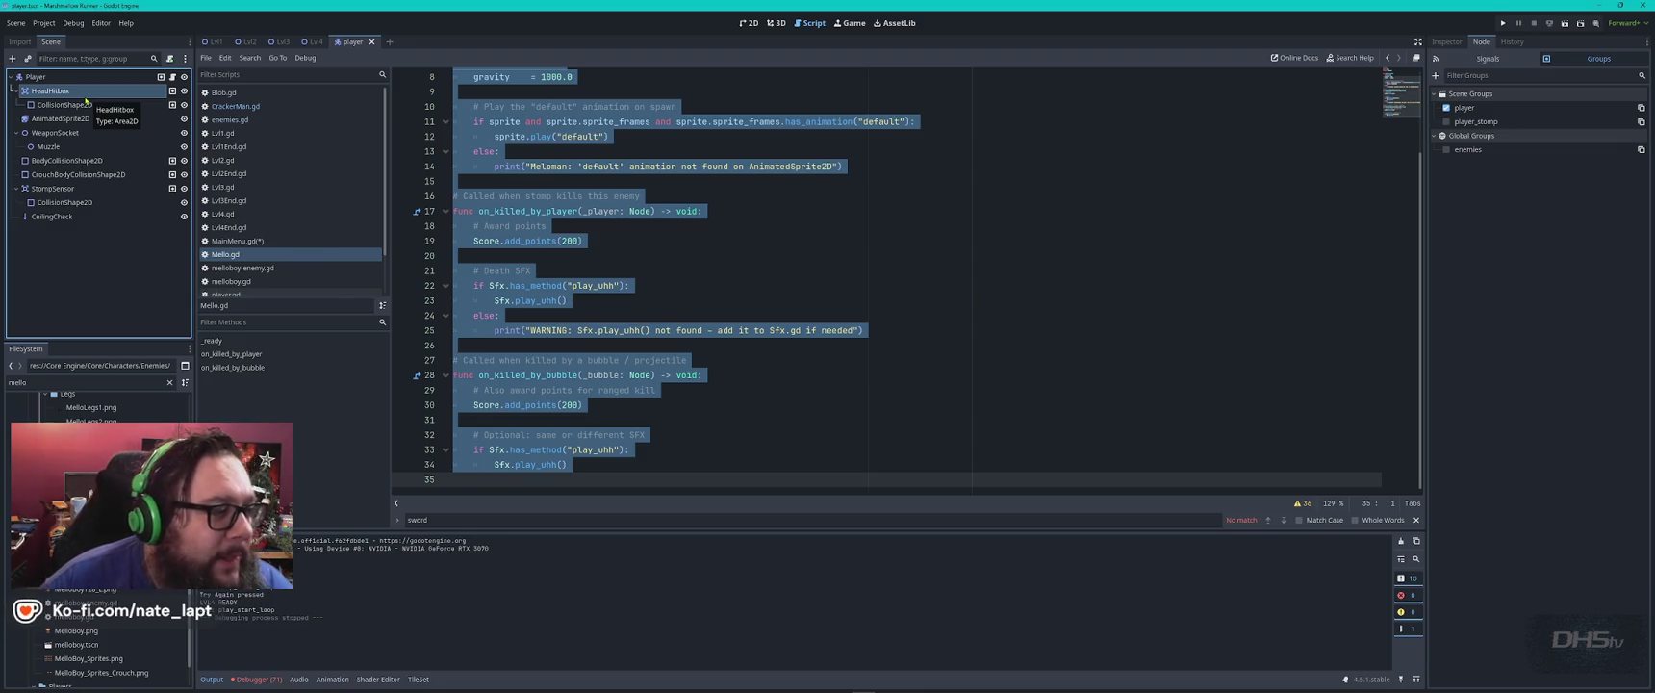
scroll(289, 192, "down", 2)
left_click(231, 247)
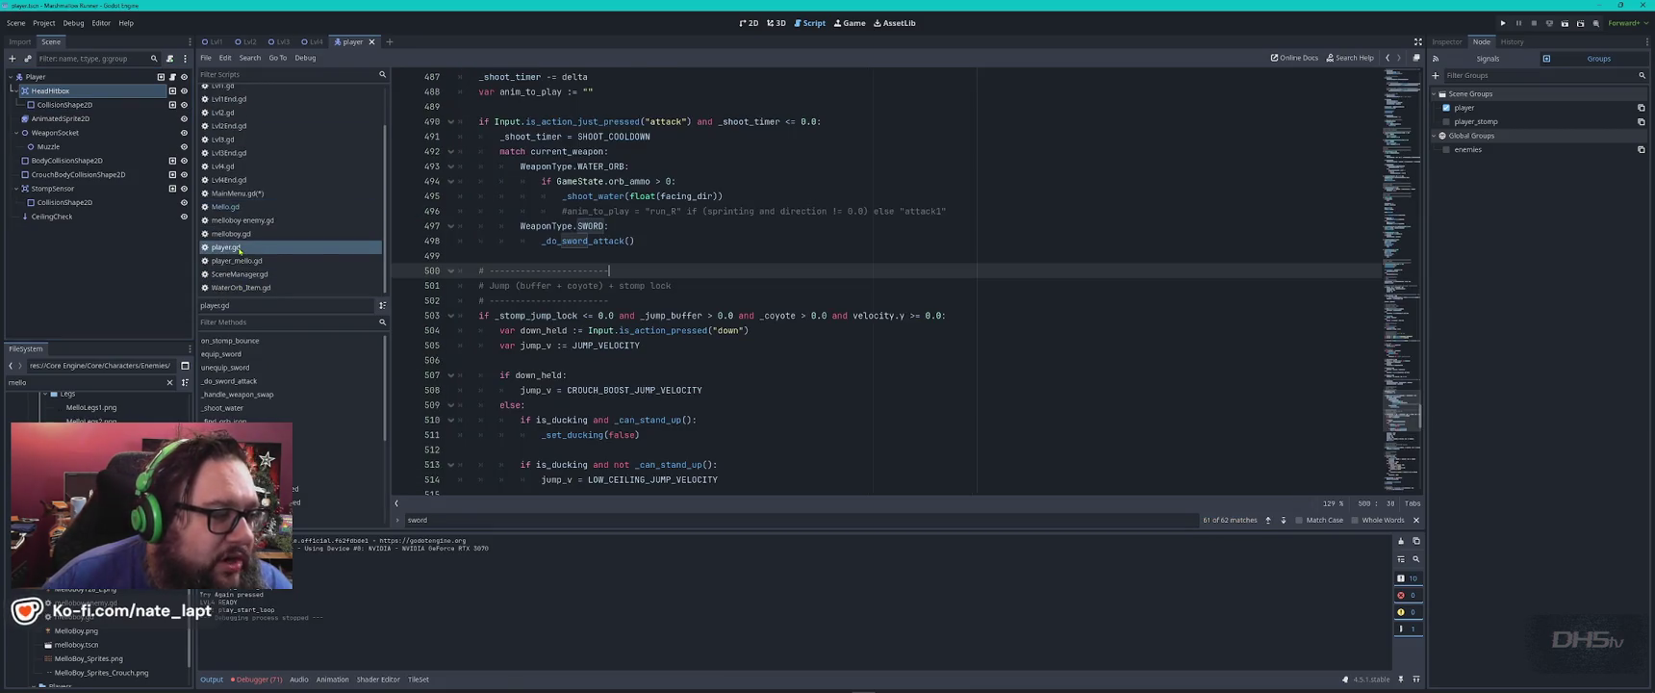
left_click(795, 228)
key("ctrl+f")
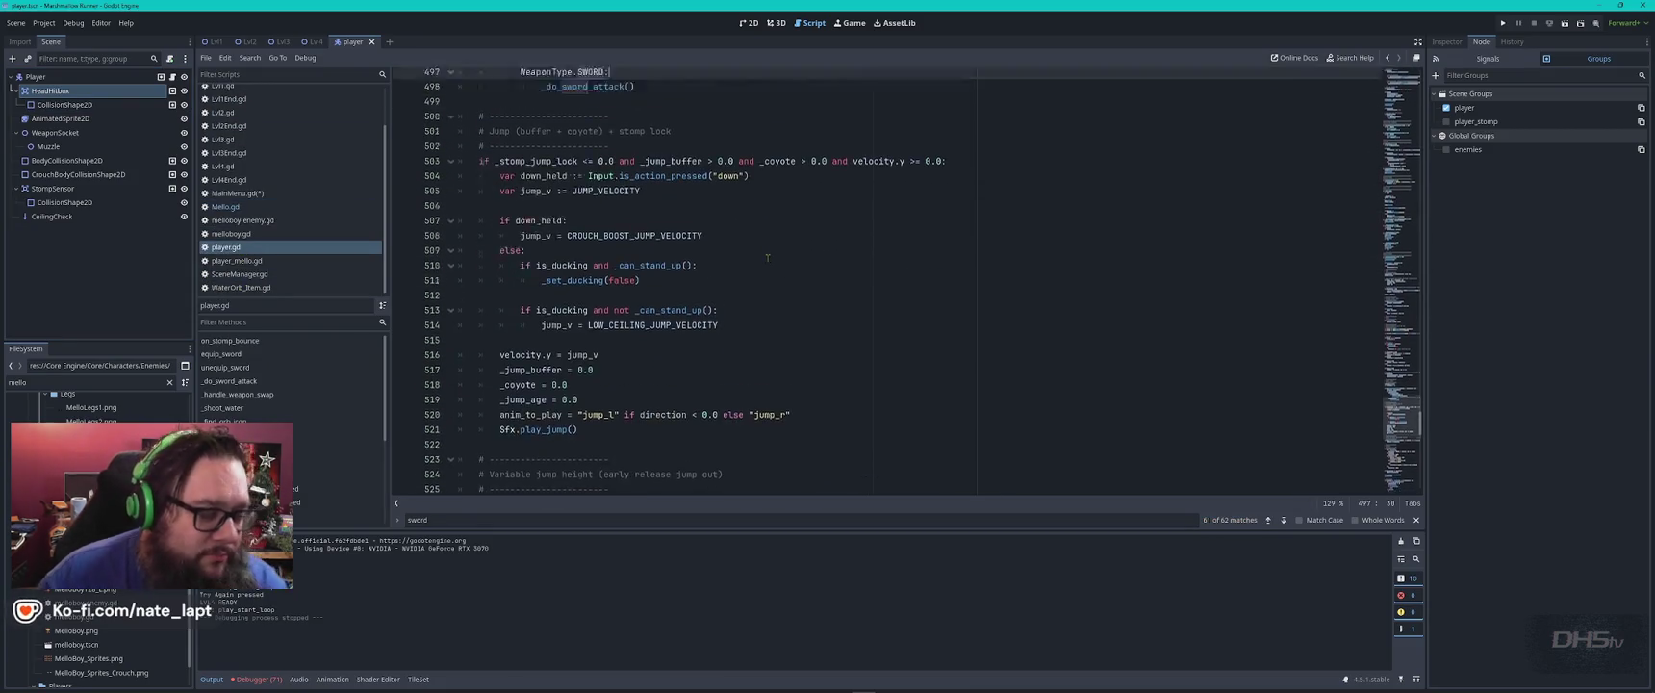
type("hitbox")
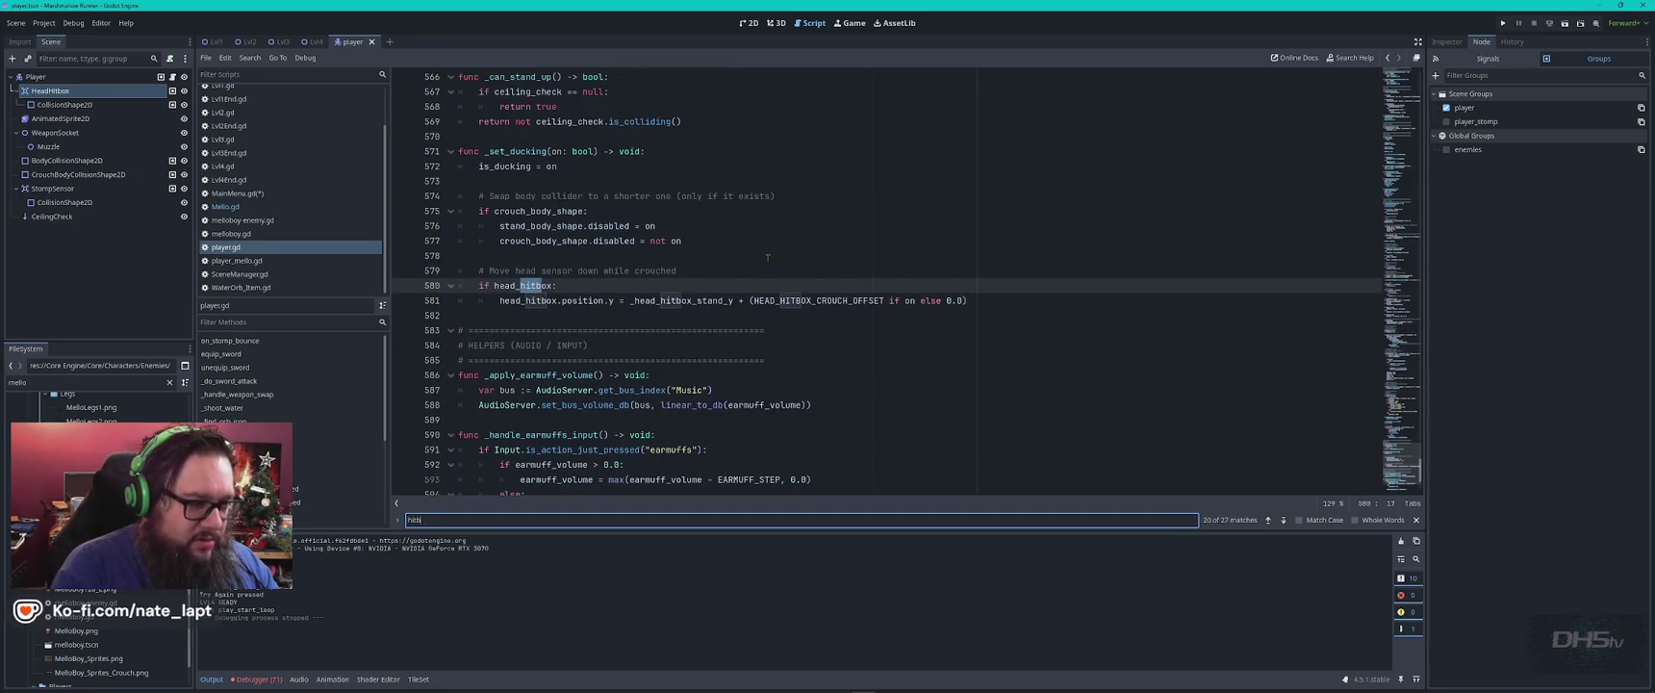
key("Return")
key("Return")
key("Return")
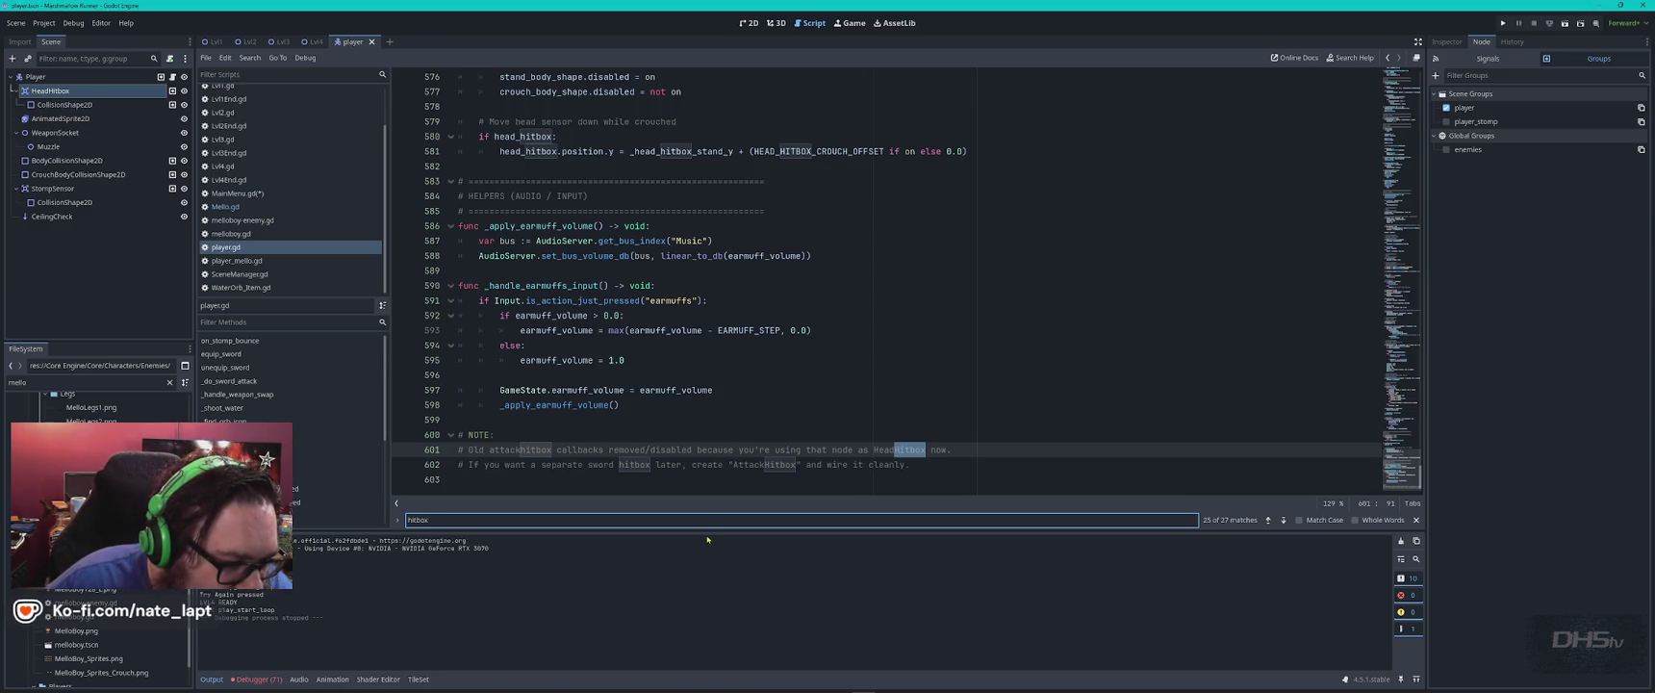
Inspect the NOTE about removed attack-hitbox callbacks on line 601, then return to the 2D view.
left_click(590, 464)
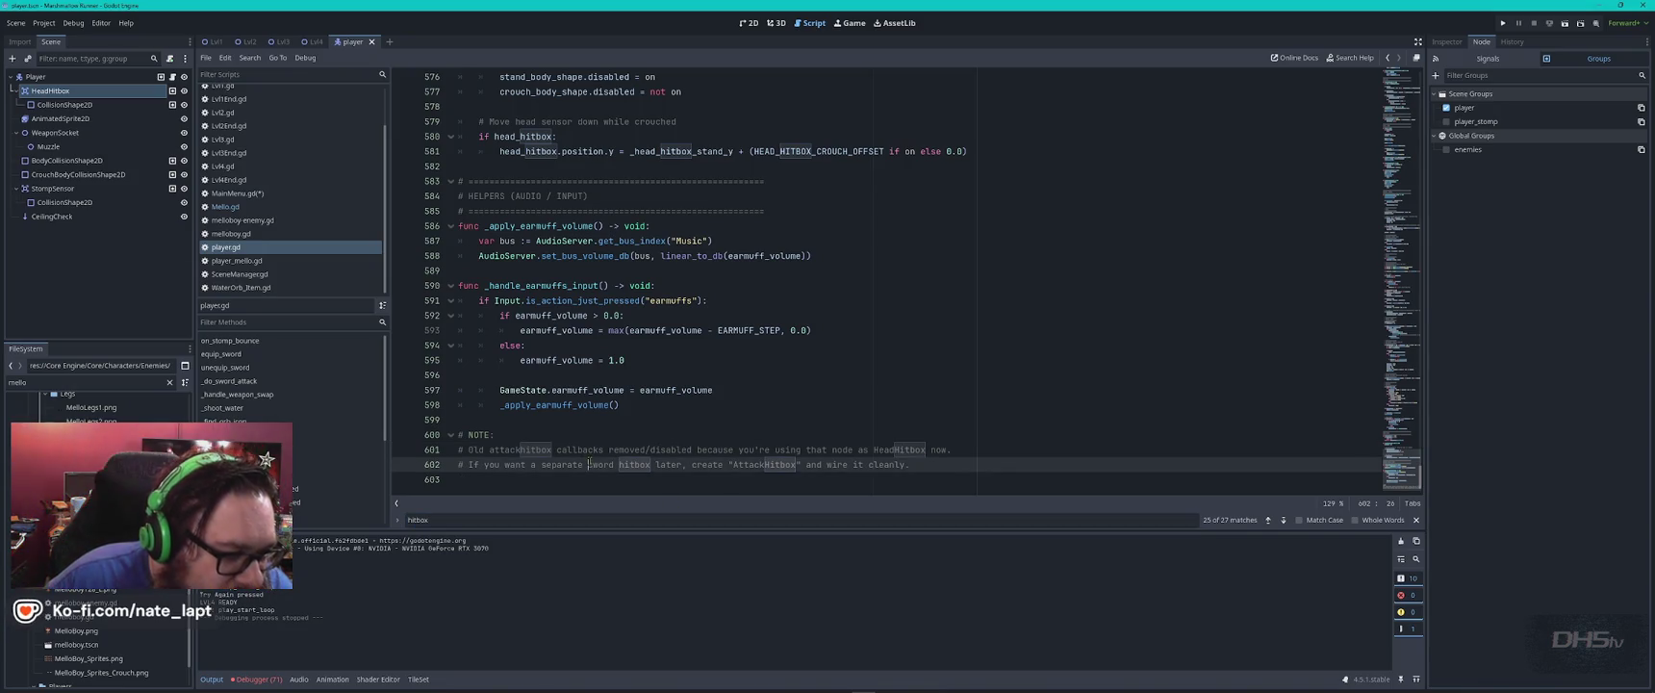
left_click(502, 431)
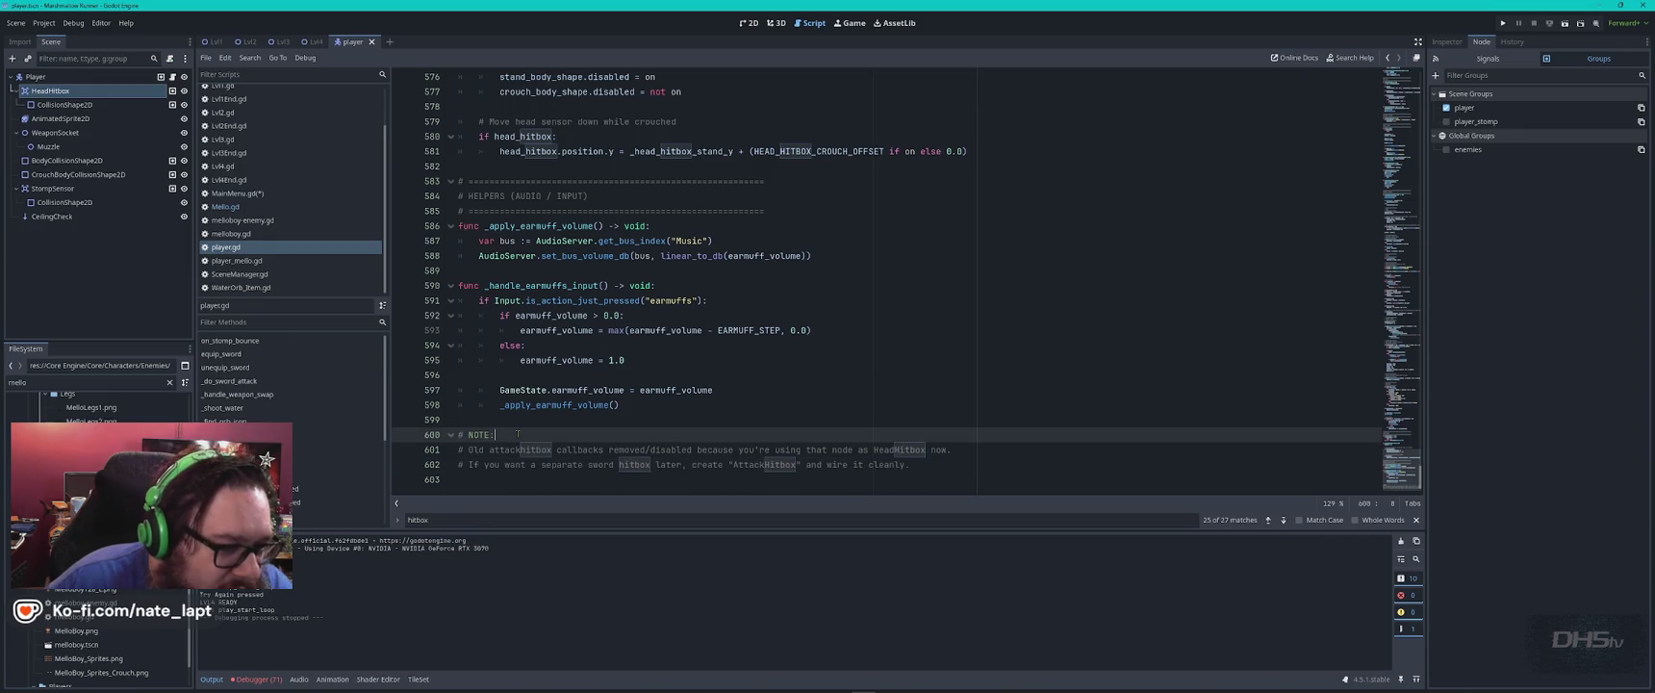
left_click(499, 450)
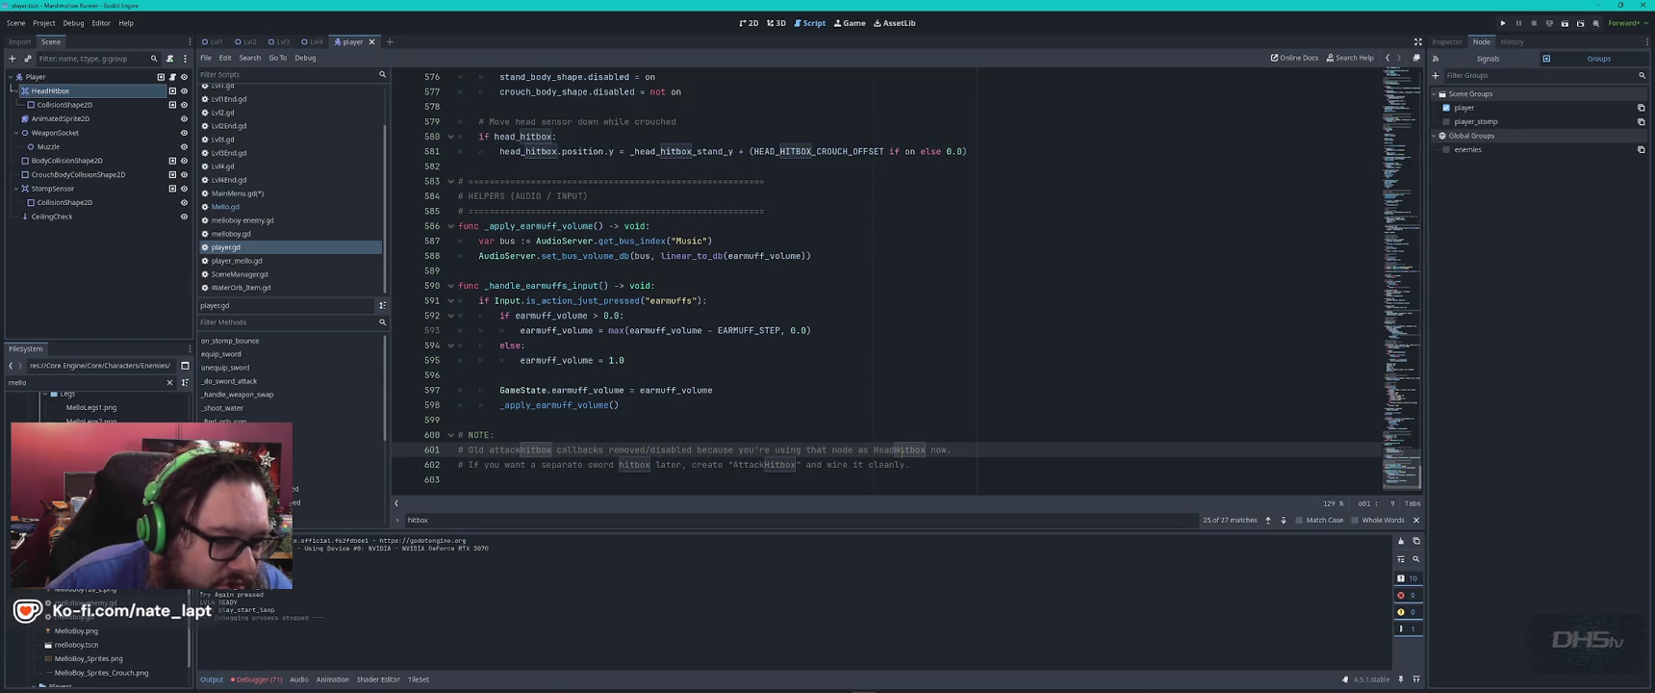
double_click(887, 449)
left_click(948, 446)
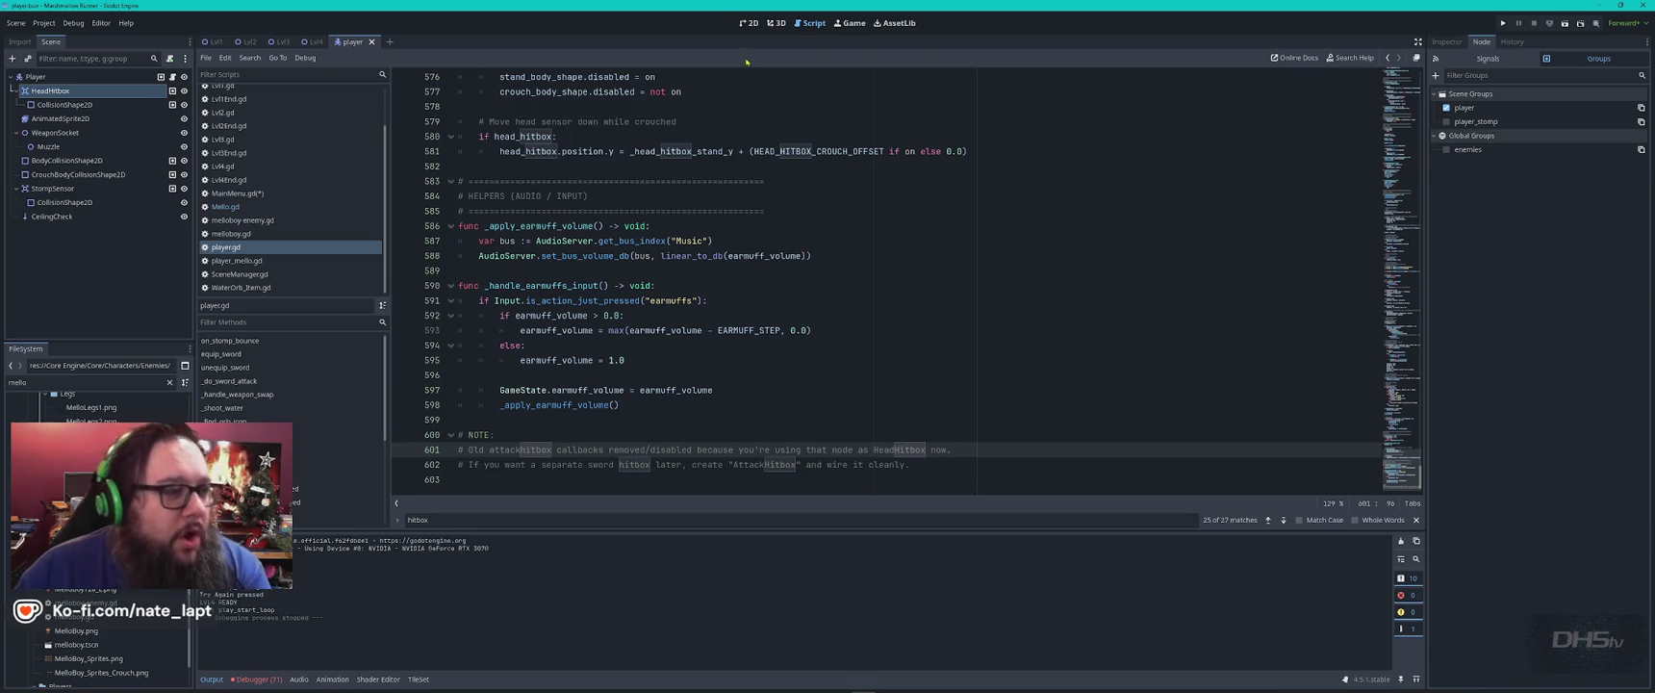
left_click(749, 22)
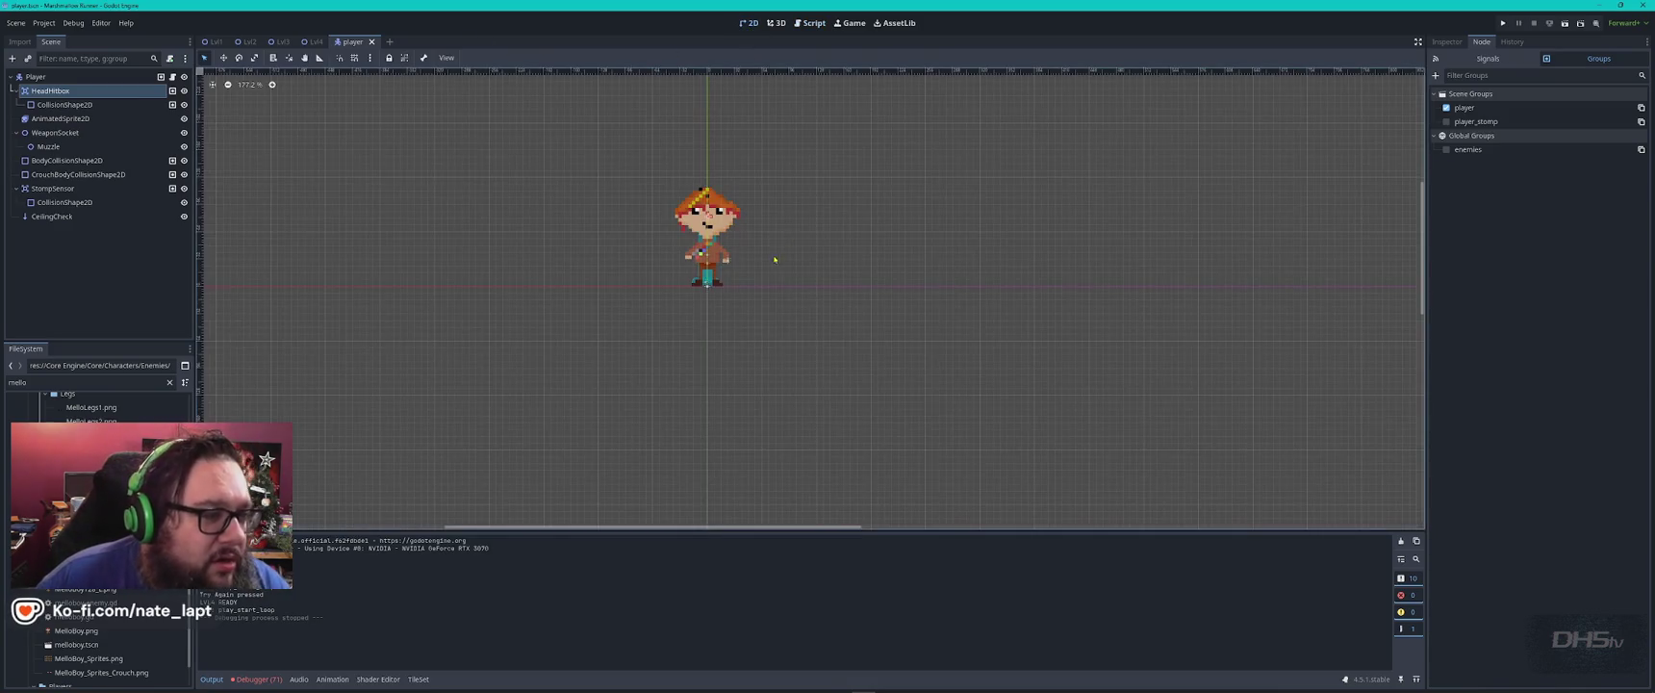
Hide AnimatedSprite2D to reveal the collision shapes and select the HeadHitbox node.
double_click(184, 118)
left_click(184, 118)
scroll(693, 226, "up", 3)
left_click(642, 177)
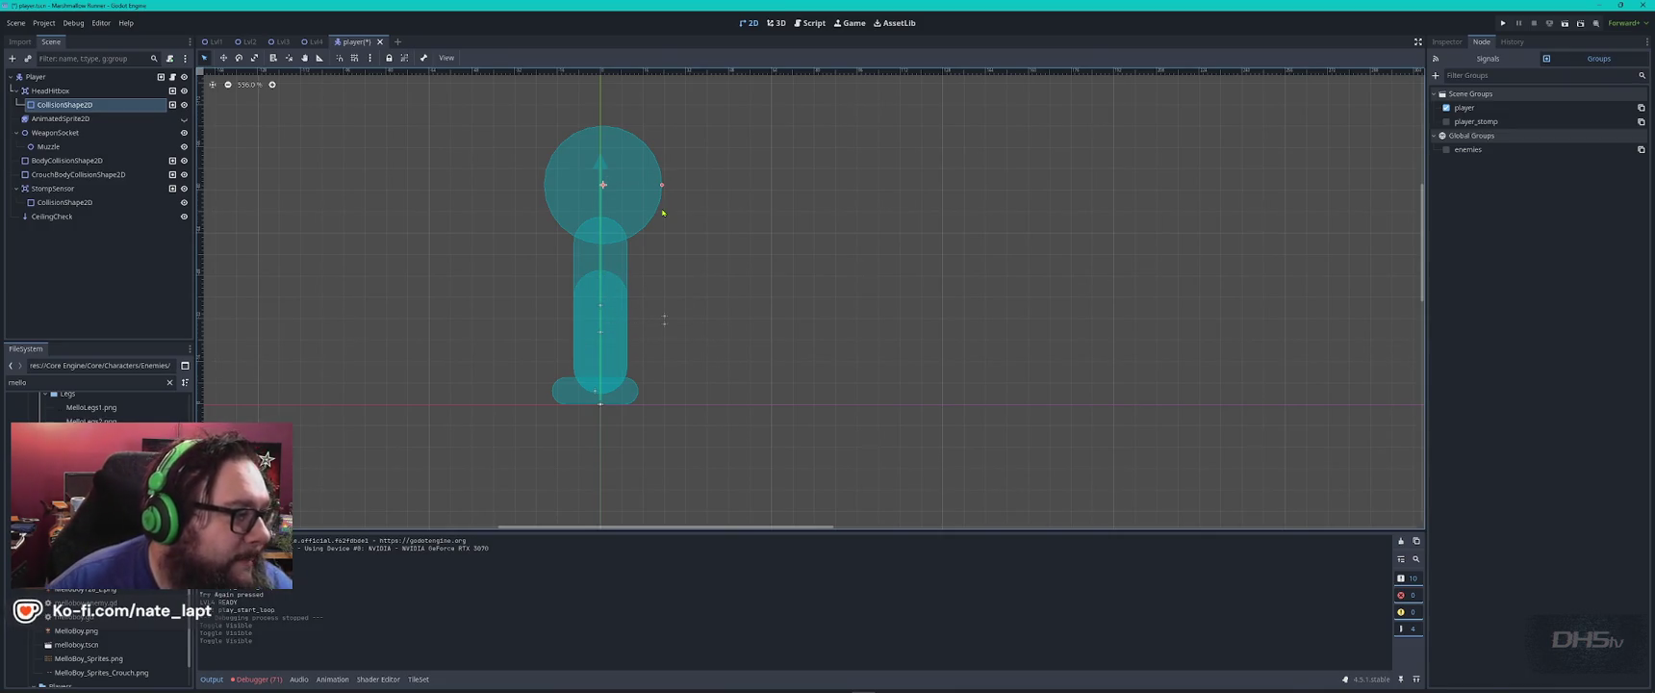
left_click(64, 106)
left_click(53, 91)
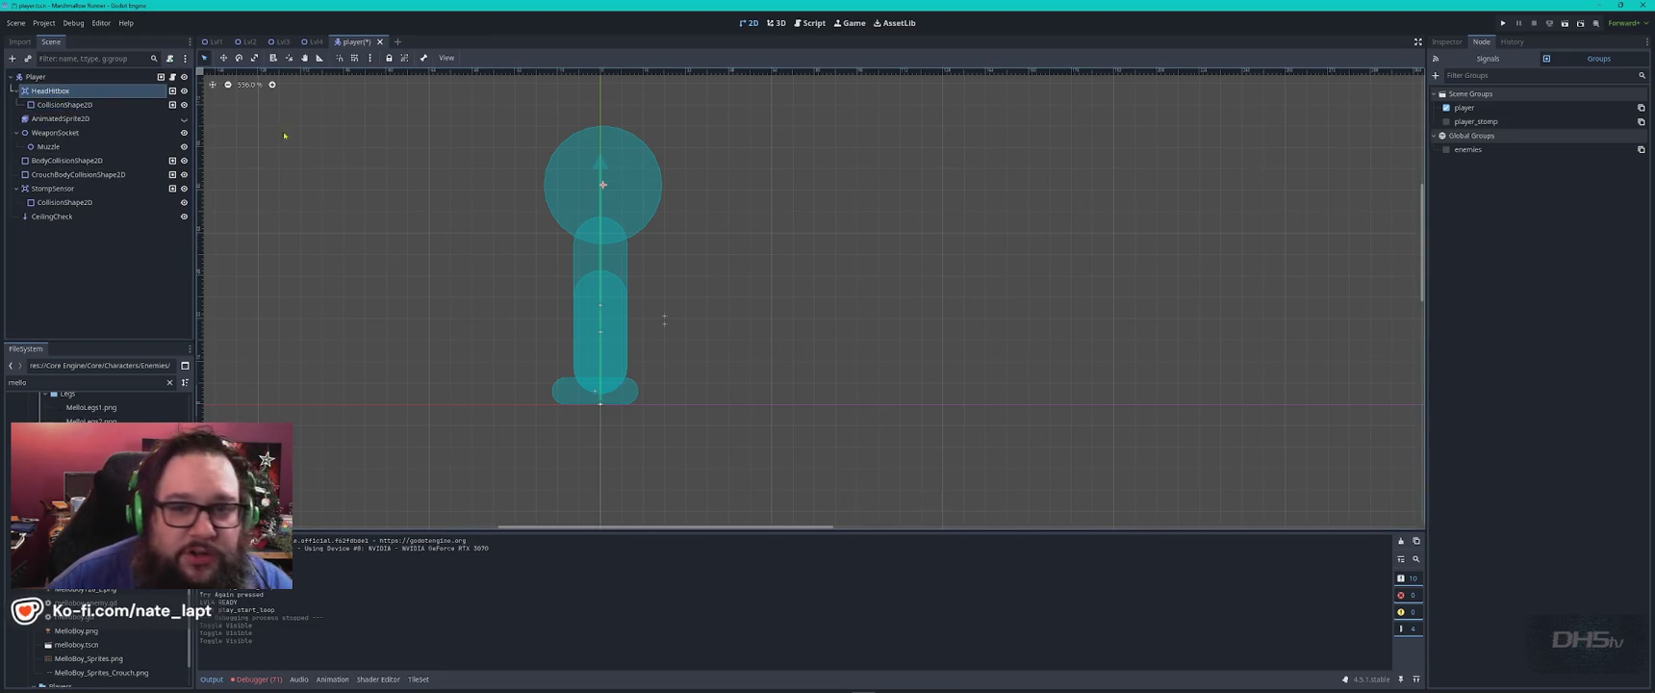
left_click(1446, 42)
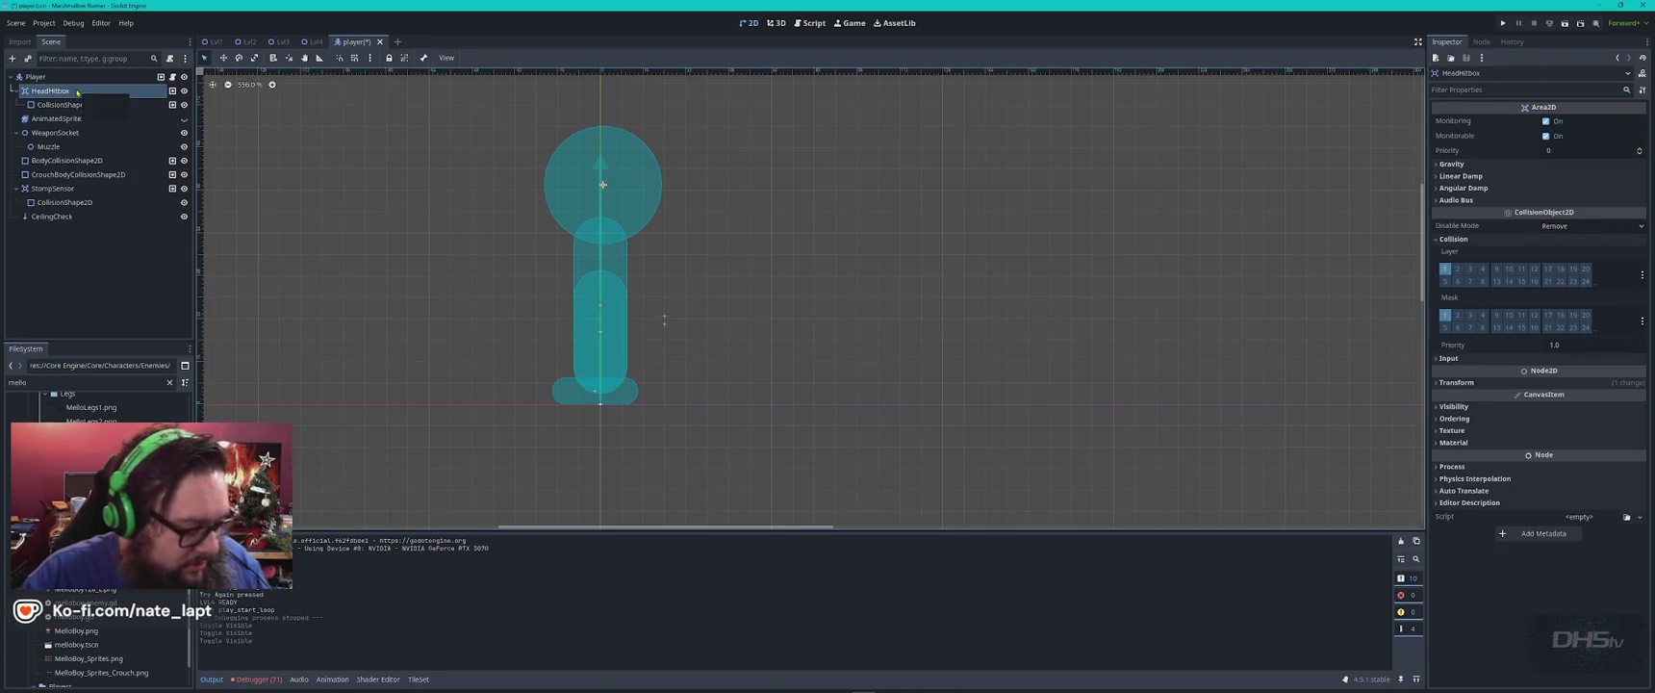
Add a CollisionShape2D with a narrow RectangleShape2D under HeadHitbox, positioned beside the head.
key("ctrl+a")
key("Return")
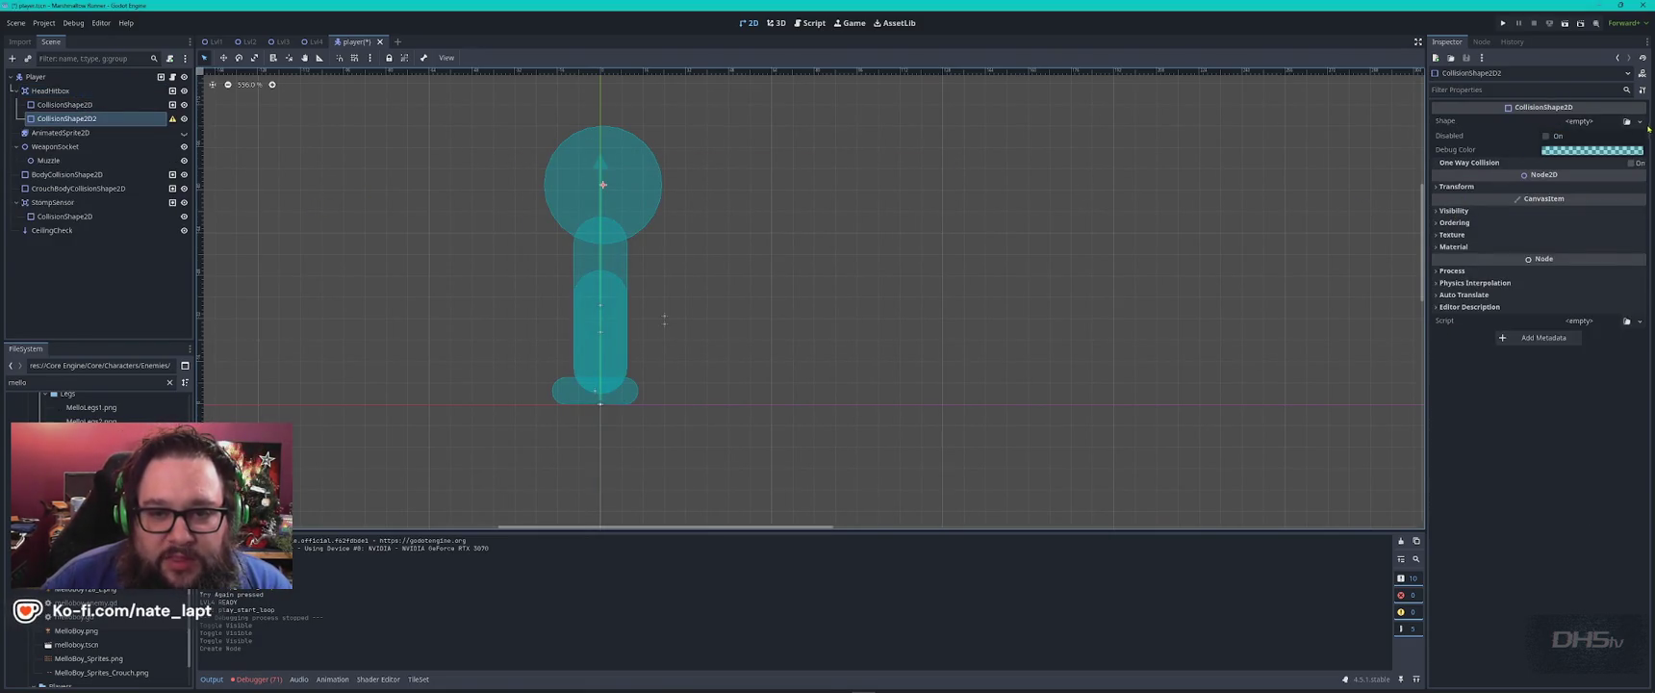
left_click(1640, 121)
left_click(1588, 204)
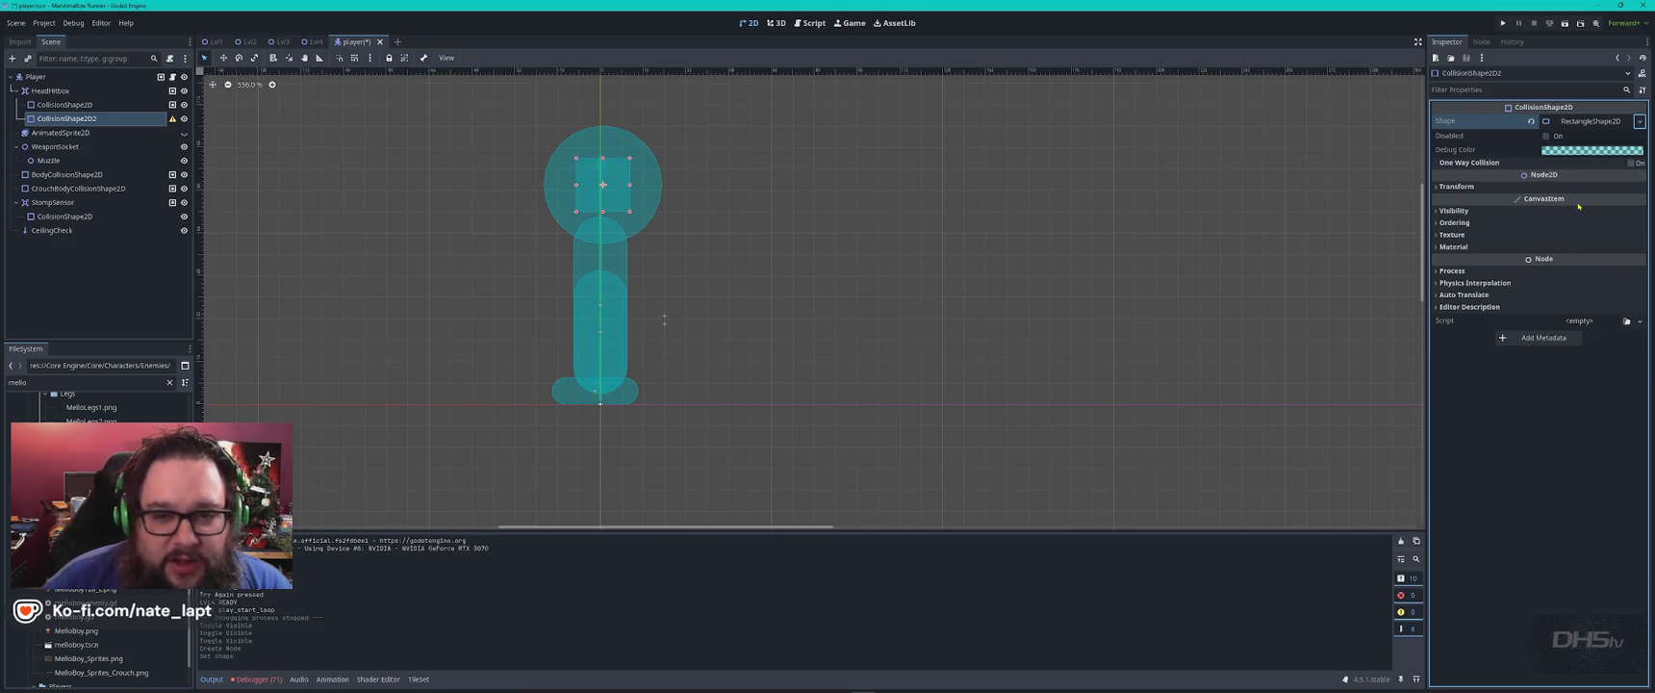
mouse_move(606, 187)
left_mouse_down()
mouse_move(854, 234)
mouse_move(851, 380)
left_mouse_up()
mouse_move(879, 291)
left_mouse_down()
mouse_move(640, 292)
mouse_move(597, 323)
left_mouse_up()
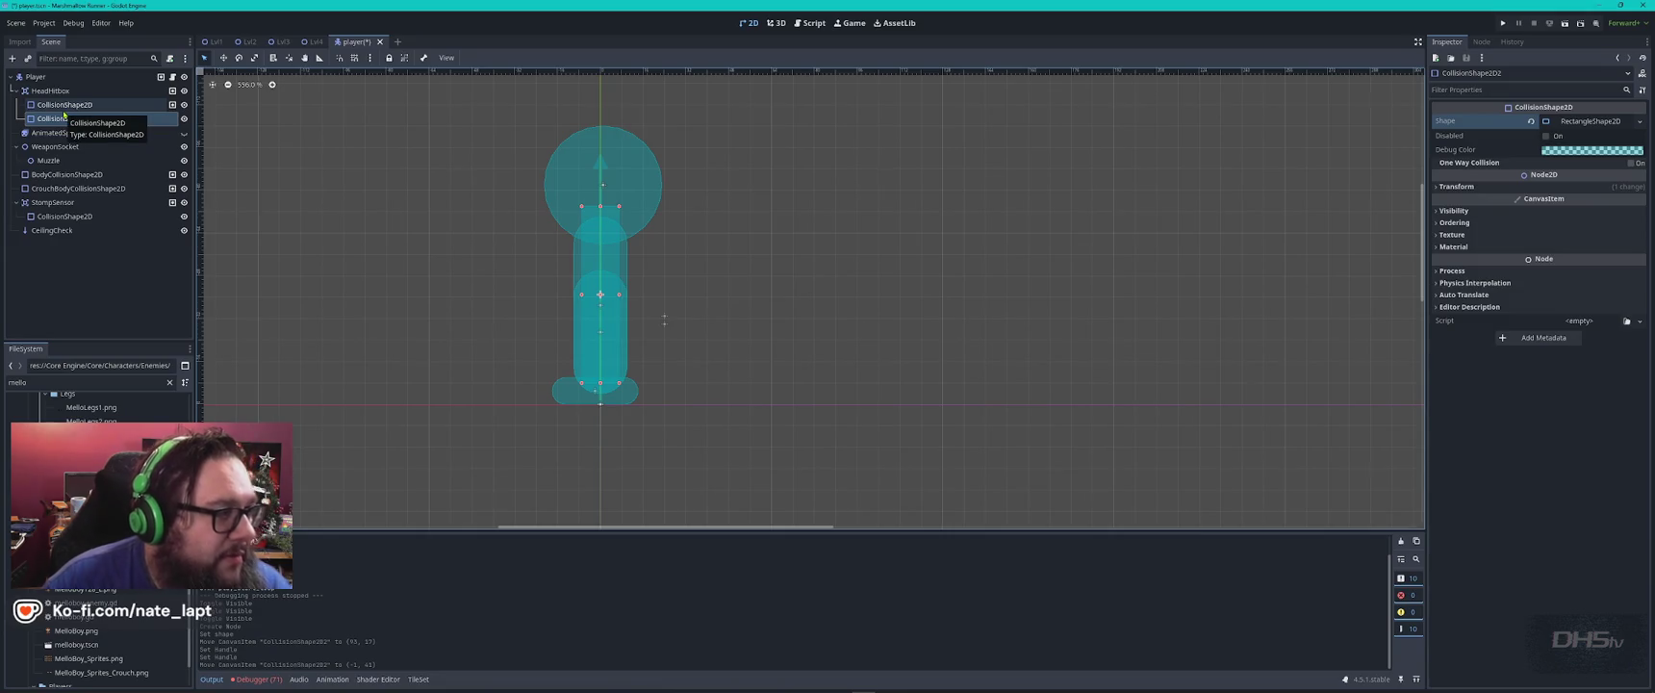
left_click(369, 265)
Save the player scene, make the sprite visible again, and run the game with F5.
key("ctrl+s")
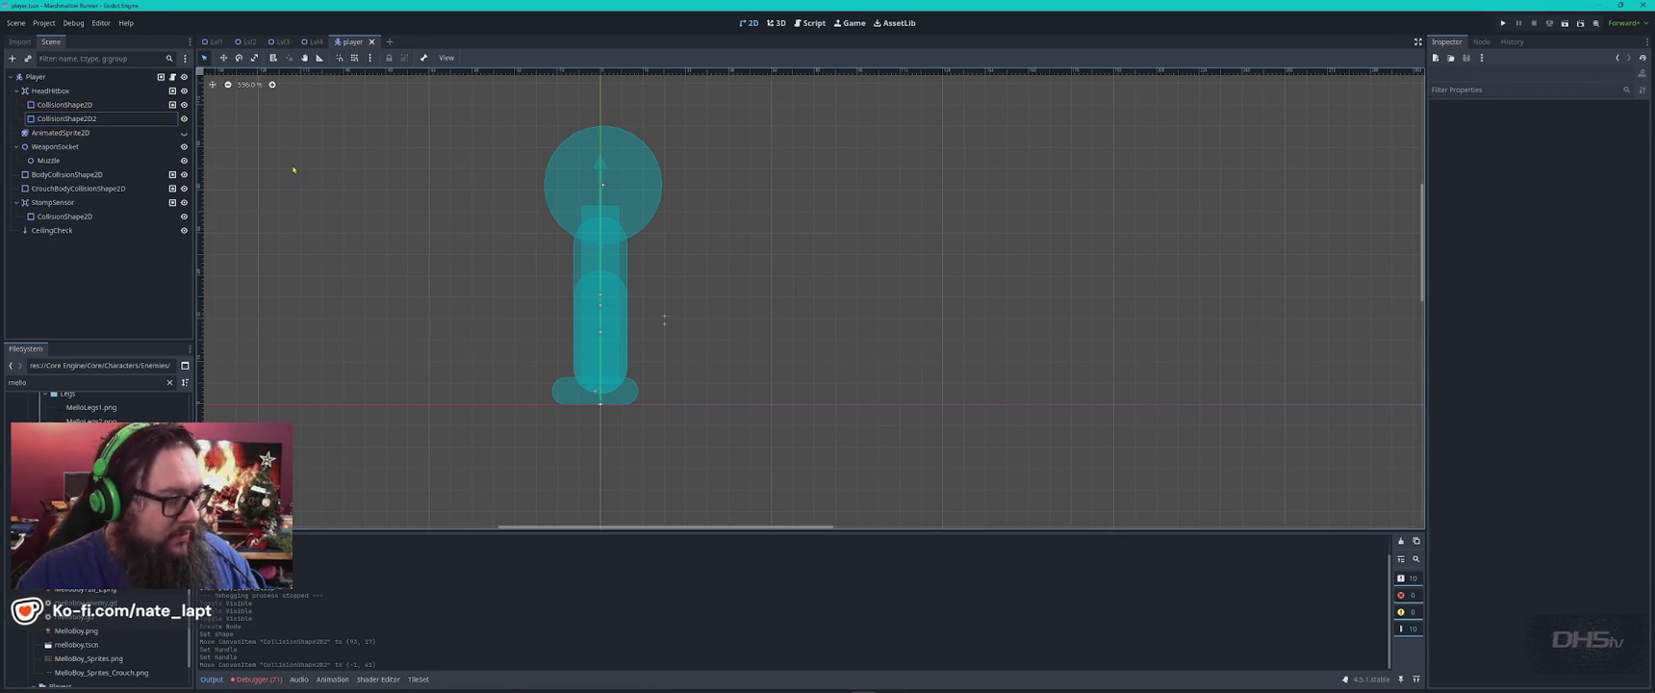
left_click(184, 133)
key("F5")
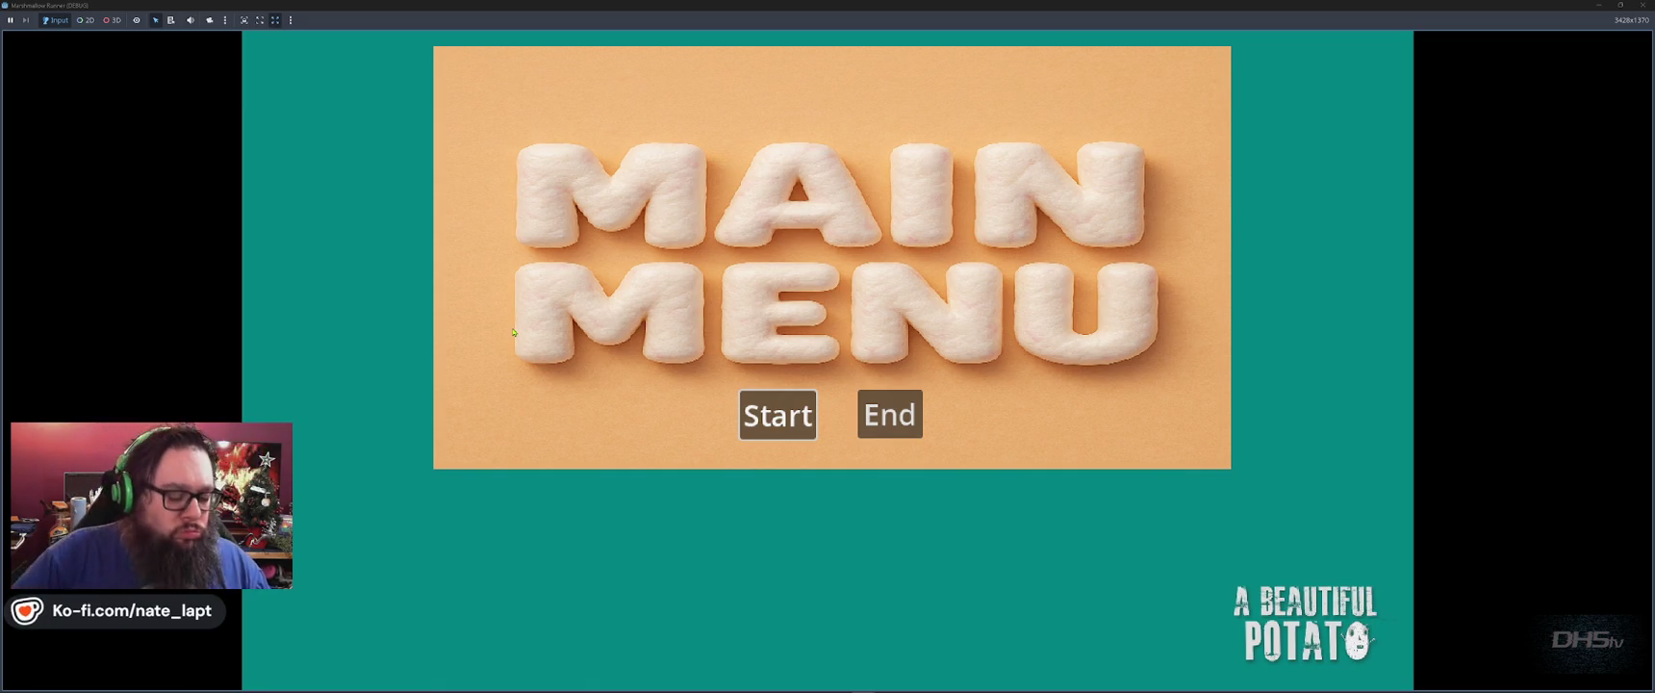
Start from the main menu, run and jump through the level to a score of 200, then stop with F8.
key("Return")
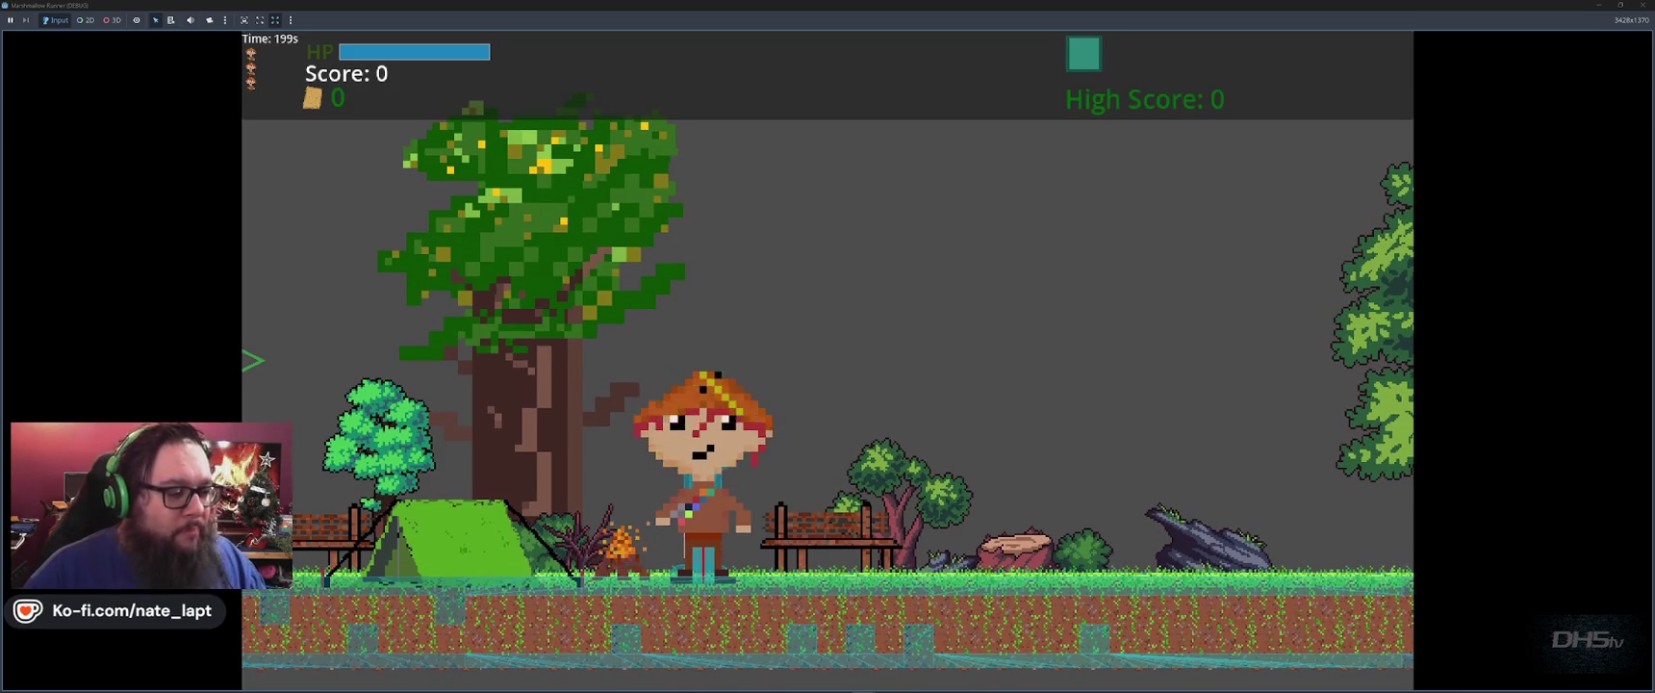
key("space")
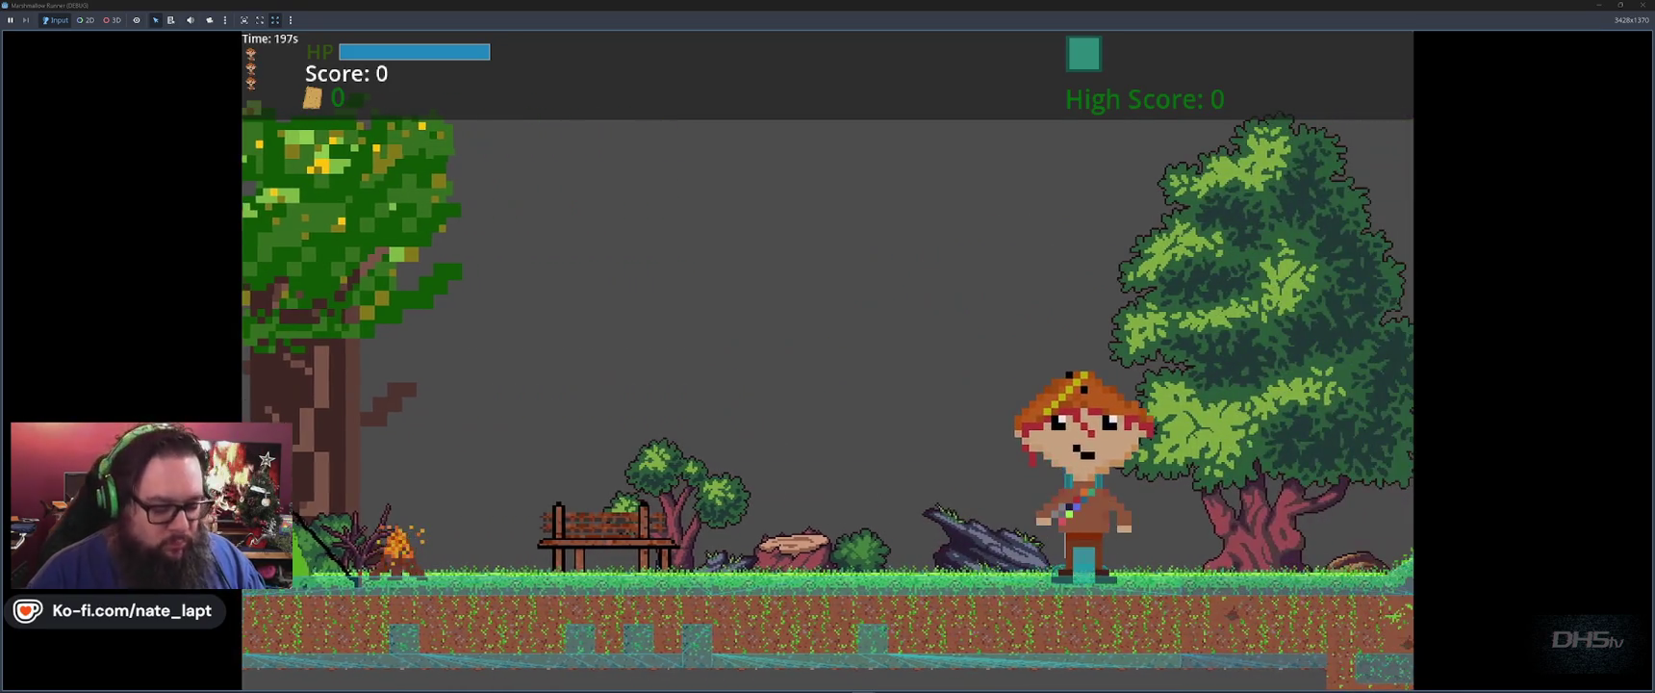
key("space")
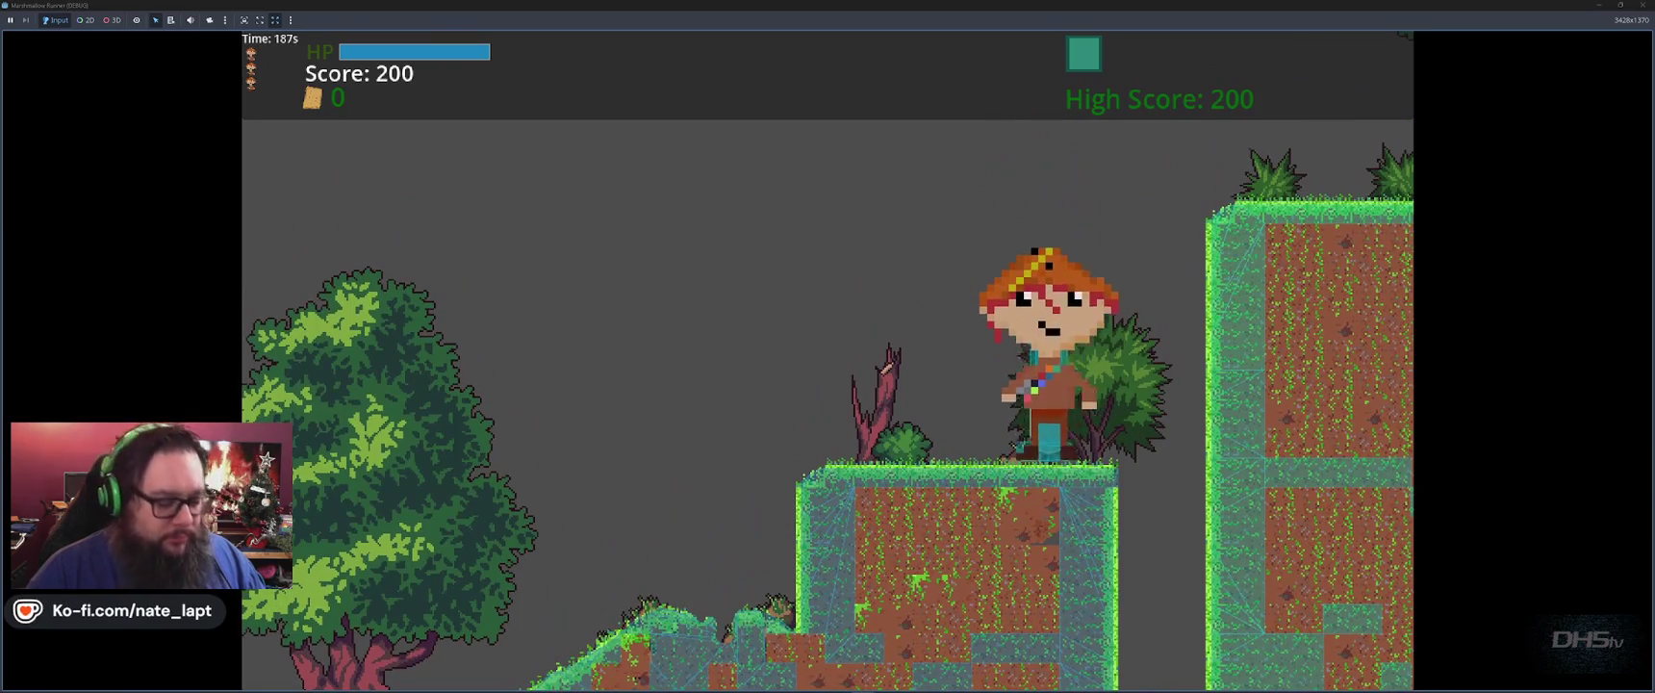
key("F8")
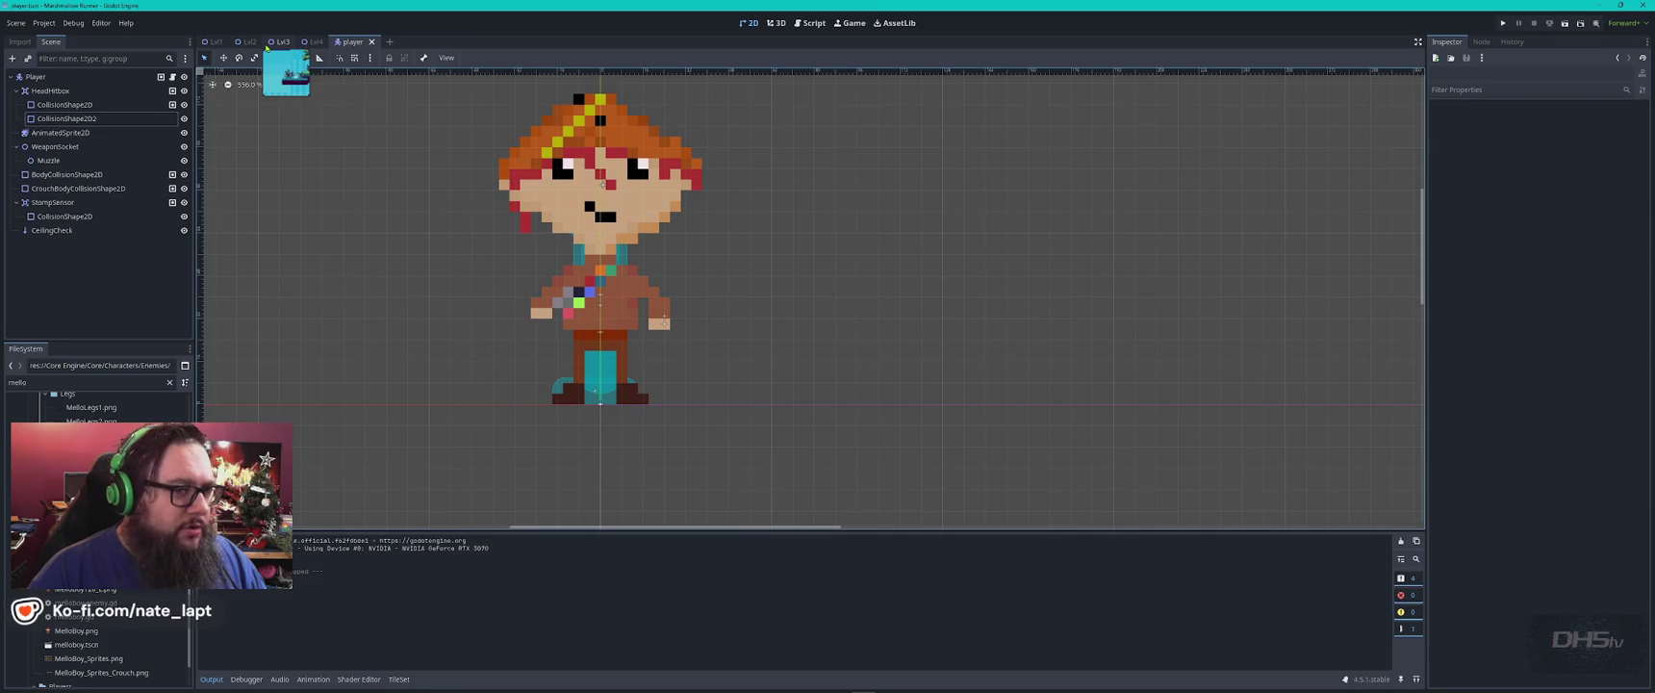
Open MainMenu.gd in the script editor and launch the game into Lvl2 from the main menu.
left_click(812, 22)
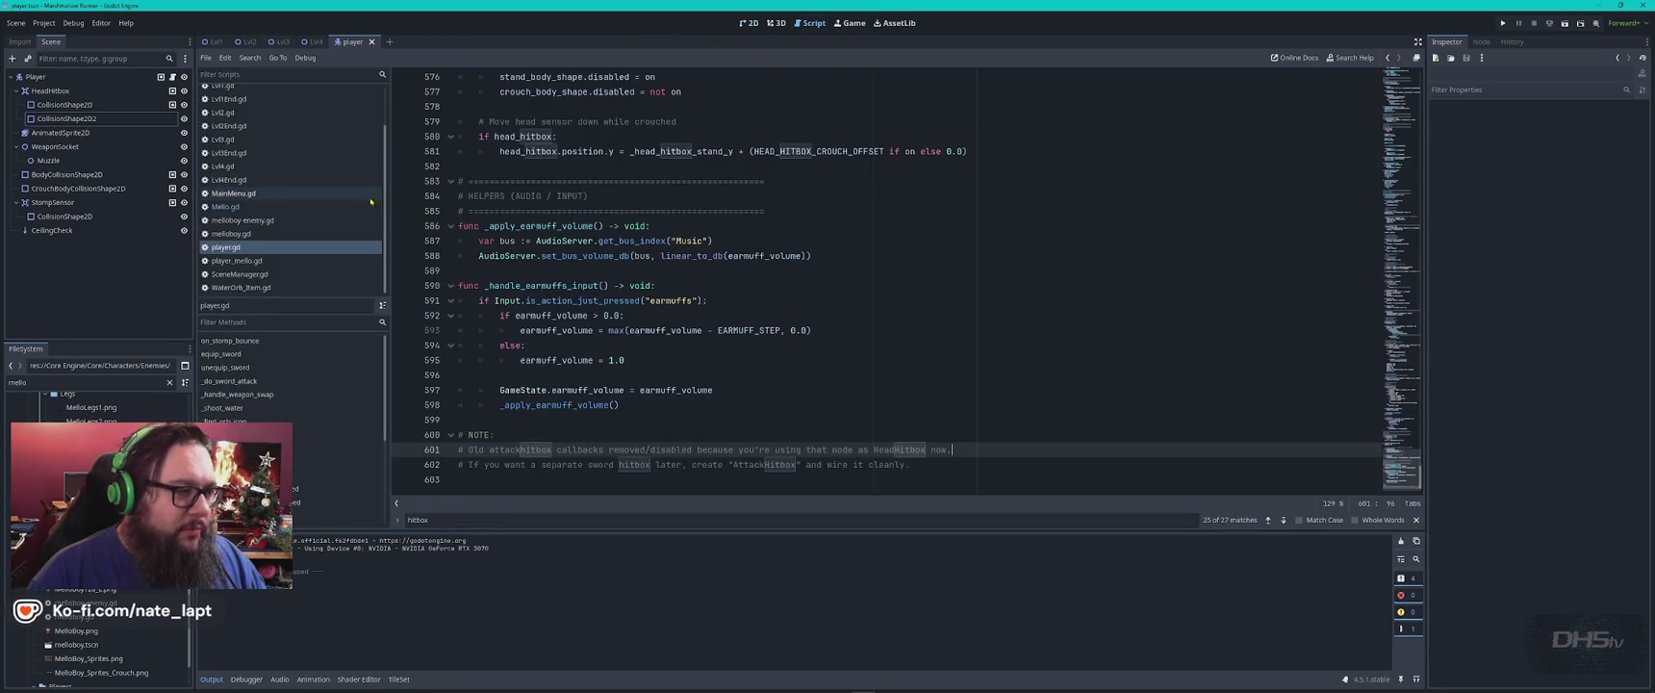
left_click(289, 194)
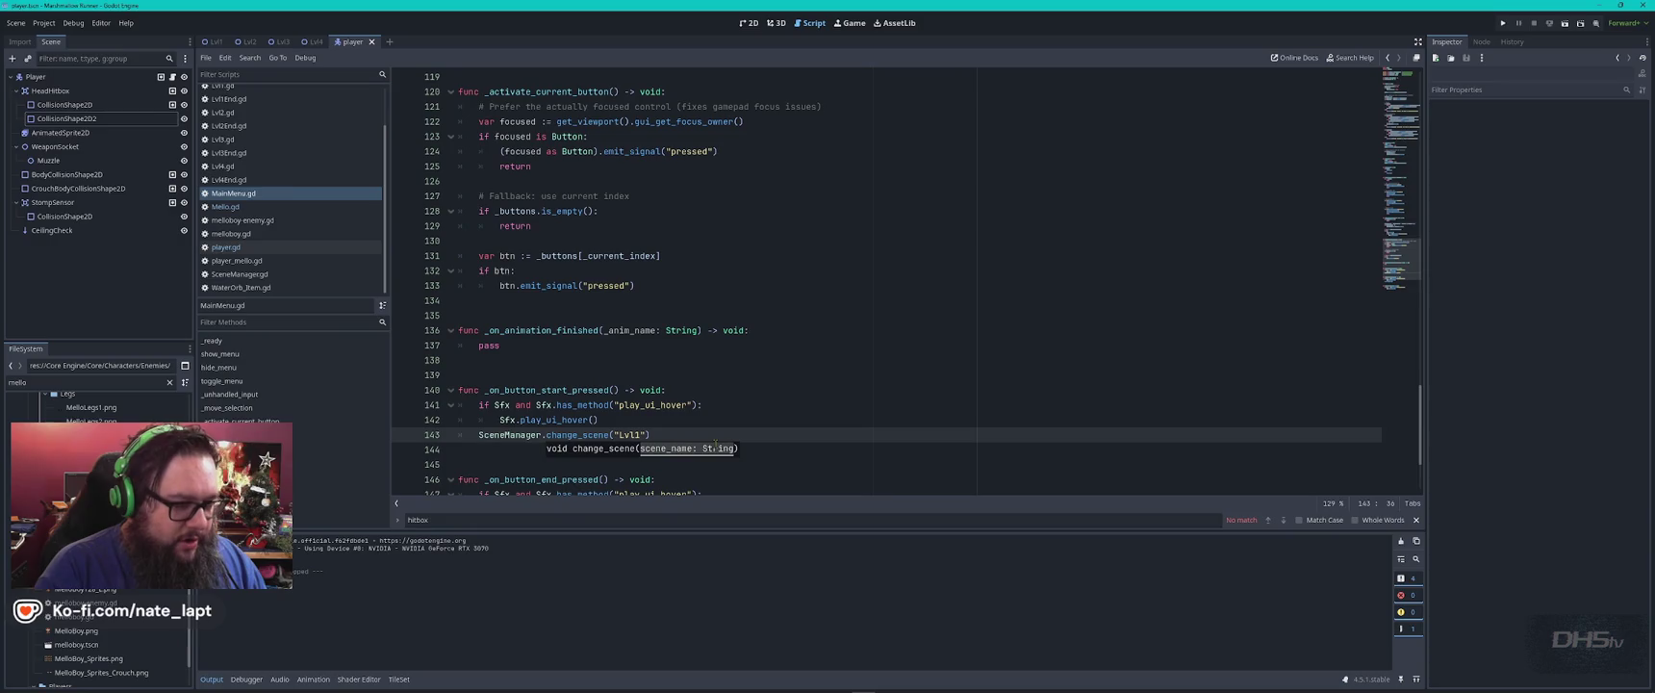
key("F5")
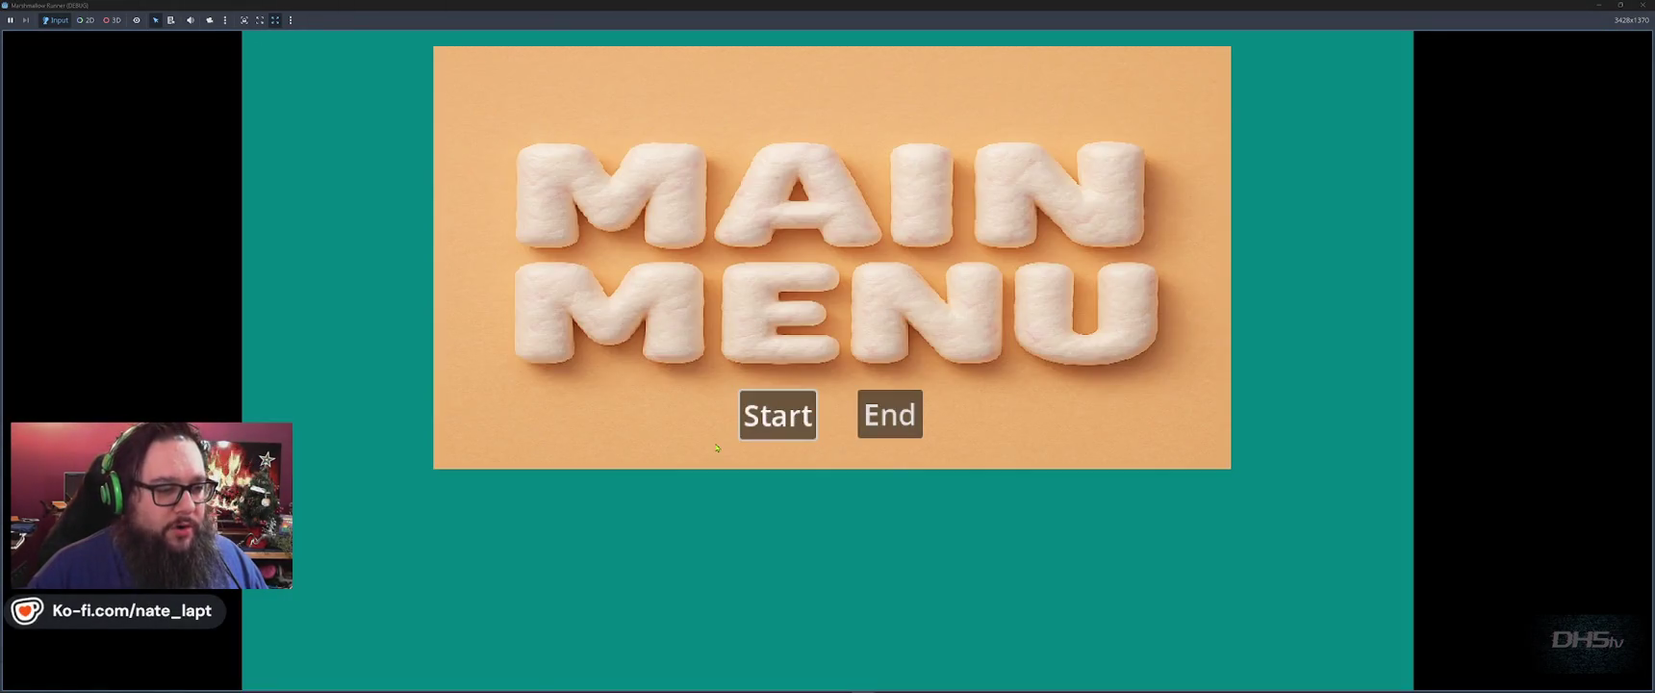
left_click(775, 432)
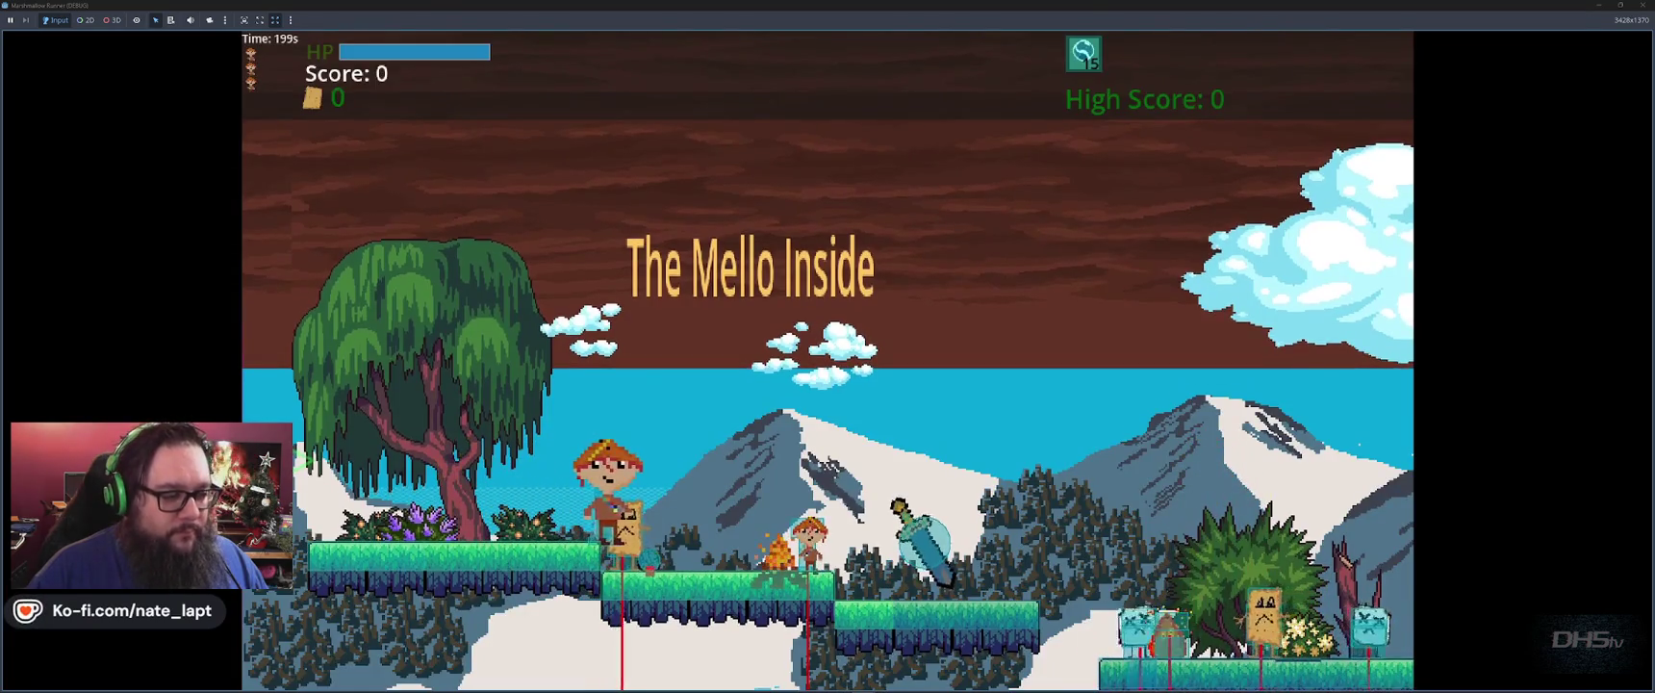
Walk, jump and attack enemies through the snowy Lvl2 up to a score of 800, then stop with F8.
key("Right")
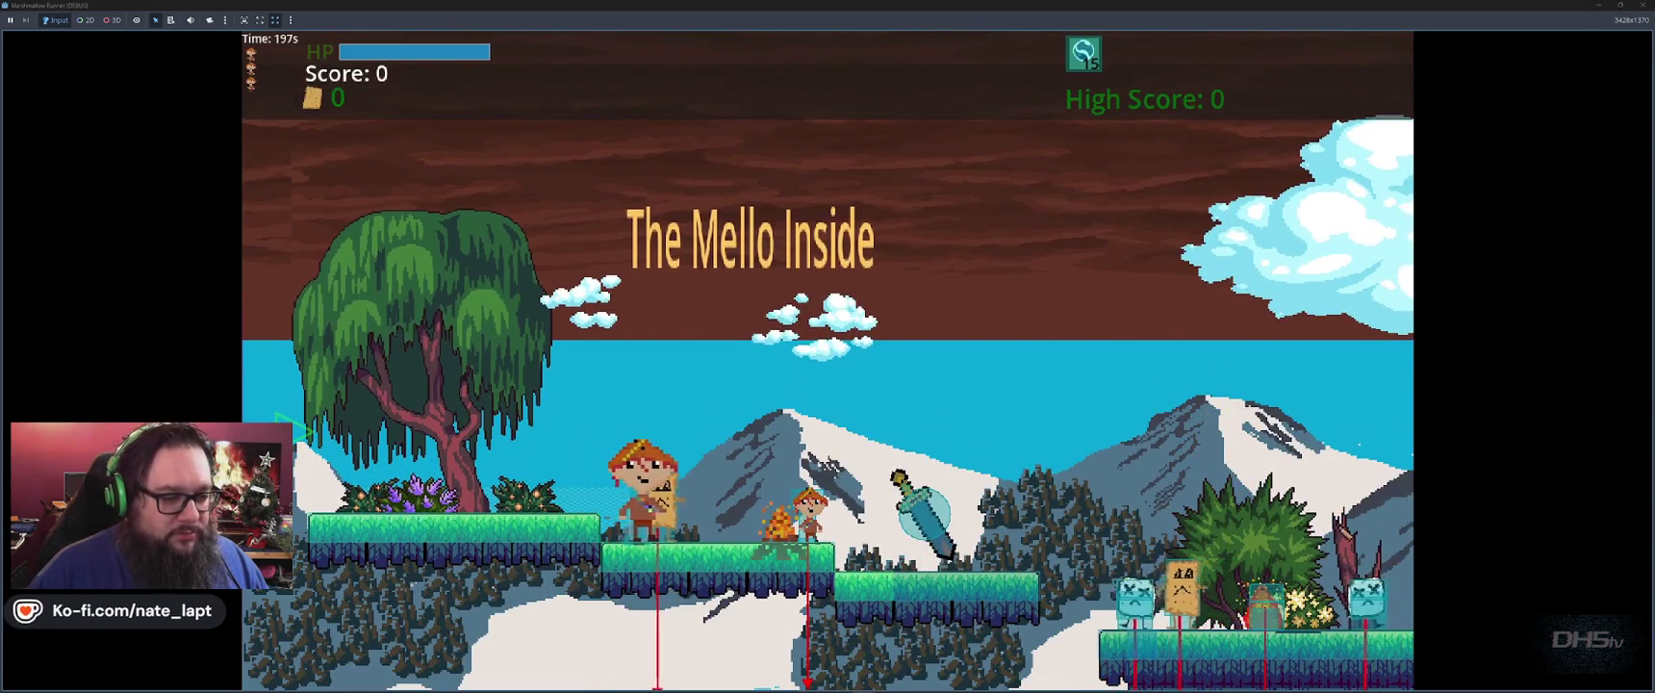
key("Right")
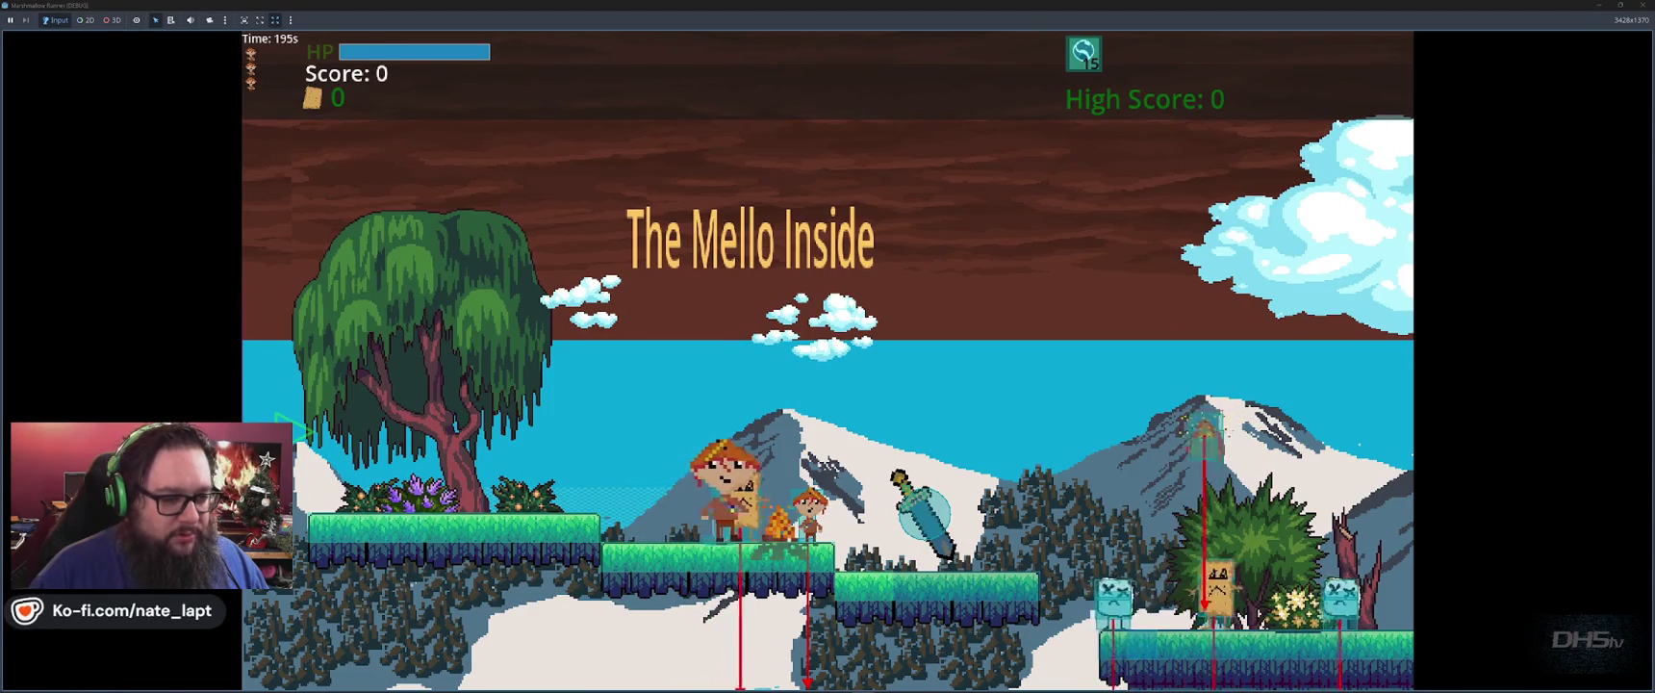
key("space")
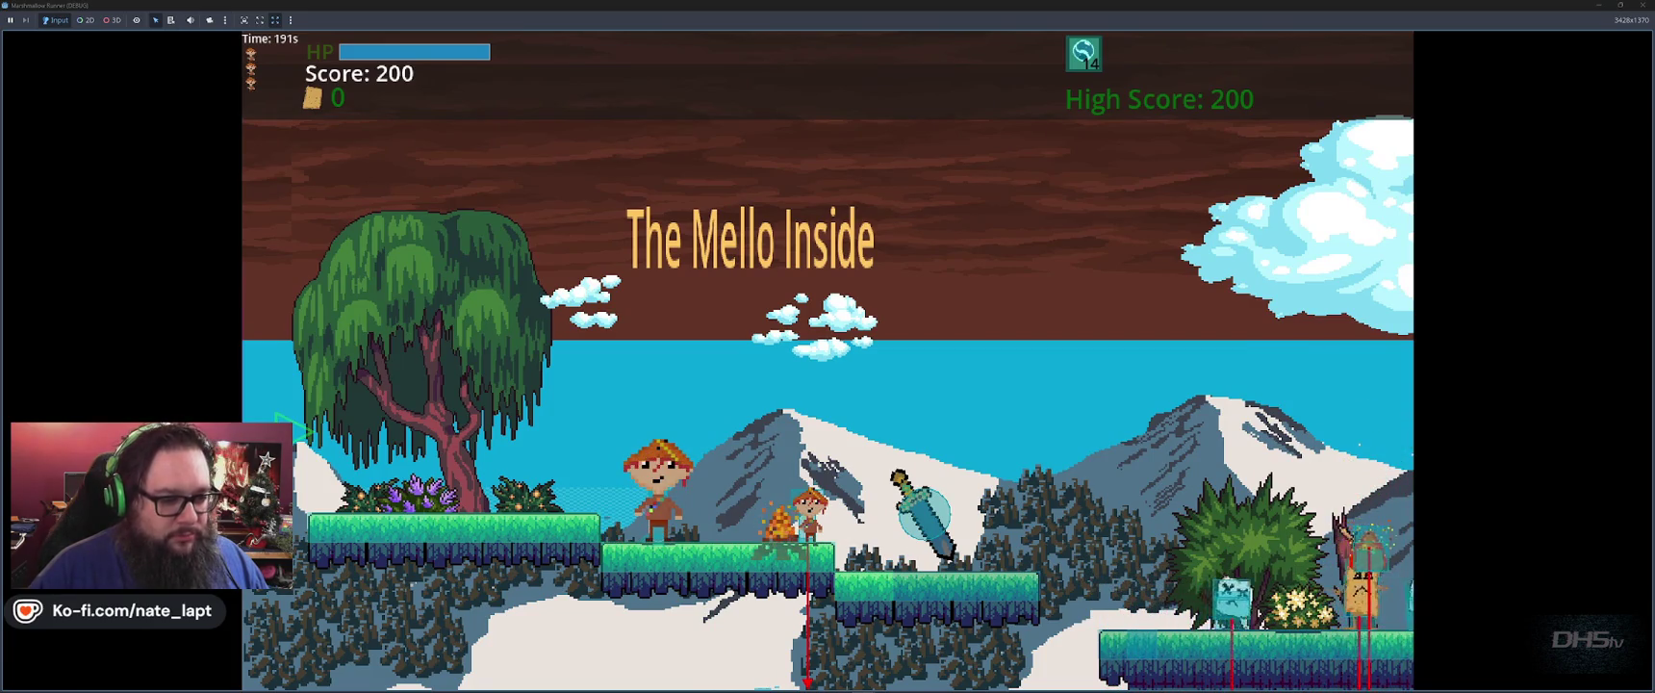
key("Right")
key("space")
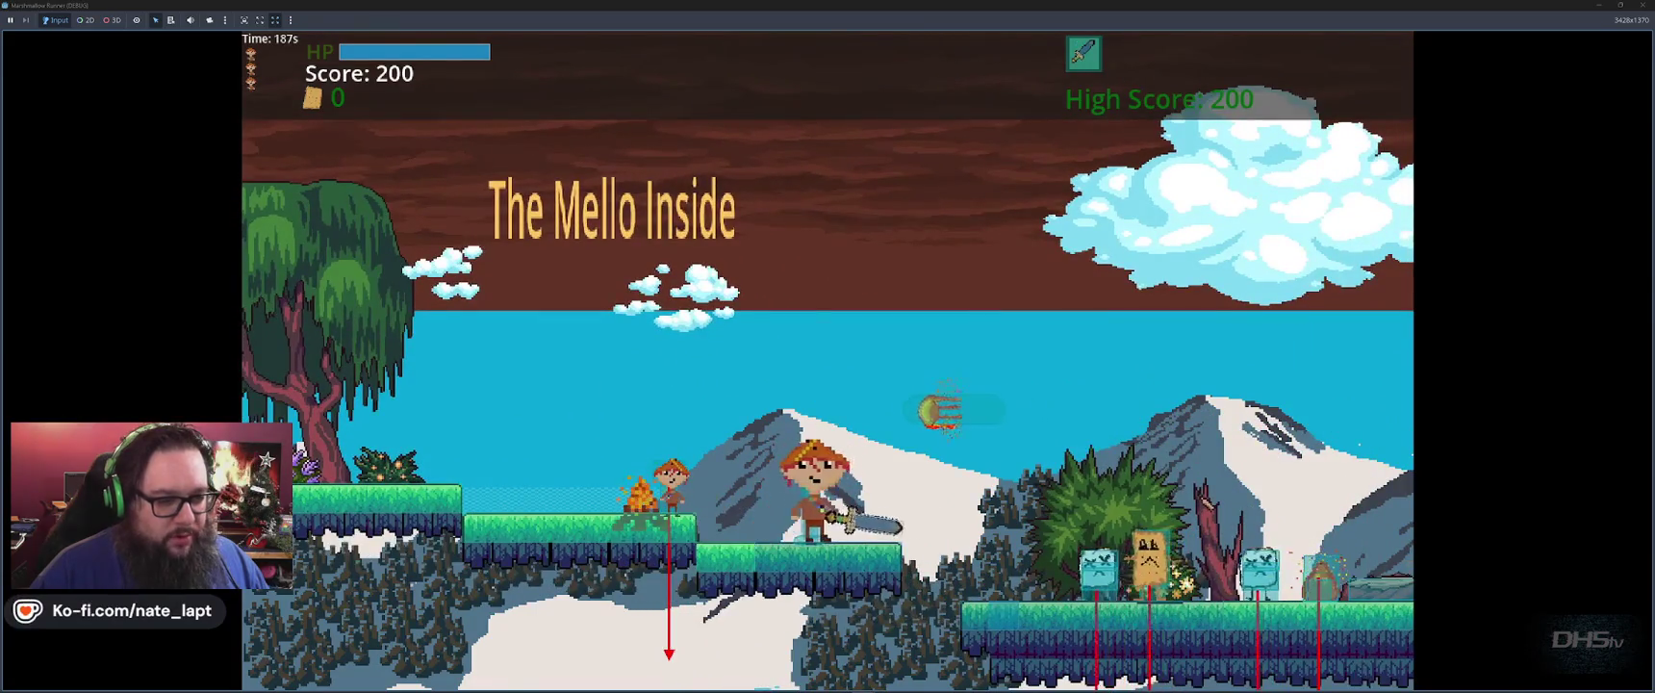
key("space")
key("space")
key("Right")
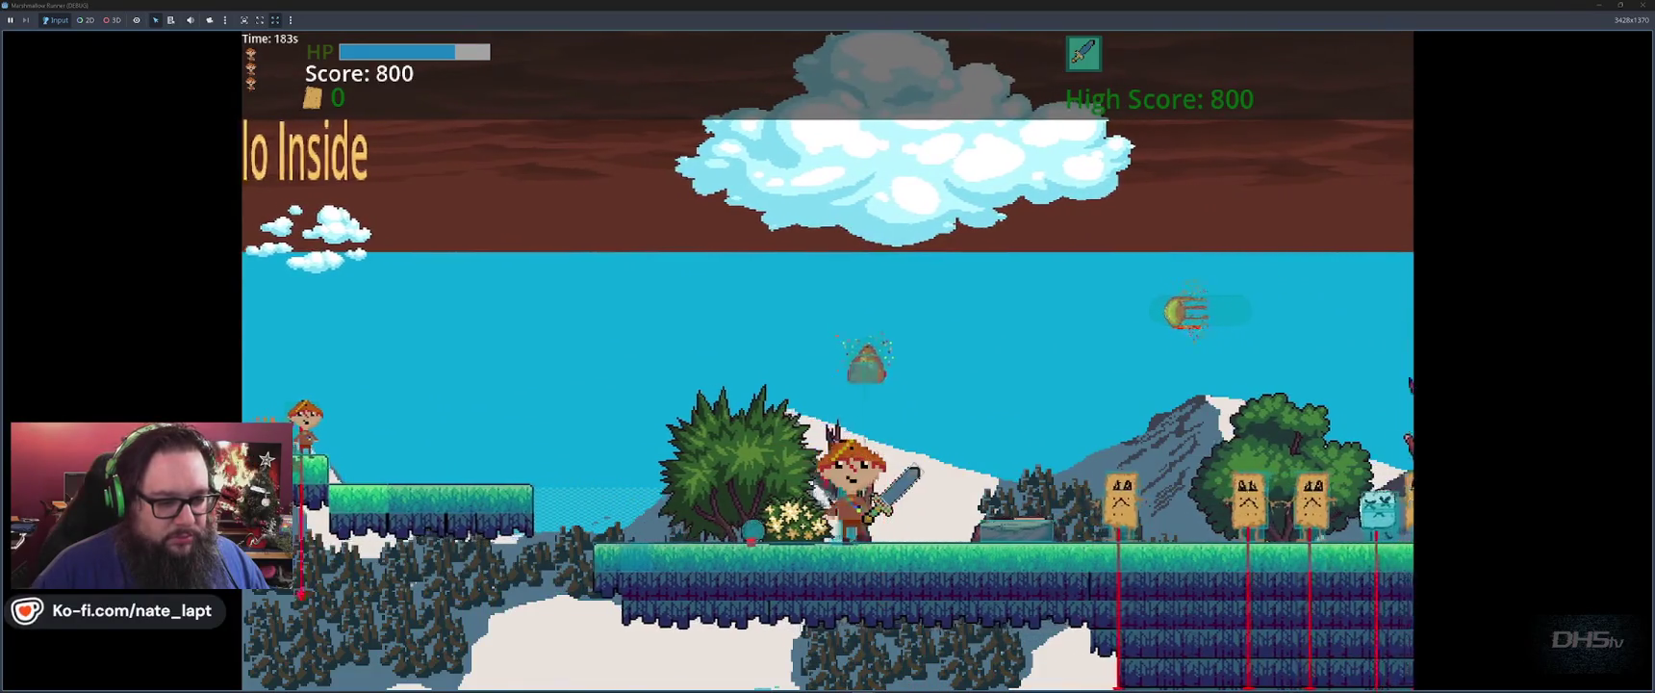
key("Left")
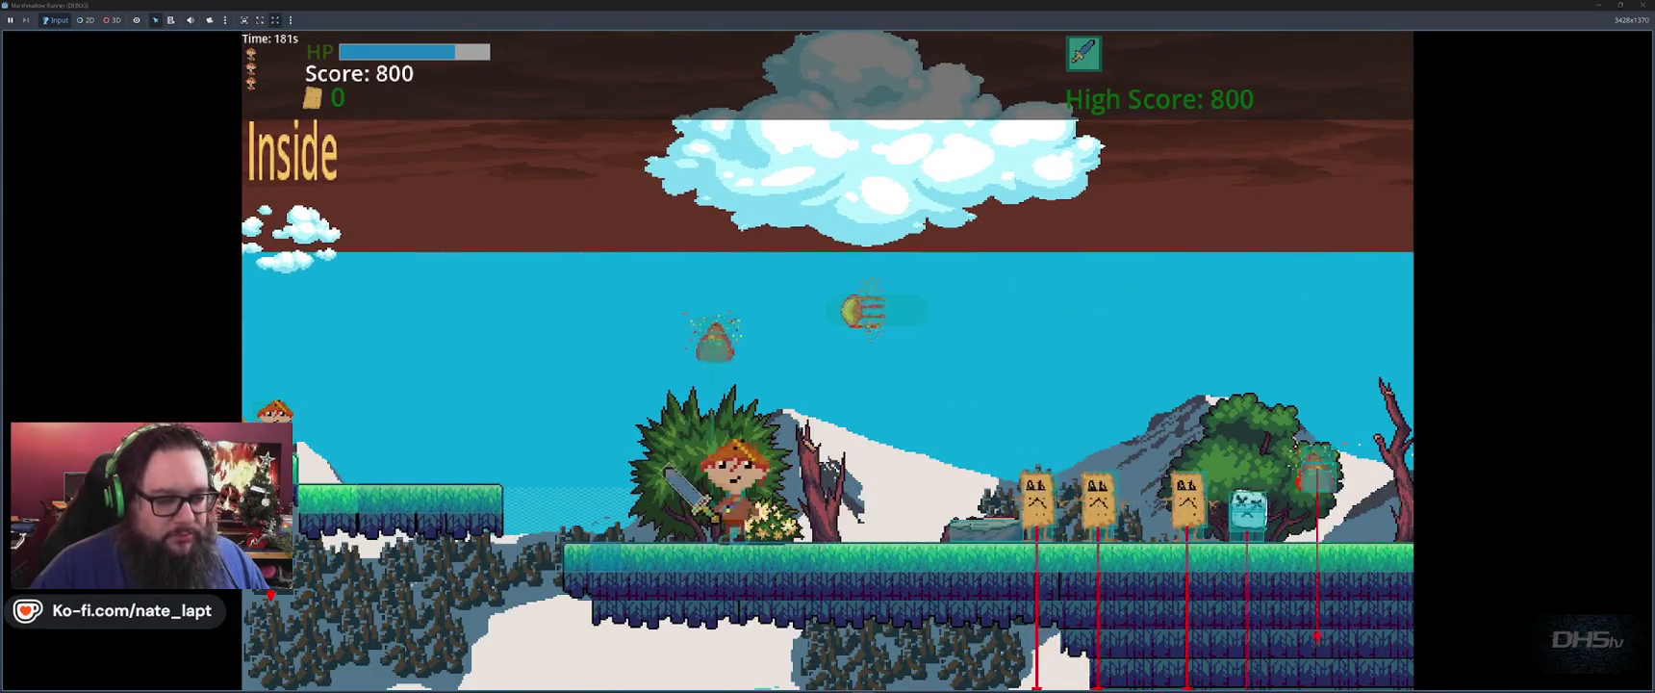
key("F8")
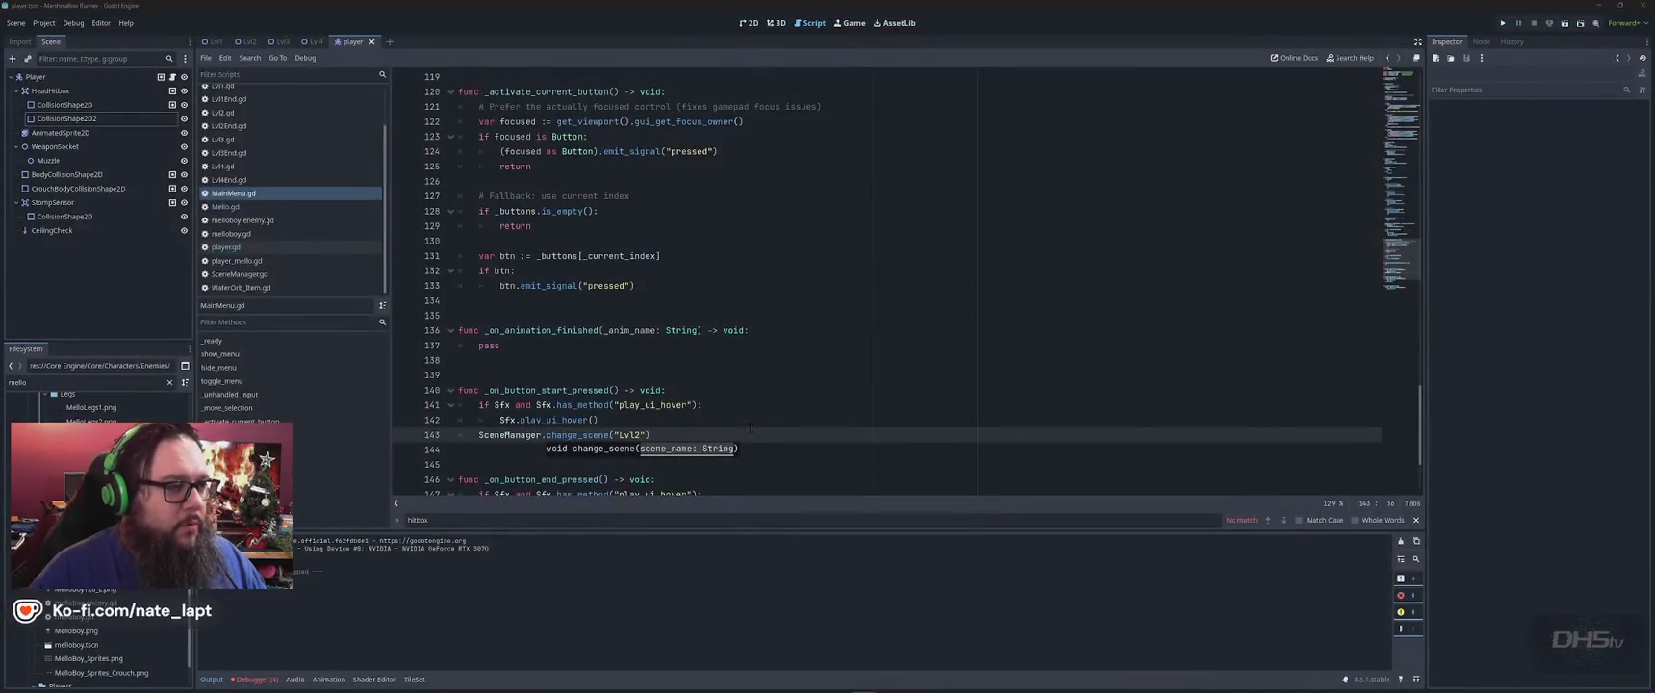
Read ChatGPT's suggested causes, then check the Player node's groups and select the player group in Godot.
key("alt+Tab")
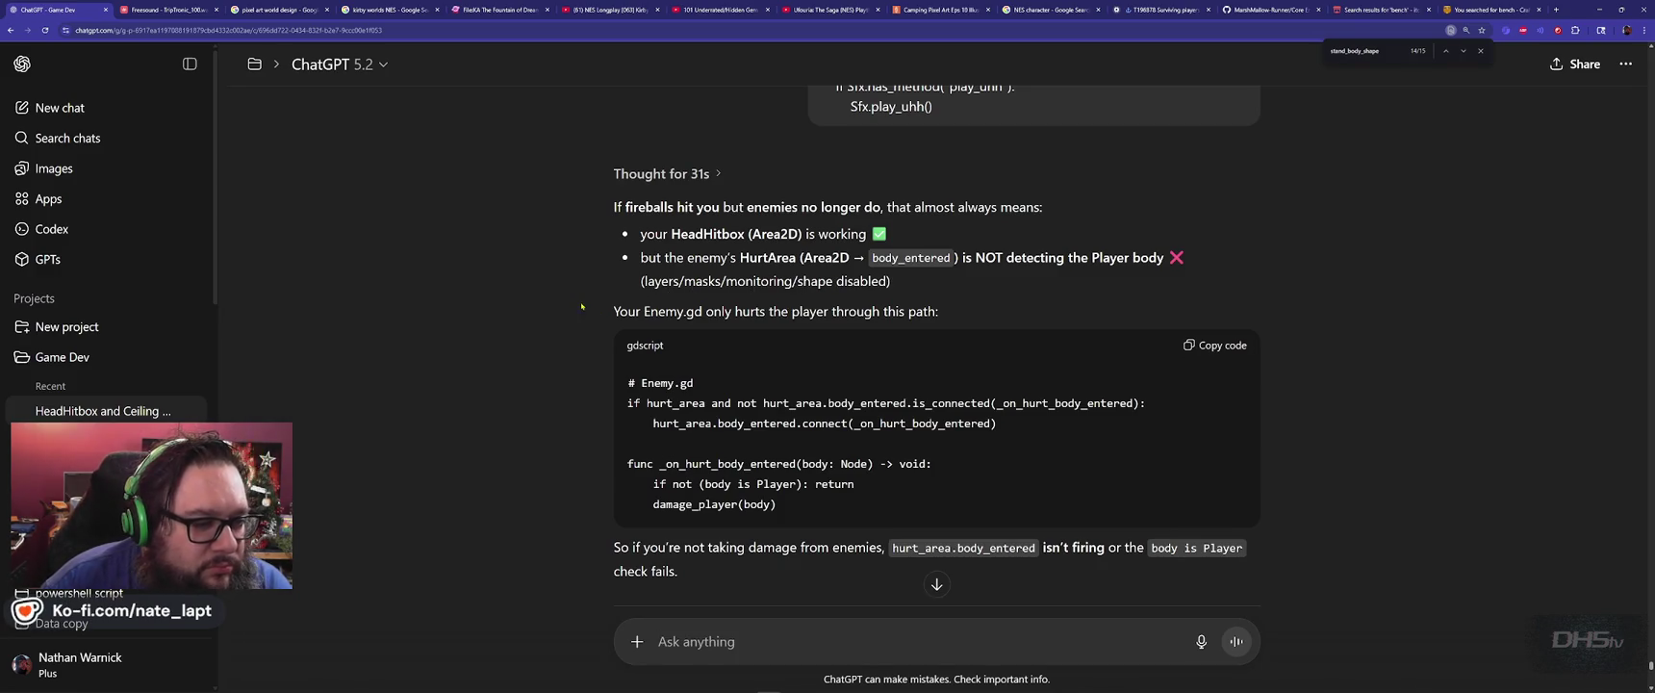
scroll(575, 306, "down", 2)
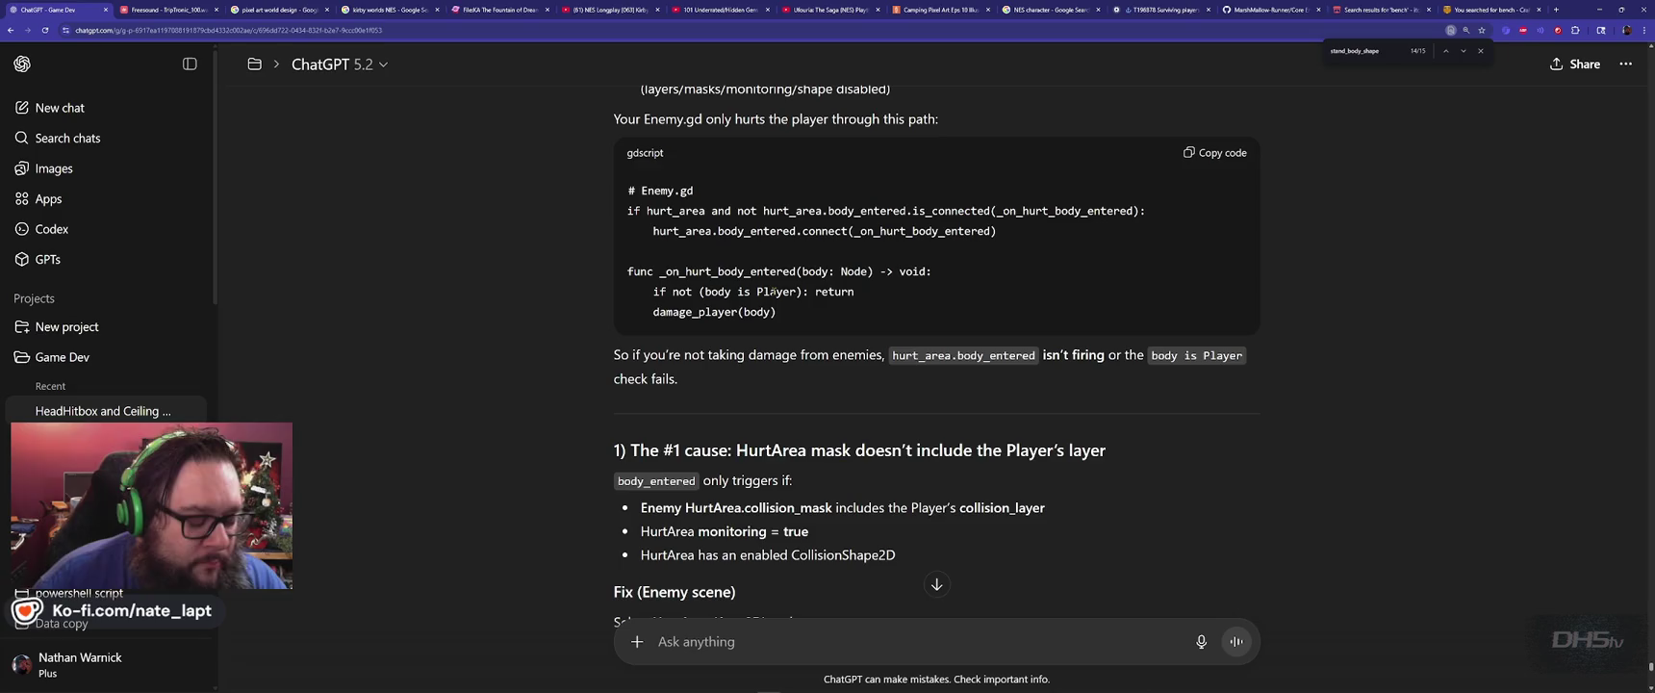
key("alt+Tab")
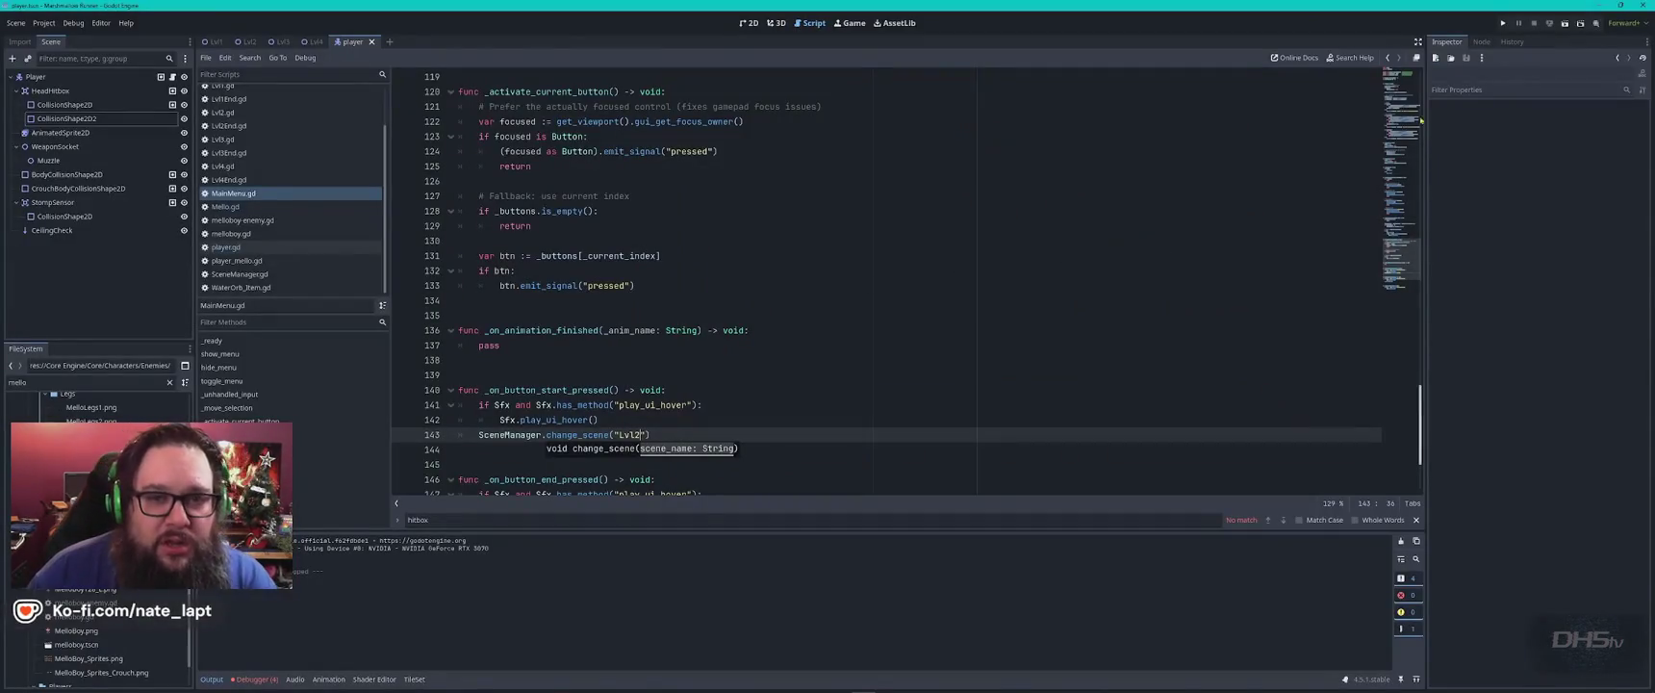
left_click(1482, 42)
left_click(36, 76)
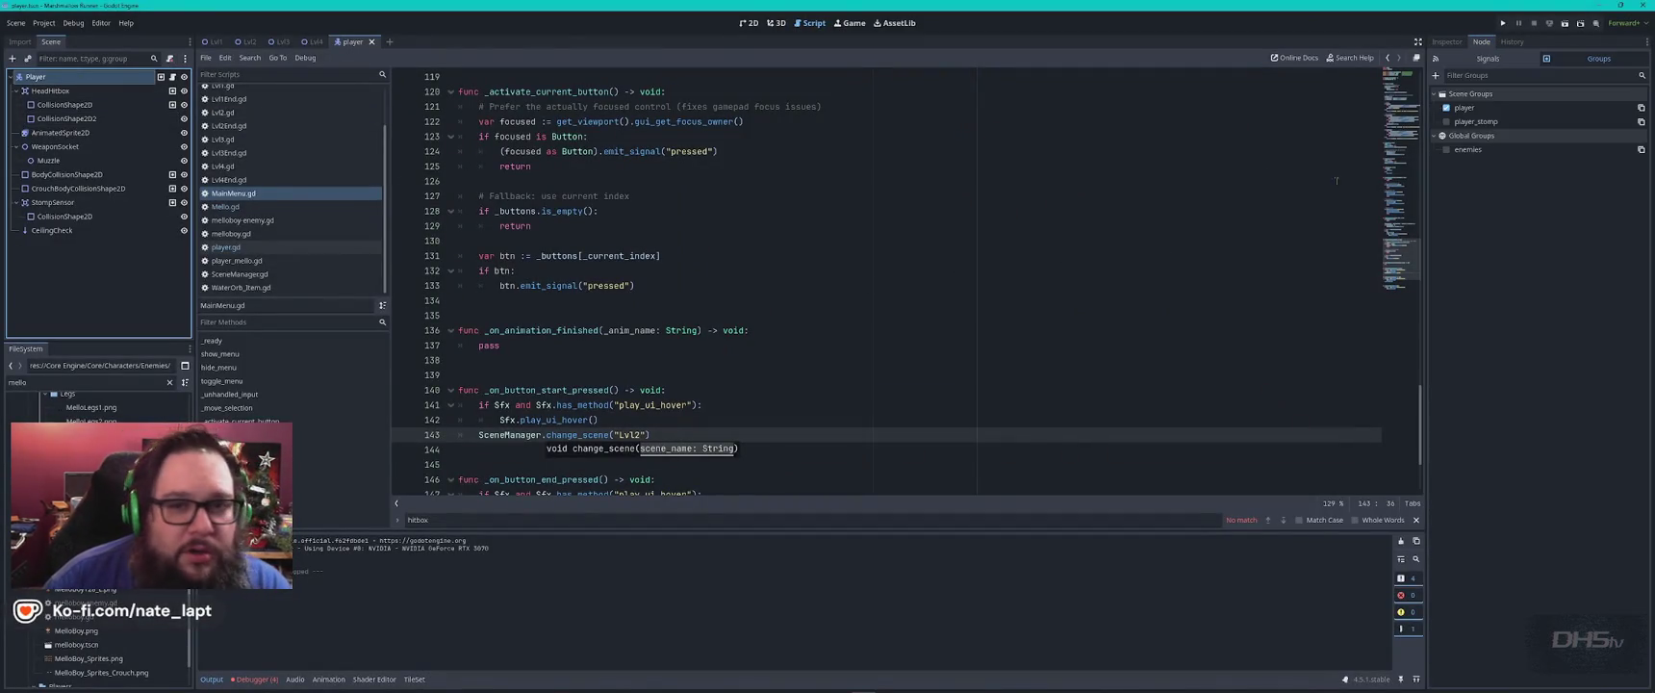
left_click(1479, 107)
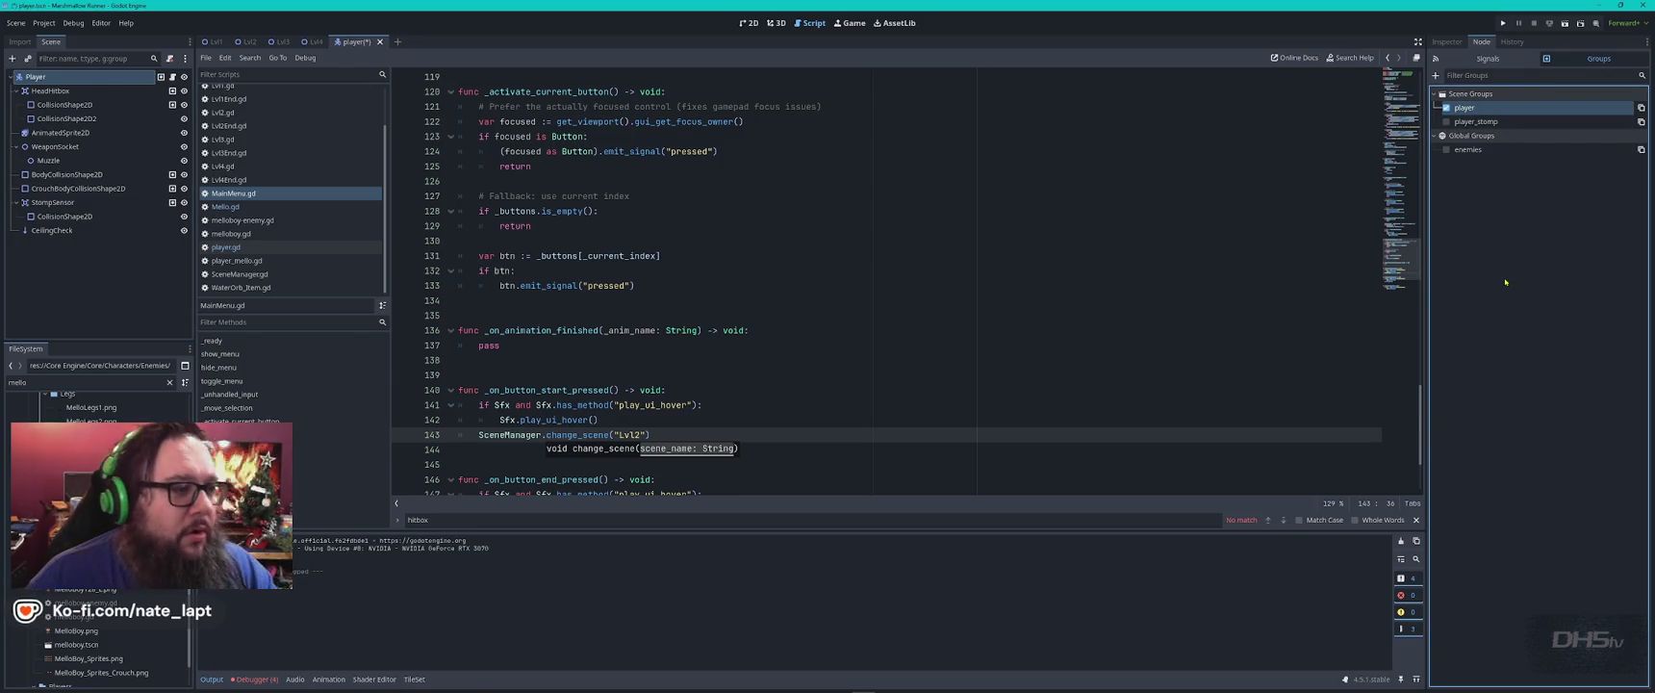
Read further in ChatGPT's answer down to the BodyCollisionShape2D advice, then return to Godot.
key("alt+Tab")
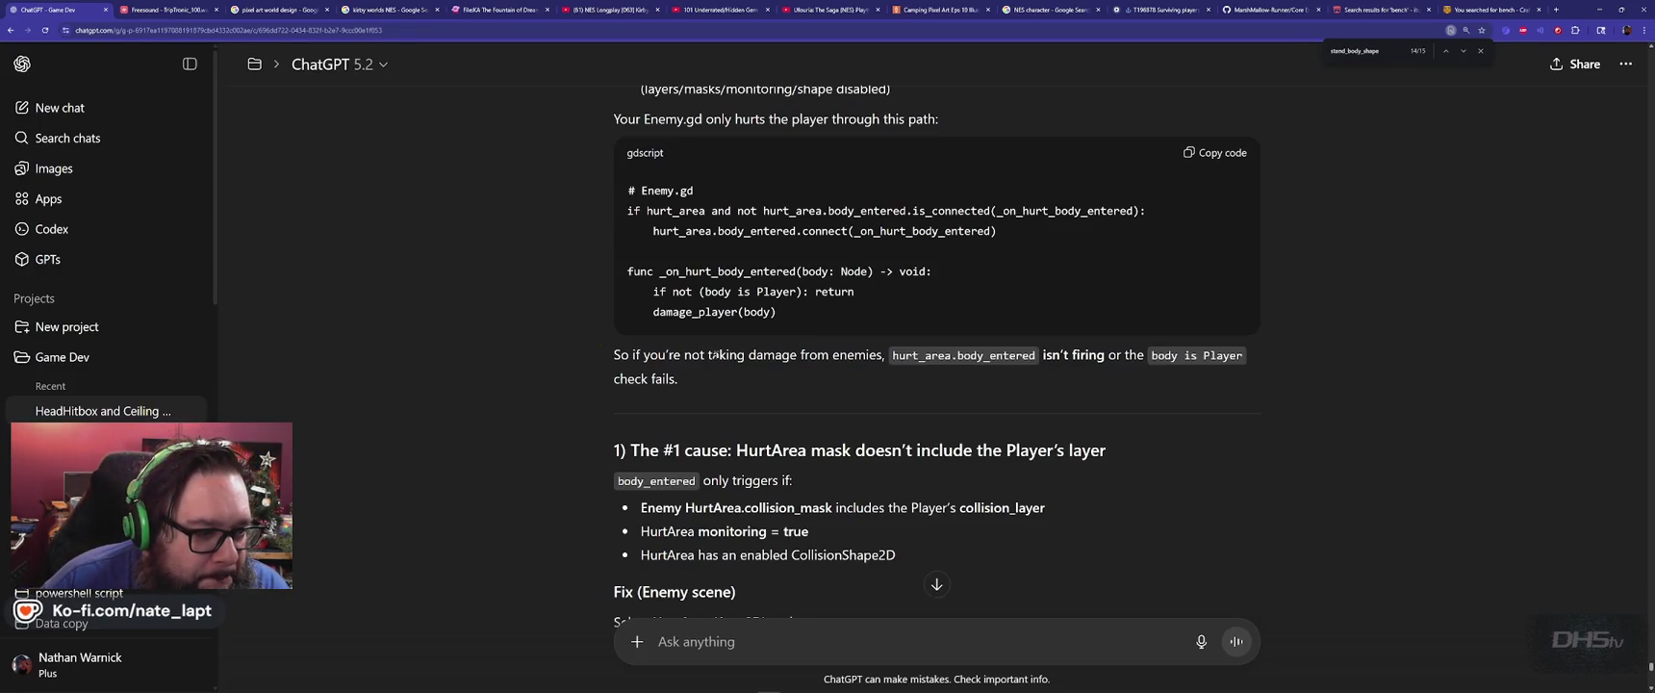
scroll(533, 396, "down", 2)
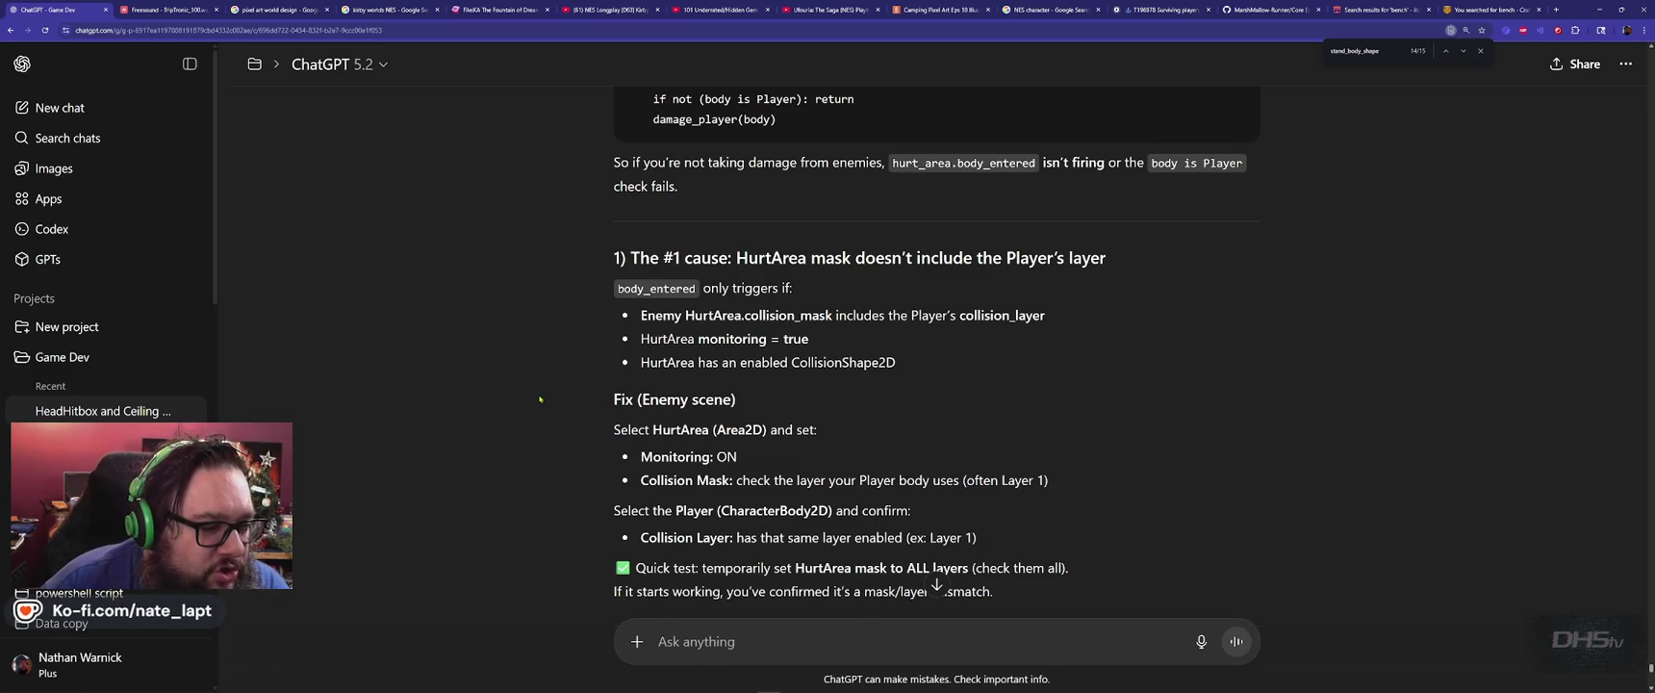
scroll(568, 401, "down", 2)
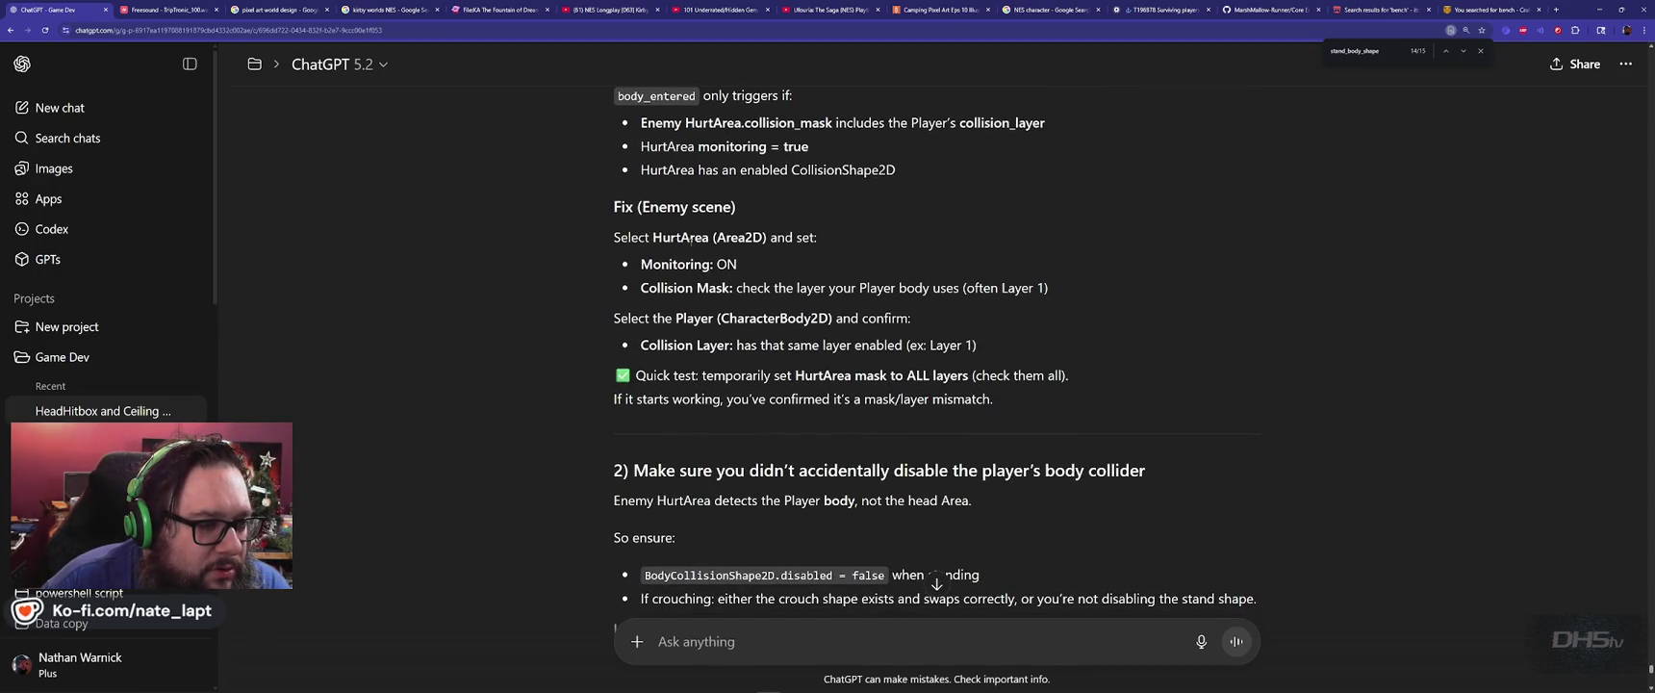
scroll(580, 331, "down", 2)
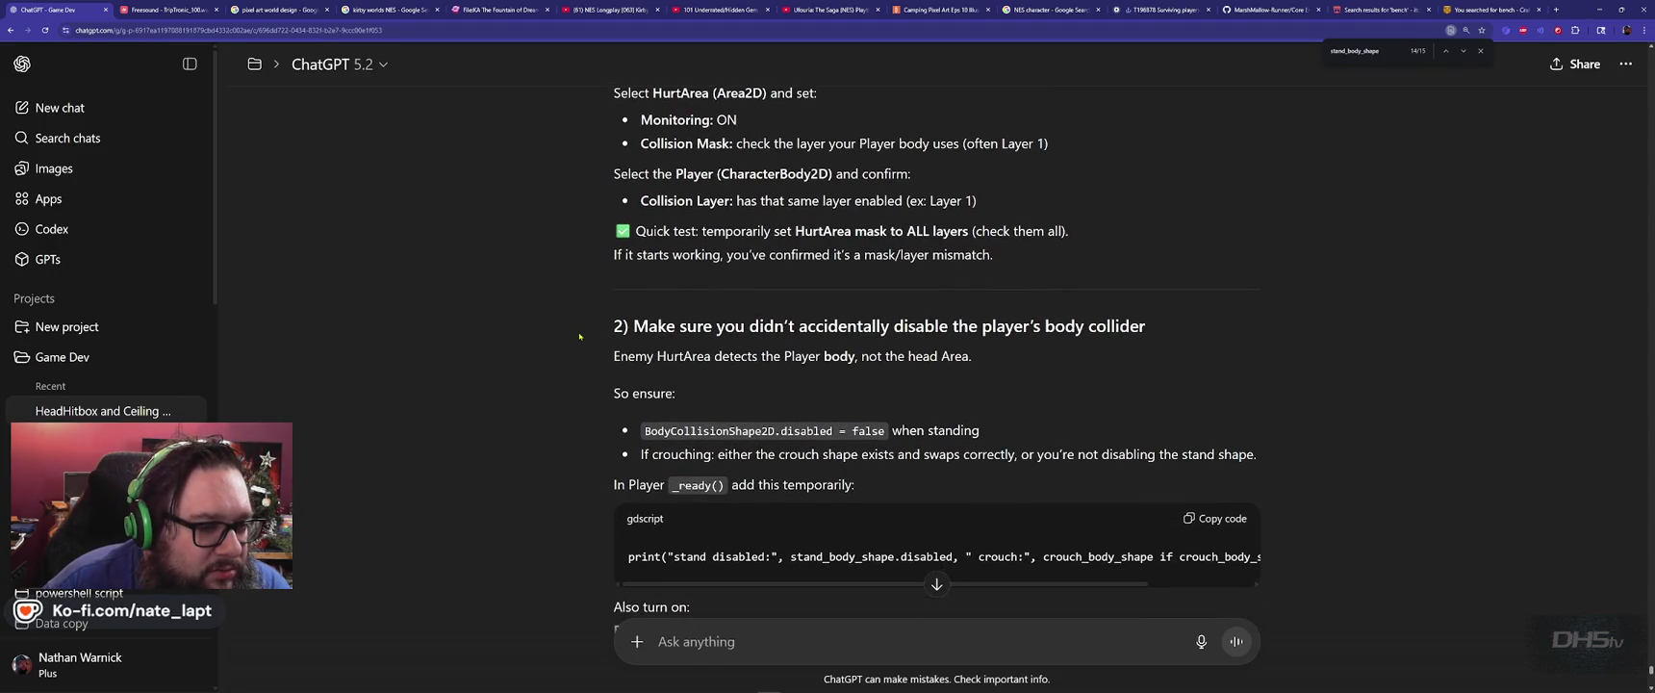
scroll(579, 355, "down", 1)
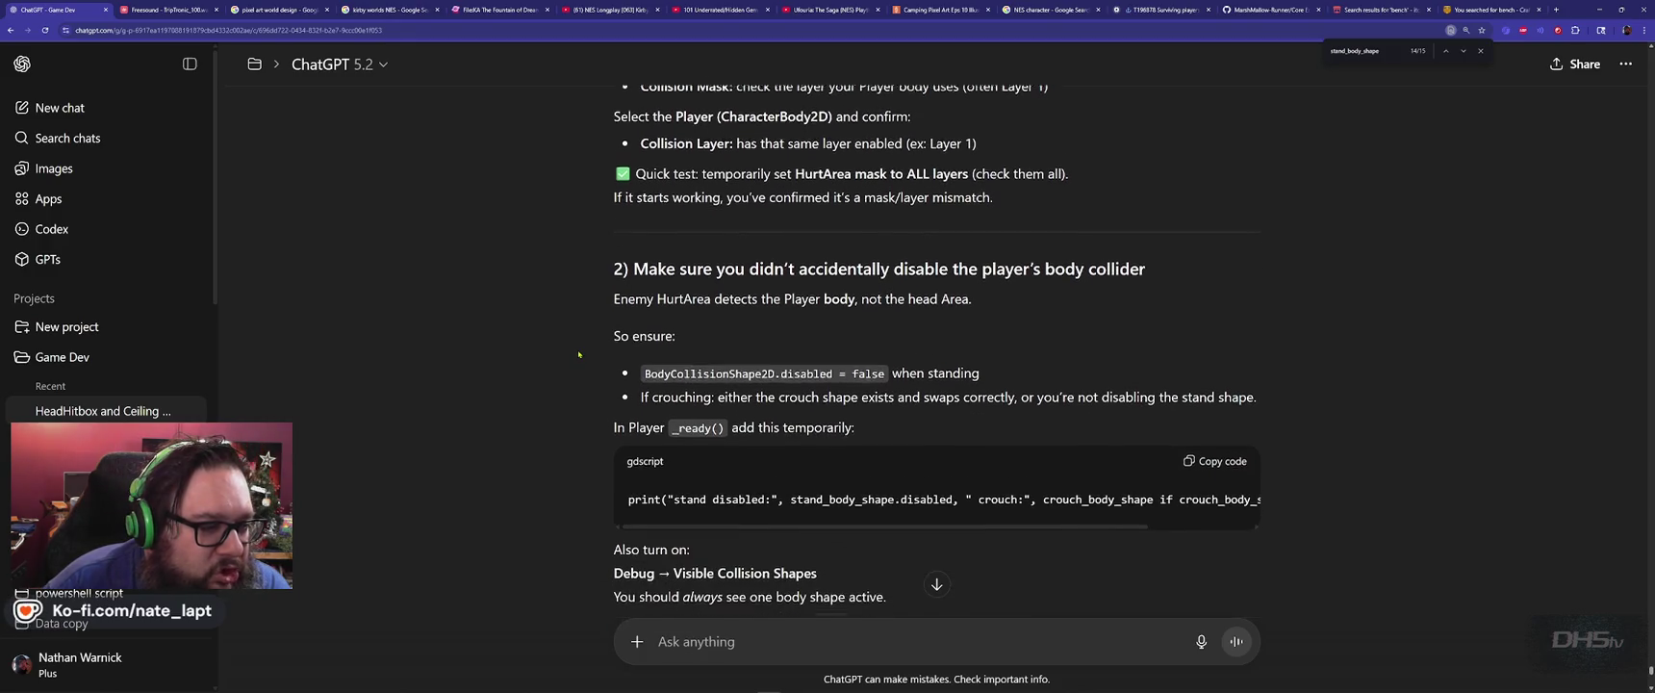
scroll(579, 354, "down", 1)
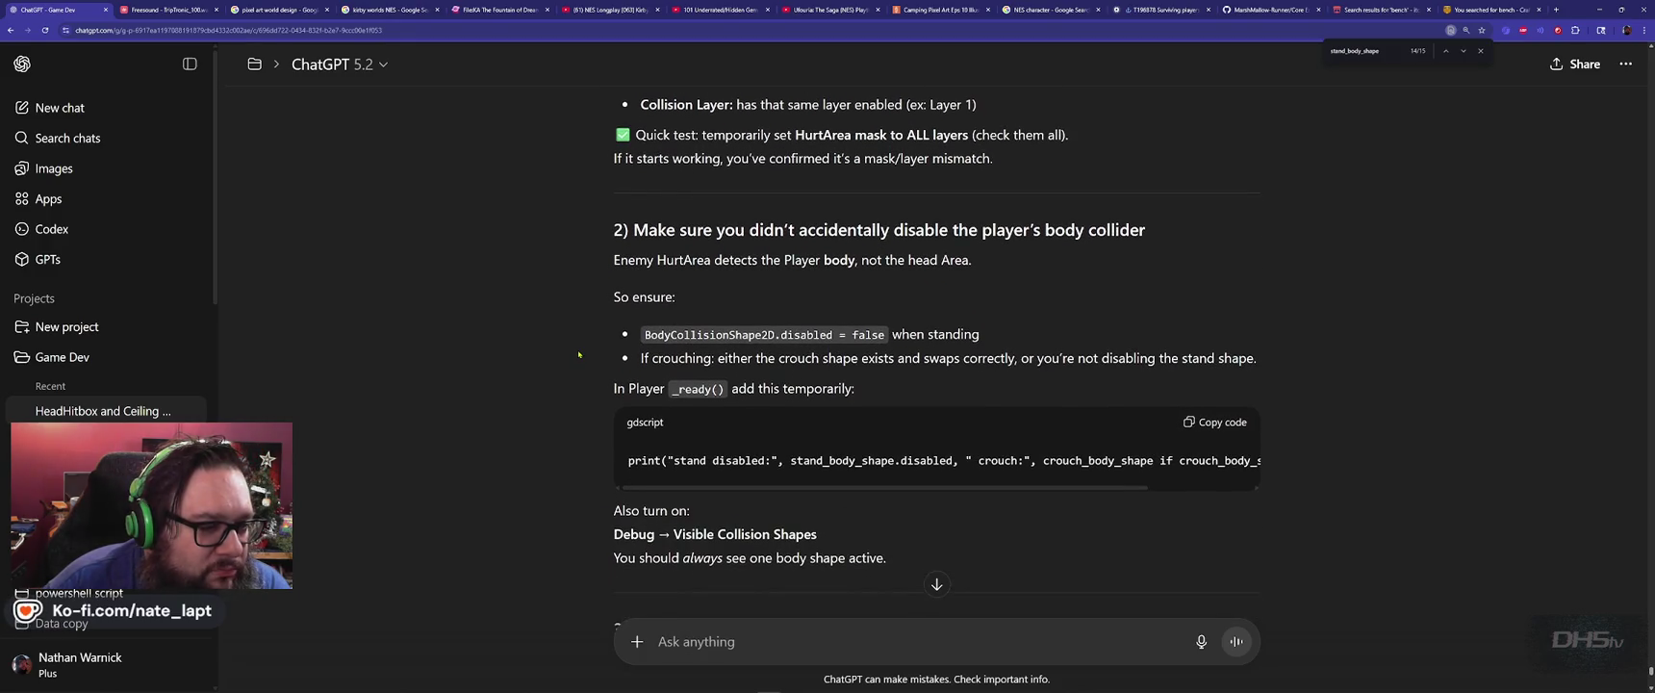
double_click(680, 335)
key("ctrl+c")
key("alt+Tab")
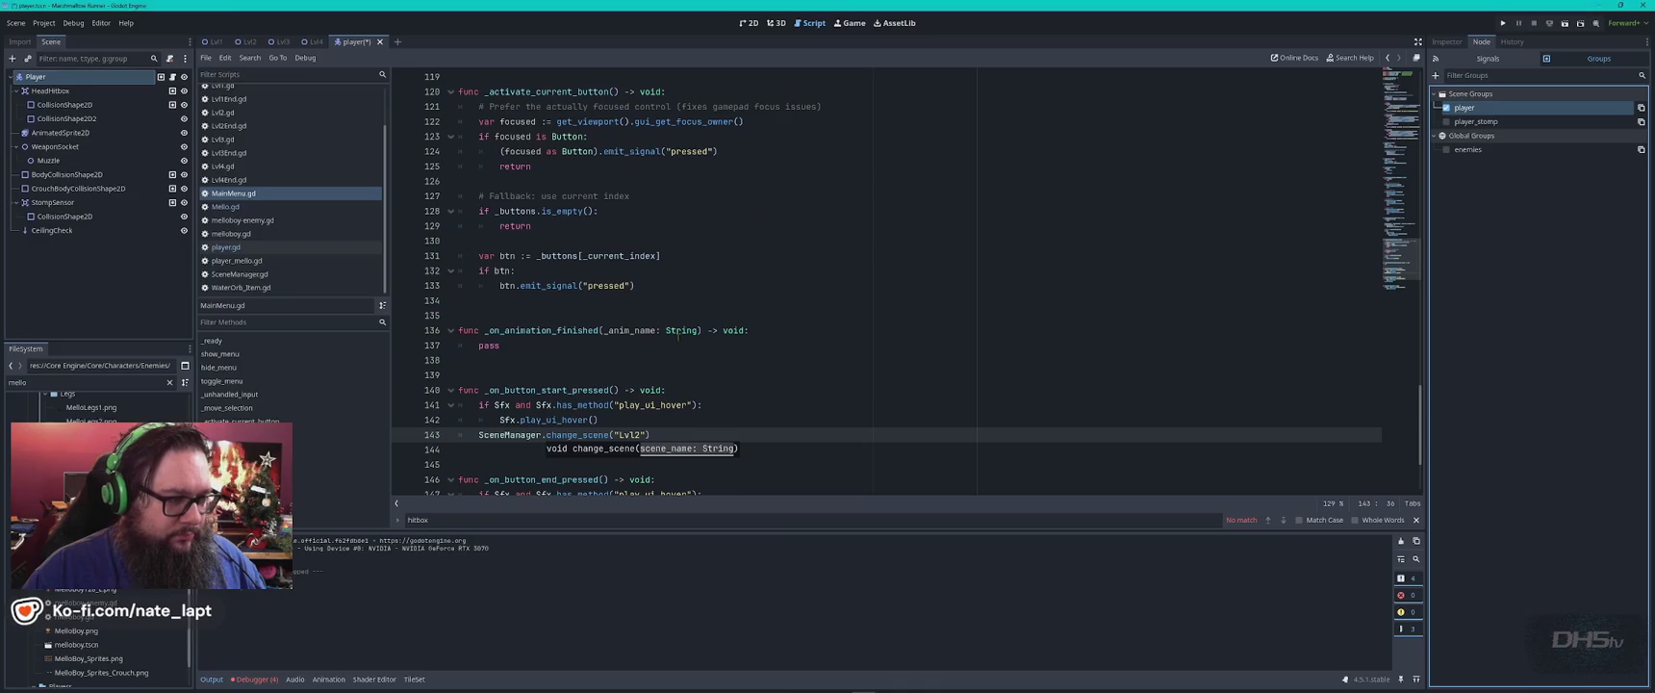
key("ctrl+v")
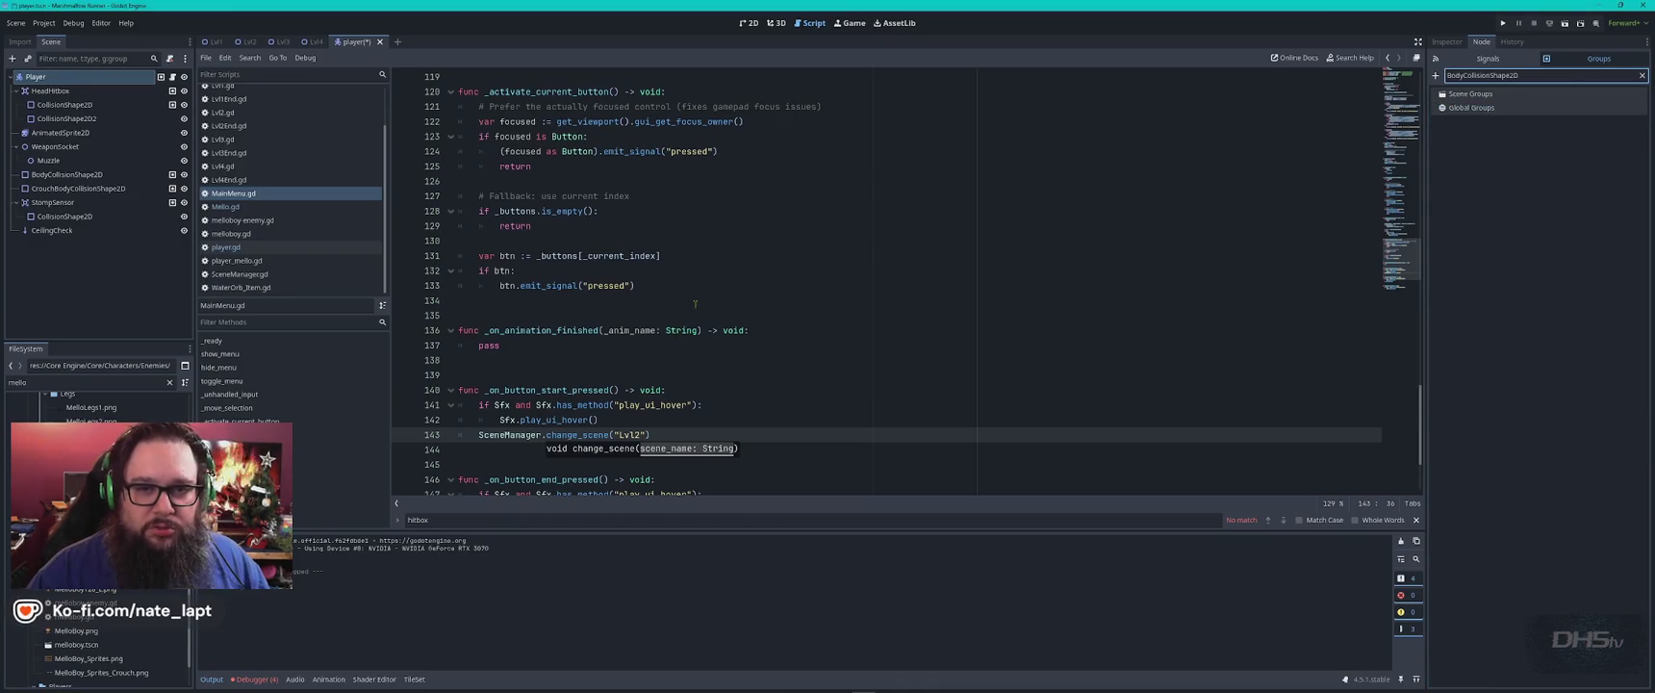
key("ctrl+a")
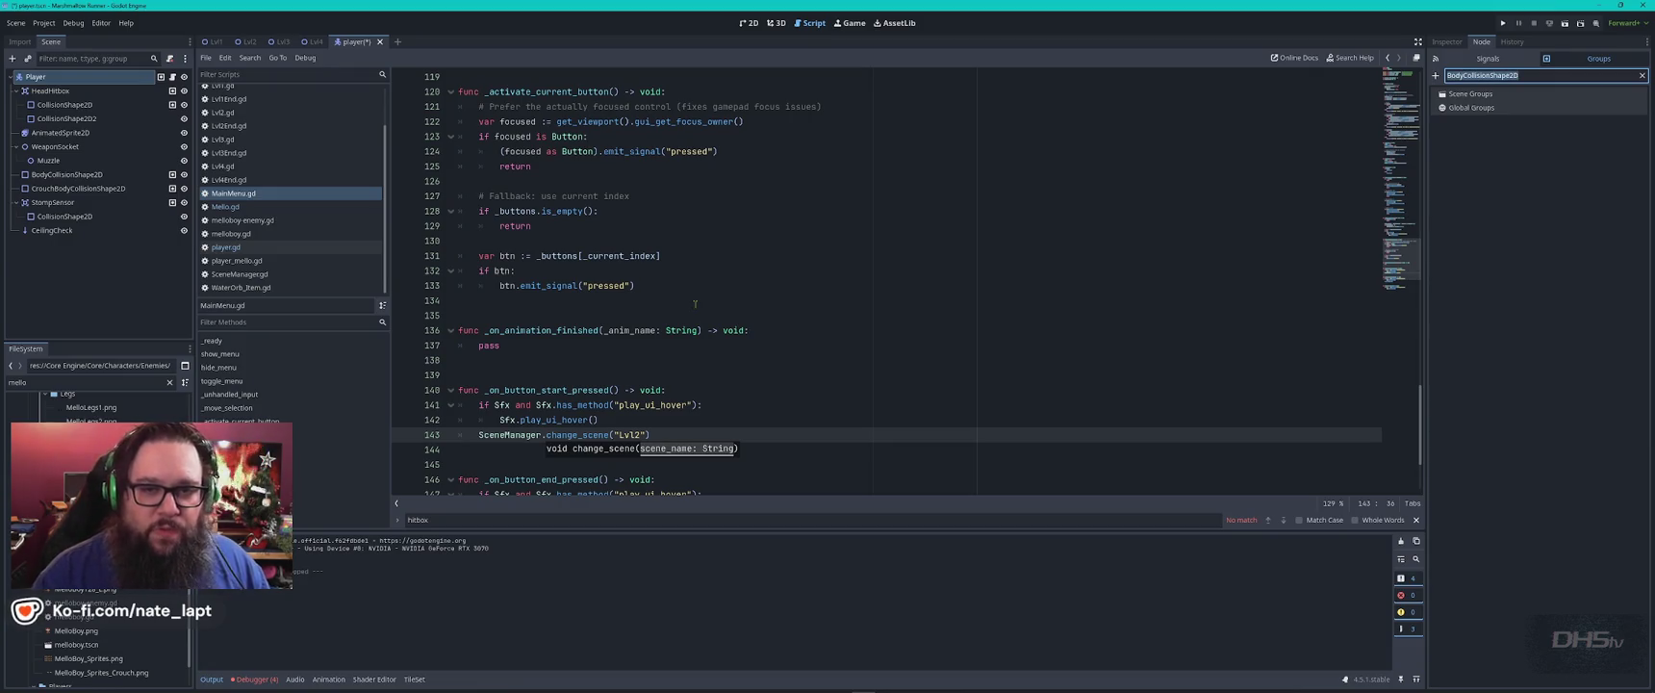
key("BackSpace")
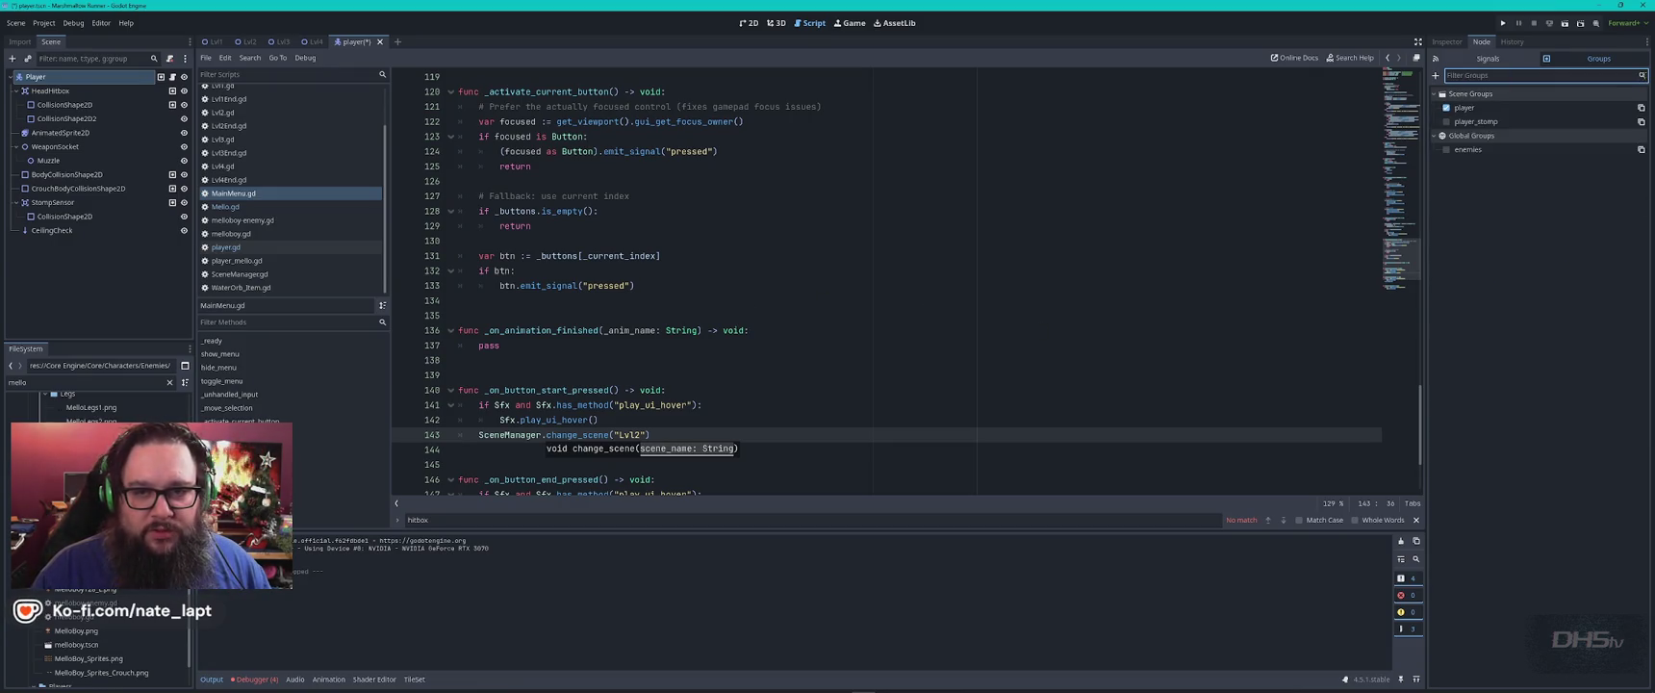
left_click(1114, 265)
key("ctrl+f")
key("ctrl+v")
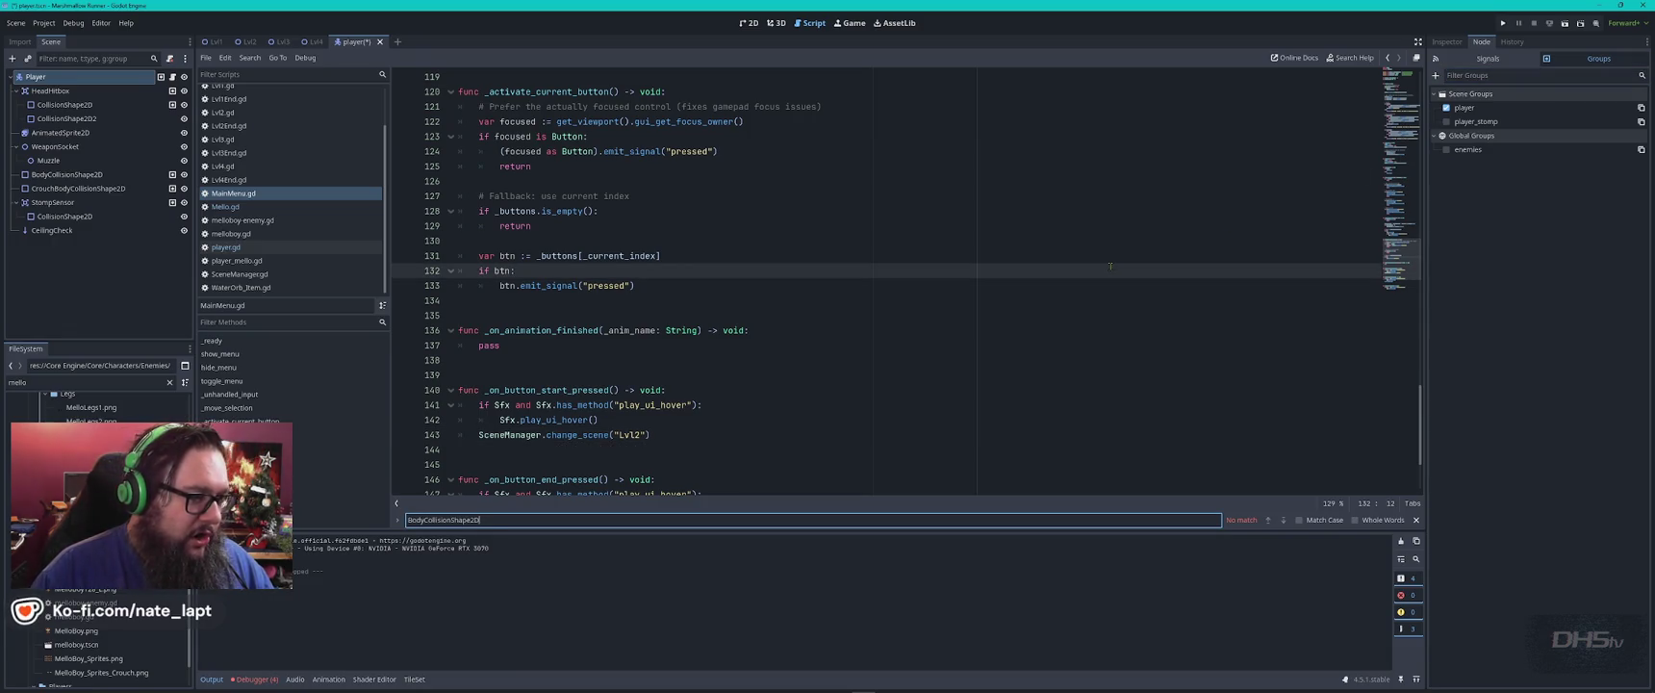
key("alt+Tab")
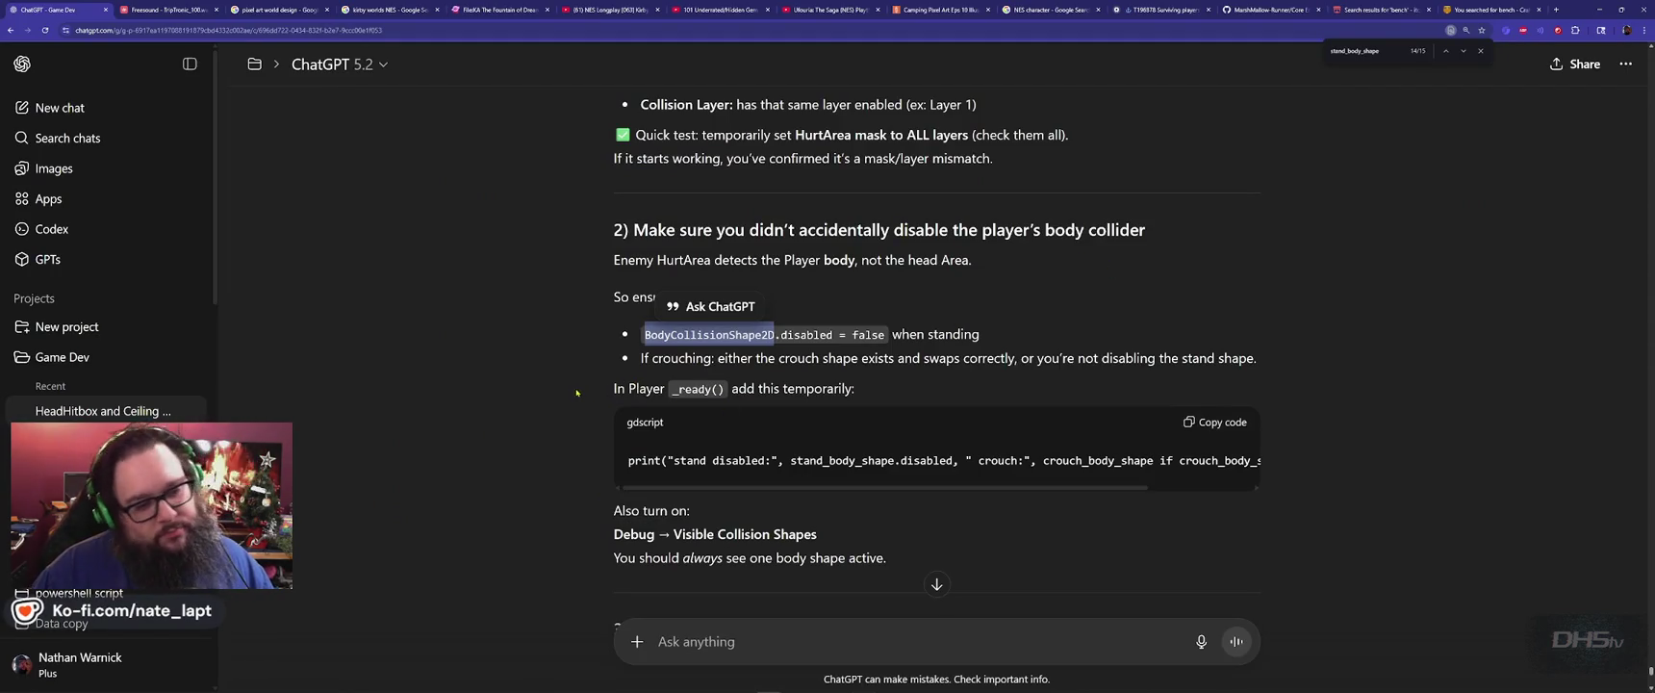
scroll(532, 403, "down", 3)
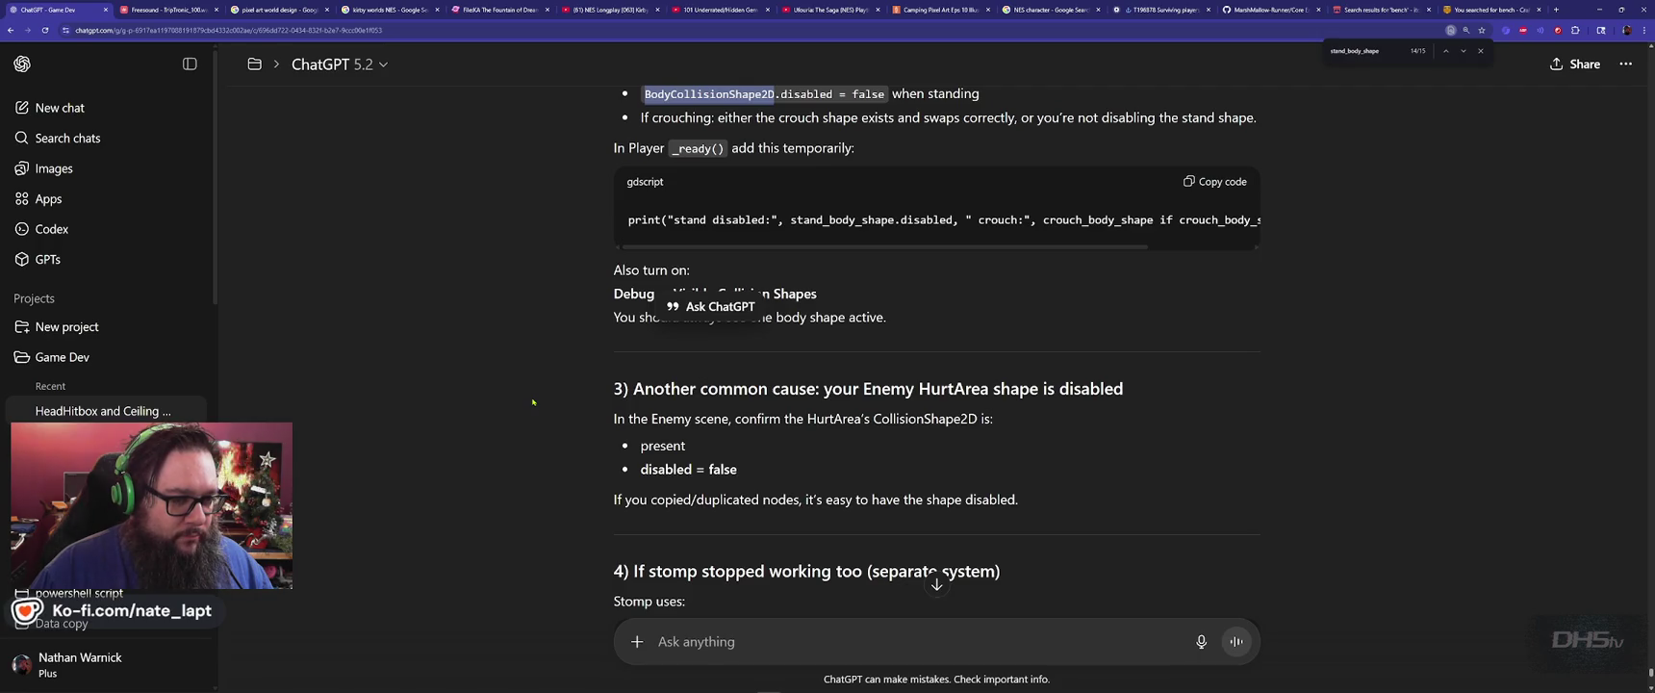
key("alt+Tab")
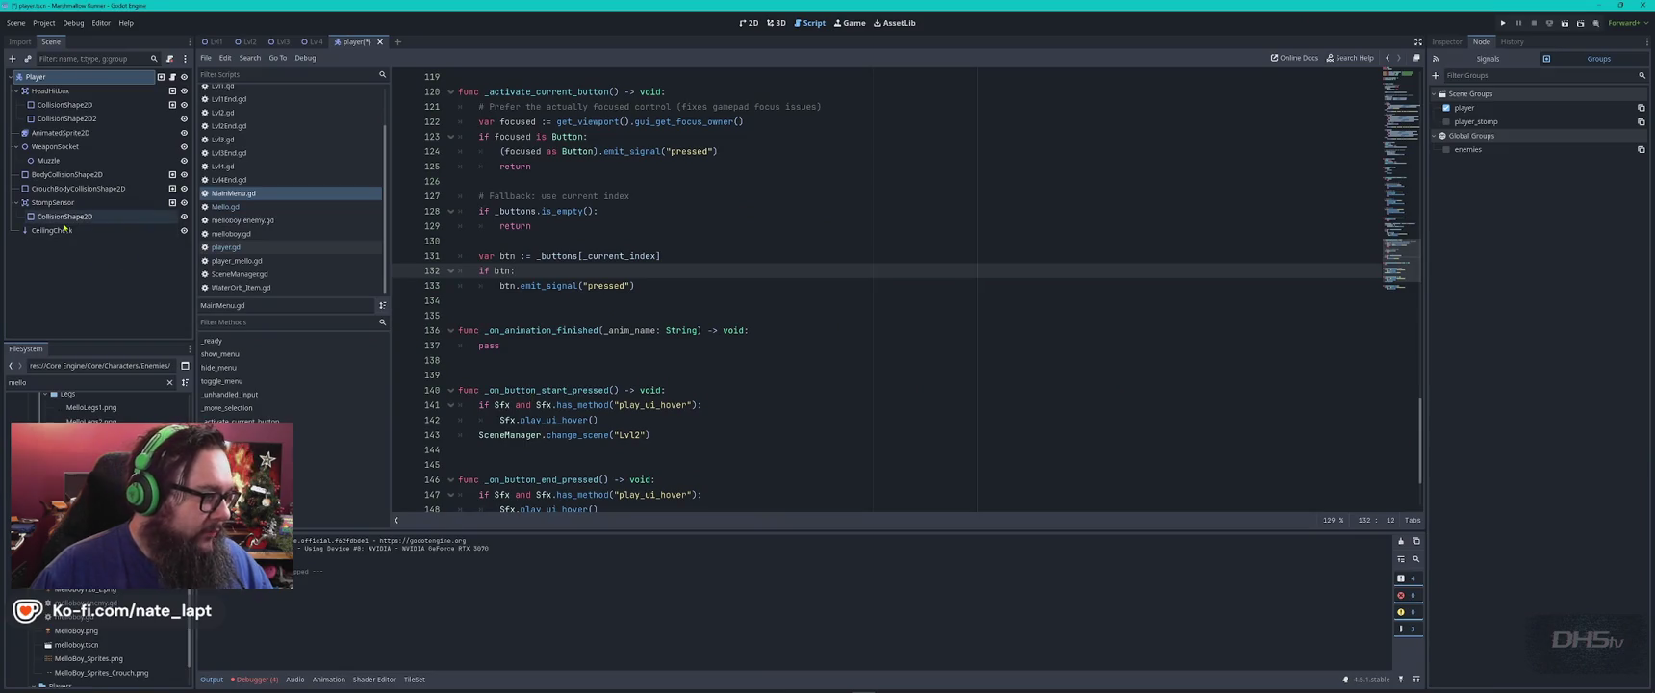
Capture the Player scene tree dock with Snipping Tool.
left_click(115, 298)
key("super")
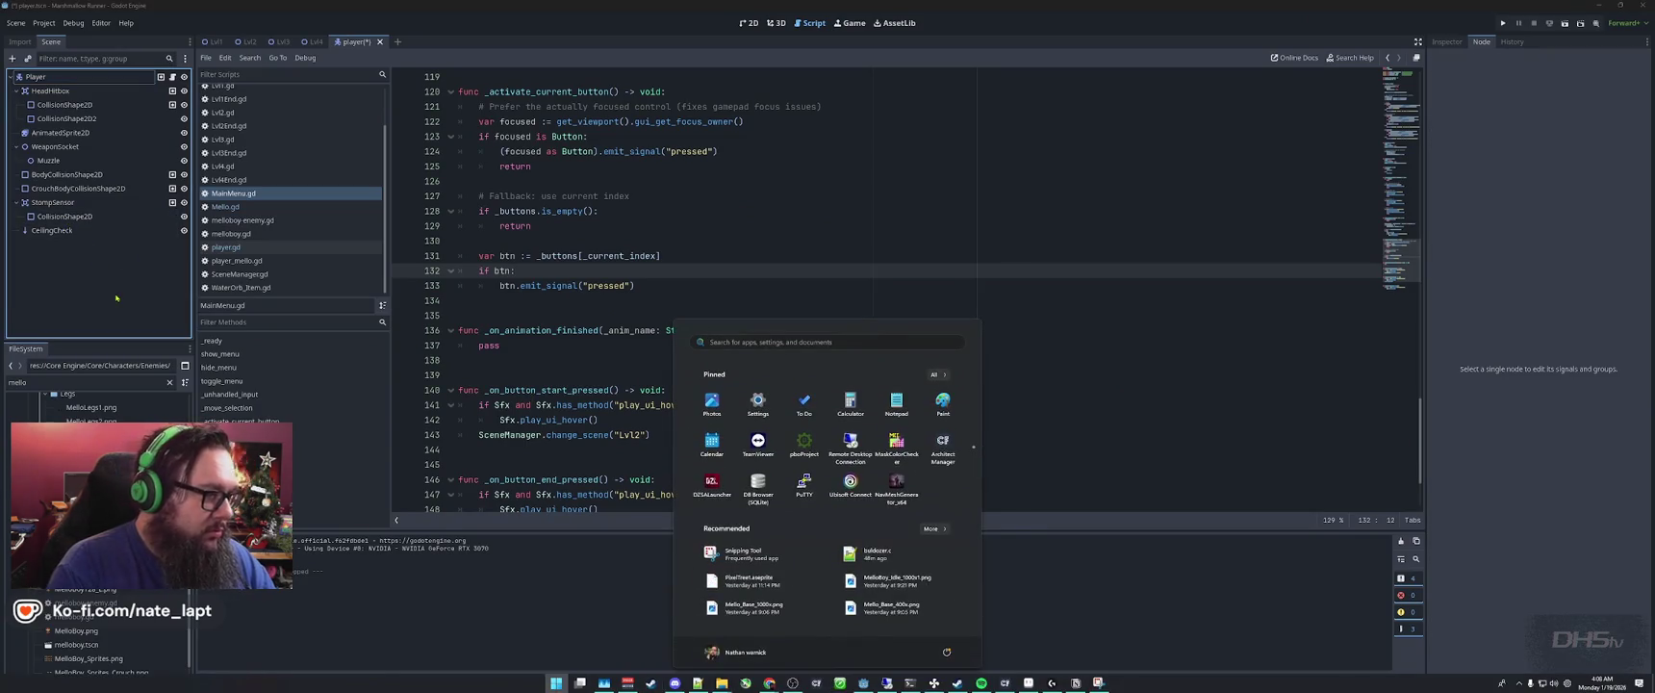
type("snip")
key("Return")
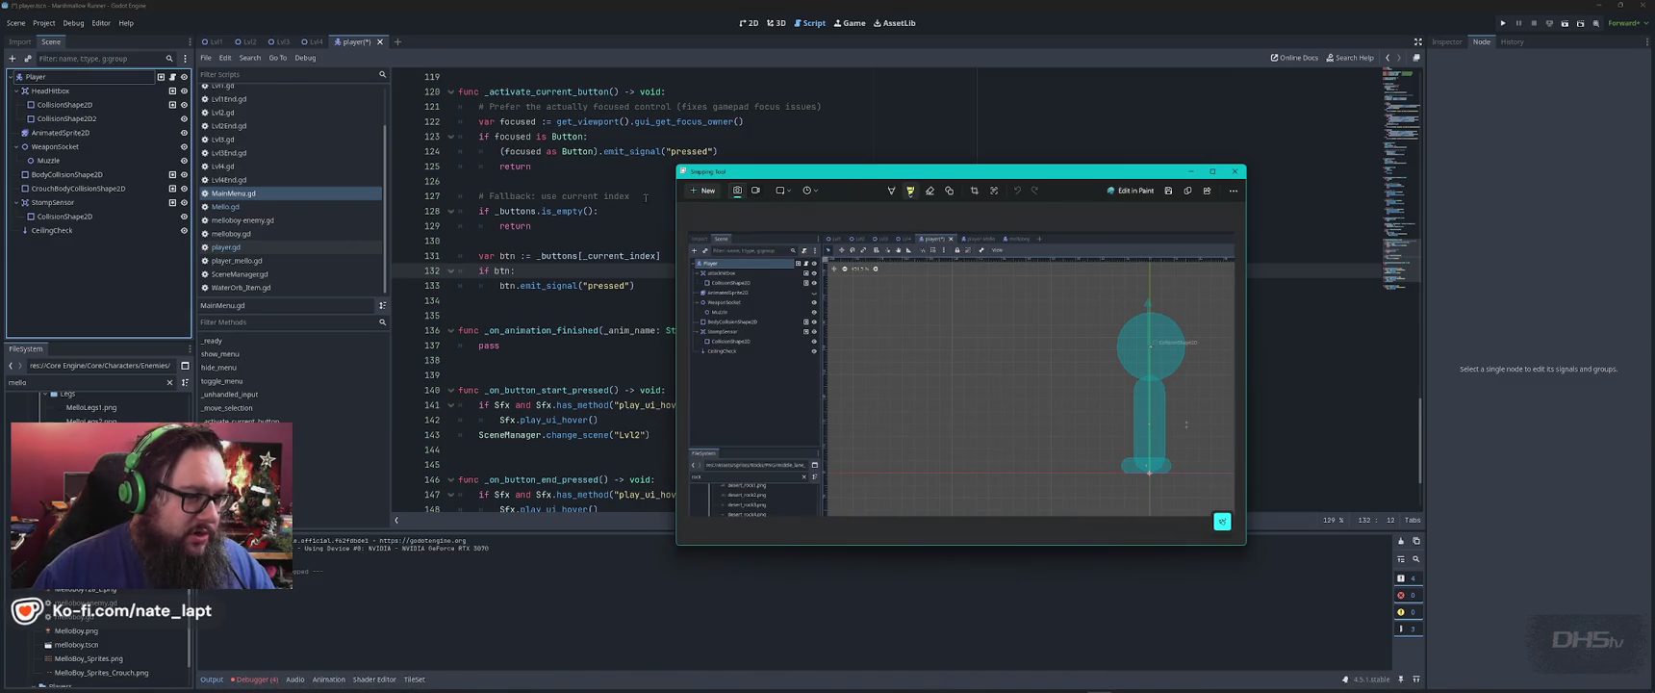
left_click(699, 194)
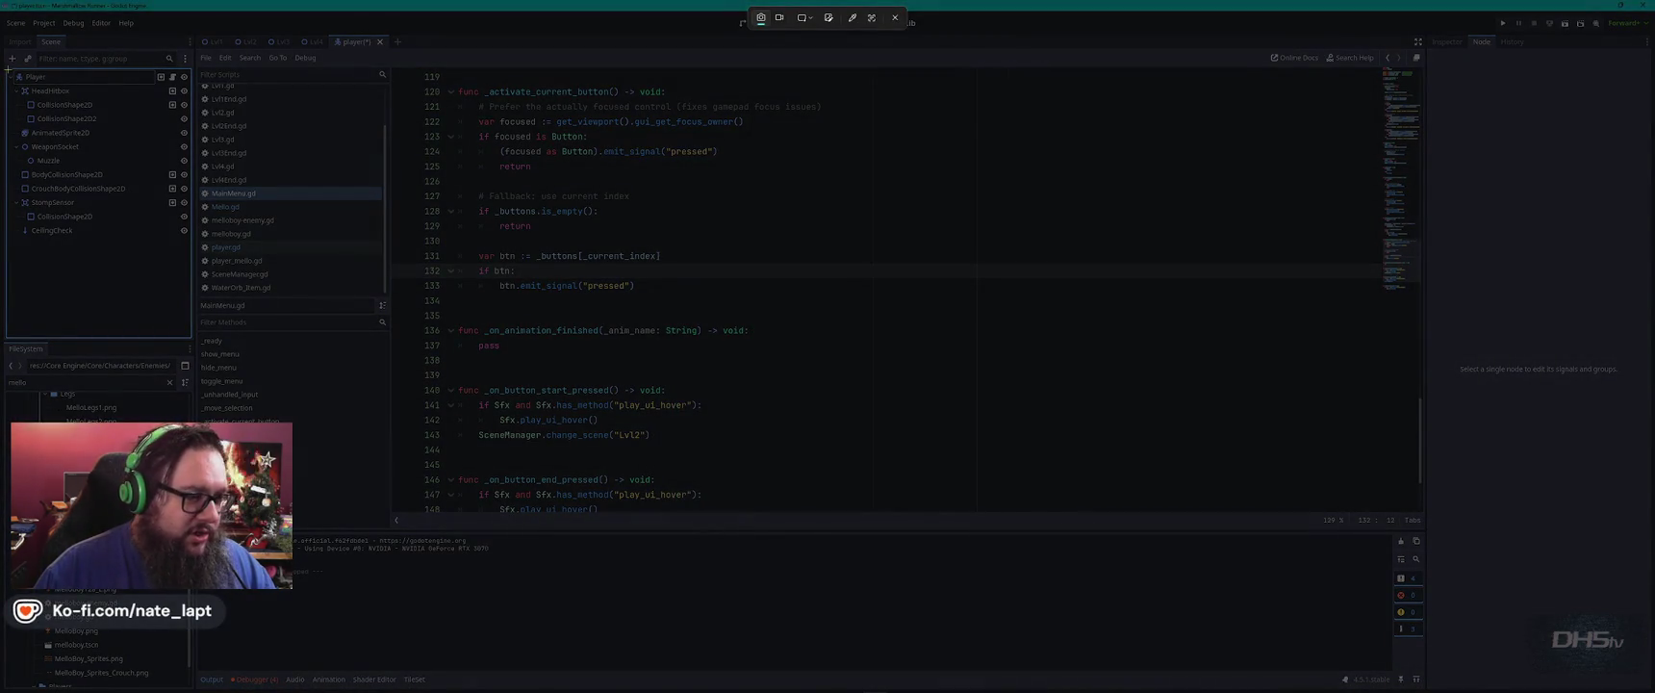
key("Escape")
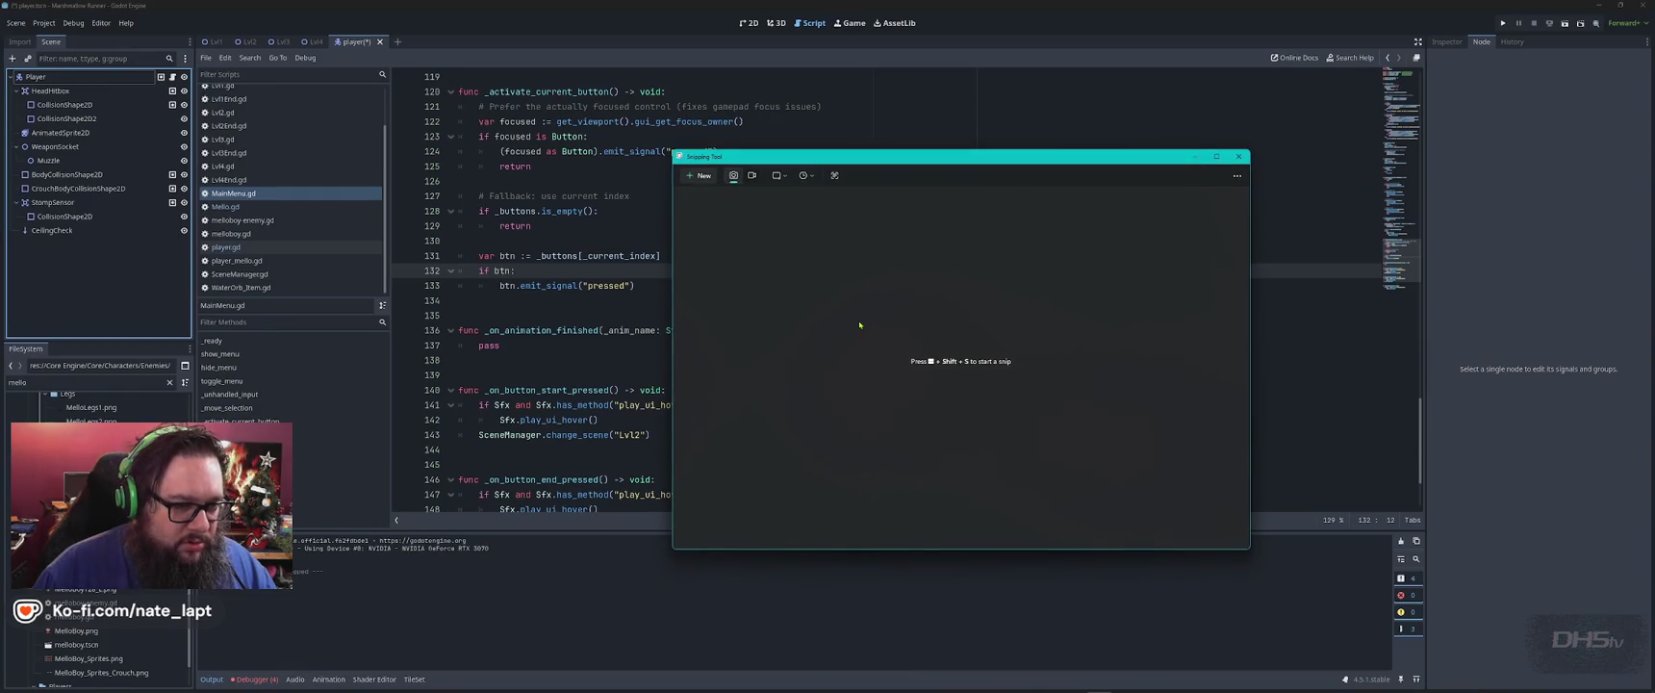
left_click(702, 175)
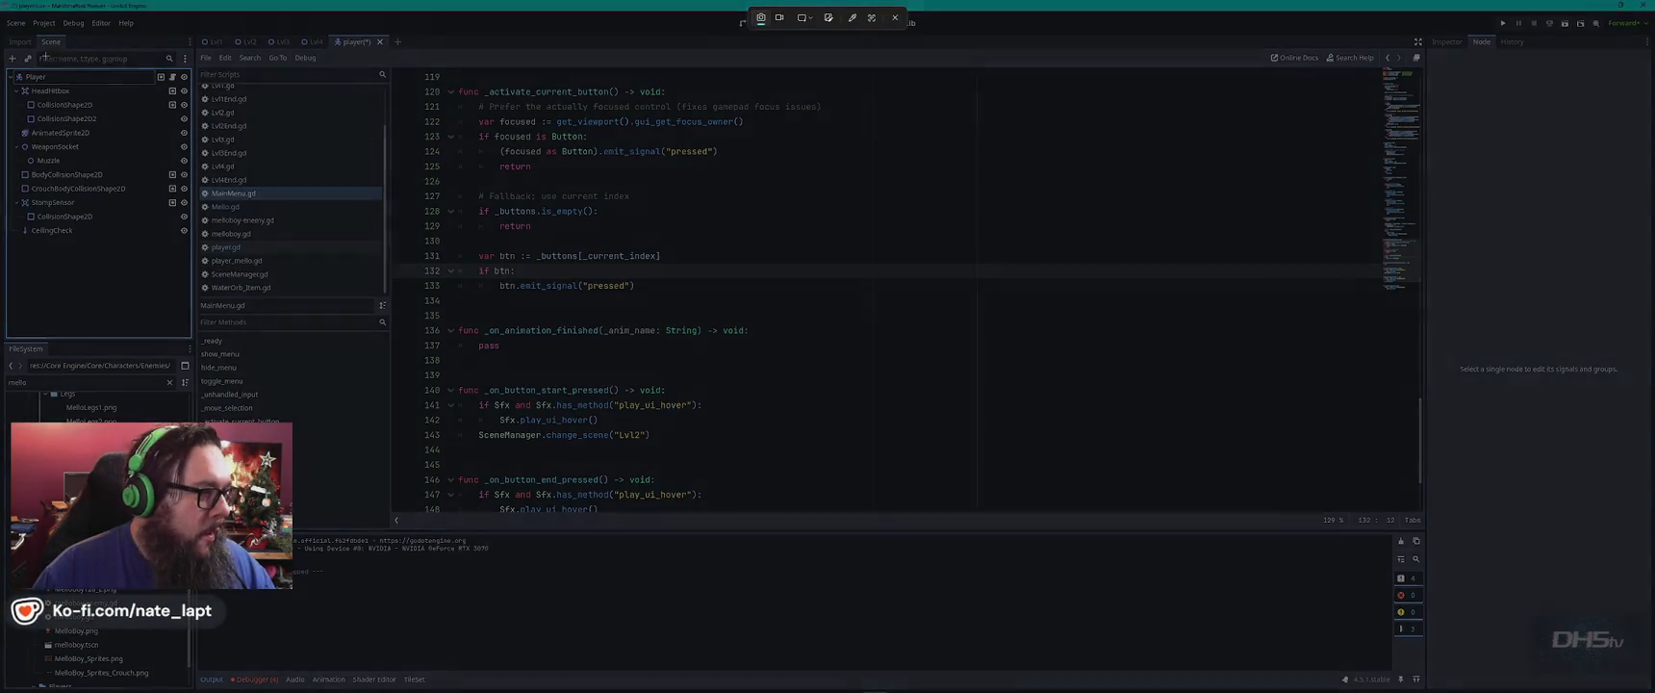
left_click_drag(6, 68, 181, 244)
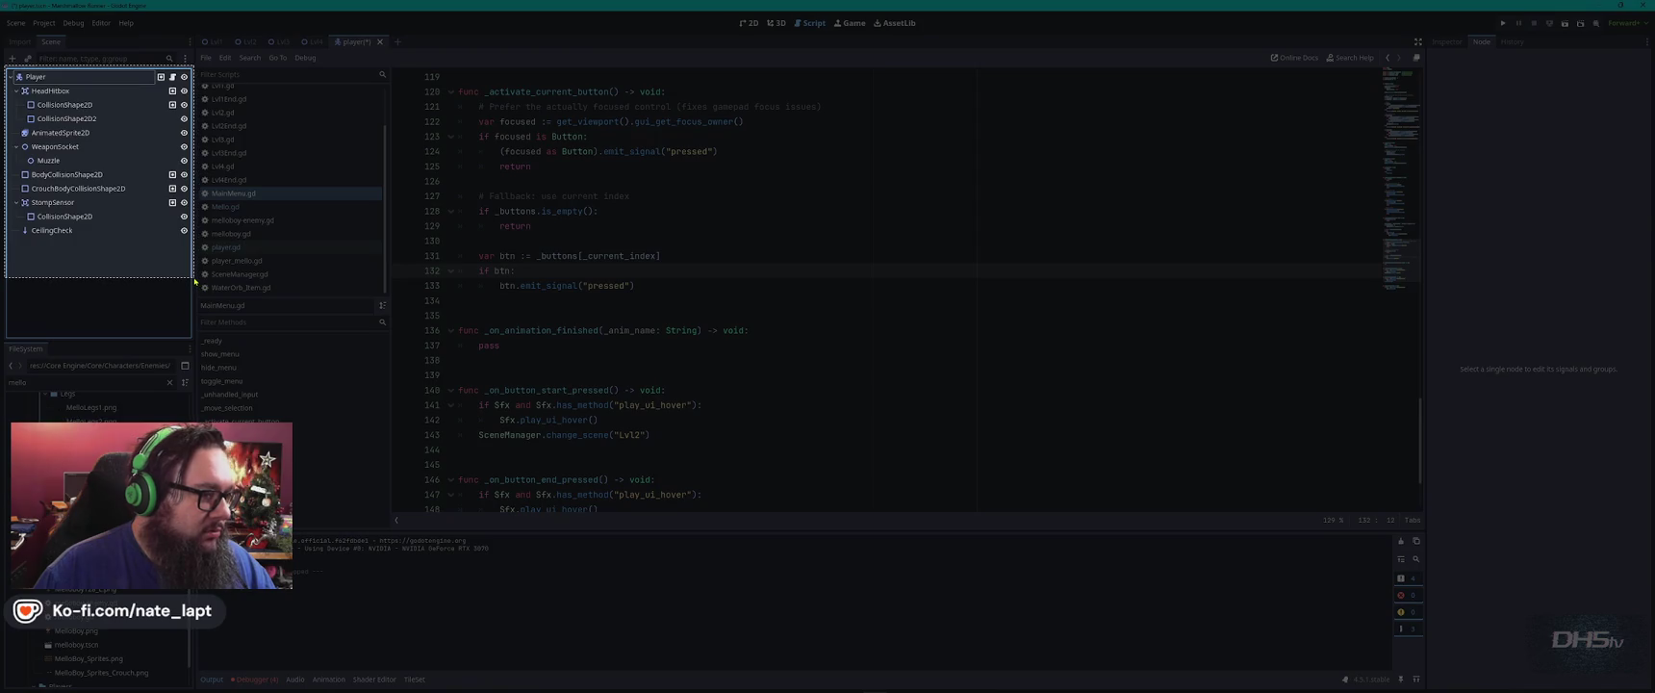
Paste the screenshot into the ChatGPT conversation and send it.
key("alt+Tab")
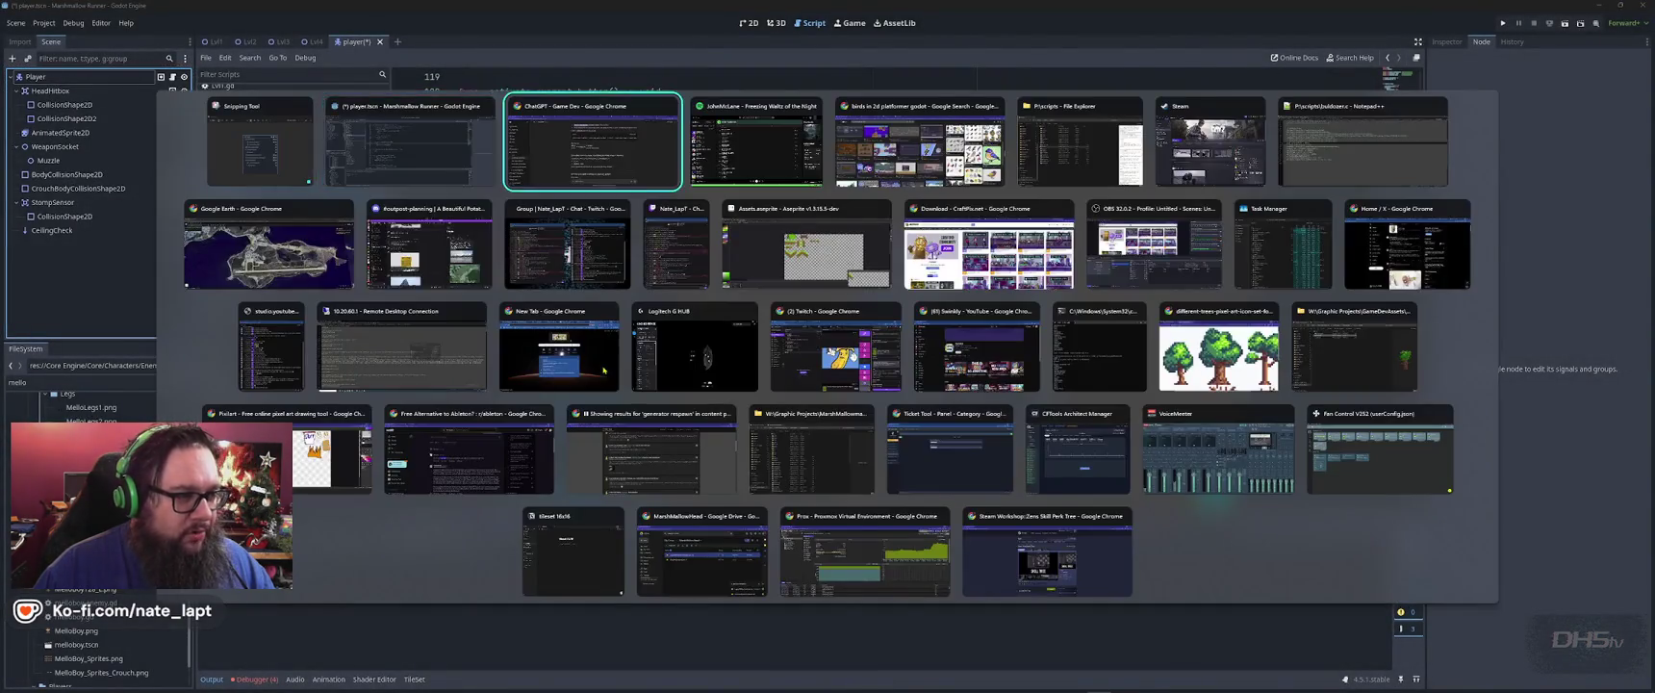
key("ctrl+v")
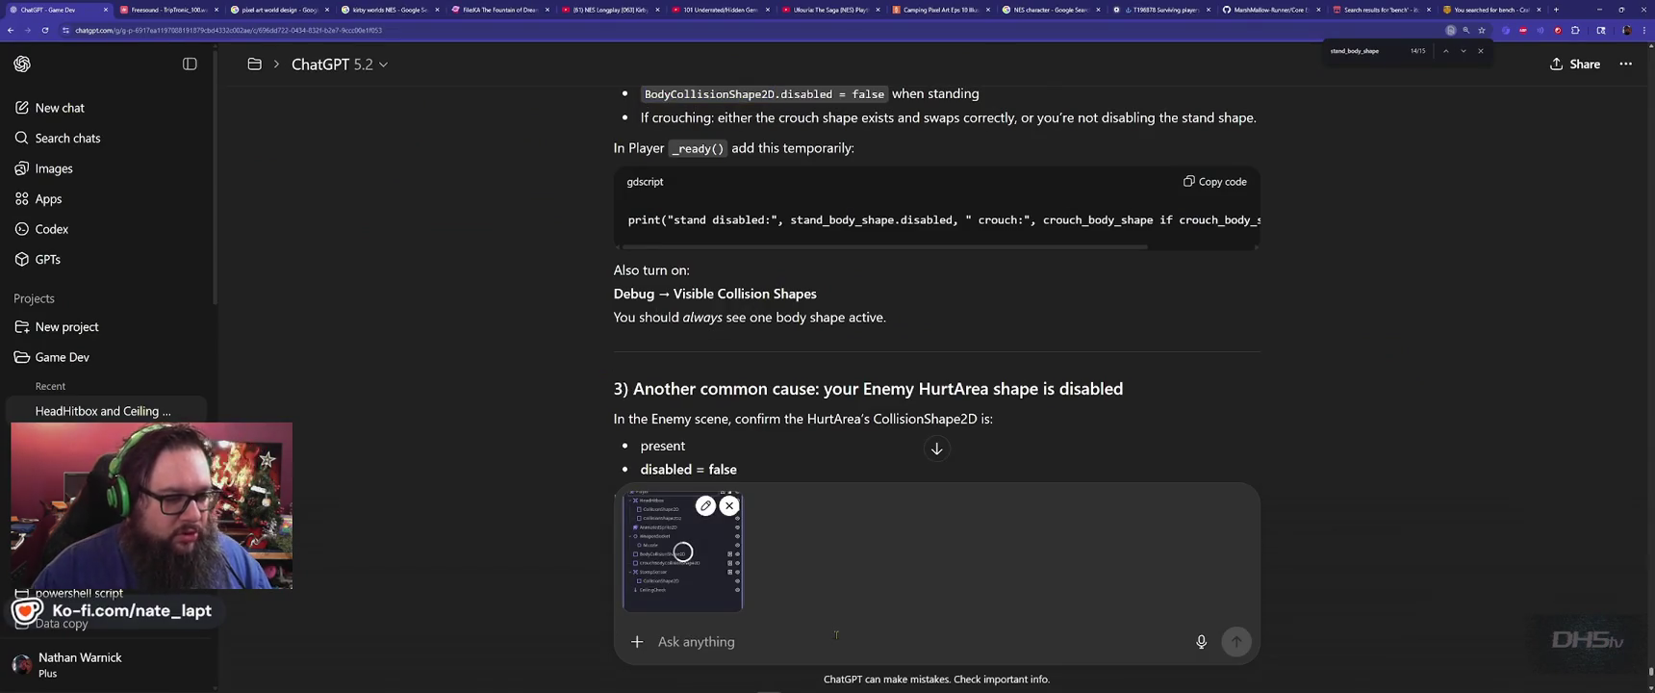
key("Return")
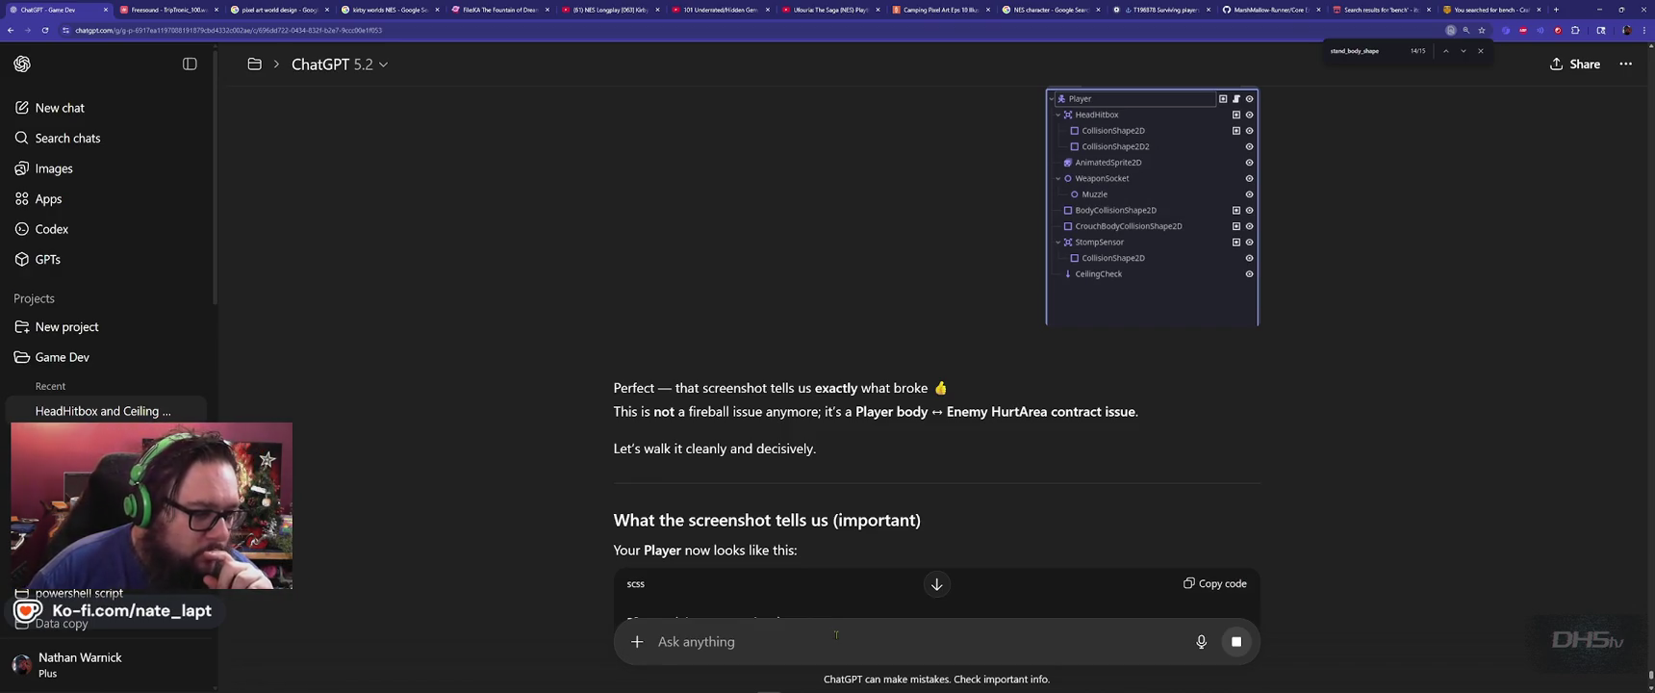
Scroll ChatGPT's reply to the Enemy.gd HurtArea body_entered section, then return to Godot.
scroll(595, 429, "down", 2)
scroll(593, 417, "down", 1)
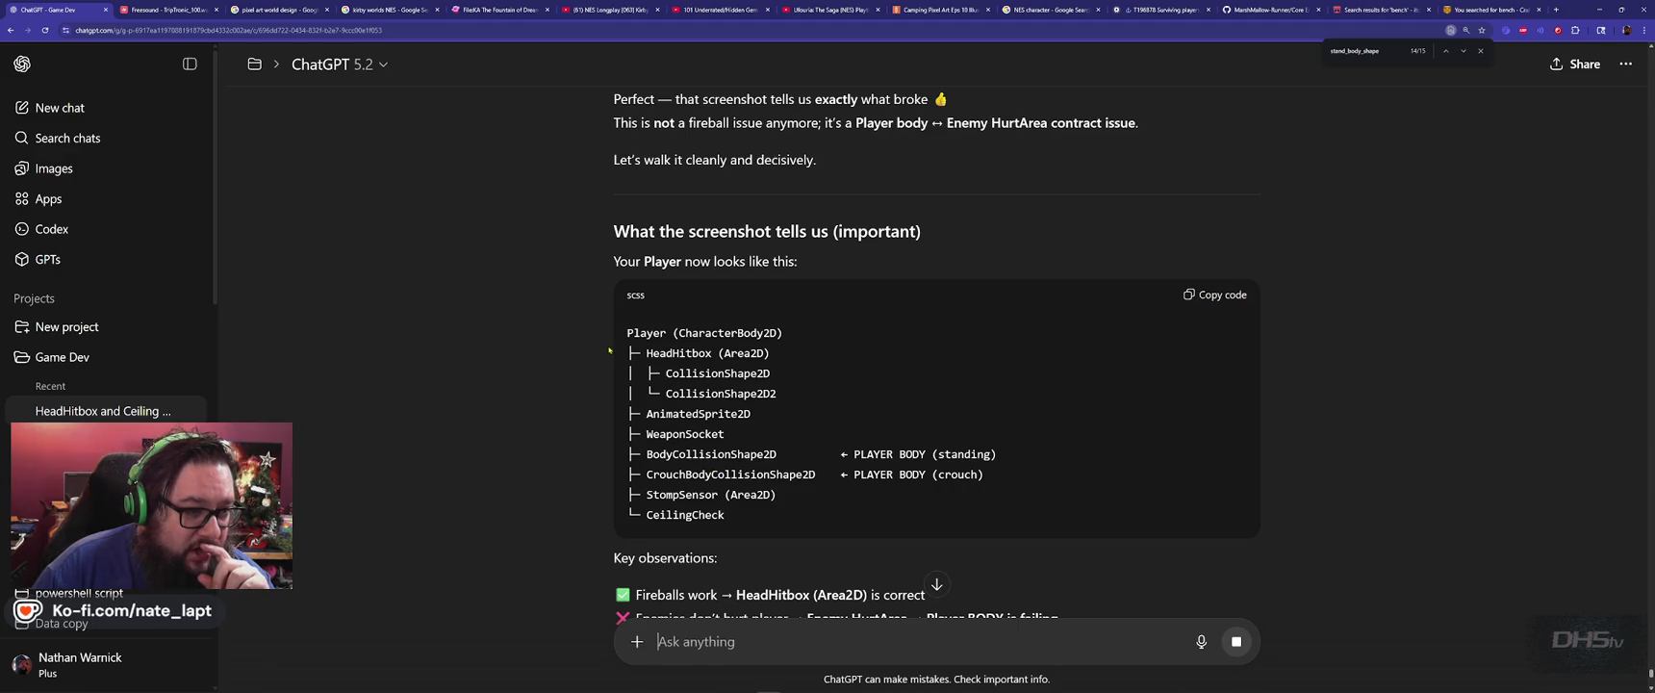
scroll(595, 376, "down", 3)
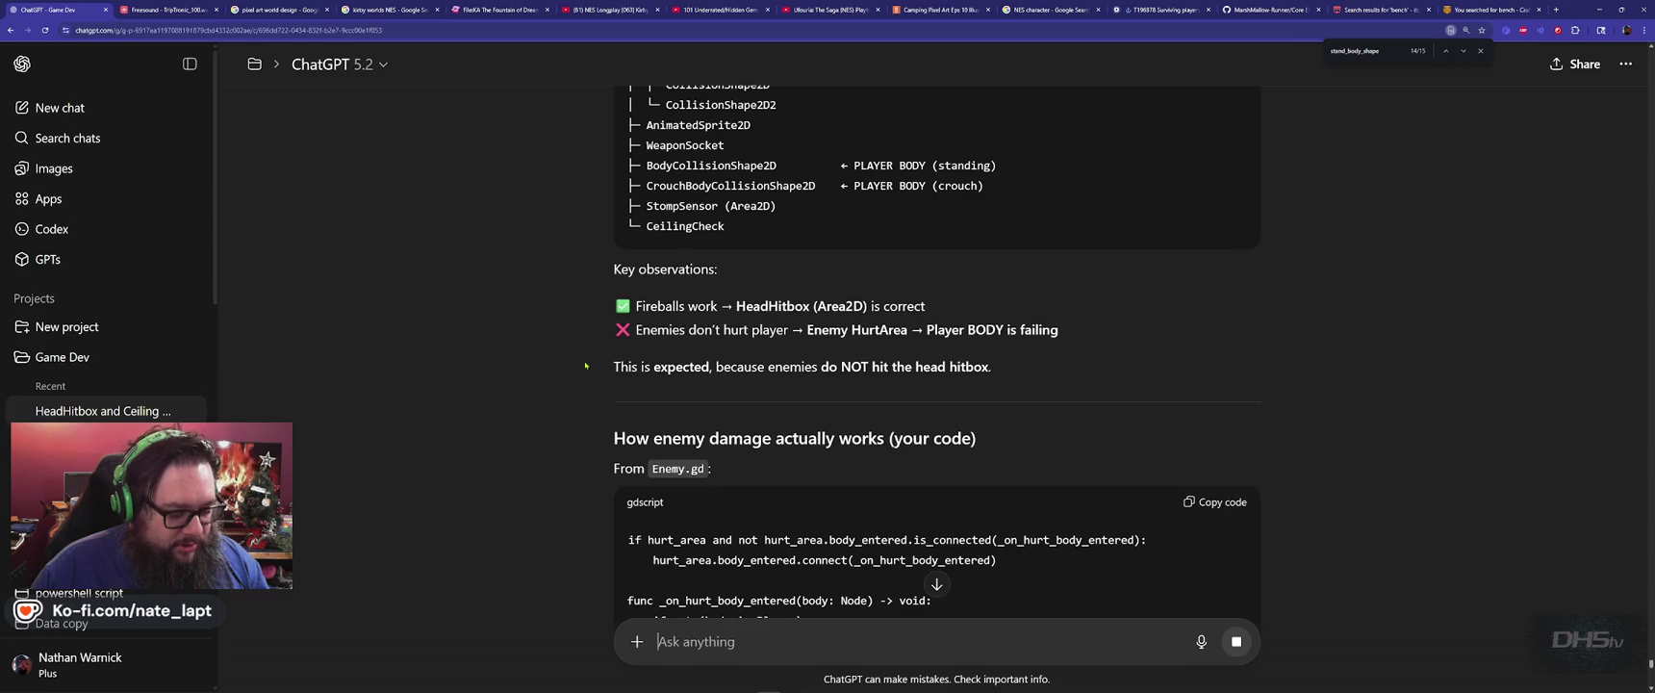
key("alt+Tab")
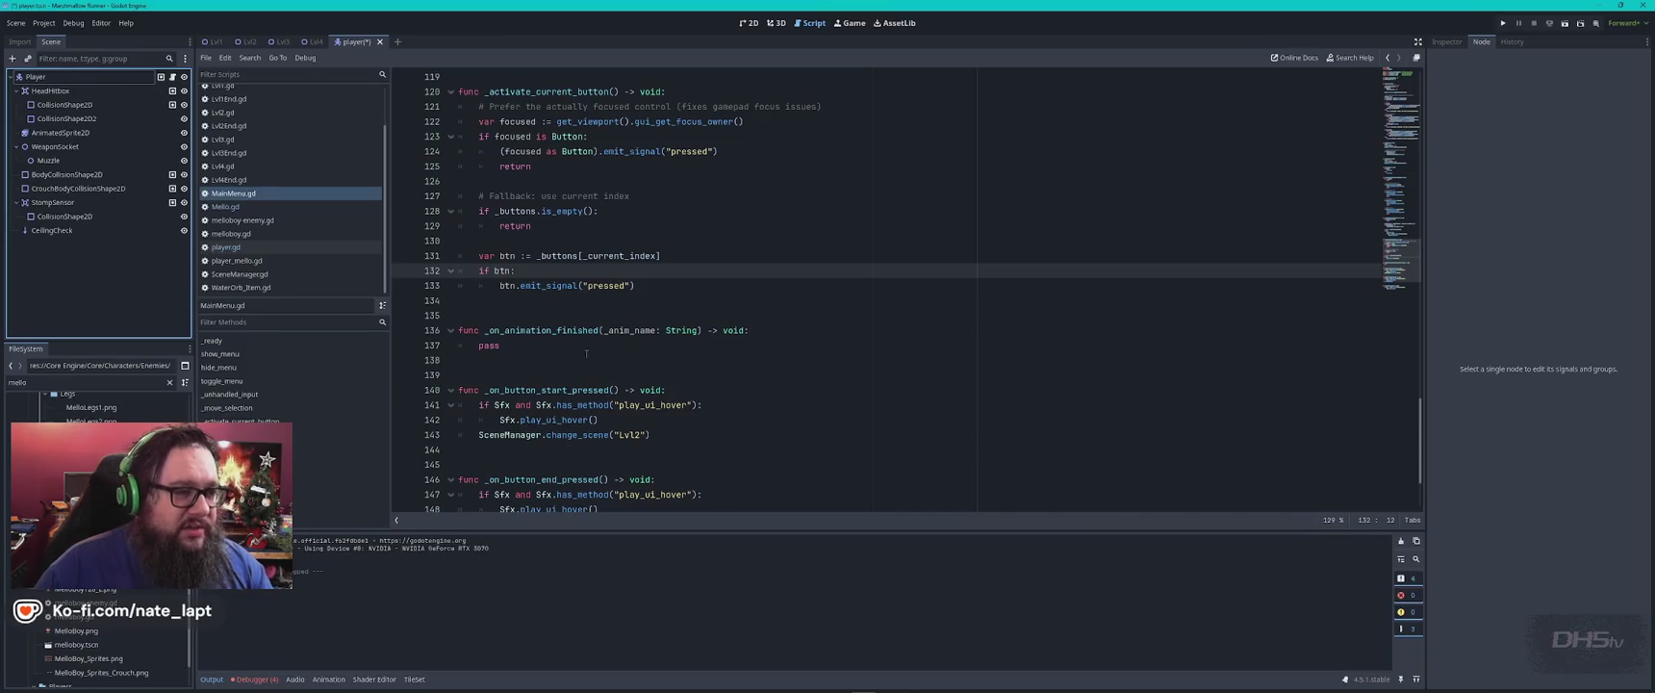
In the 2D view, hide the sprite and select HeadHitbox's CollisionShape2D2.
left_click(748, 22)
left_click(183, 121)
left_click(184, 122)
left_click(184, 133)
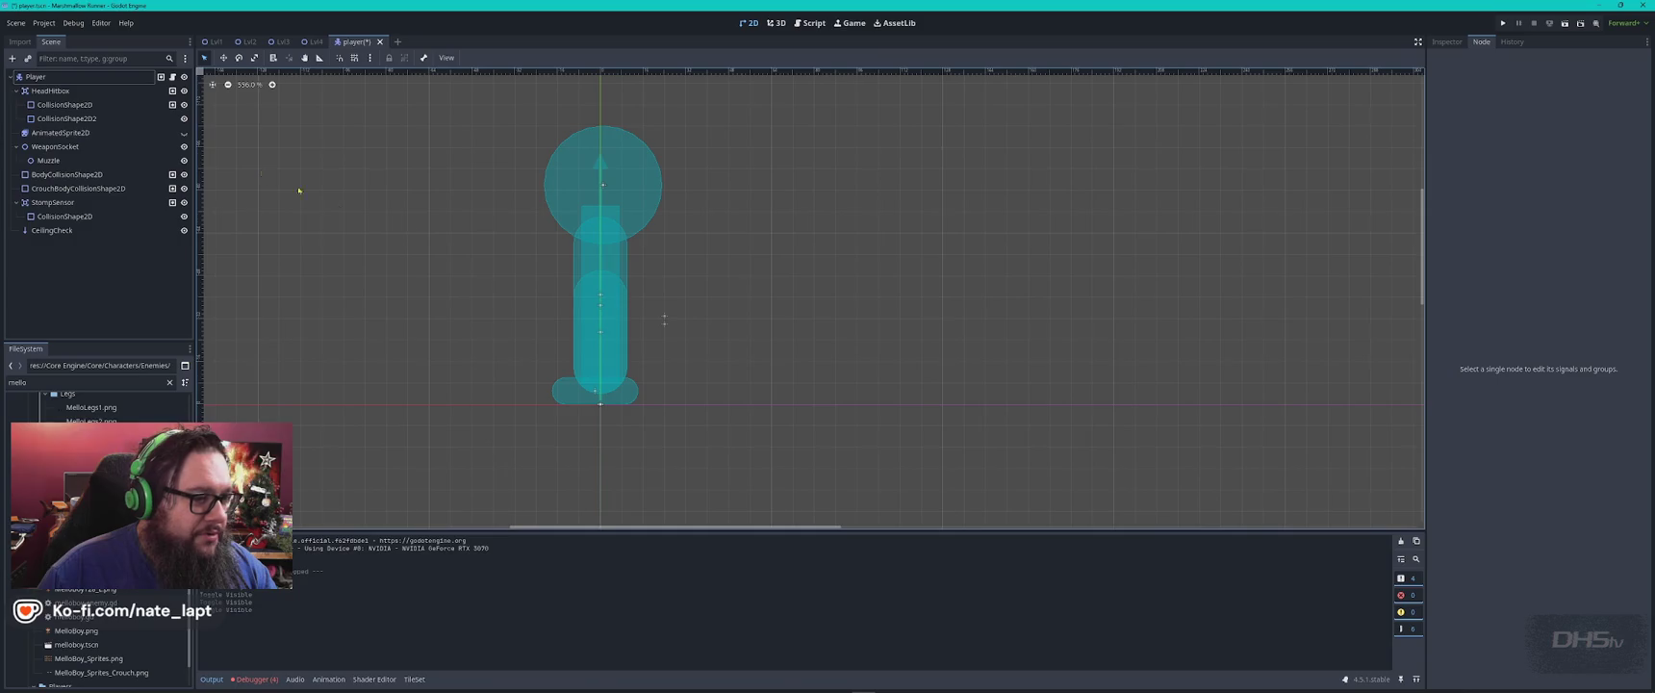
left_click(56, 91)
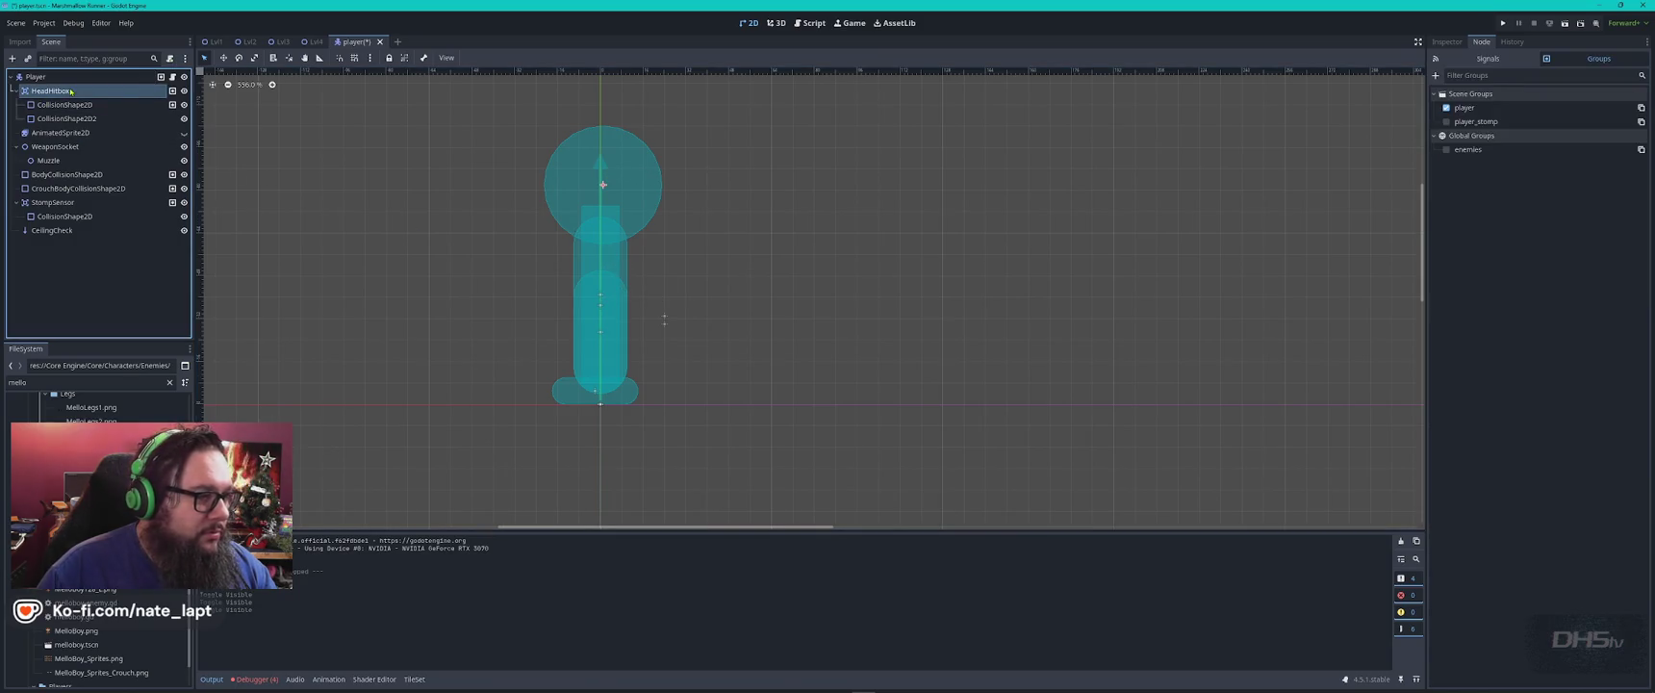
left_click(67, 119)
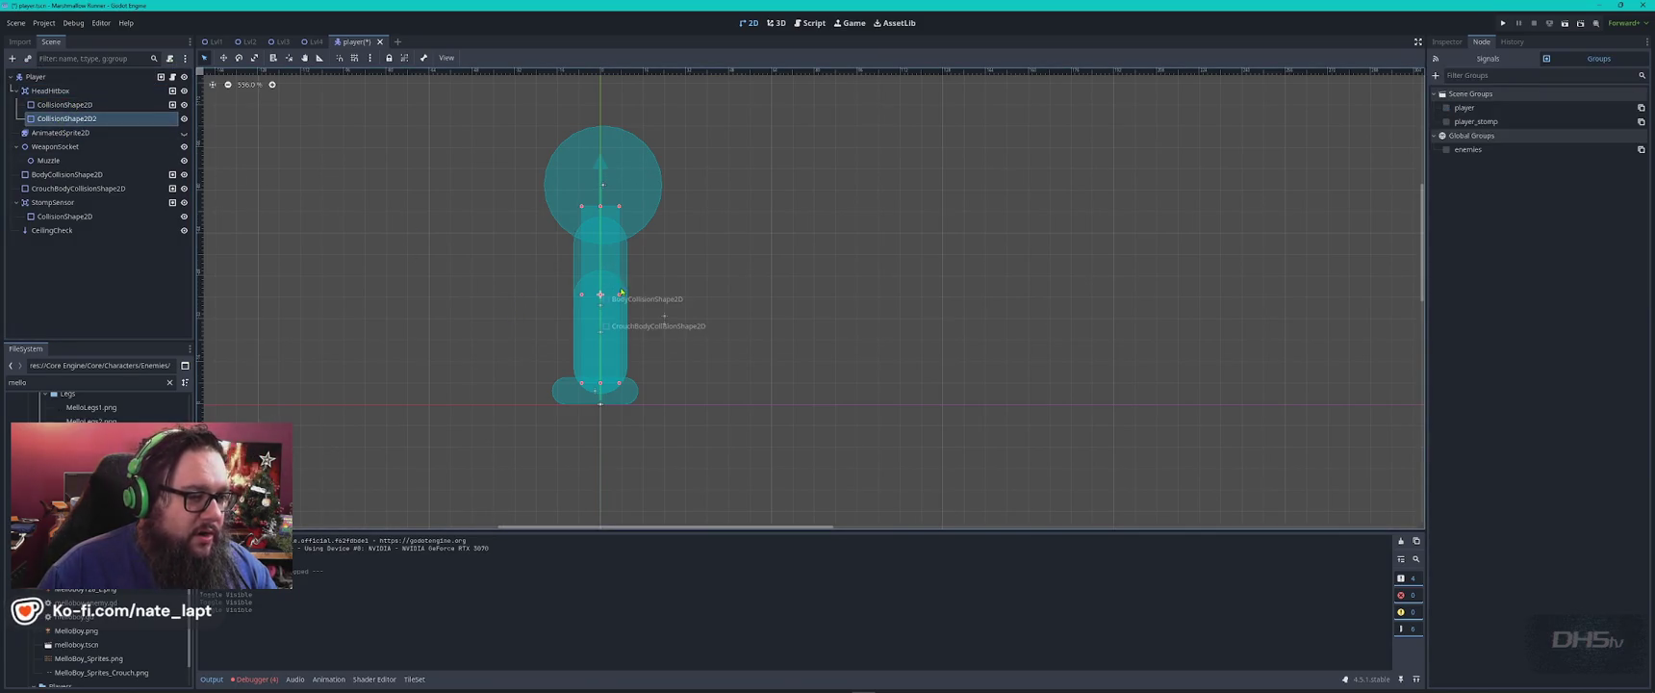
Widen and lengthen CollisionShape2D2 to cover the player's body, then run the game.
mouse_move(620, 295)
left_mouse_down()
mouse_move(637, 288)
mouse_move(609, 273)
mouse_move(644, 301)
left_mouse_up()
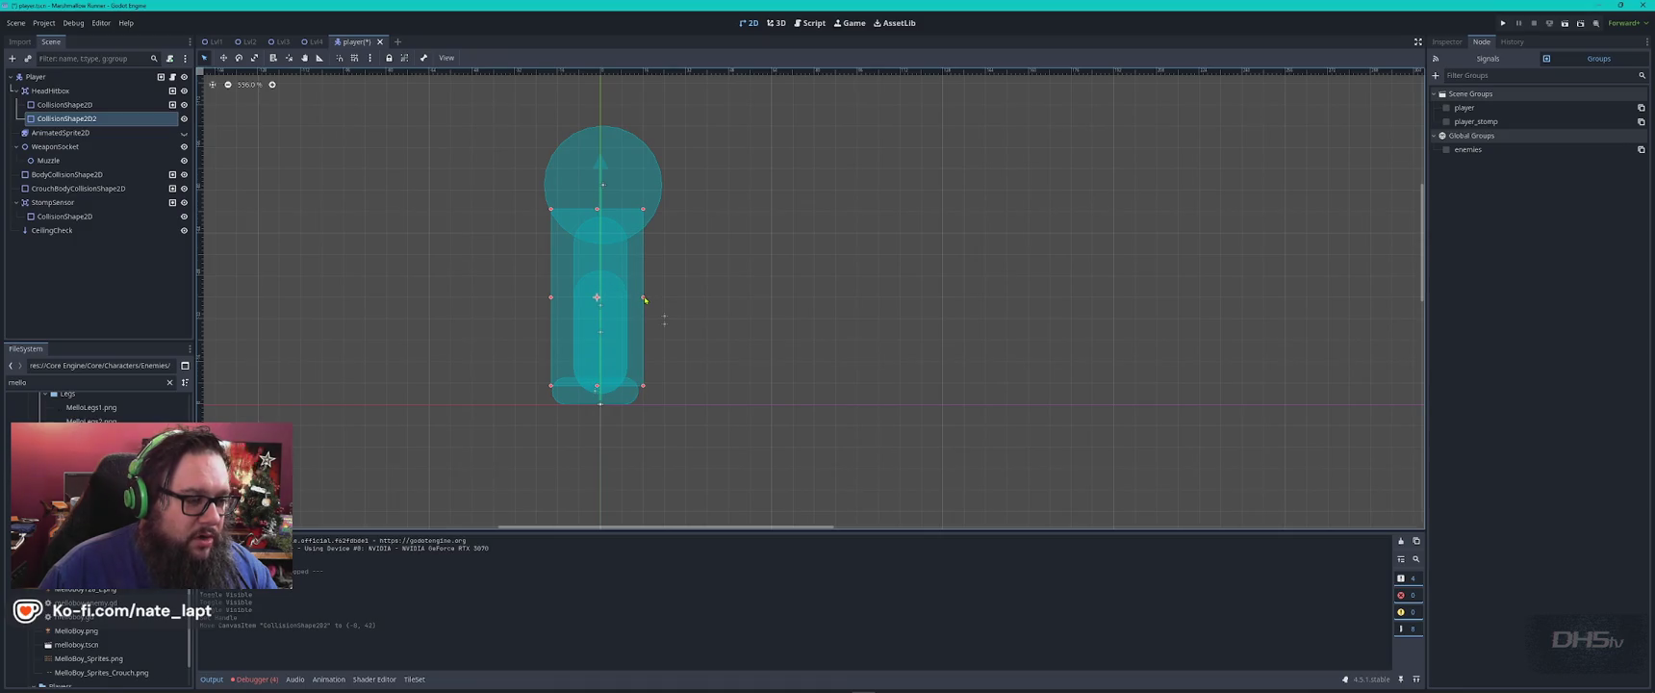
left_click_drag(596, 385, 598, 396)
left_click(598, 396)
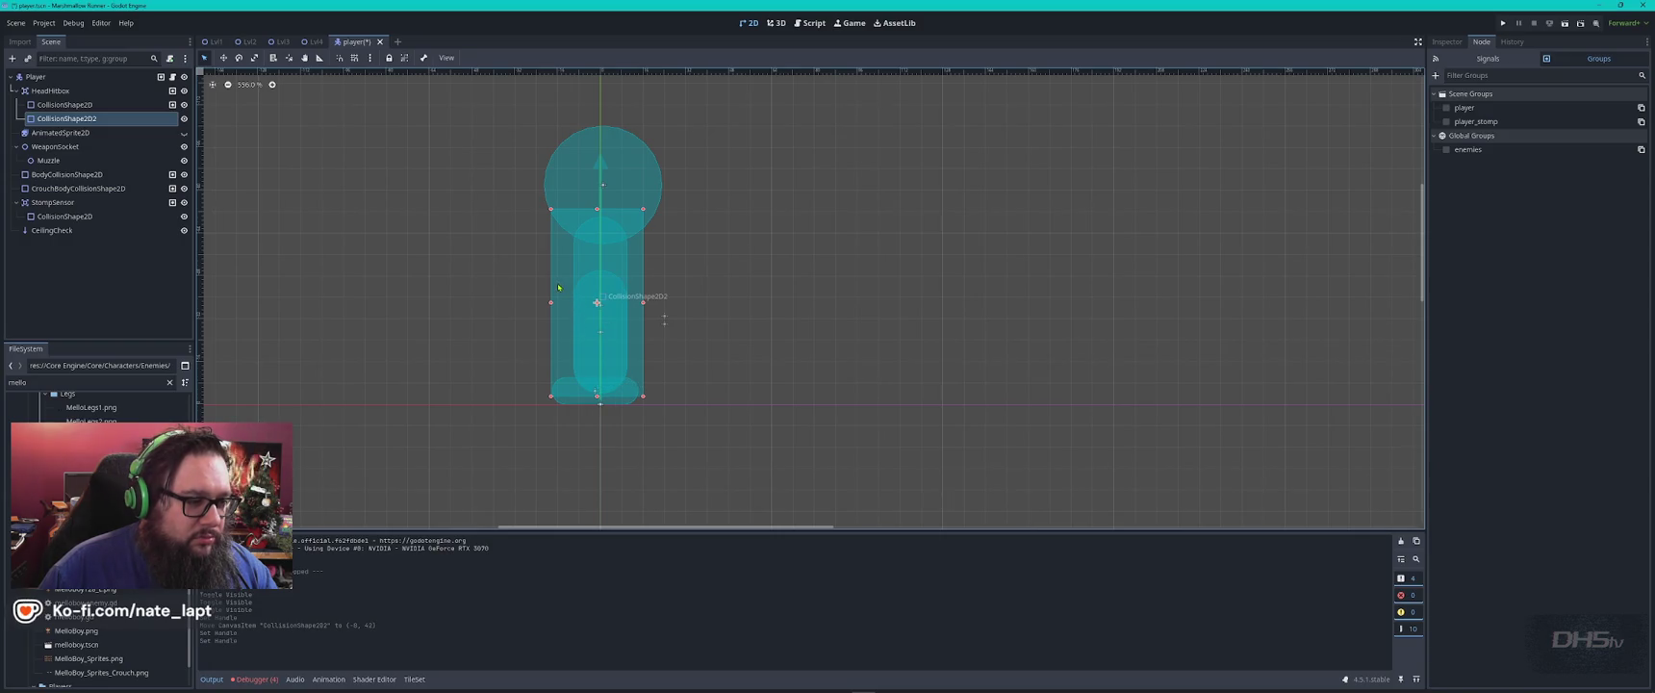
left_click_drag(556, 287, 554, 289)
key("F5")
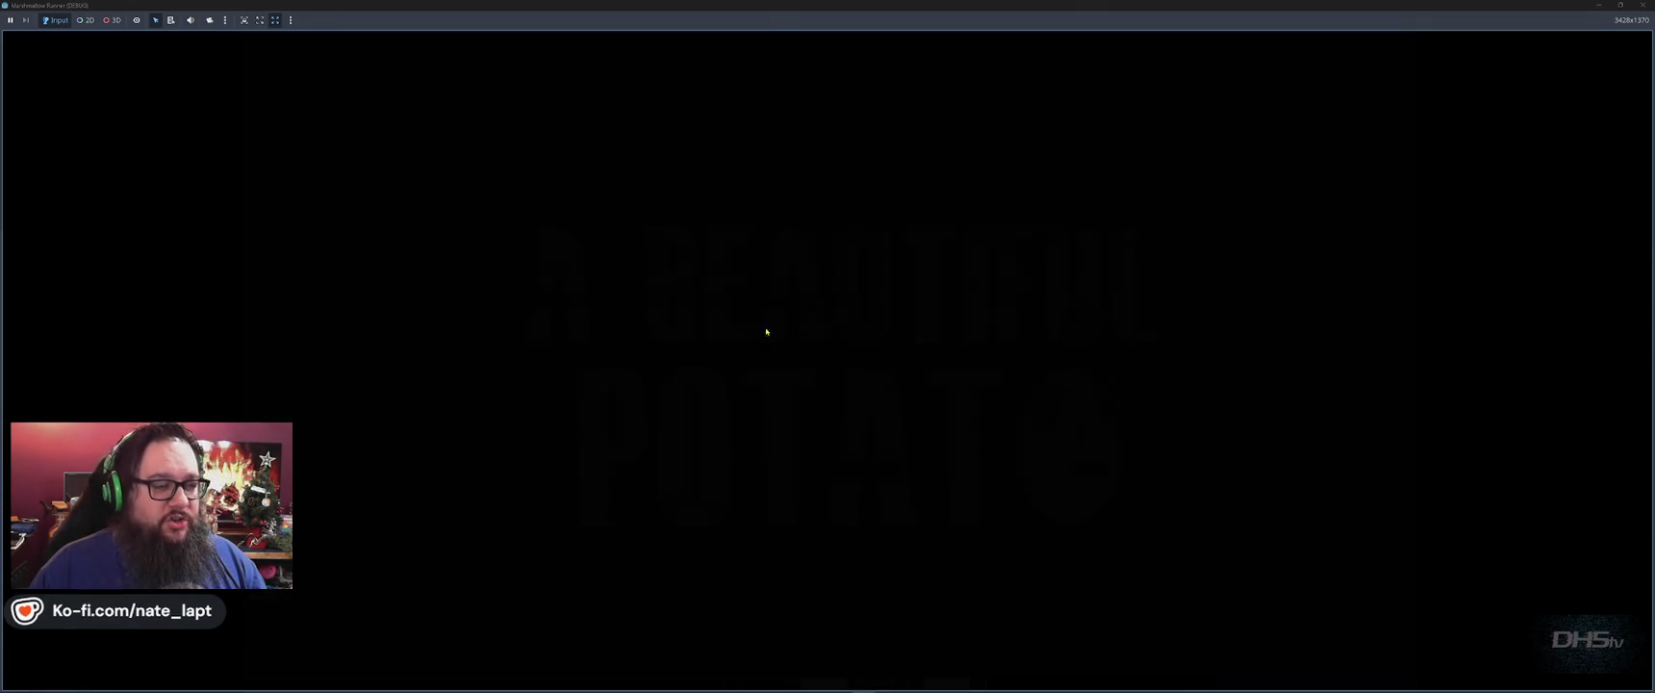
Play Lvl2 against the enemies to a score of 600, confirming contact reduces HP, then stop the game.
left_click(777, 415)
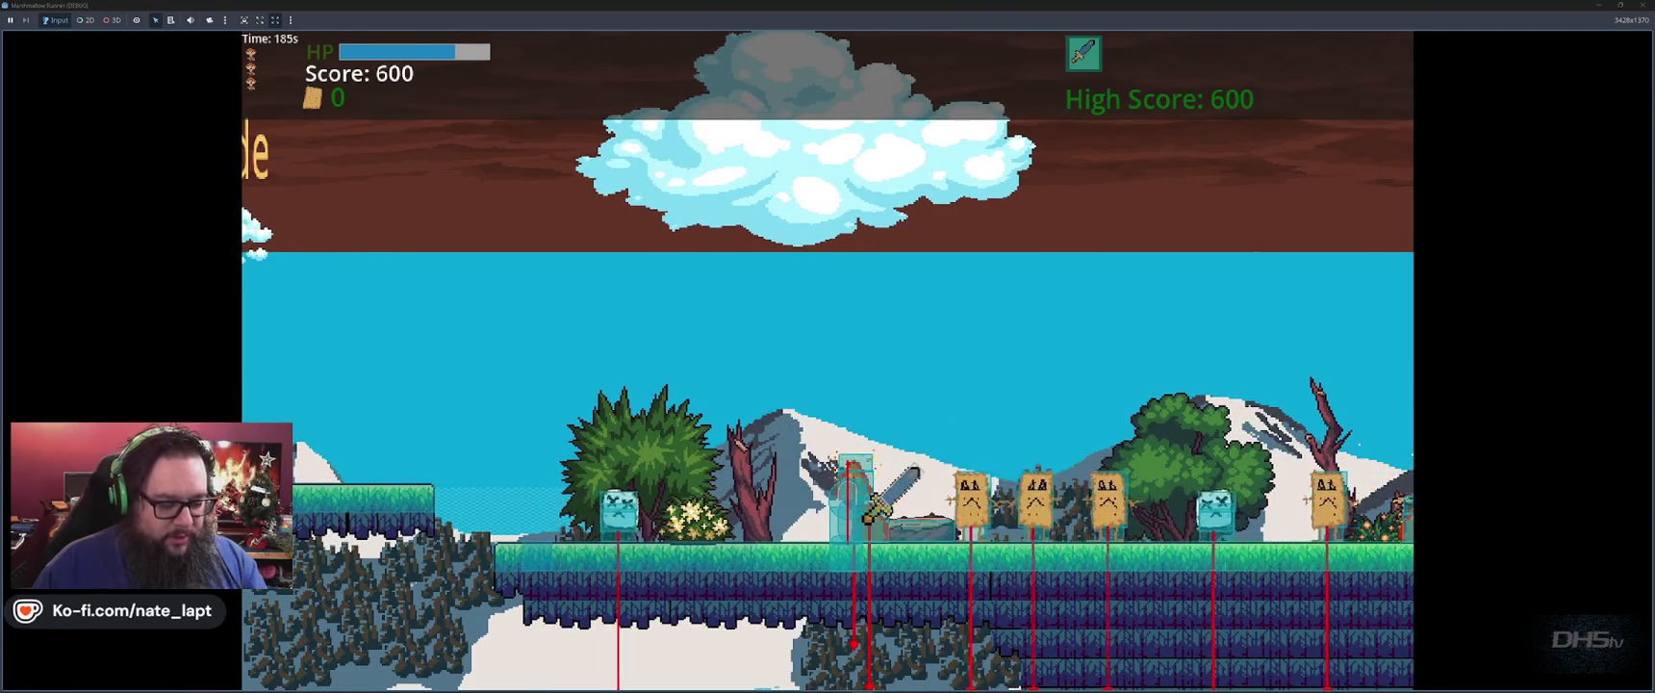
key("F8")
key("alt+Tab")
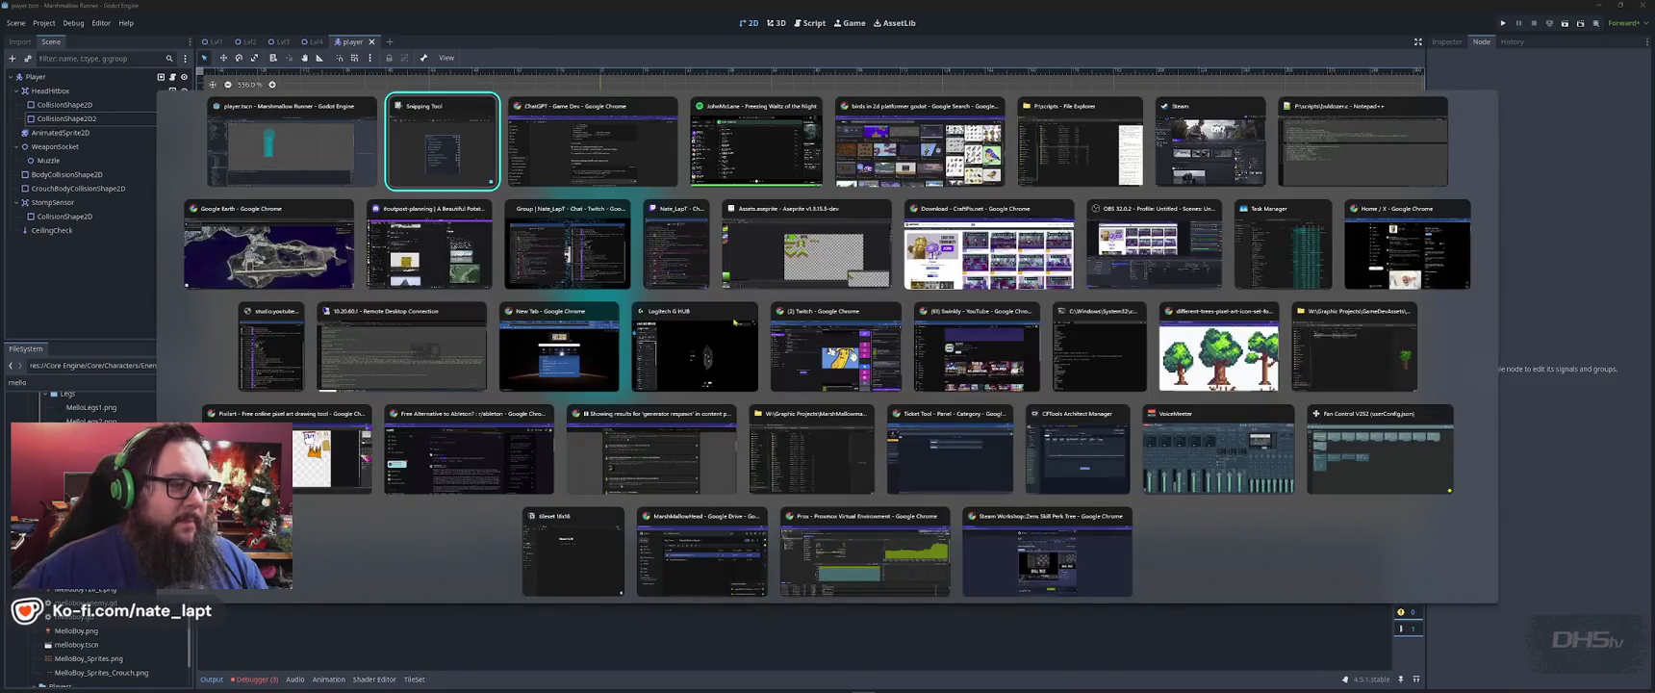
Read ChatGPT's collision-mask fixes down to the TL;DR summary, then go back to Godot's player scene.
key("alt+Tab")
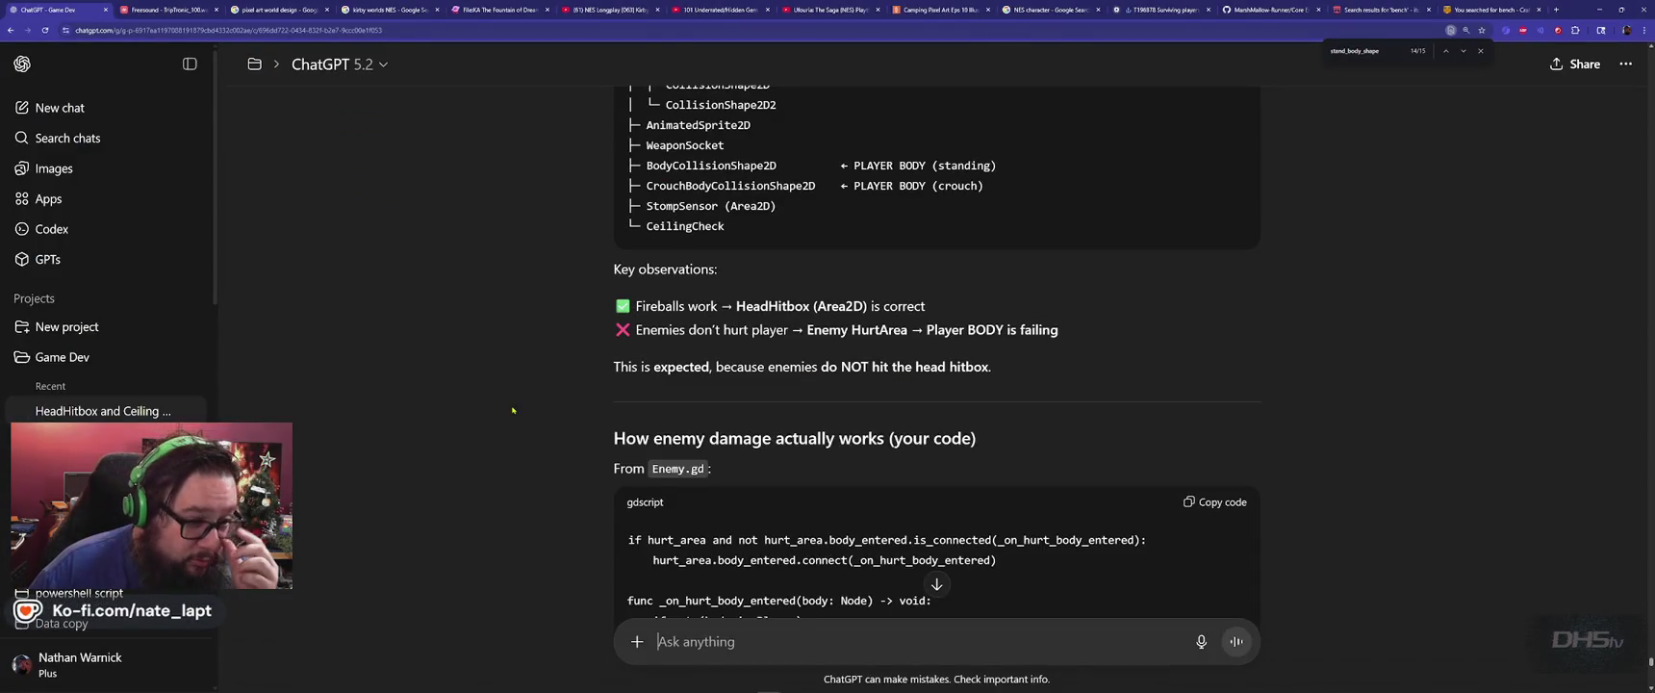
scroll(520, 406, "down", 2)
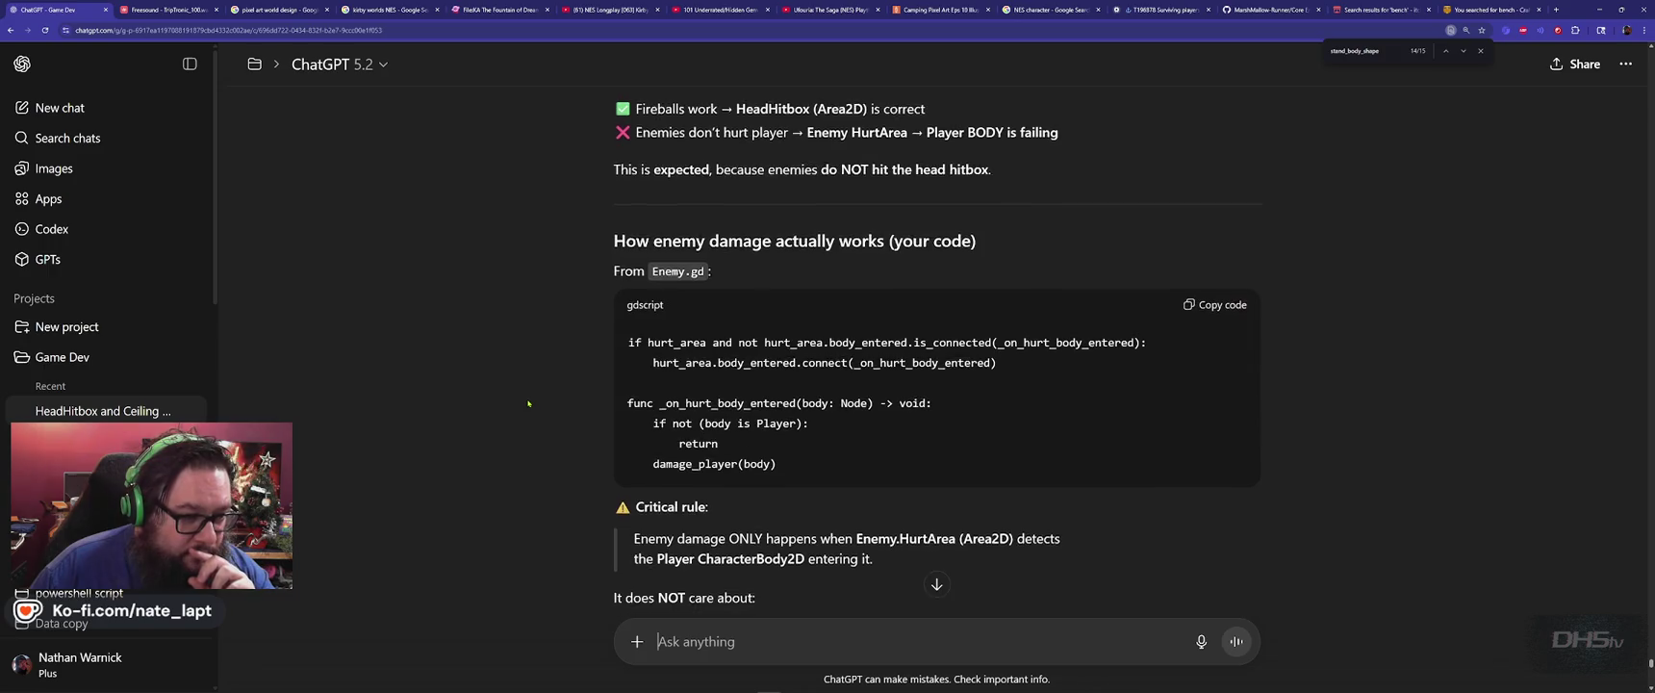
scroll(529, 403, "down", 1)
scroll(530, 404, "down", 1)
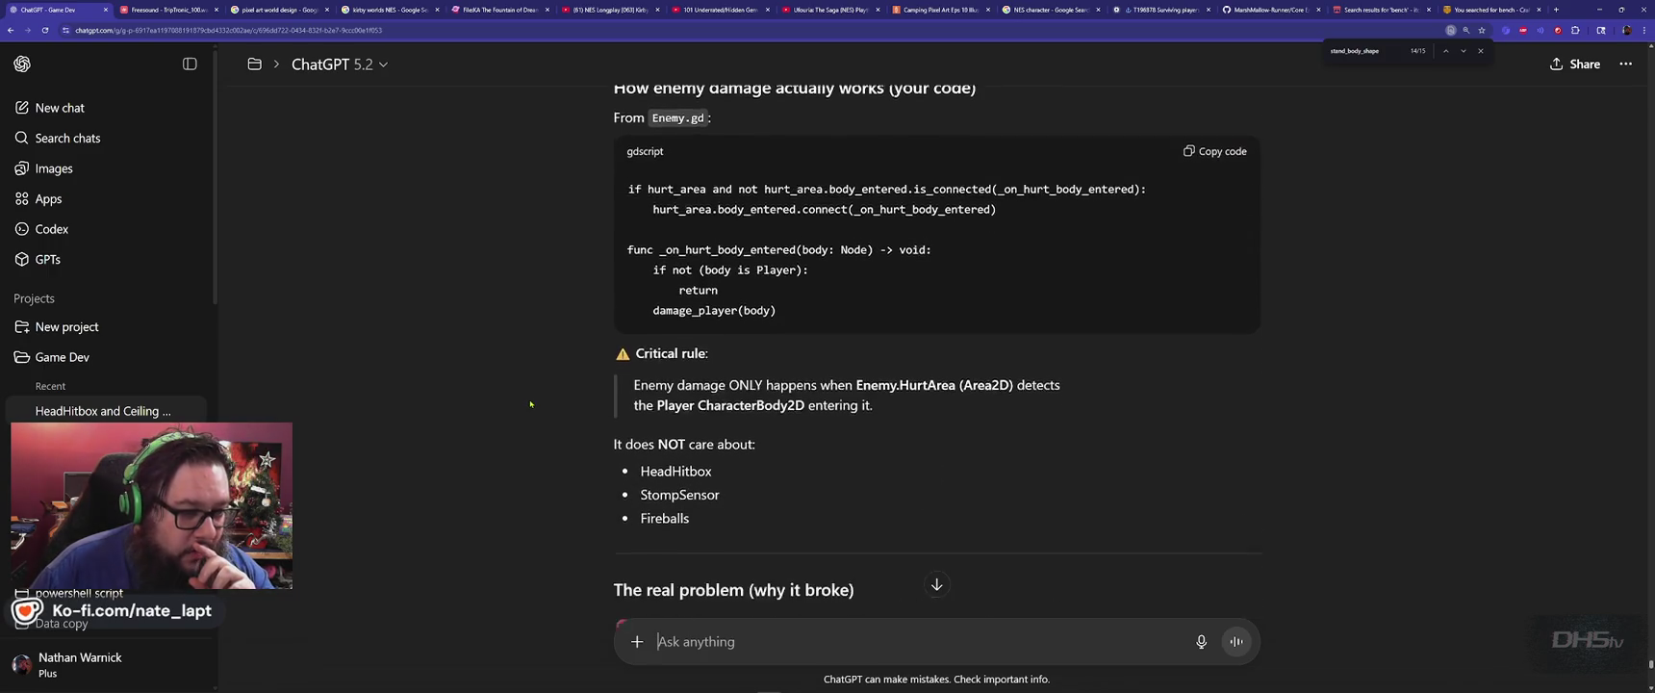
scroll(530, 404, "down", 2)
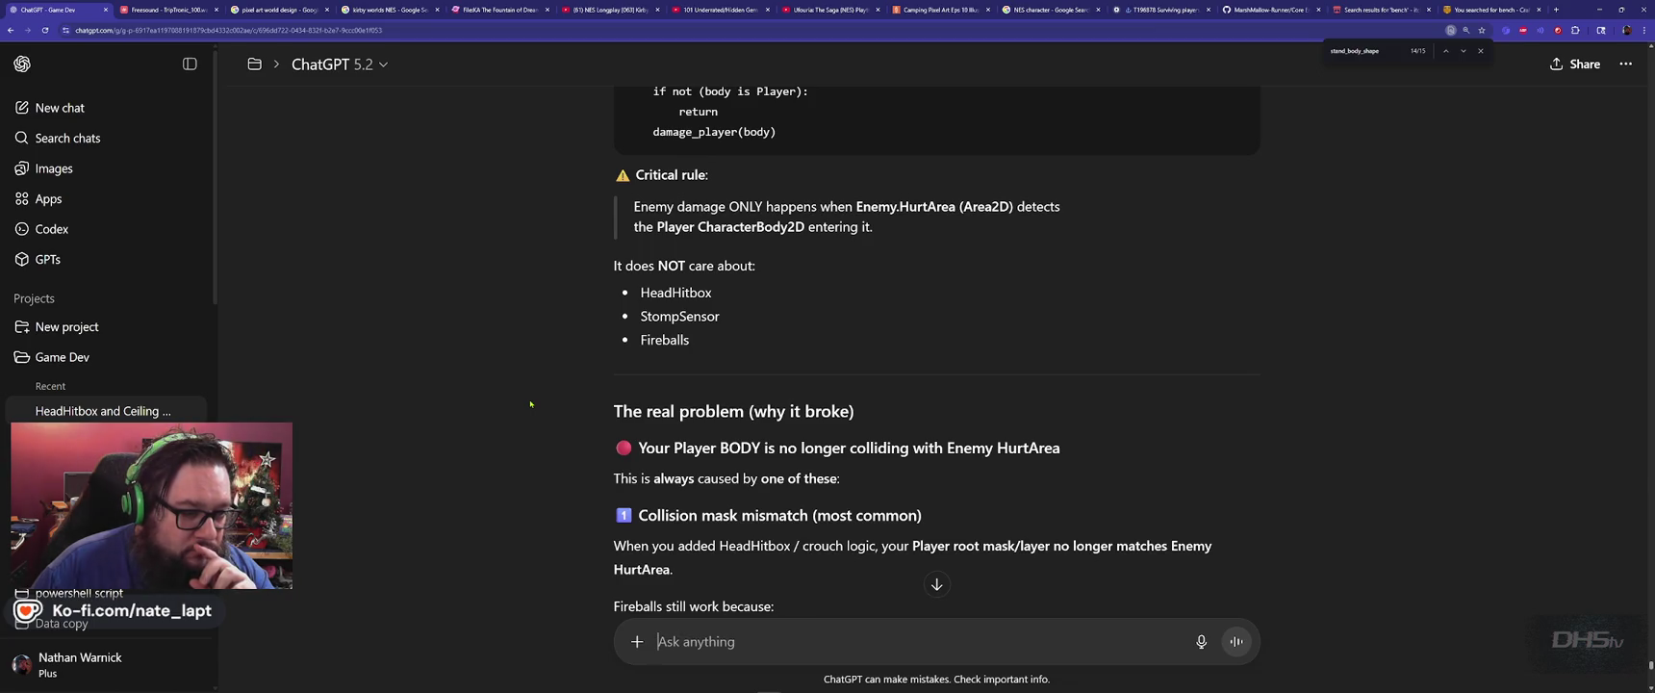
scroll(530, 405, "down", 1)
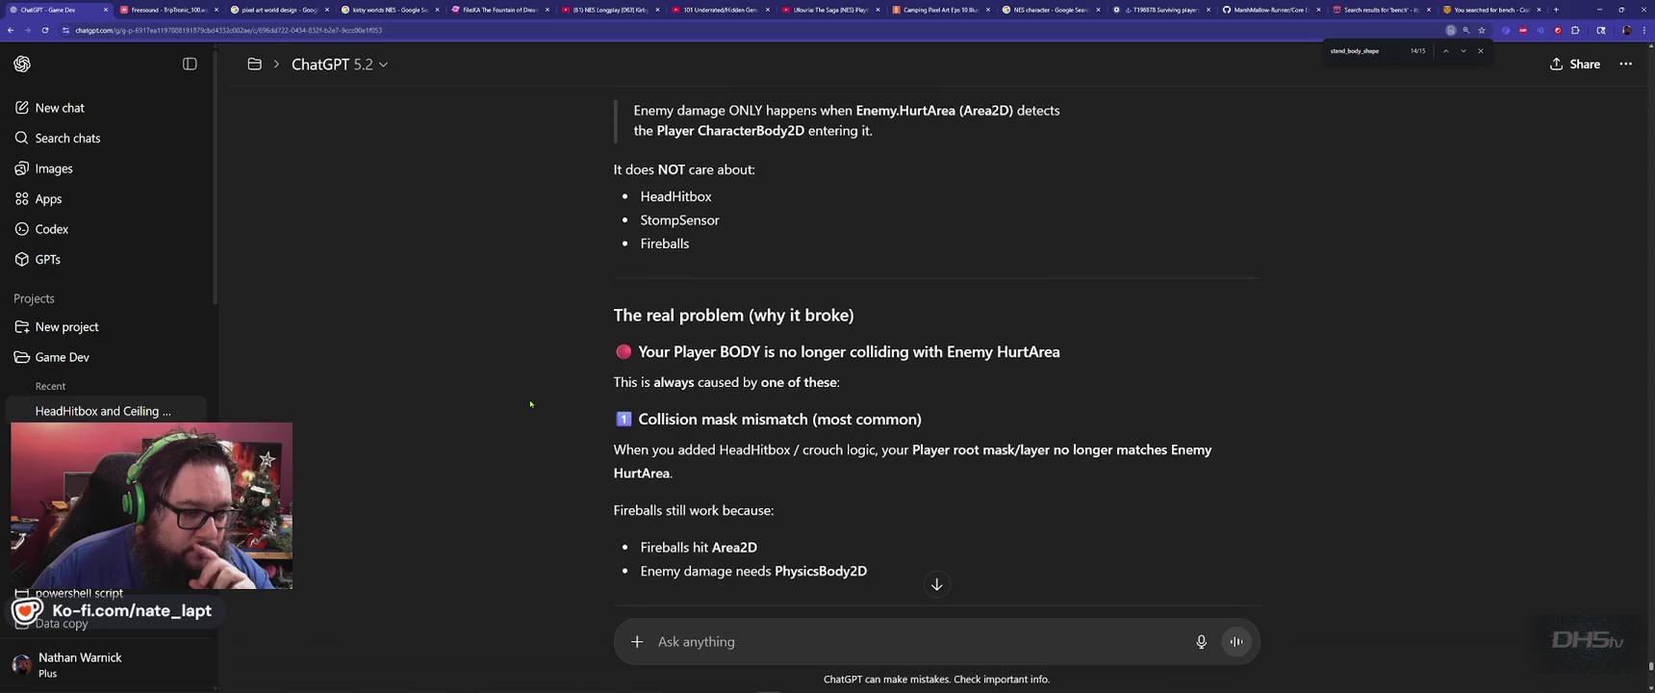
scroll(531, 405, "down", 2)
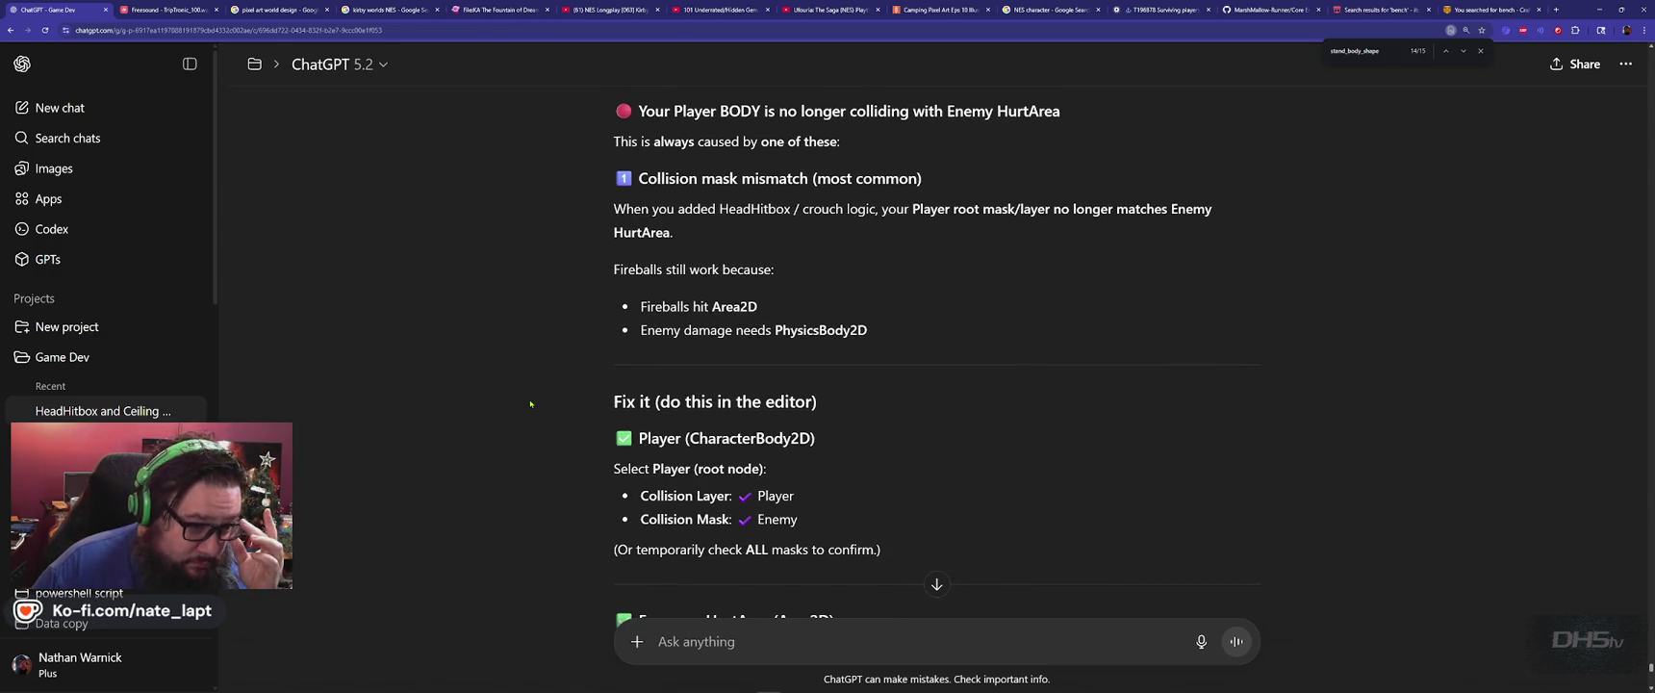
scroll(530, 404, "down", 2)
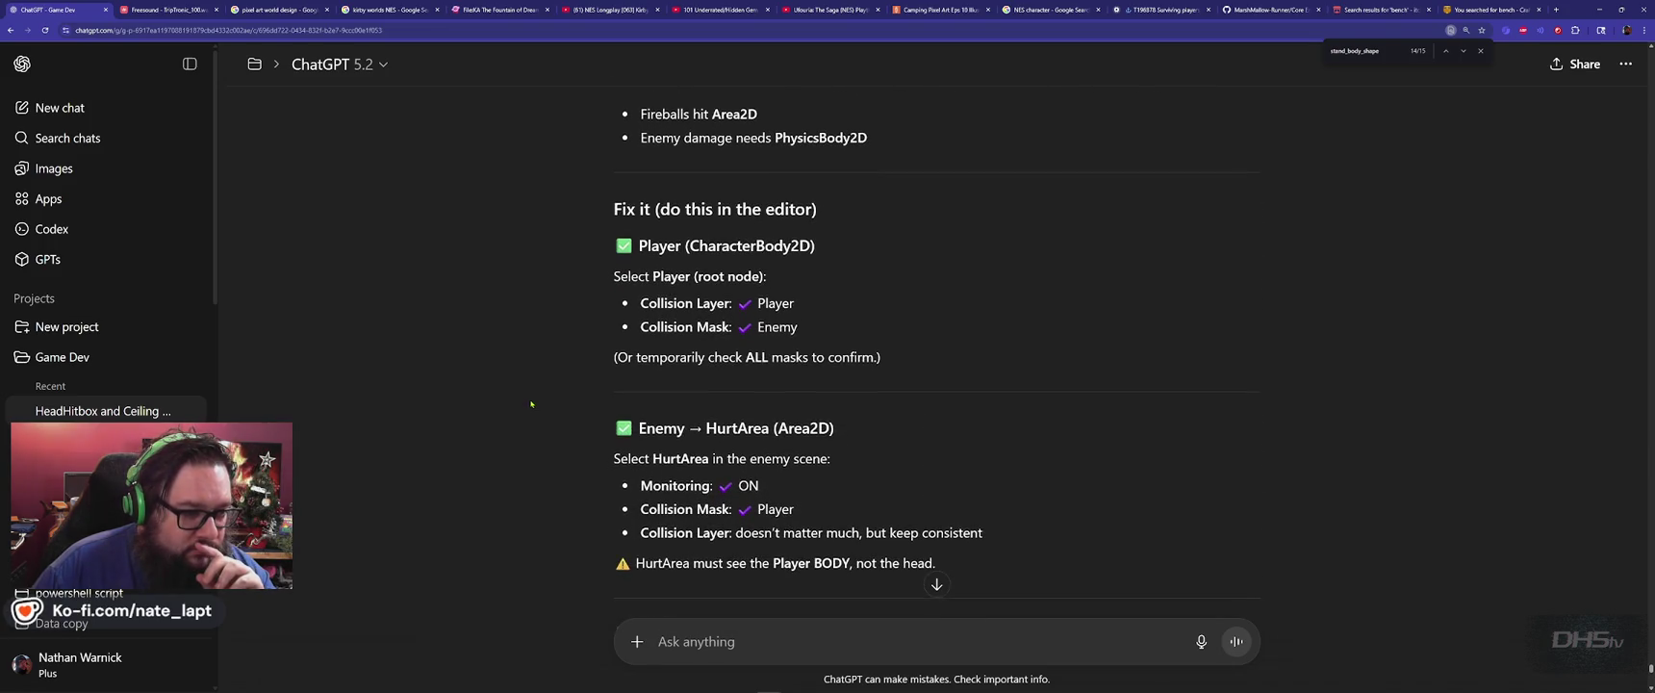
scroll(531, 404, "down", 2)
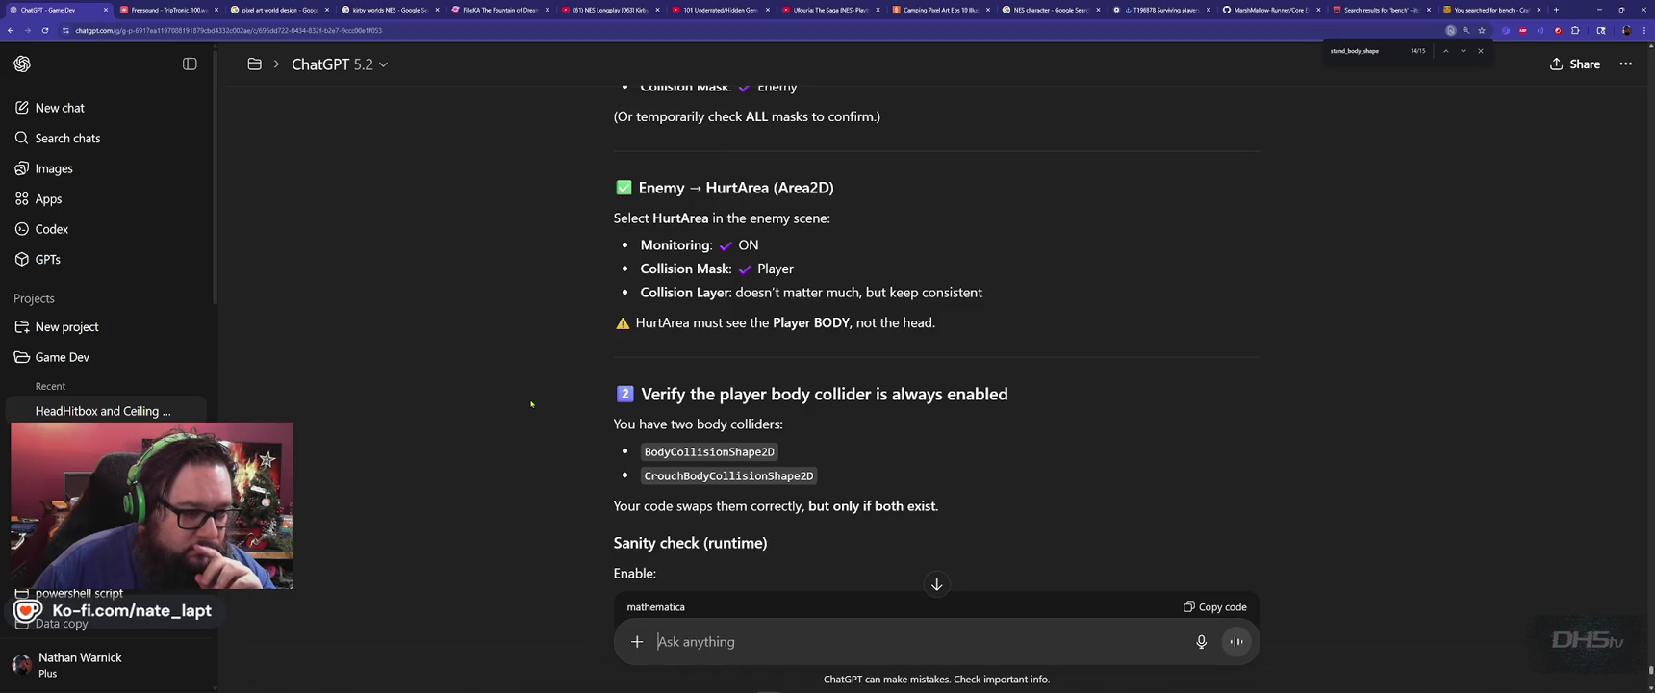
scroll(530, 404, "down", 2)
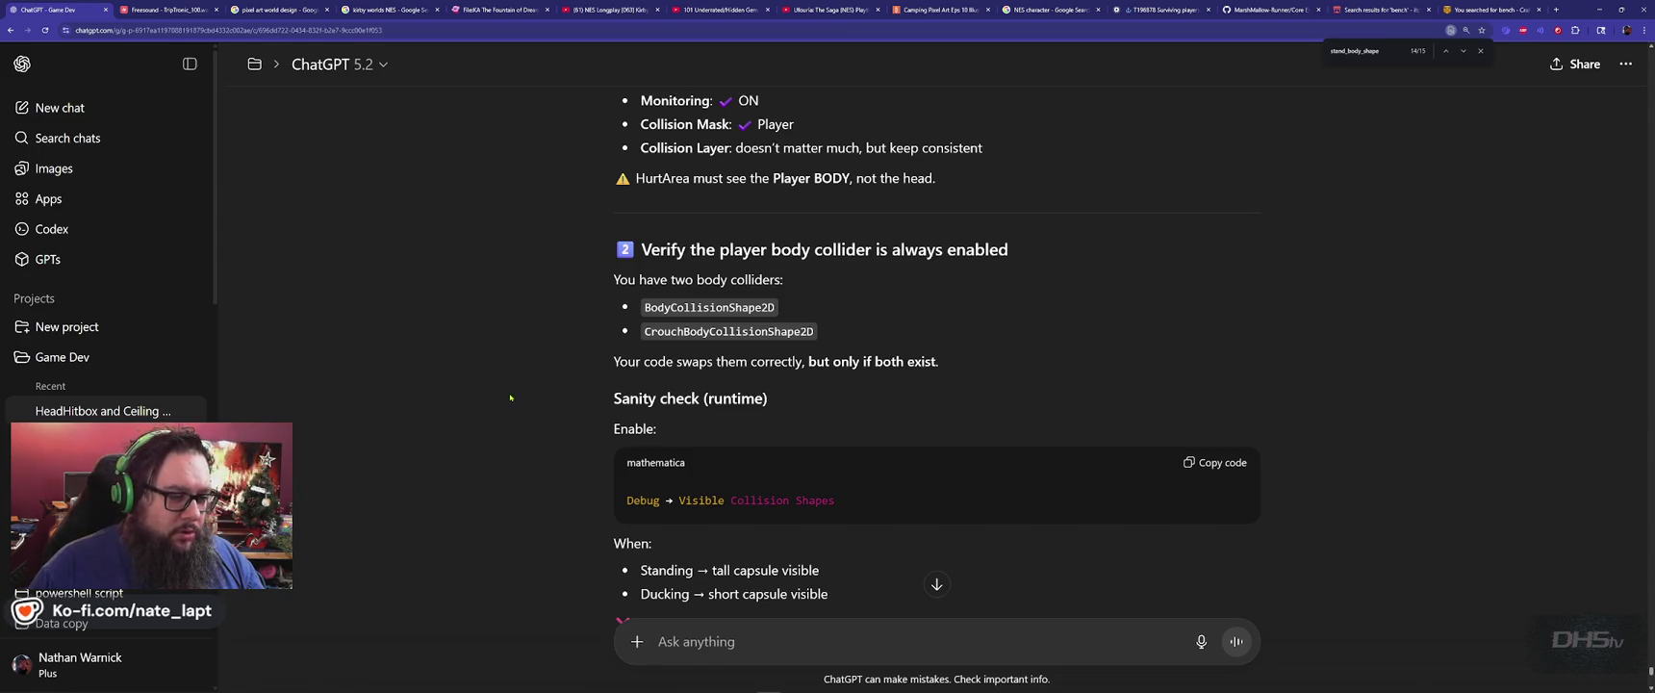
scroll(511, 398, "down", 5)
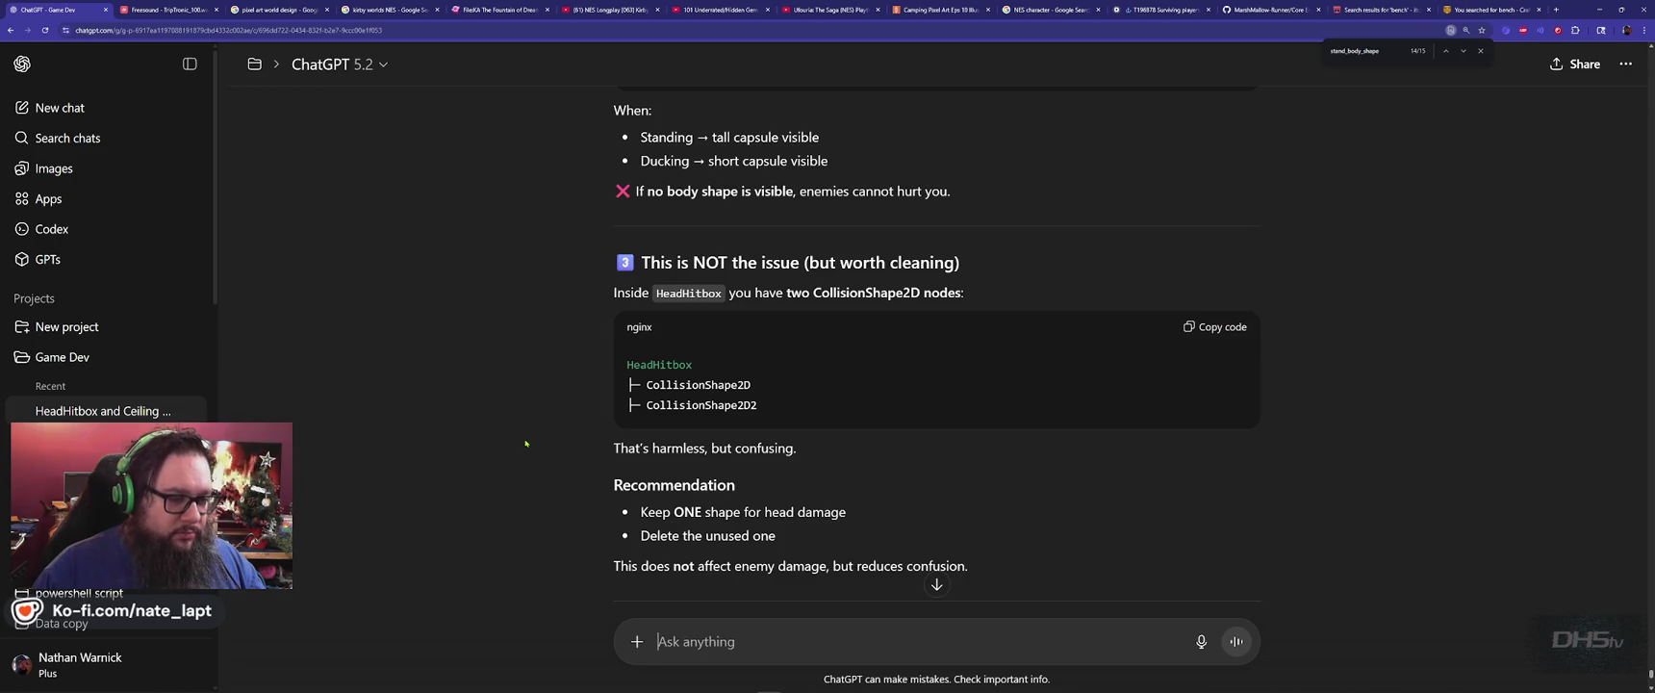
scroll(535, 425, "down", 5)
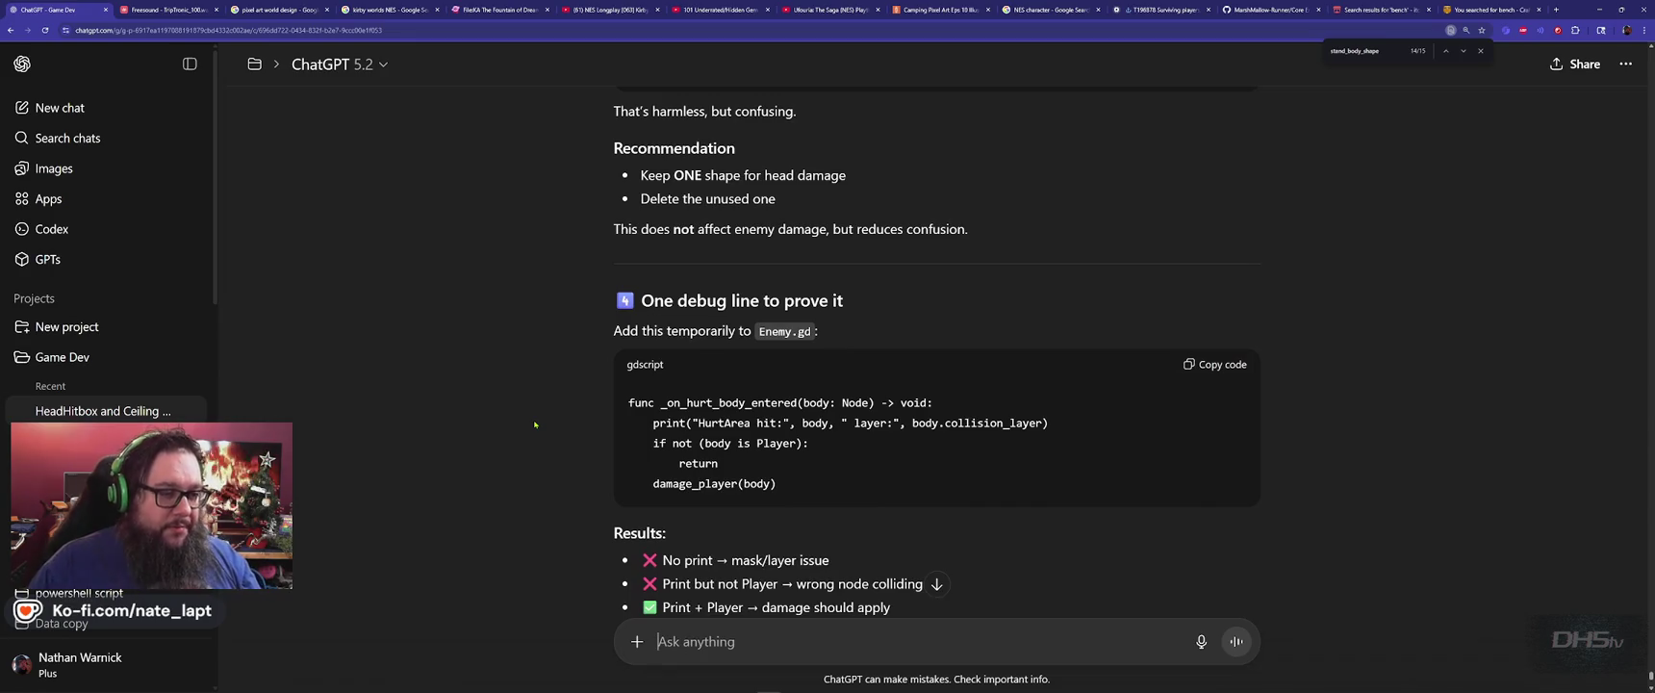
scroll(535, 424, "down", 3)
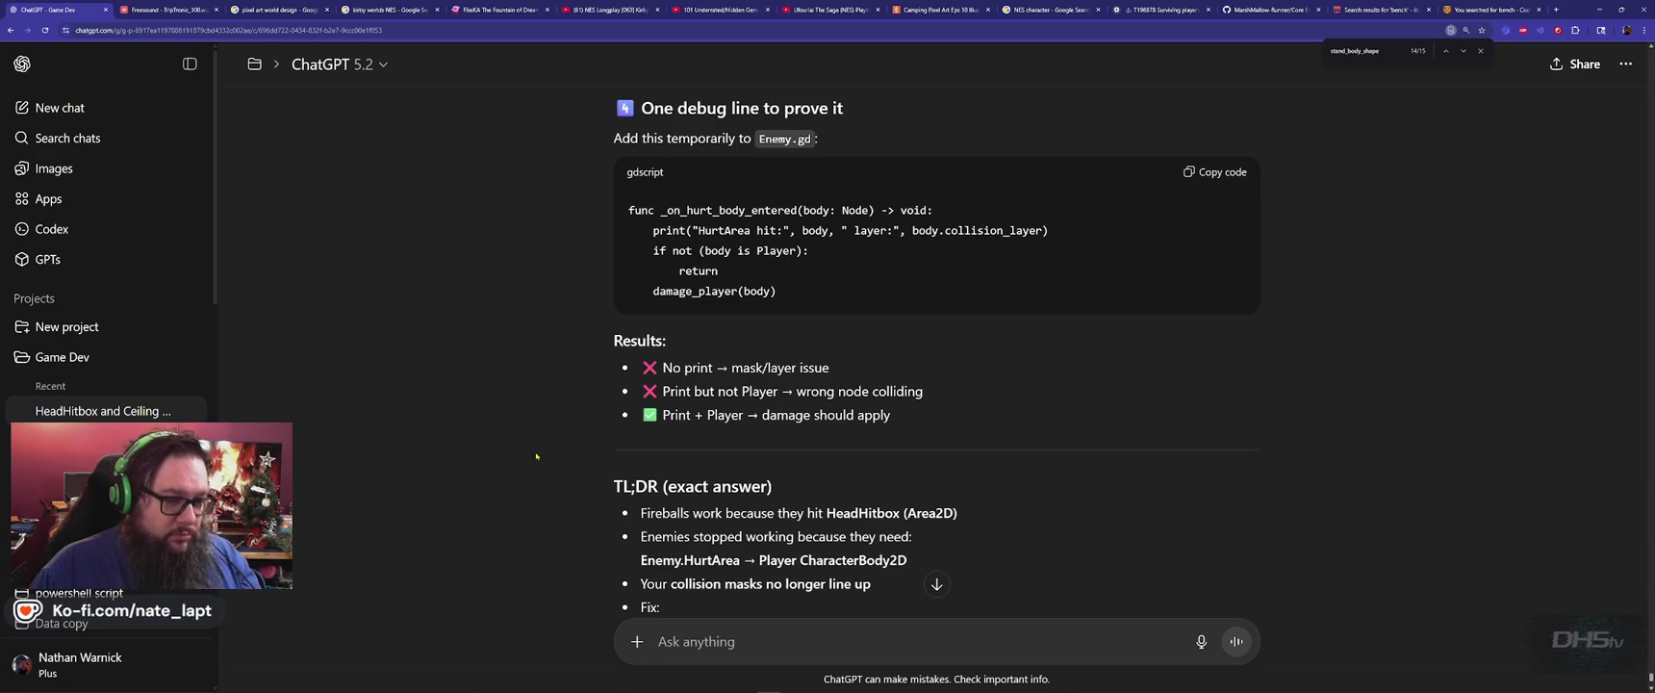
scroll(536, 456, "down", 3)
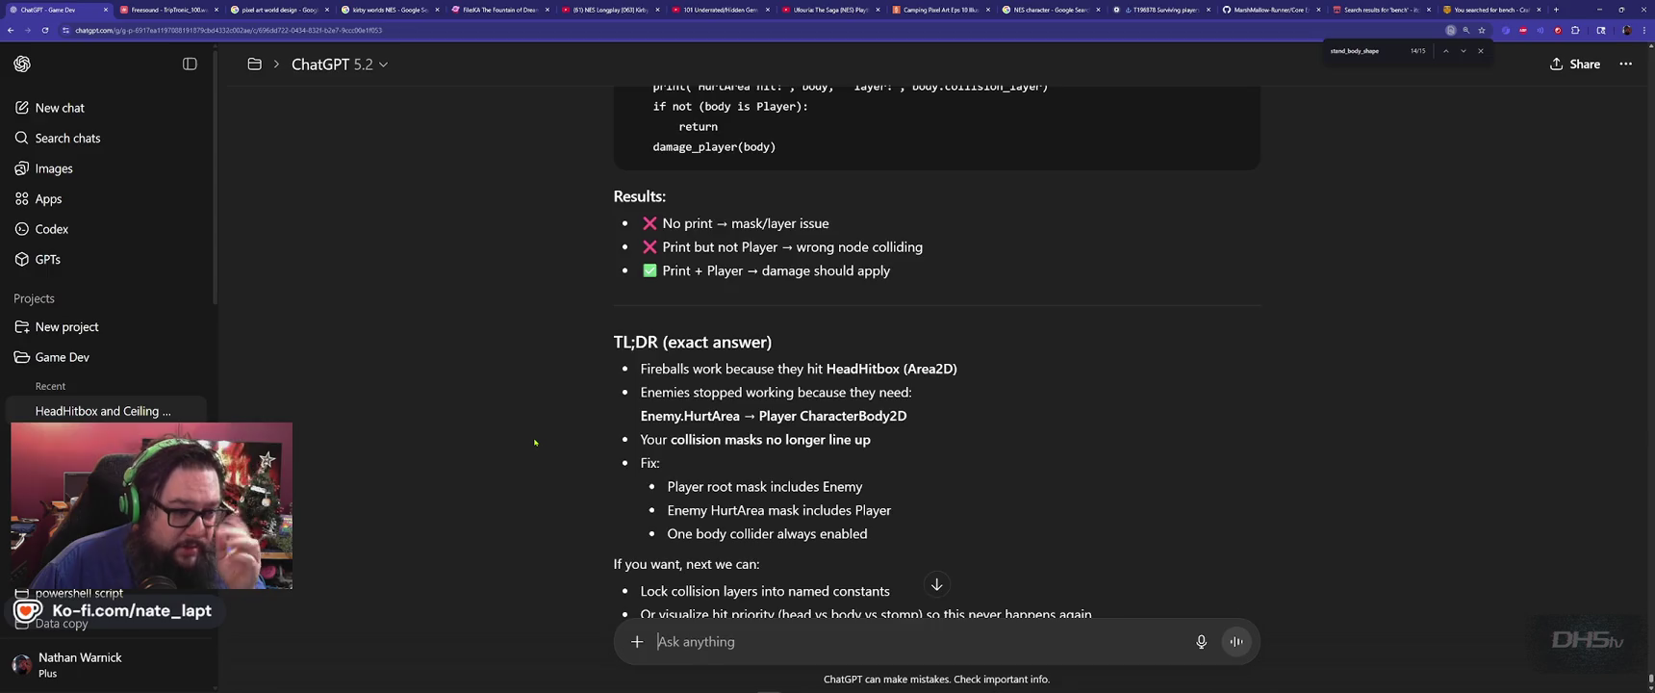
scroll(535, 442, "down", 2)
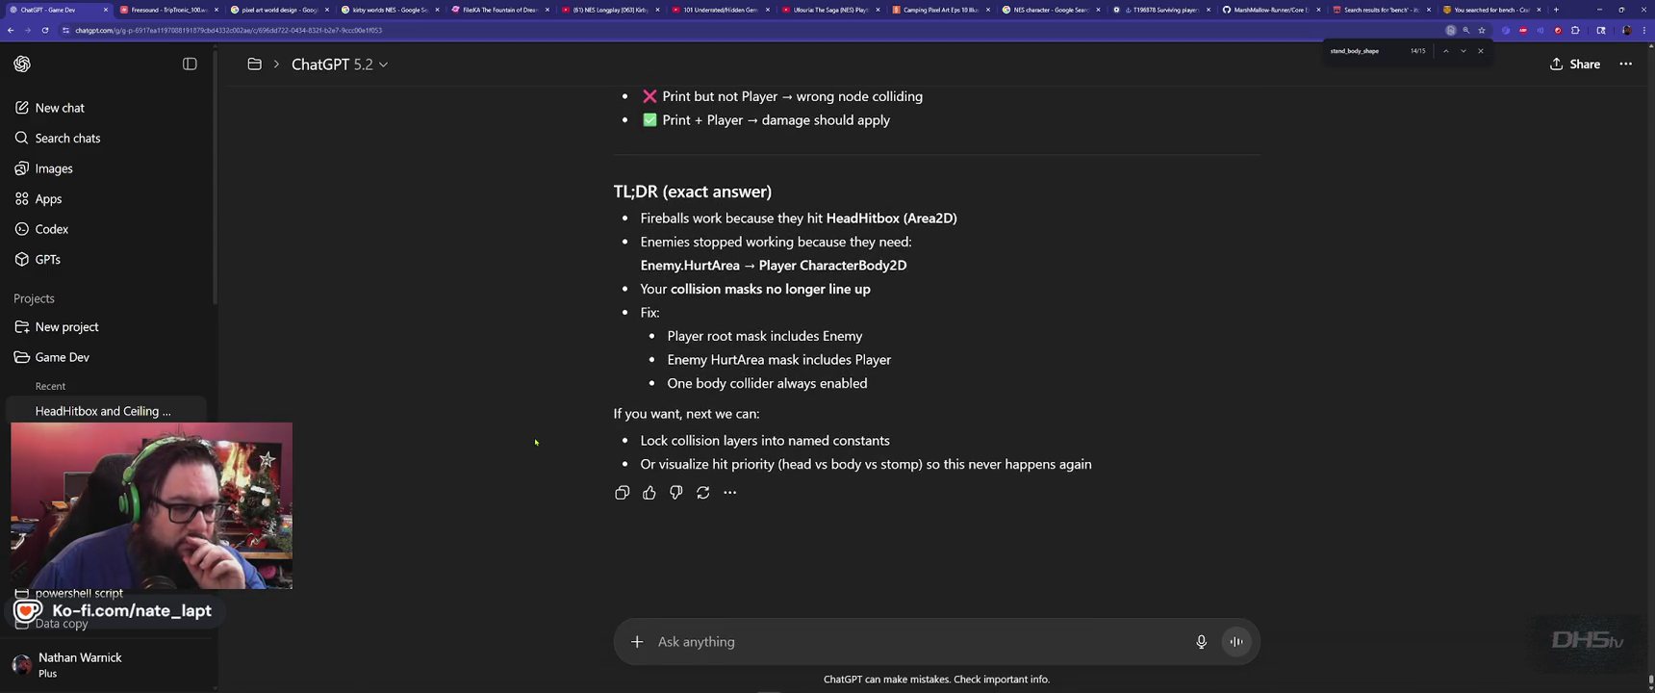
key("alt+Tab")
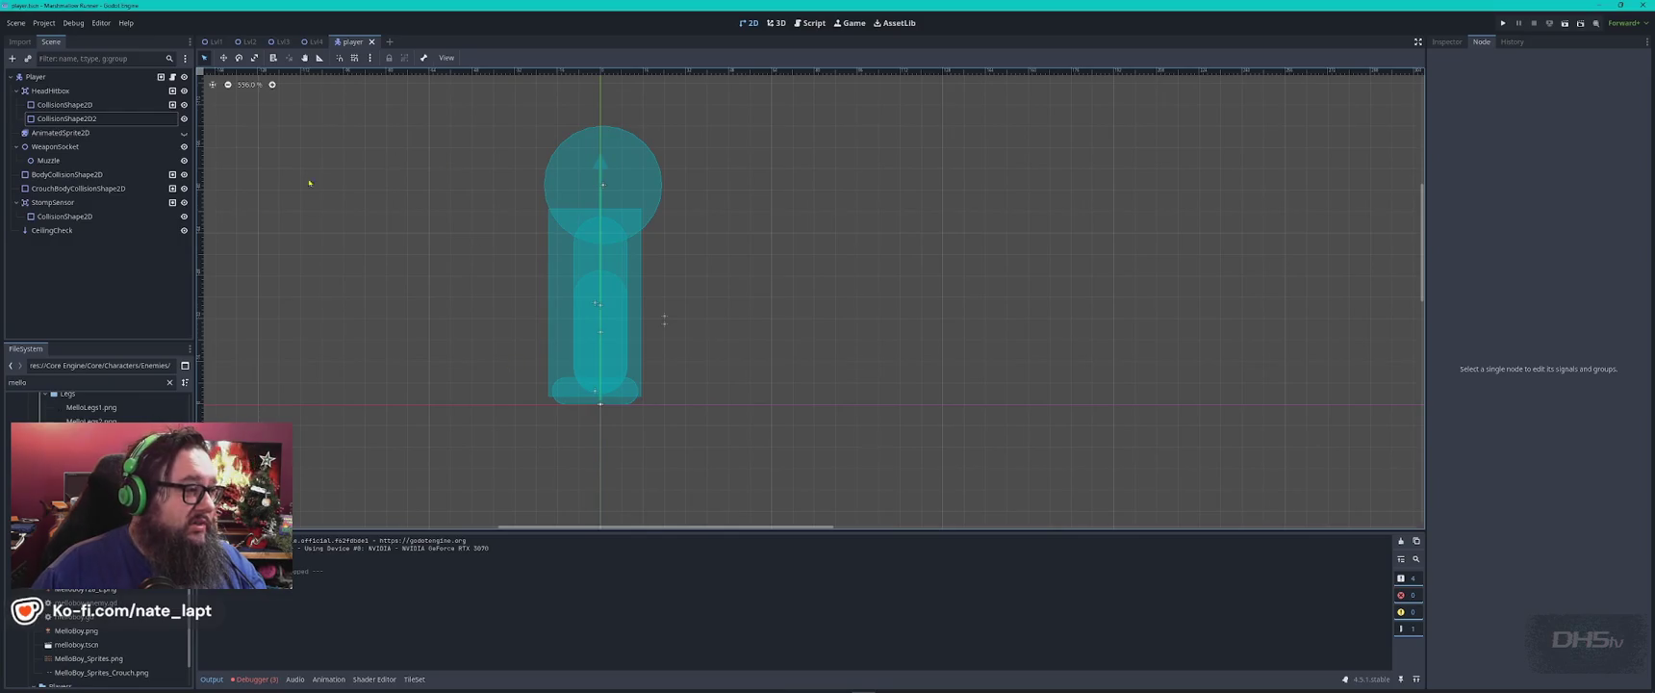
Check the head hitbox and BodyCollisionShape2D shapes in the Inspector, then select the Player root node.
left_click(99, 119)
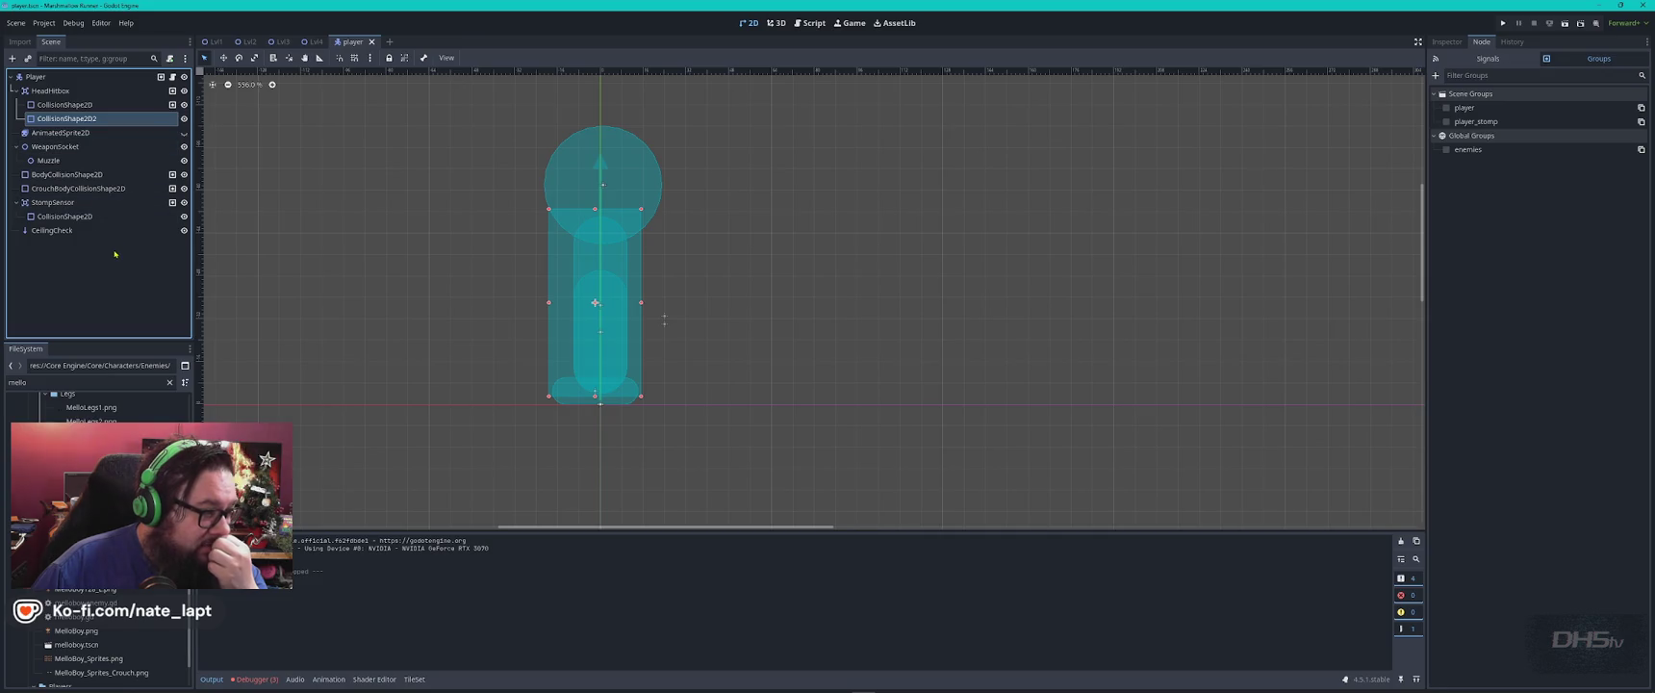
left_click(97, 174)
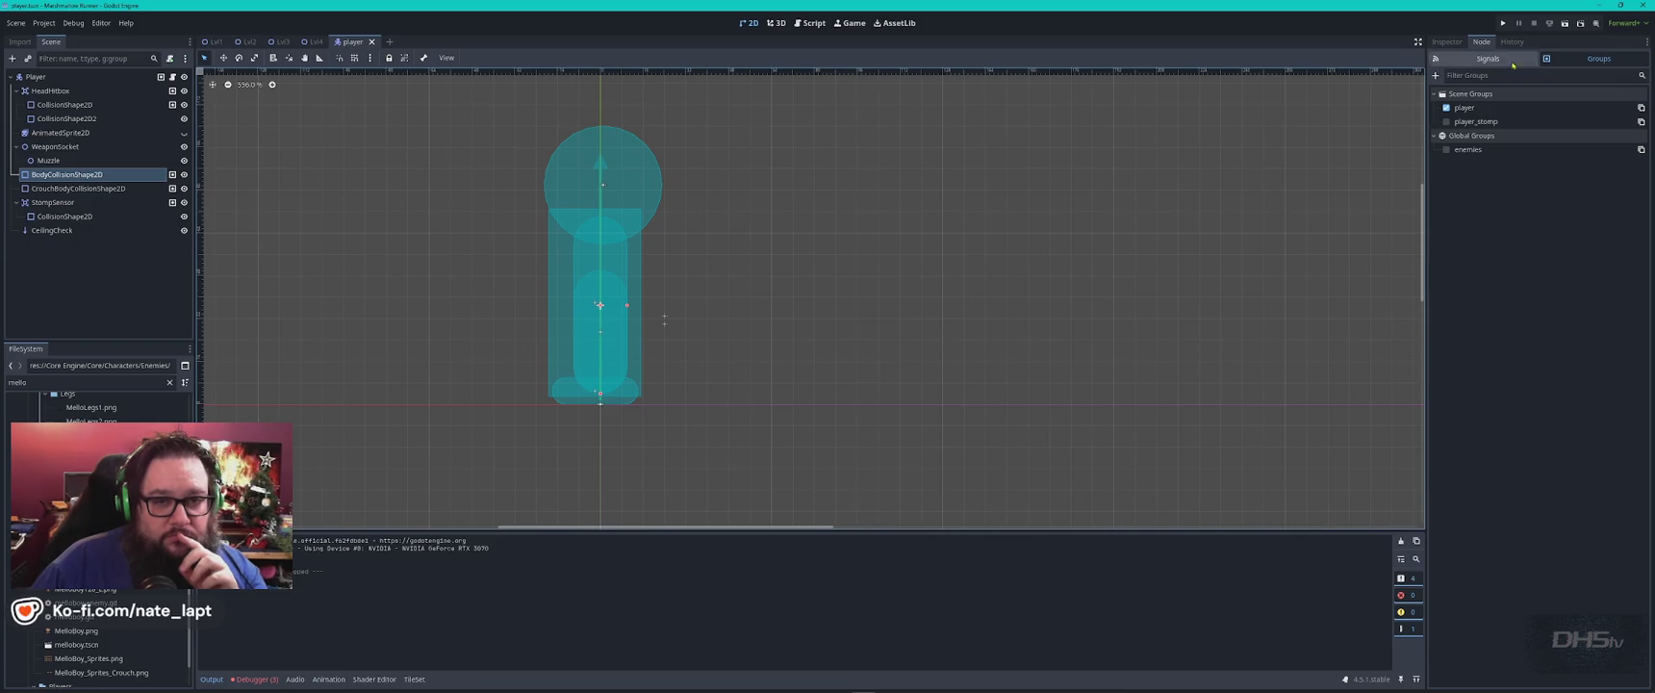
left_click(1449, 42)
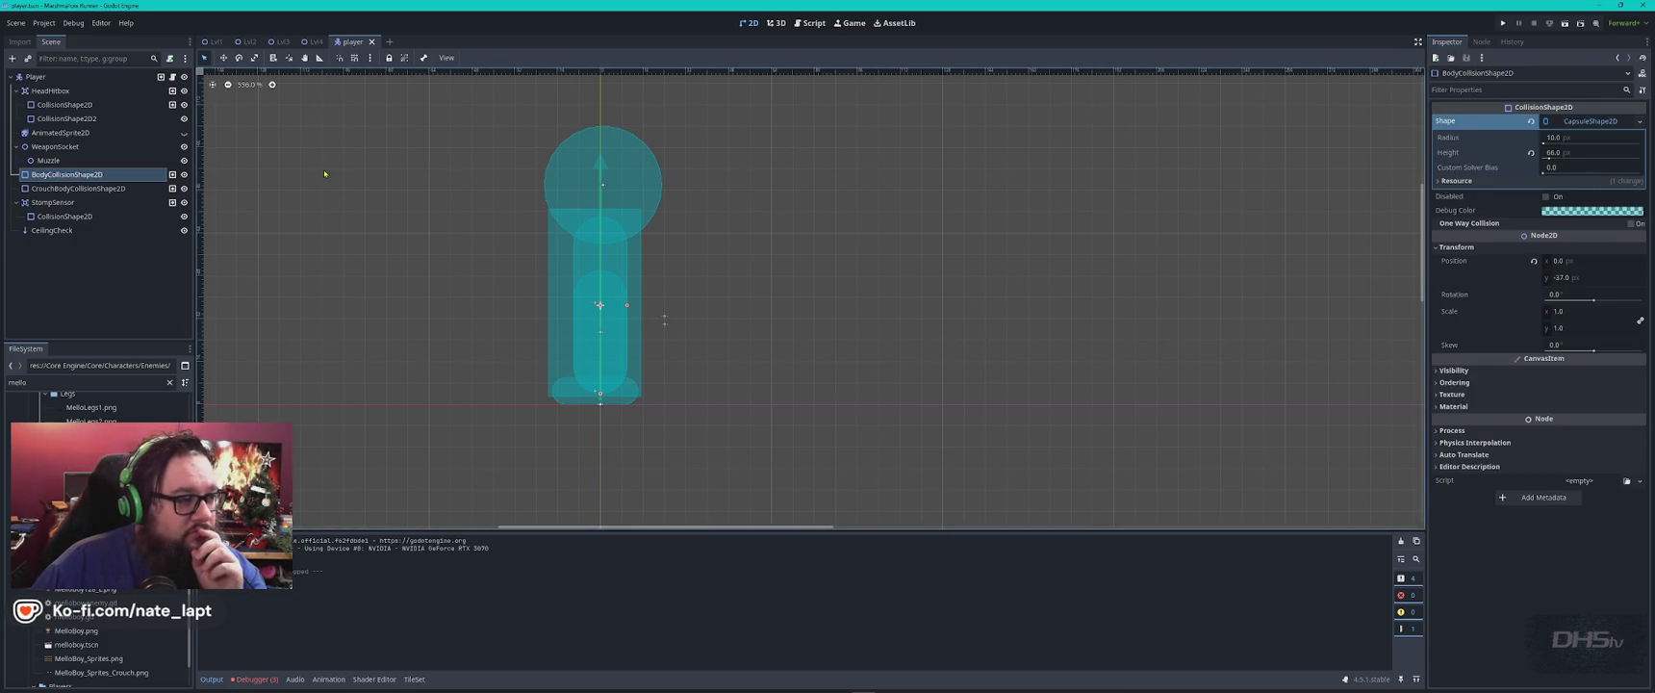
left_click(48, 78)
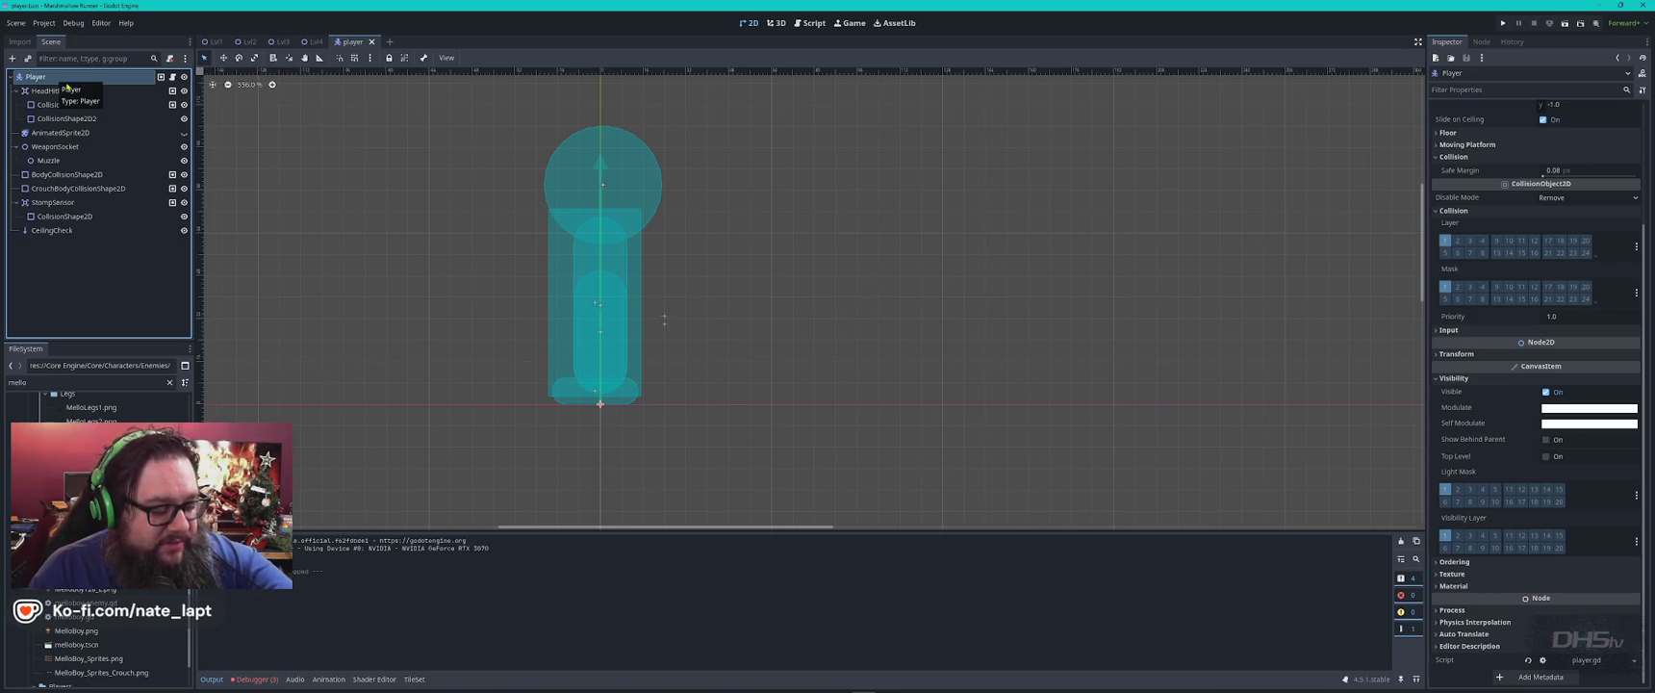
key("alt+Tab")
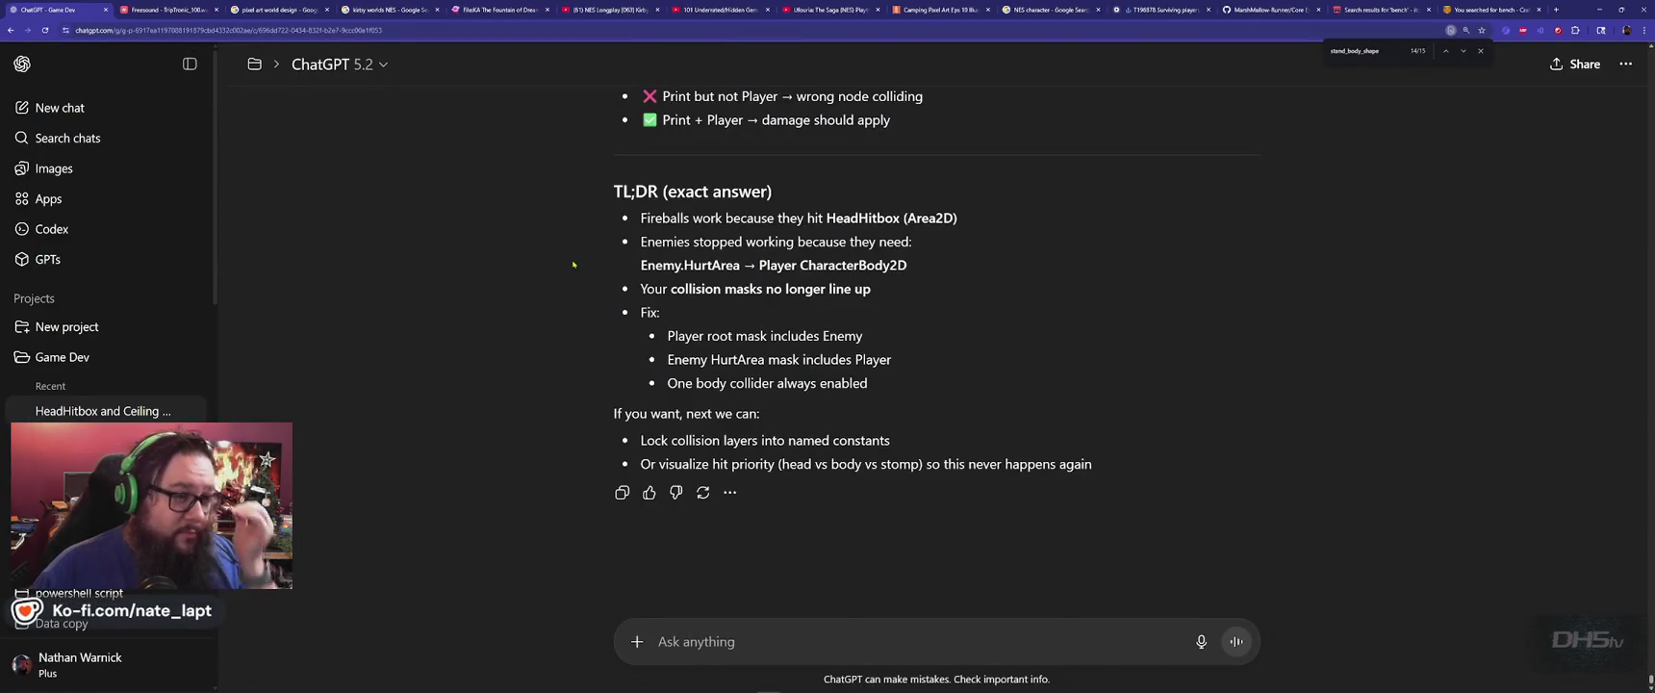
Scroll back to ChatGPT's '1) The #1 cause' section and highlight the word HurtArea.
scroll(570, 288, "up", 15)
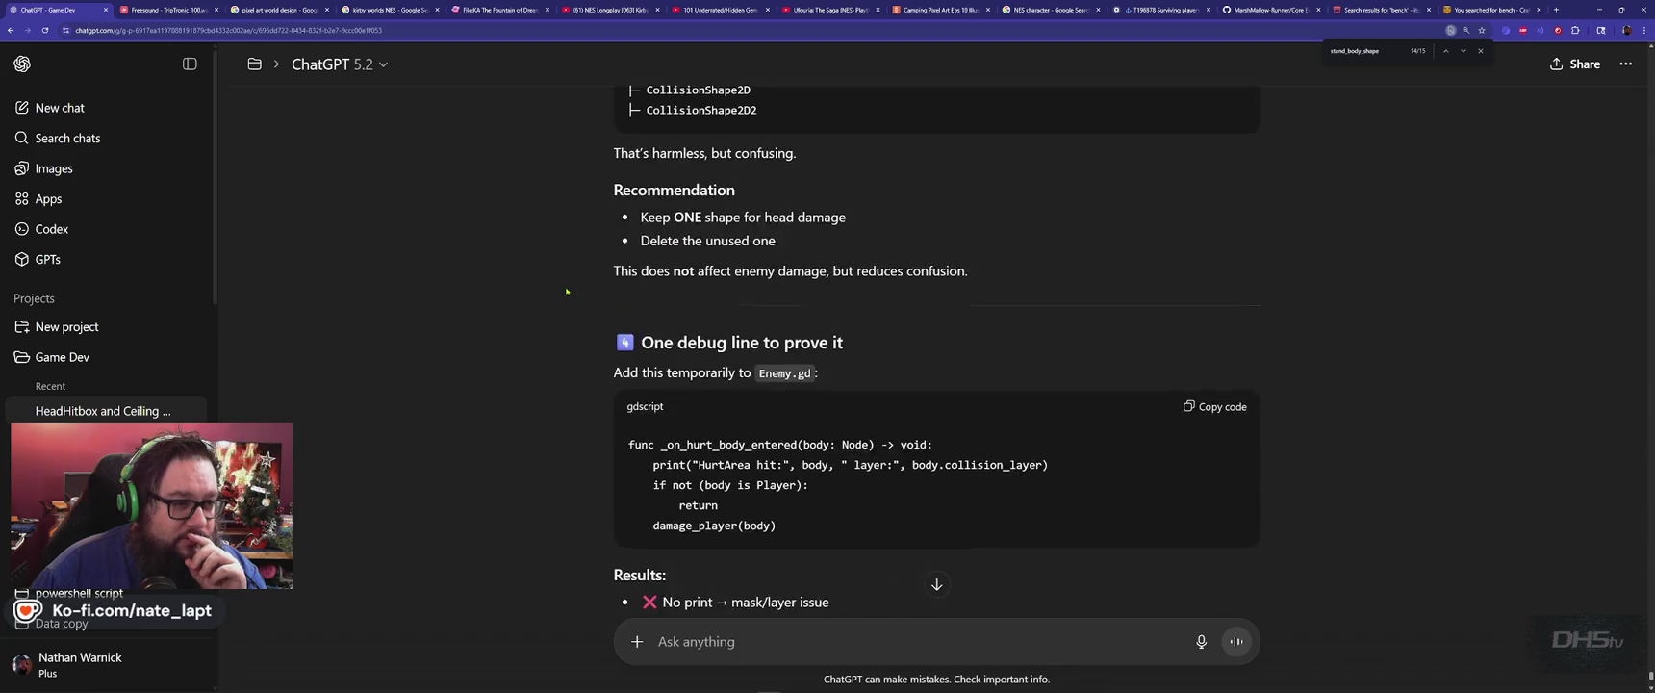
scroll(565, 290, "up", 15)
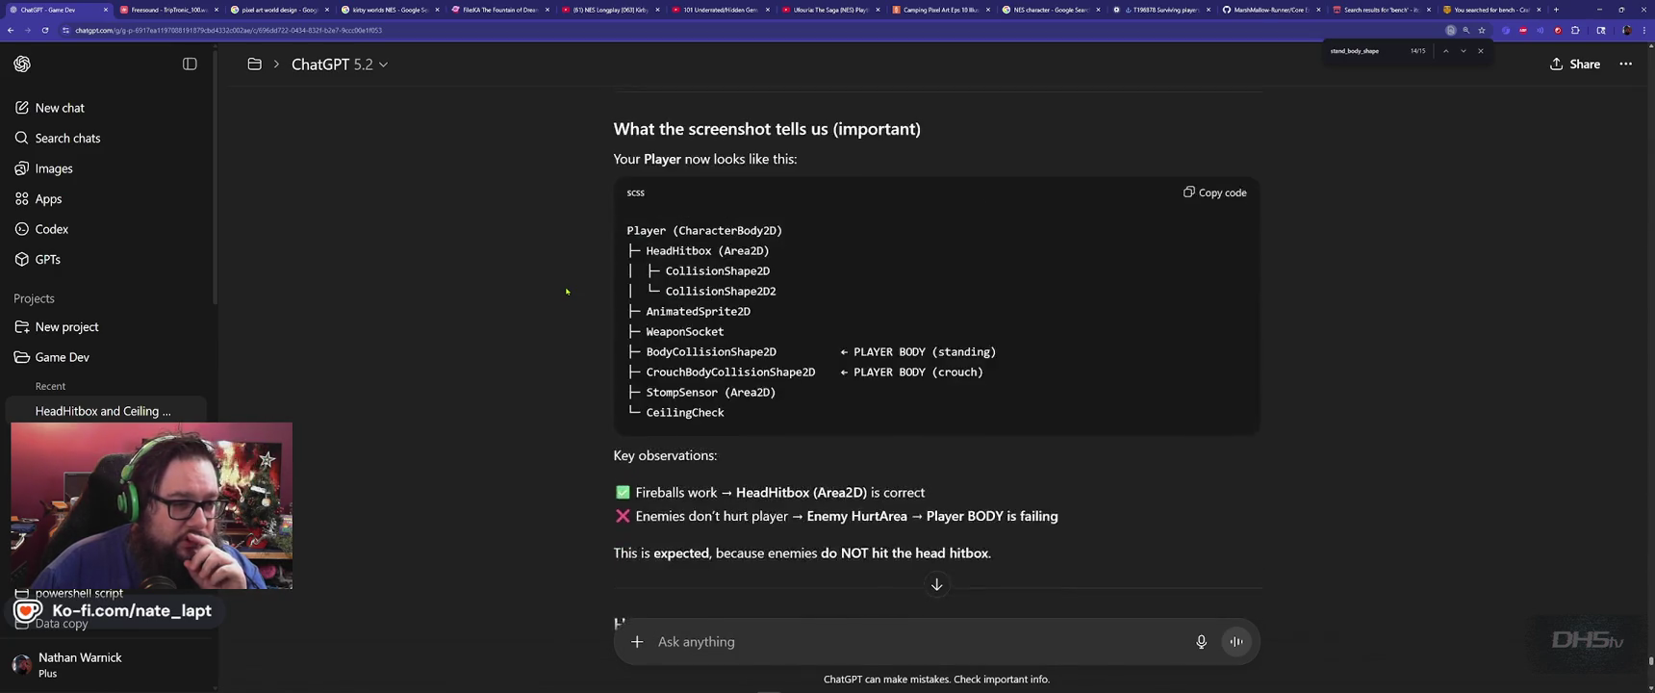
scroll(566, 291, "down", 12)
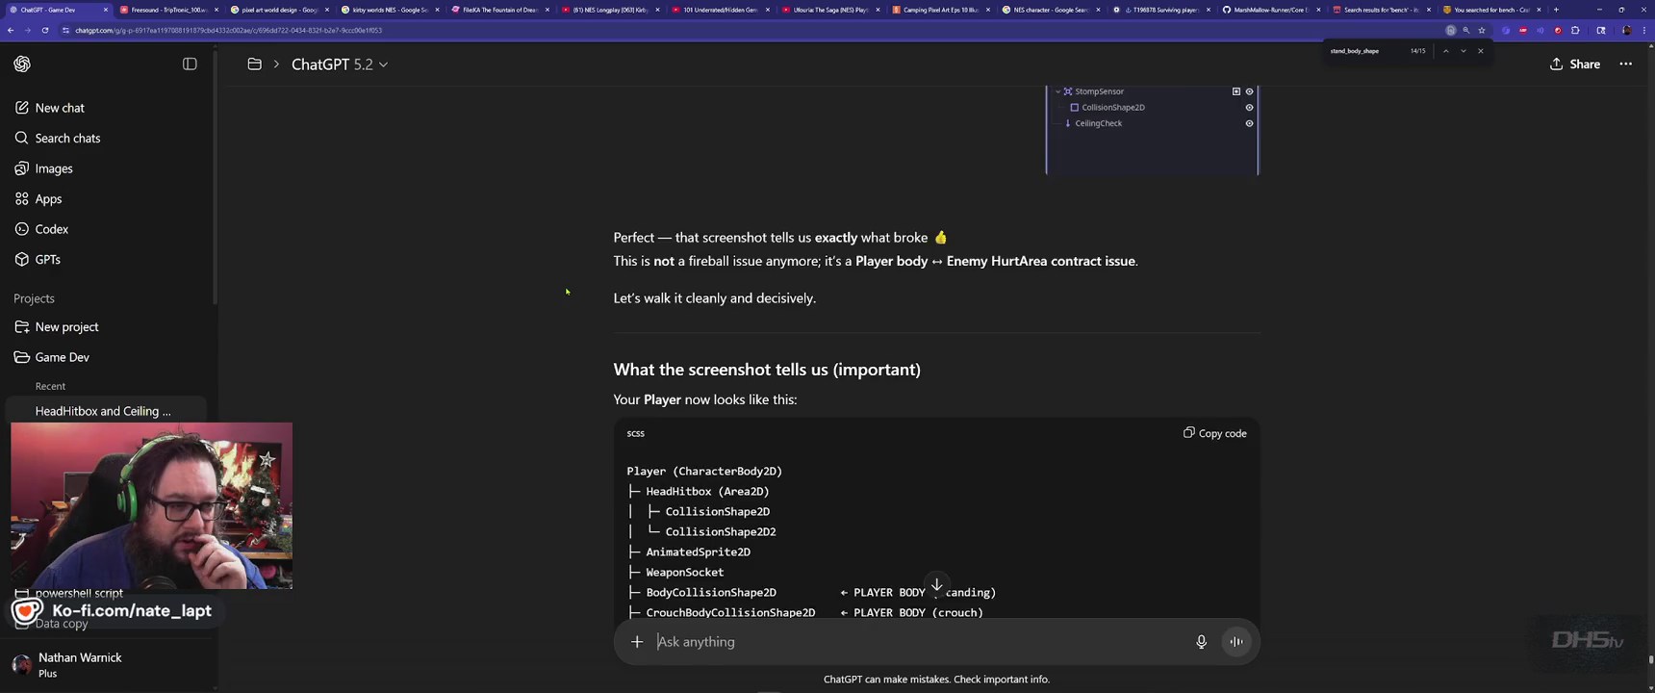
scroll(568, 289, "up", 15)
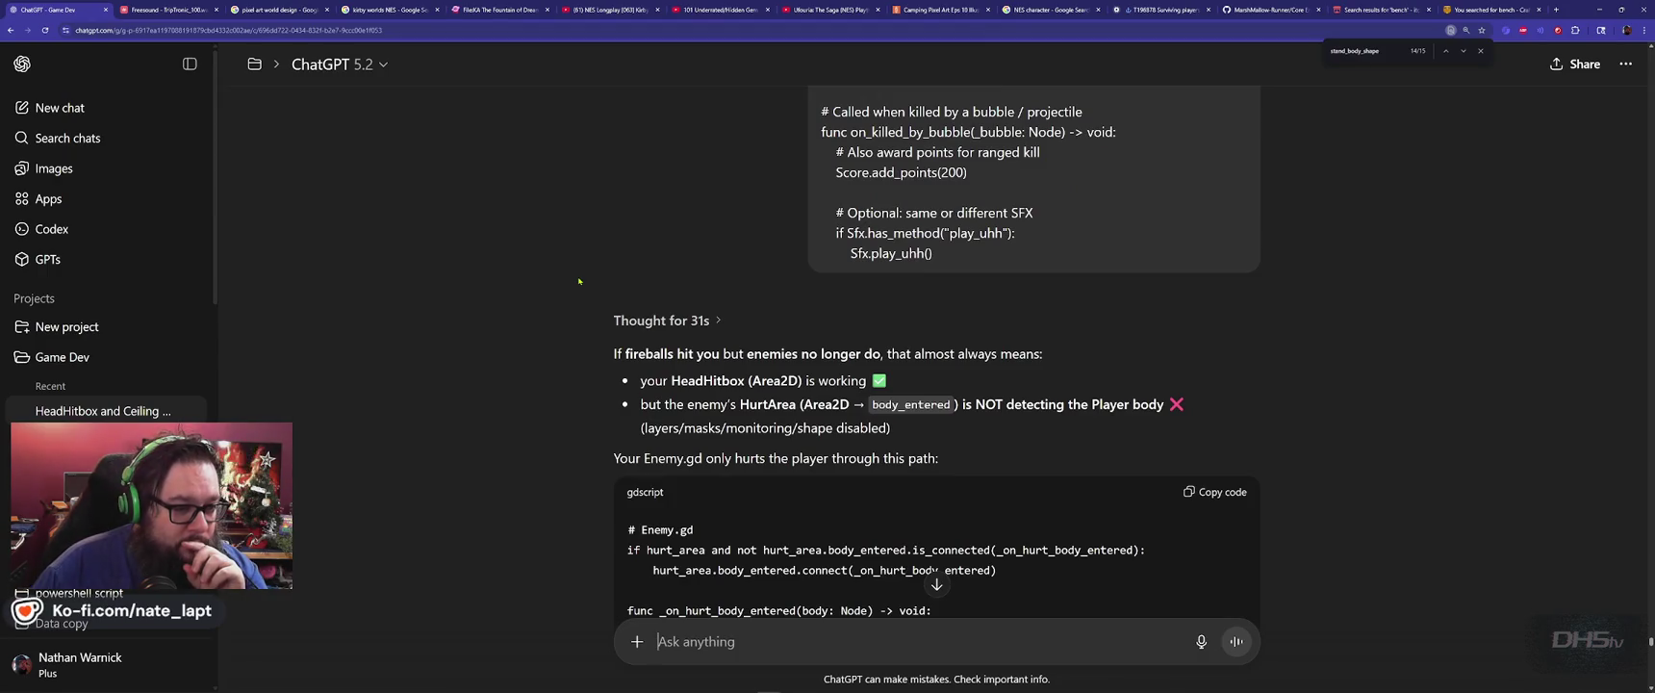
scroll(579, 281, "down", 3)
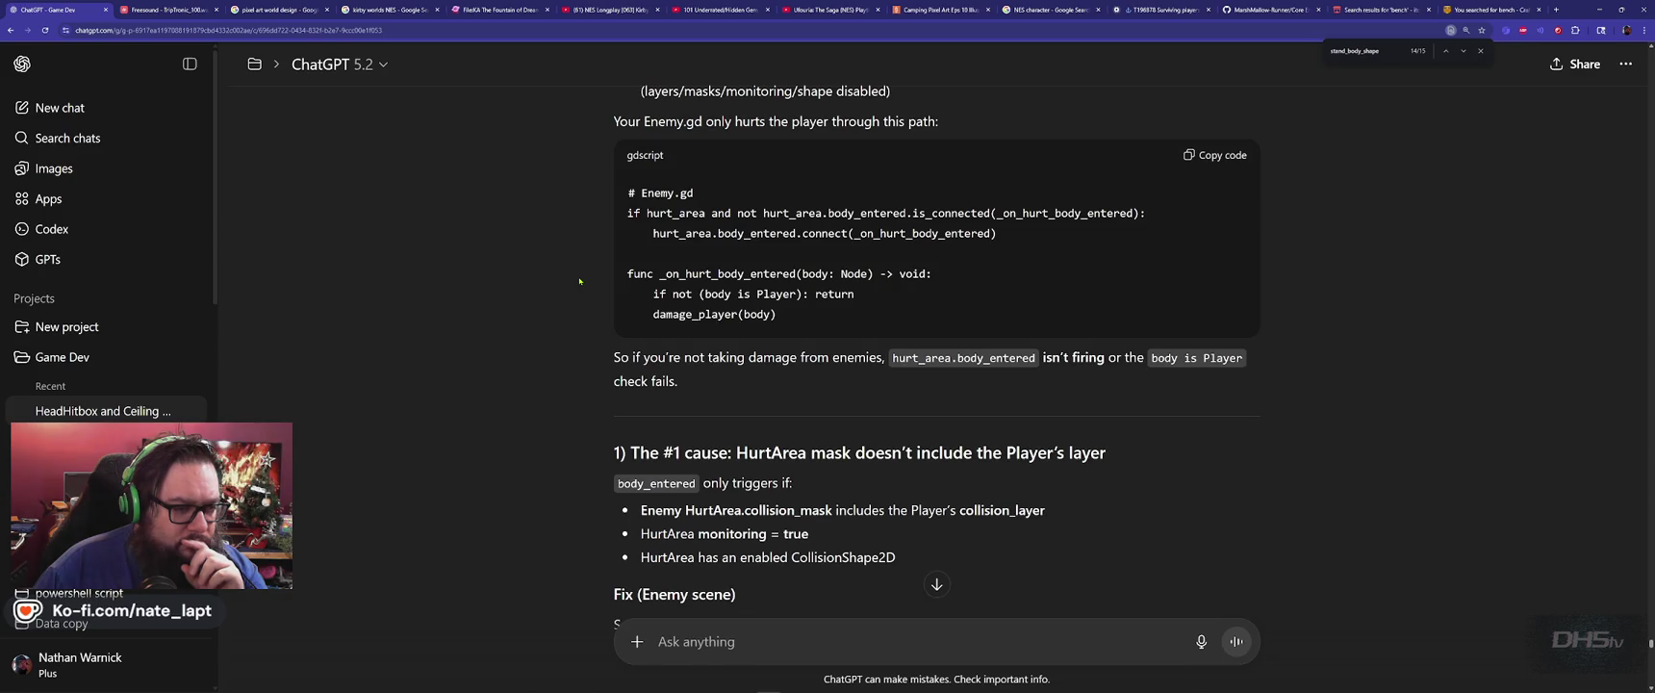
scroll(579, 283, "down", 2)
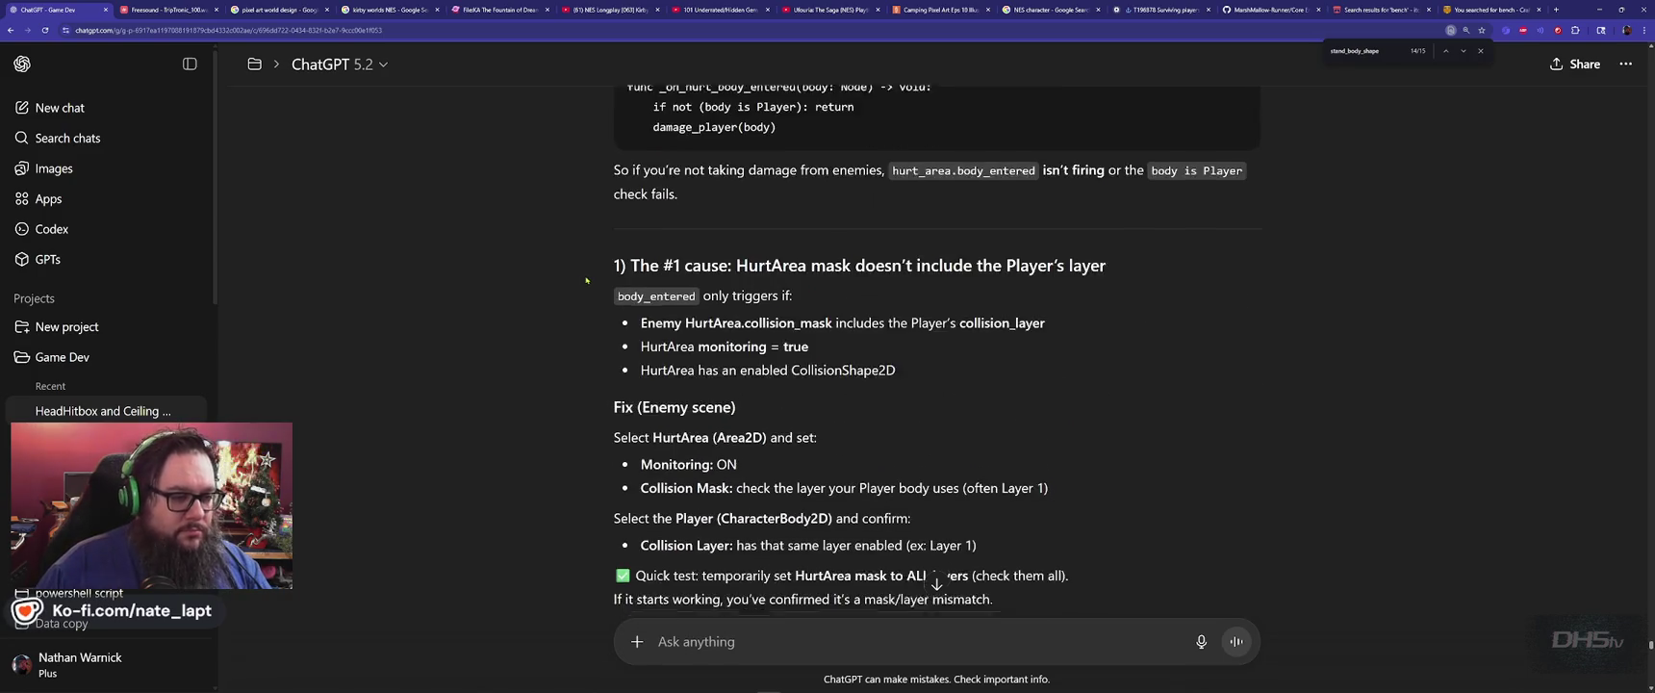
double_click(772, 260)
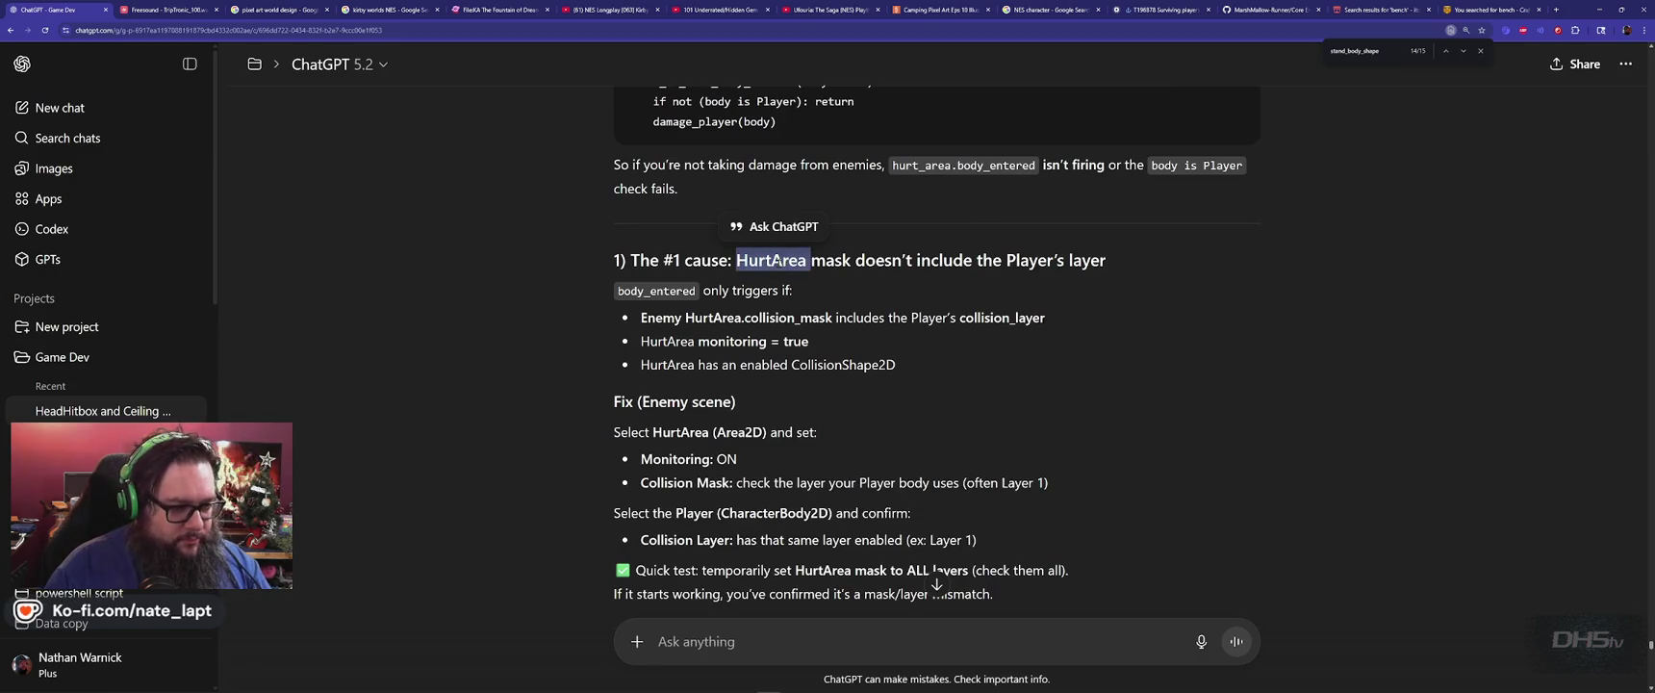
Ask ChatGPT 'which is my HurtArea Mask??'.
left_click(737, 641)
type("which is my HurtArea")
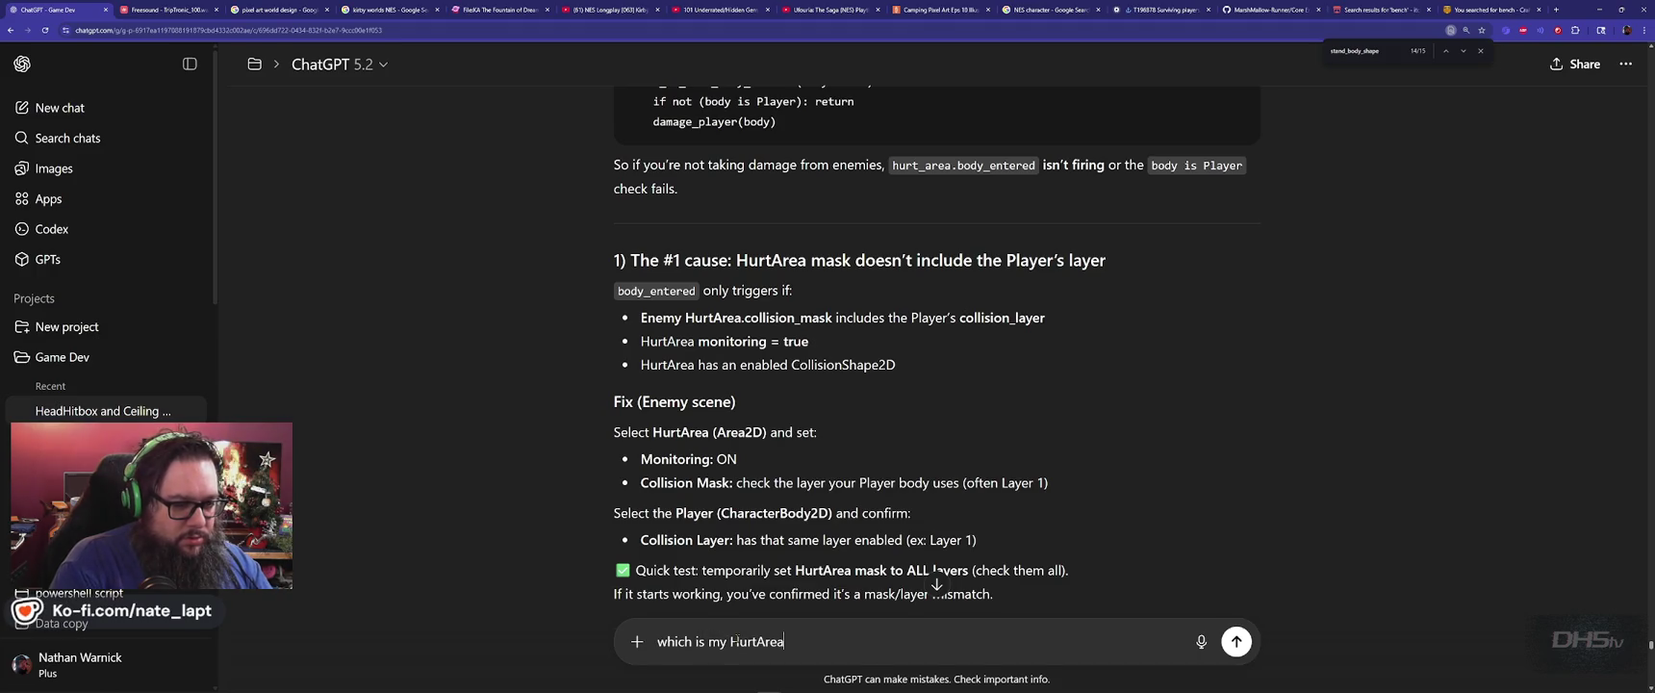
type(" Mask??")
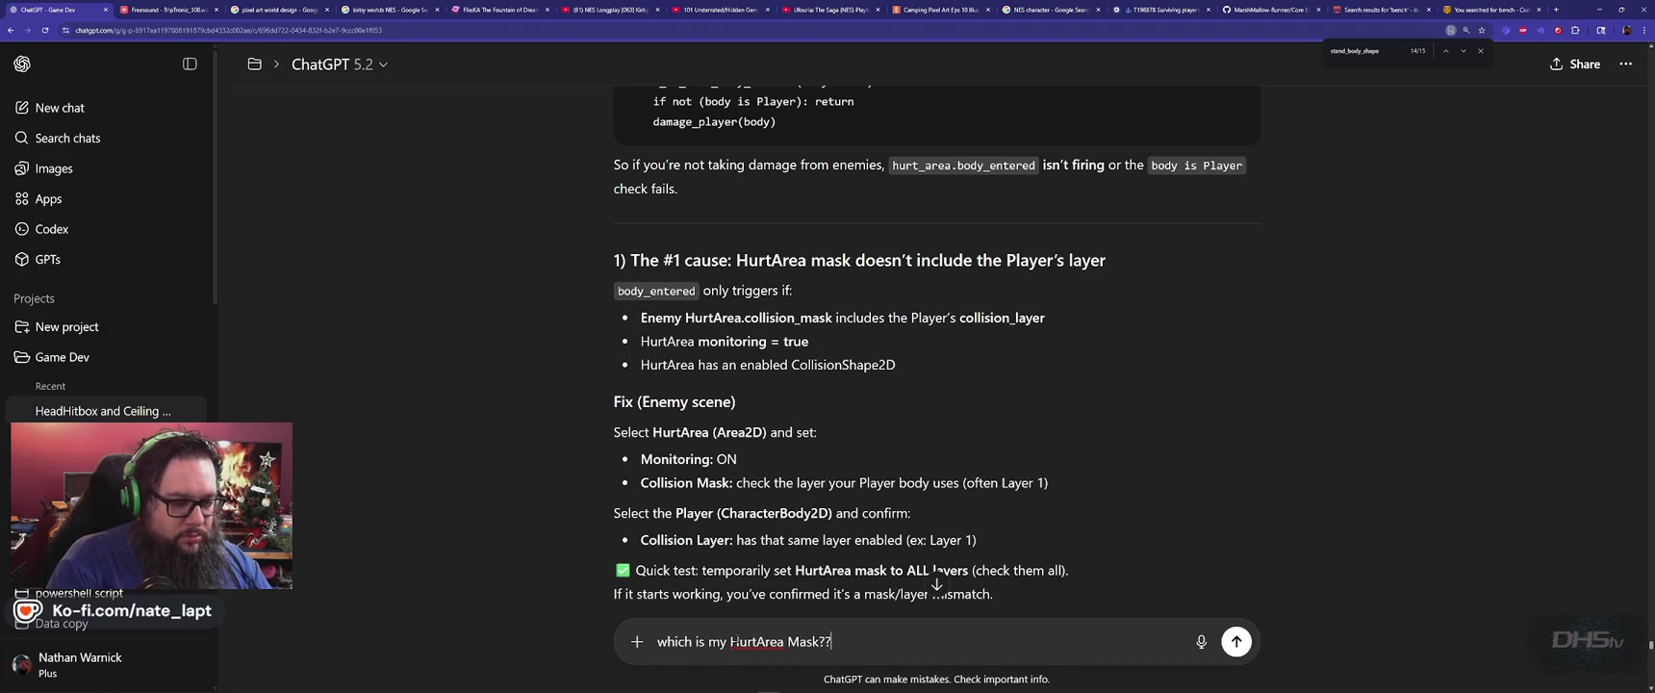
key("Return")
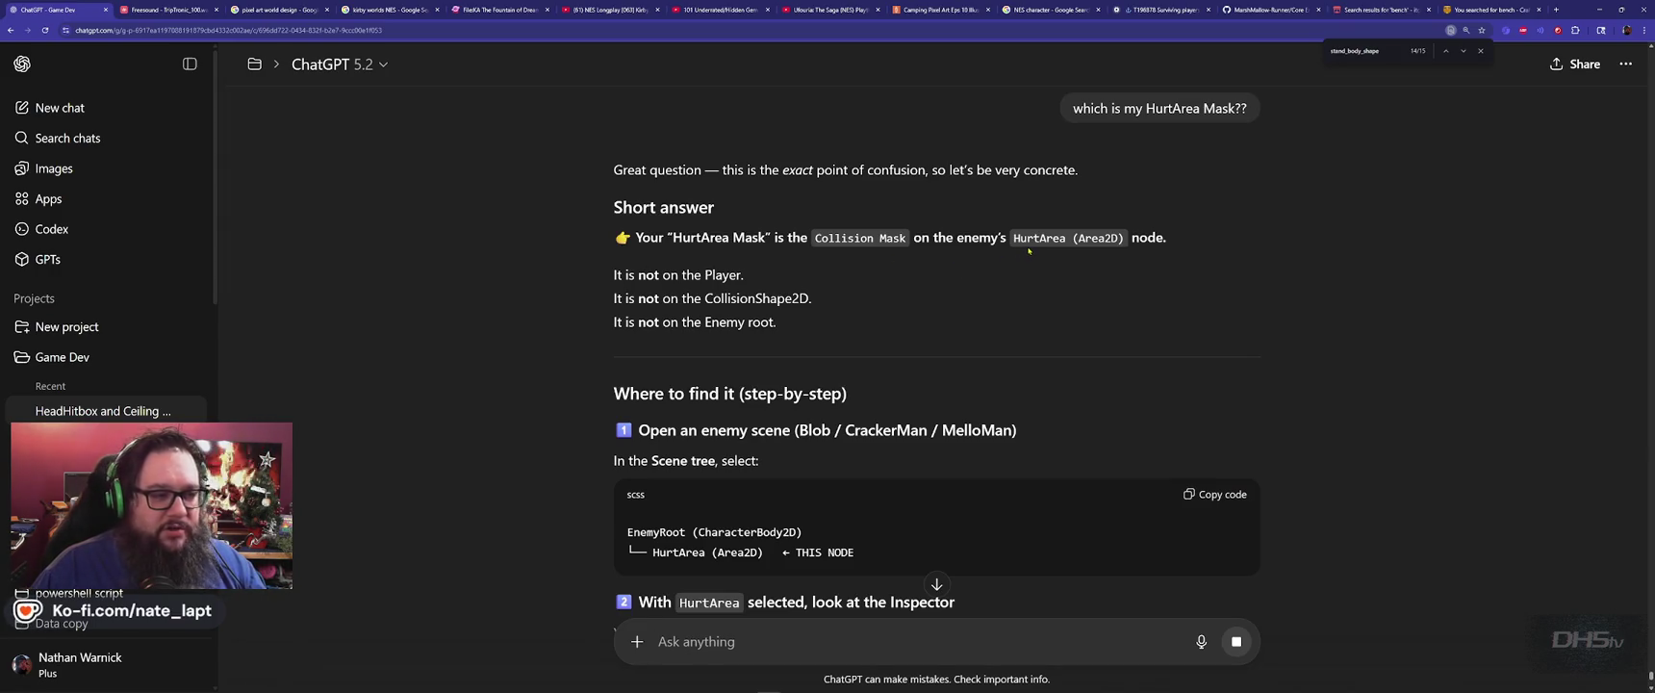
Read the answer: it is the Collision Mask on the enemy's HurtArea node.
key("alt+Tab")
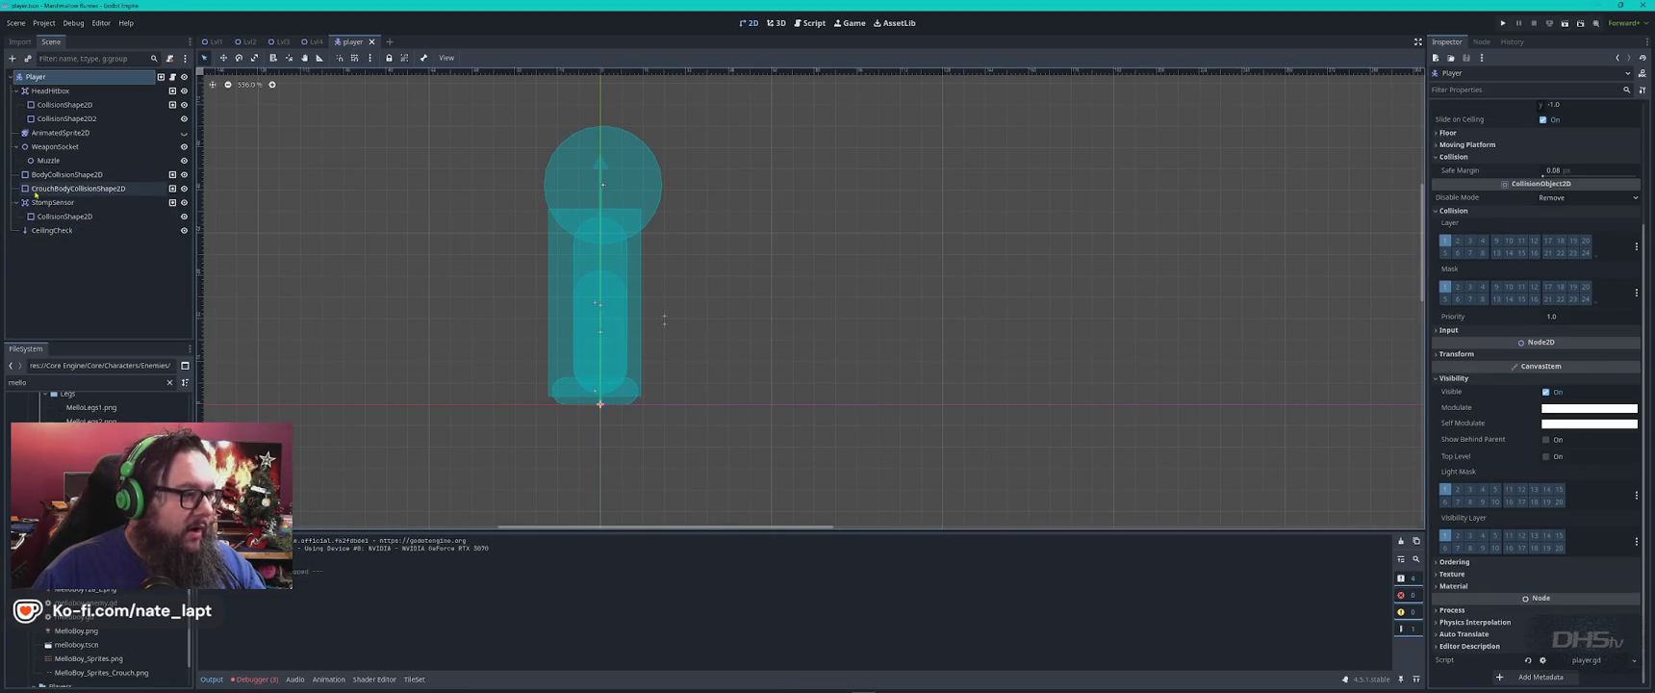
key("alt+Tab")
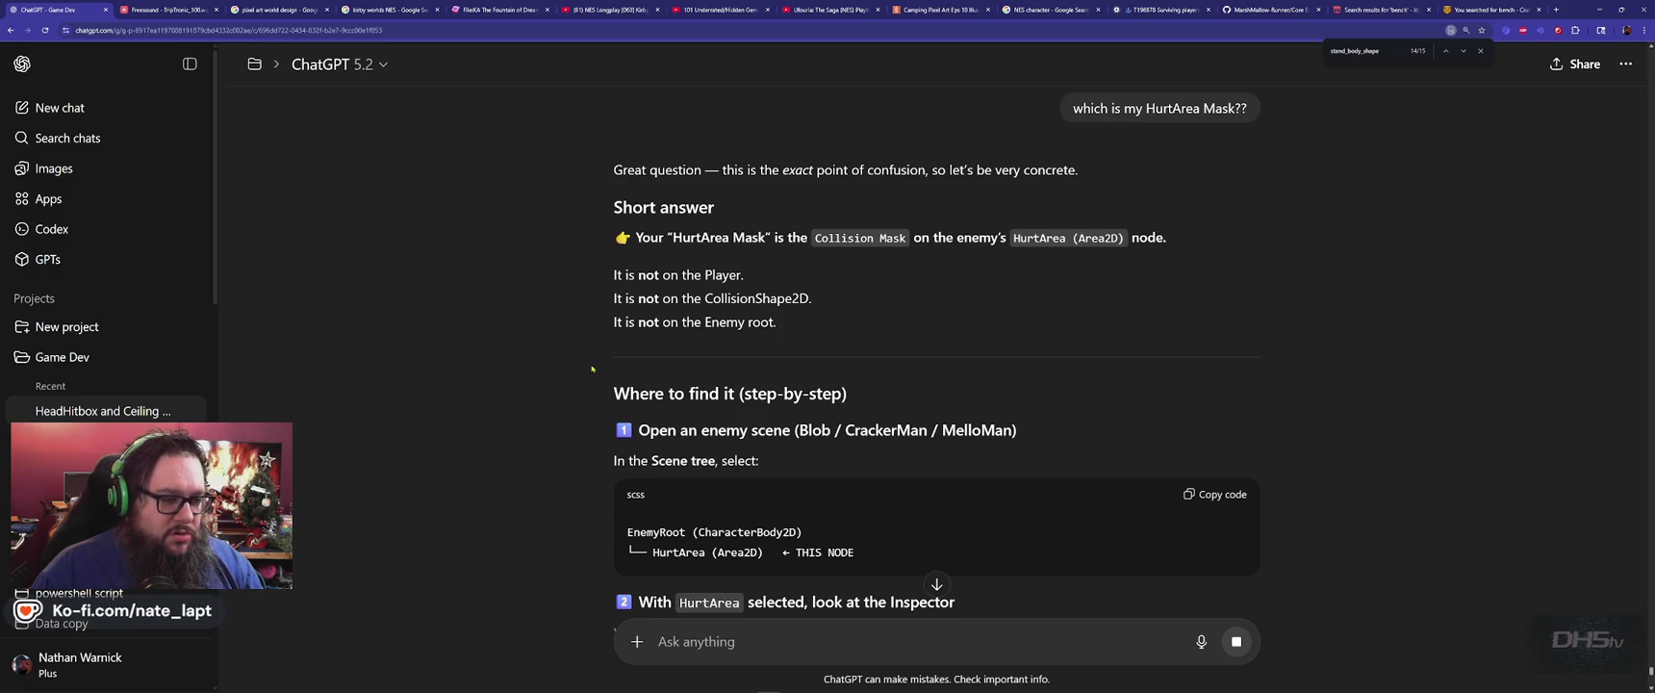
scroll(592, 368, "down", 1)
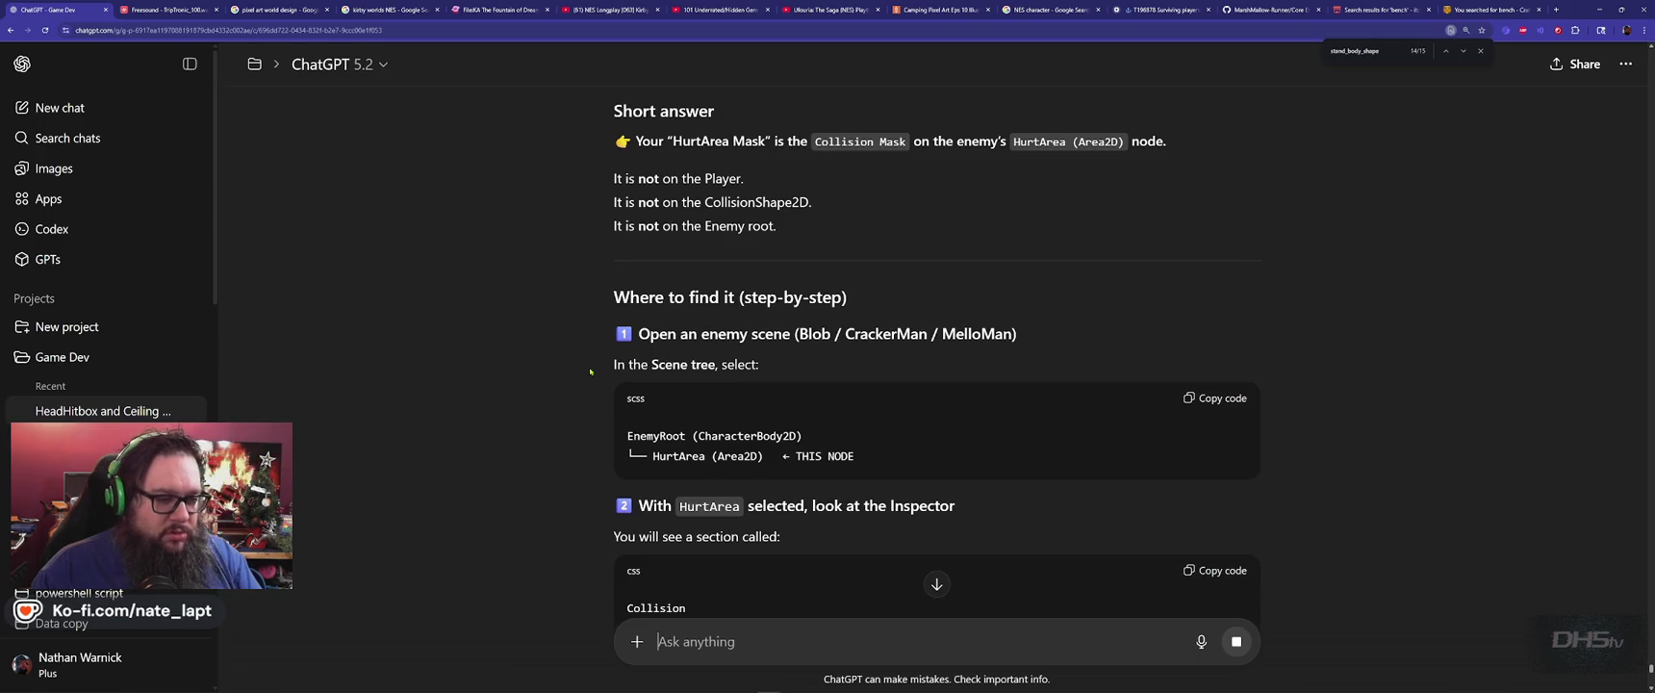
scroll(591, 372, "down", 3)
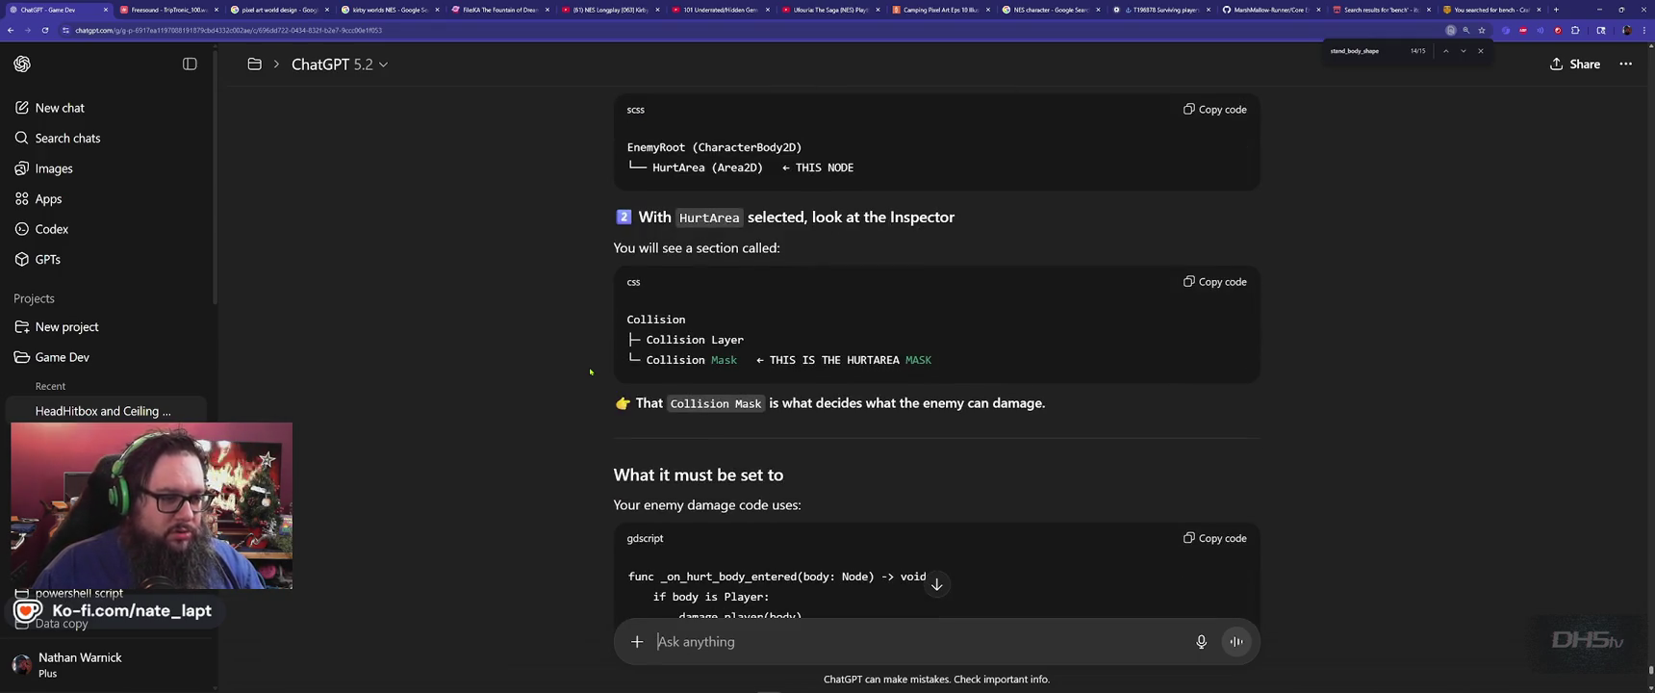
scroll(591, 372, "down", 10)
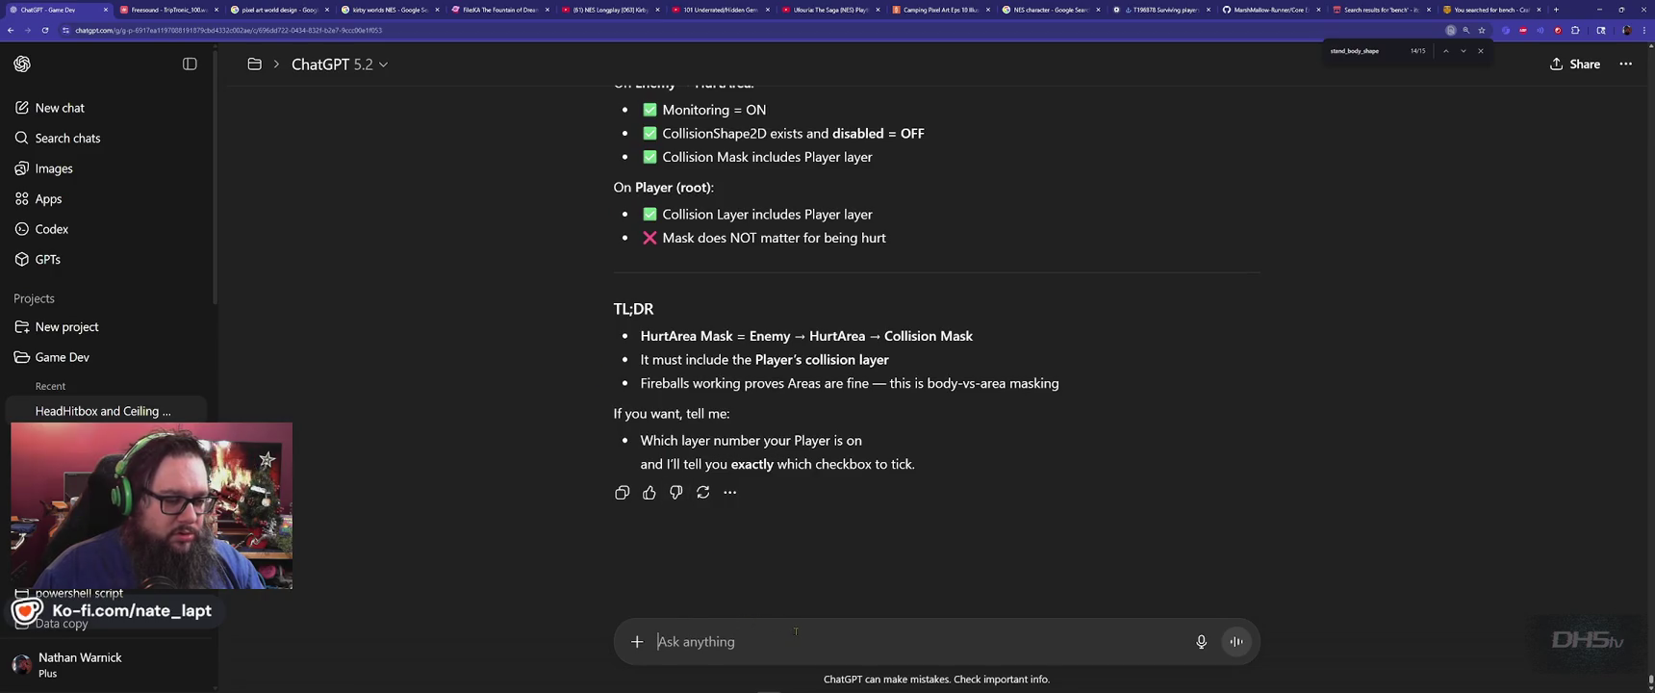
Tell ChatGPT the PLAYER stopped taking damage after Player.gd changes and ask how to fix it.
type("my")
key("Caps_Lock")
type("PLAYER")
key("Caps_Lock")
type("isn't taking damage.")
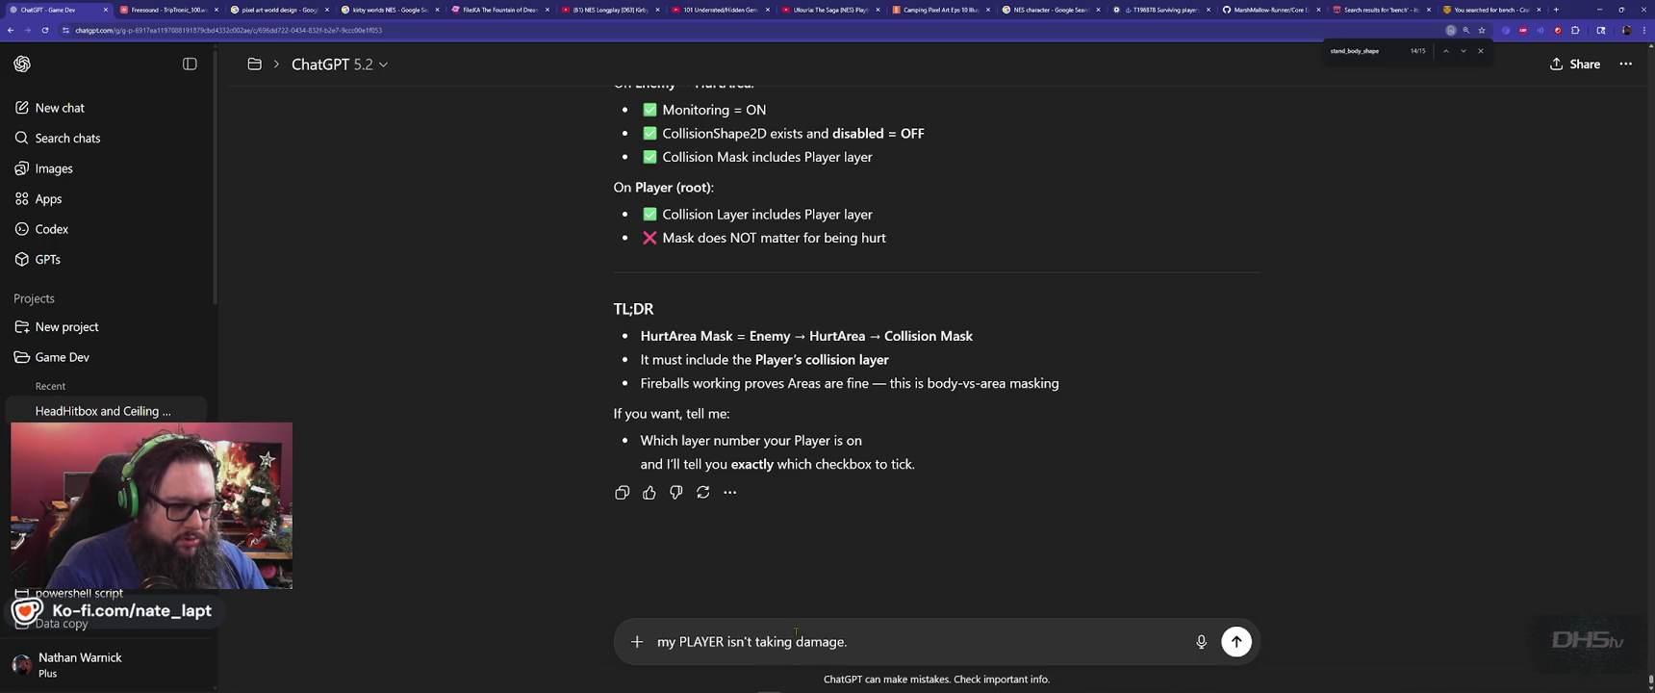
key("shift+Return")
type("Something we changed in p")
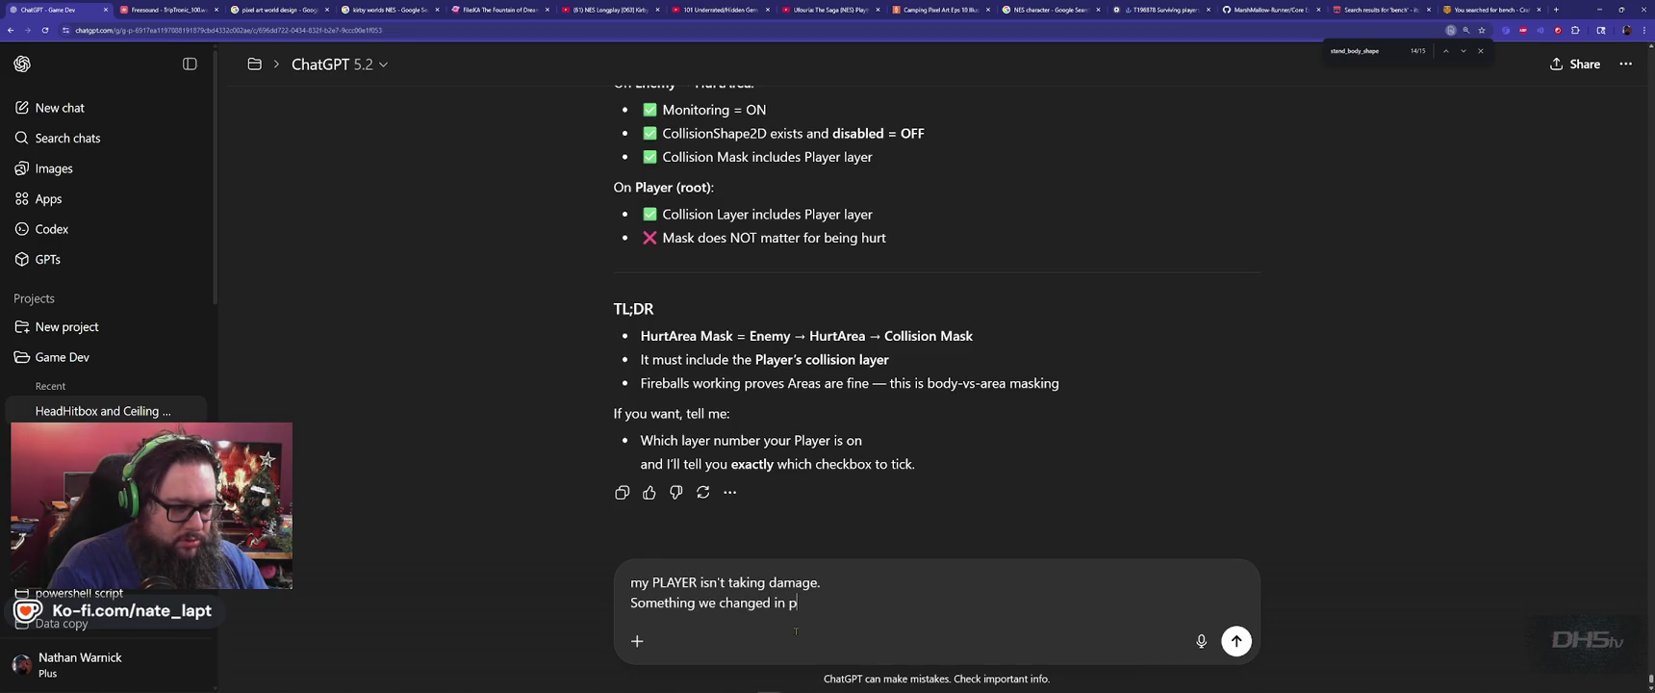
key("BackSpace")
type("Player.g")
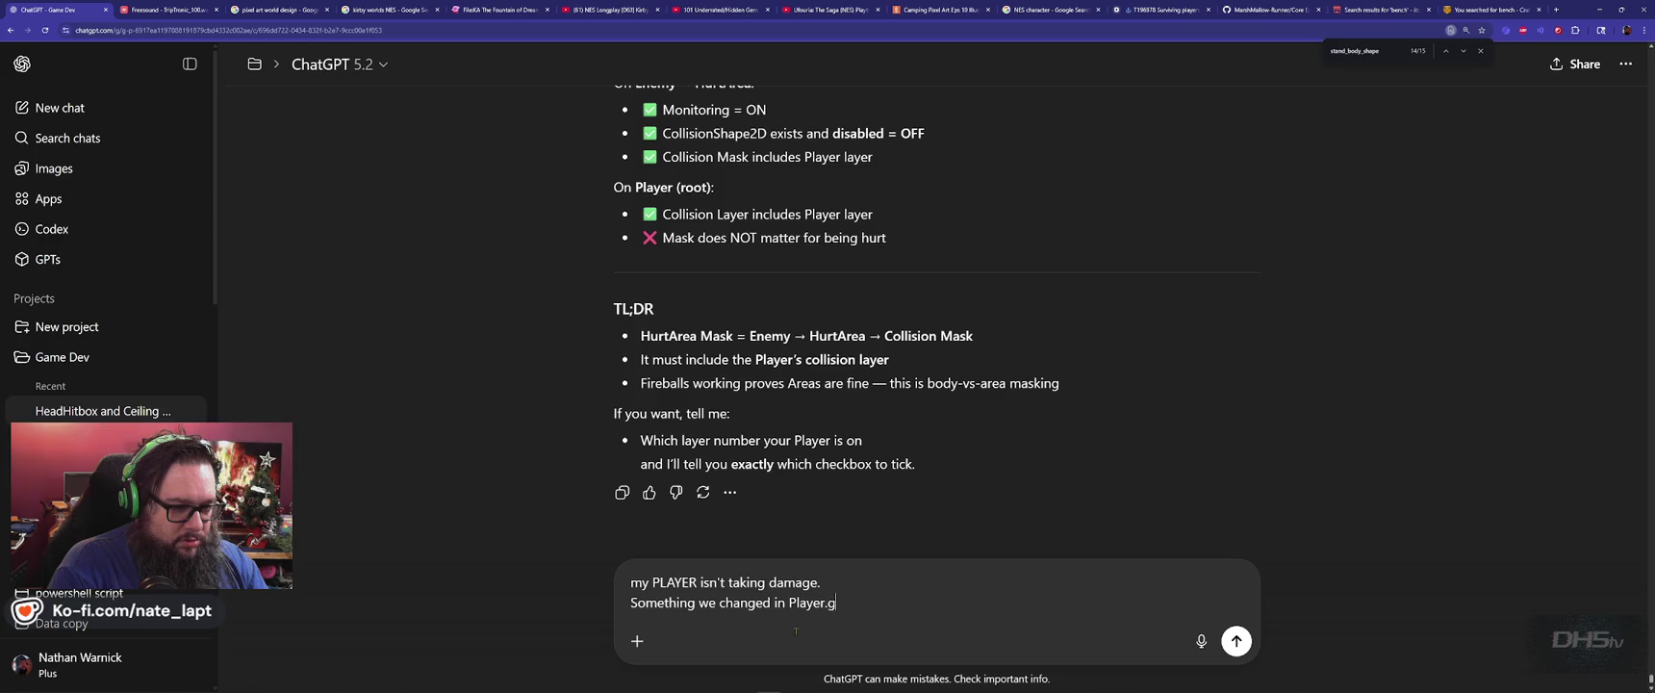
type("d broke this.")
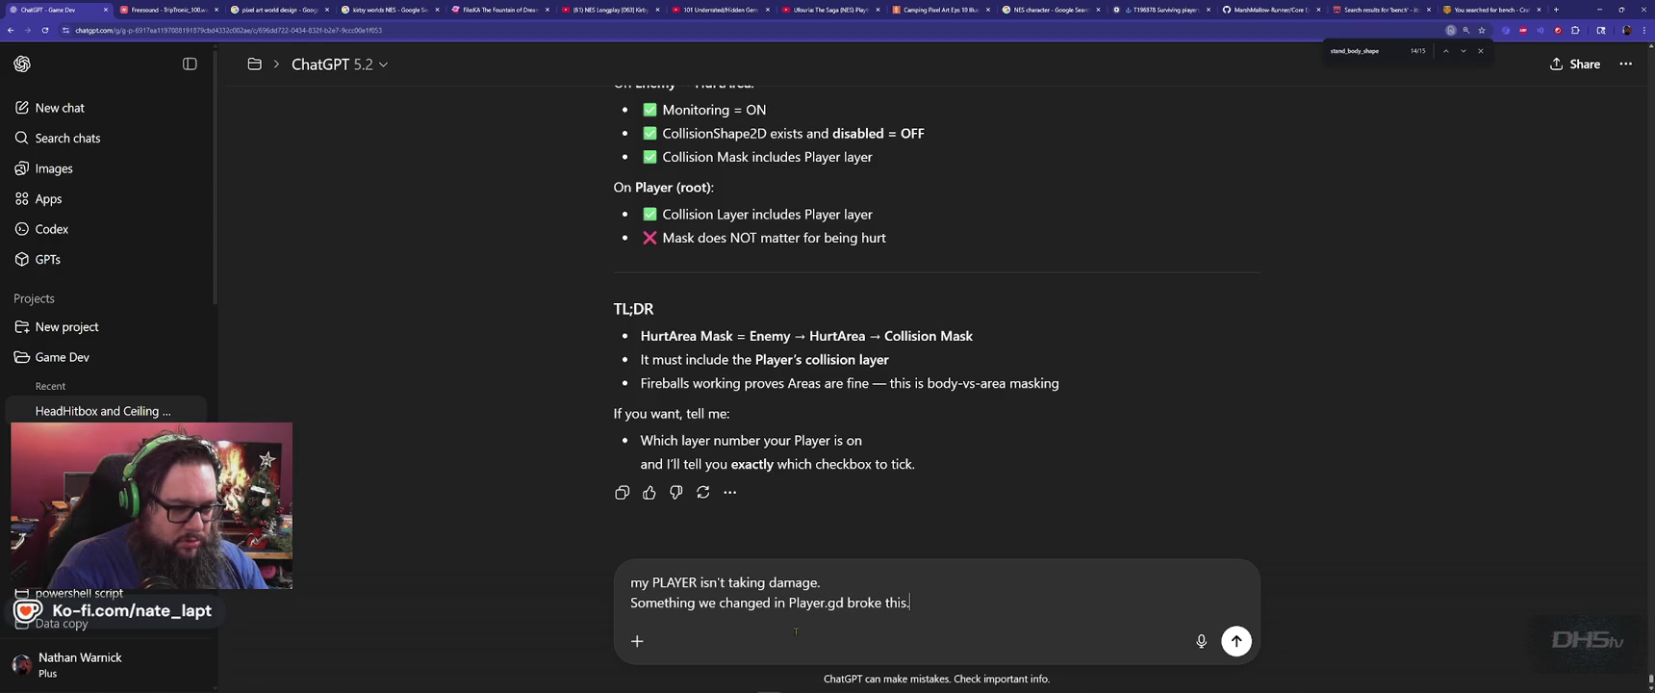
key("shift+Return")
key("shift+Return")
type("How do")
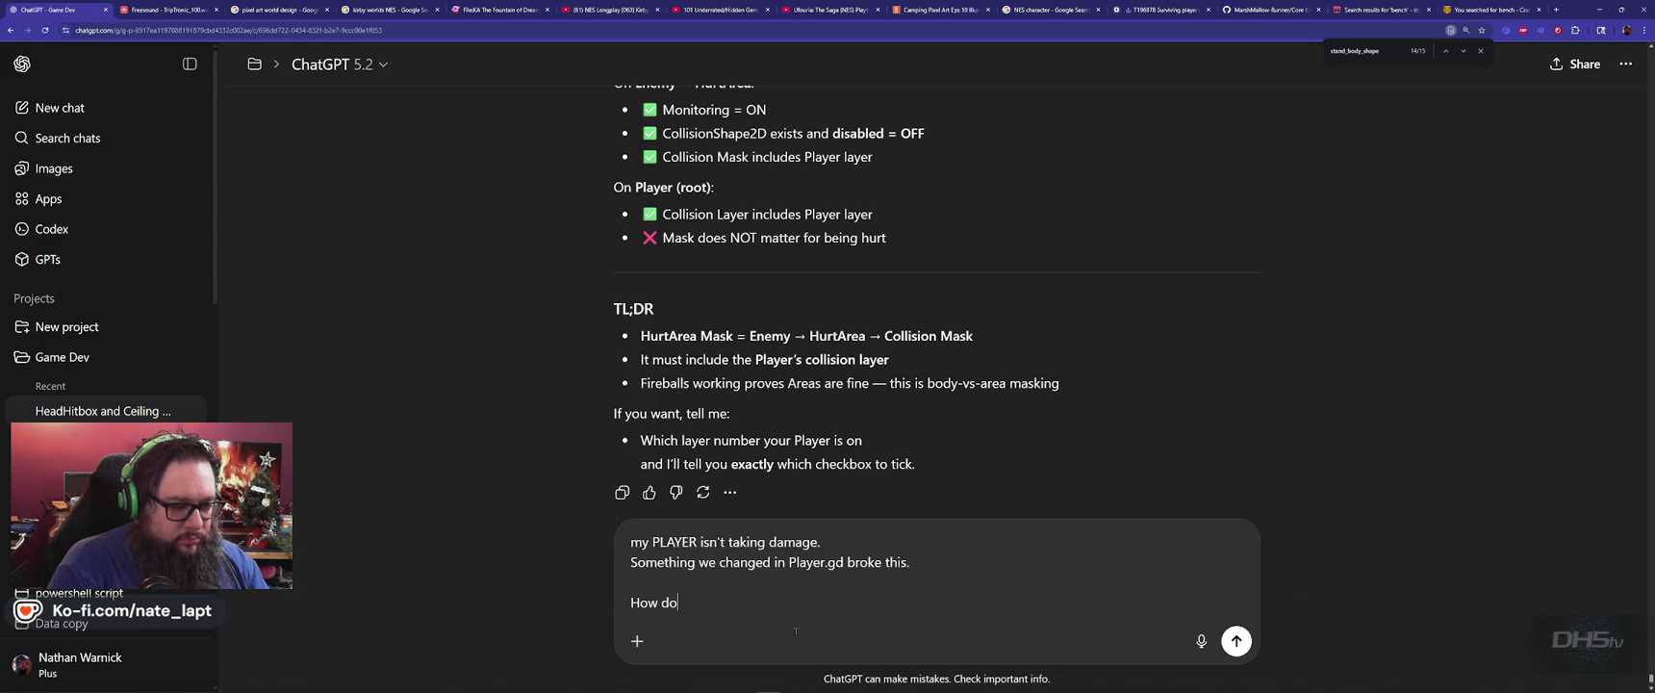
type(" we fix it to li")
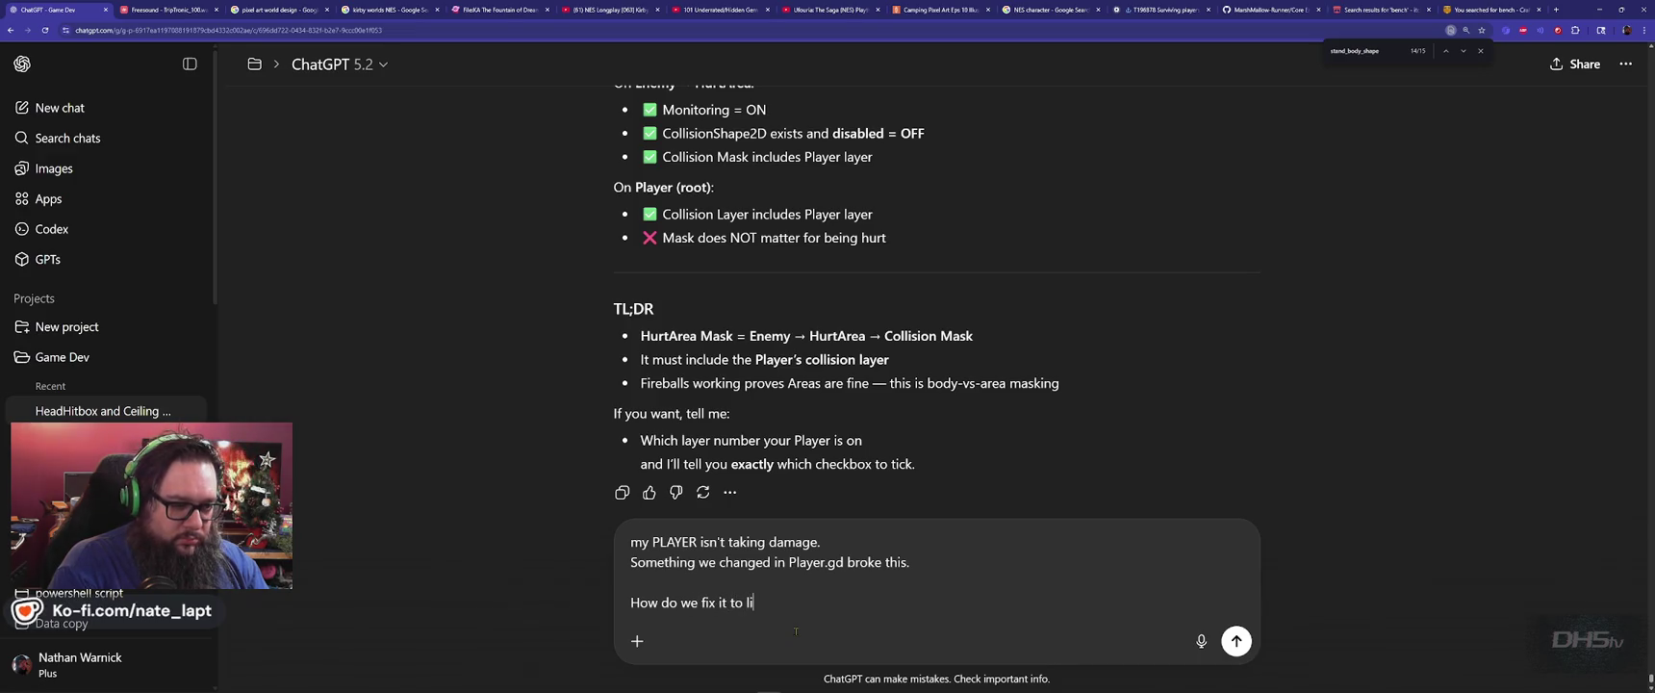
type("ne up with the")
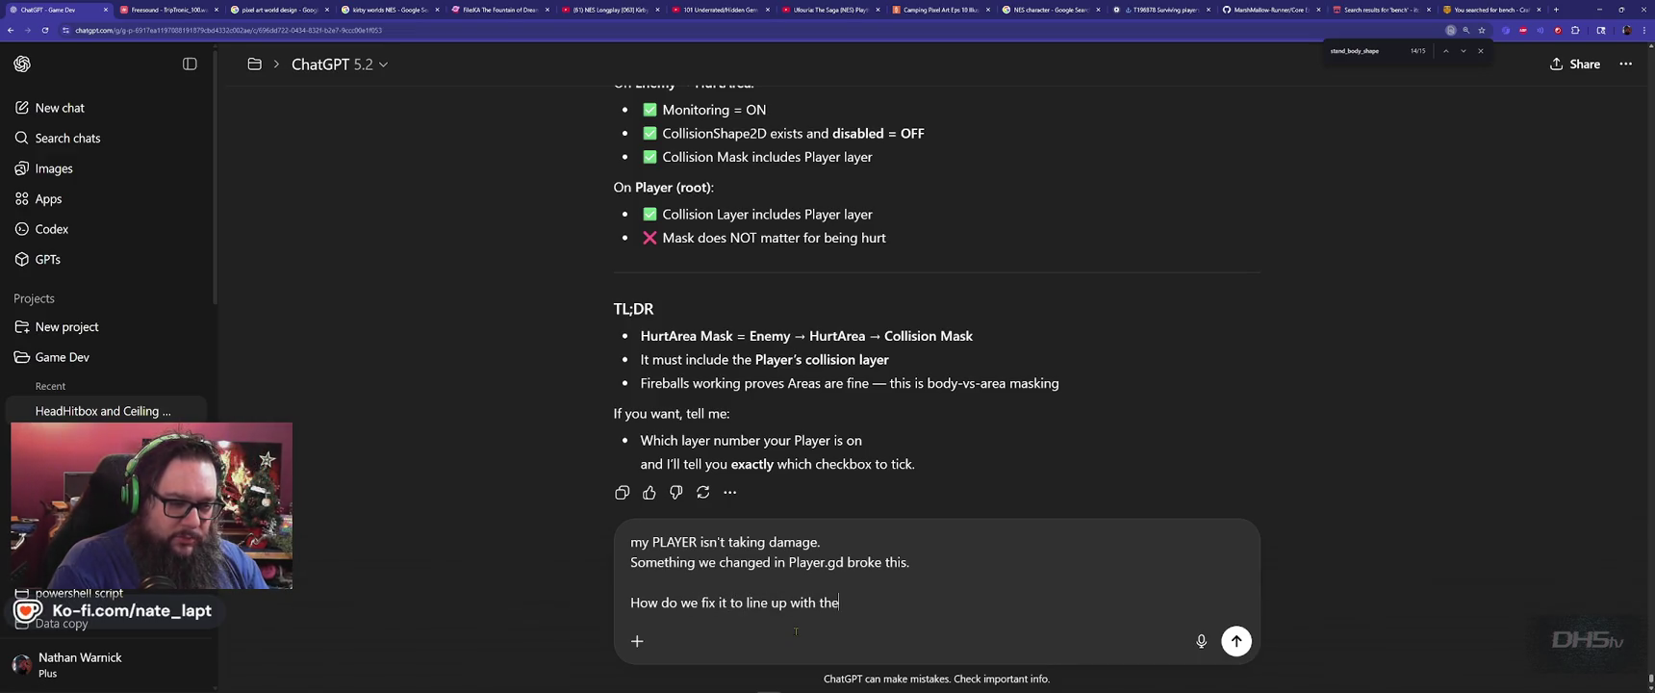
type(" current bui")
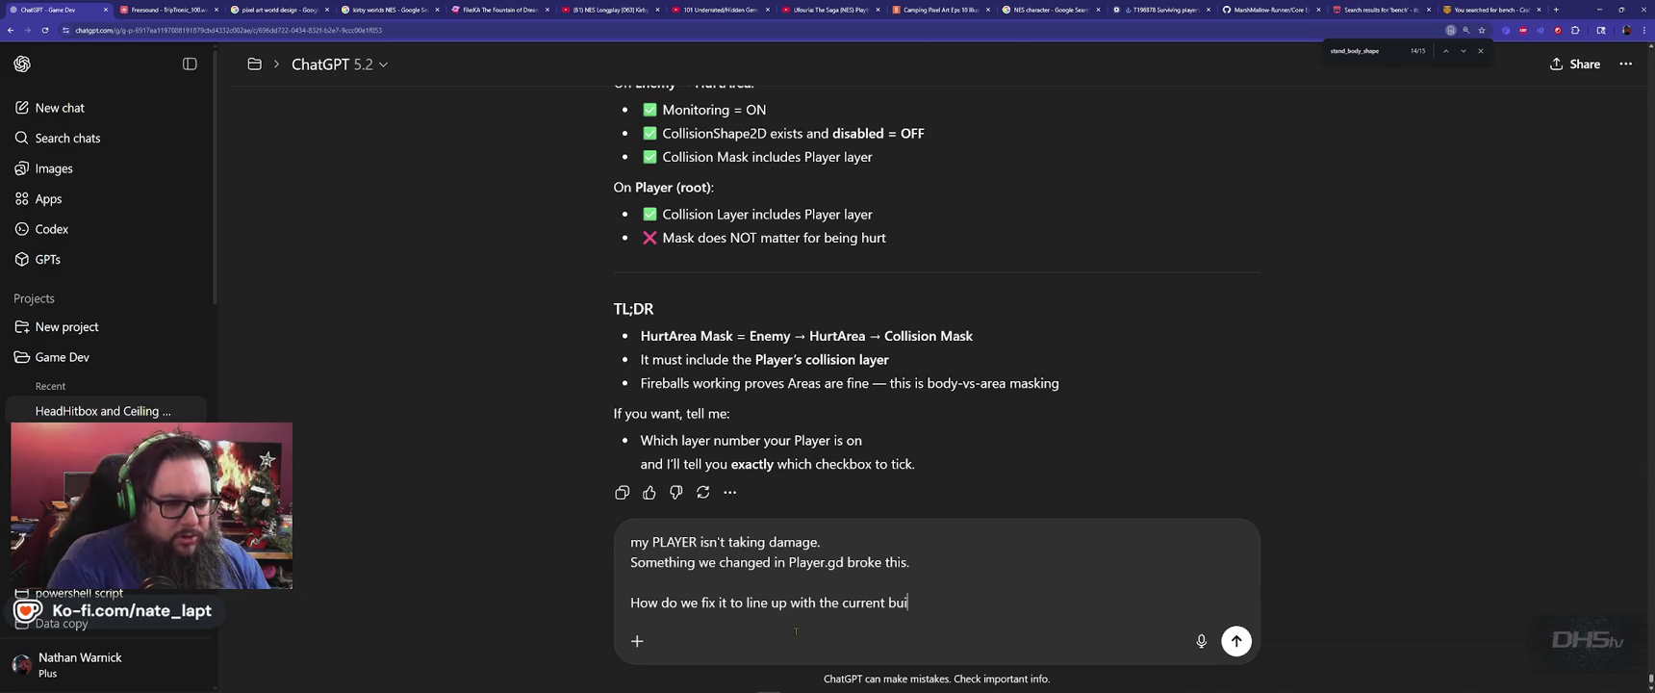
type("ld of the player")
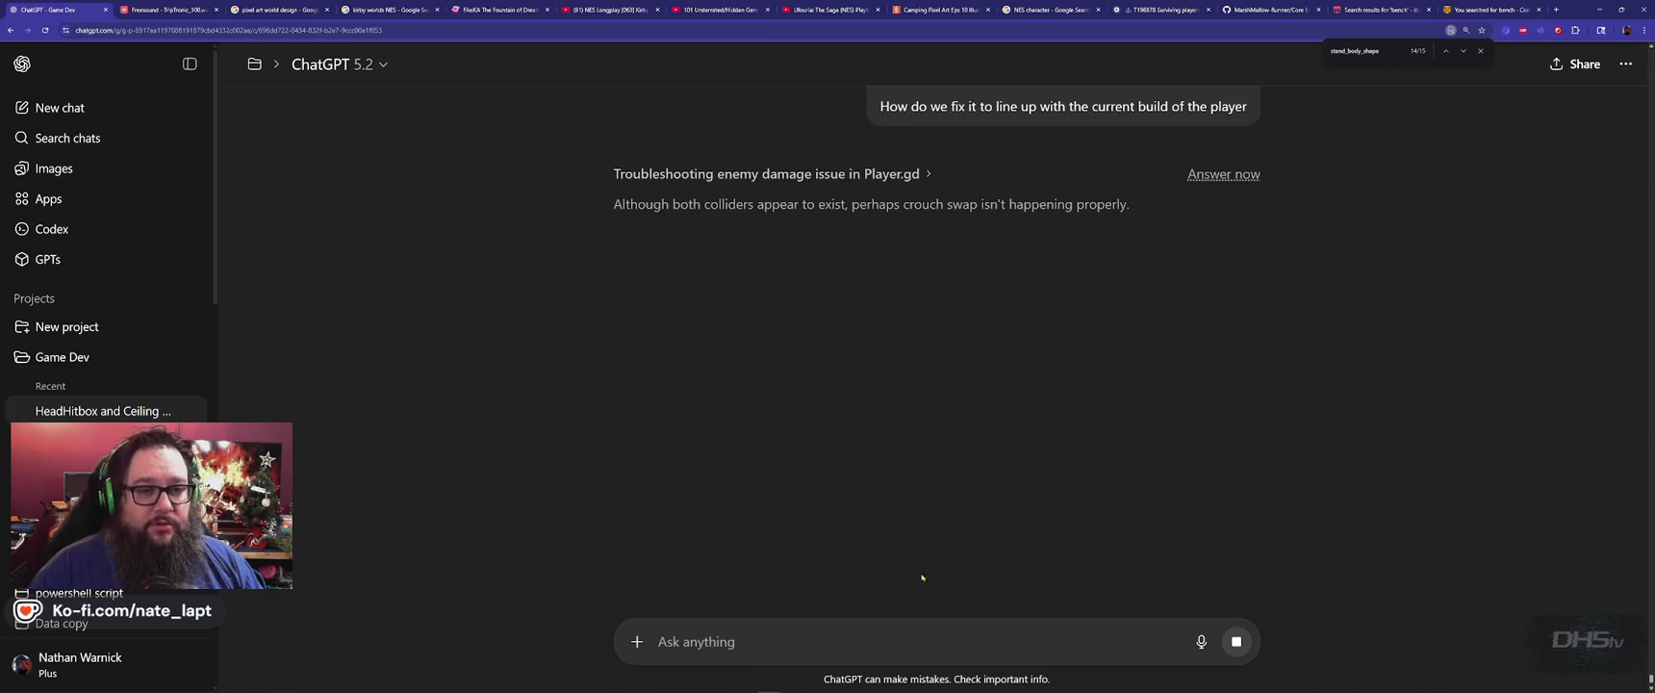
key("Escape")
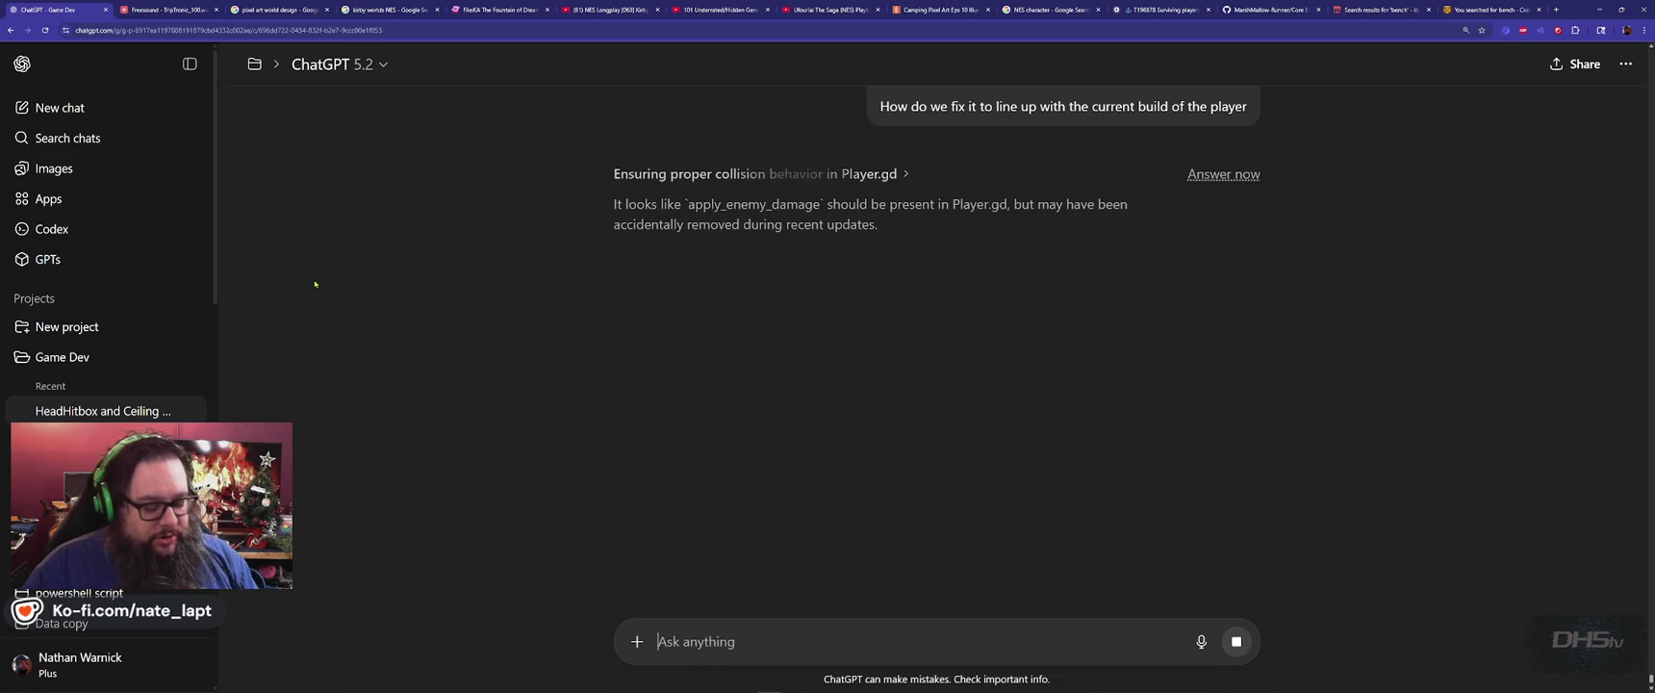
key("alt+Tab")
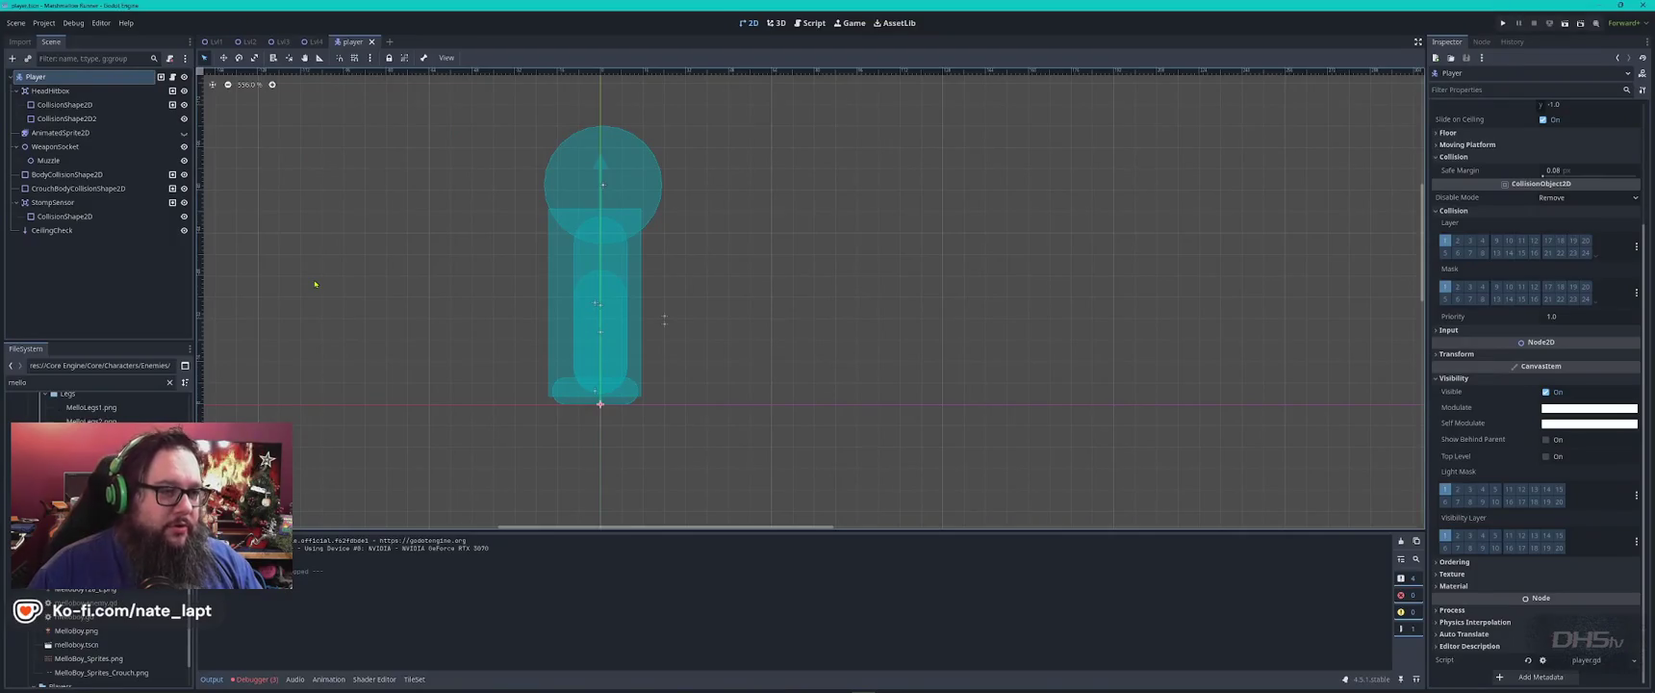
Open player.gd in the Script editor and search it for 'hit'.
left_click(811, 23)
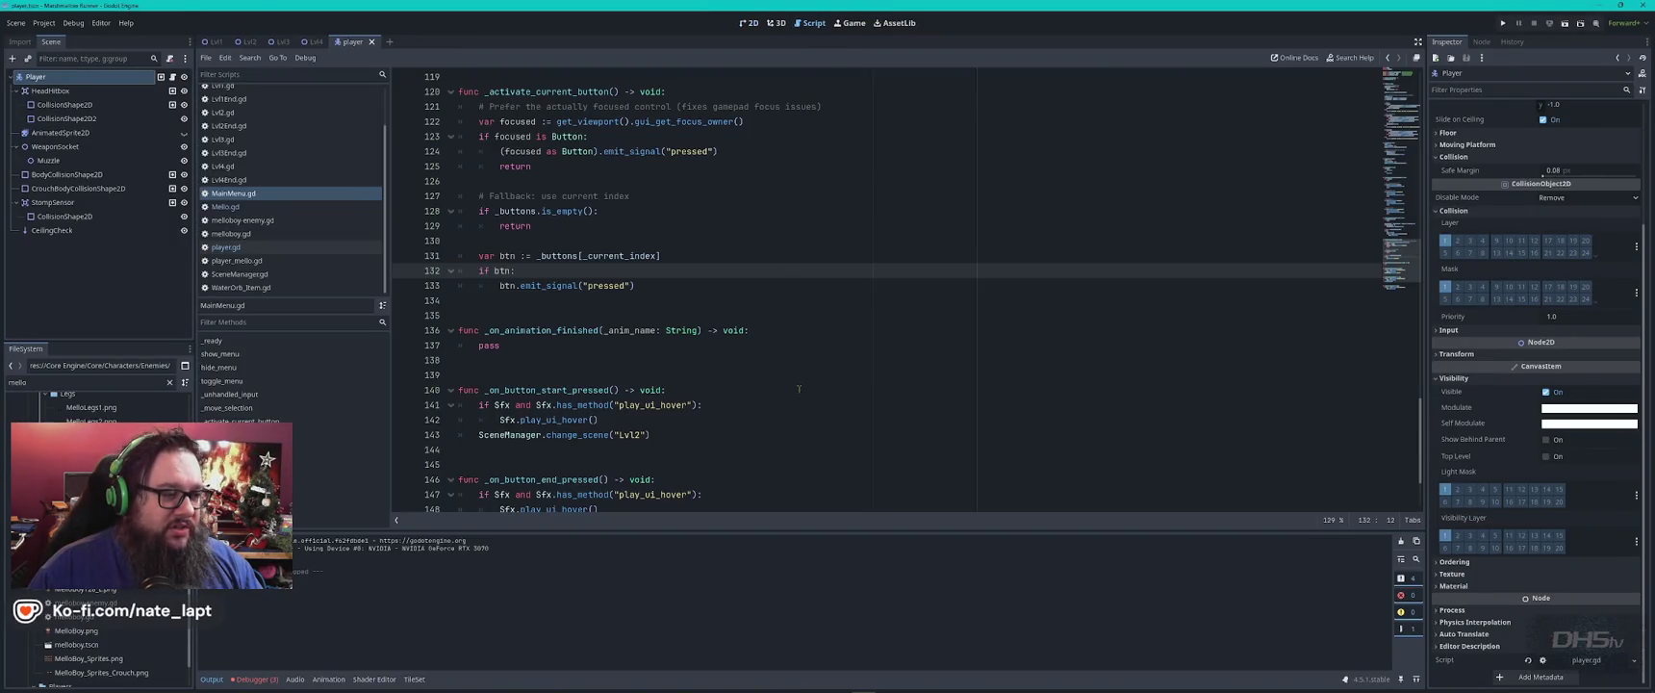
left_click(271, 248)
left_click(928, 310)
key("ctrl+f")
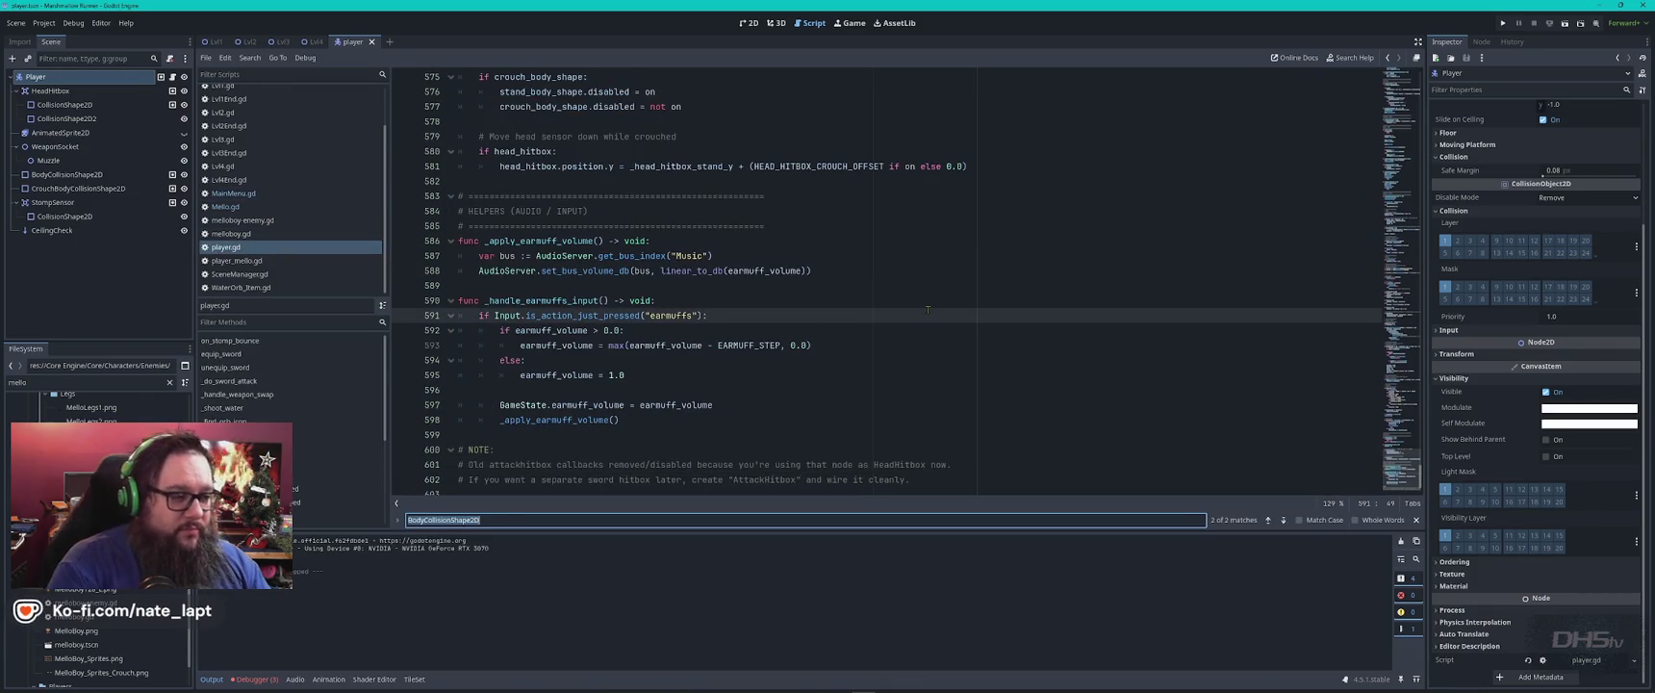
type("hit")
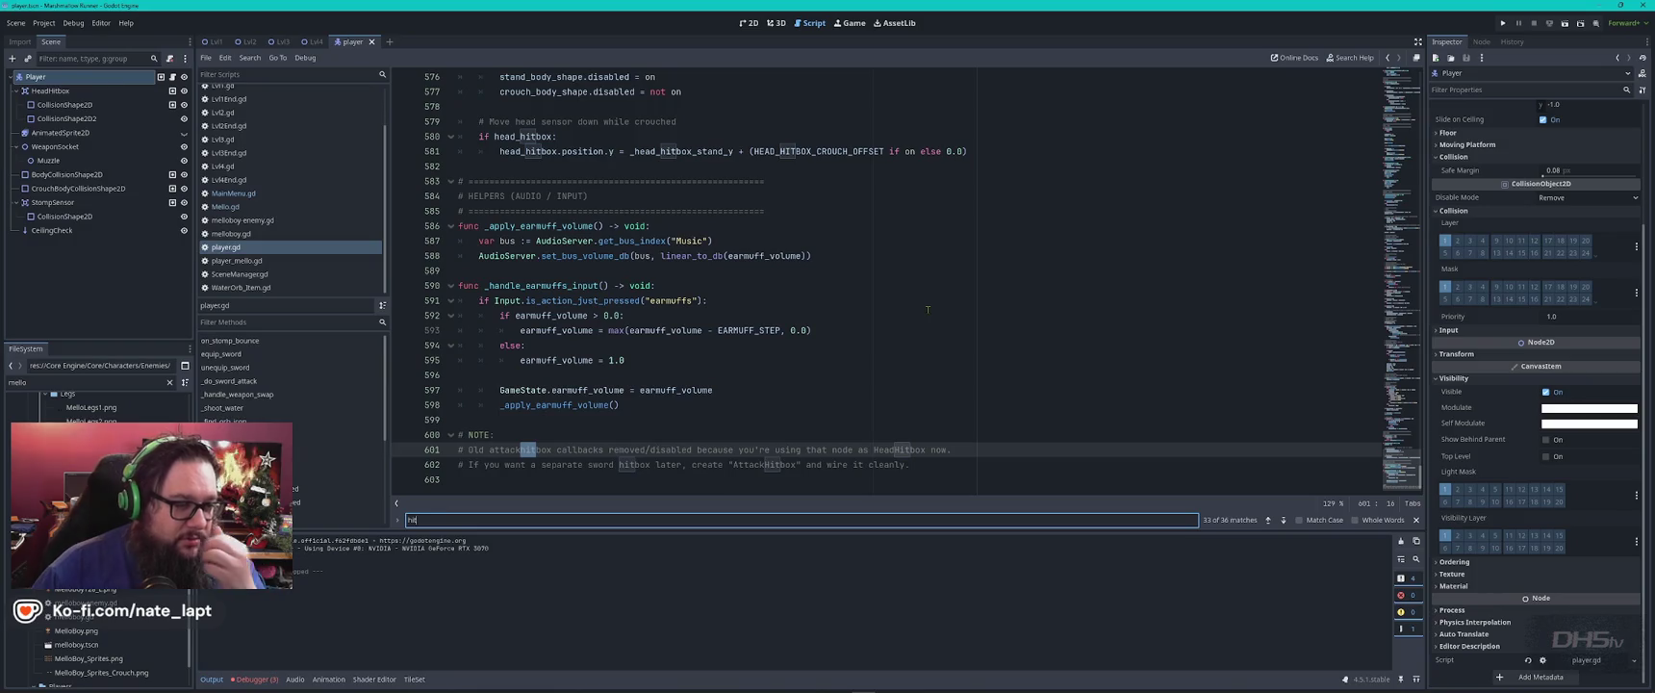
Step through the 'hit' matches to the head_hitbox references in _ready().
key("Return")
key("Return")
key("Return")
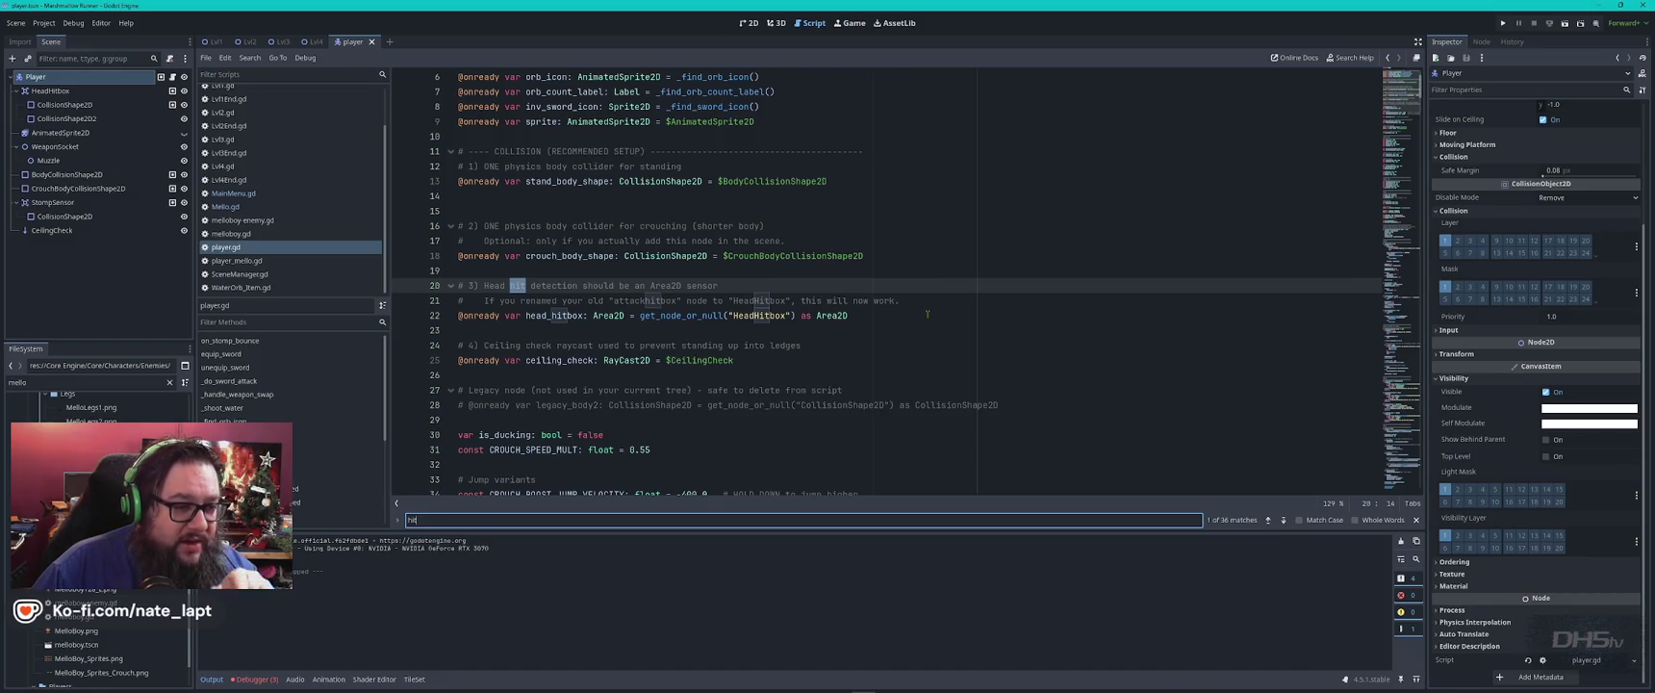
key("Return")
key("Return")
key("Return")
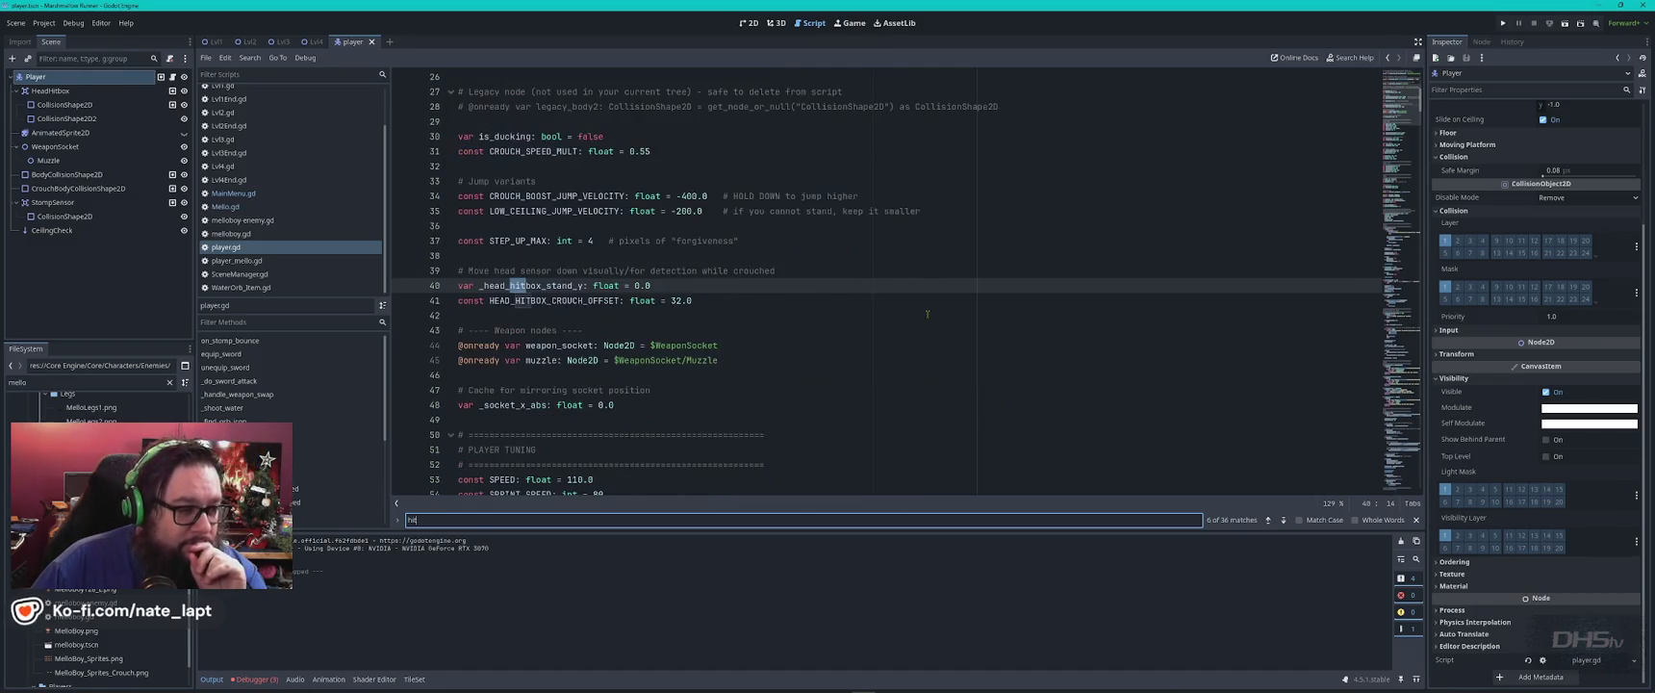
key("Return")
key("Return")
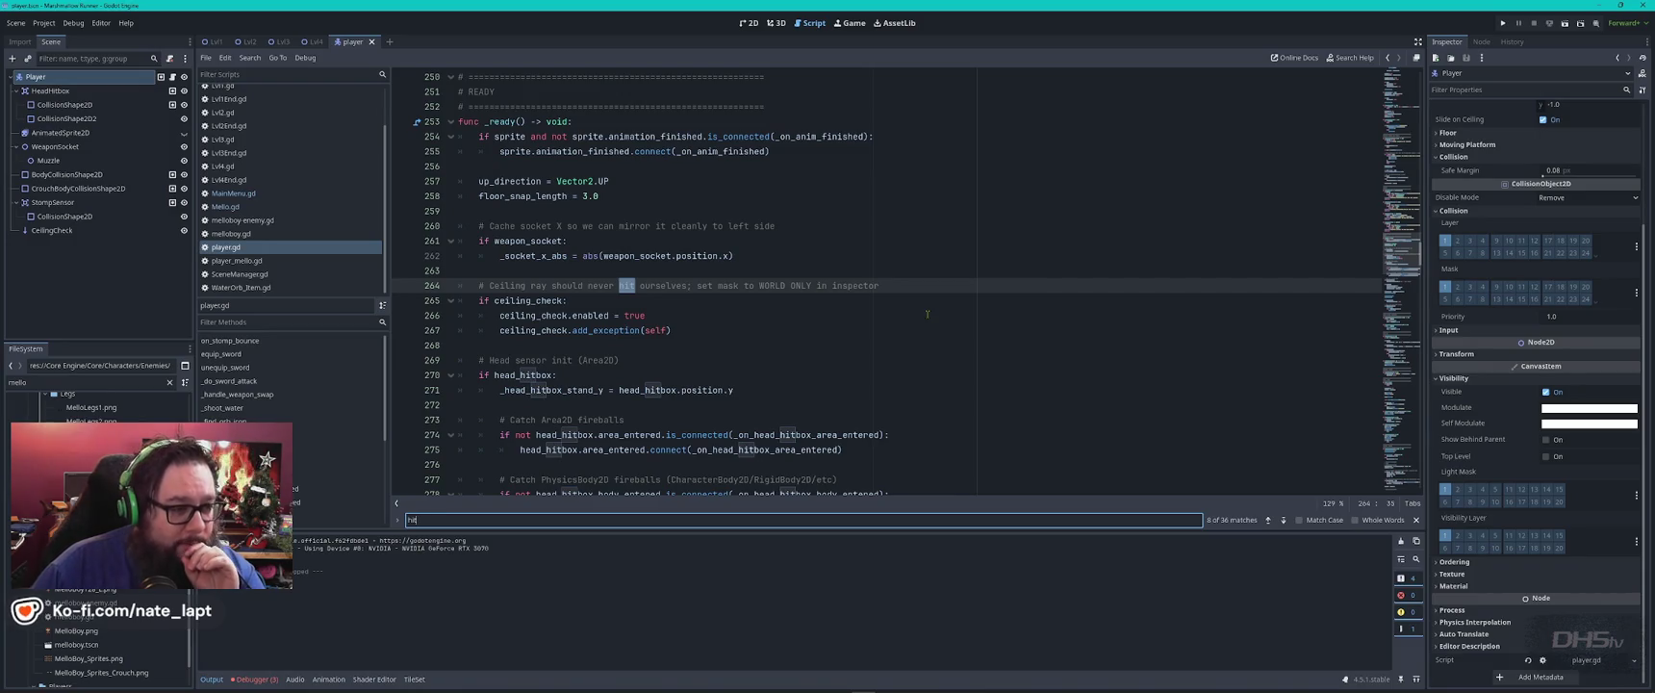
key("Return")
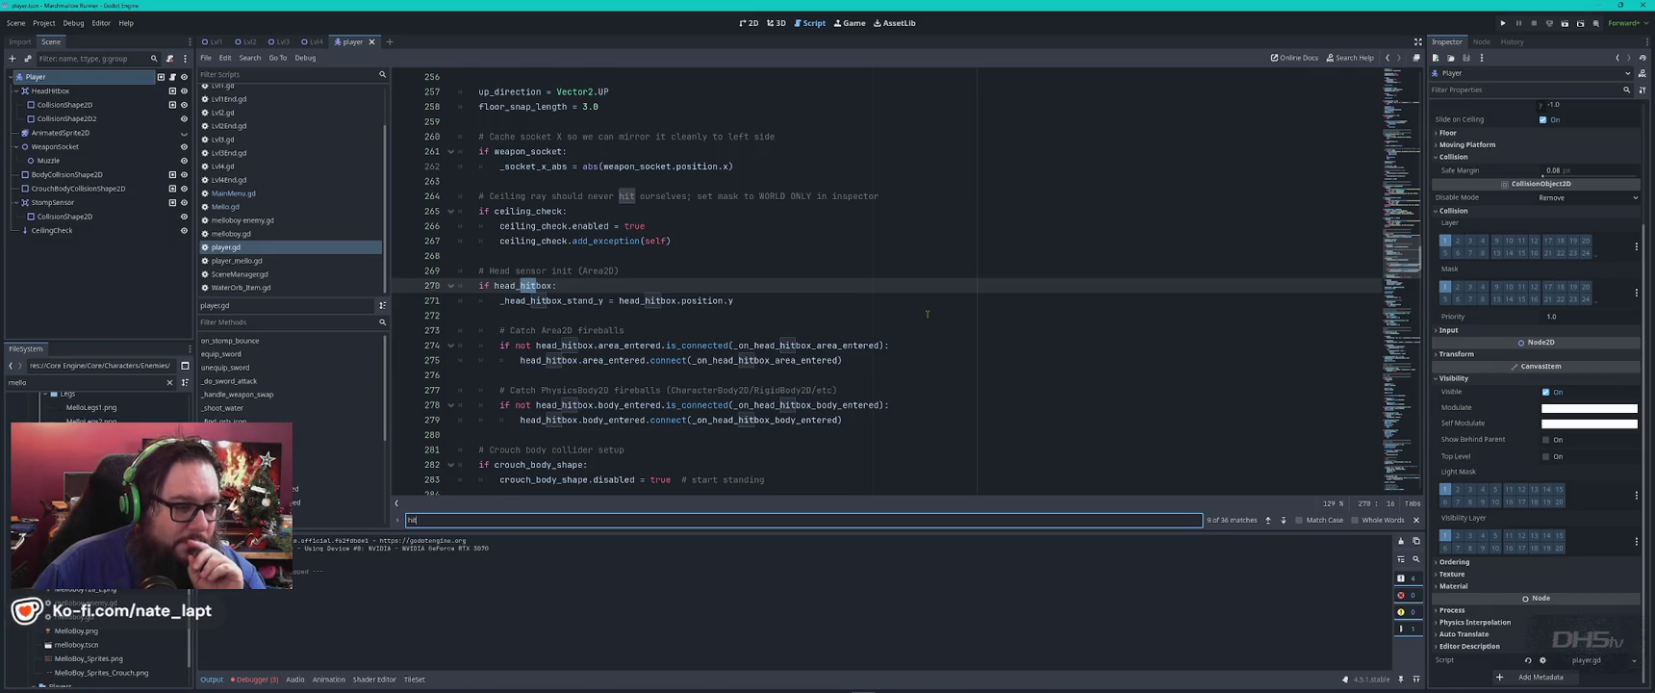
key("Return")
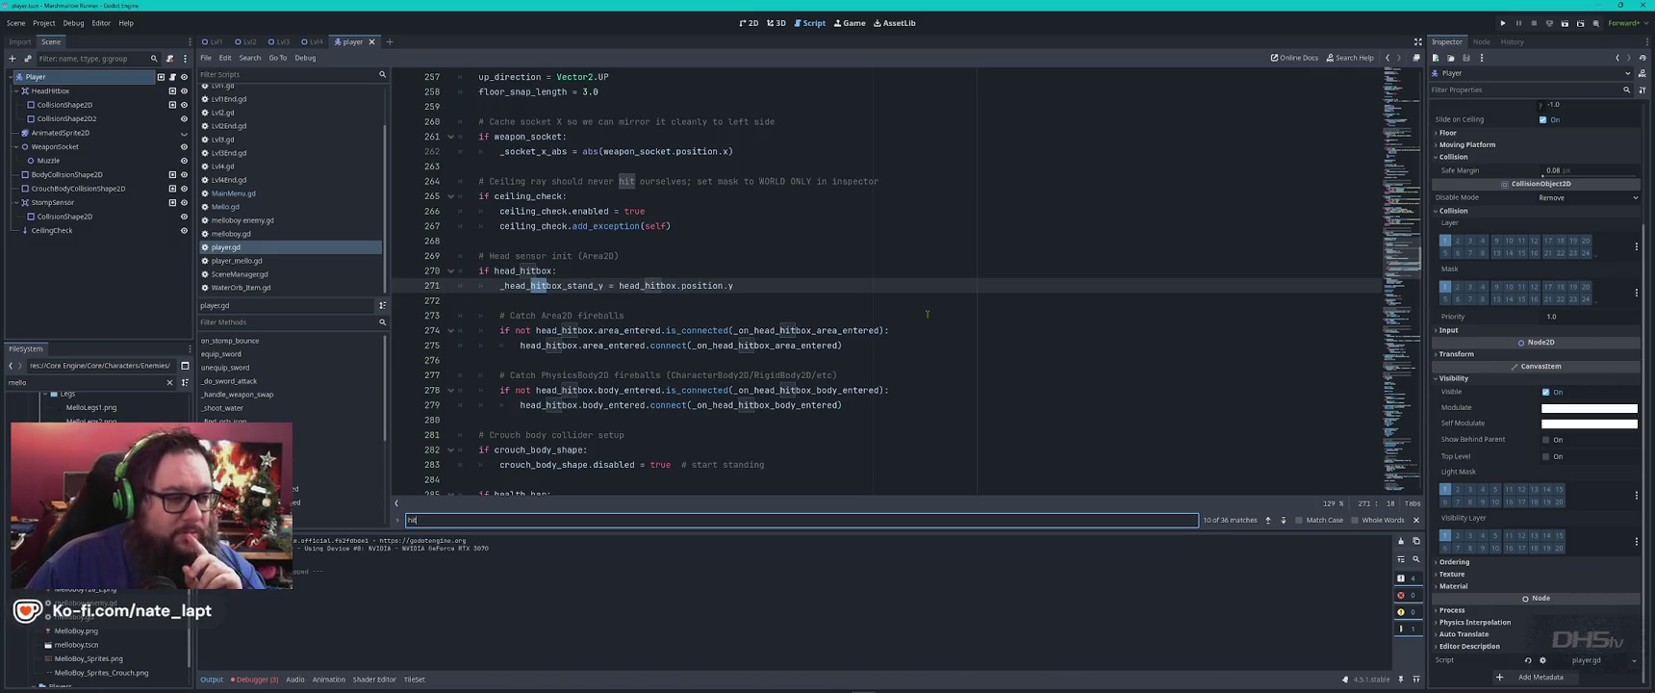
key("alt+Tab")
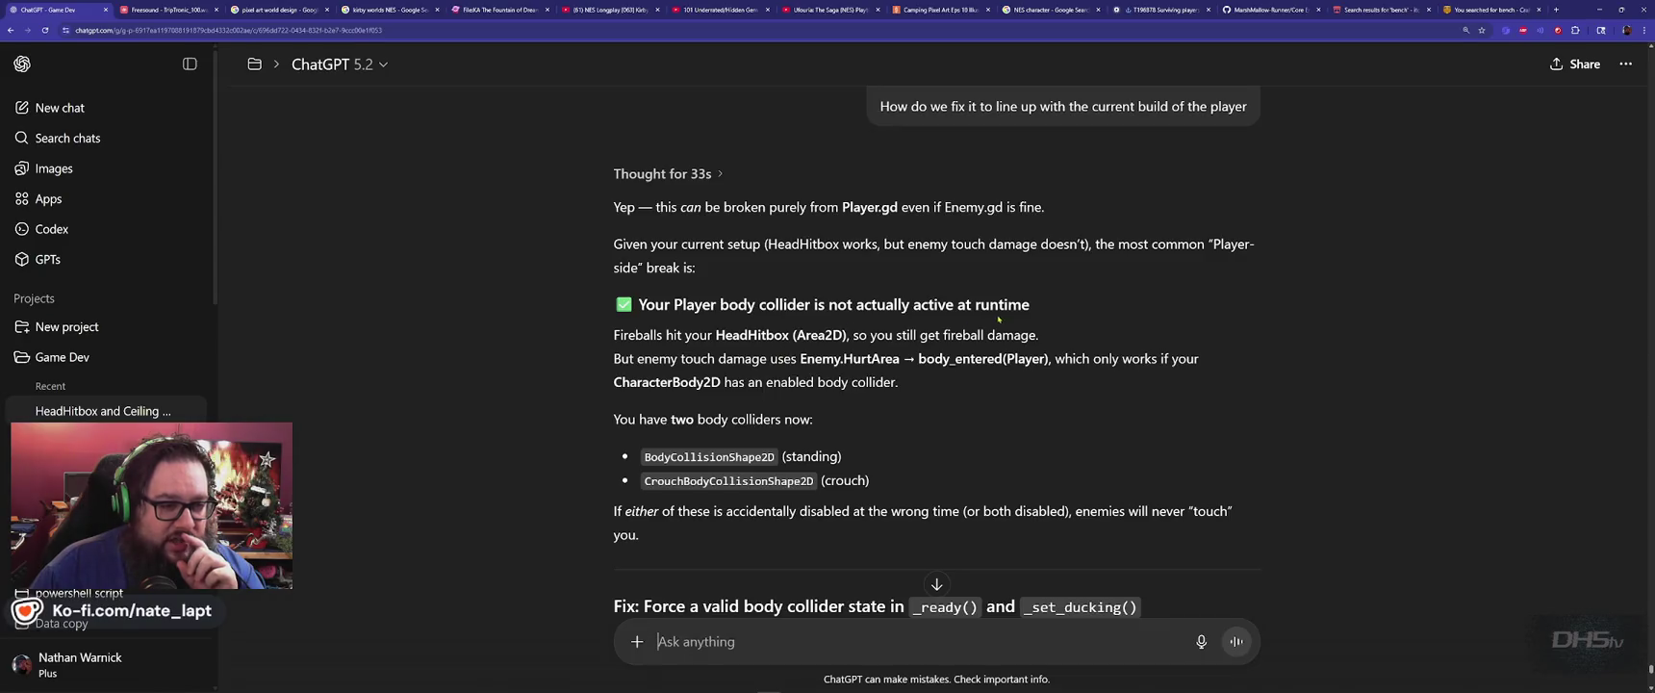
mouse_move(658, 346)
left_mouse_down()
mouse_move(1031, 337)
mouse_move(624, 358)
mouse_move(975, 359)
left_mouse_up()
left_click(708, 352)
left_click(894, 362)
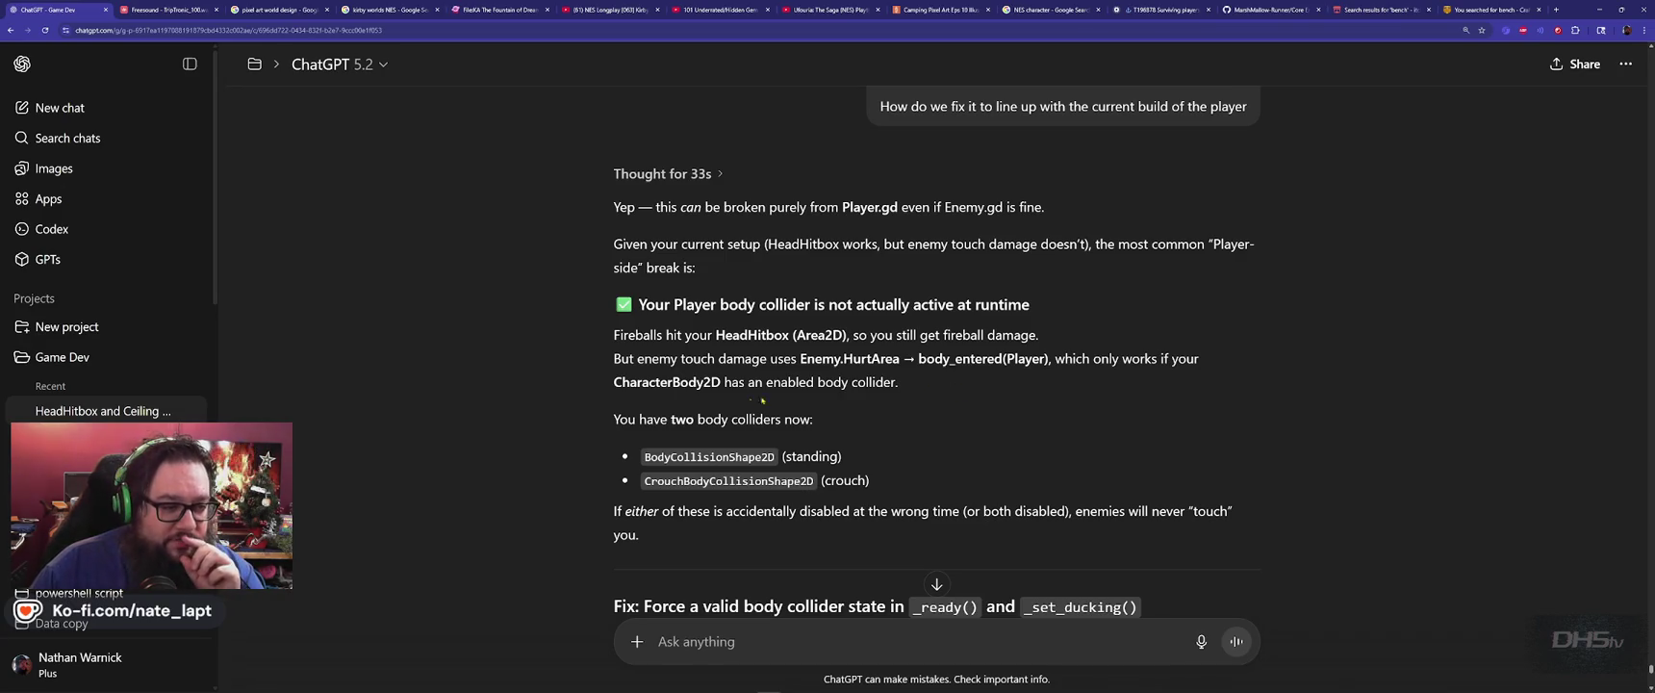
left_click_drag(614, 382, 879, 382)
left_click(880, 382)
scroll(644, 392, "down", 2)
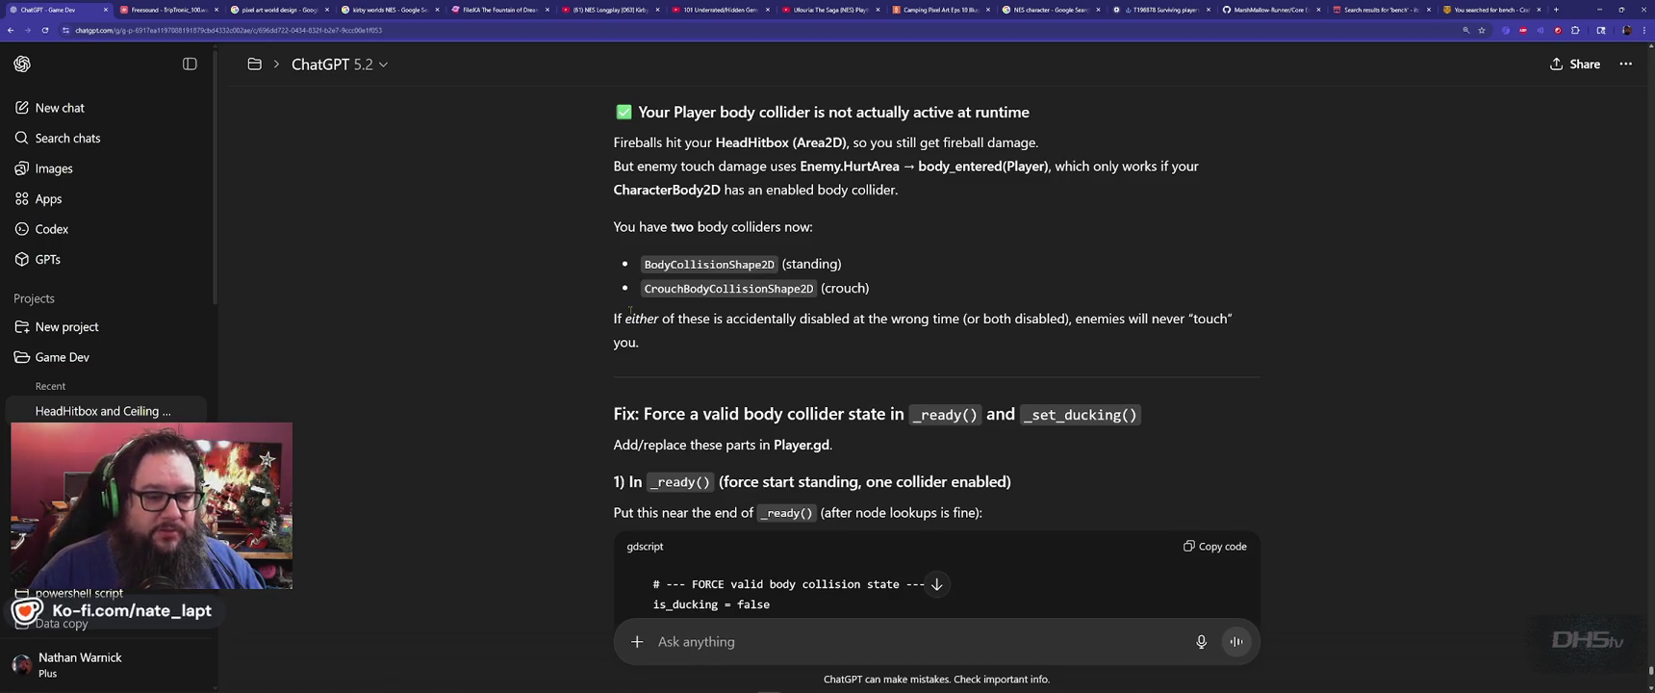
scroll(624, 270, "down", 2)
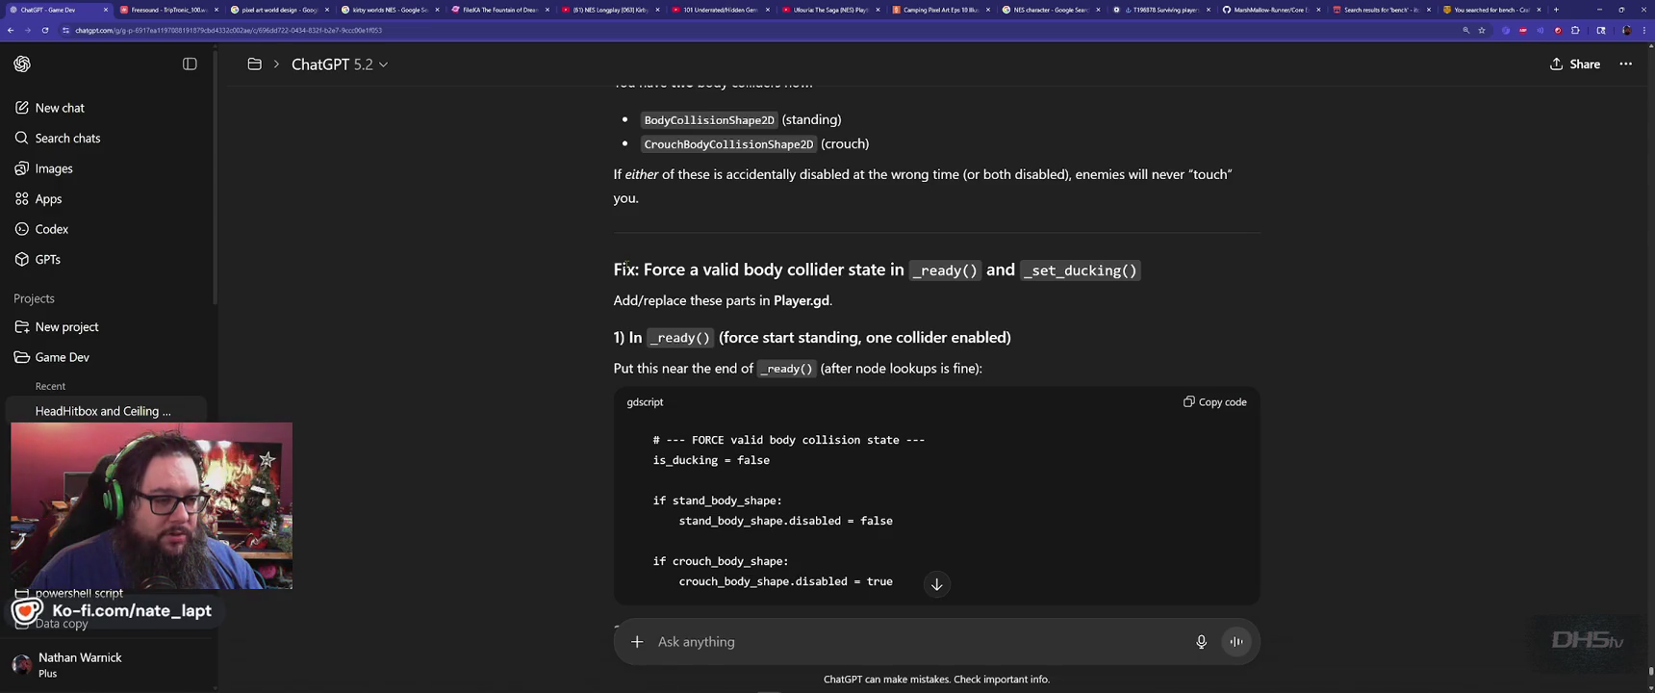
scroll(631, 270, "down", 2)
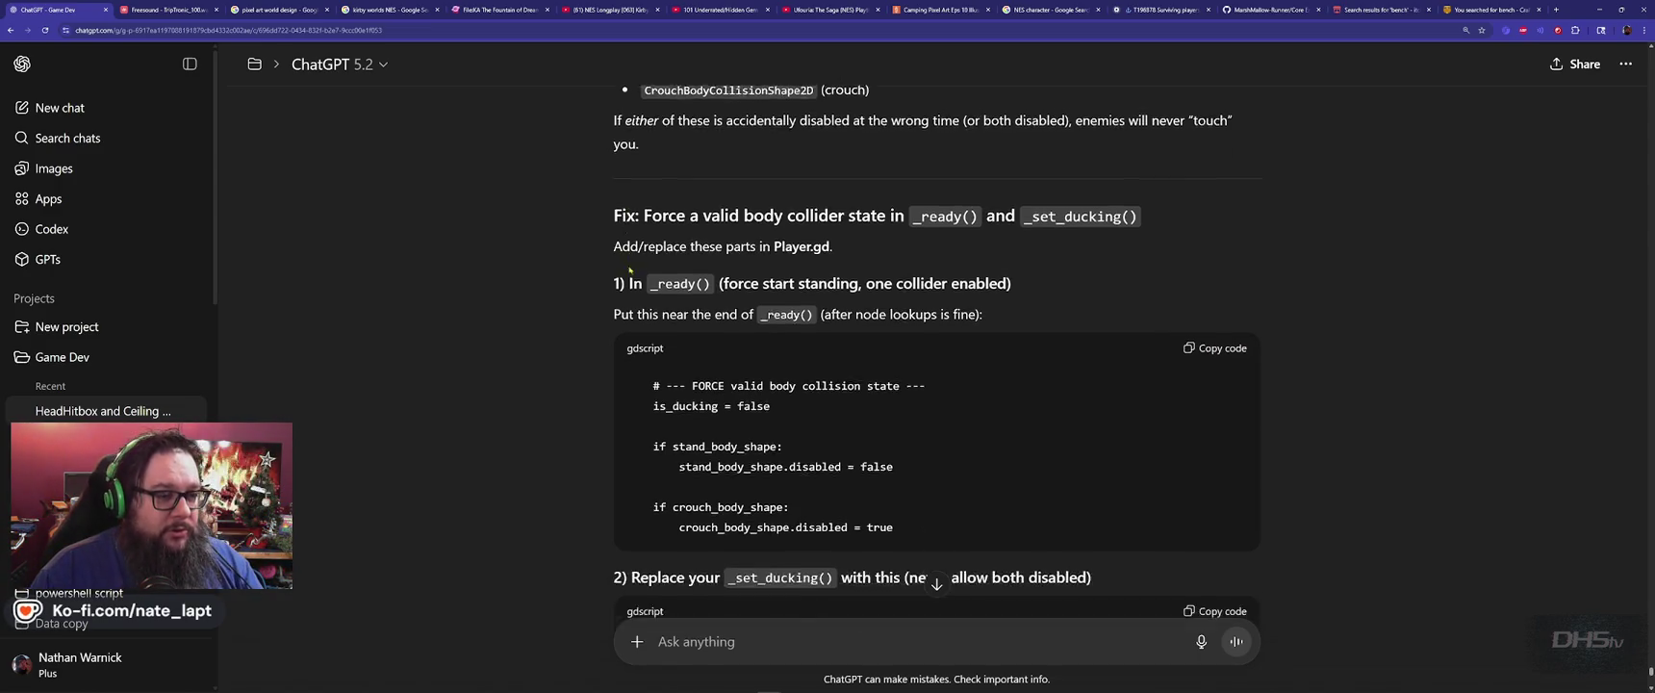
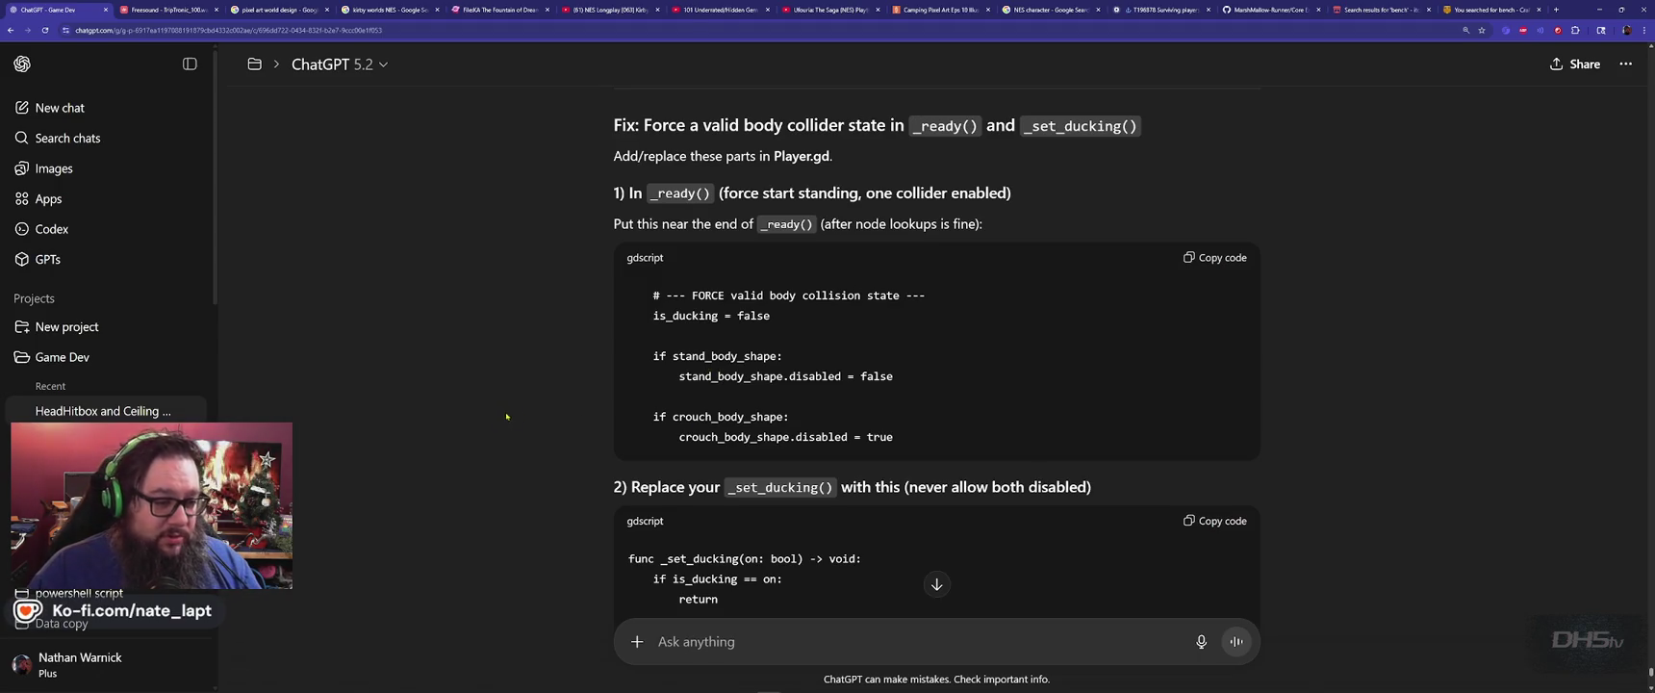
Scroll to ChatGPT's 'Force a valid body collider state' fix and select the _ready name in its heading.
scroll(549, 423, "down", 3)
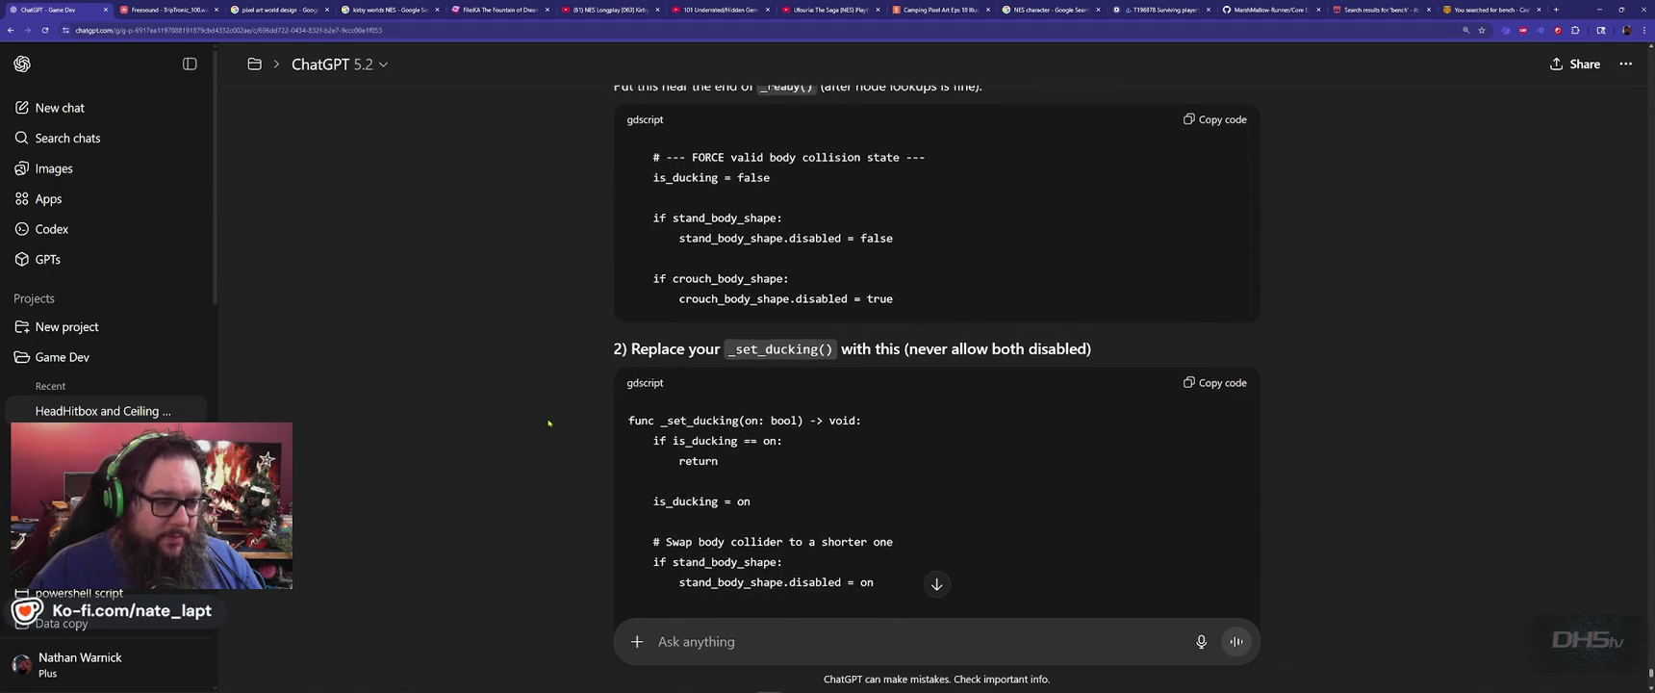
scroll(549, 422, "down", 1)
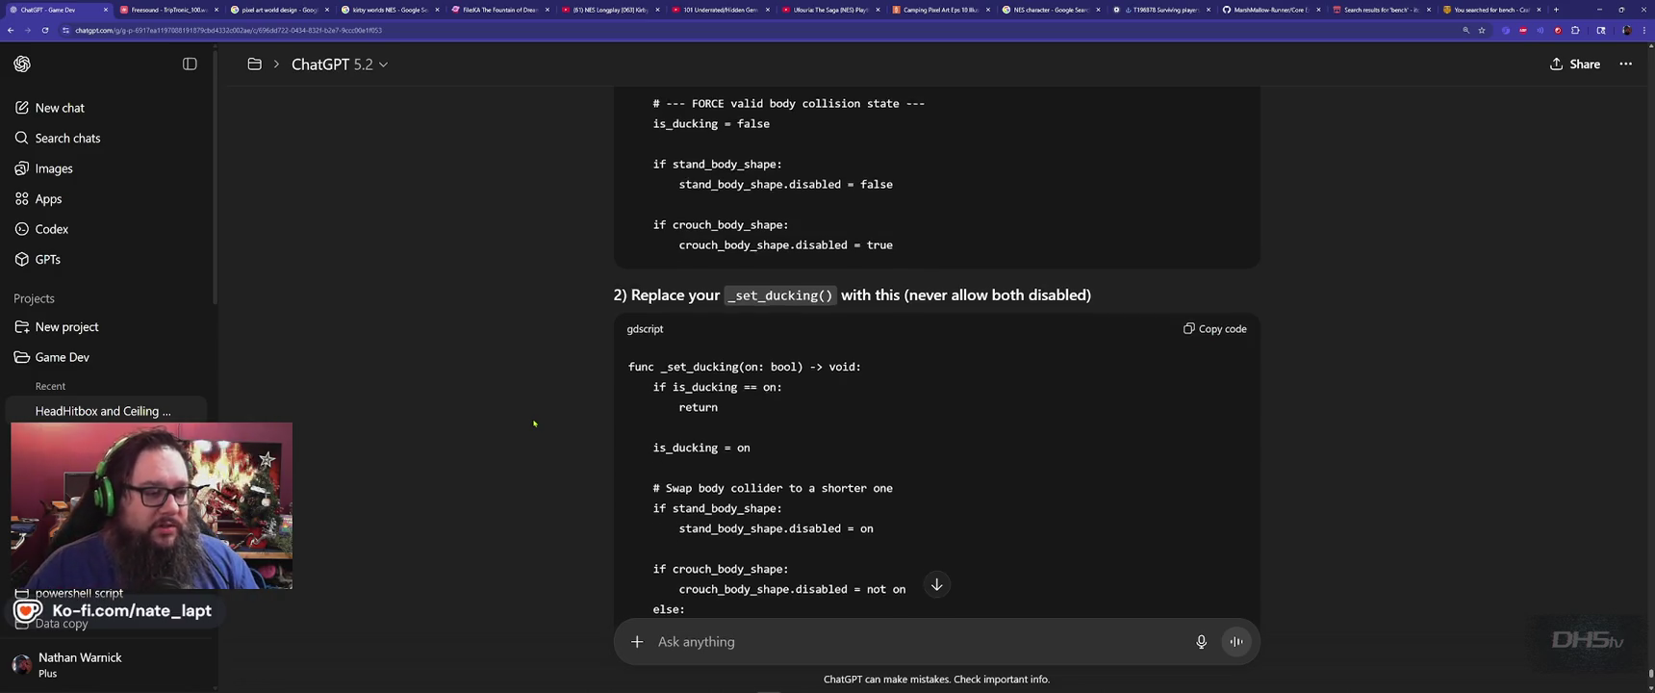
scroll(534, 423, "up", 4)
double_click(674, 242)
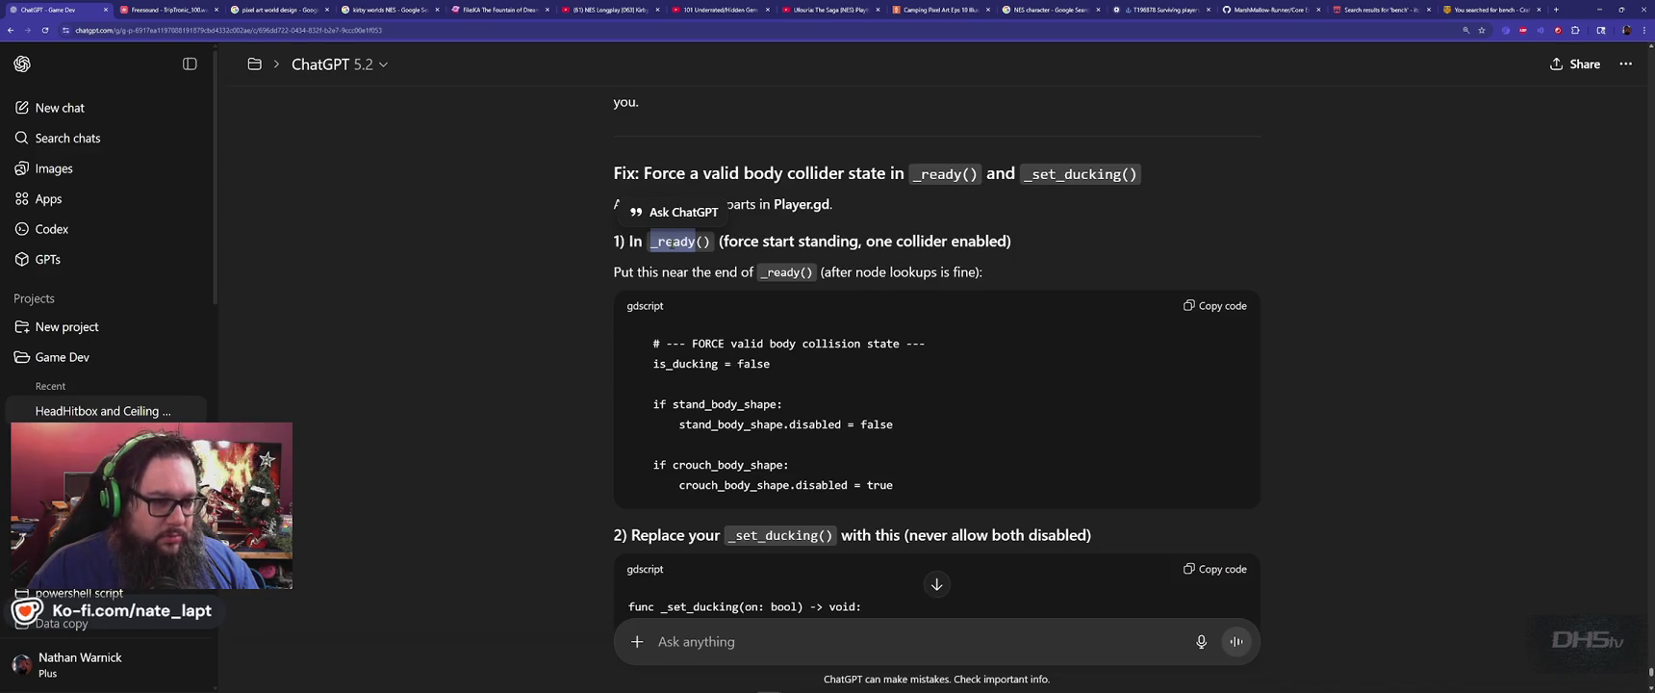
key("alt+Tab")
Locate the _ready function in player.gd.
type("_ready")
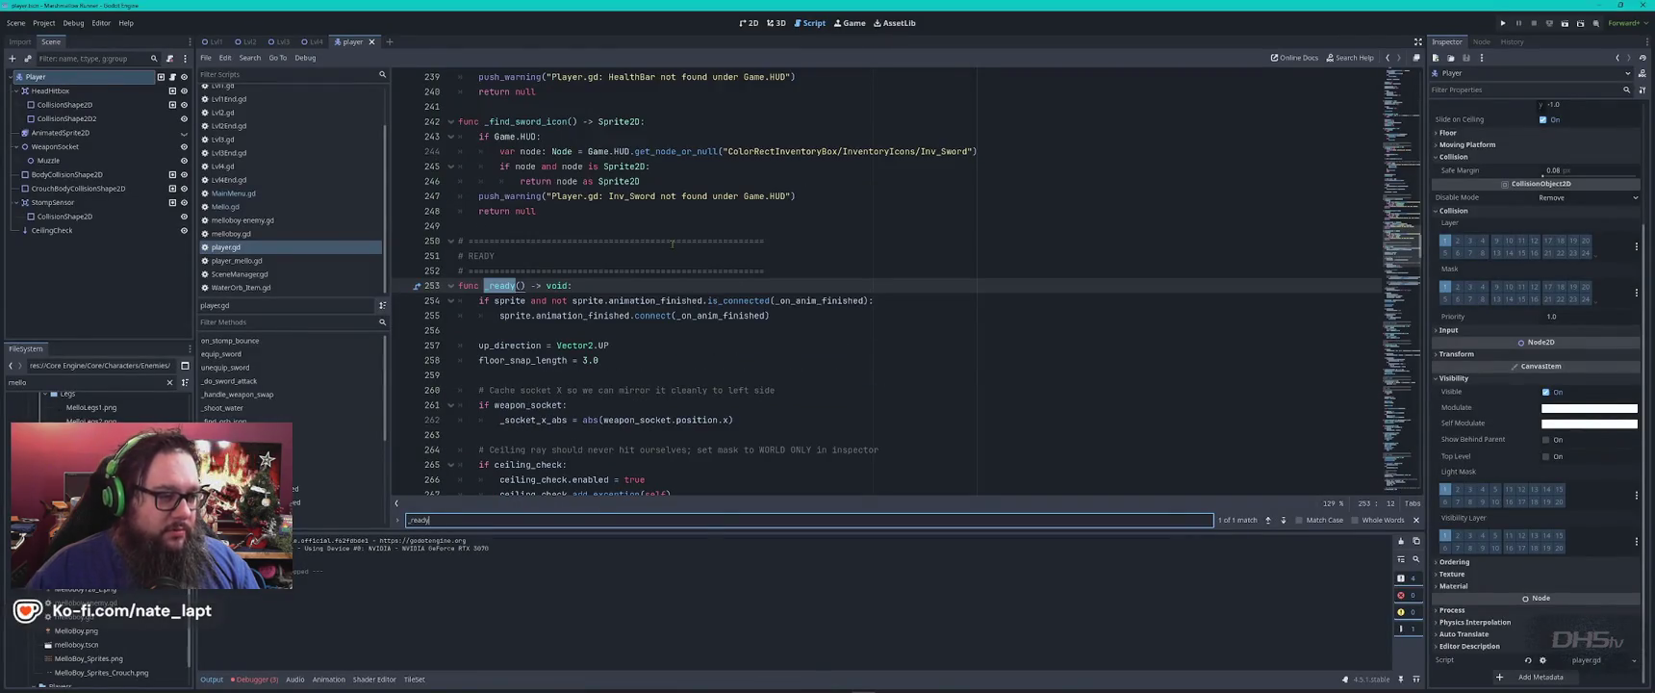
key("Escape")
scroll(674, 244, "up", 2)
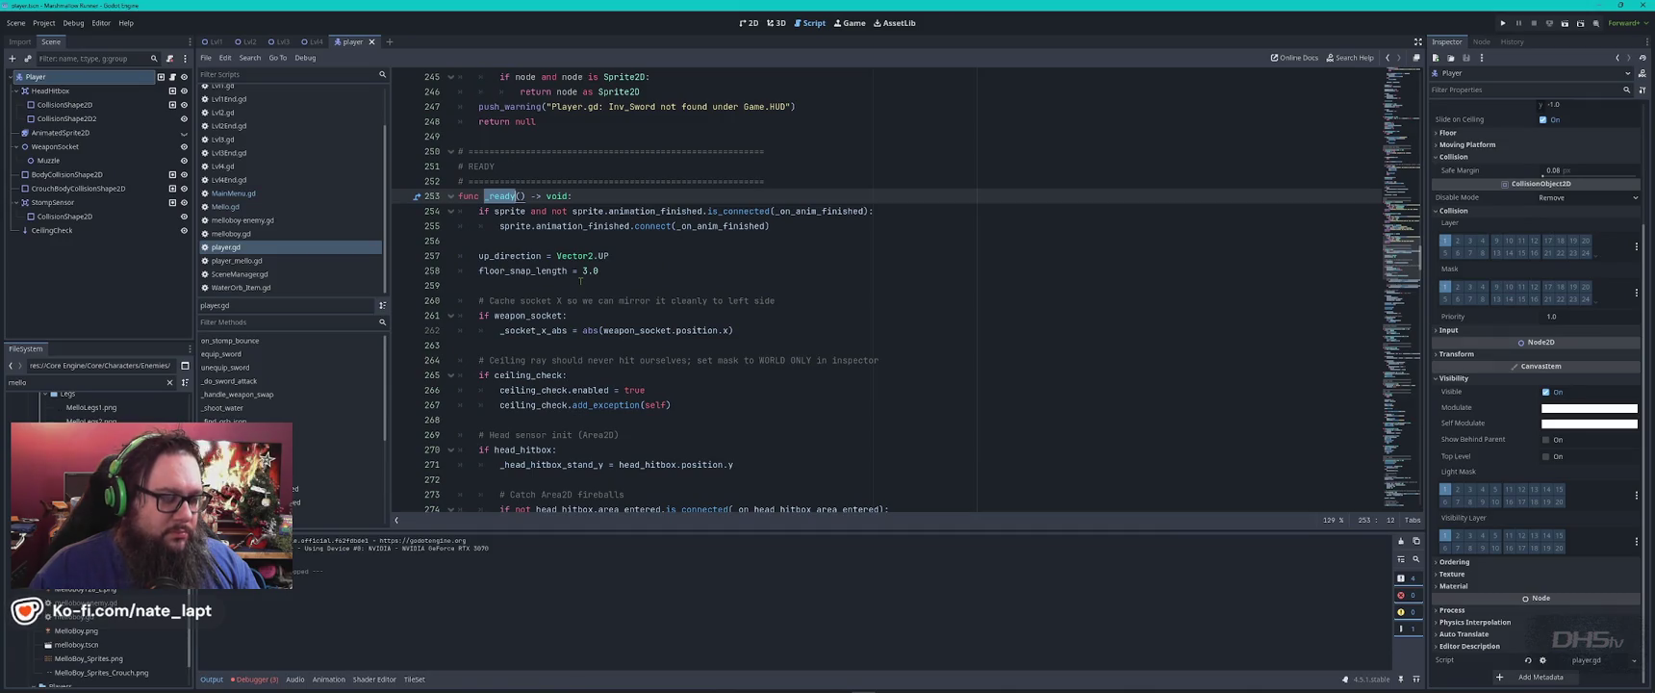
scroll(597, 327, "down", 2)
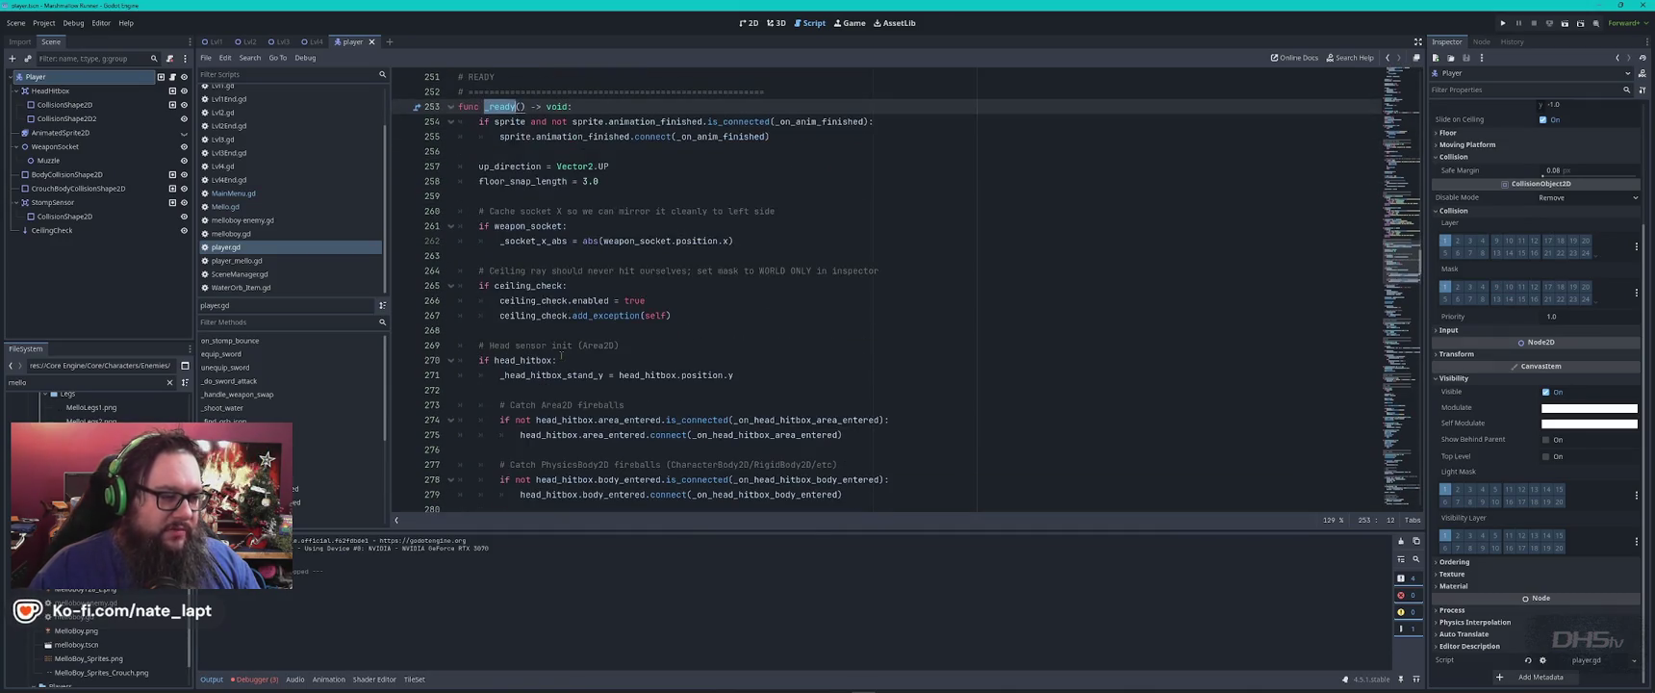
scroll(530, 341, "down", 5)
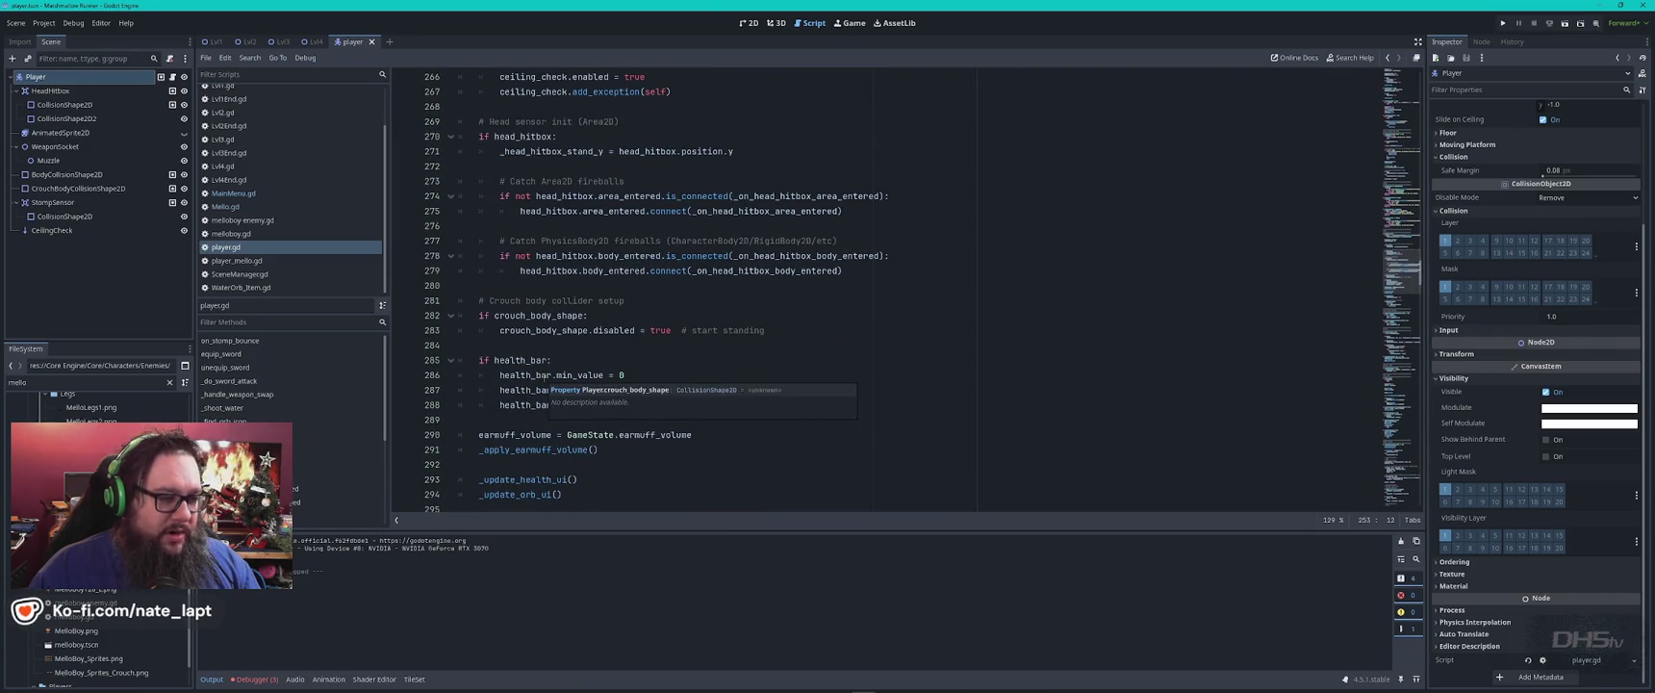
scroll(480, 387, "down", 2)
scroll(869, 386, "down", 4)
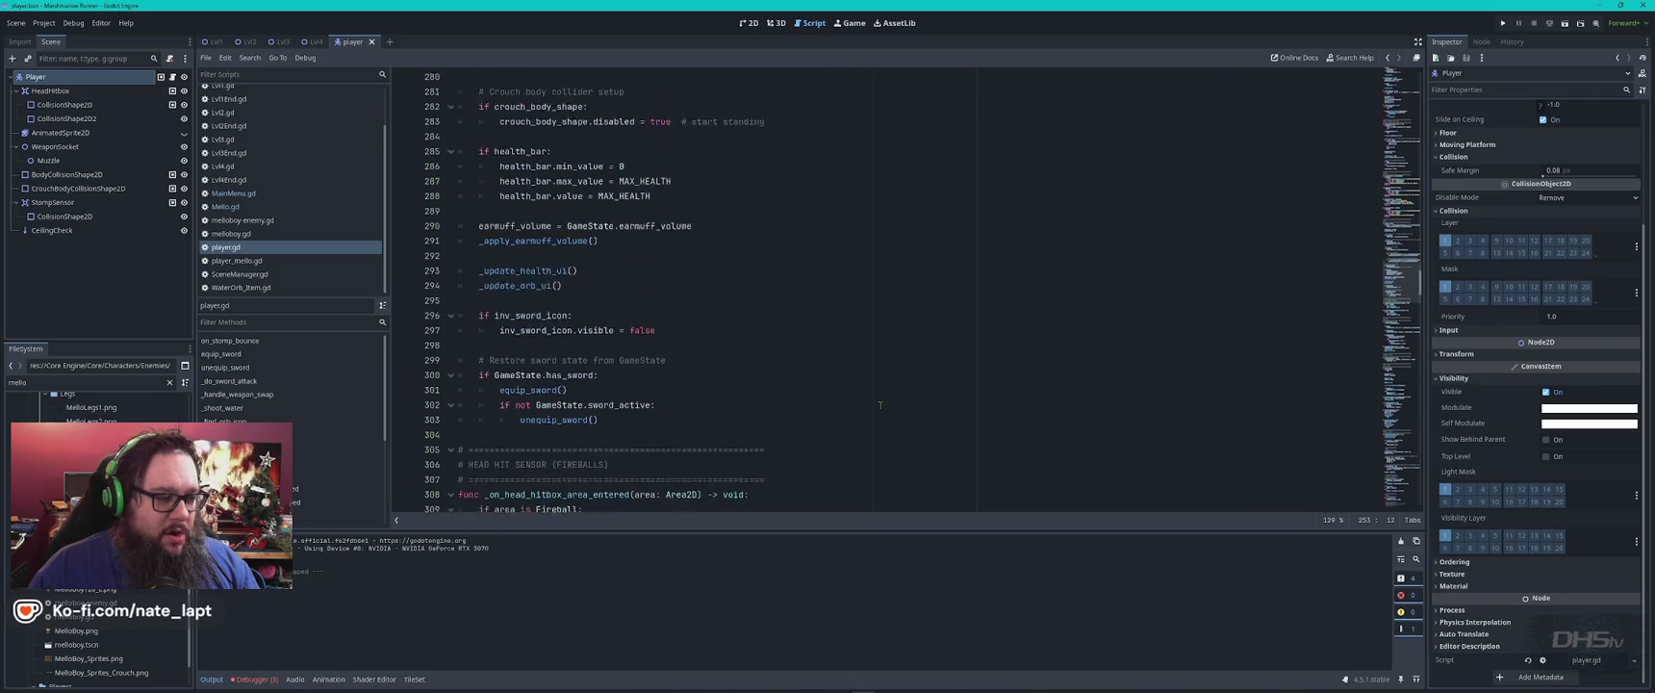
Copy ChatGPT's first fix block and paste it over lines 281–283 in _ready.
key("alt+Tab")
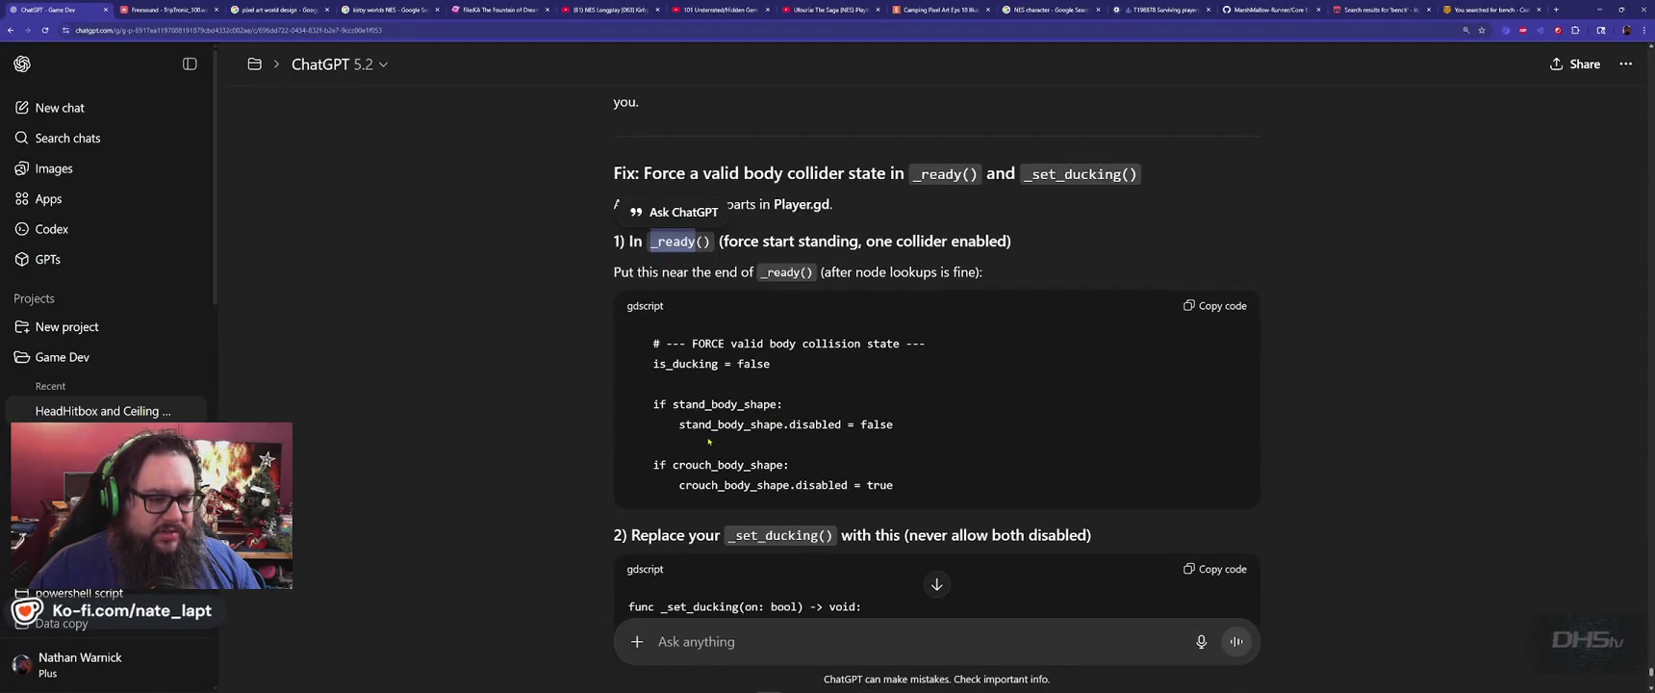
left_click(1215, 306)
key("alt+Tab")
scroll(800, 345, "up", 6)
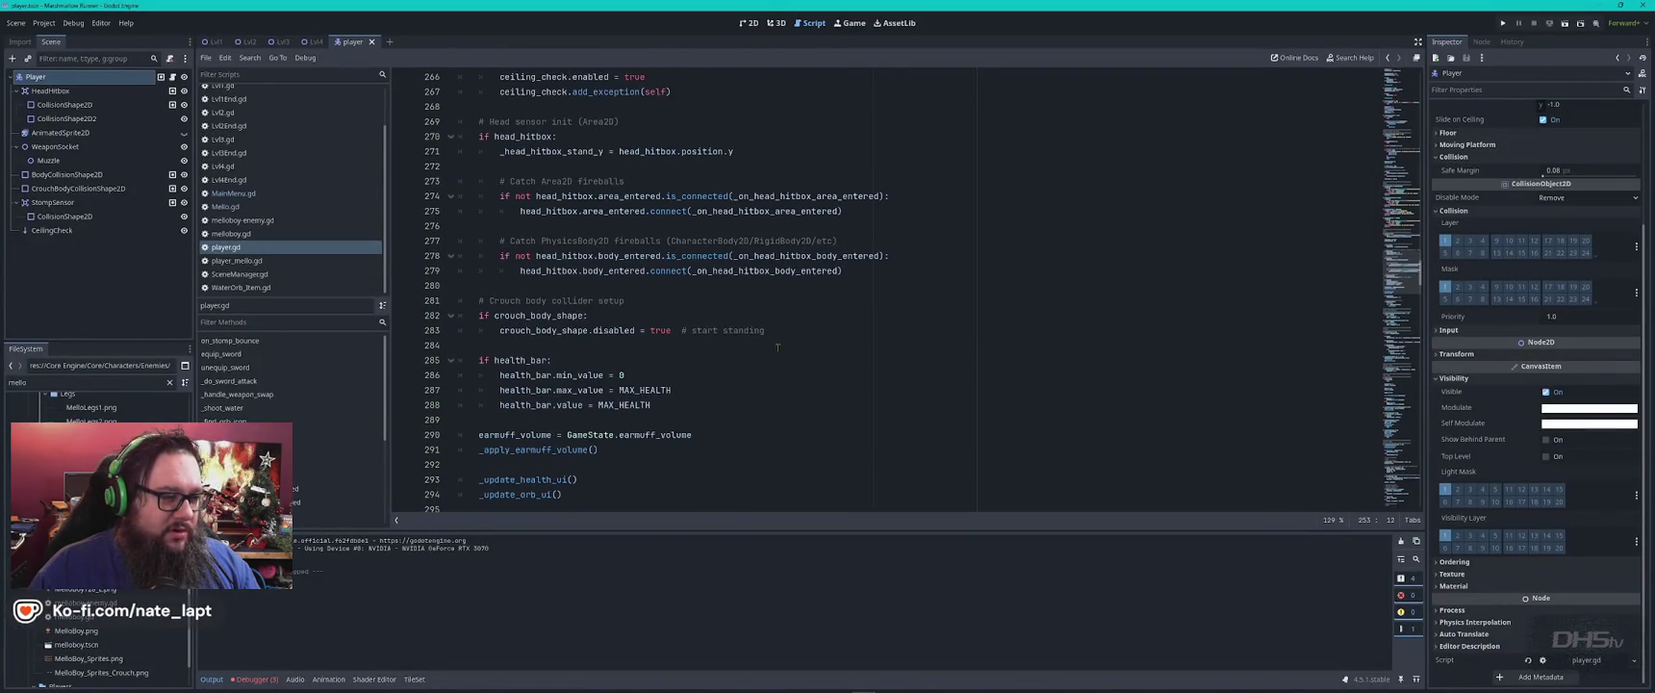
key("alt+Tab")
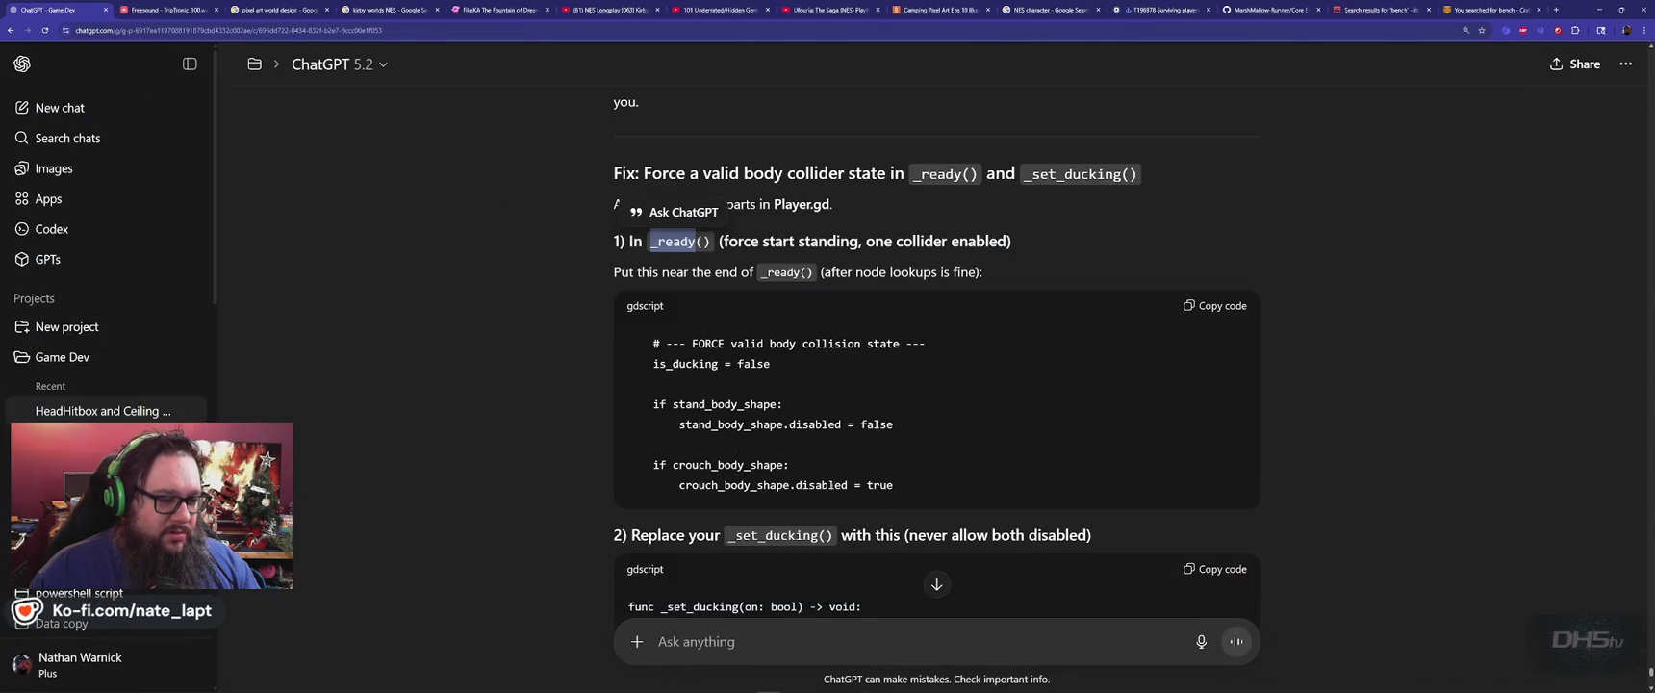
key("alt+Tab")
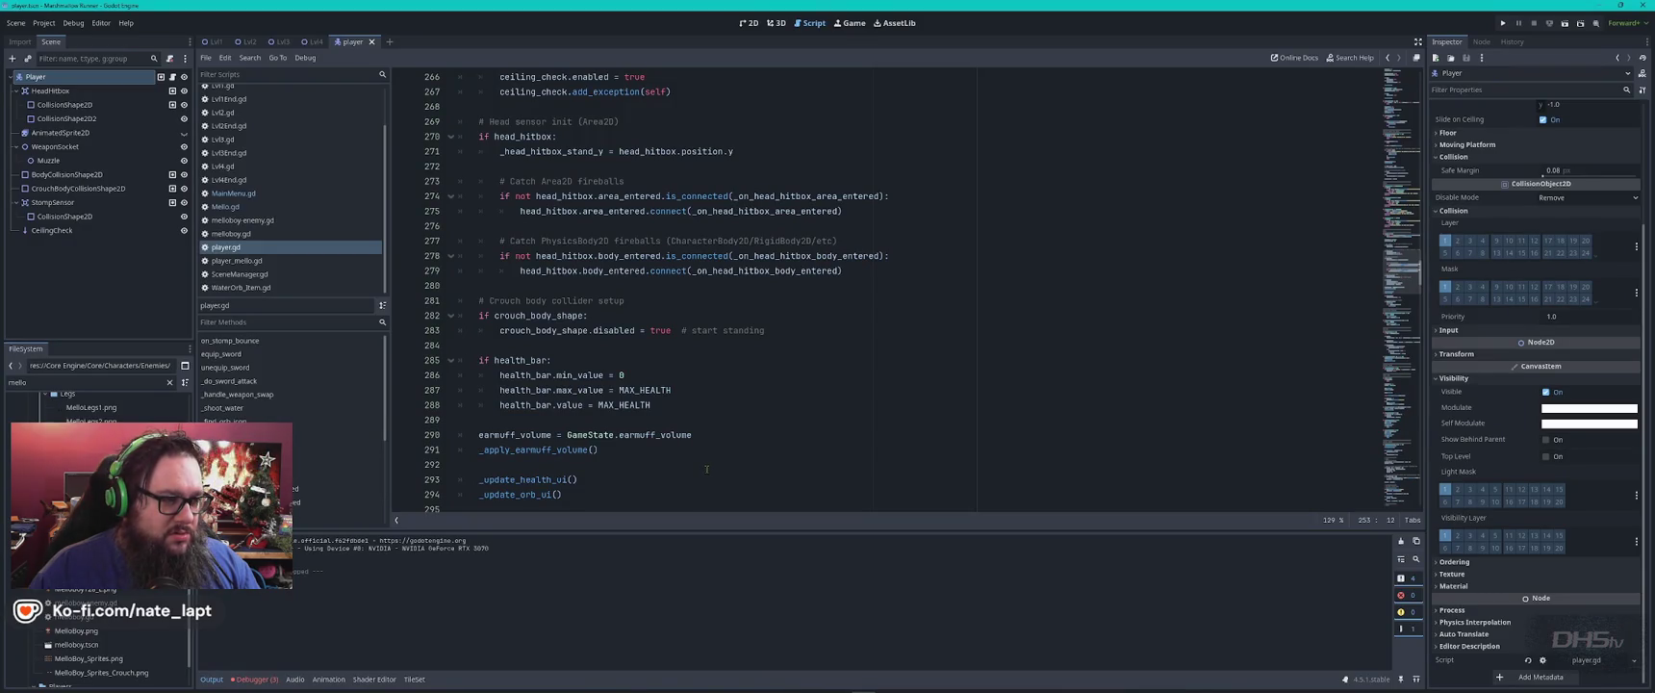
left_click_drag(478, 299, 770, 332)
type("# --- FORCE valid body collision state --- \tis_ducking = false  \tif stand_body_shape: \t\tstand_body_shape.disabled = false  \tif crouch_body_shape: \t\tcrouch_body_shape.disabled = true")
scroll(779, 346, "down", 2)
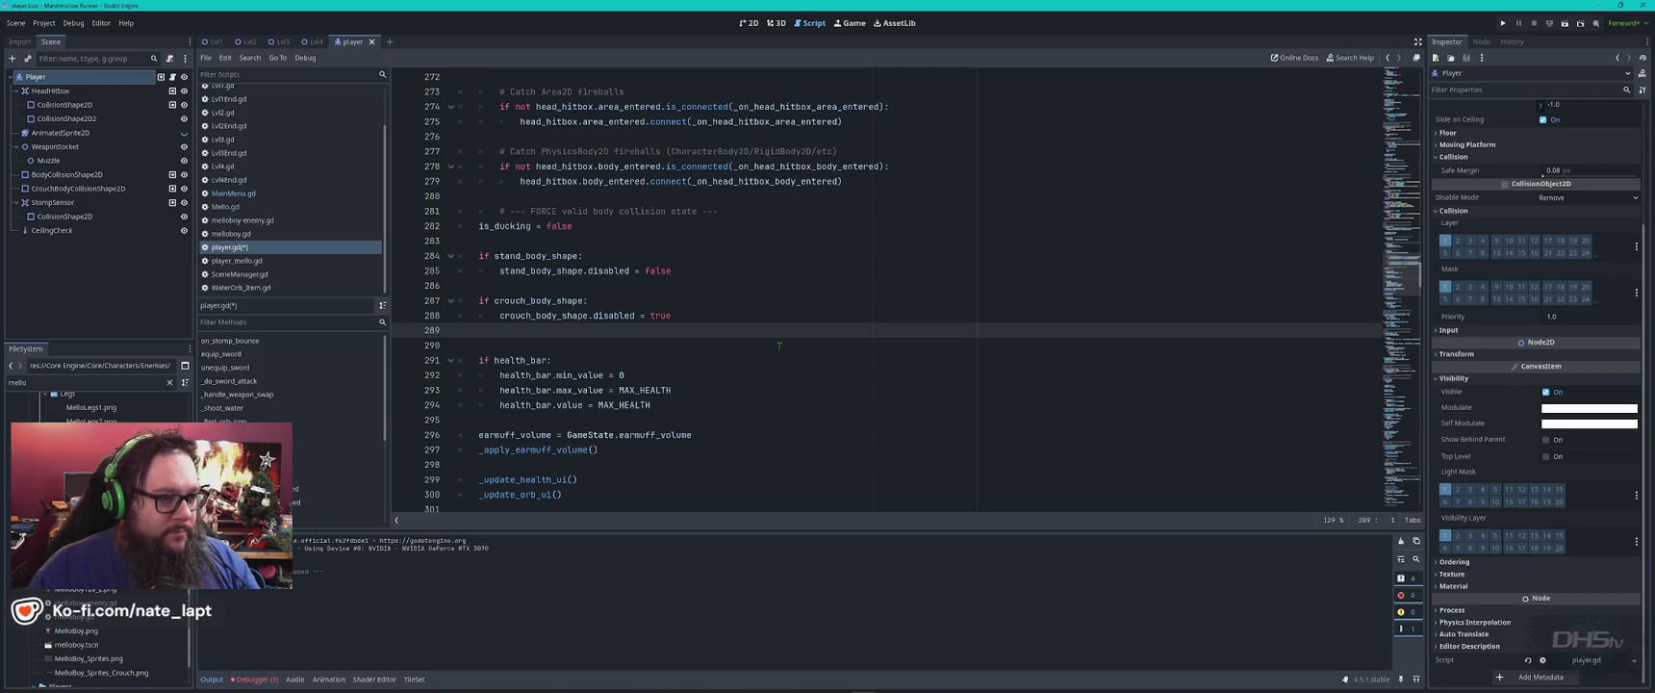
key("alt+Tab")
scroll(612, 416, "down", 3)
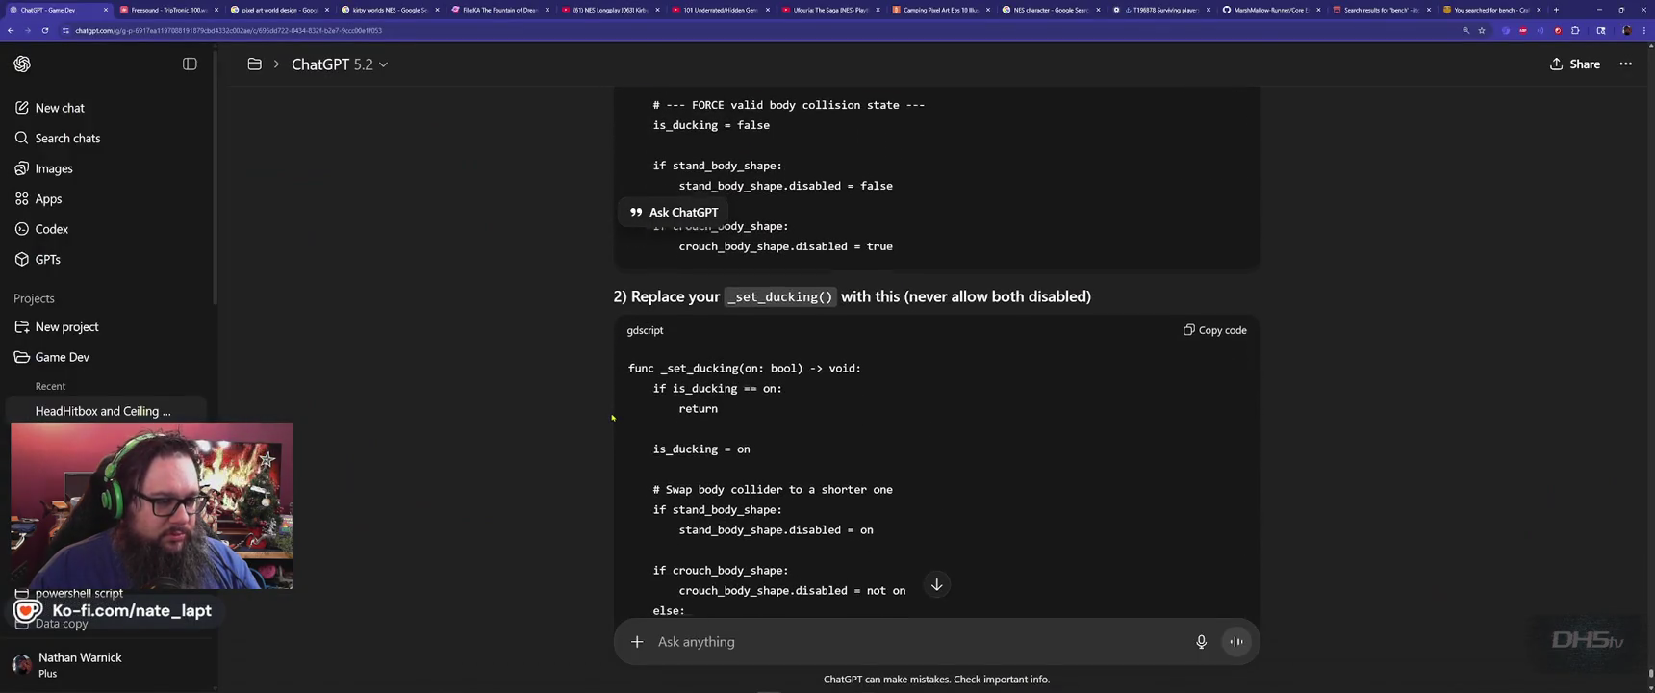
Search player.gd for _set_ducking to find its definition at line 577.
double_click(778, 294)
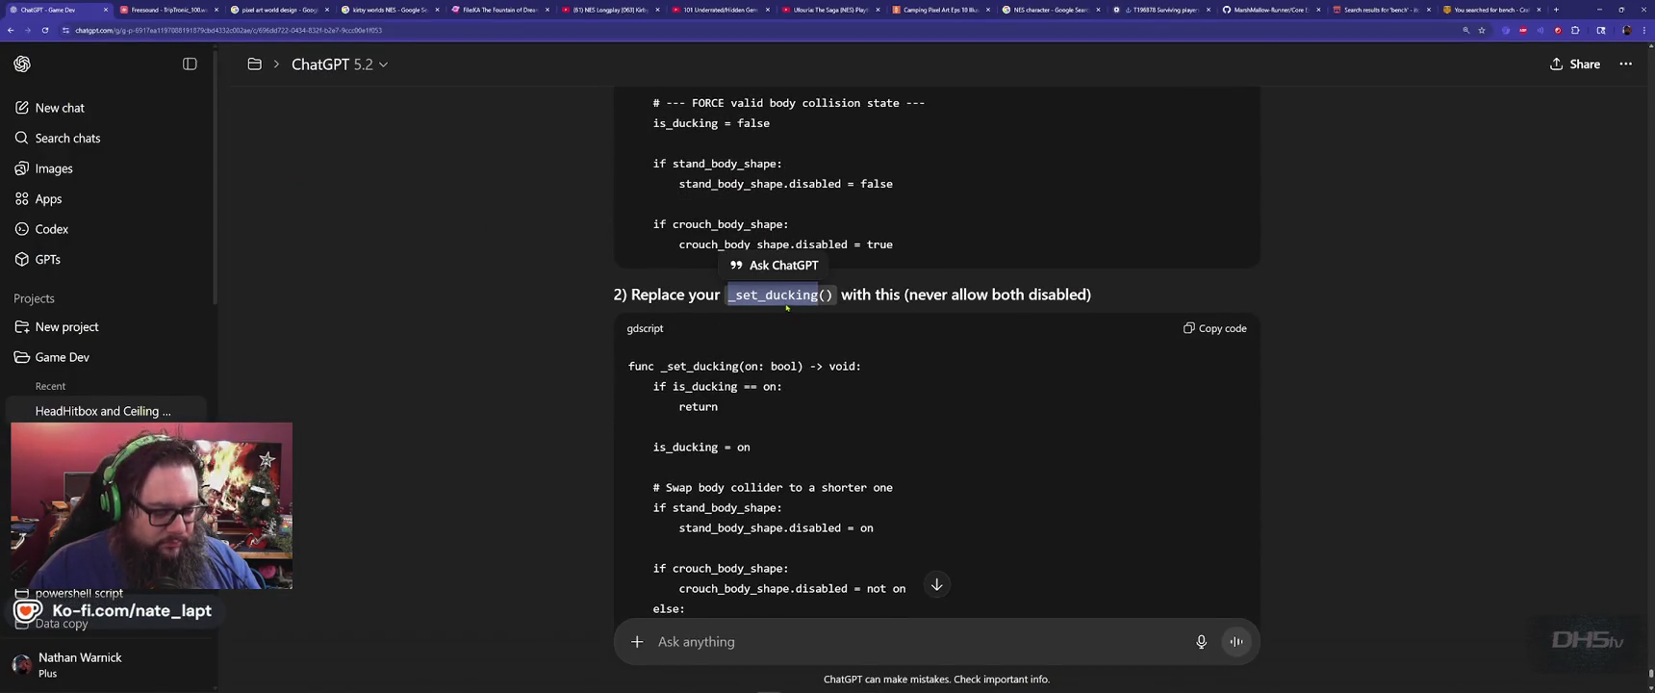
key("ctrl+c")
key("alt+Tab")
key("ctrl+f")
key("ctrl+v")
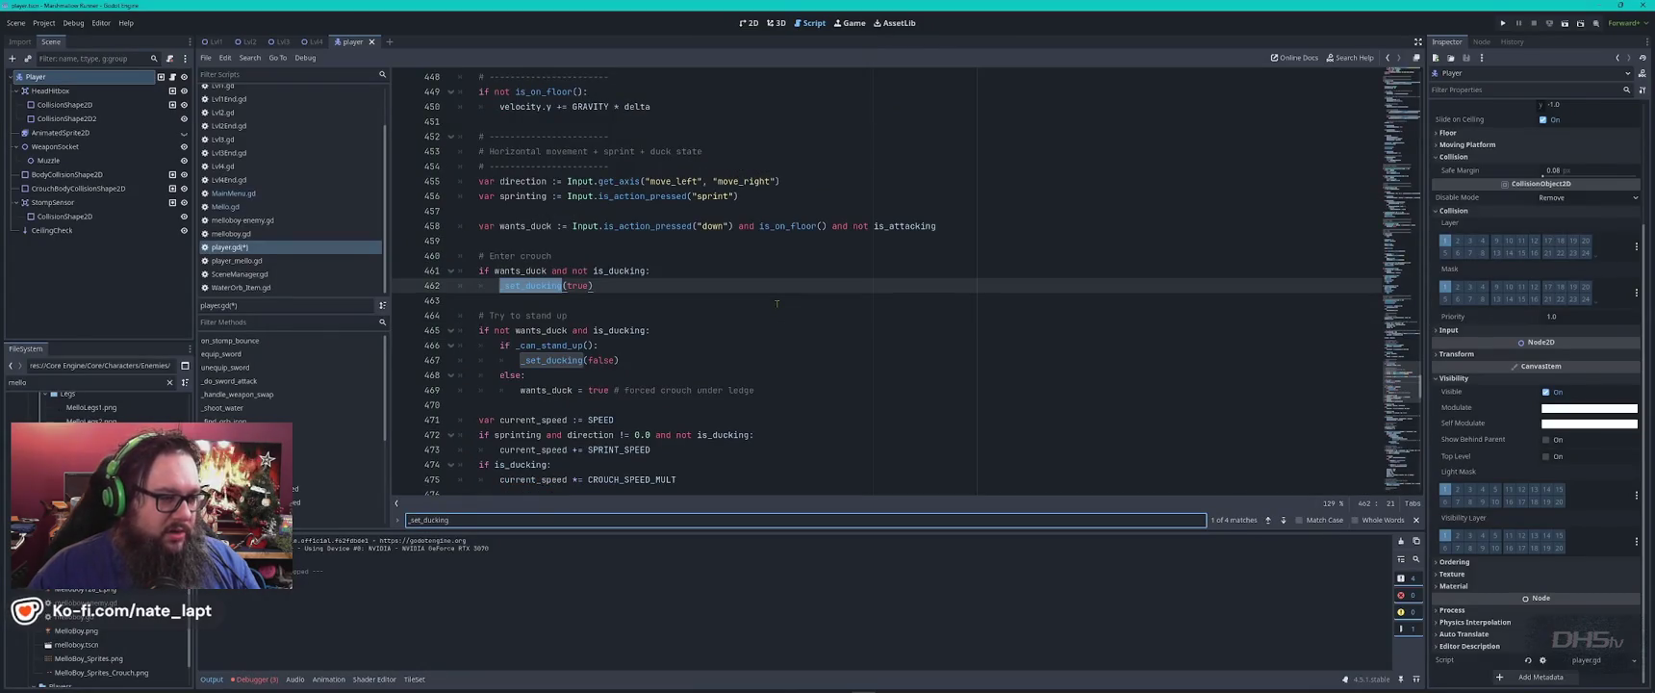
key("alt+Tab")
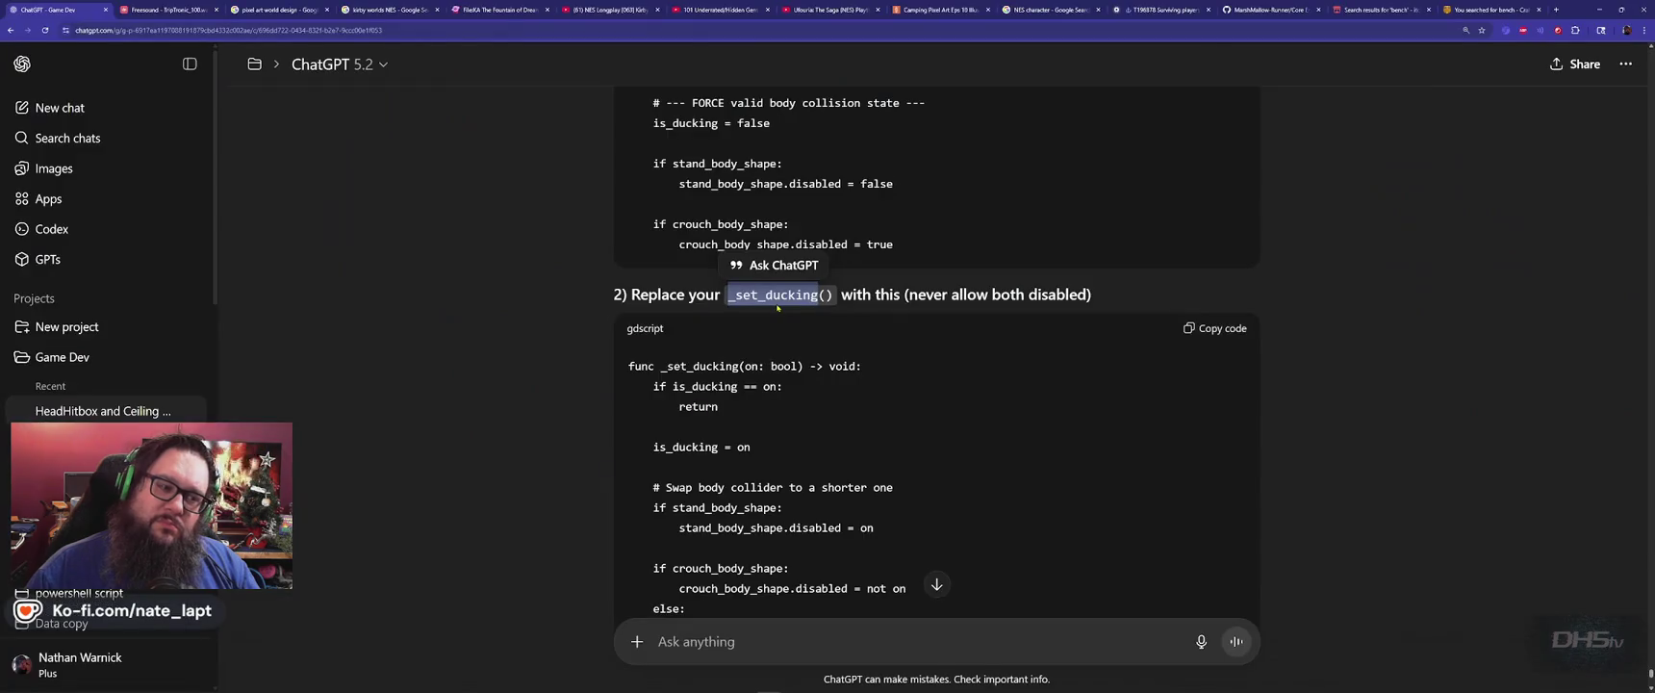
key("alt+Tab")
key("Return")
key("Return")
key("Return")
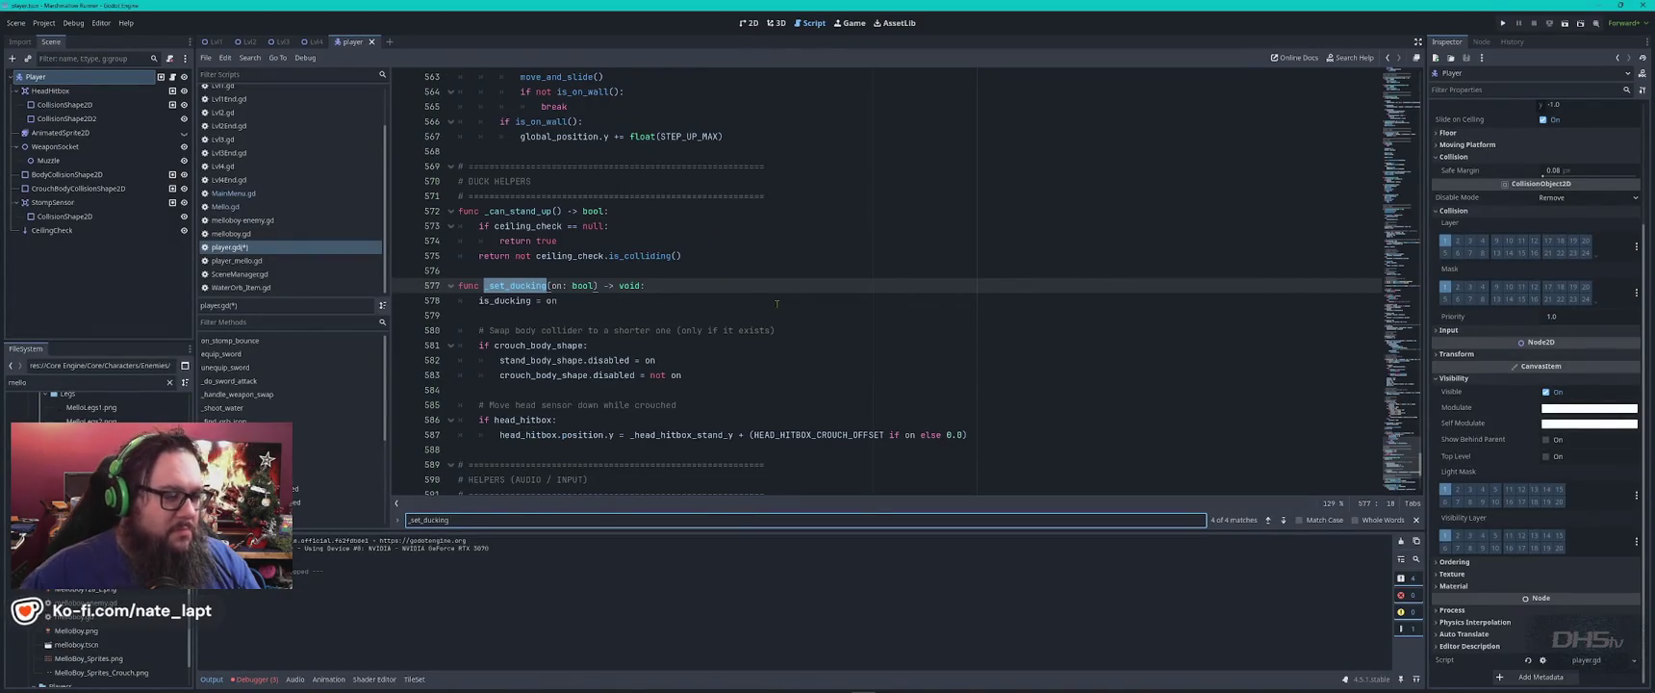
key("Escape")
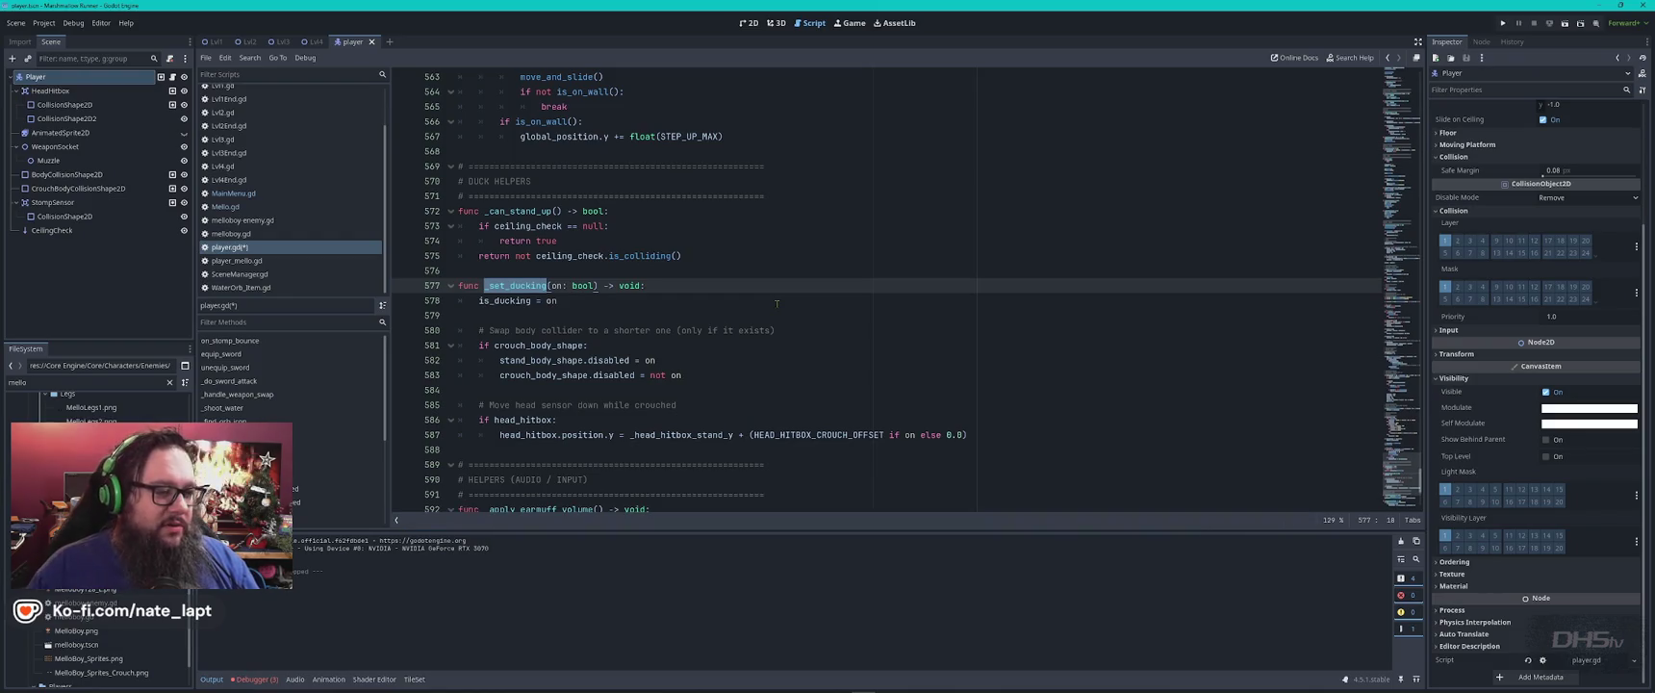
scroll(781, 303, "down", 3)
Copy ChatGPT's replacement _set_ducking code from code block 2.
key("alt+Tab")
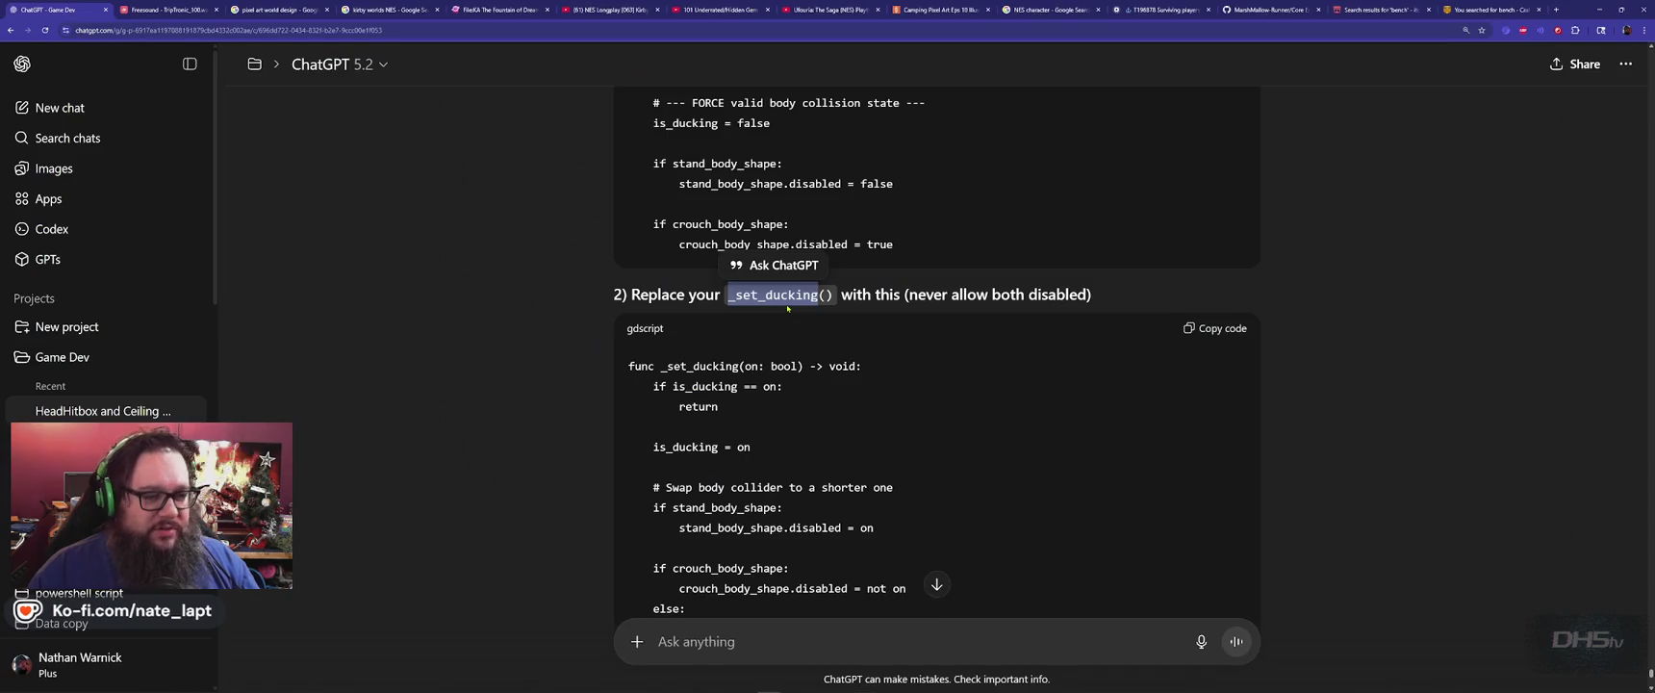
scroll(609, 373, "down", 1)
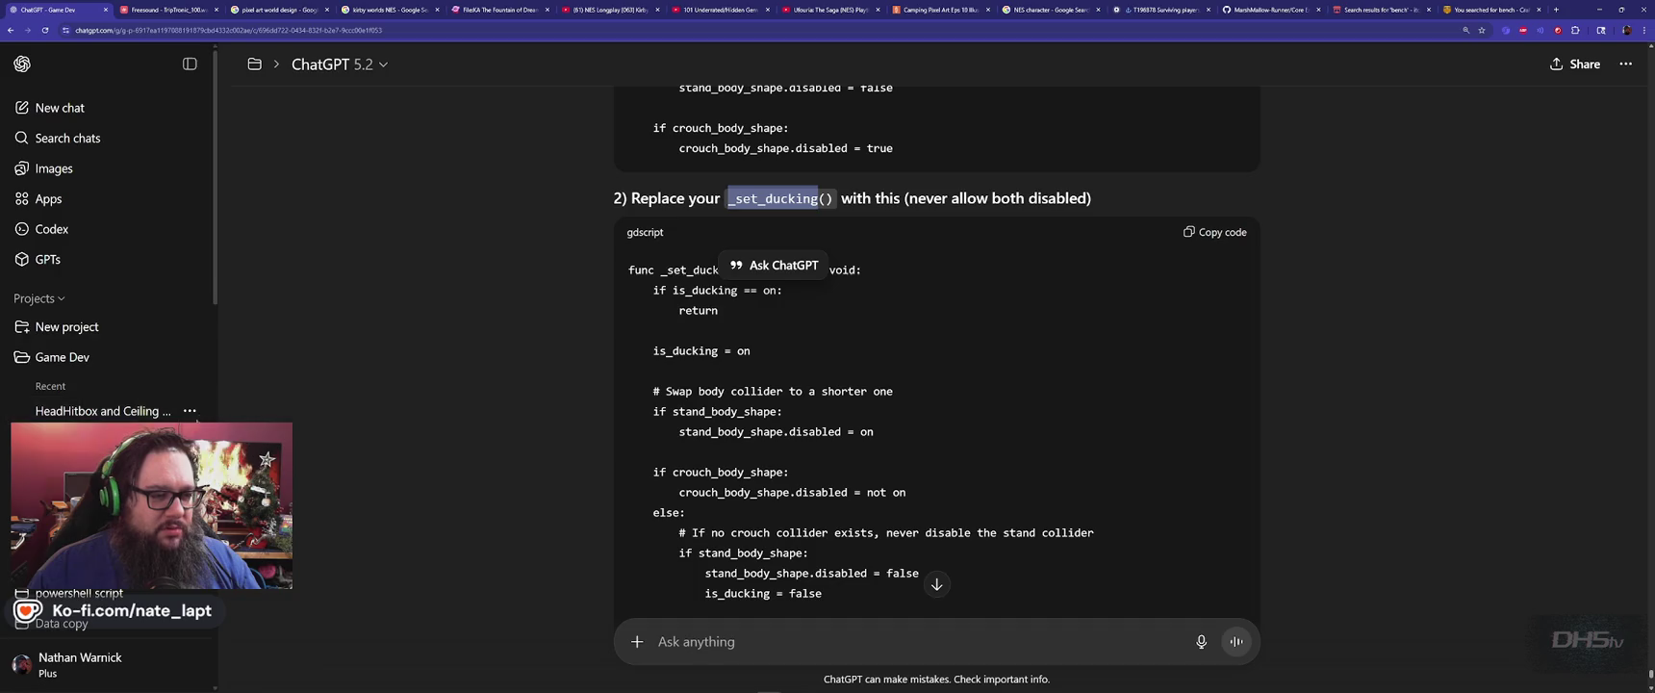
left_click(740, 293)
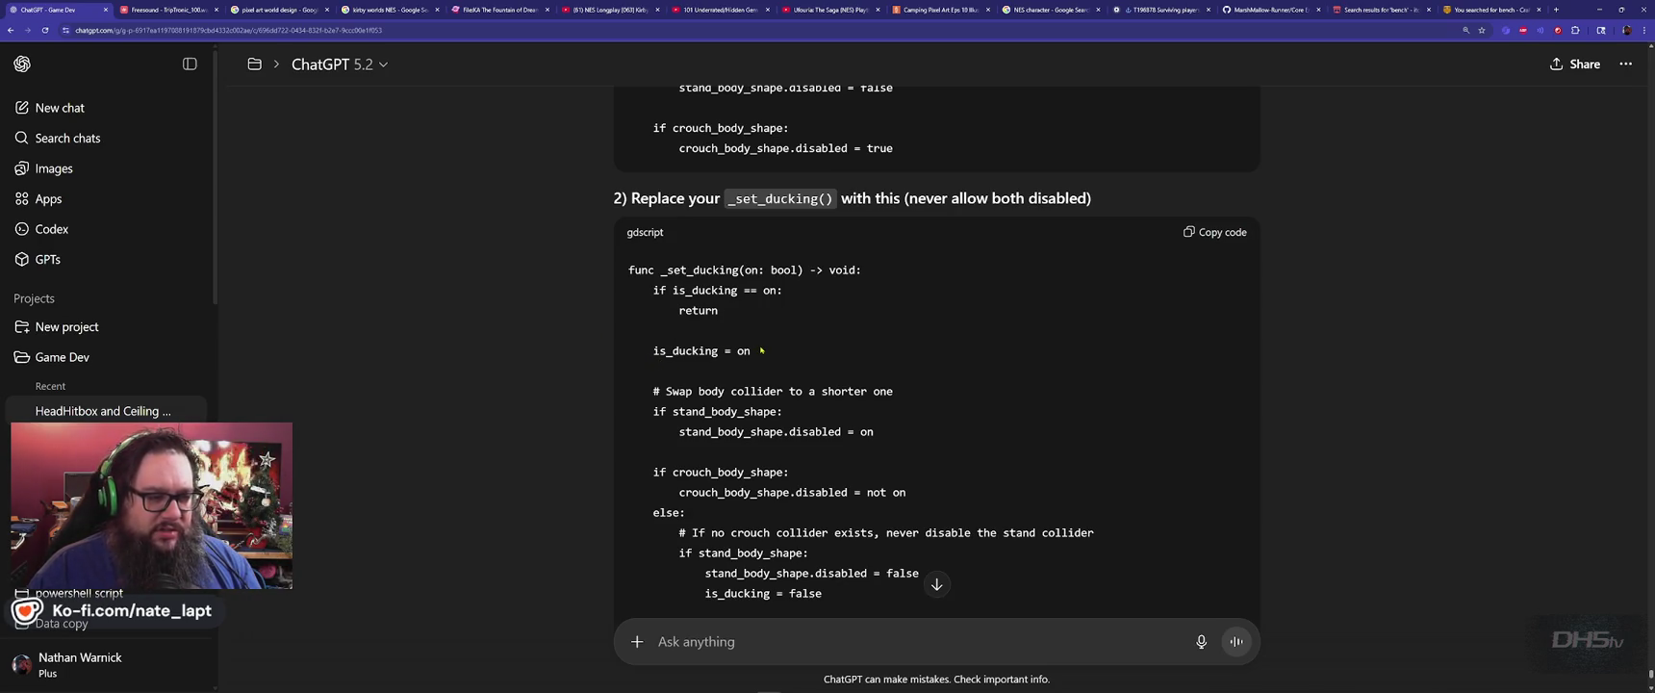
scroll(675, 385, "down", 1)
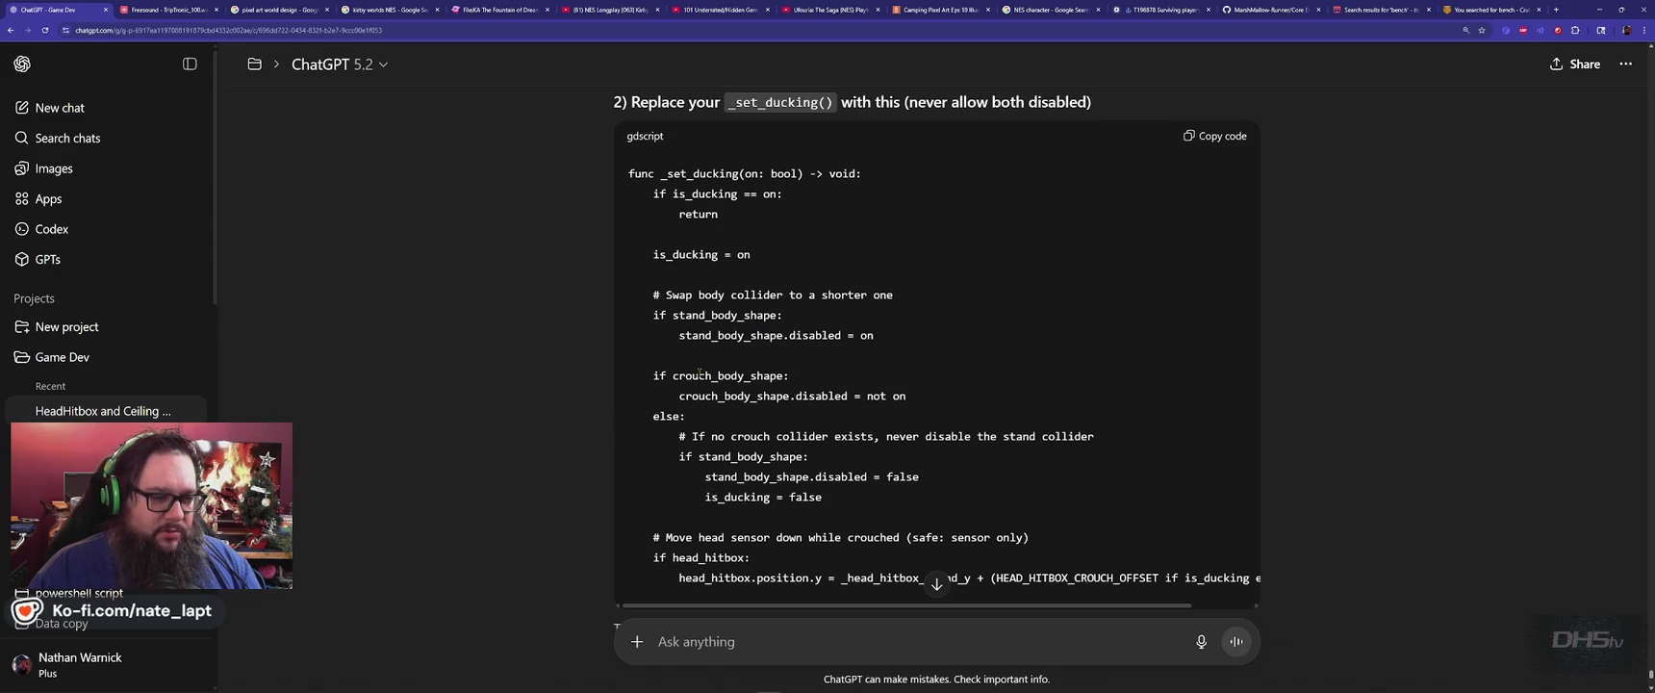
scroll(655, 370, "down", 1)
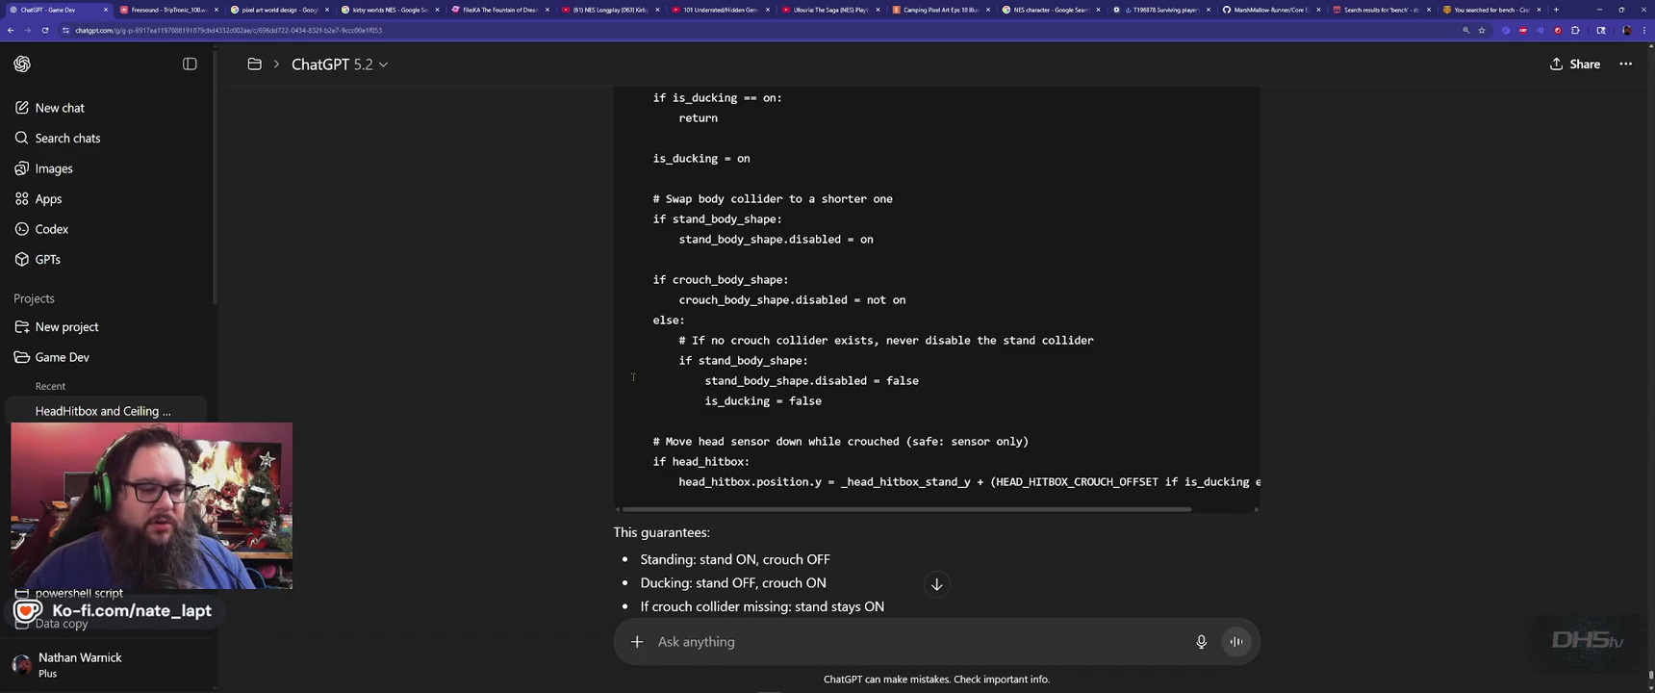
scroll(924, 385, "up", 2)
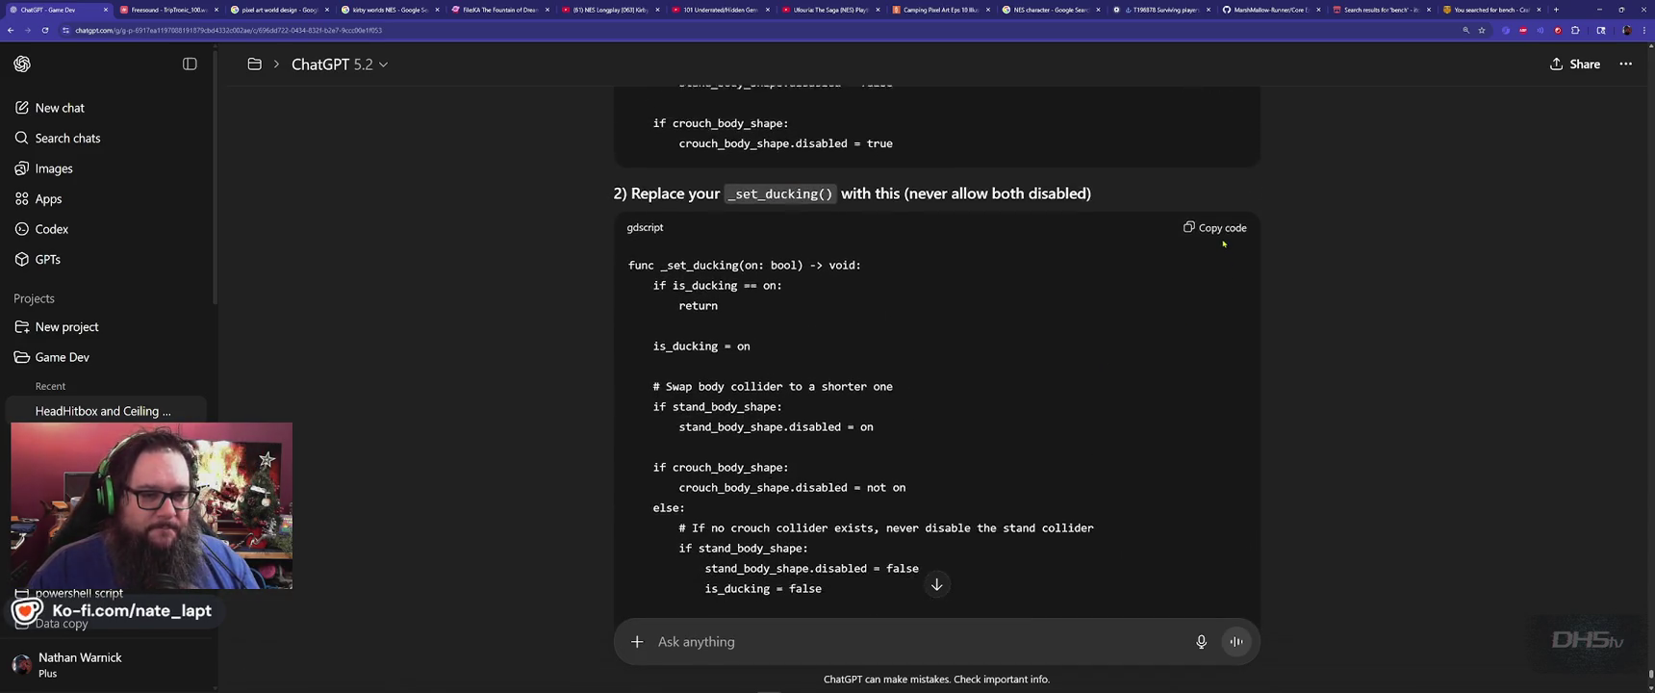
left_click(1218, 234)
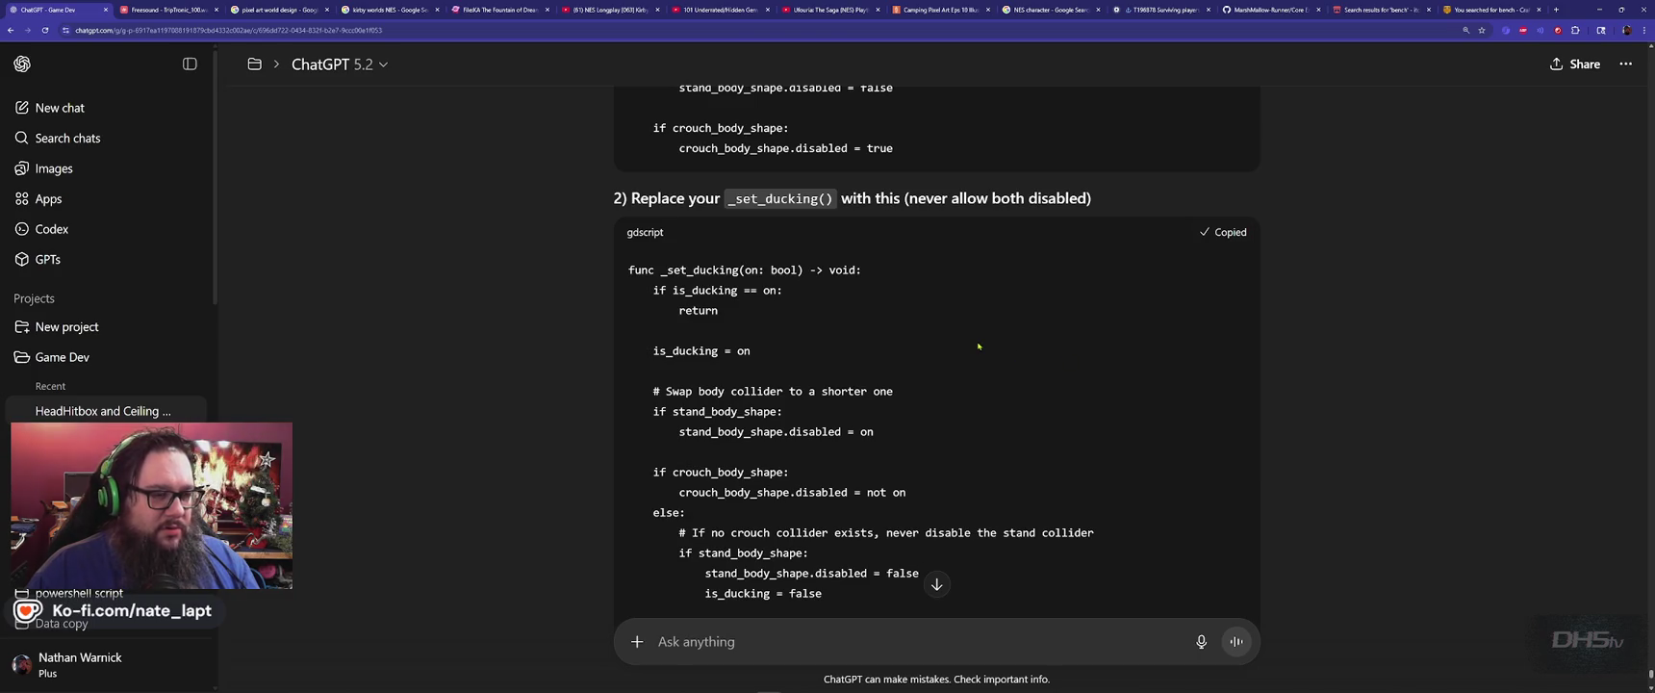
key("alt+Tab")
key("alt+Tab")
key("alt+Tab")
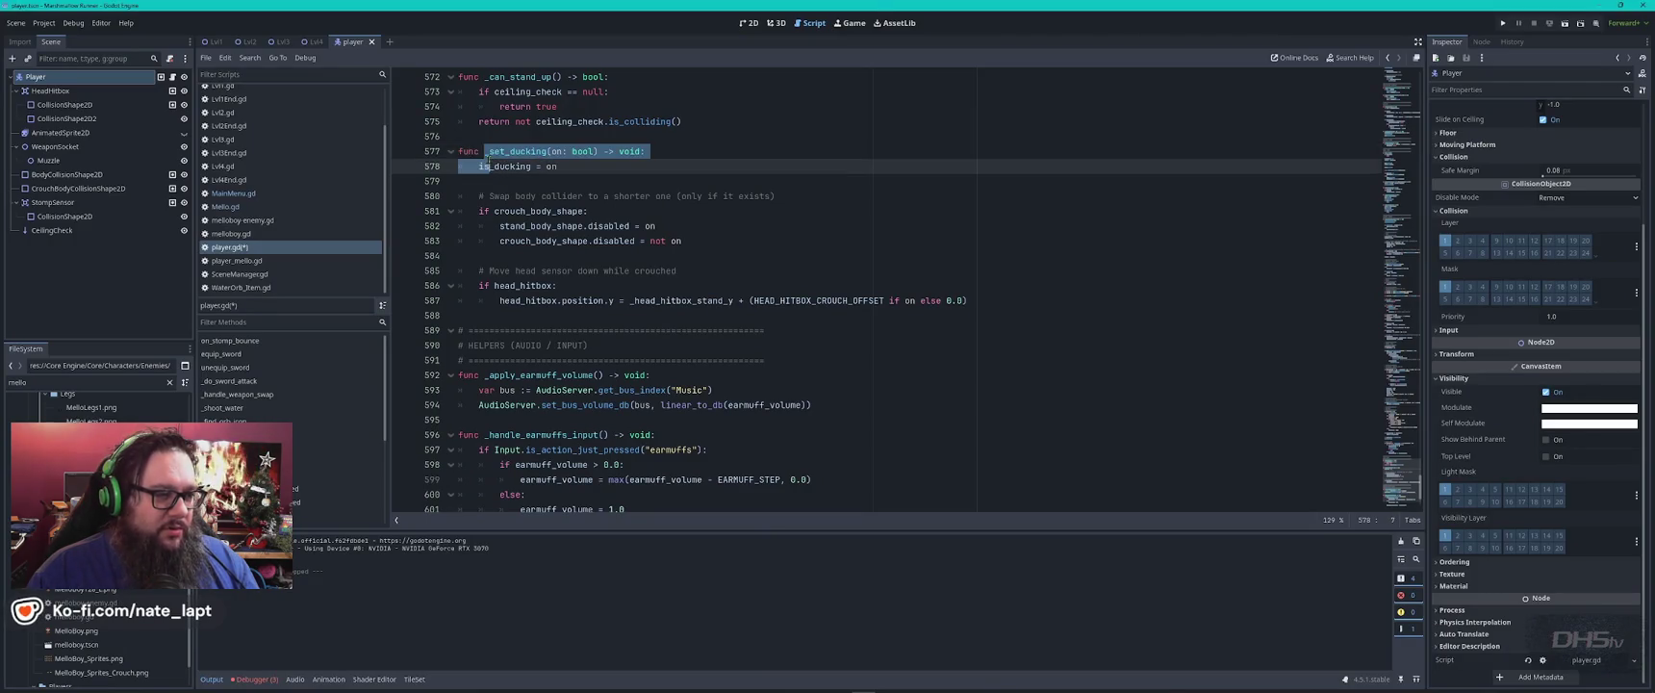
Replace the old _set_ducking (lines 577–581) with ChatGPT's version, then read the rest of the answer.
mouse_move(458, 151)
left_mouse_down()
mouse_move(718, 214)
mouse_move(951, 300)
left_mouse_up()
key("ctrl+v")
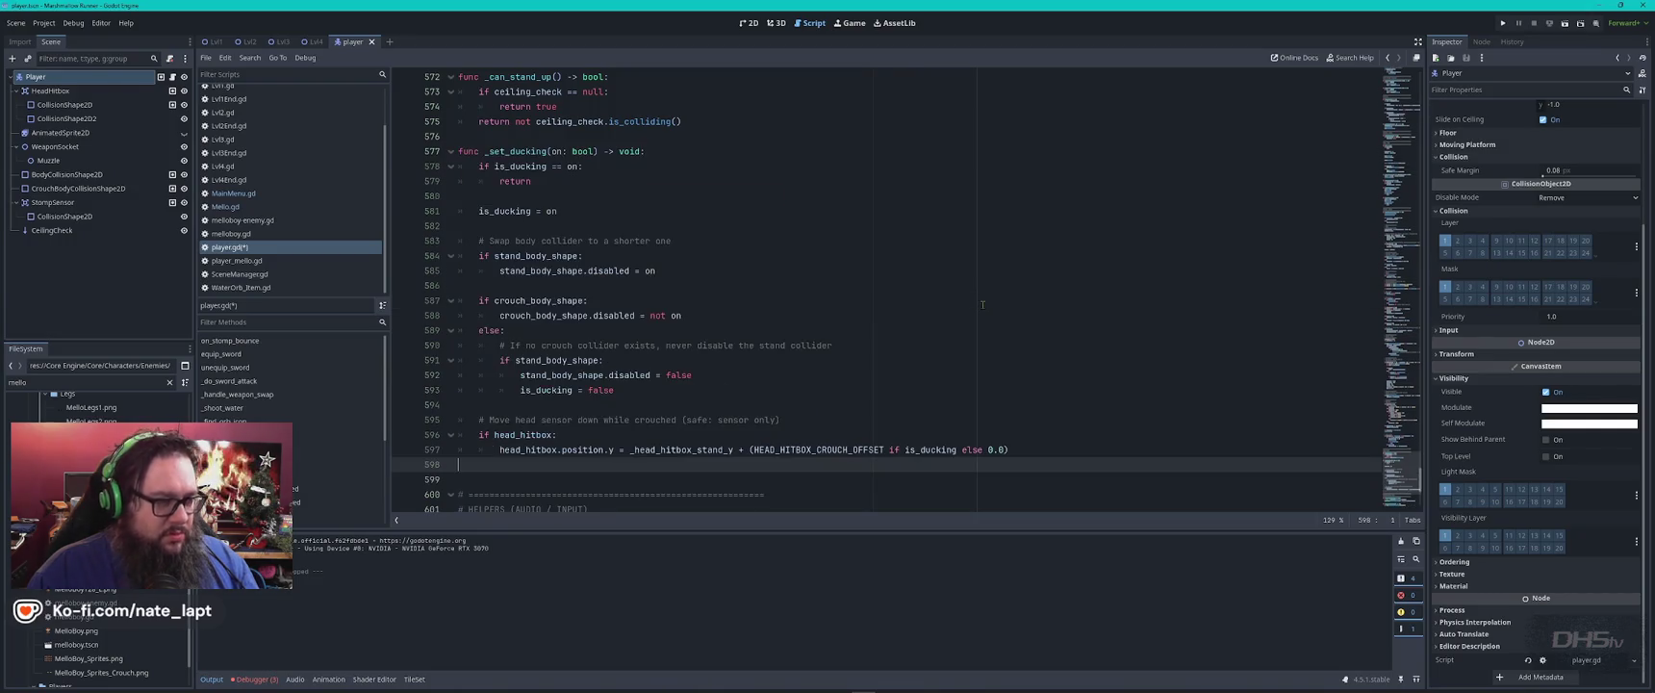
key("alt+Tab")
scroll(872, 315, "down", 2)
scroll(872, 315, "down", 2)
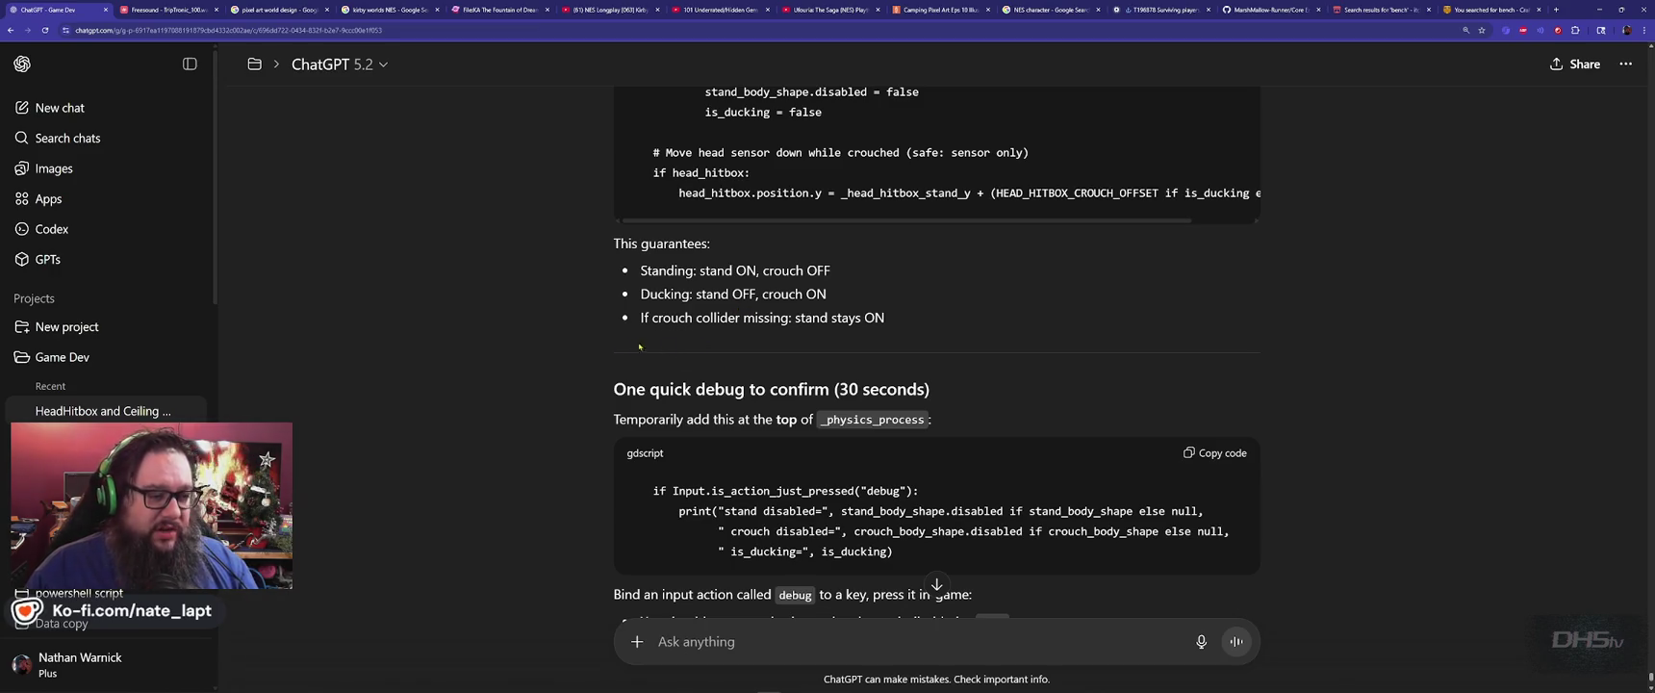
scroll(596, 348, "down", 2)
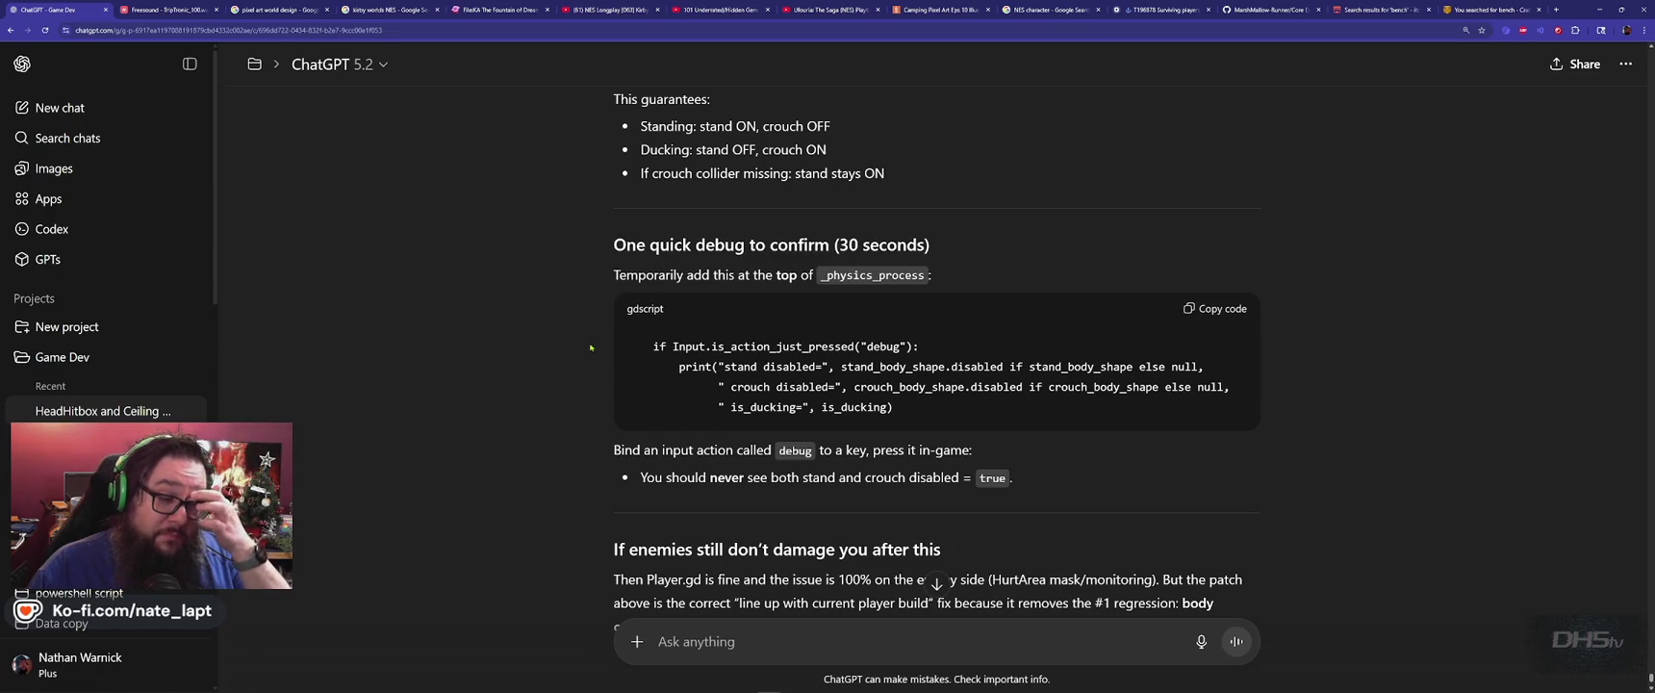
scroll(591, 347, "down", 3)
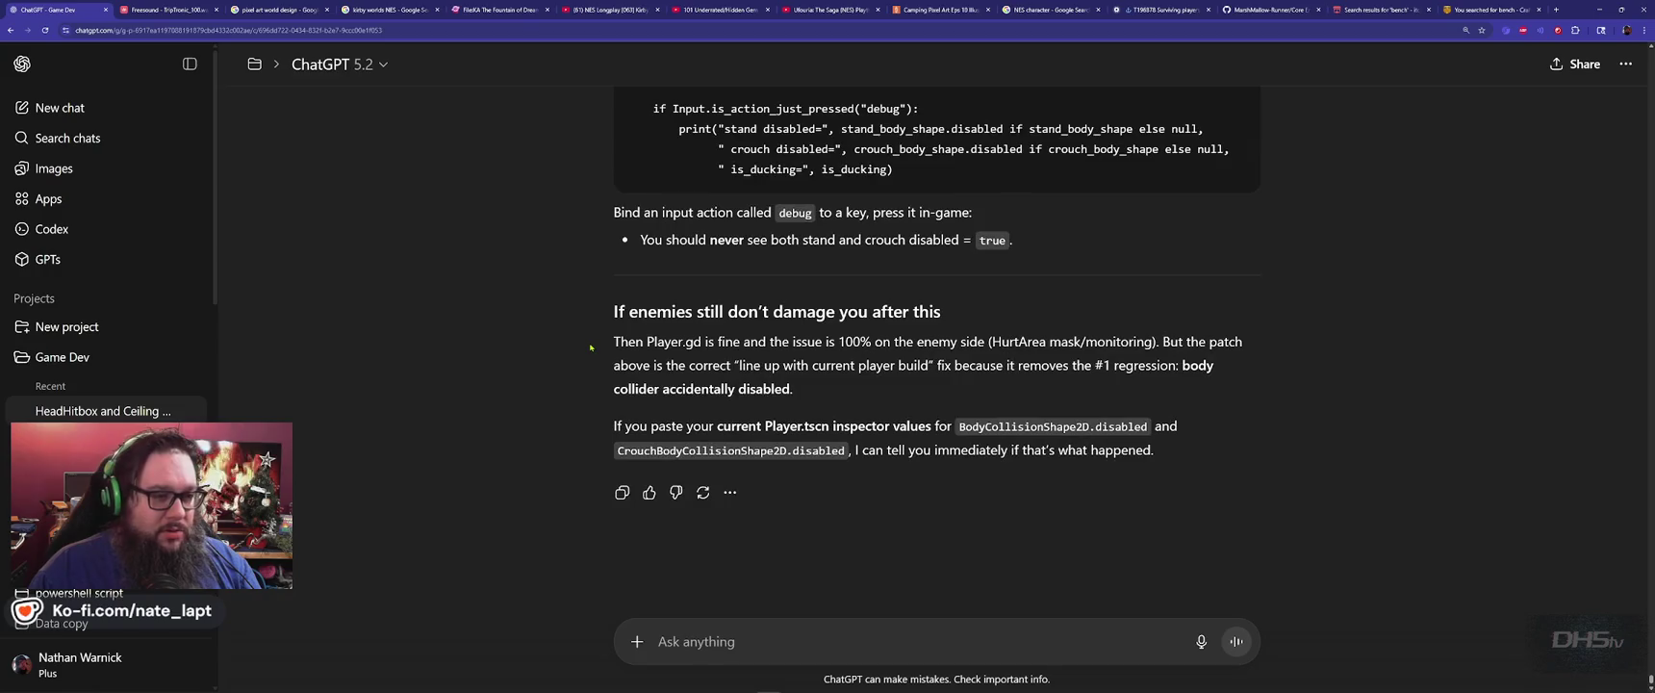
key("alt+Tab")
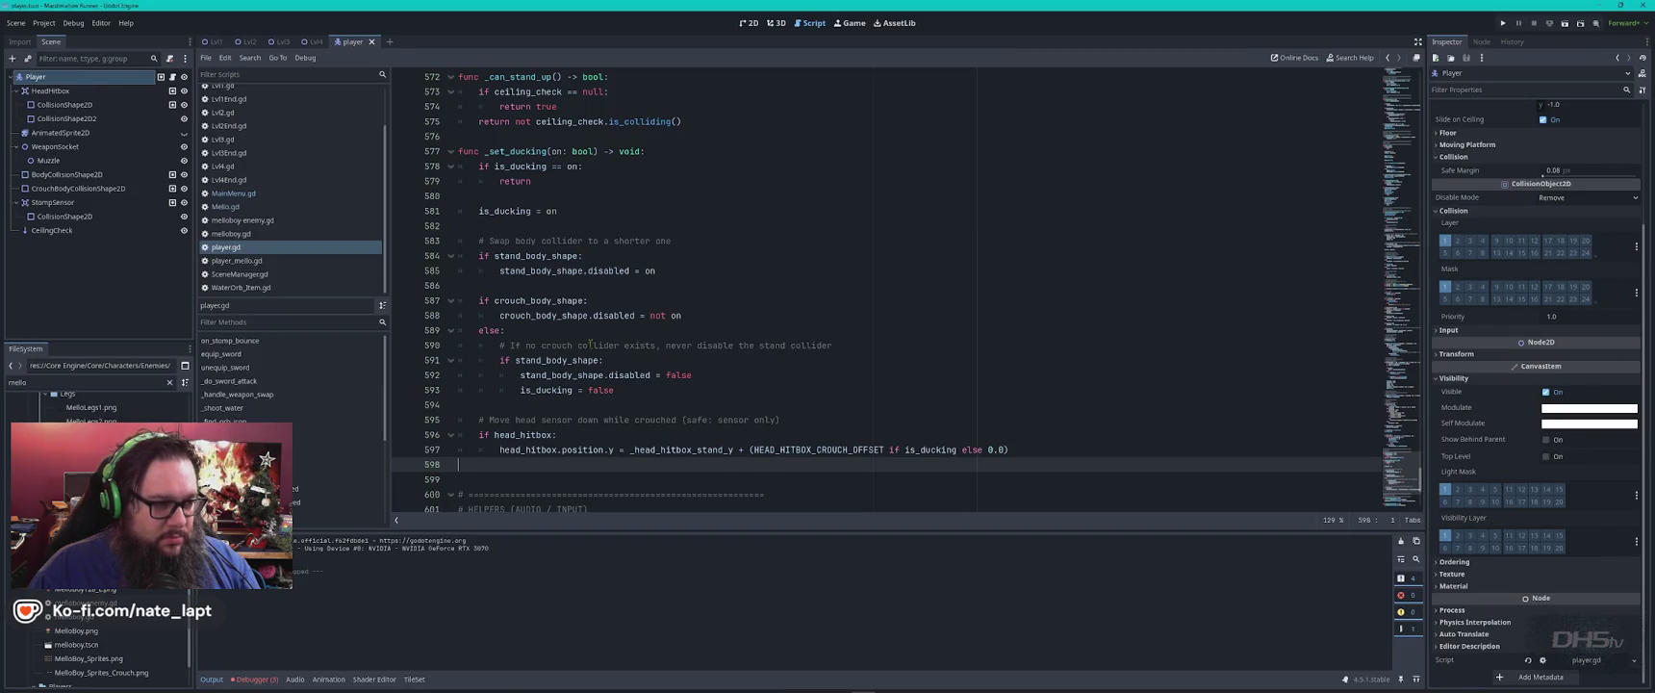
key("alt+Tab")
key("alt+Tab")
Run the game, start from the main menu, run left and jump onto the higher platform, then stop.
key("F5")
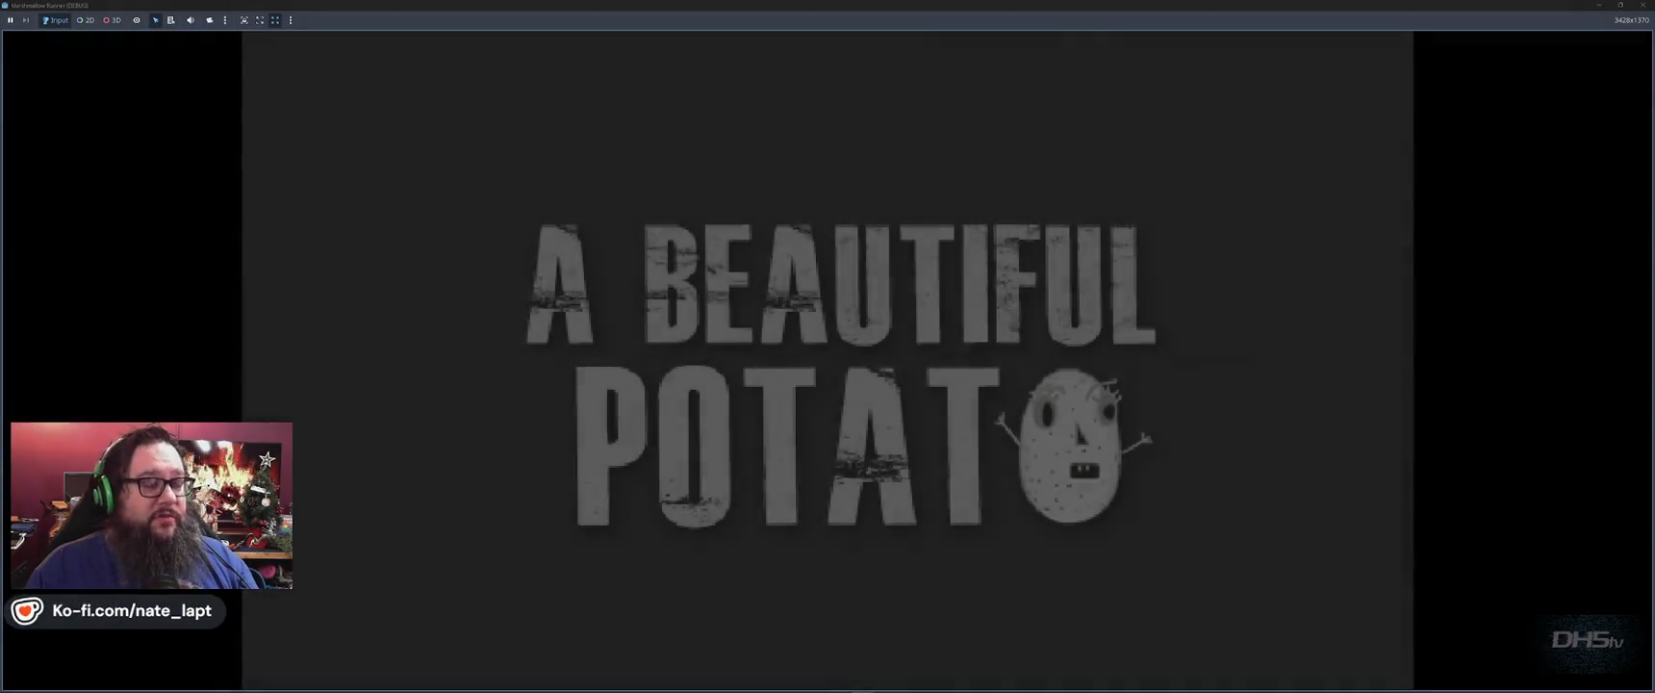
key("alt+Tab")
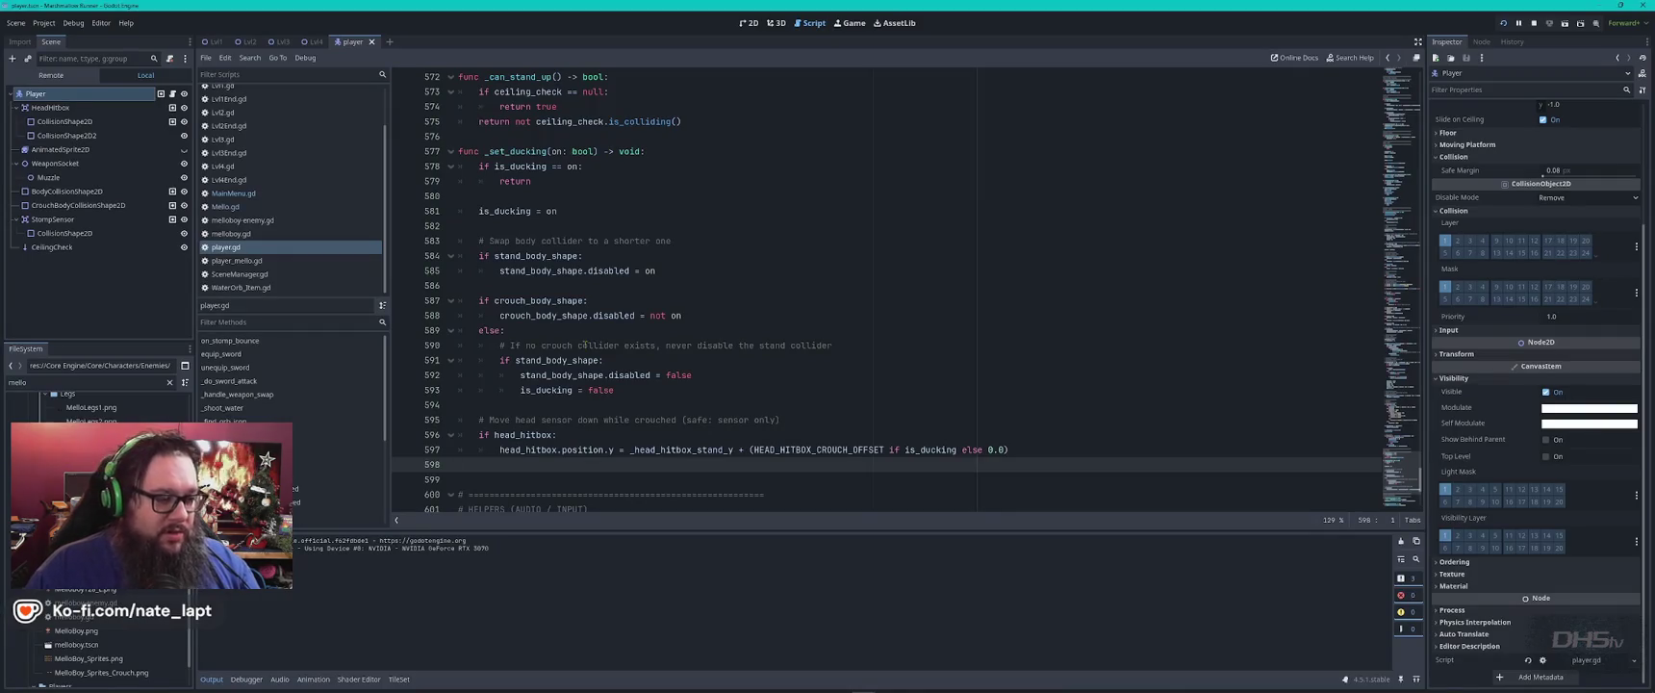
key("alt+Tab")
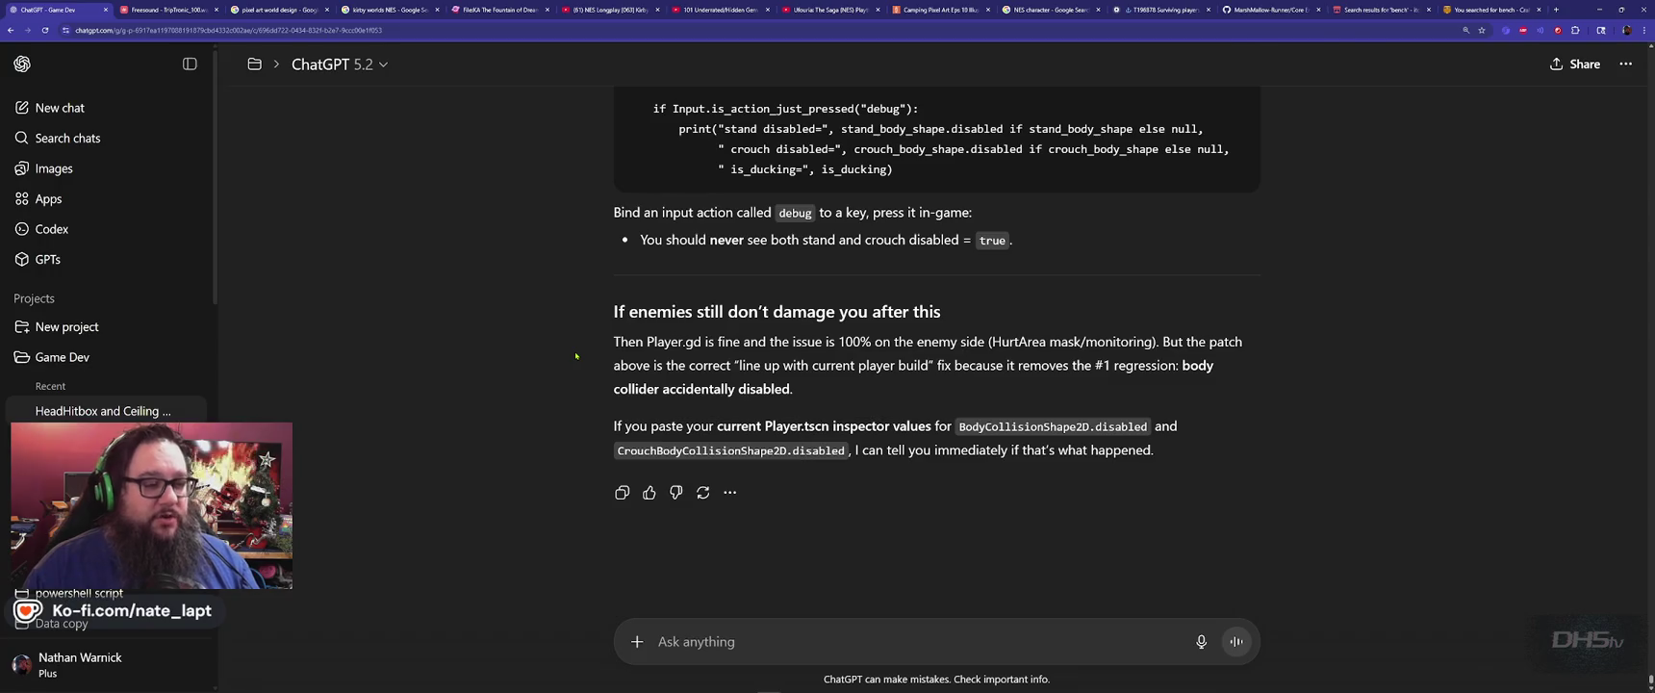
key("alt+Tab")
key("alt+Tab")
left_click(778, 414)
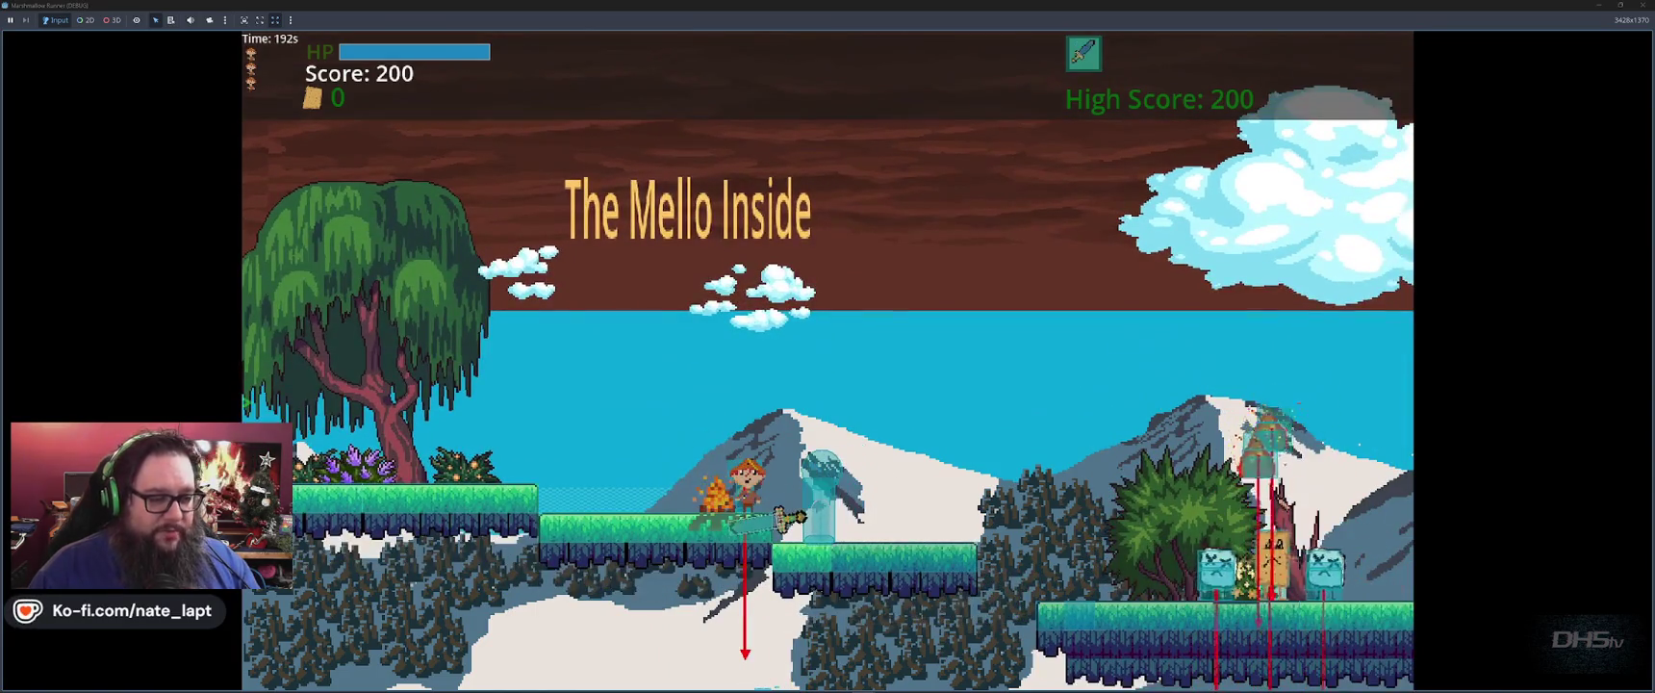
key("Left")
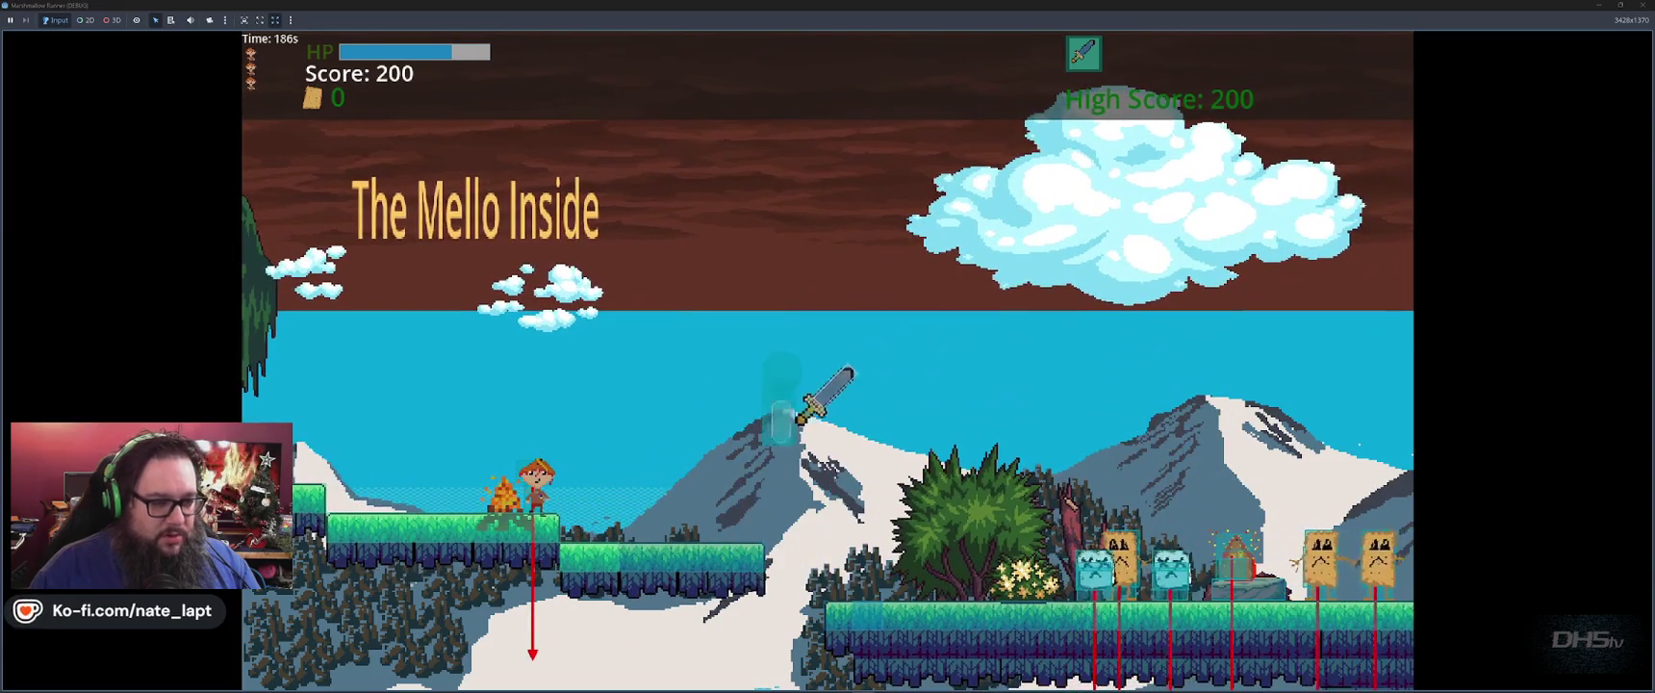
key("Left")
key("space")
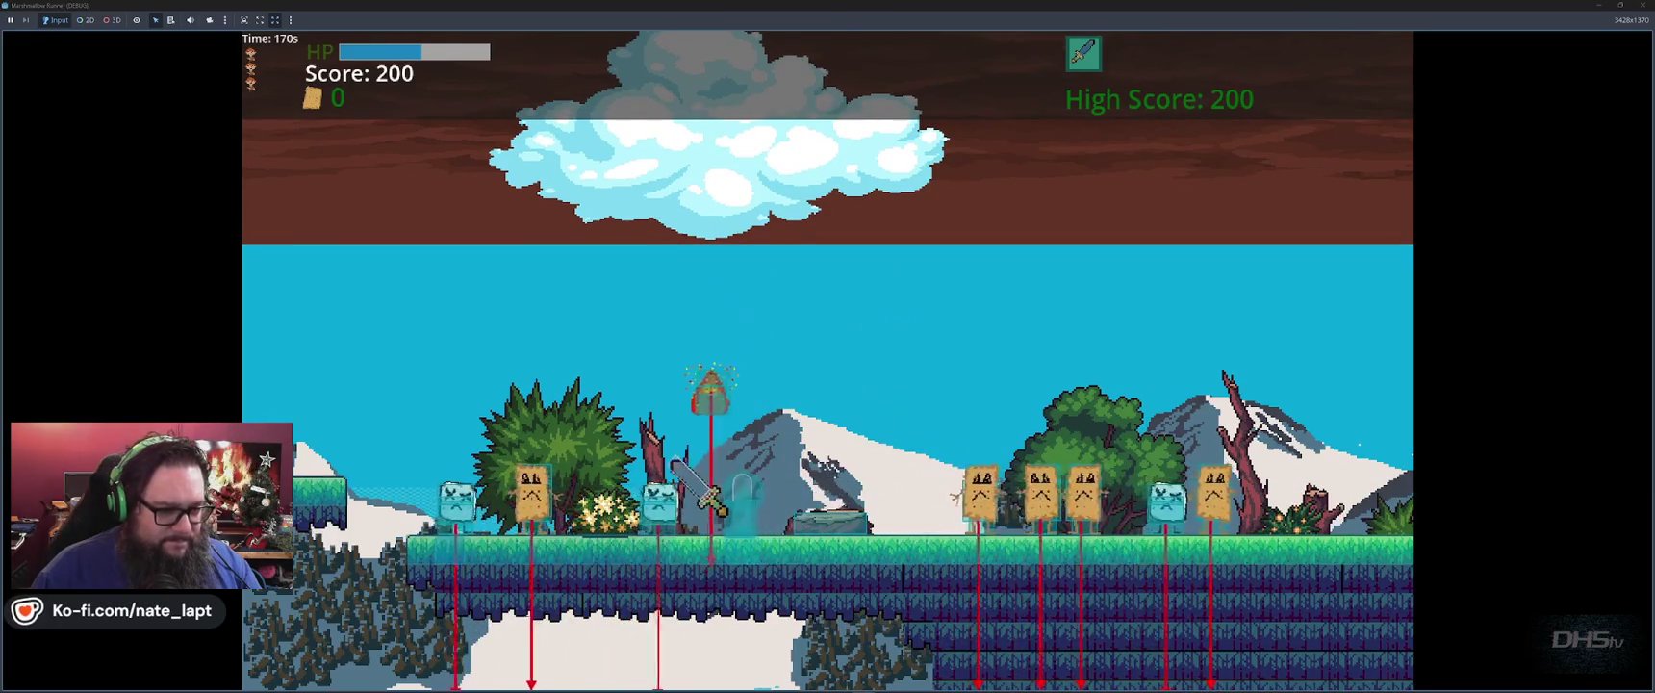
key("F8")
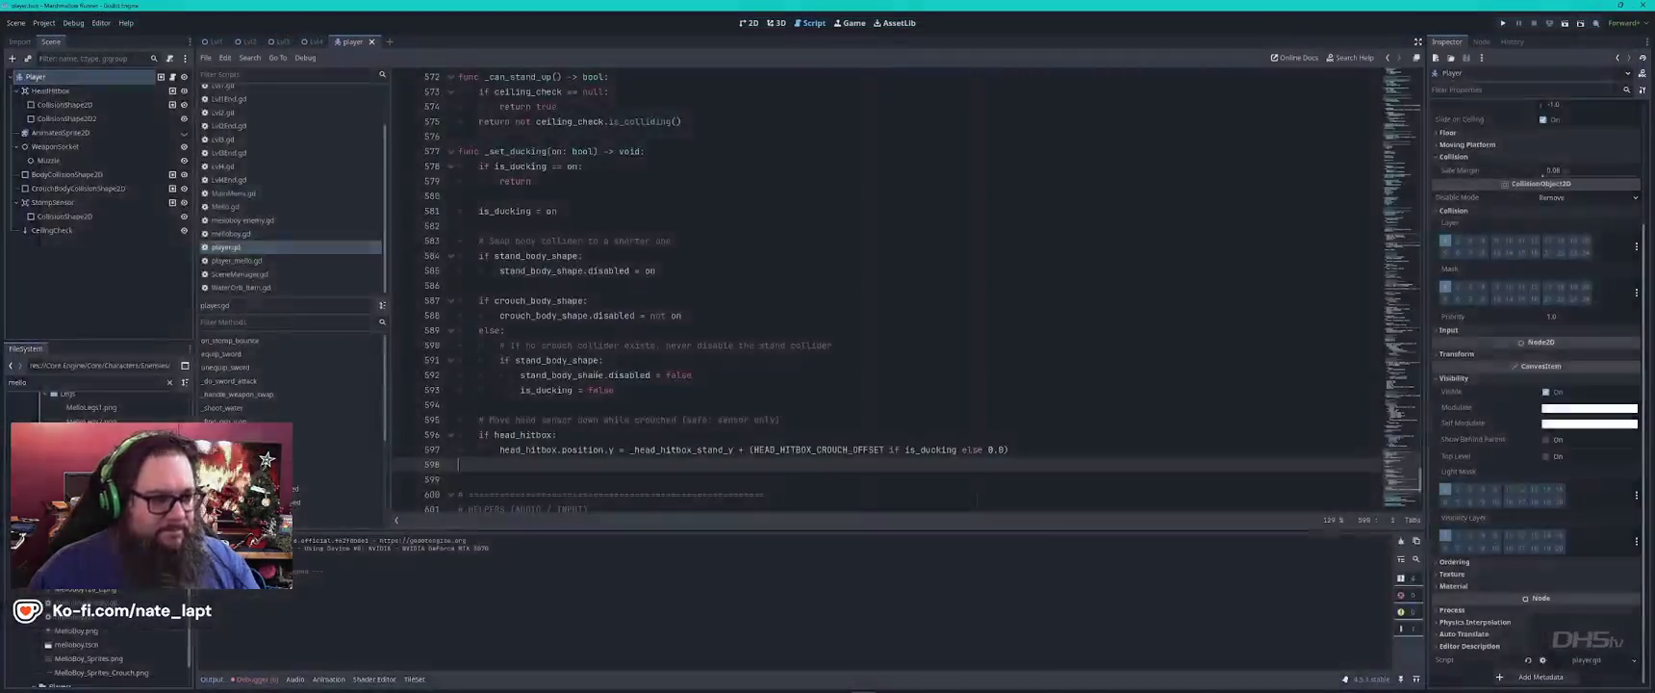
In the Groups tab, tick the player group for HeadHitbox's CollisionShape2D2 node.
key("alt+Tab")
key("Tab")
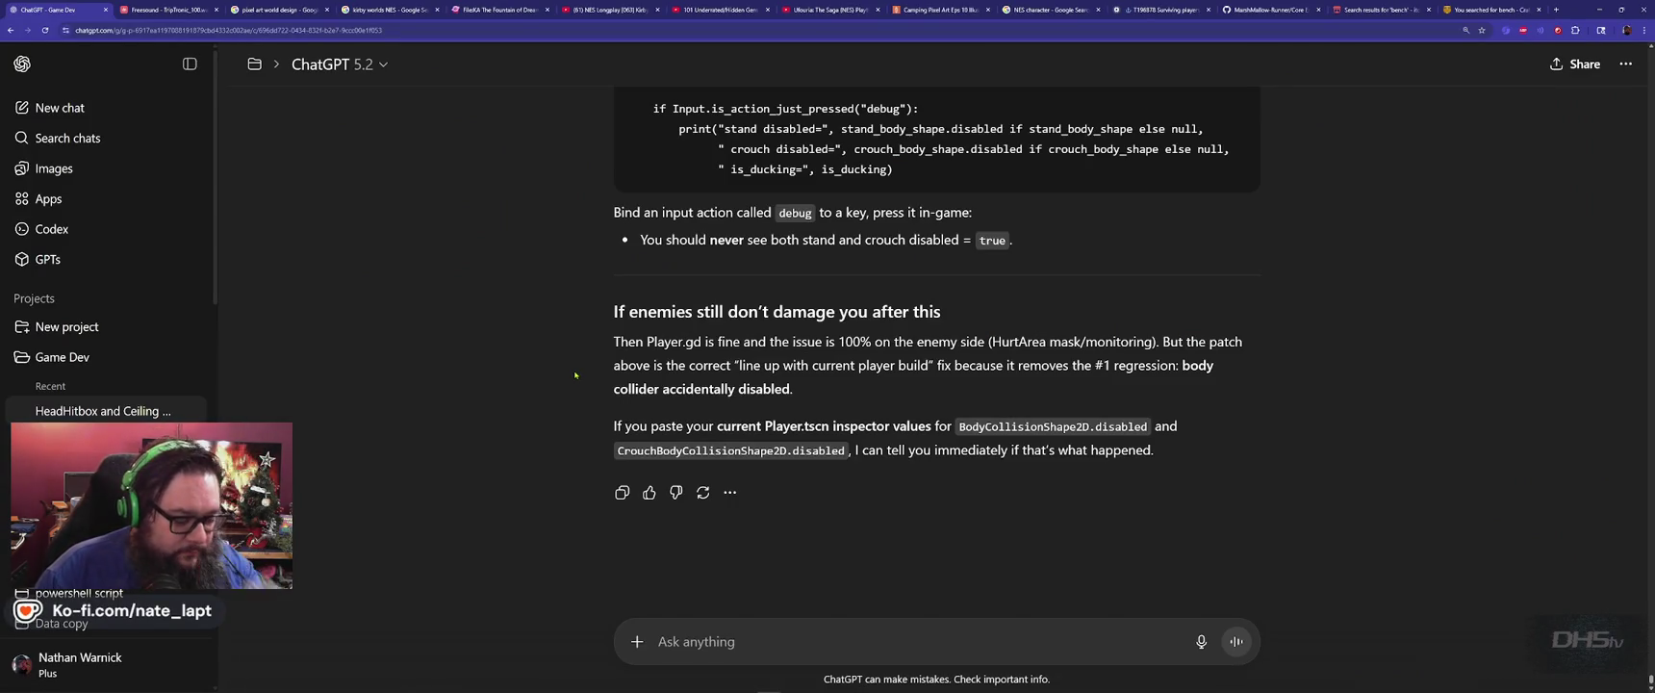
key("alt+Tab")
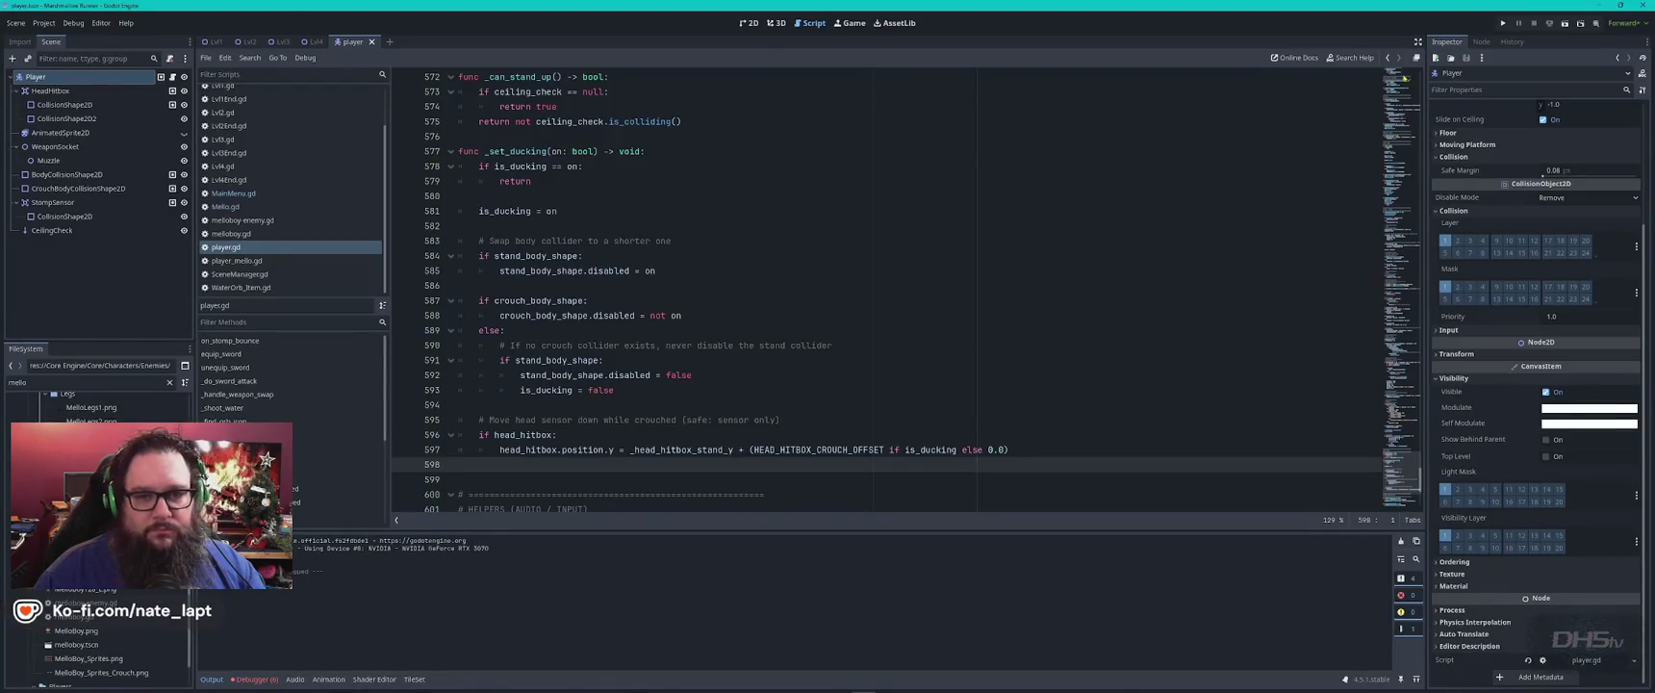
left_click(1482, 42)
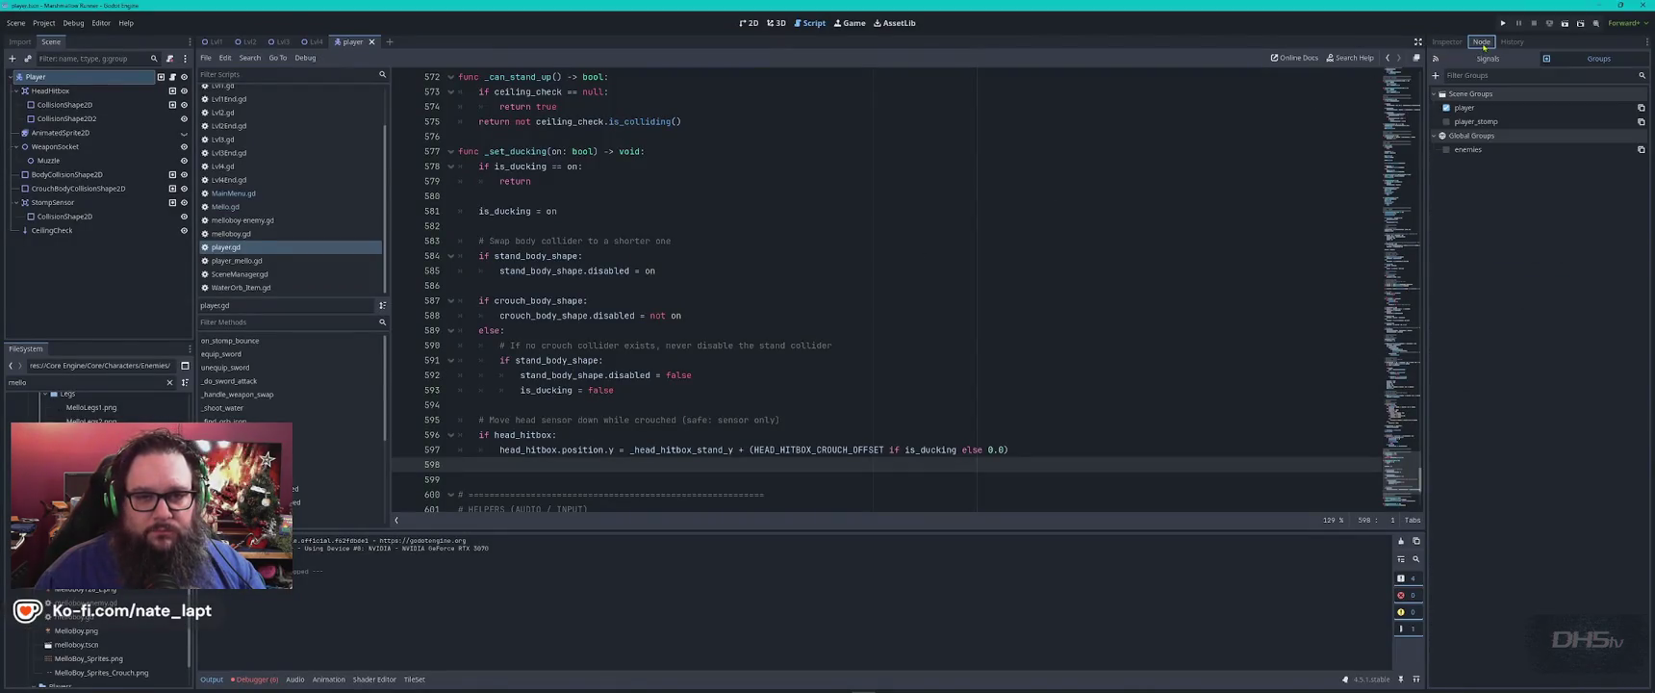
left_click(67, 92)
left_click(67, 105)
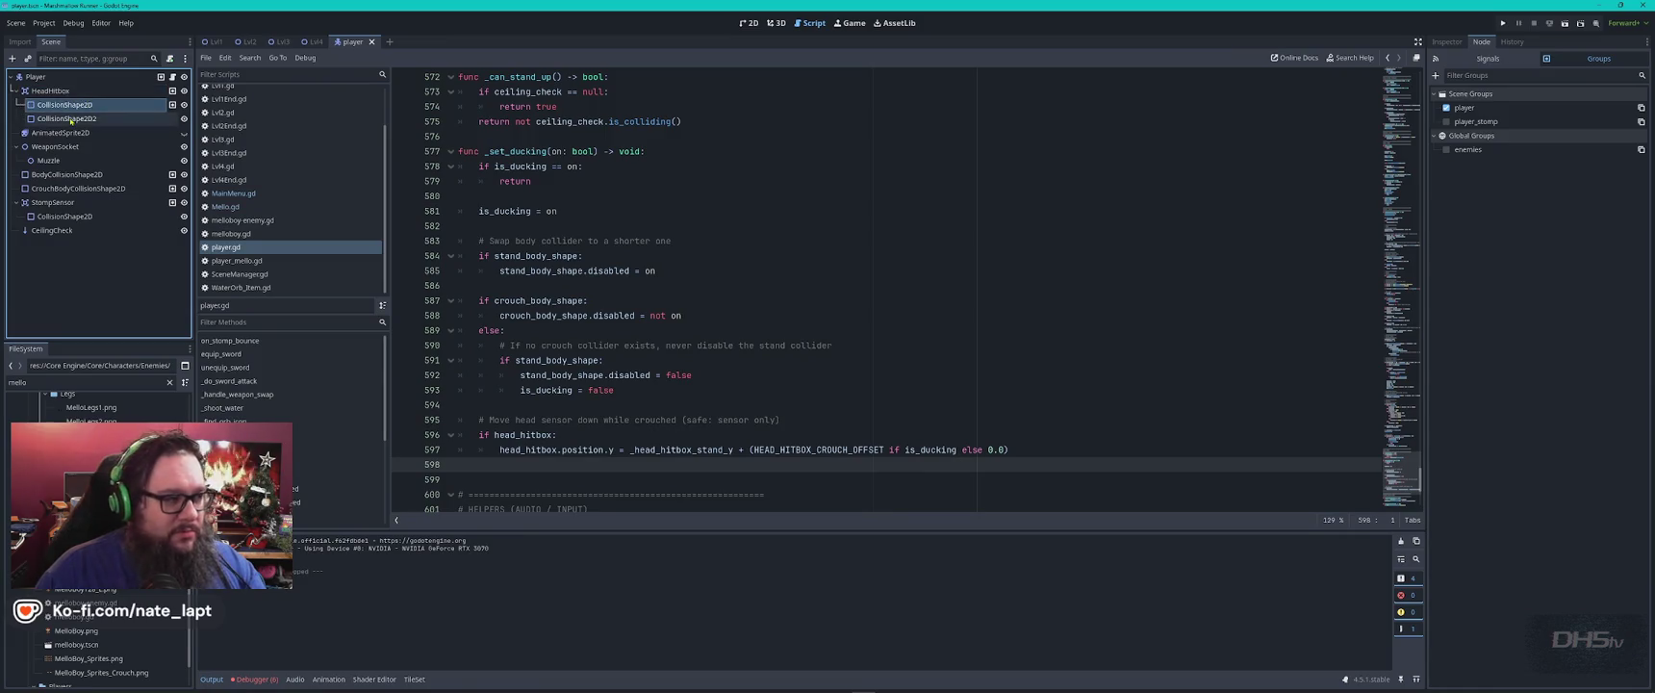
left_click(70, 119)
left_click(1446, 108)
Run the game again, start the level from the main menu, then close it with Alt+F4.
key("F5")
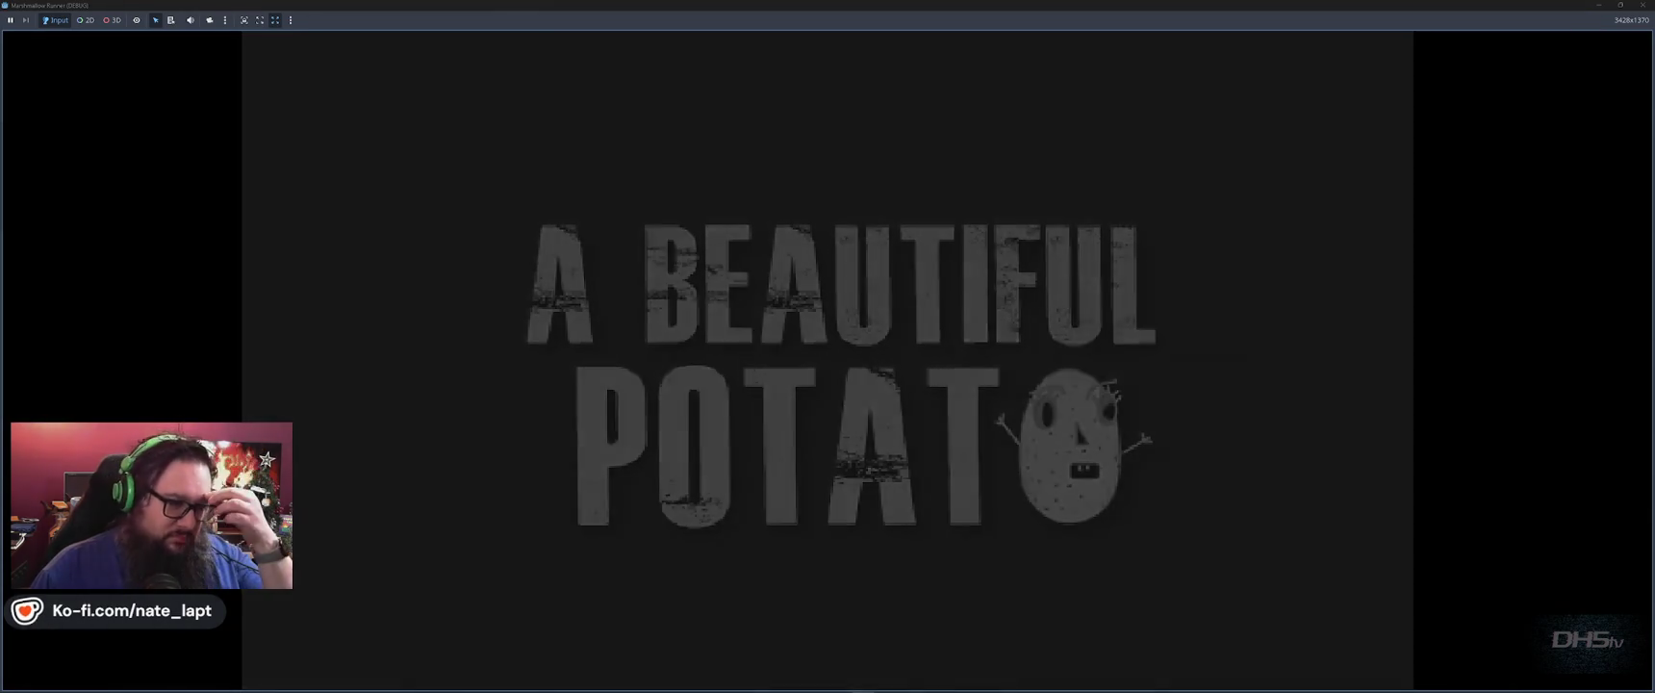
key("Return")
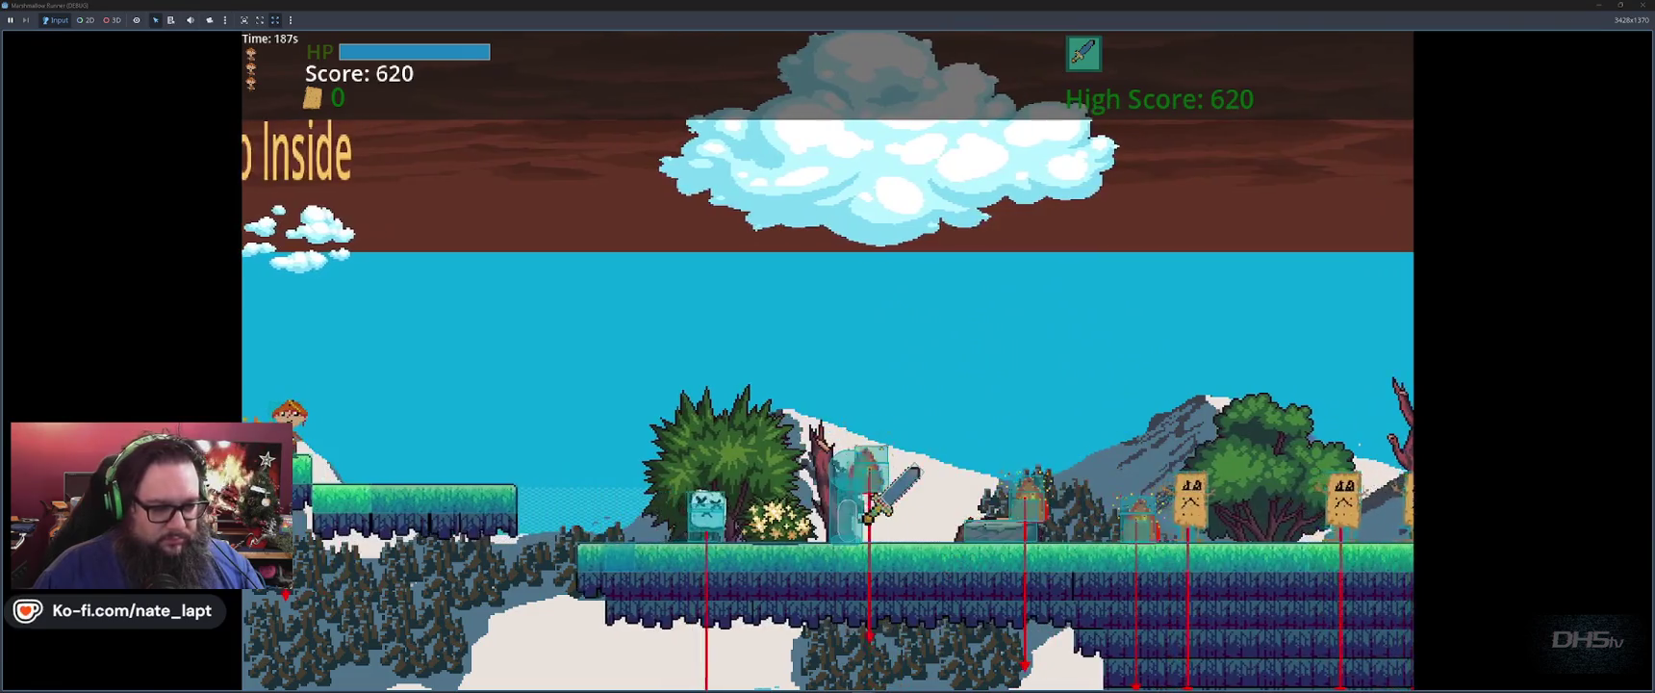
key("alt+F4")
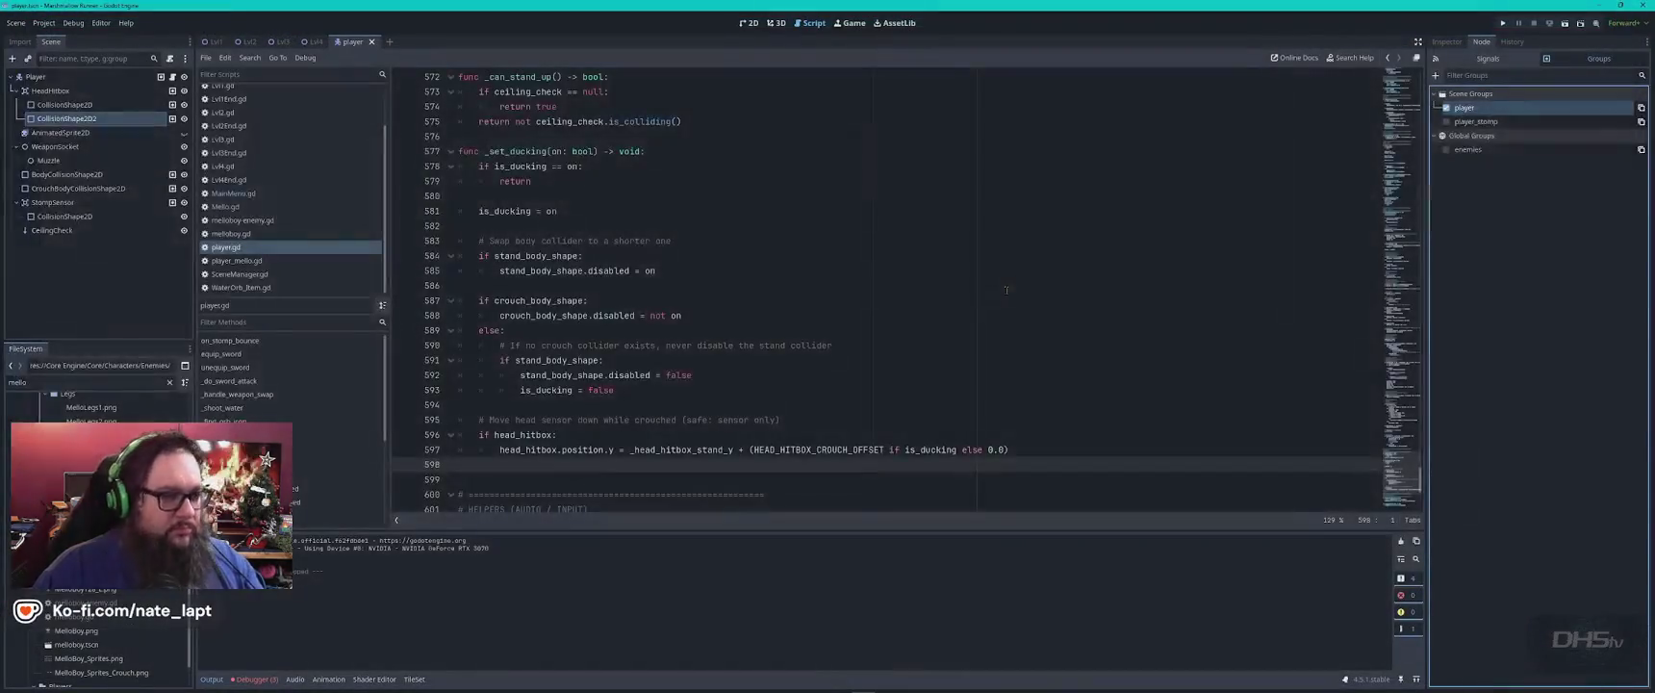
Send ChatGPT: 'Still doesn't work, What else can we check! You updated Player.gd we have not touched other files!'.
key("alt+Tab")
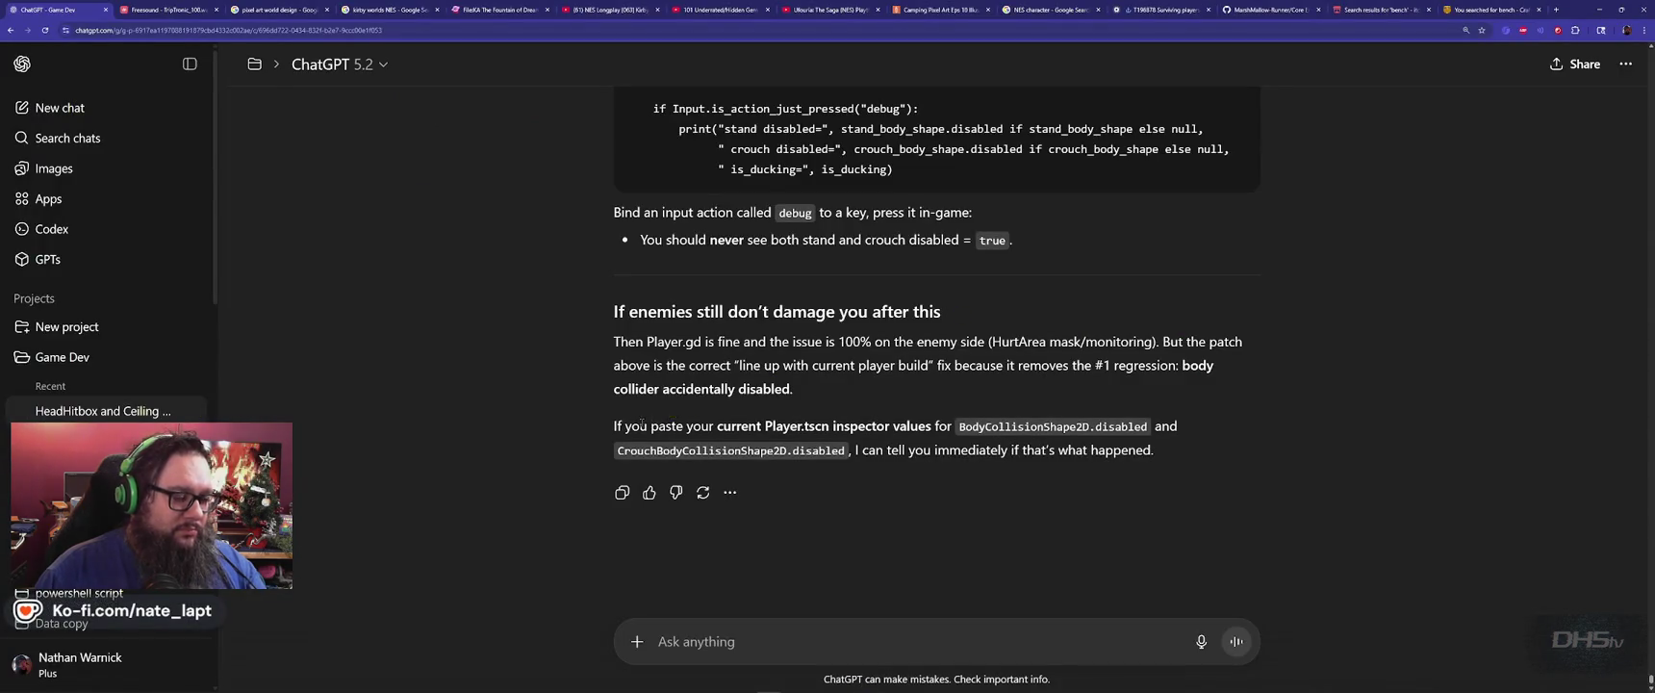
left_click(774, 646)
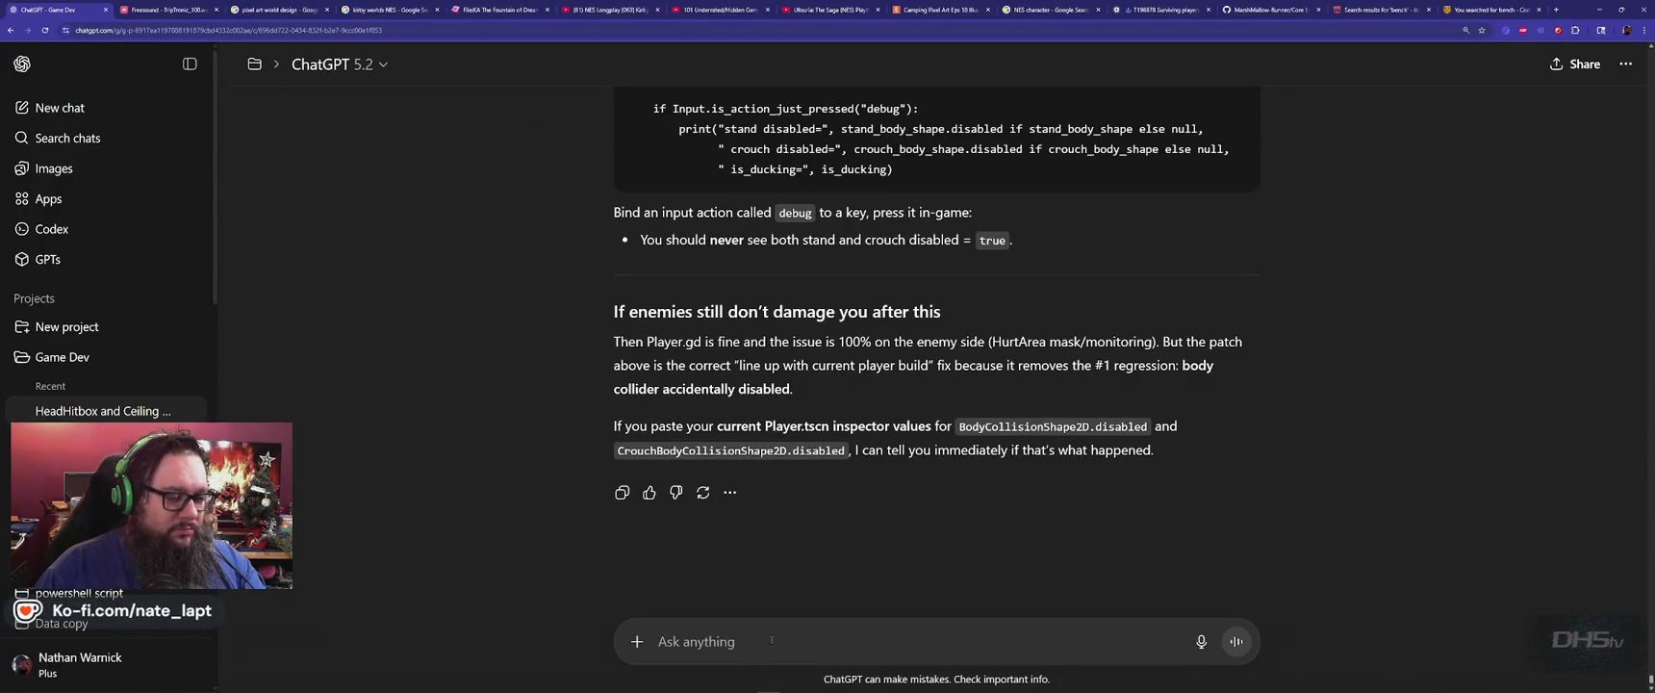
type("Still do")
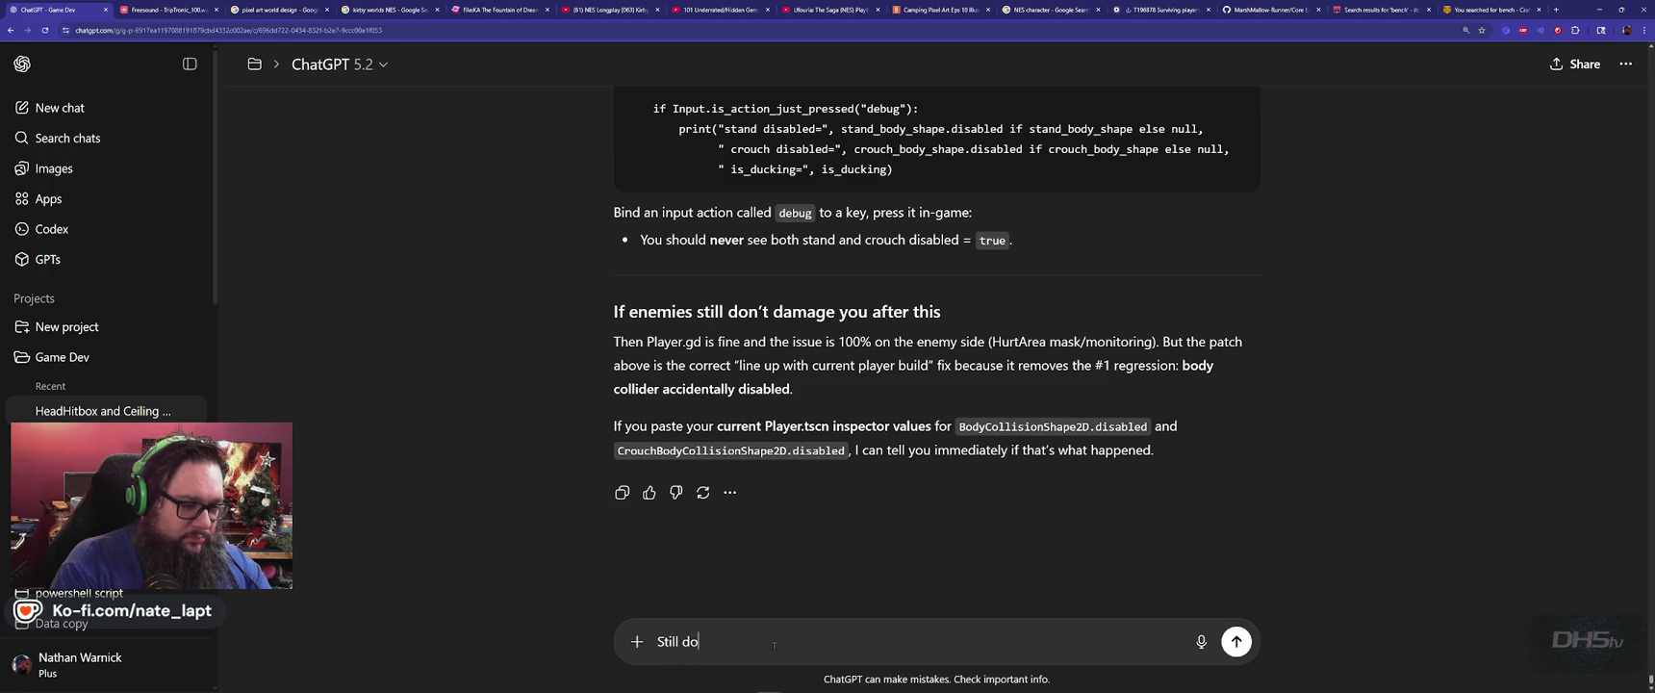
type("esn't wor")
type("k, What else can we check!")
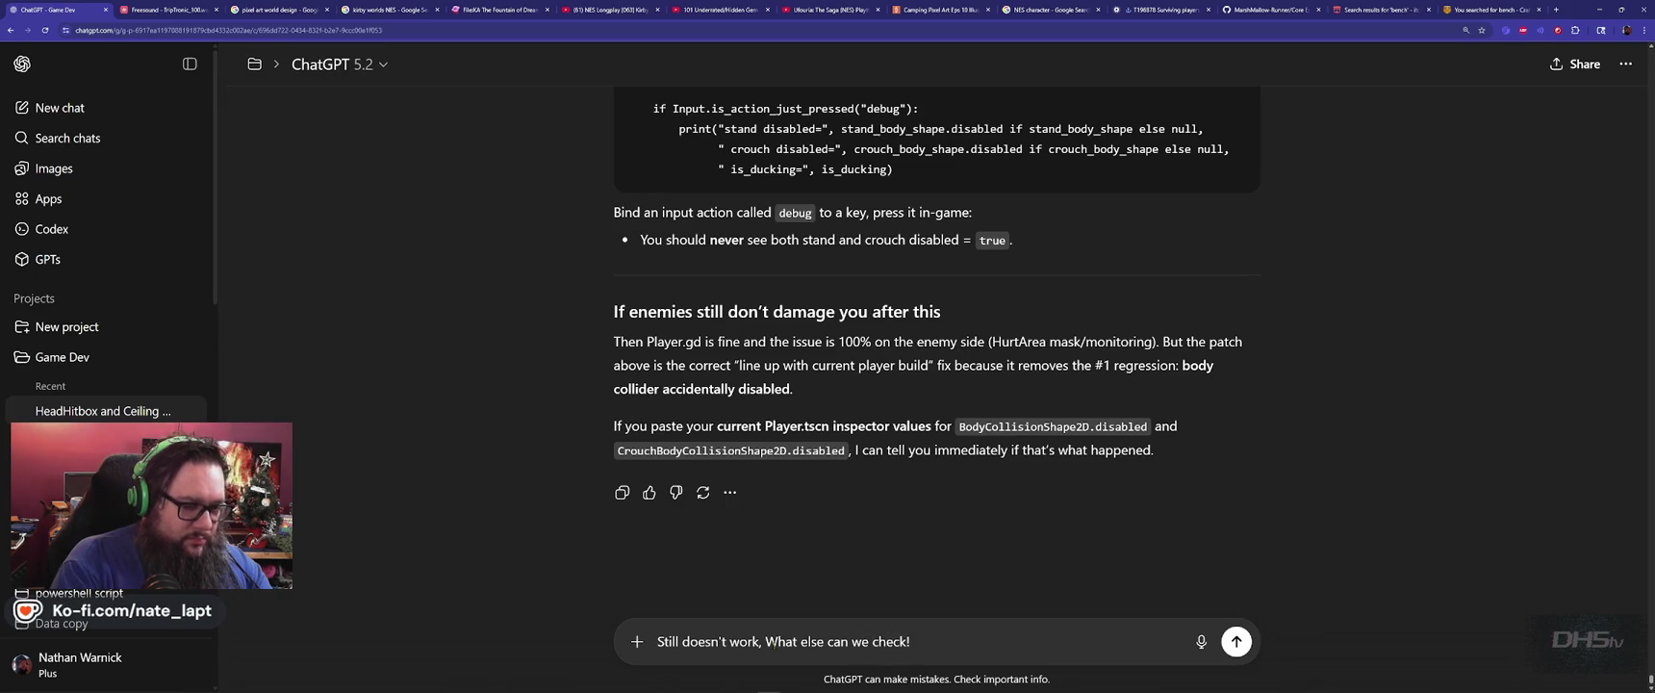
type(" You u")
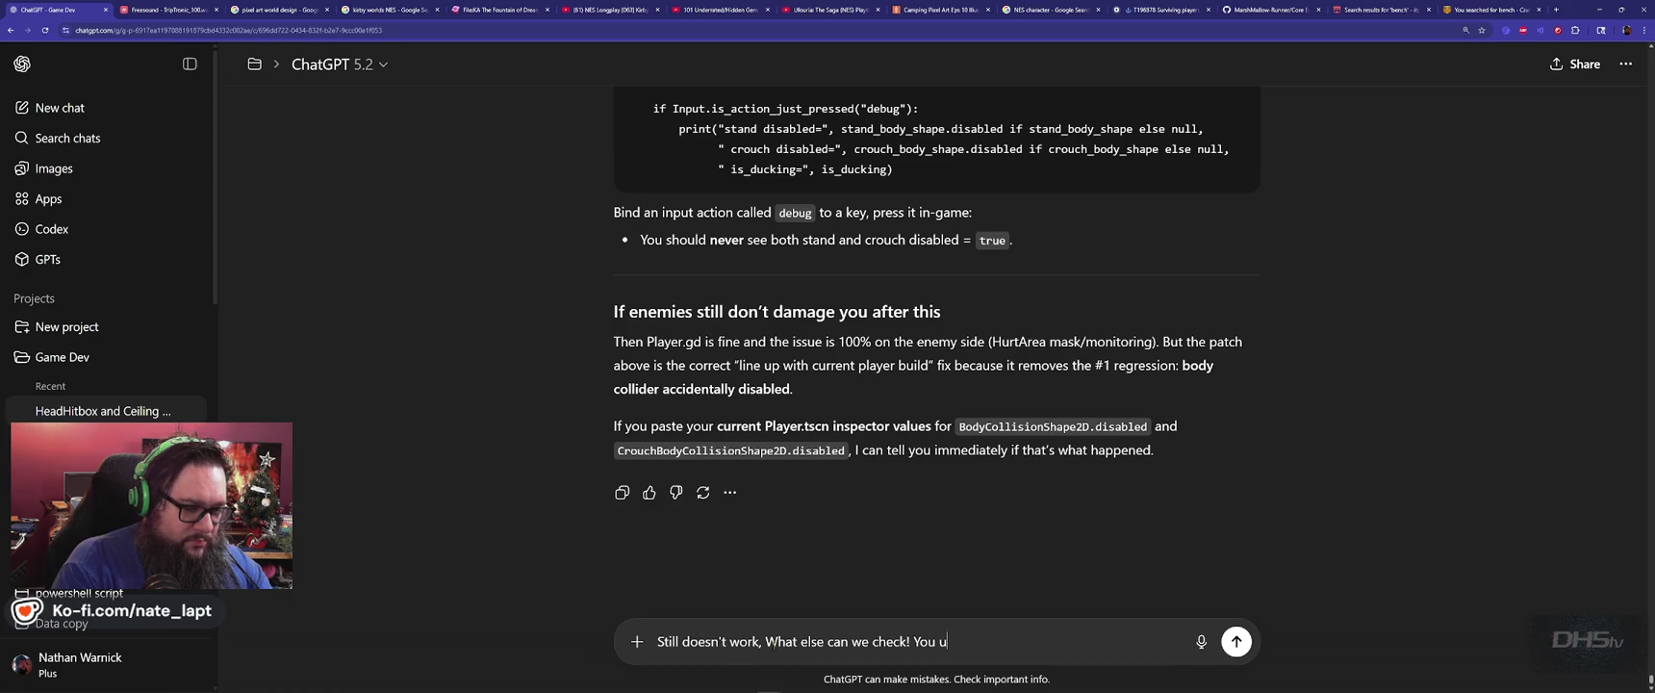
type("pdated Player.gd ")
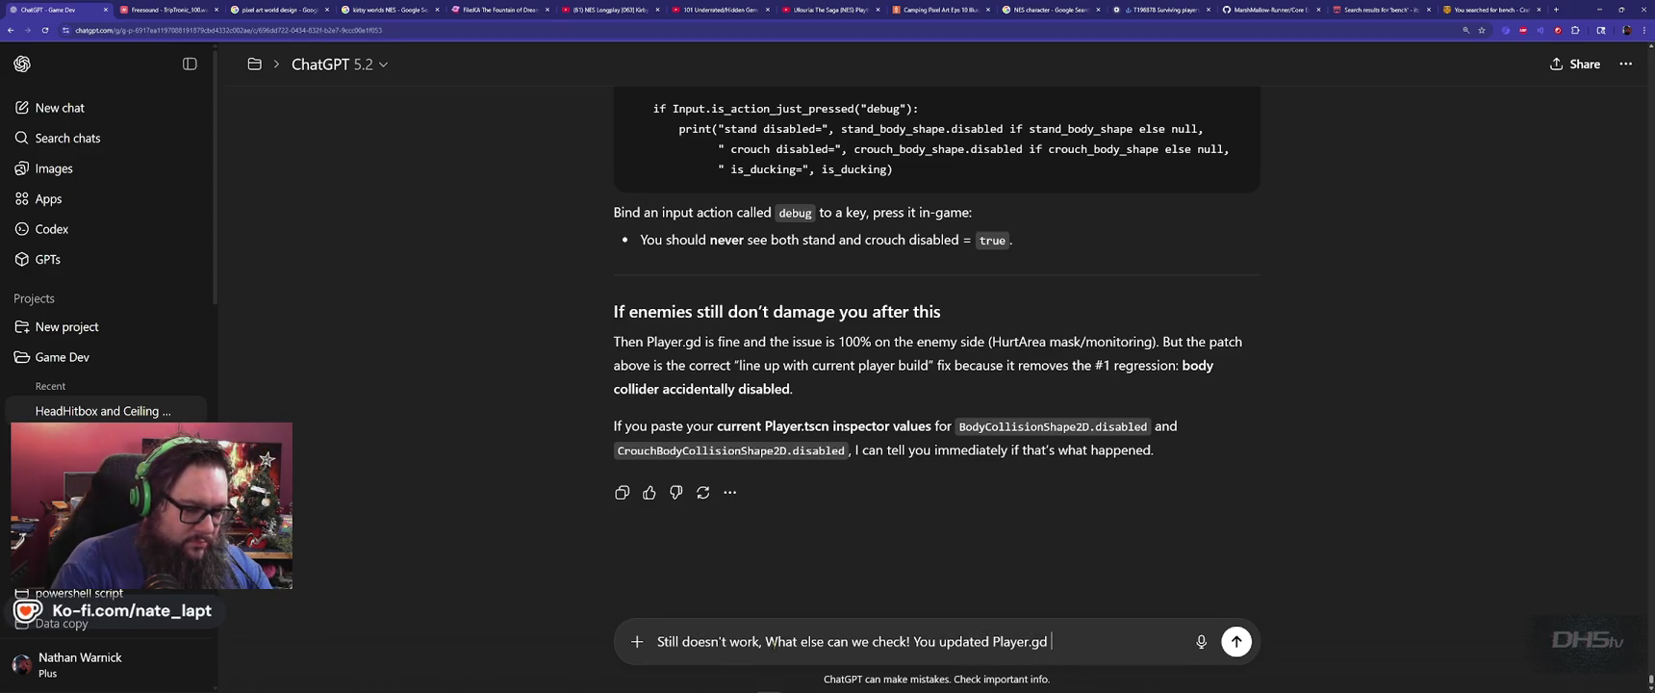
type("we have")
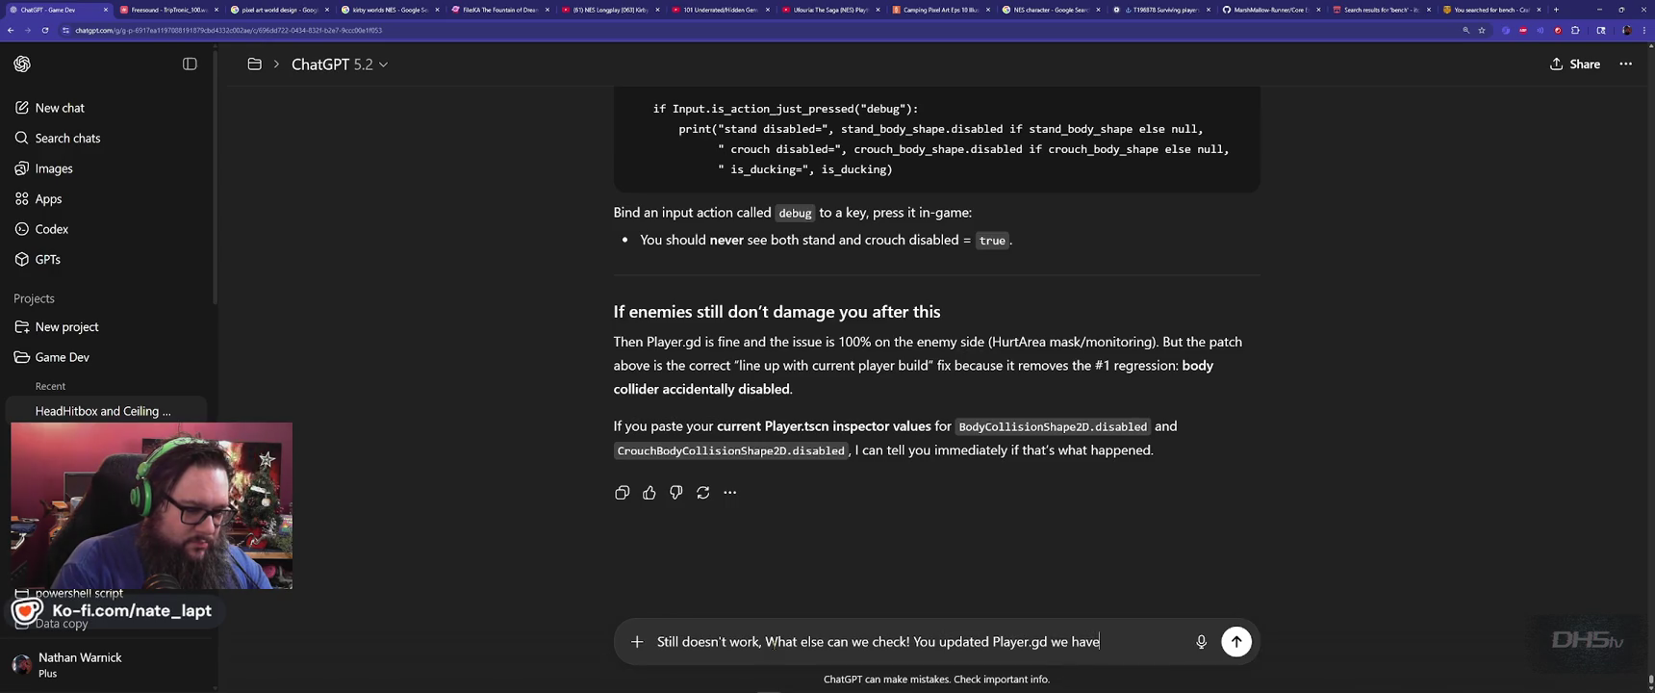
type(" not touched other ")
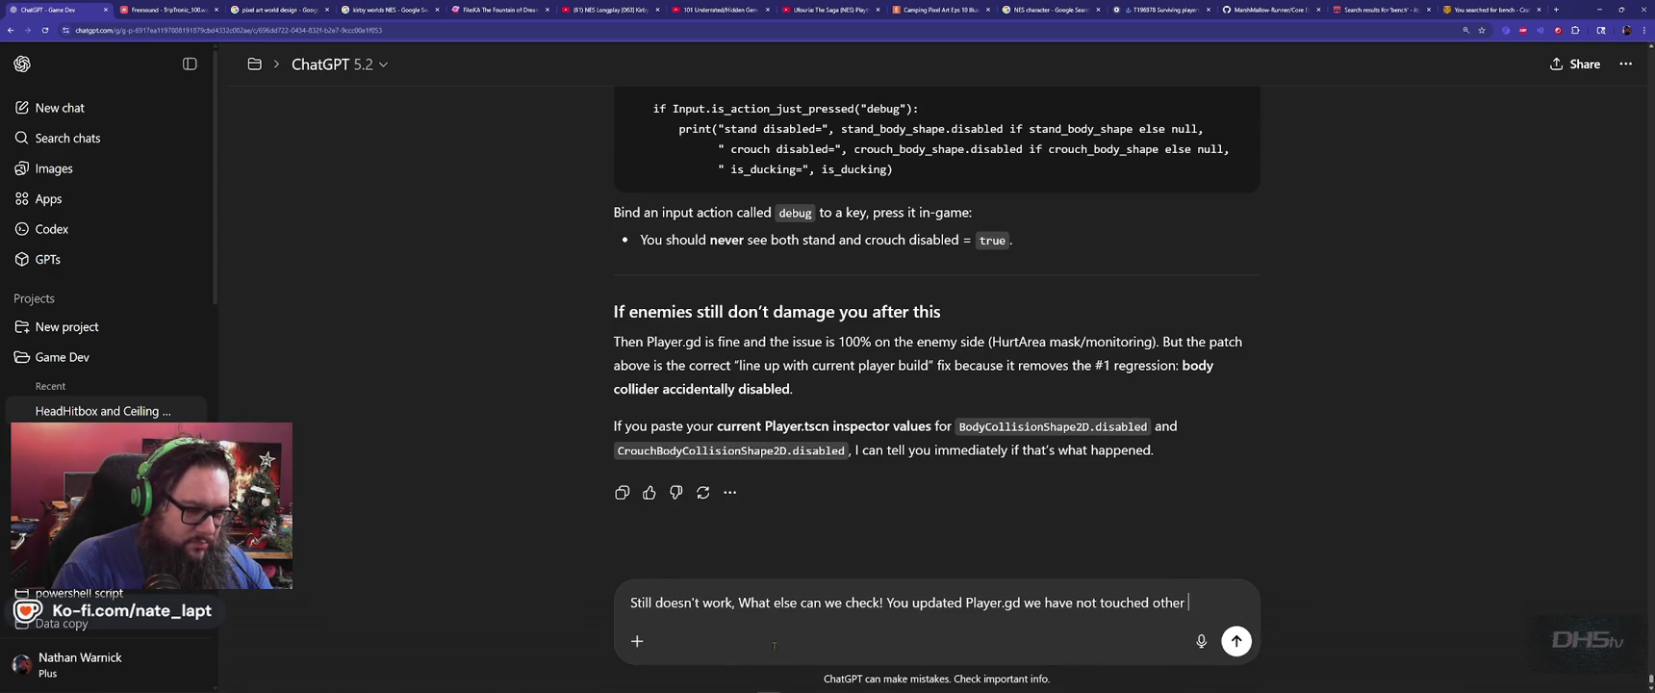
type("files!")
key("shift+Return")
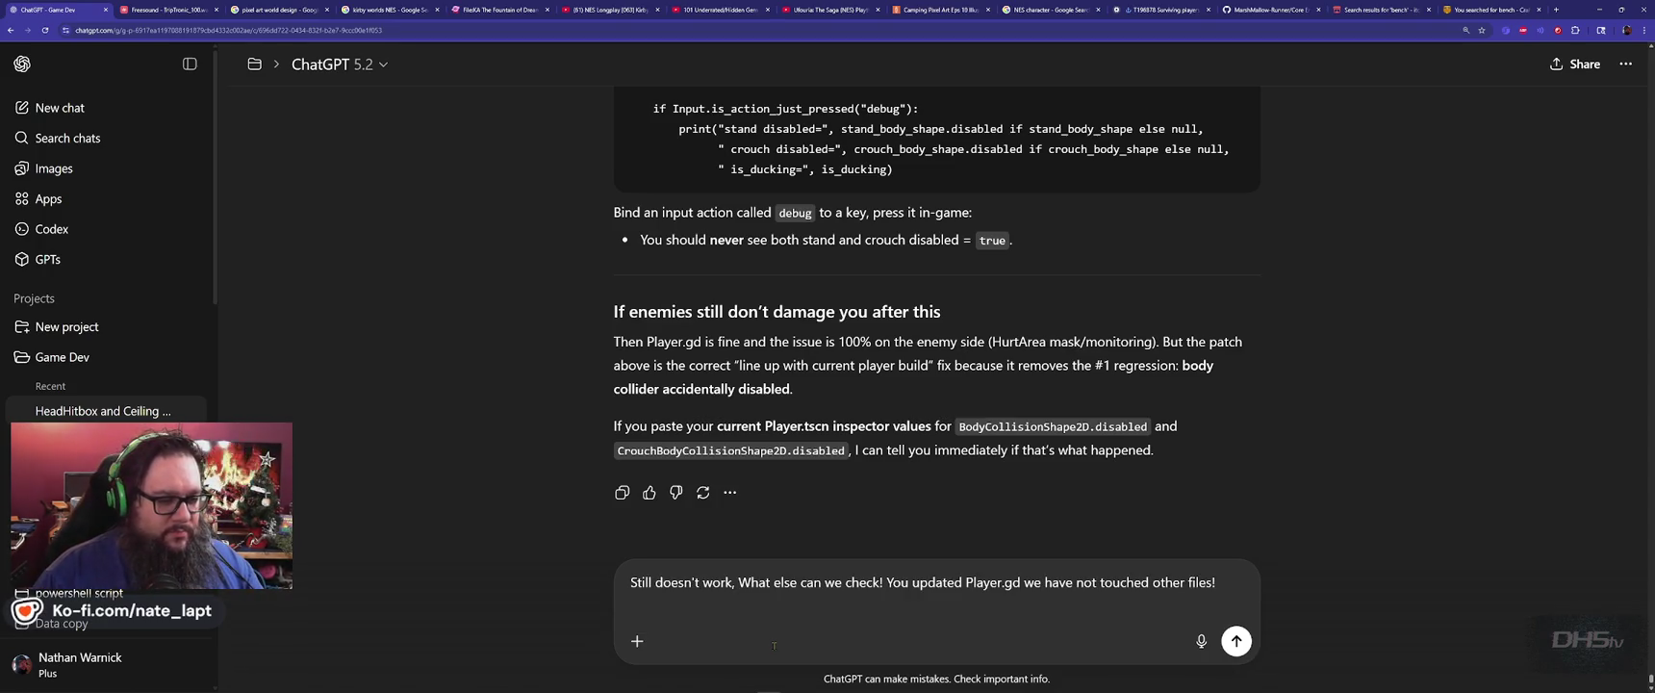
key("Return")
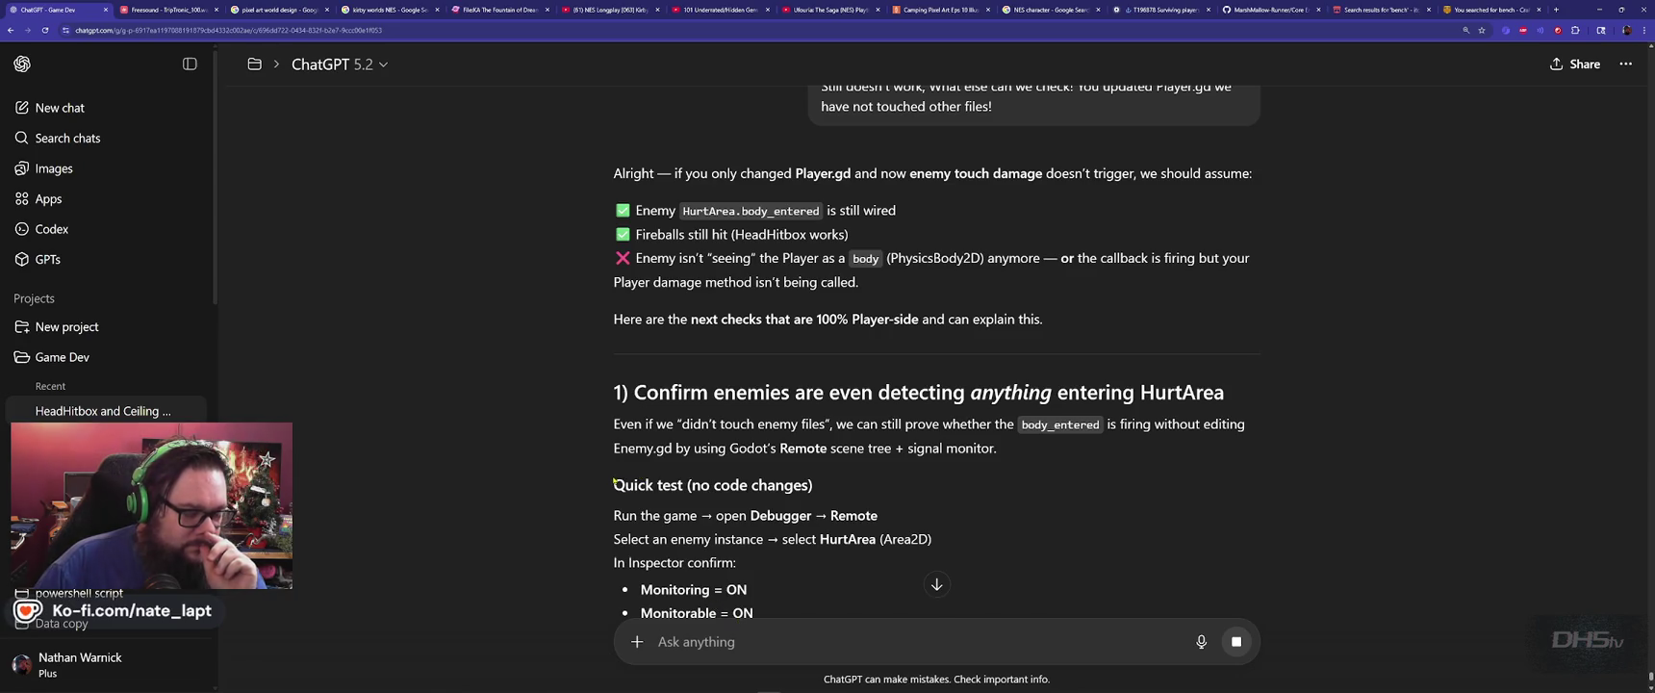
Read ChatGPT's Player-side checks on enemies detecting HurtArea and the body-is-Player test.
scroll(604, 476, "down", 1)
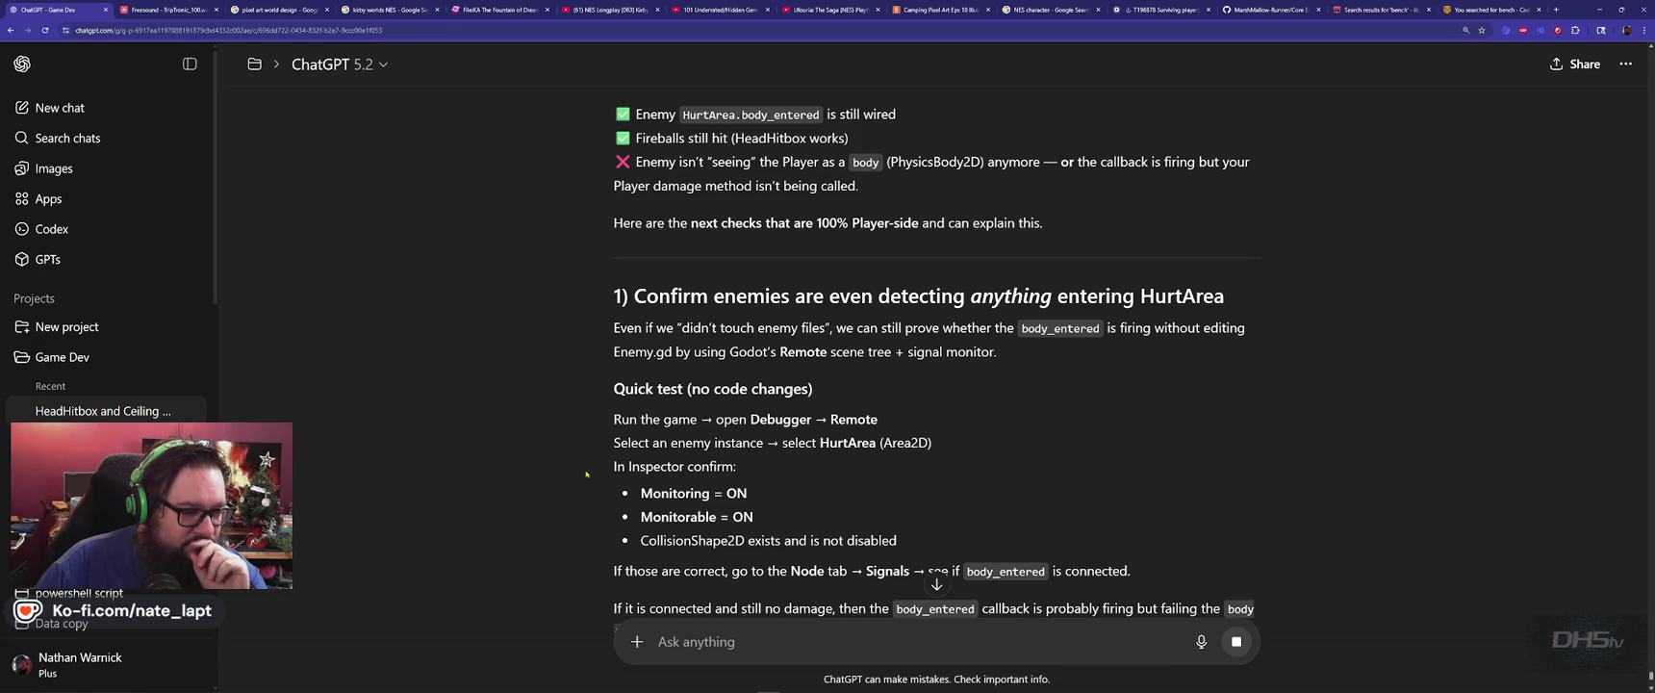
scroll(586, 473, "down", 2)
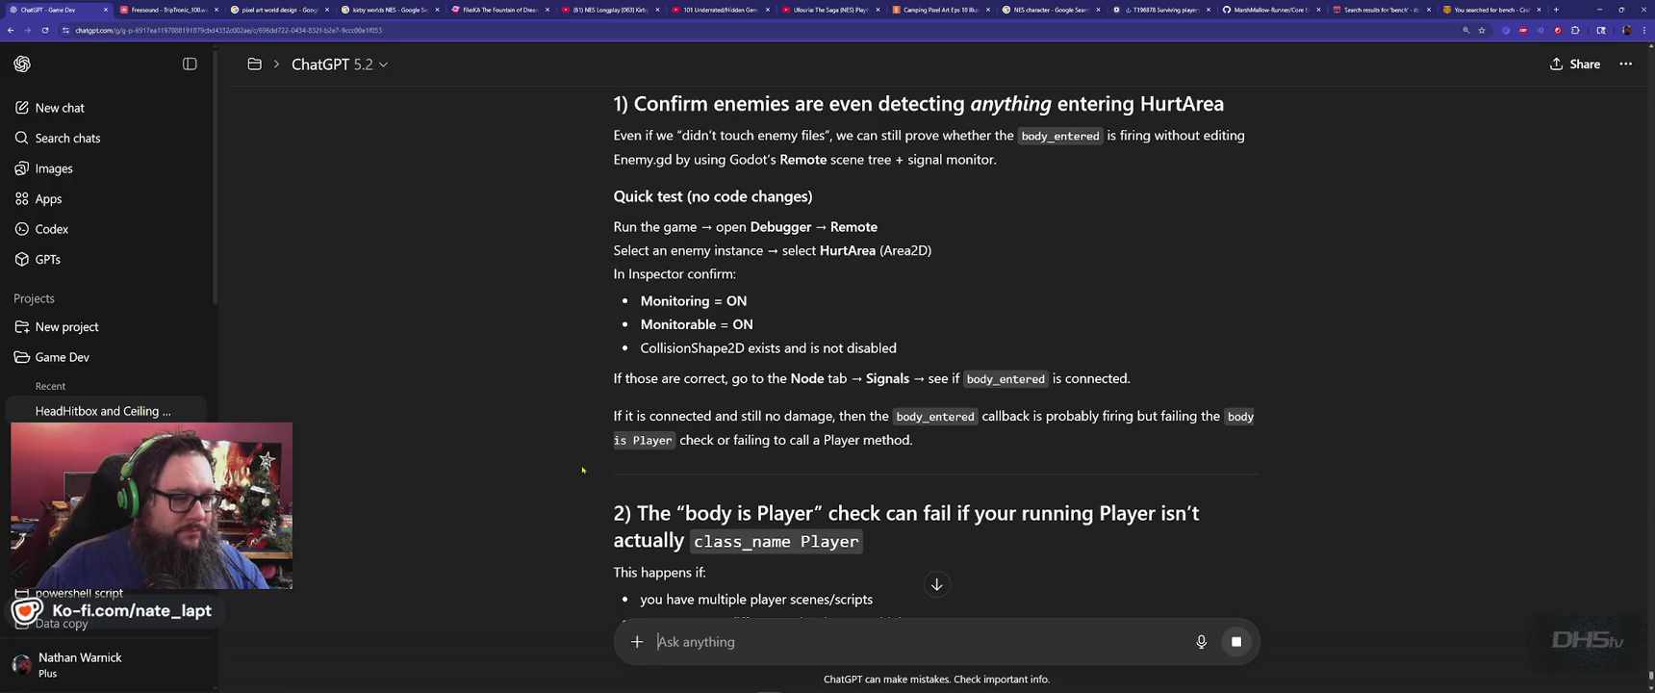
key("alt+Tab")
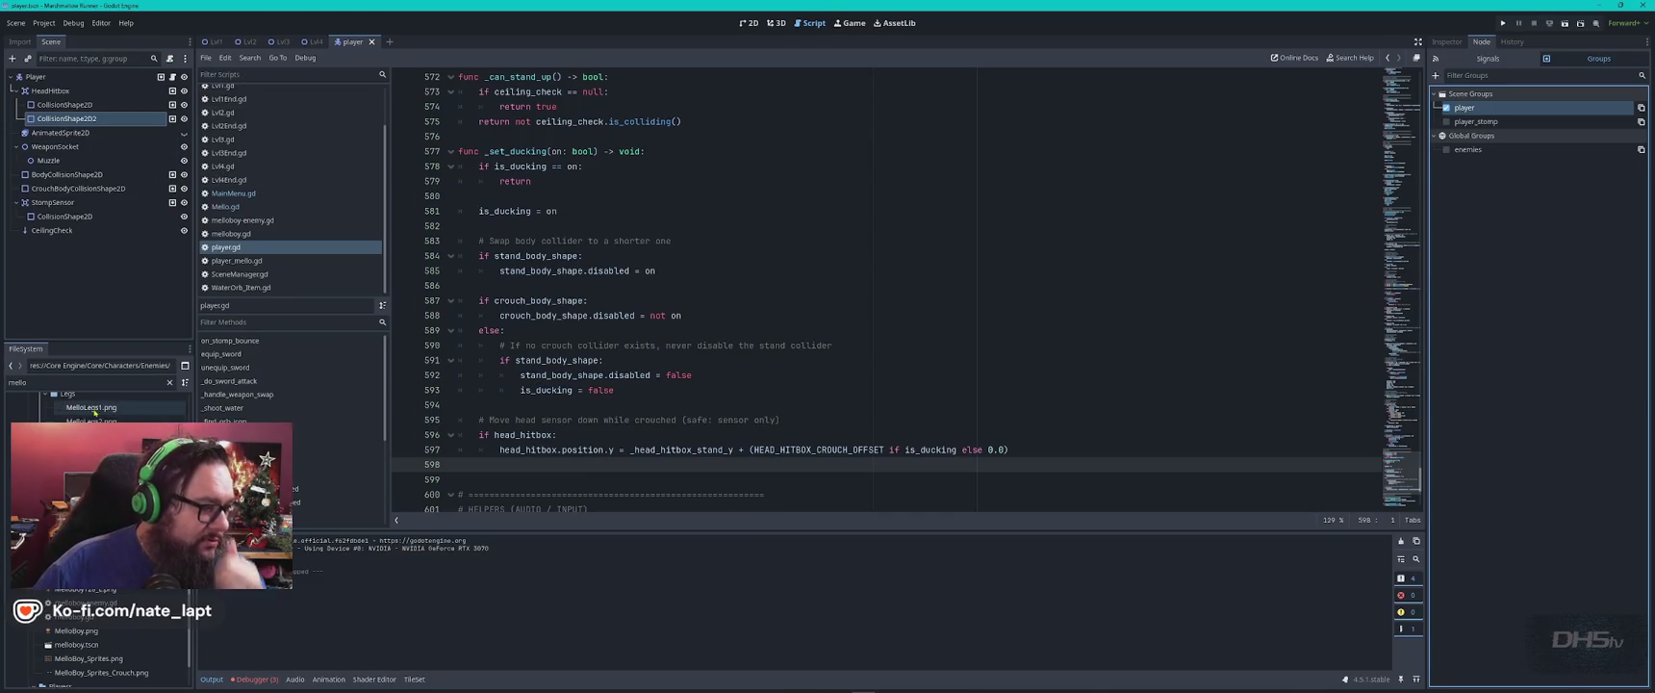
Open the Mello enemy scene and inspect its HurtArea, collision shape and EnemyRoot nodes.
left_click(108, 380)
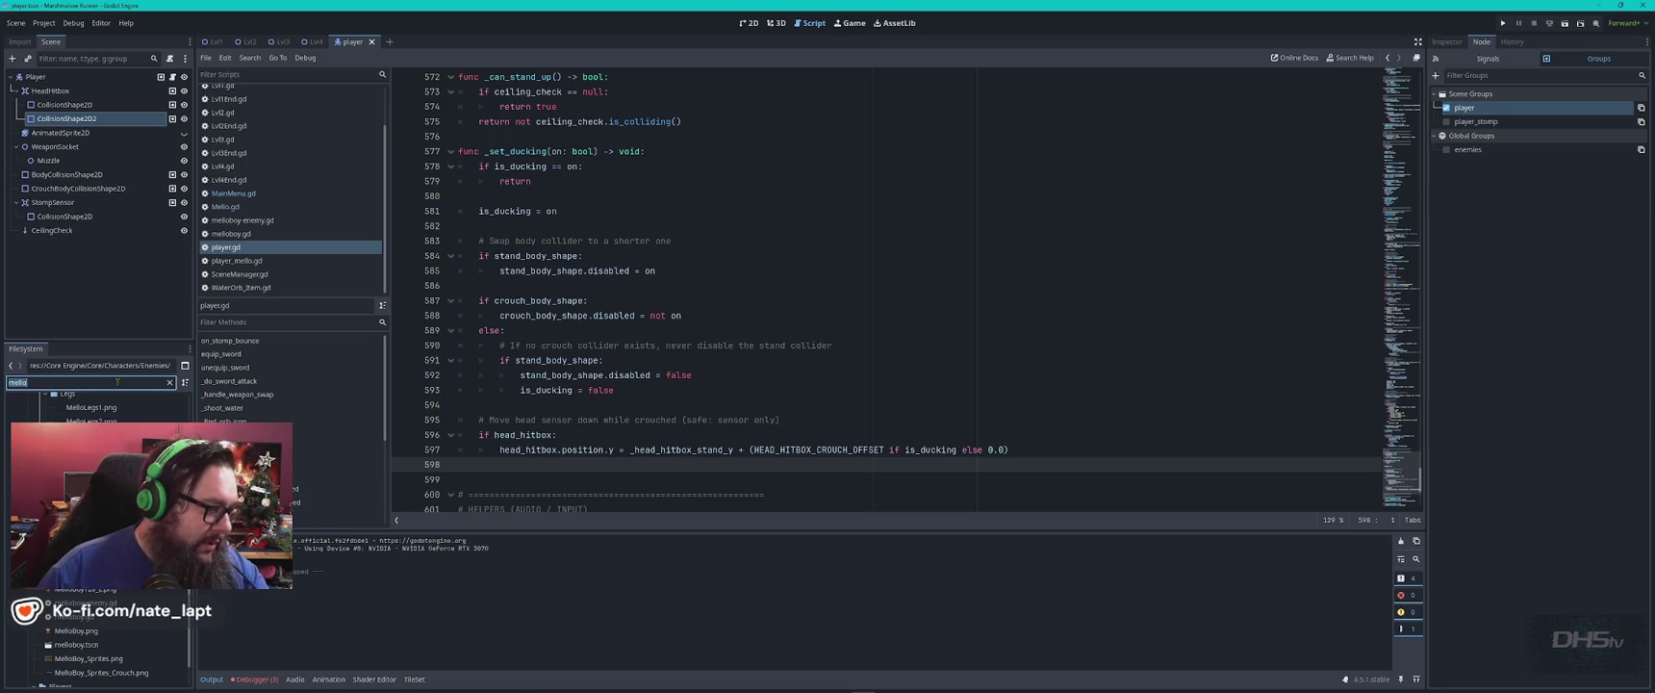
key("Return")
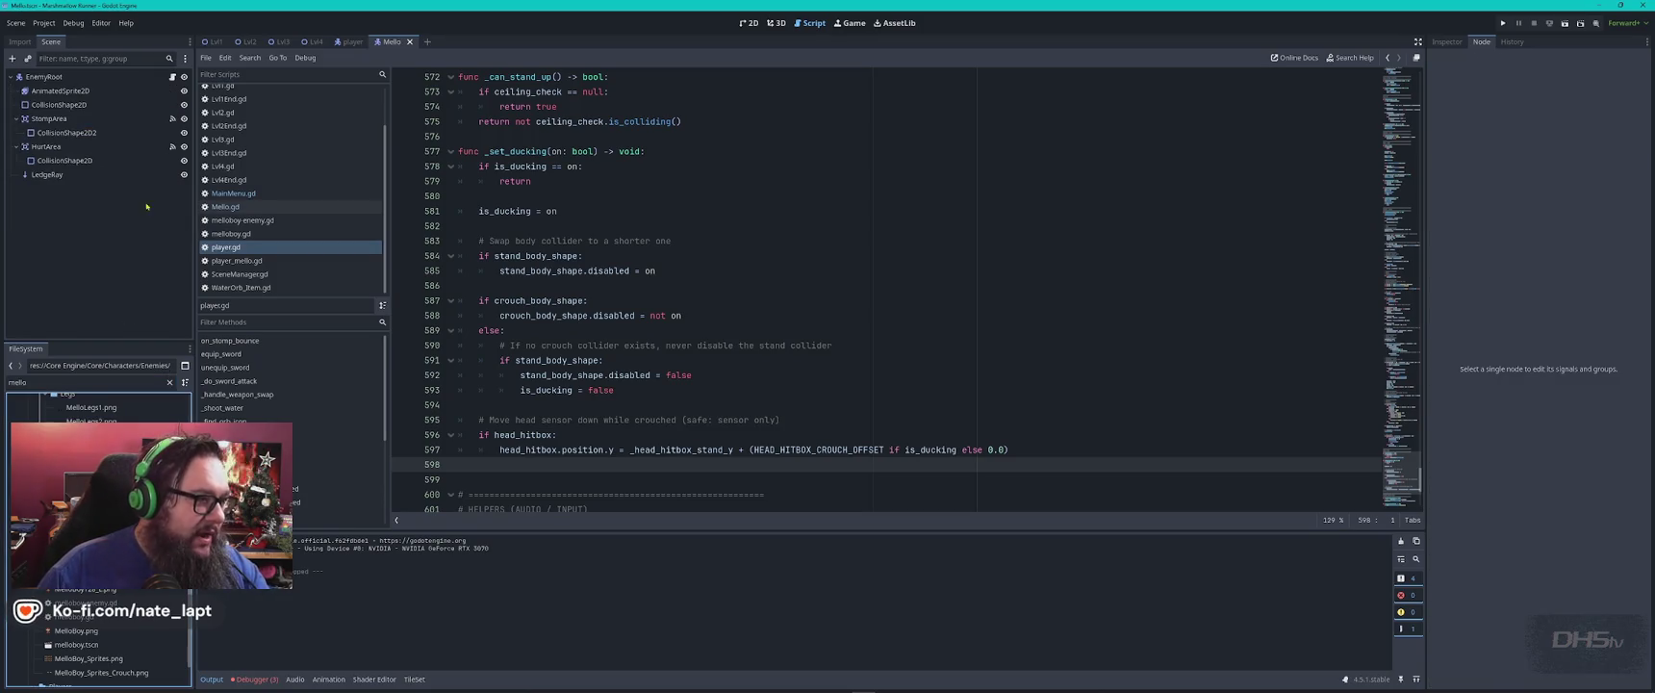
left_click(46, 146)
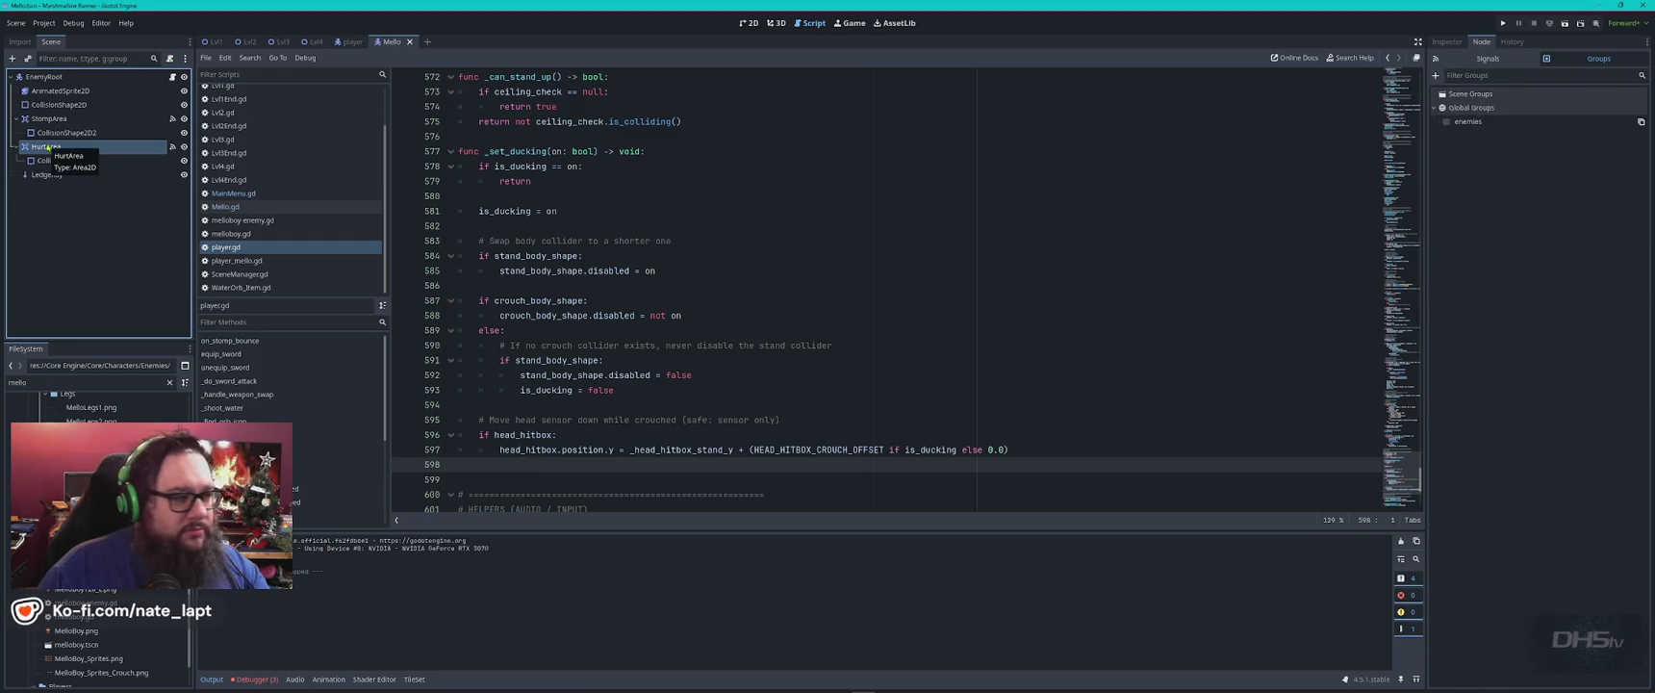
left_click(68, 158)
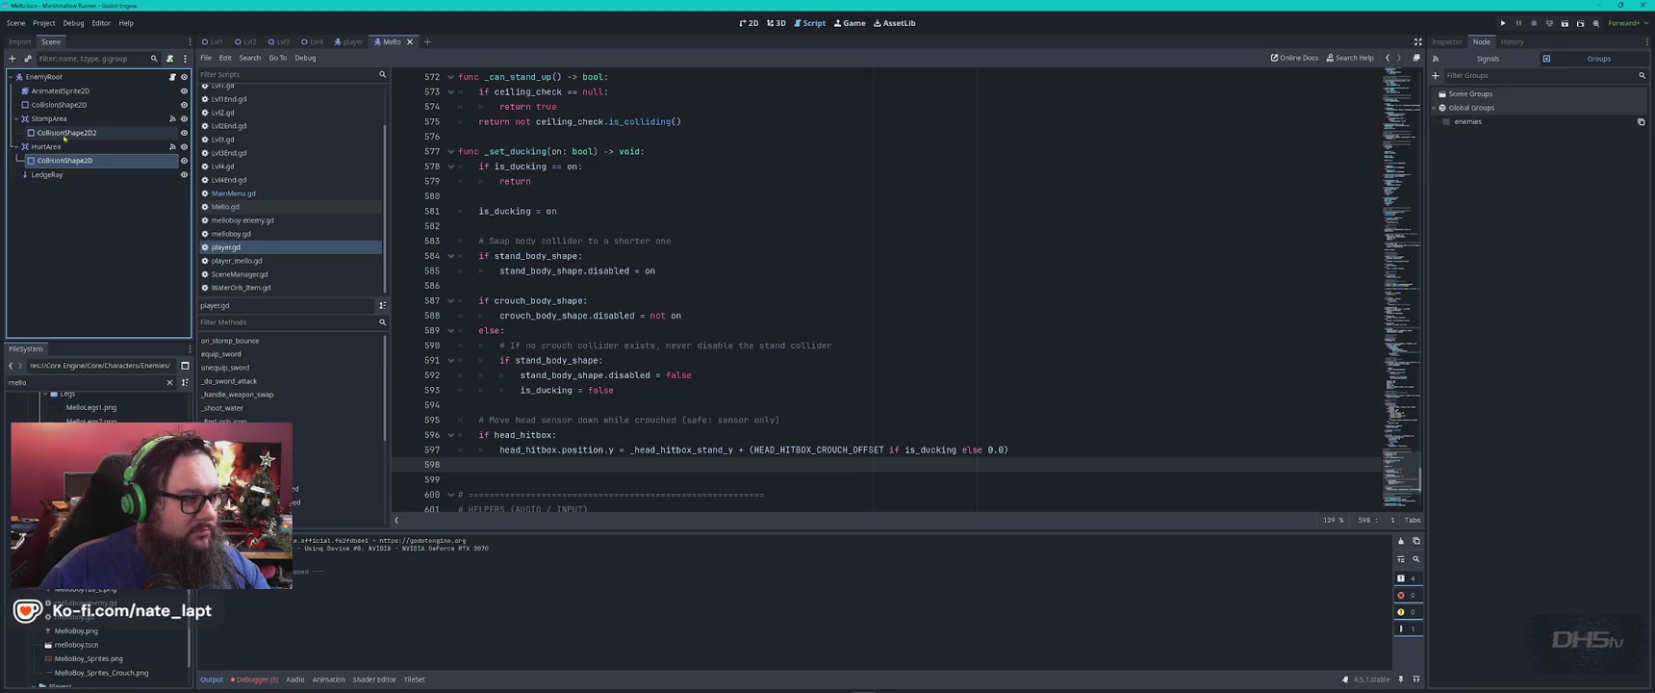
left_click(45, 76)
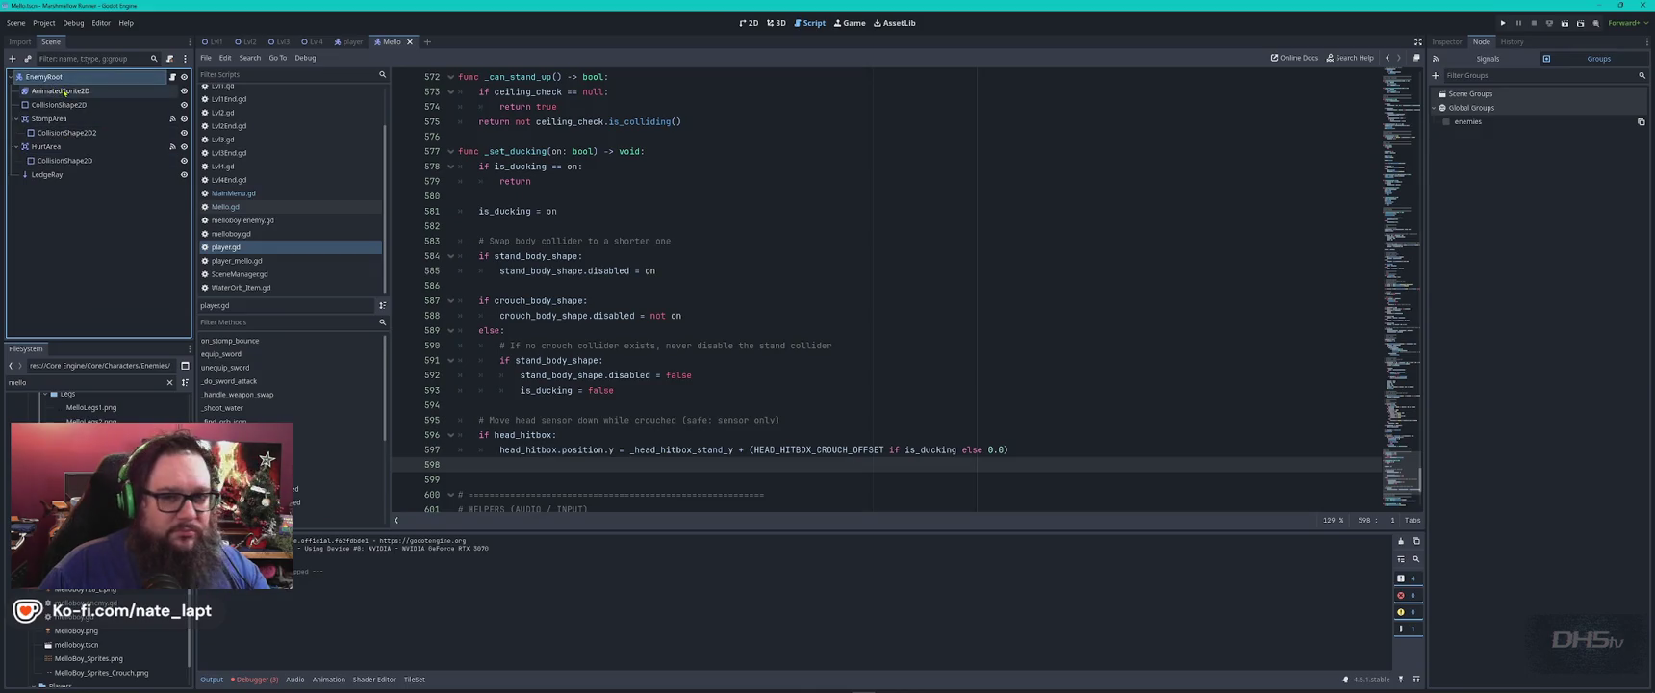
left_click(1447, 42)
left_click(48, 146)
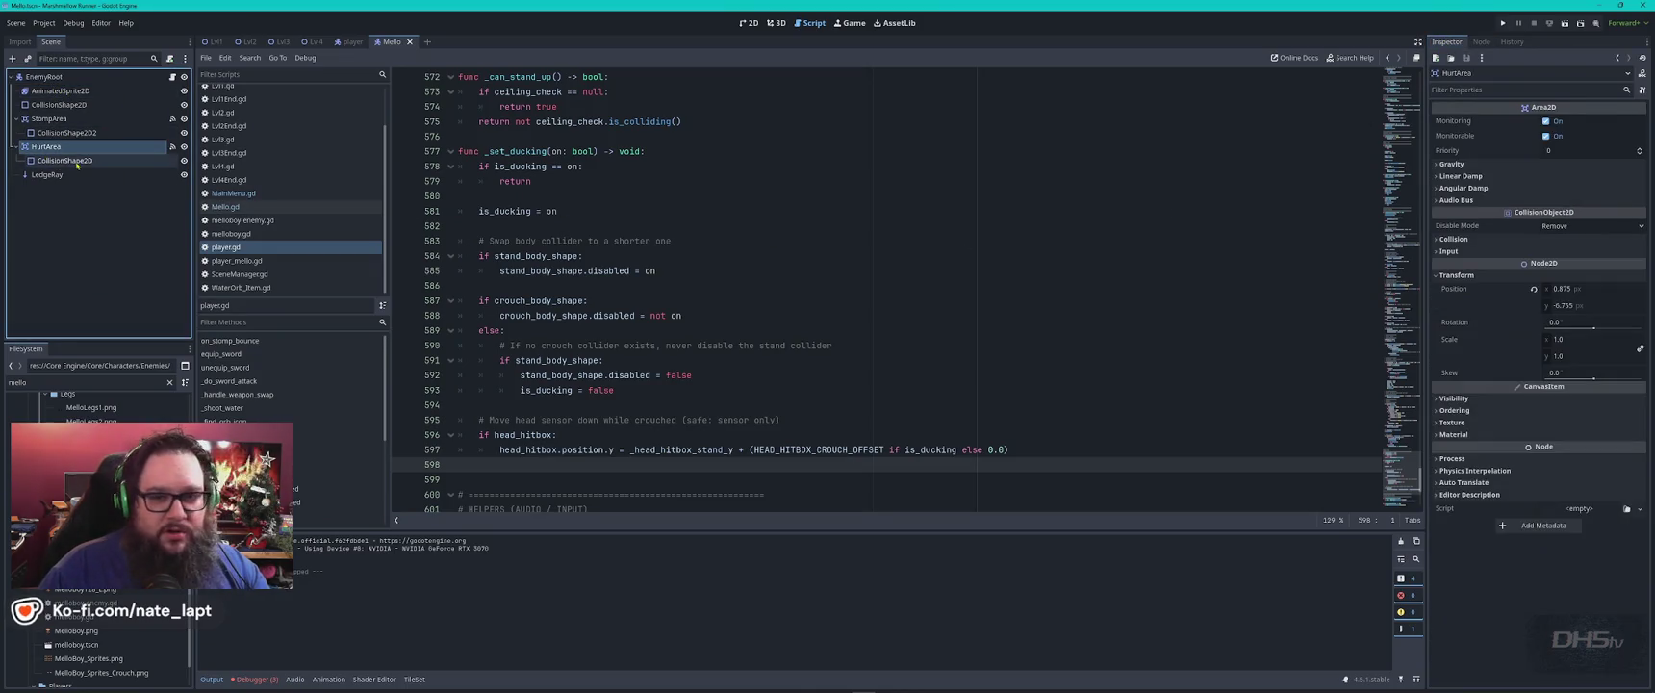
left_click(108, 264)
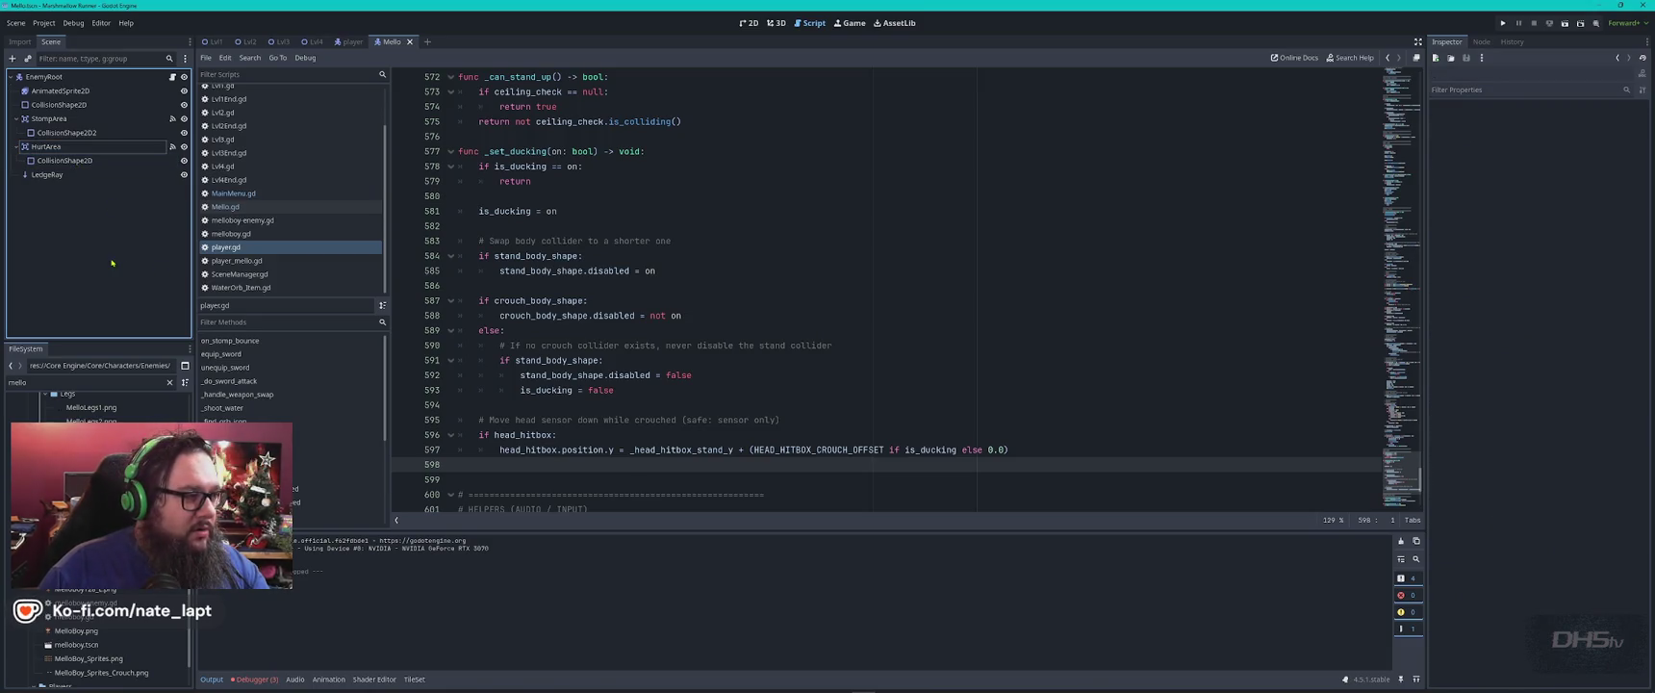
Snip a screenshot of the enemy scene tree with Snipping Tool.
key("super")
type("snip")
key("Return")
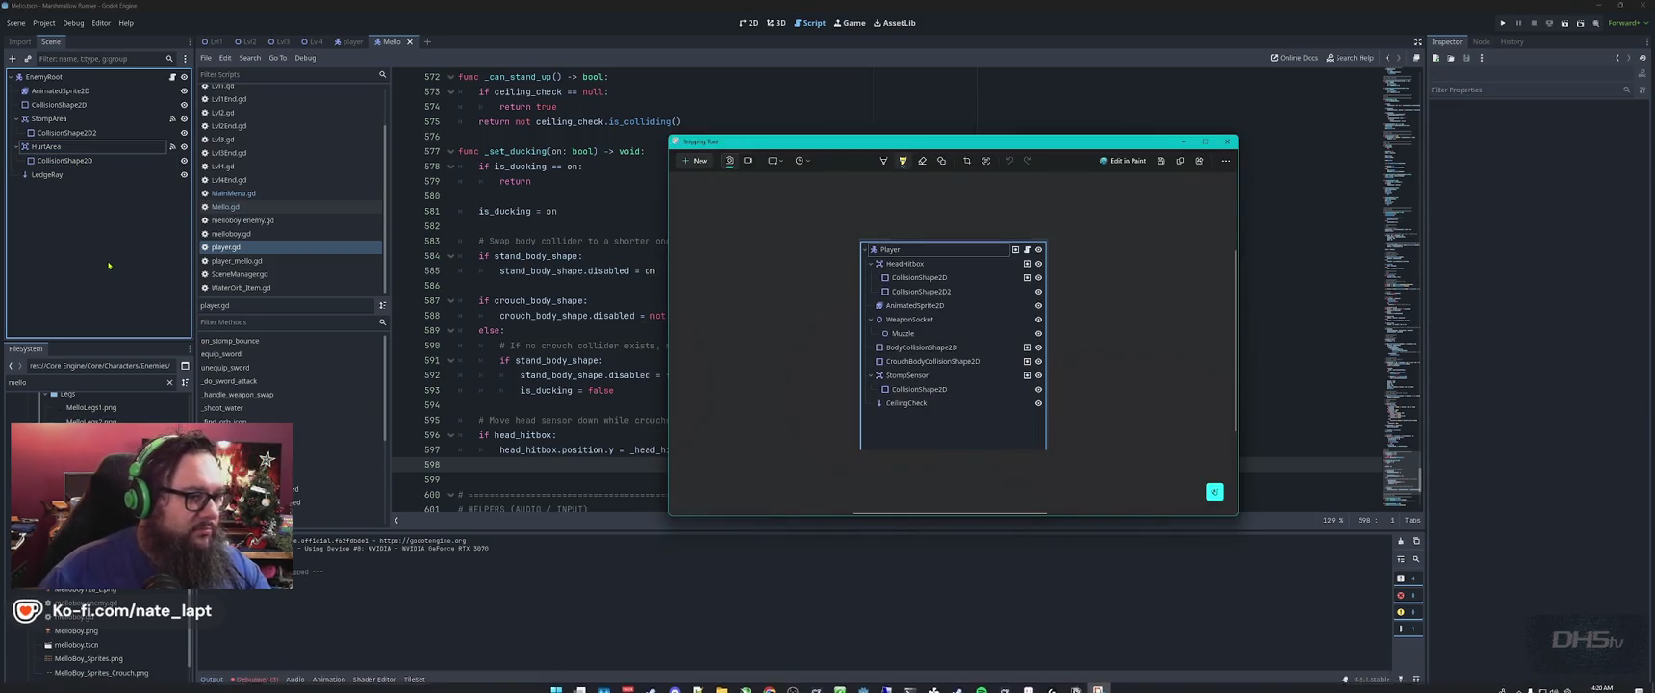
key("ctrl+n")
mouse_move(4, 64)
left_mouse_down()
mouse_move(220, 196)
mouse_move(192, 214)
left_mouse_up()
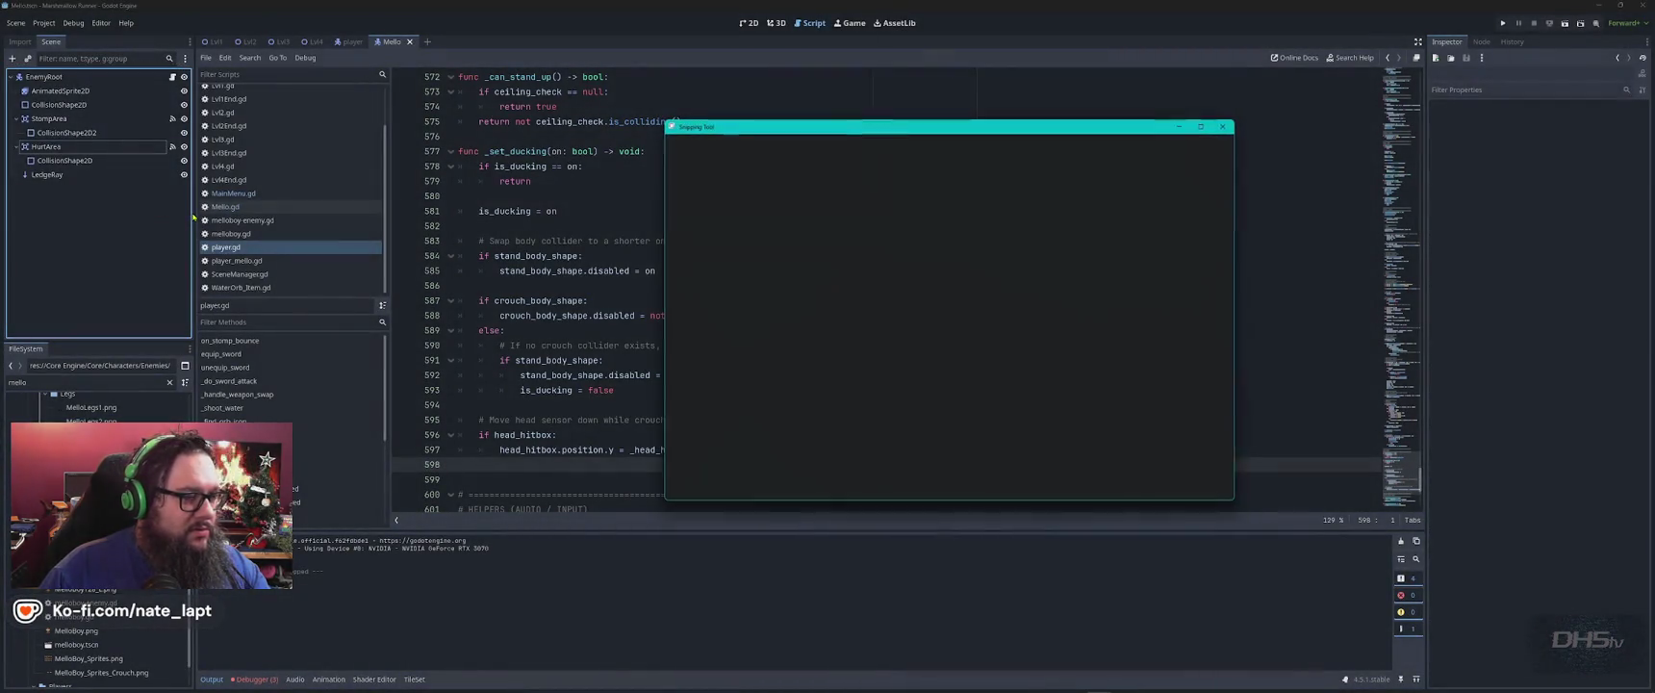
key("alt+Tab")
Send ChatGPT the enemy scene-tree screenshot noting 'this is ALL enemies' issue'.
type("here is one of th")
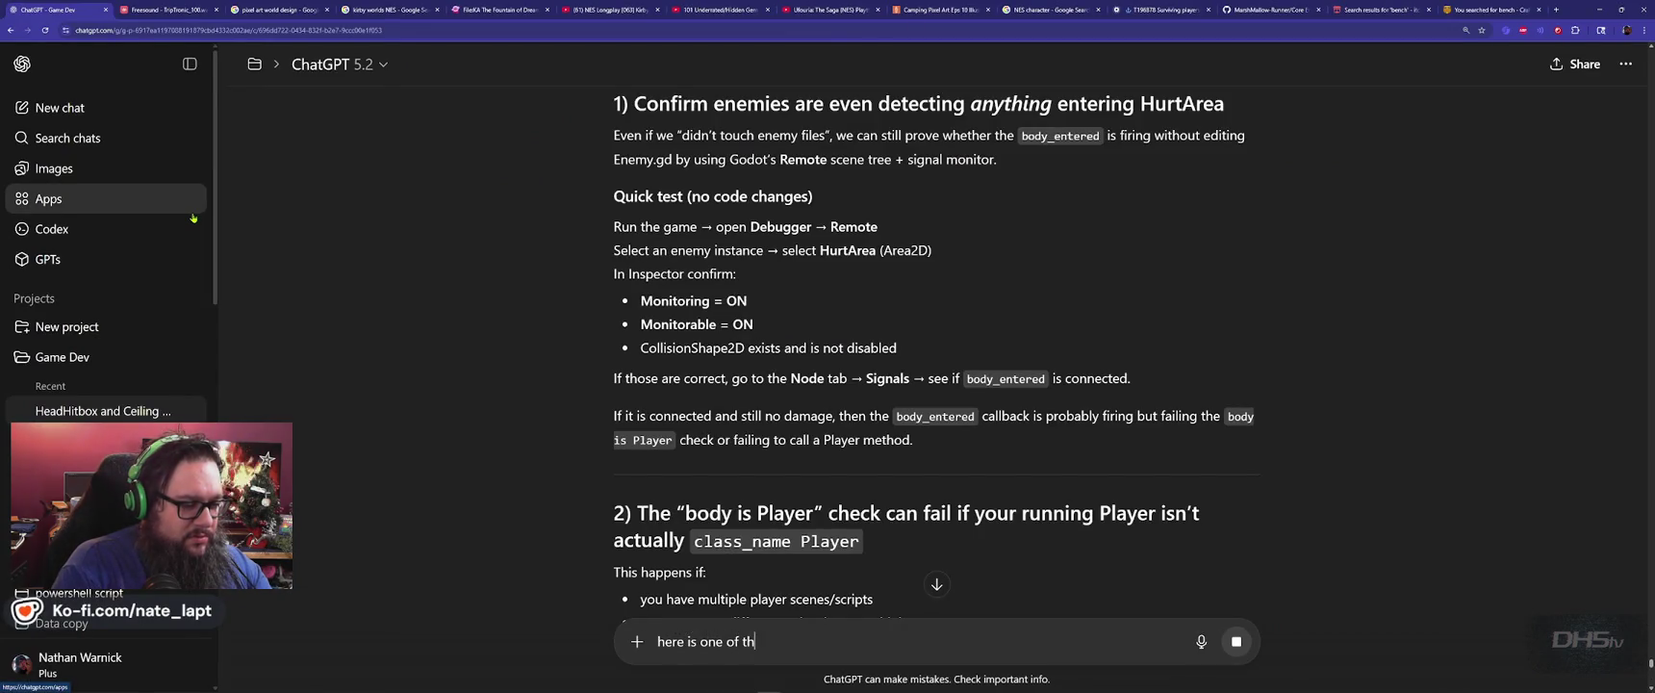
type("e enemies!")
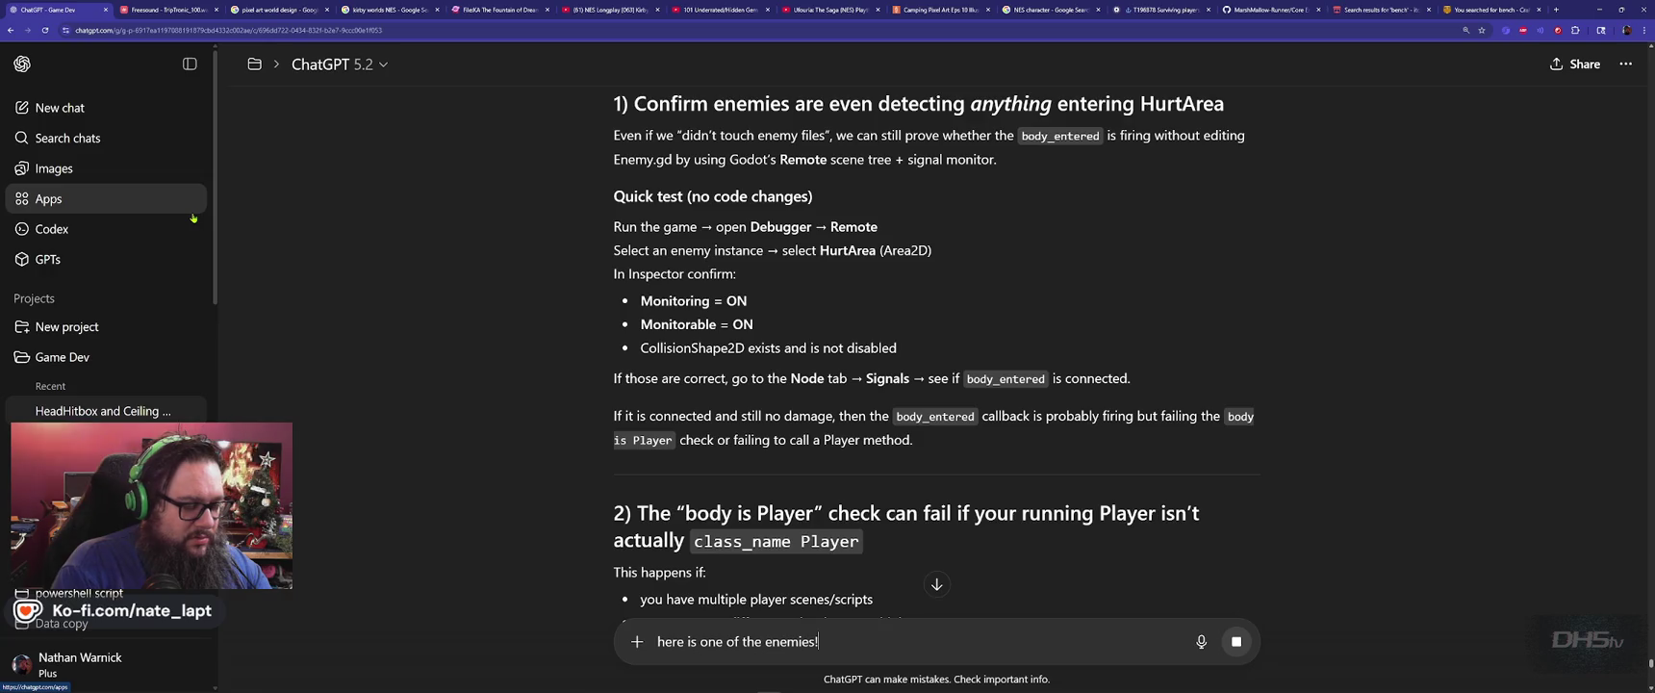
key("BackSpace")
type(", but this ")
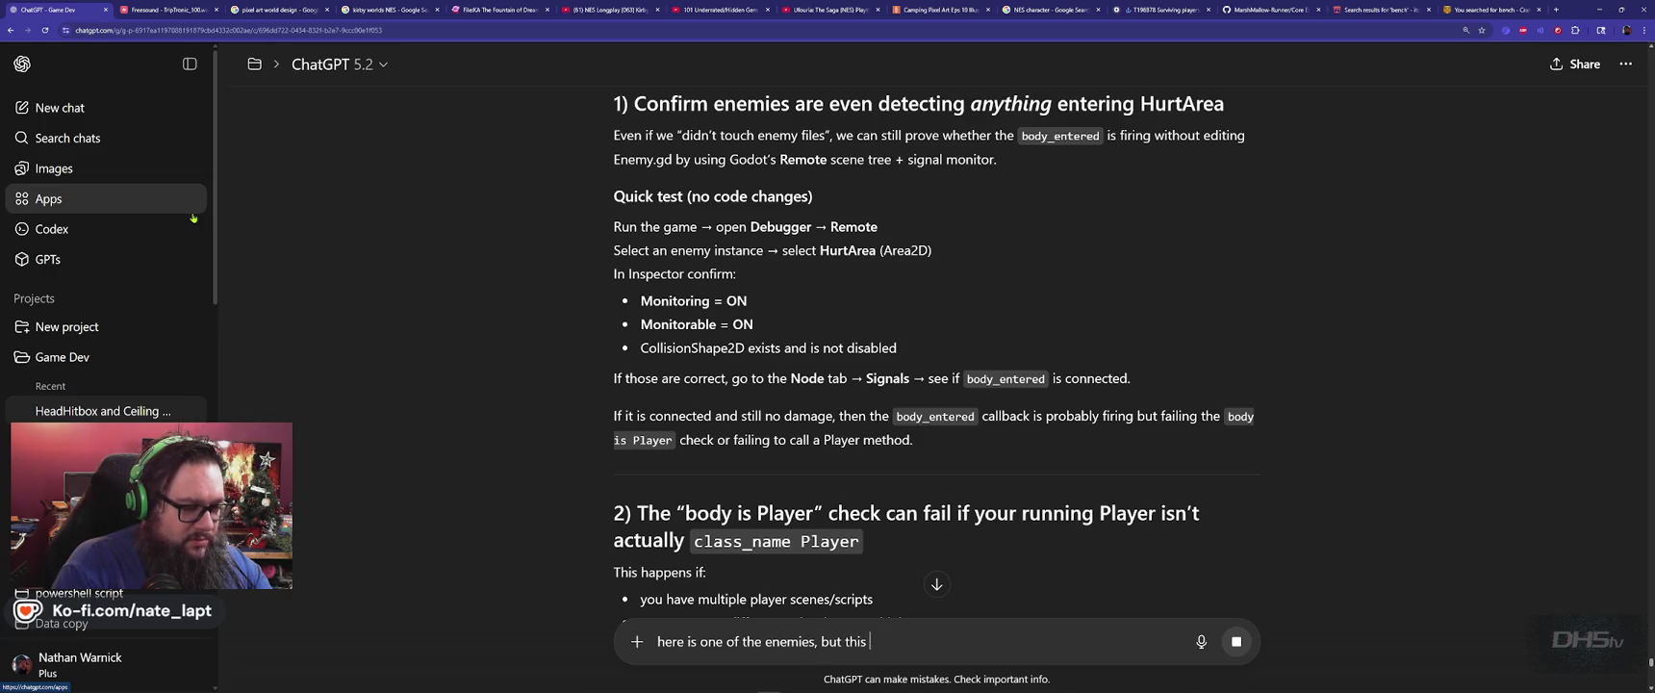
type("is ALL ")
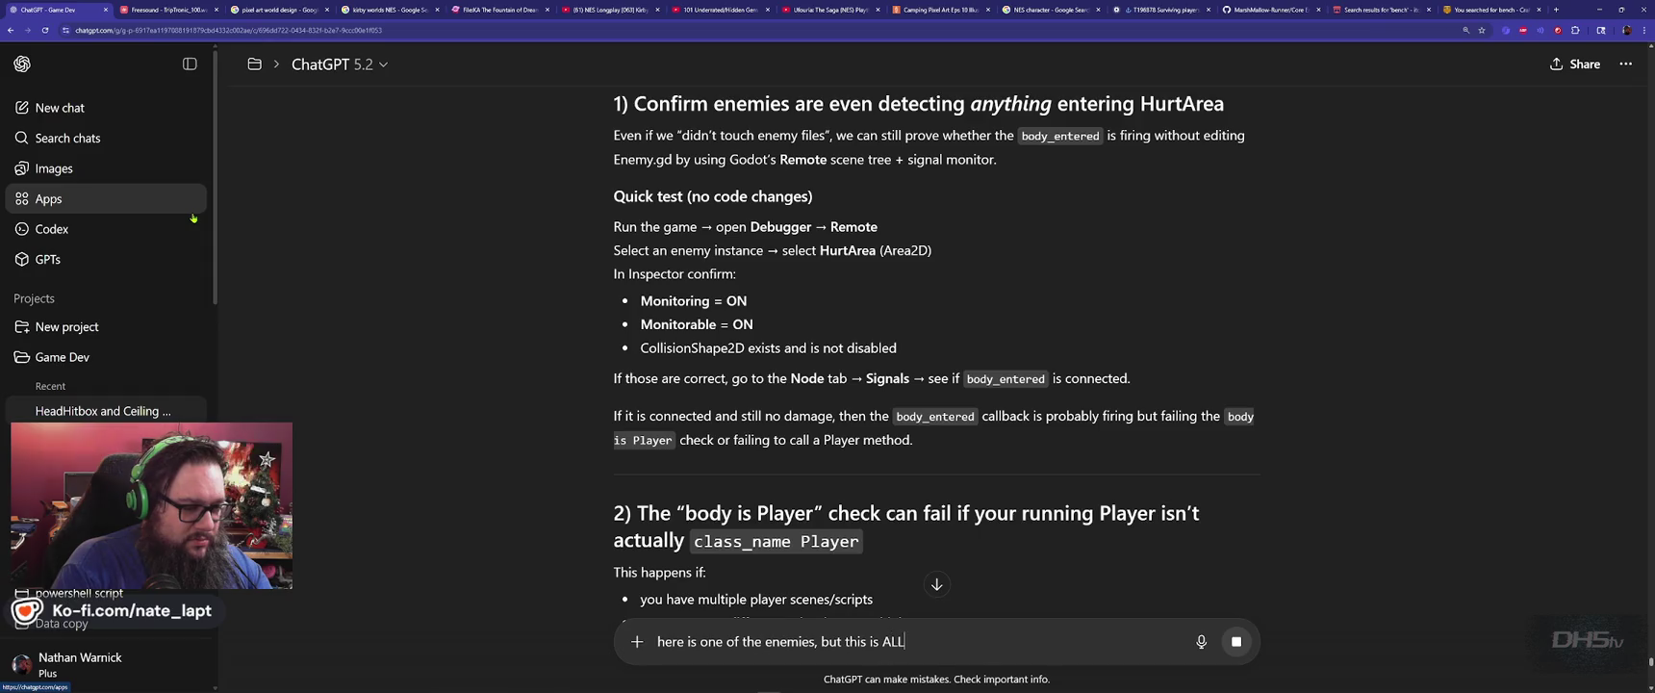
type("eniemies!")
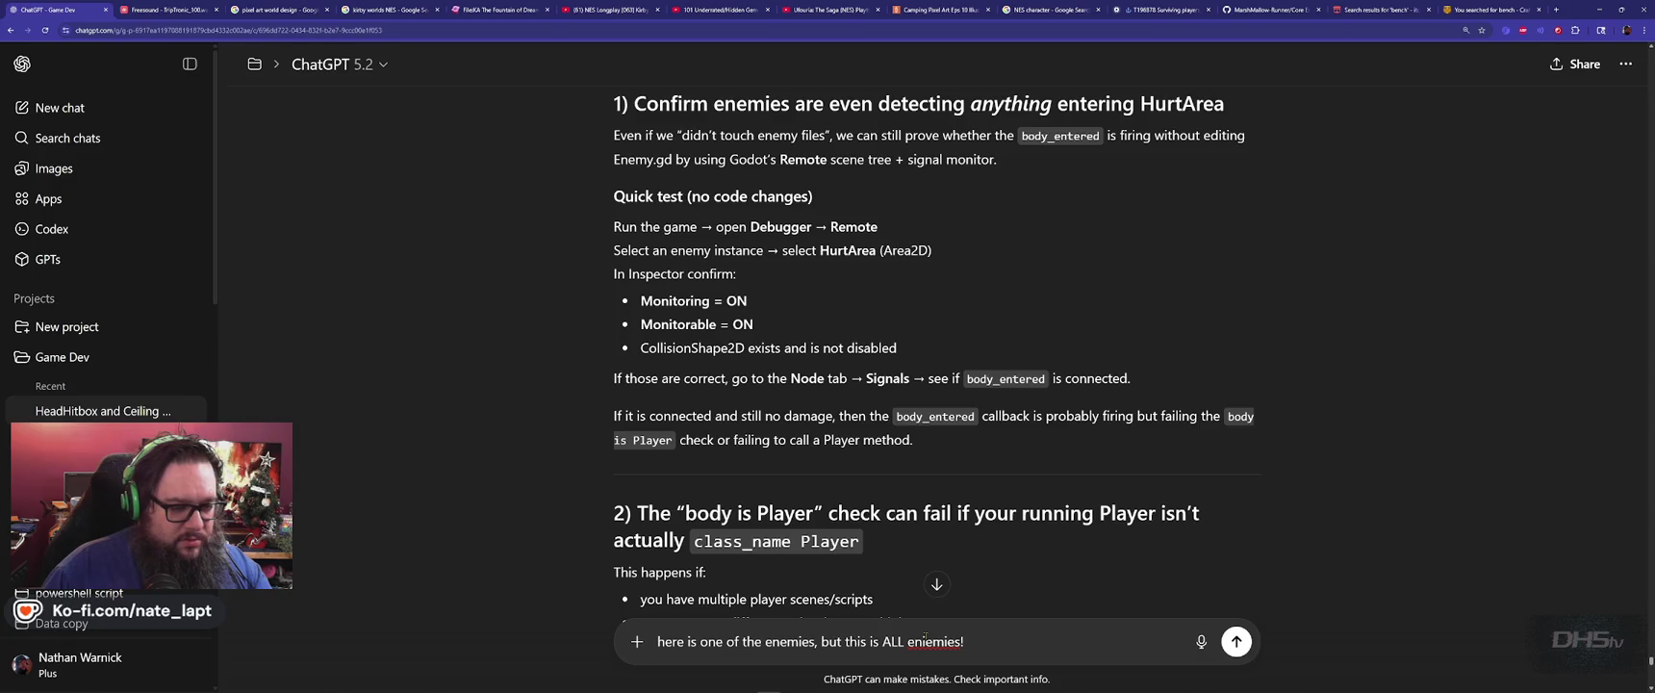
key("BackSpace")
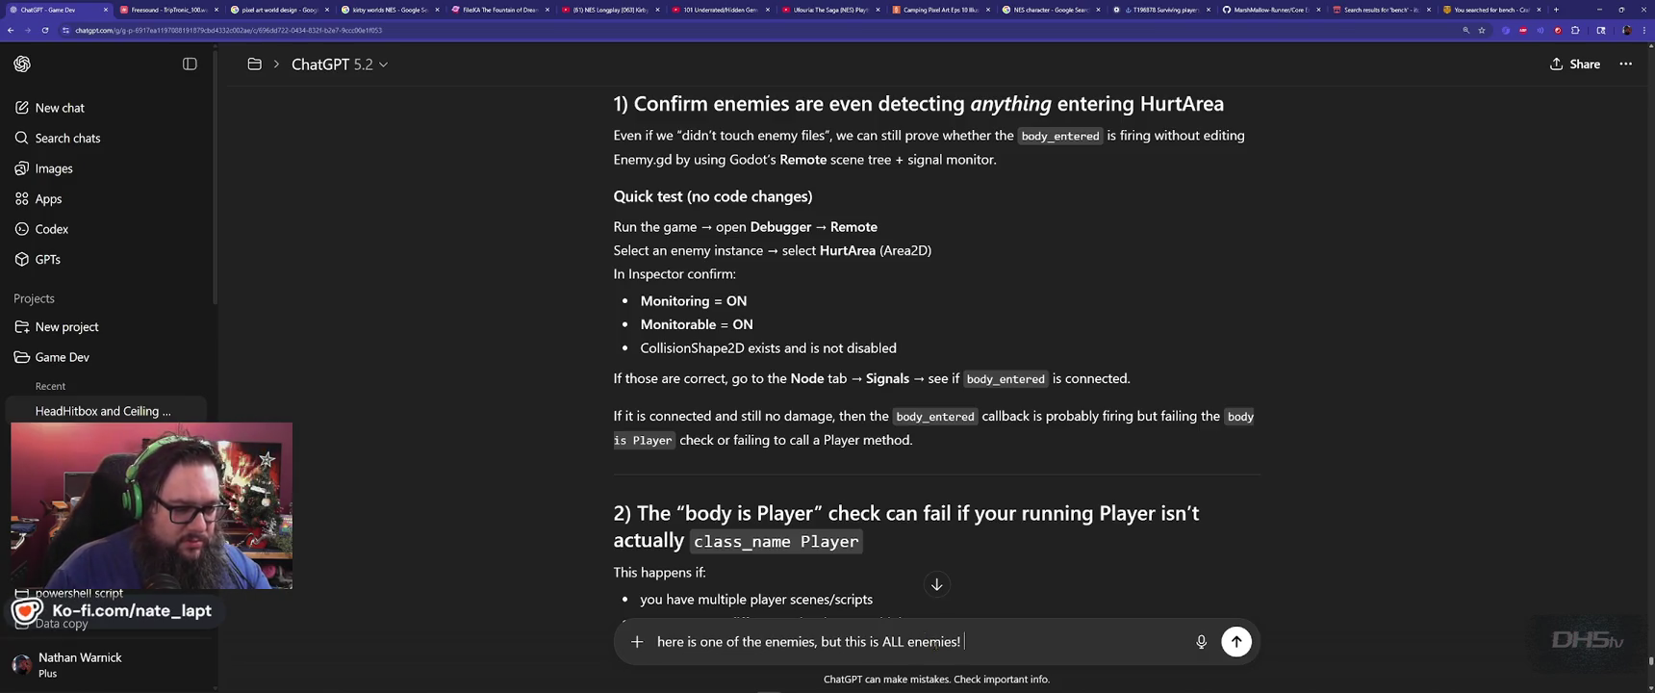
key("ctrl+v")
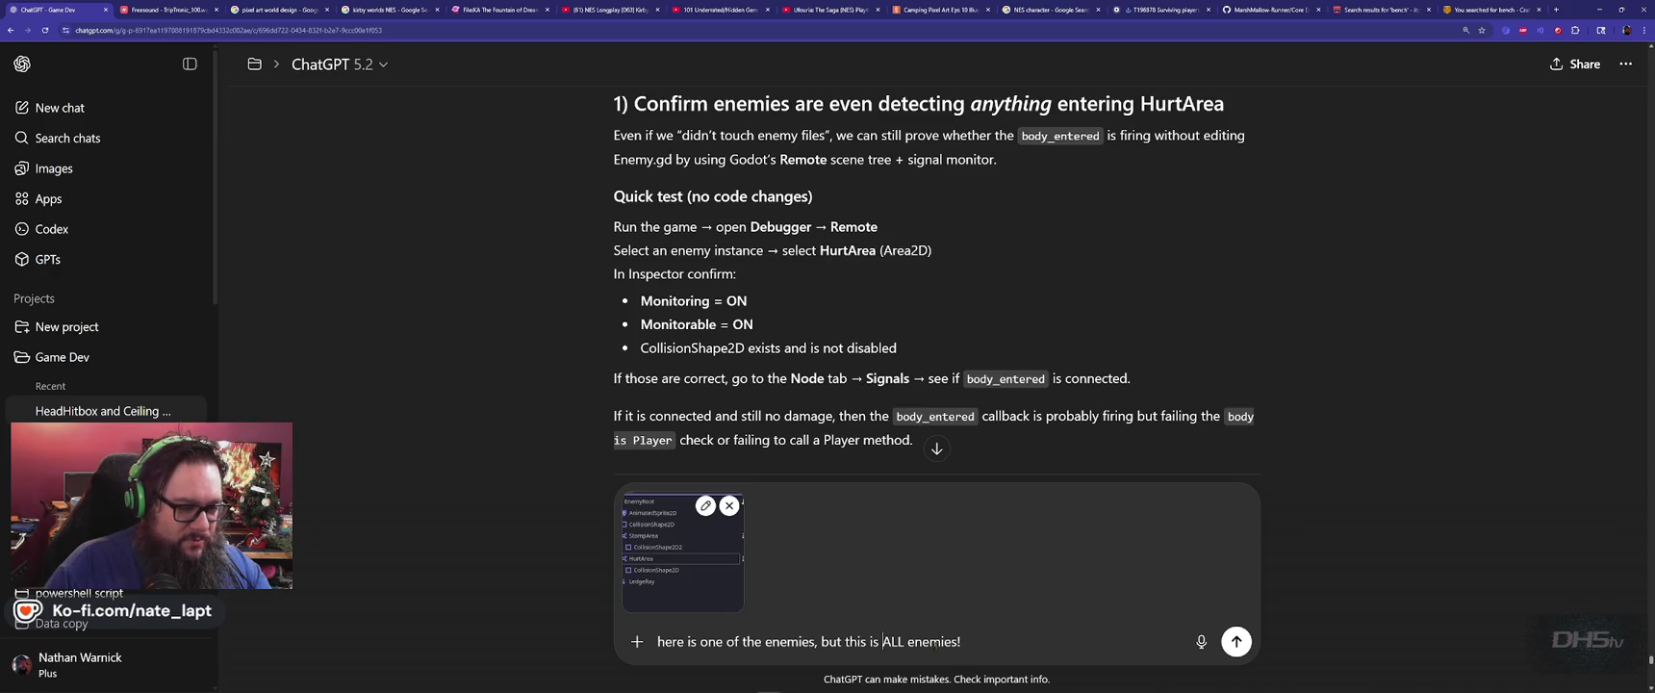
type("issue")
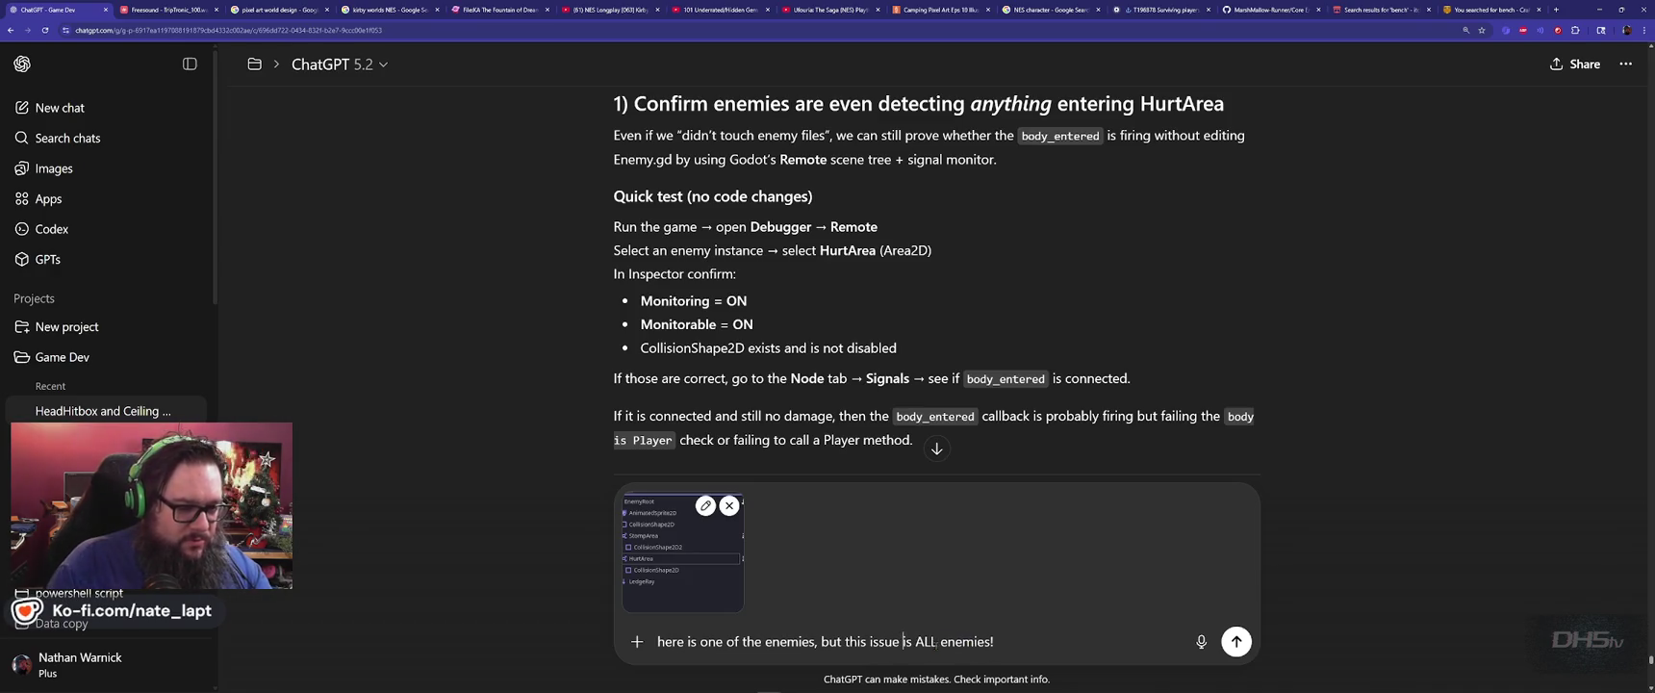
key("Return")
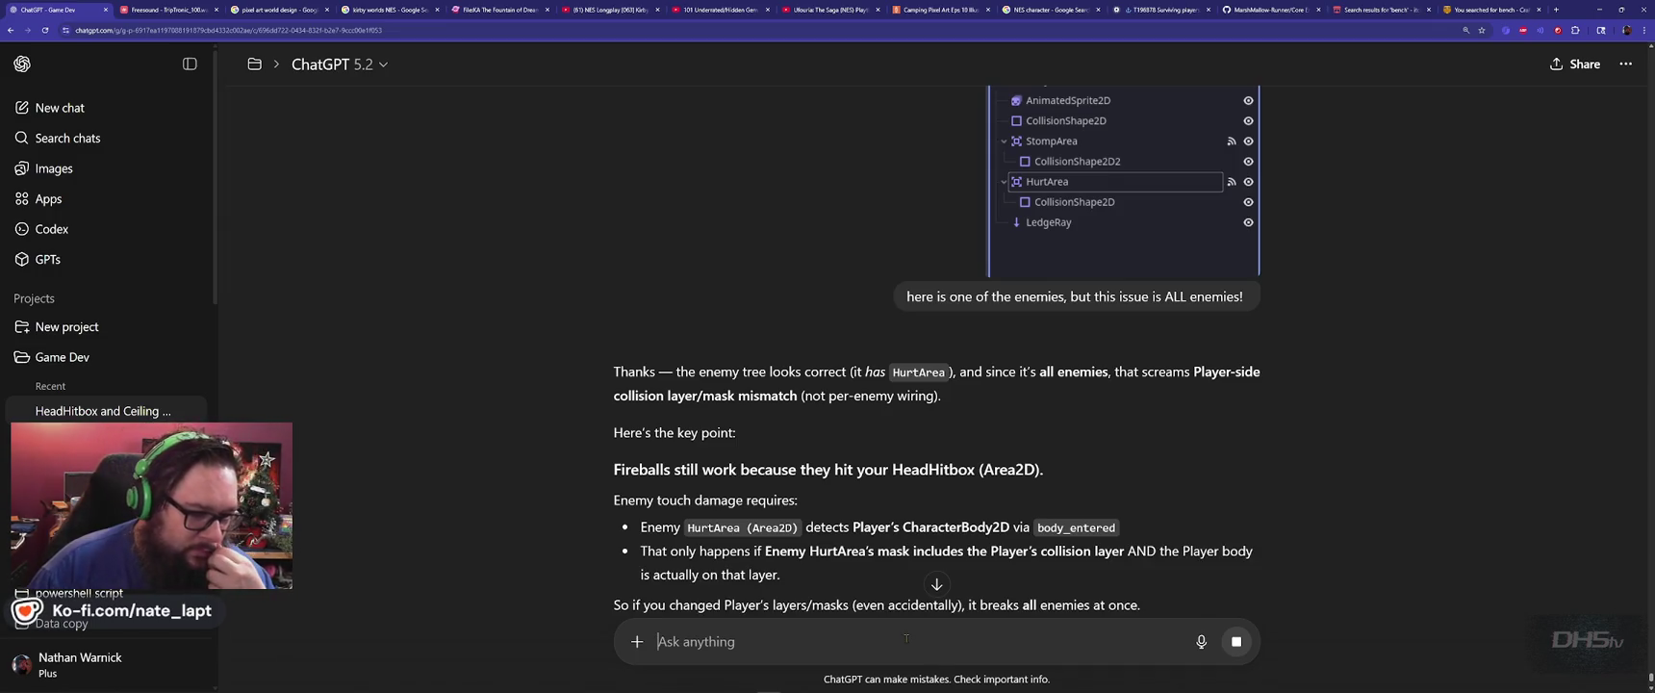
Read ChatGPT's layer/mask answer and its temporary _ready() fix forcing collision_layer 1, mask 0x7FFFFFFF.
scroll(714, 489, "down", 2)
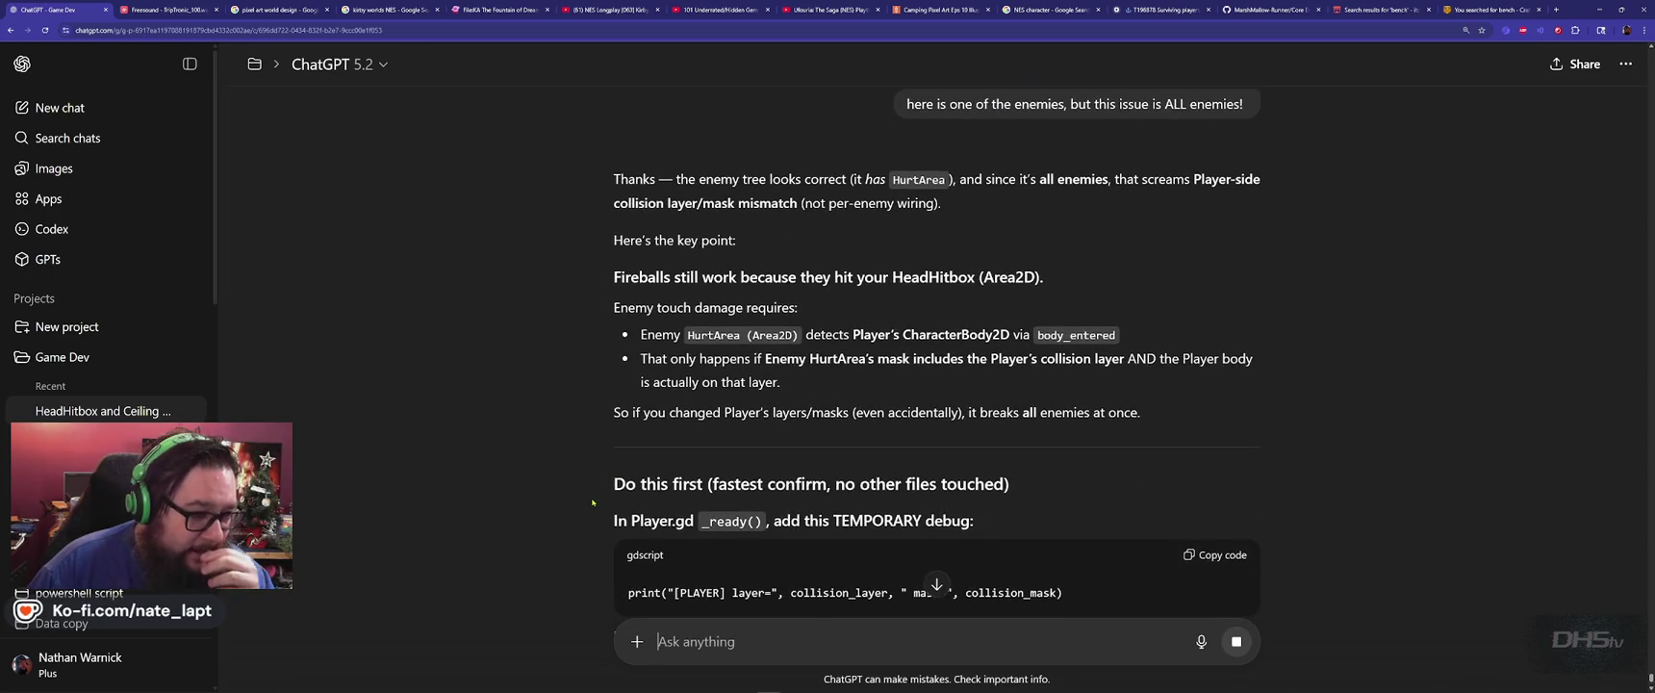
scroll(591, 501, "down", 2)
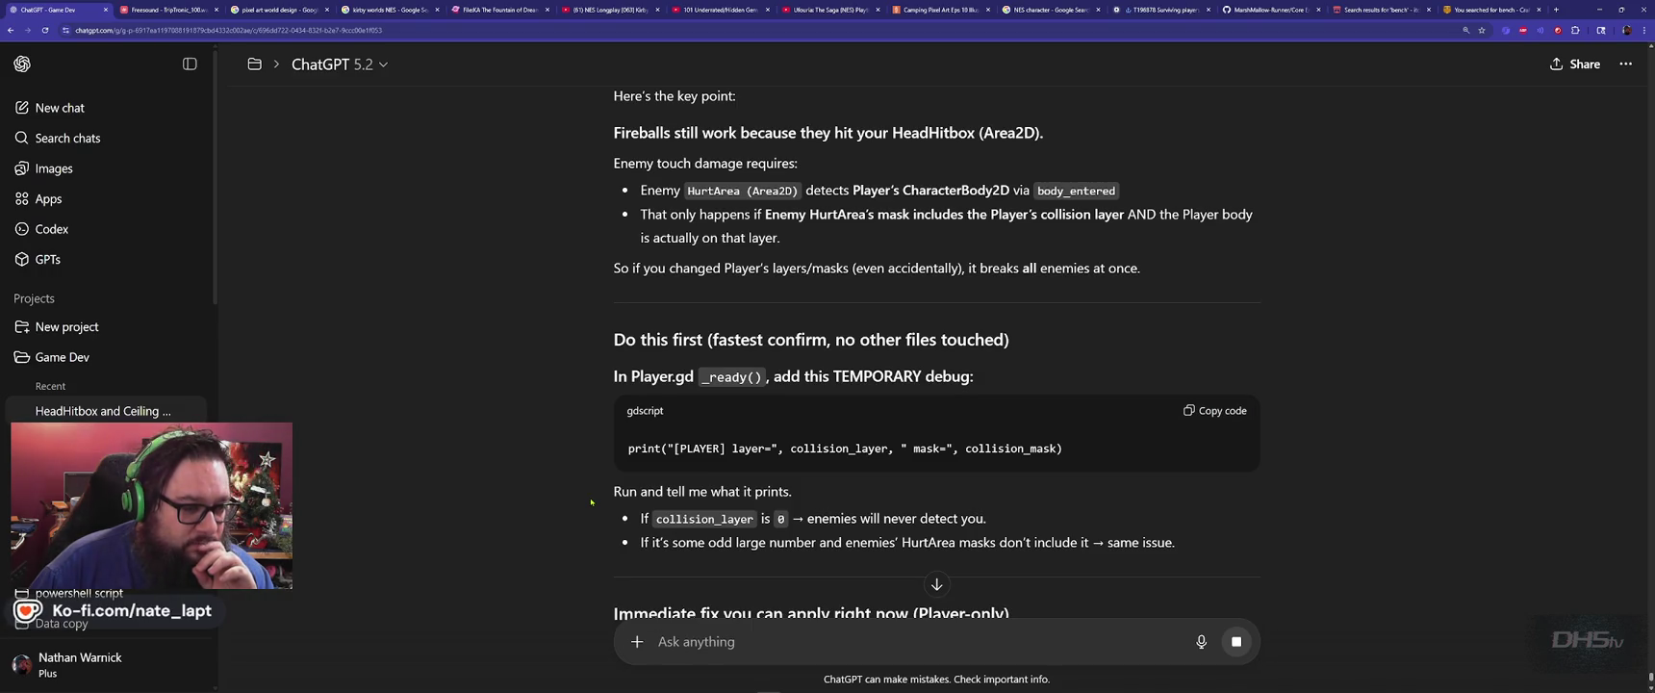
scroll(591, 501, "down", 3)
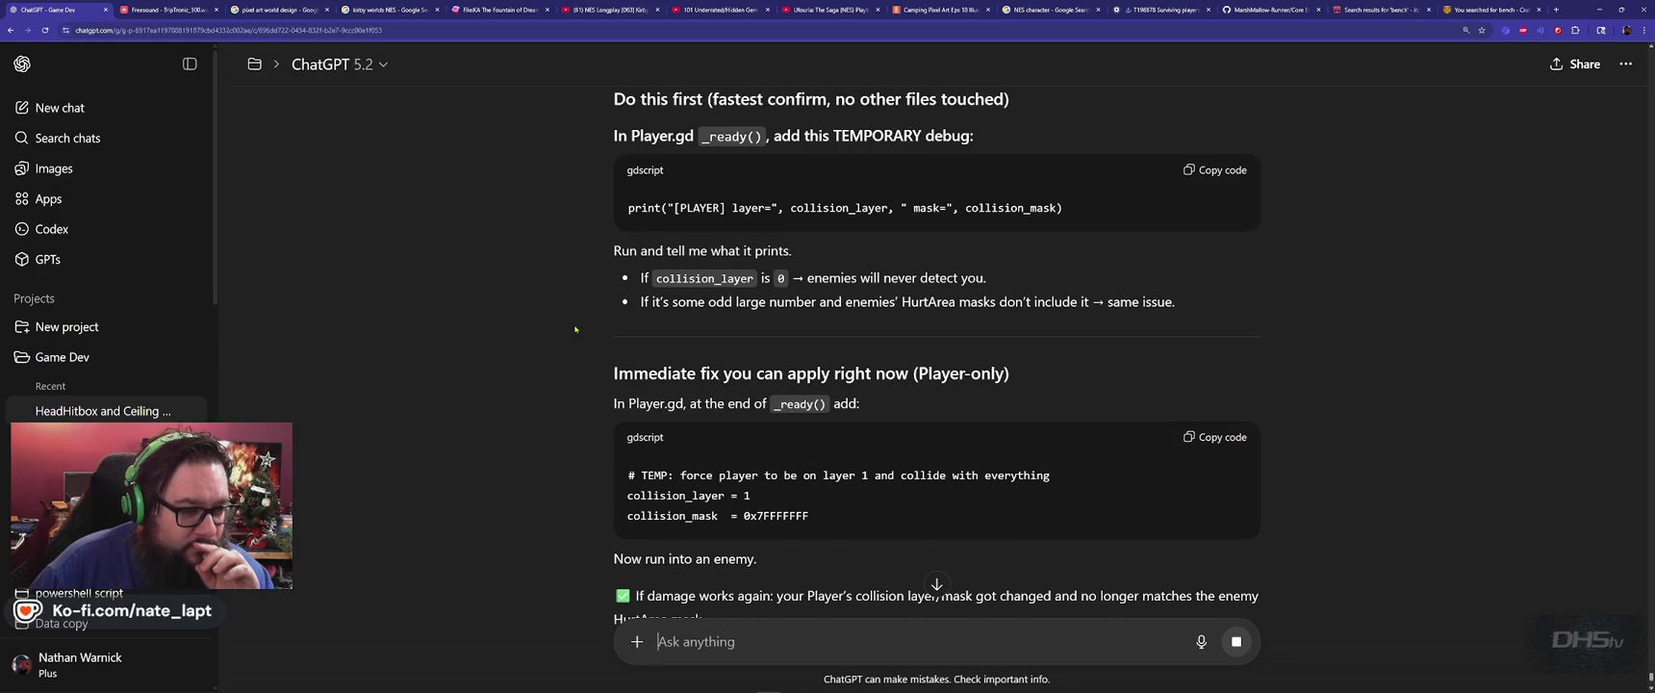
scroll(575, 329, "down", 1)
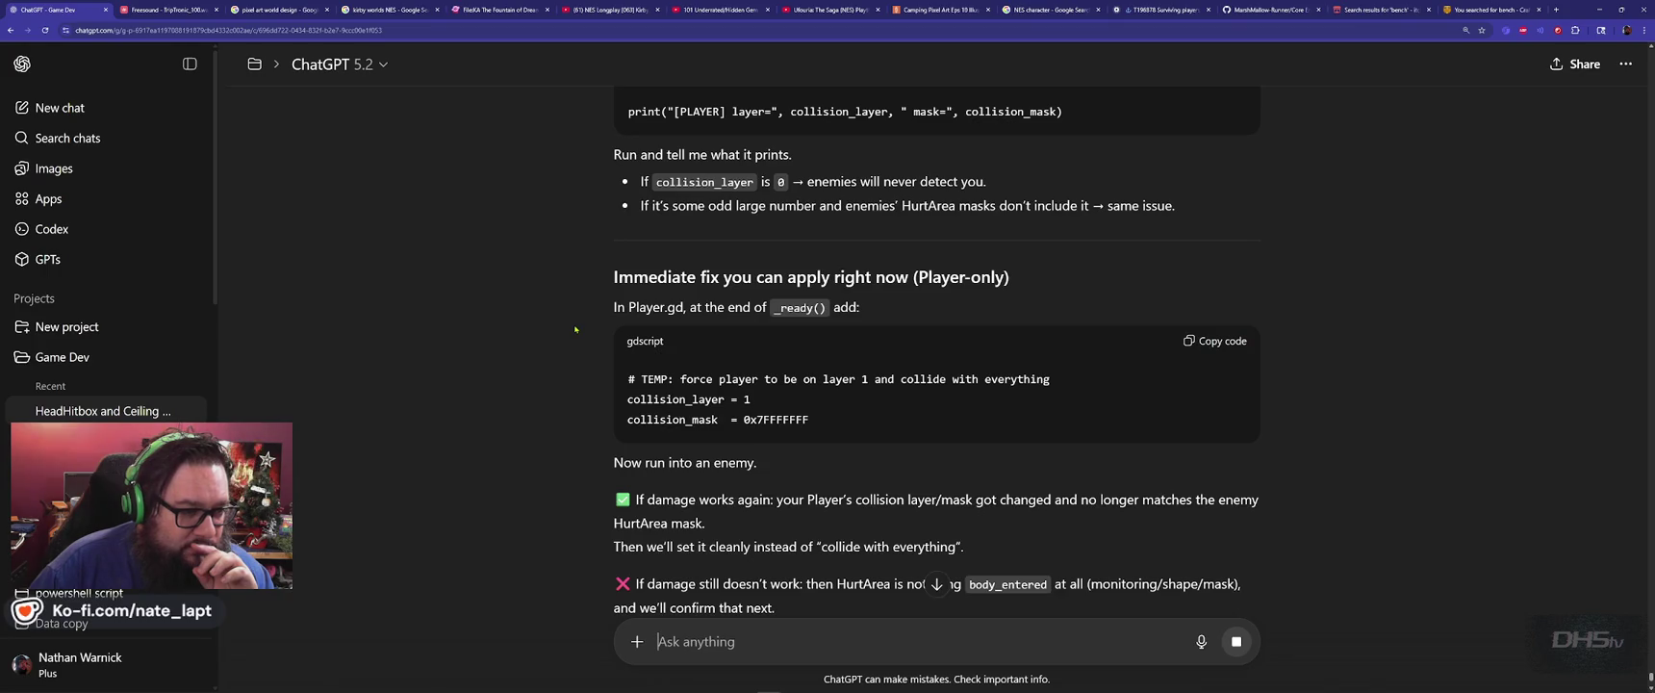
scroll(575, 329, "down", 2)
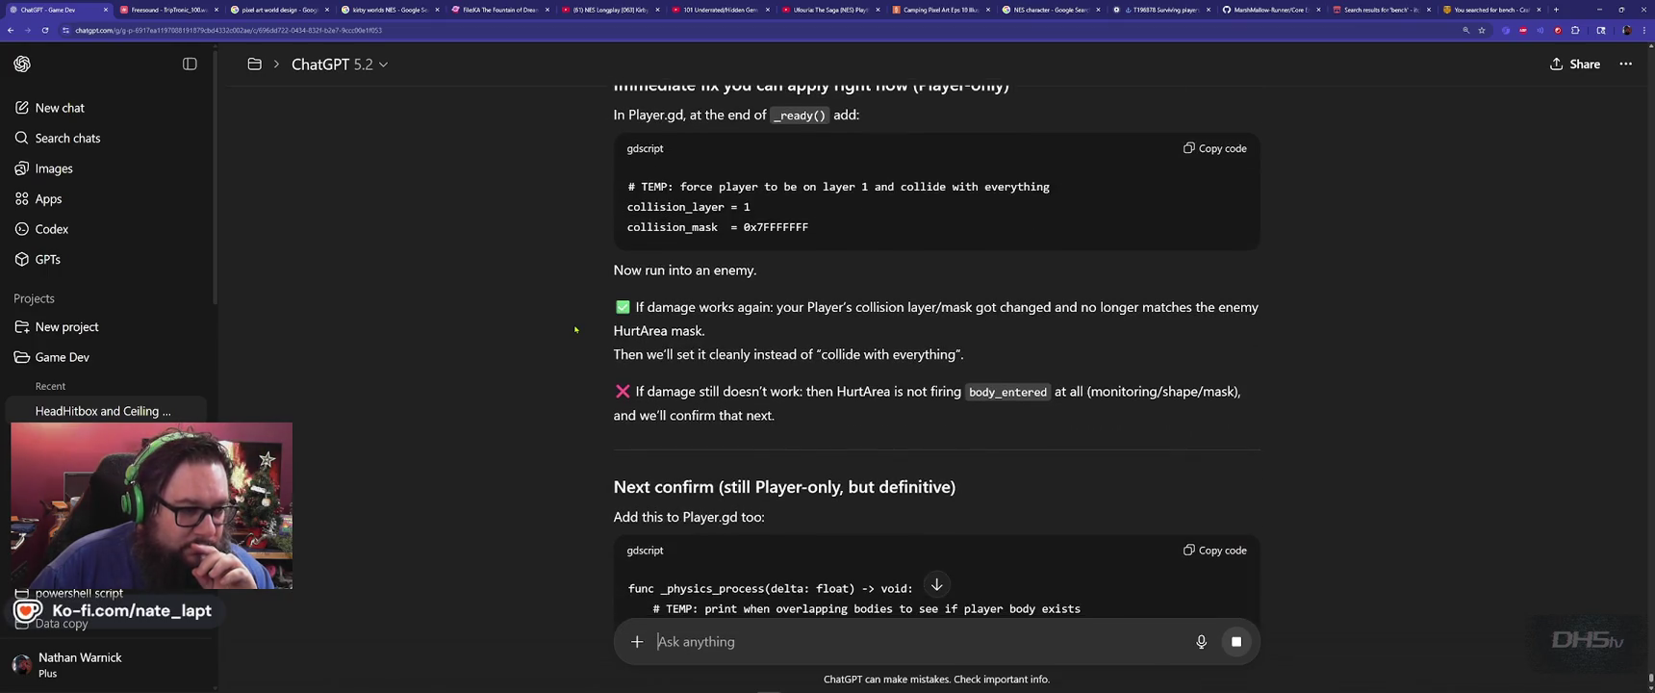
scroll(576, 329, "down", 2)
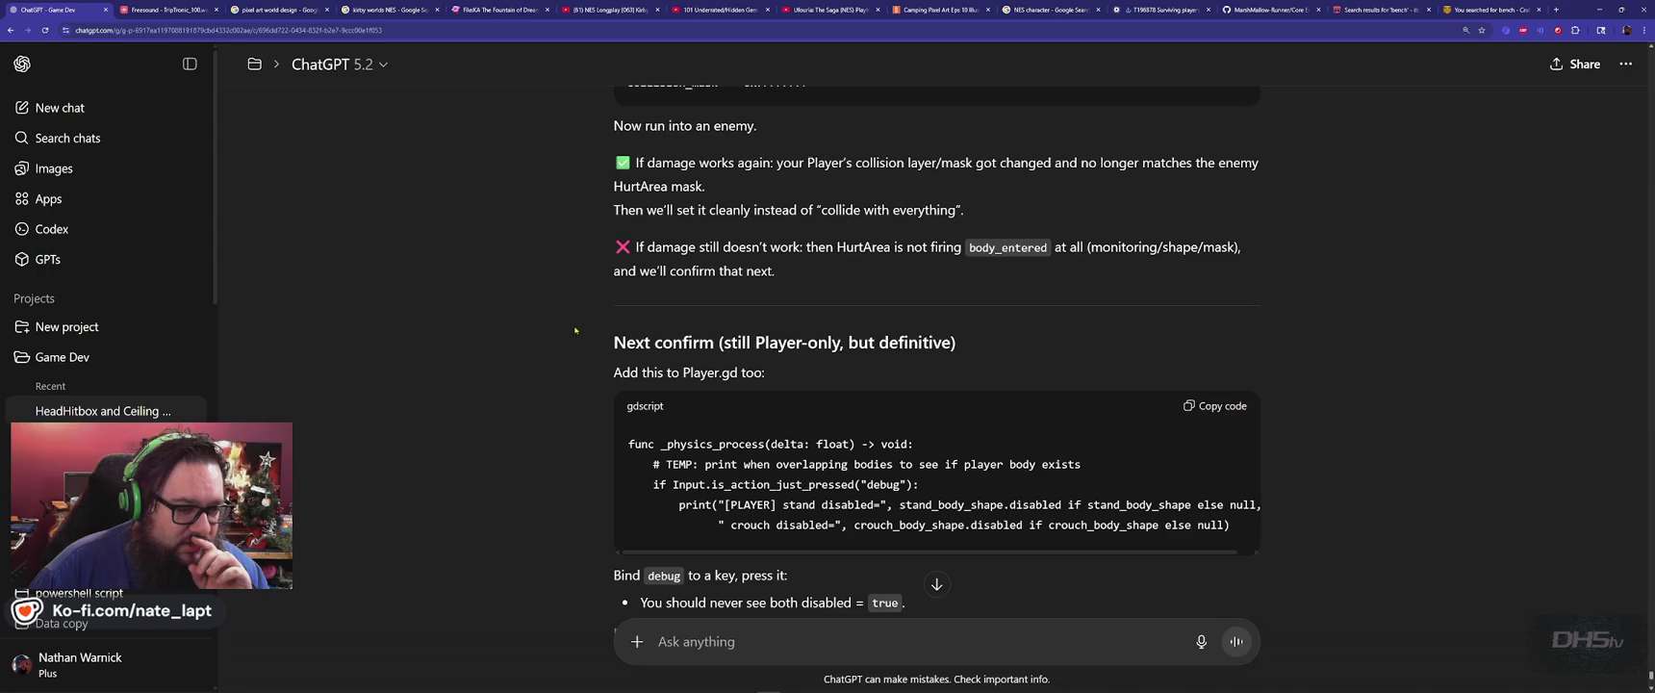
scroll(576, 330, "down", 2)
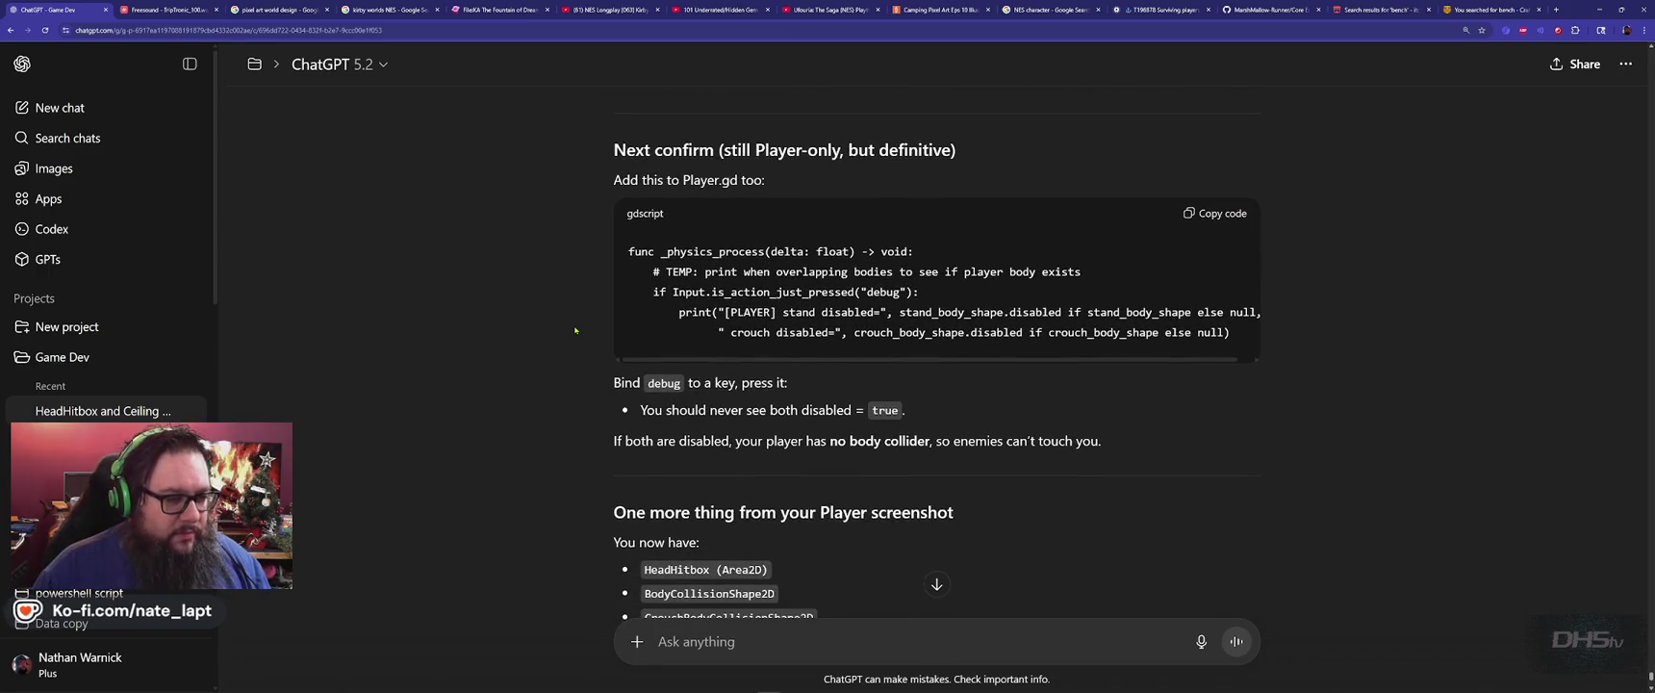
key("alt+Tab")
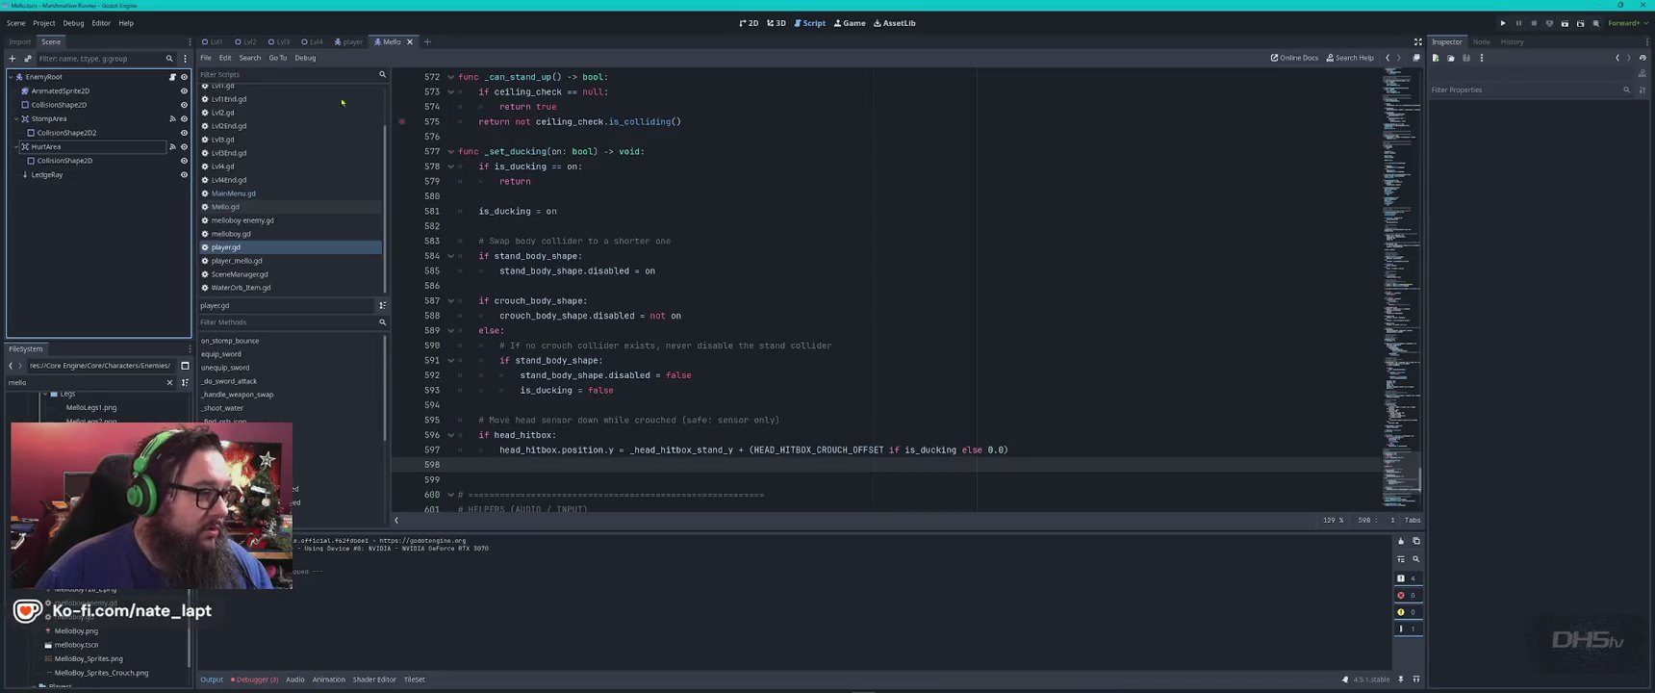
In the player scene, check the groups of HeadHitbox, its collision shapes and the body colliders.
left_click(352, 42)
left_click(91, 119)
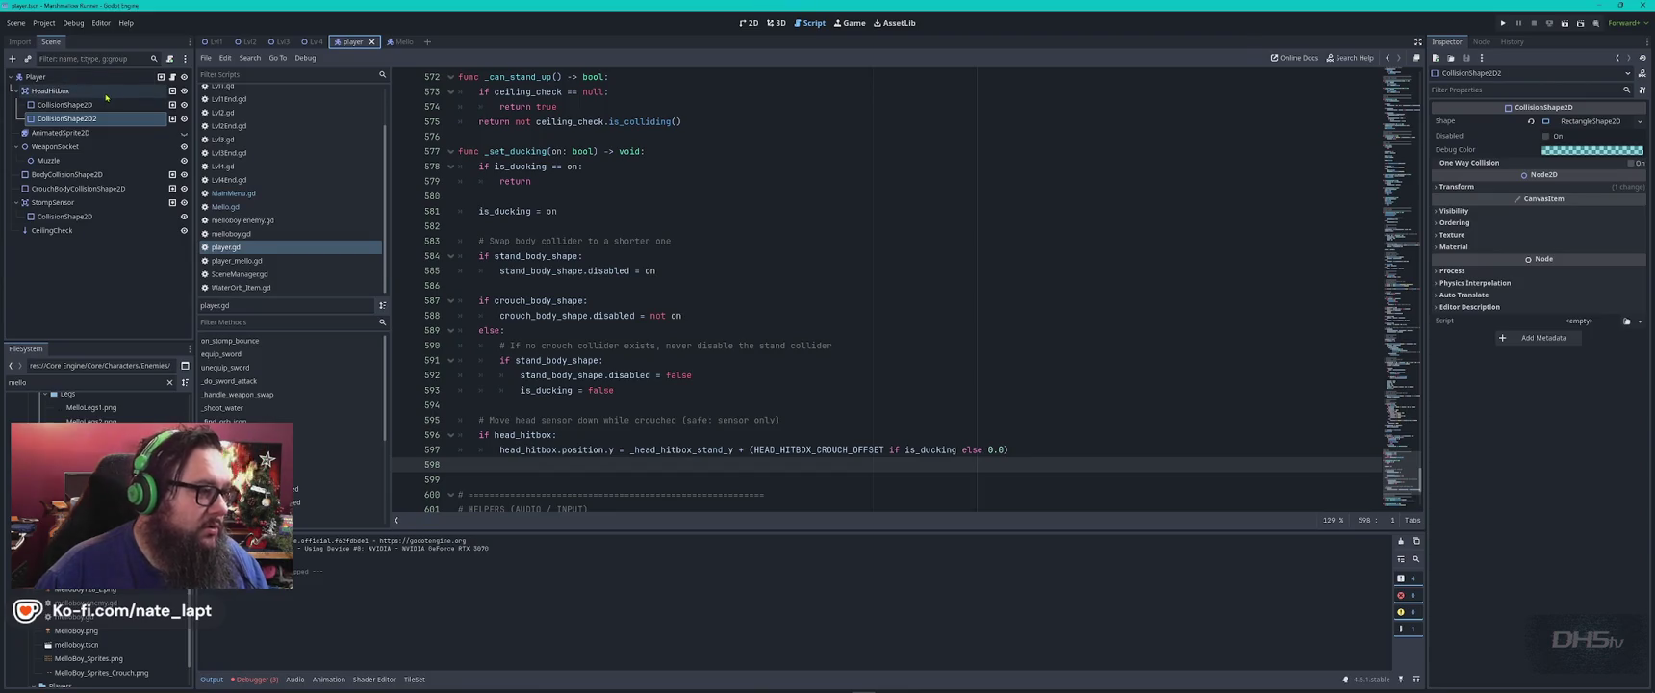
left_click(172, 118)
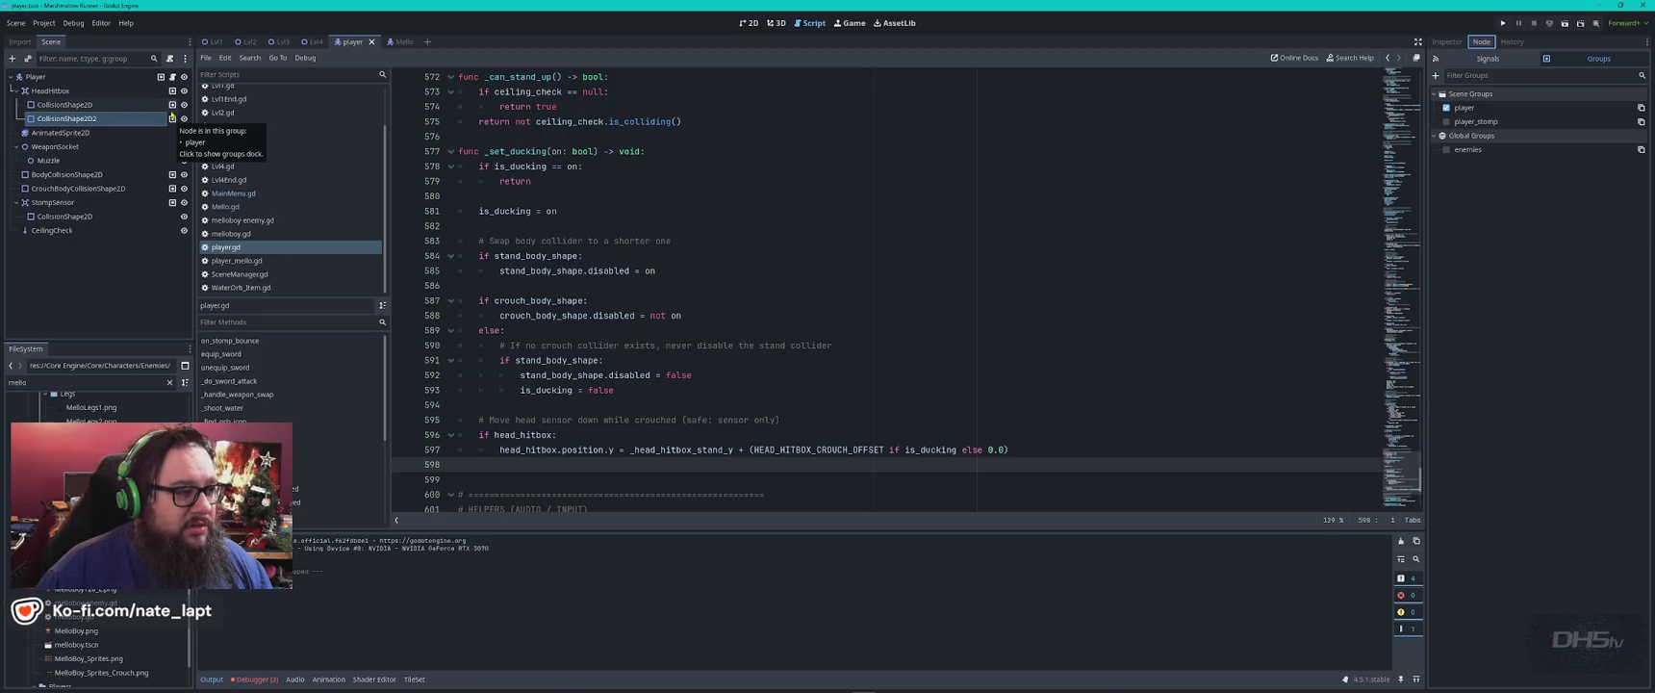
left_click(174, 103)
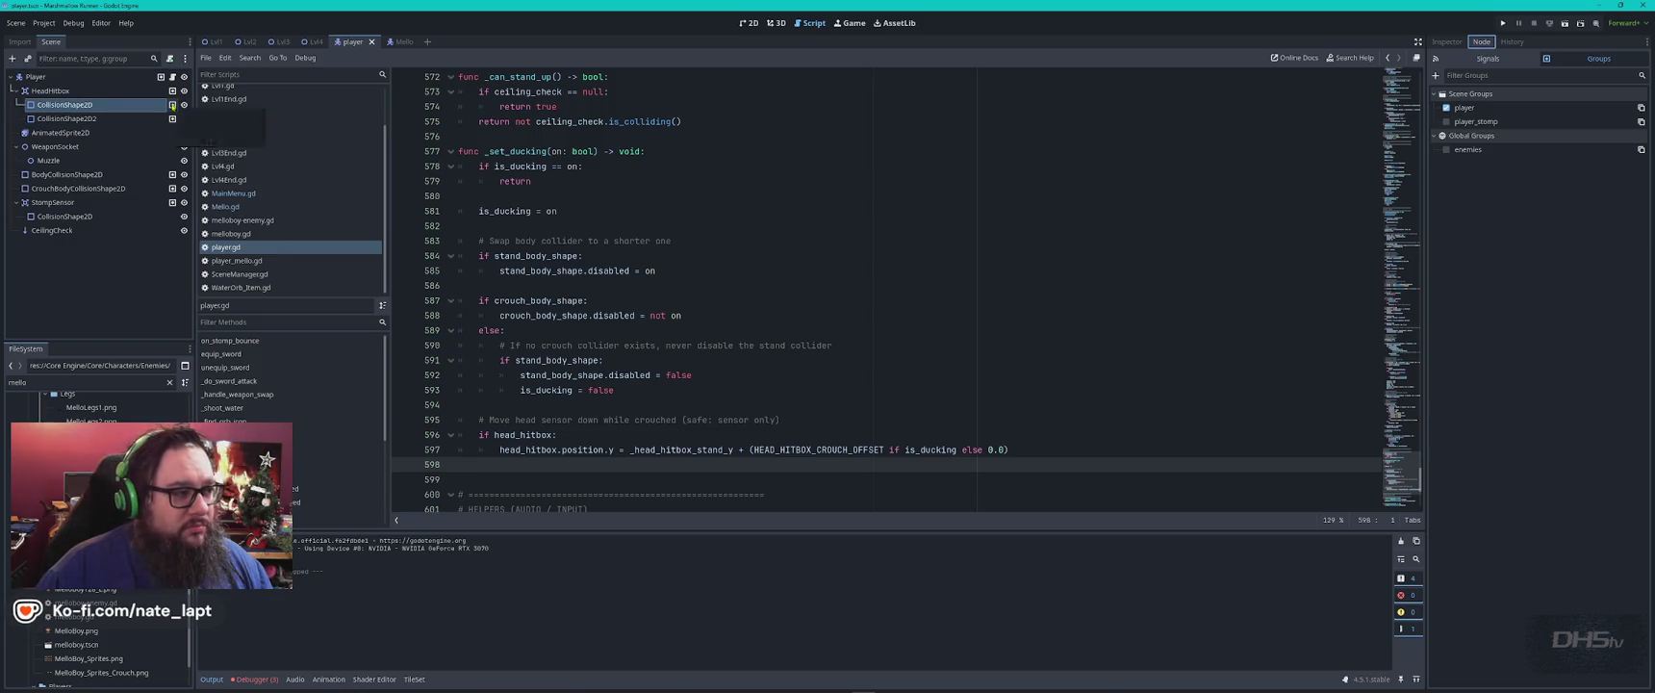
left_click(171, 92)
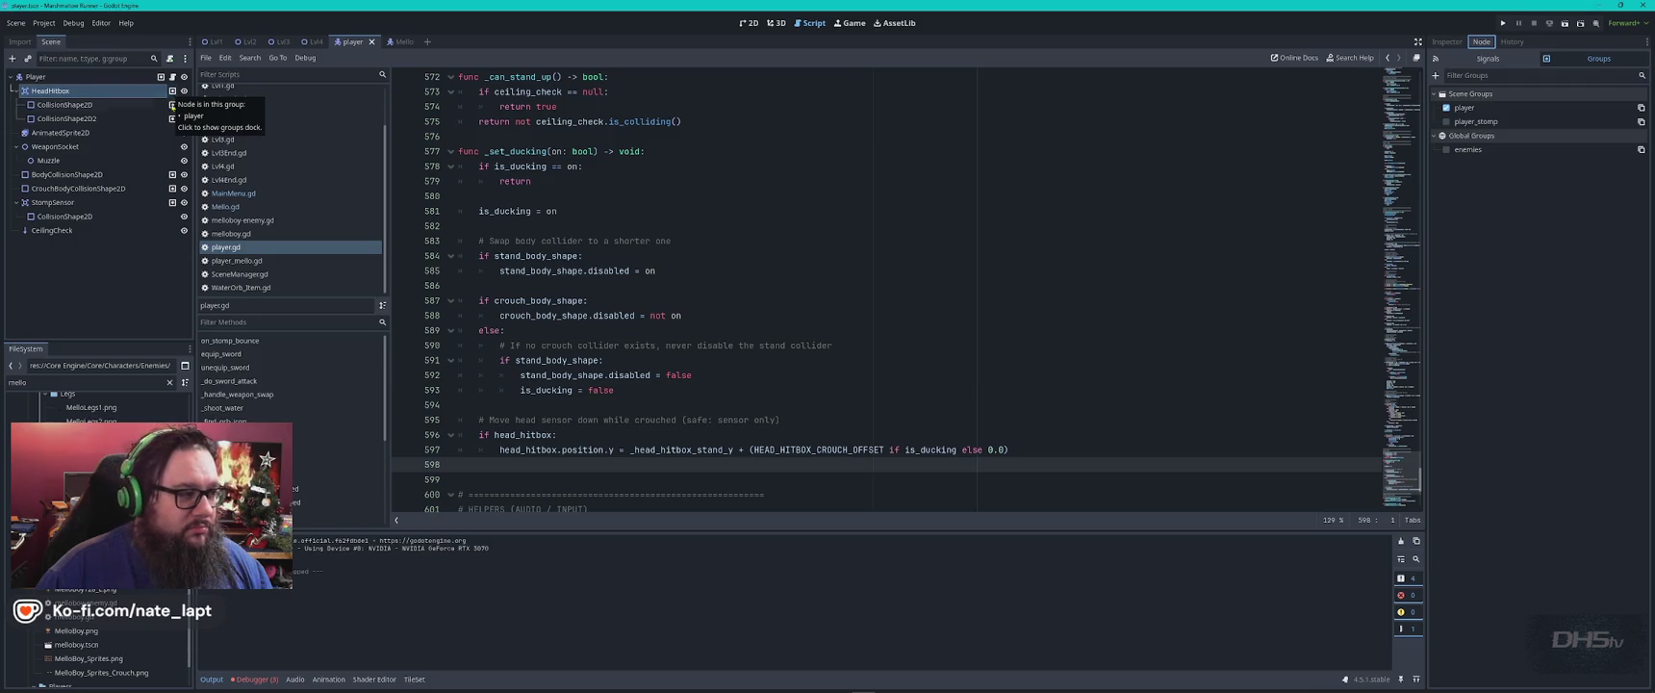
left_click(174, 189)
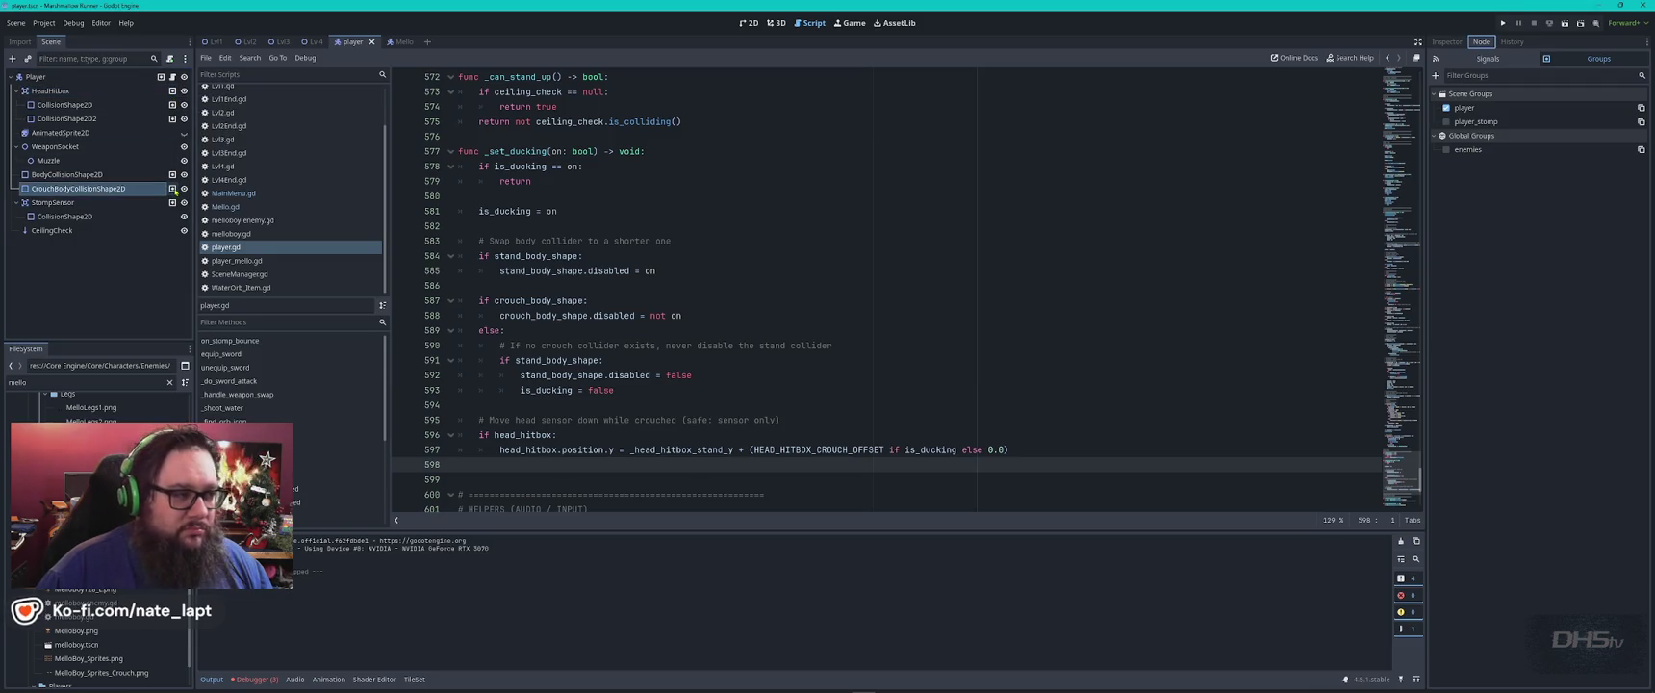
left_click(173, 176)
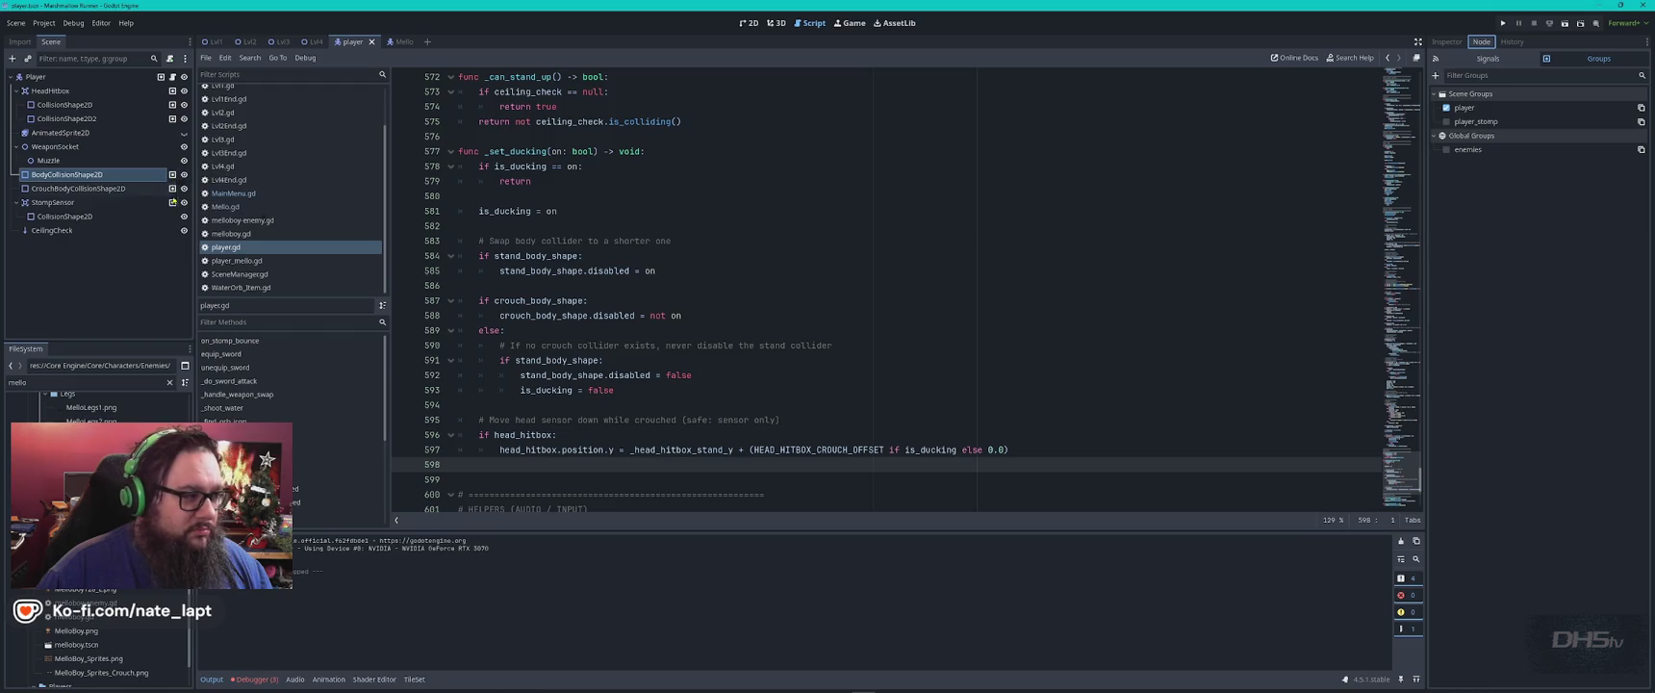
Inspect StompSensor and its shape, AnimatedSprite2D, and HeadHitbox's Area2D properties.
left_click(173, 203)
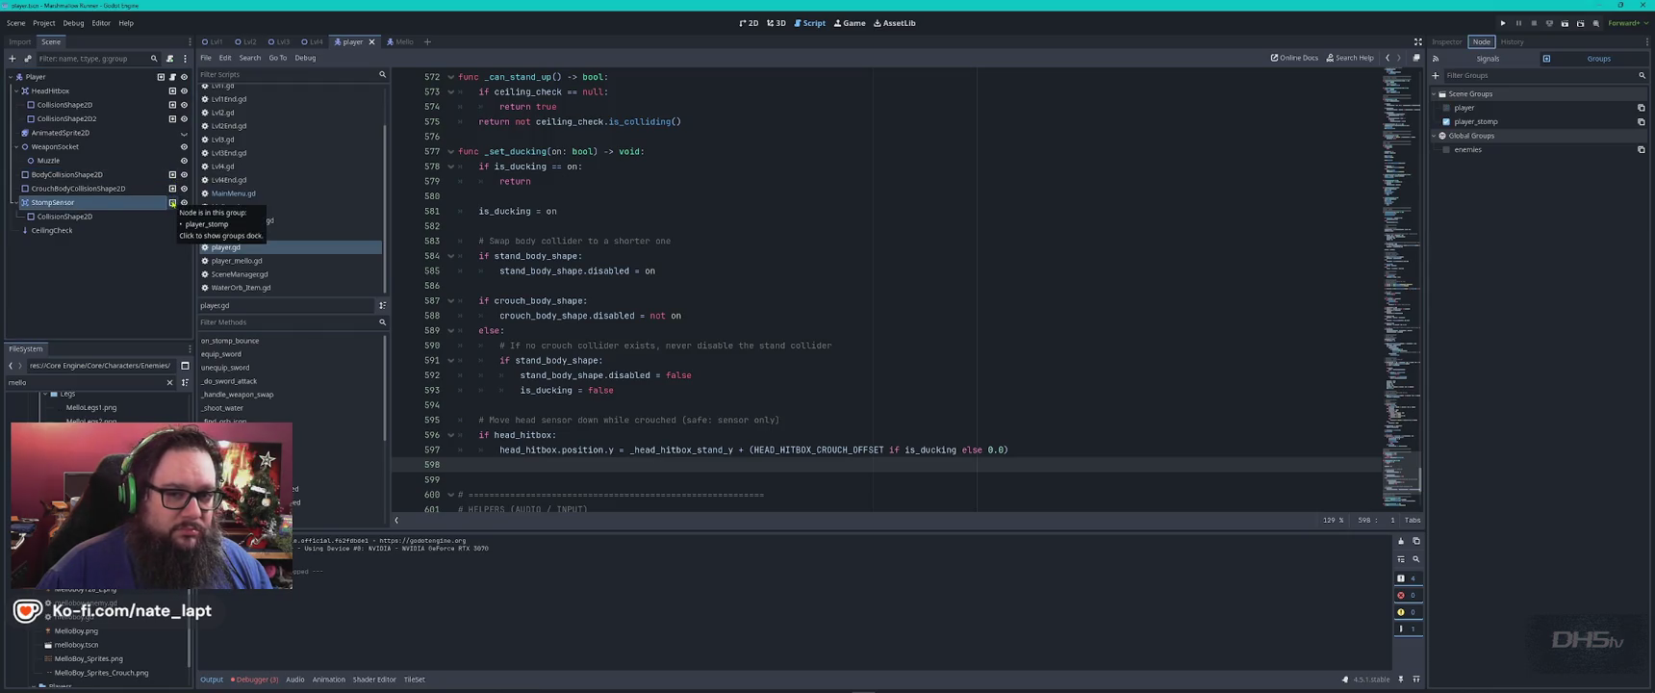
left_click(98, 217)
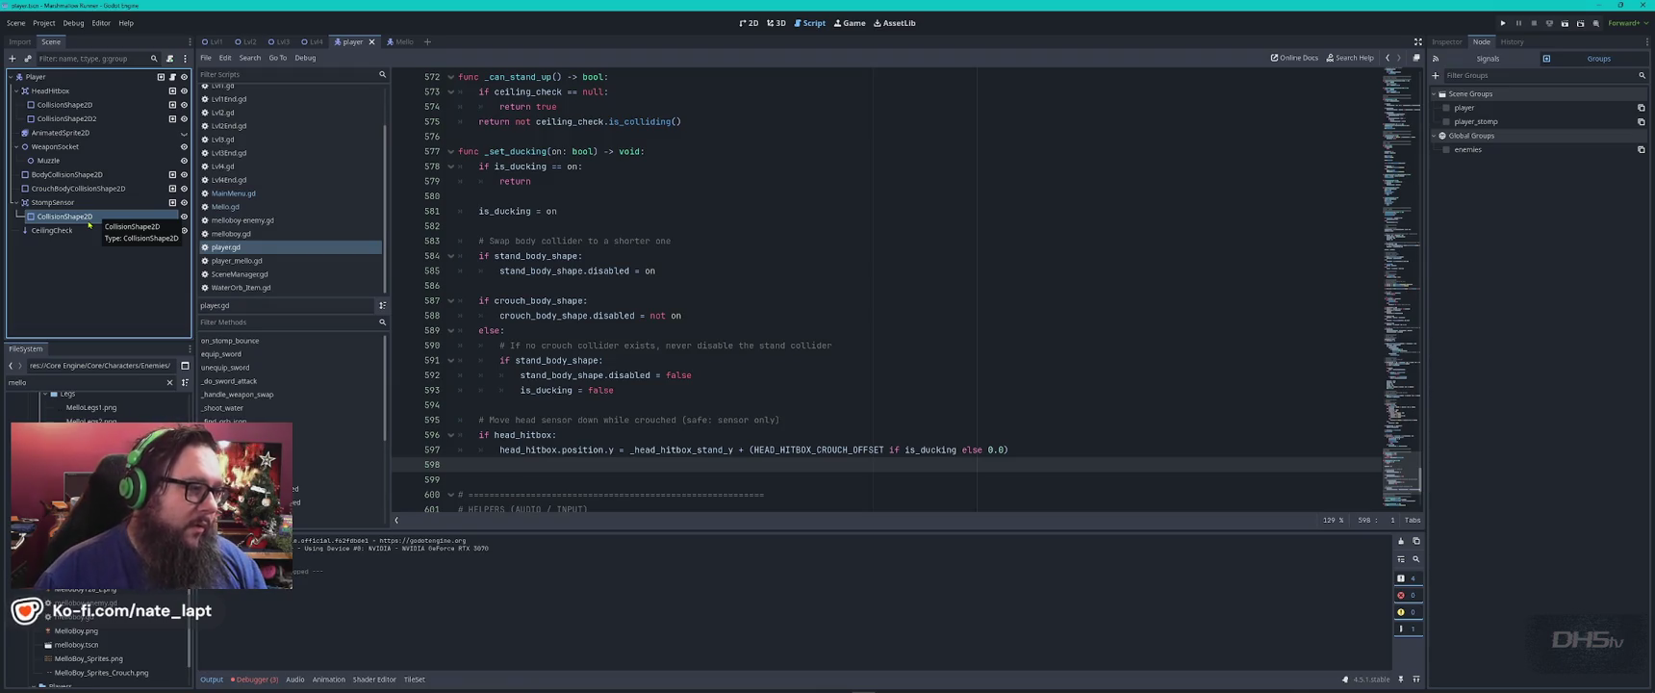
left_click(84, 133)
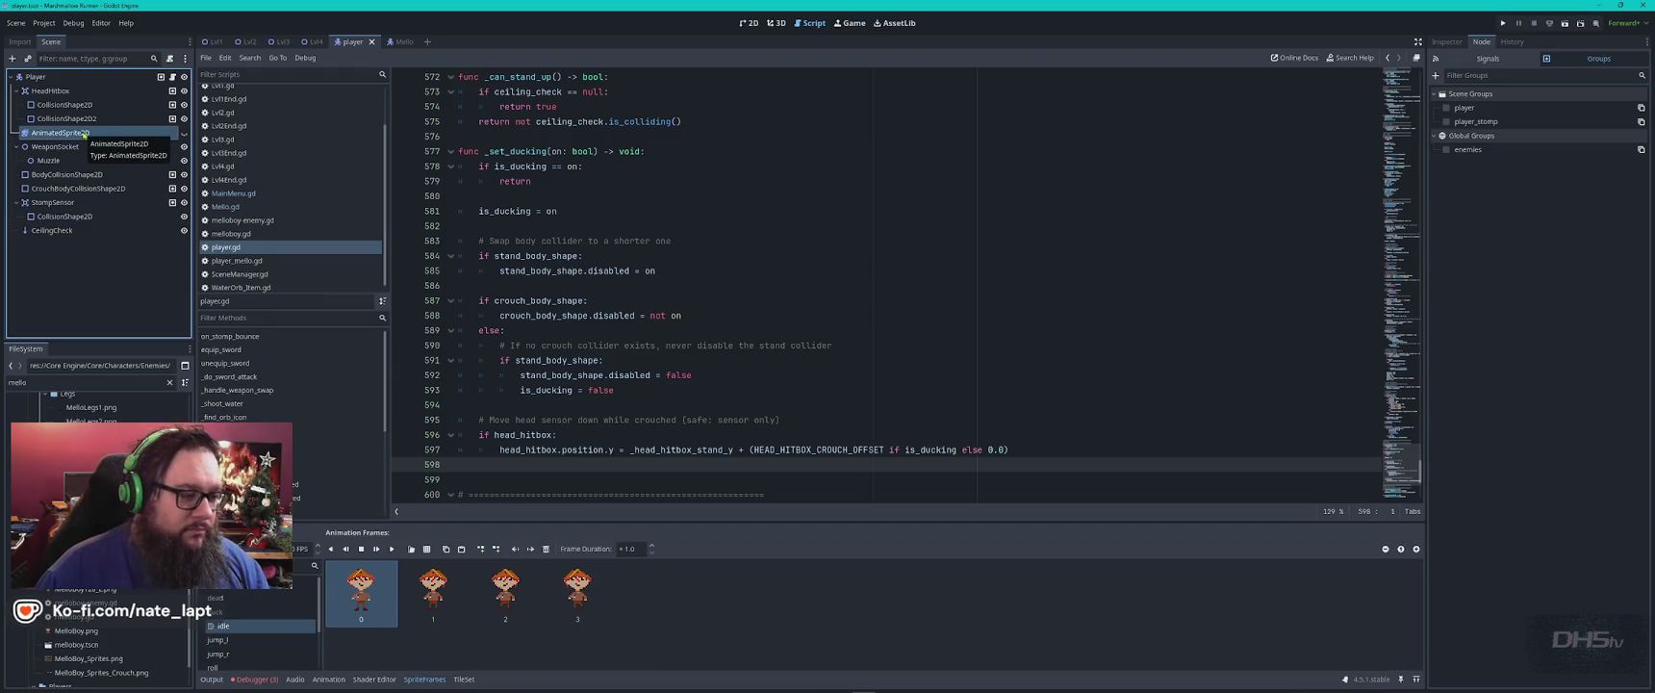
left_click(68, 90)
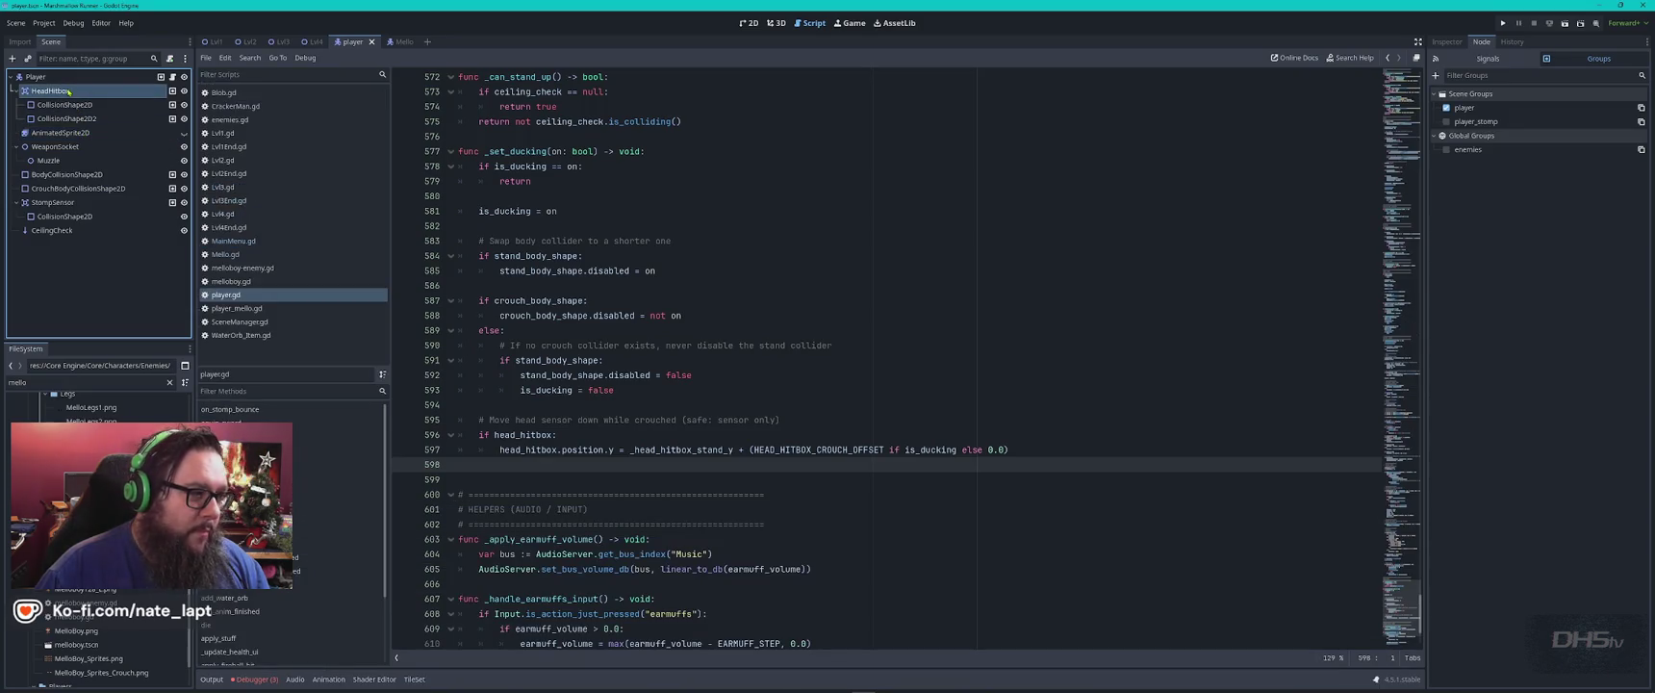
left_click(1445, 44)
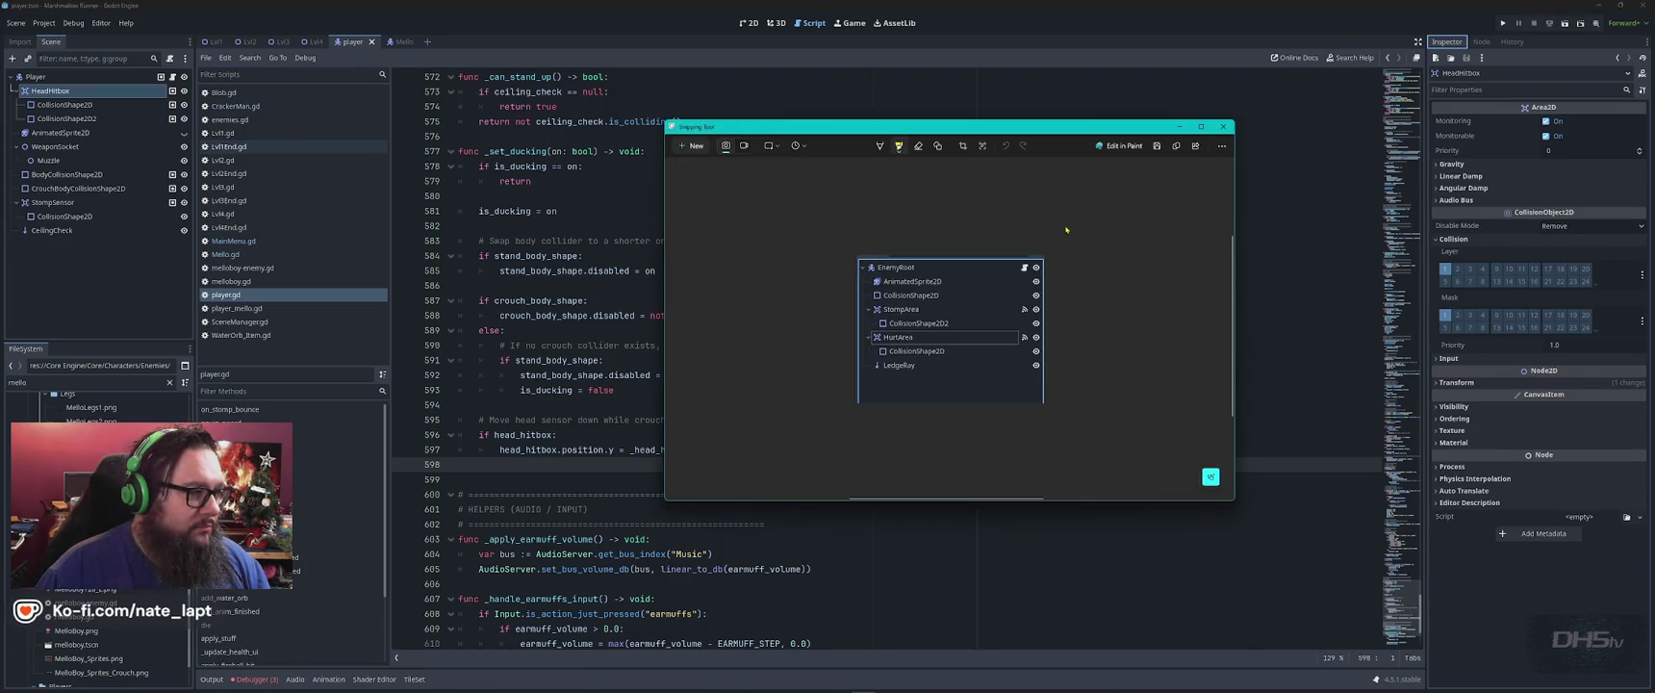
key("alt+Tab")
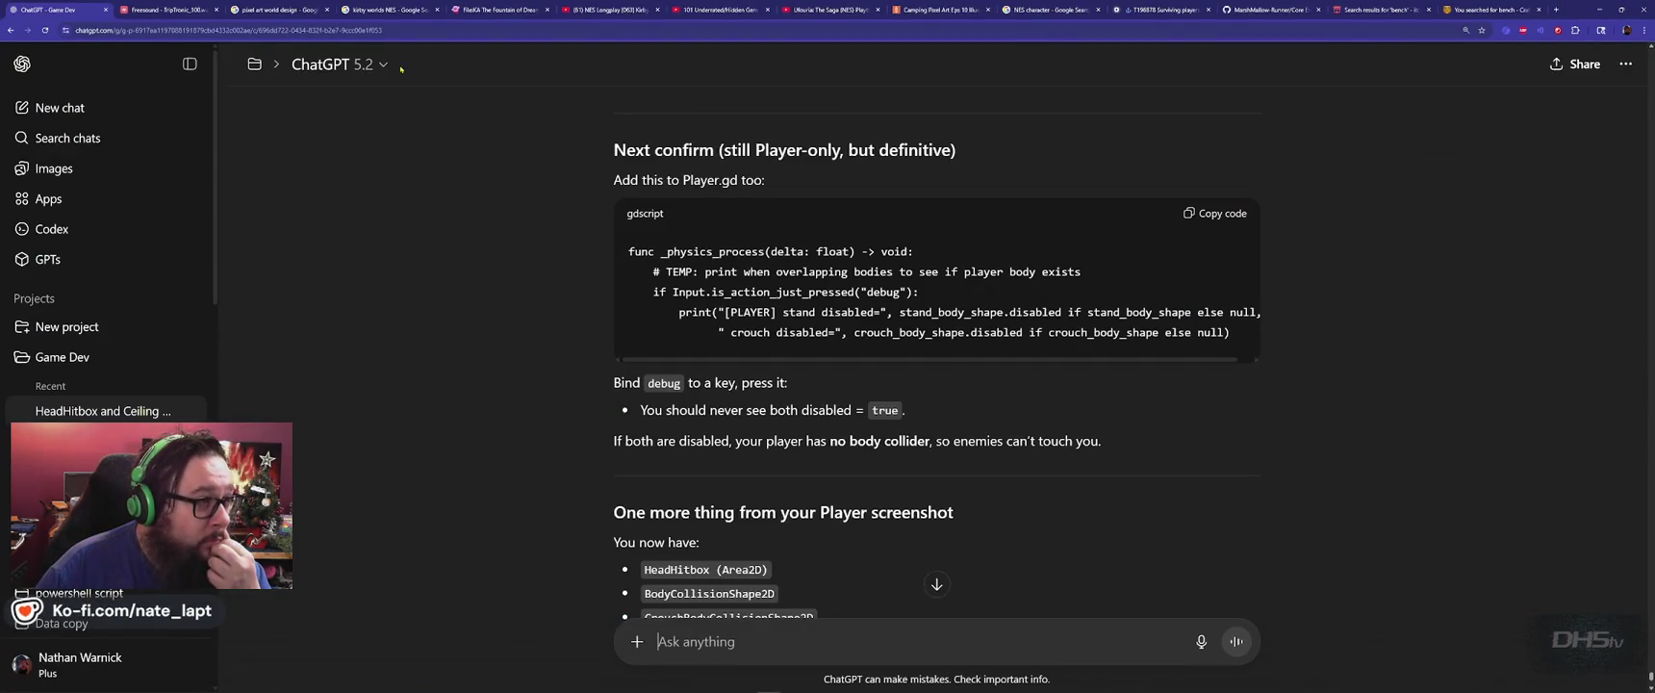
Read the rest of ChatGPT's reply, which asks for a '[PLAYER] layer= mask=' debug line.
scroll(499, 356, "down", 3)
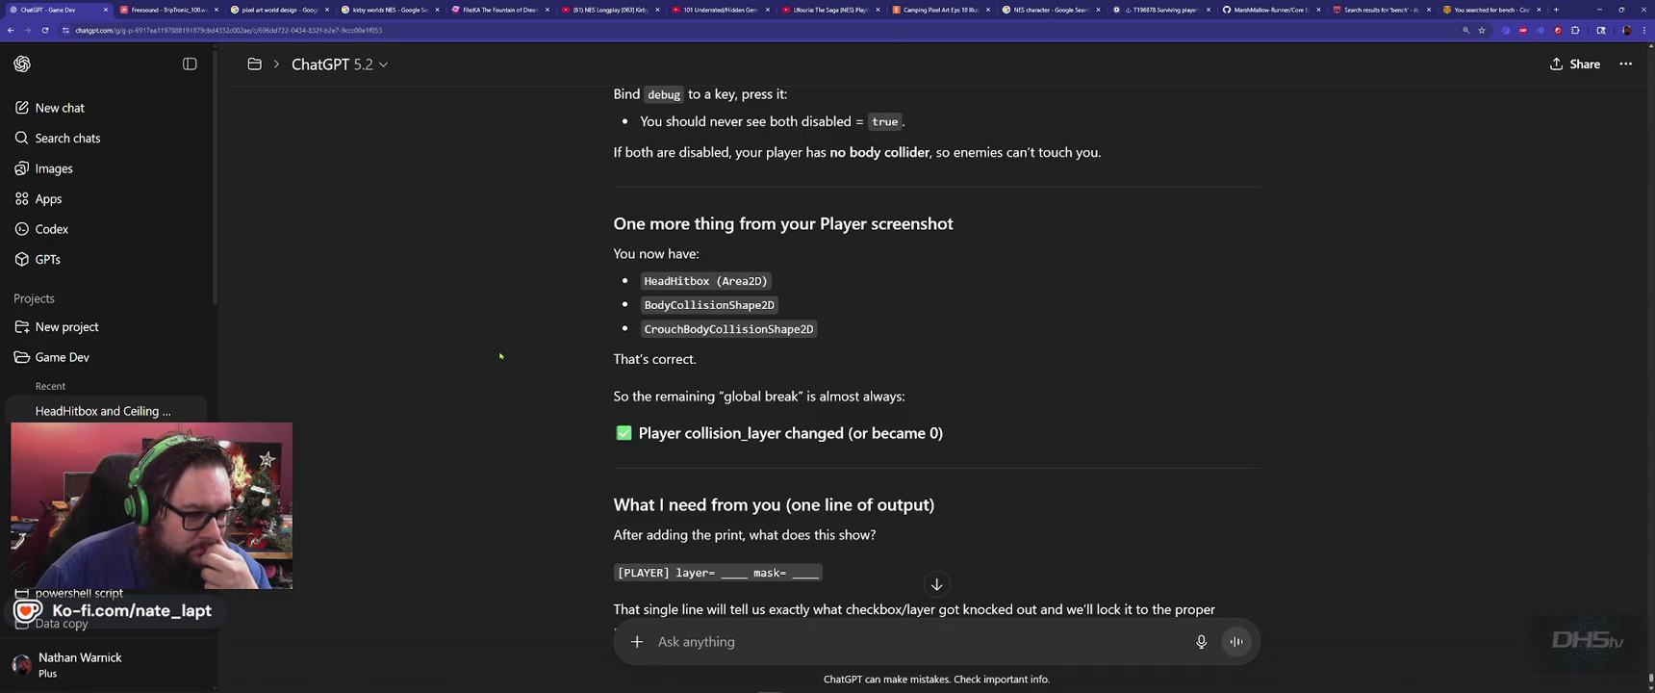
scroll(499, 356, "down", 2)
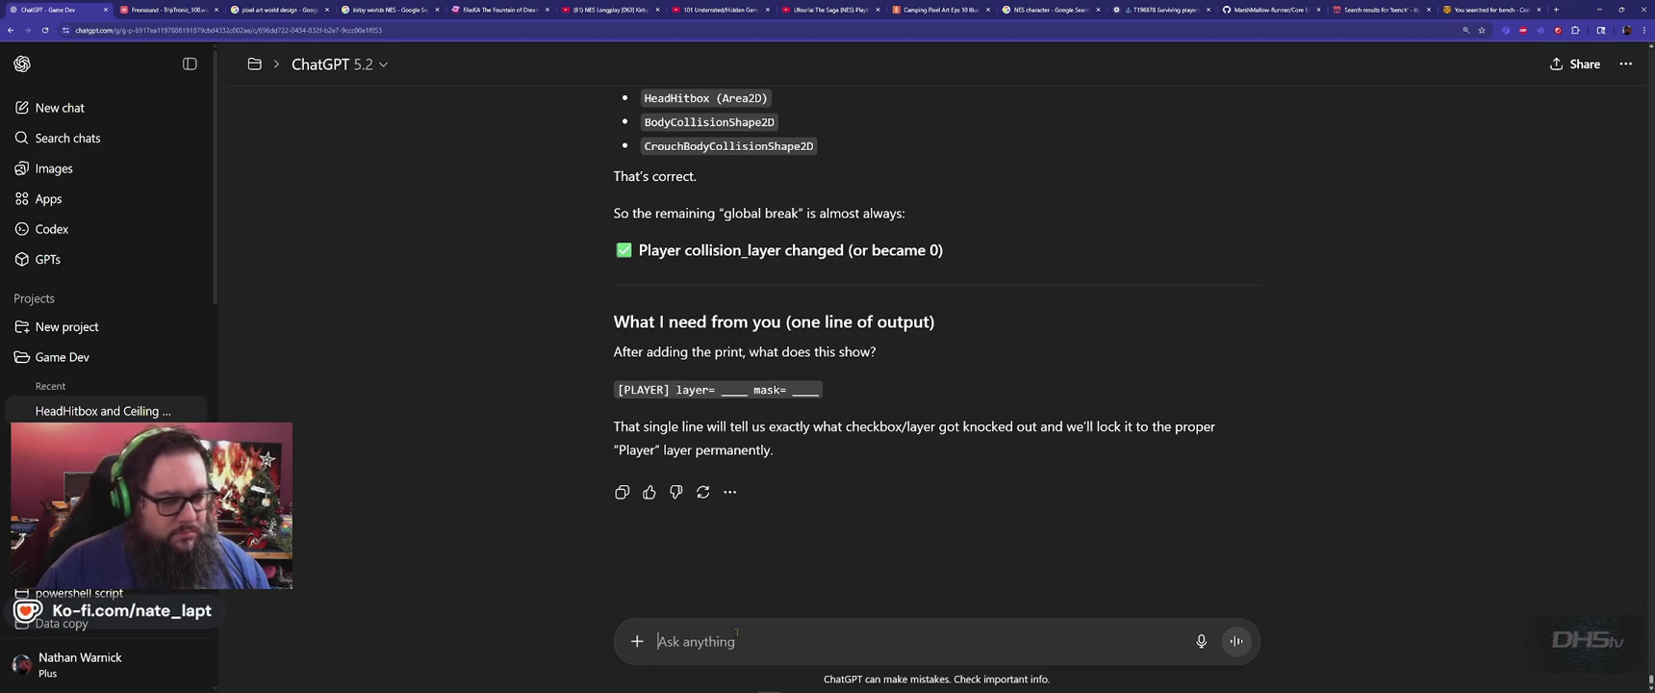
key("alt+Tab")
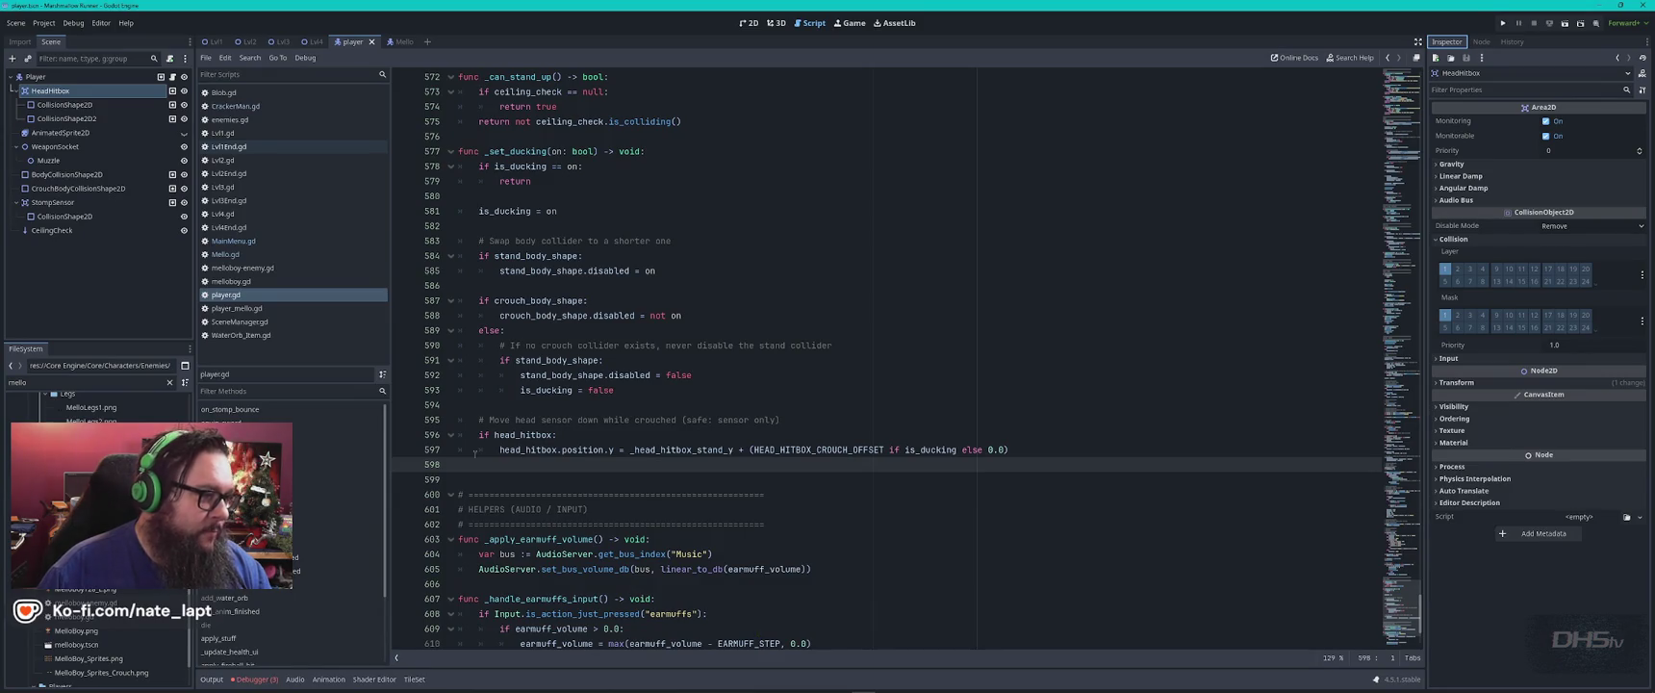
Select BodyCollisionShape2D and review the scene-only undo history for collider and group changes.
left_click(100, 177)
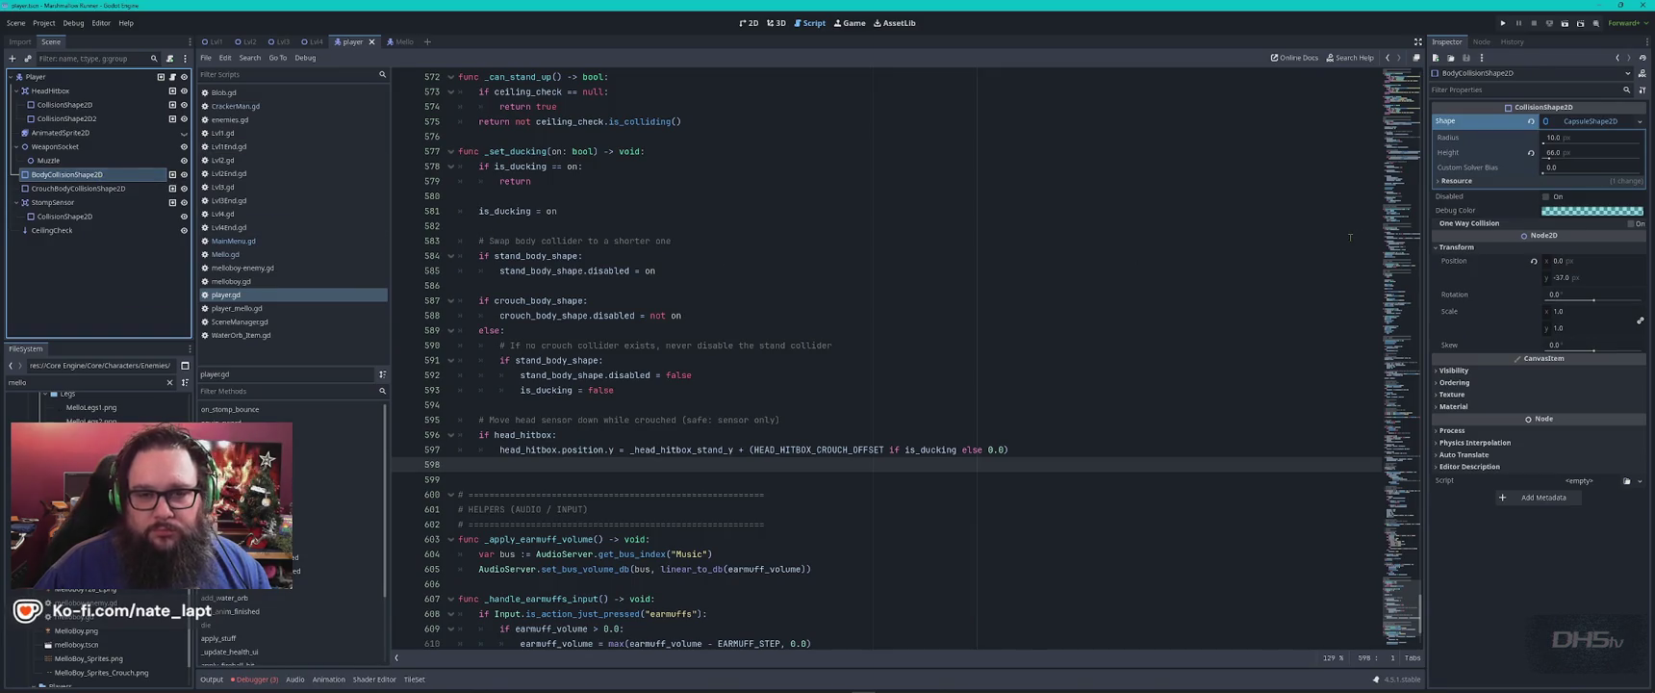
left_click(1498, 42)
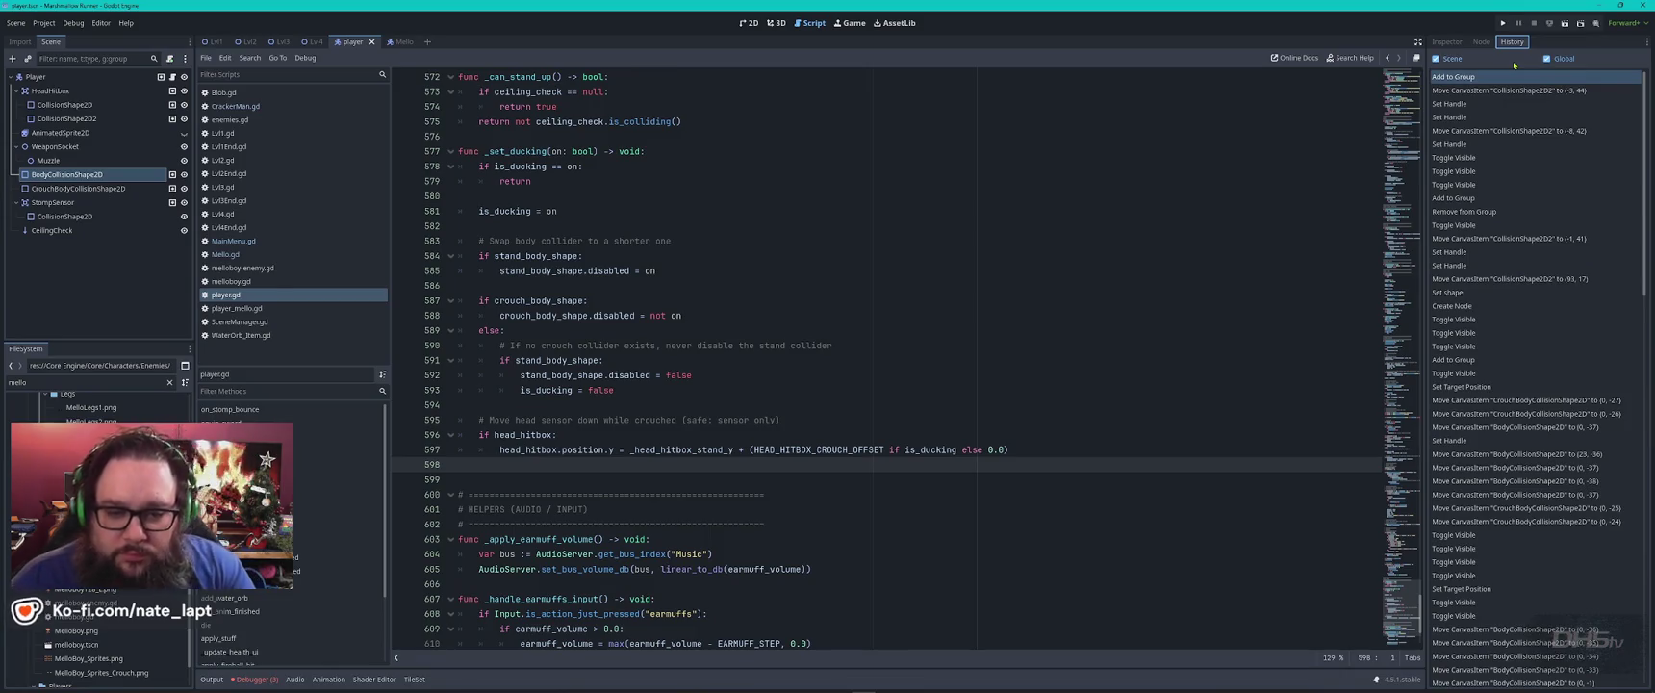
scroll(1540, 278, "down", 10)
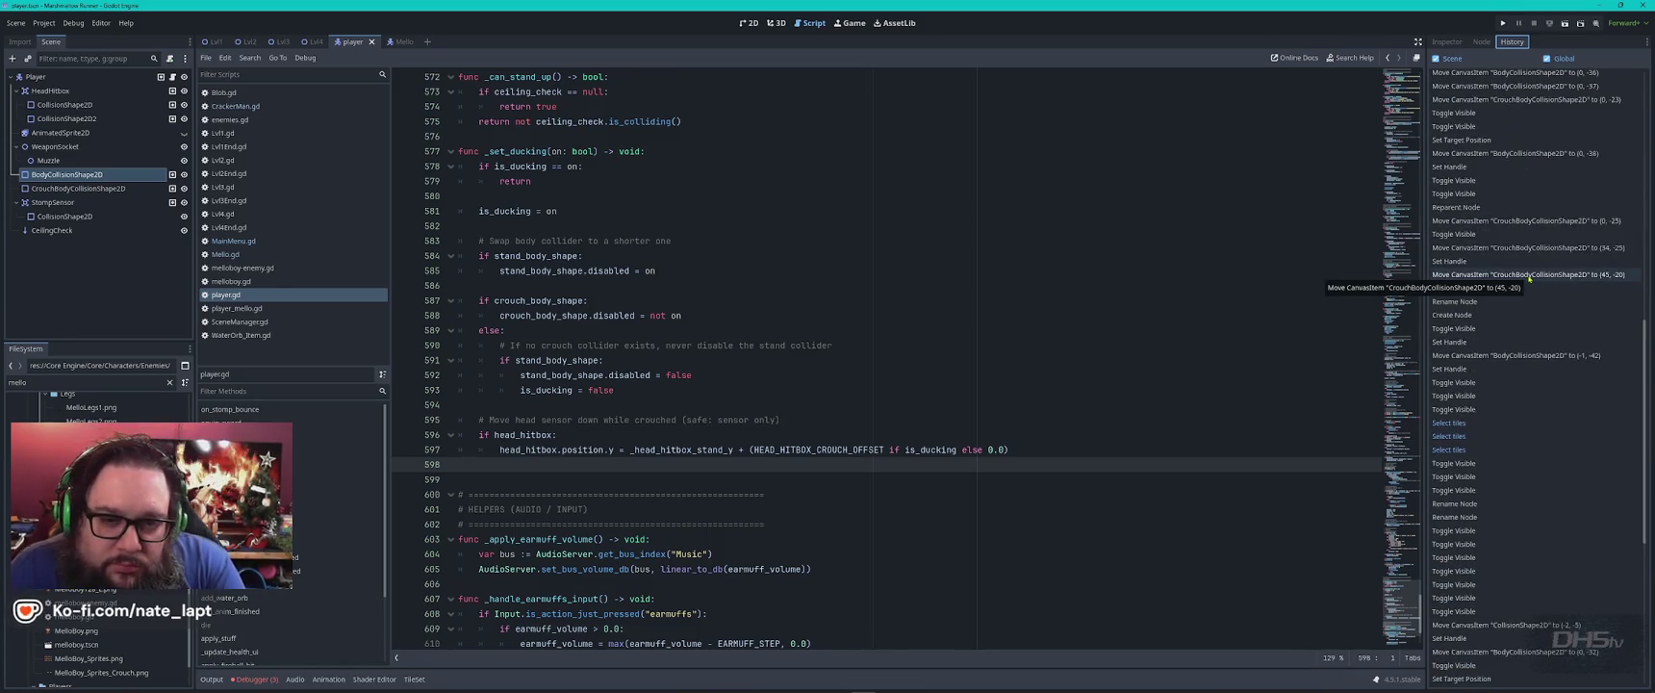
scroll(1540, 278, "down", 10)
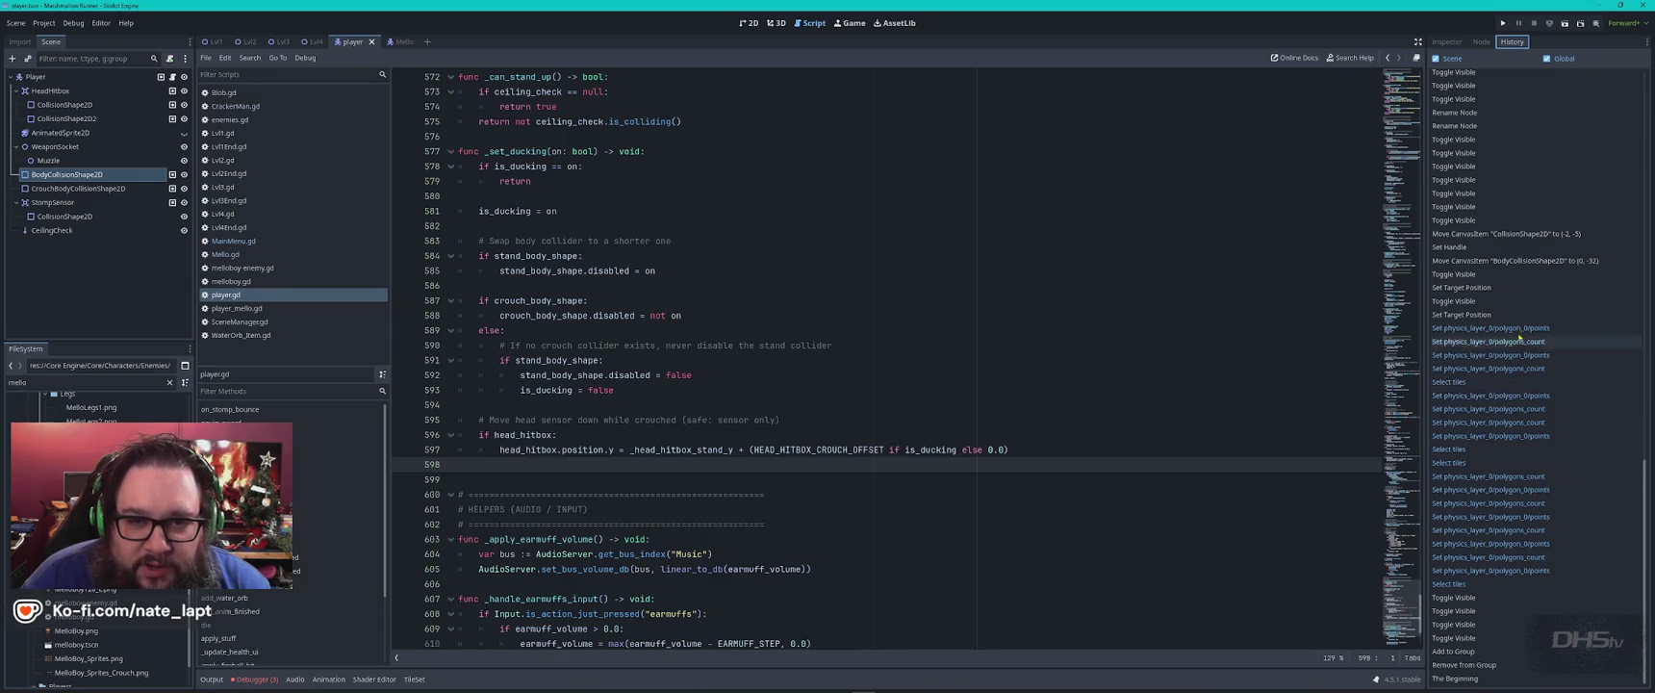
left_click(1547, 61)
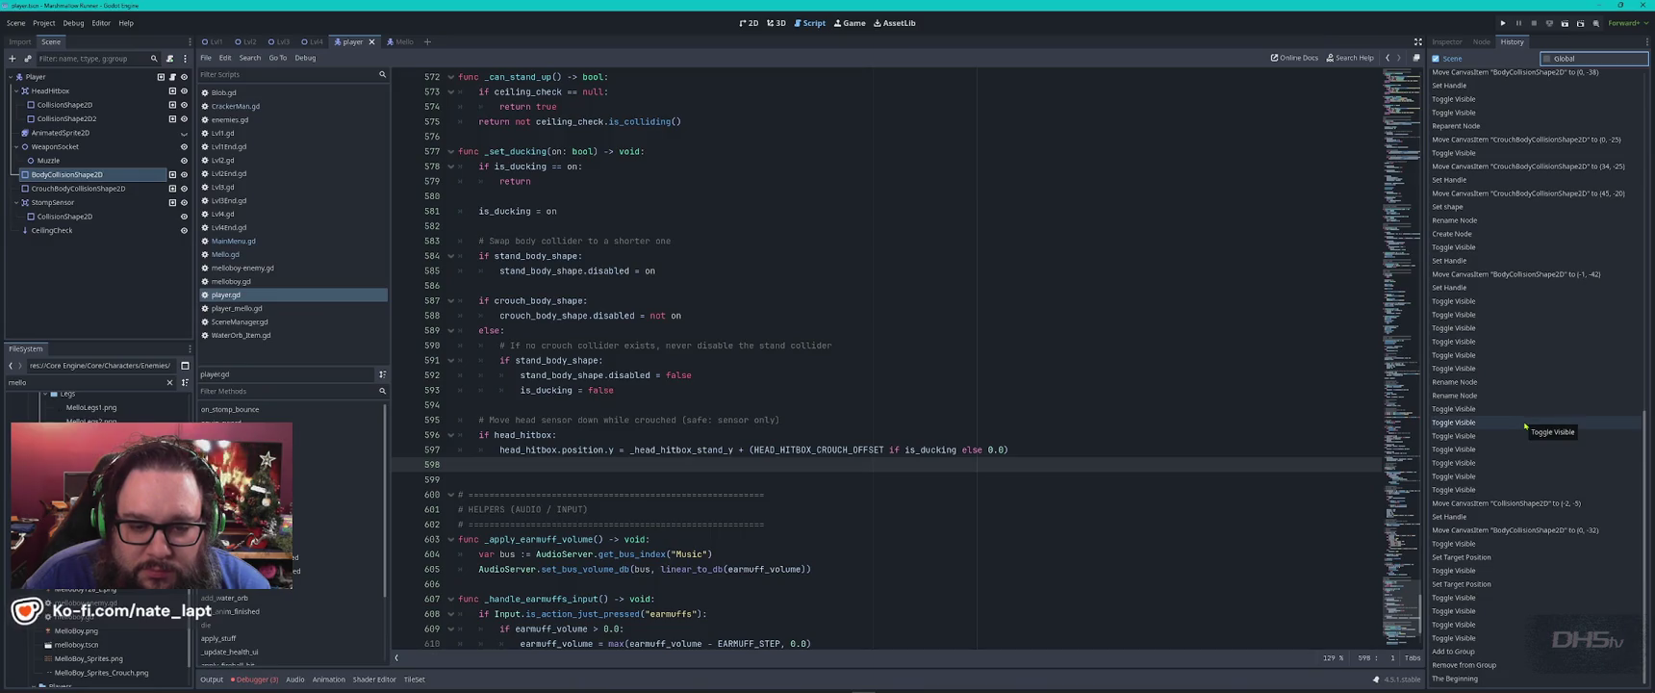
scroll(1525, 425, "up", 5)
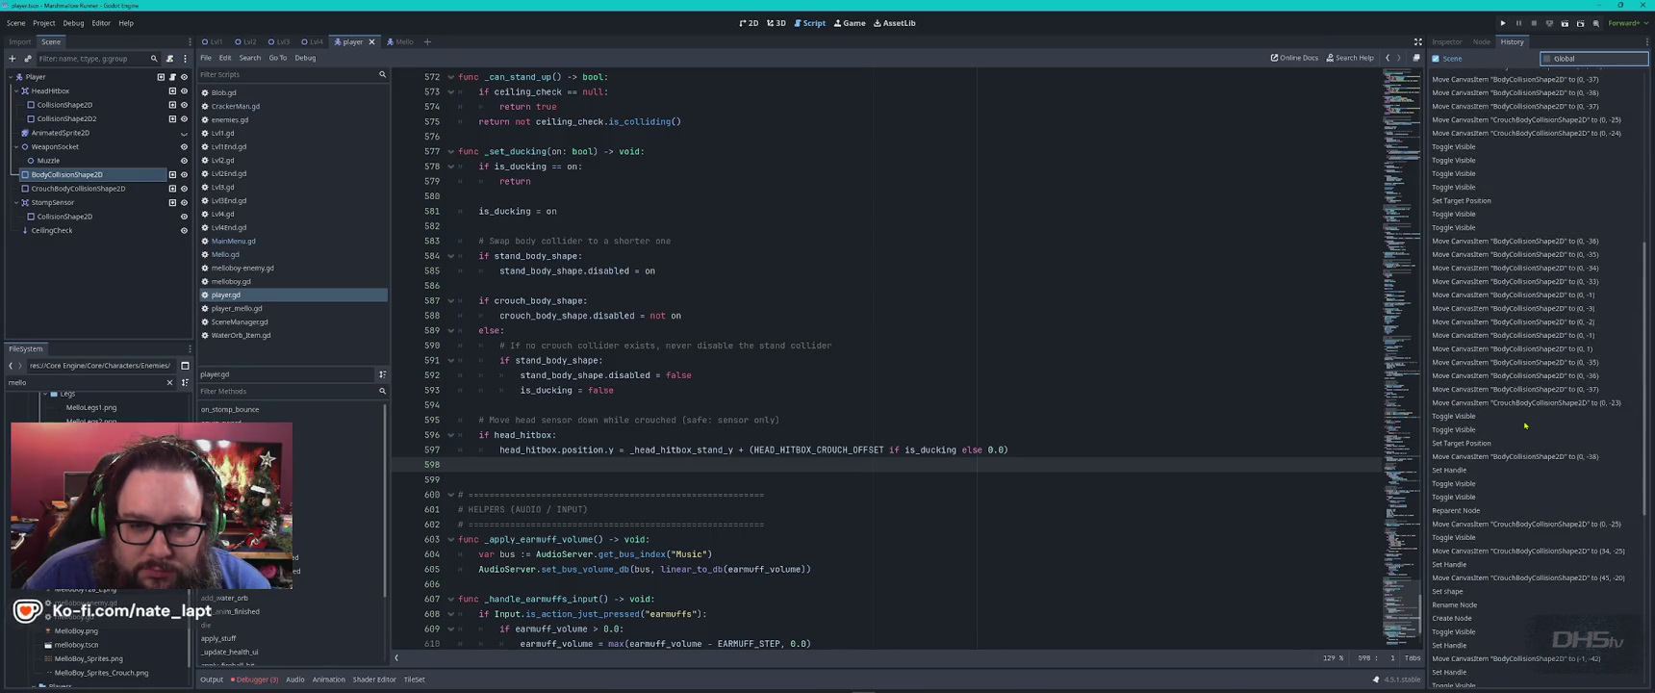
scroll(1525, 424, "down", 5)
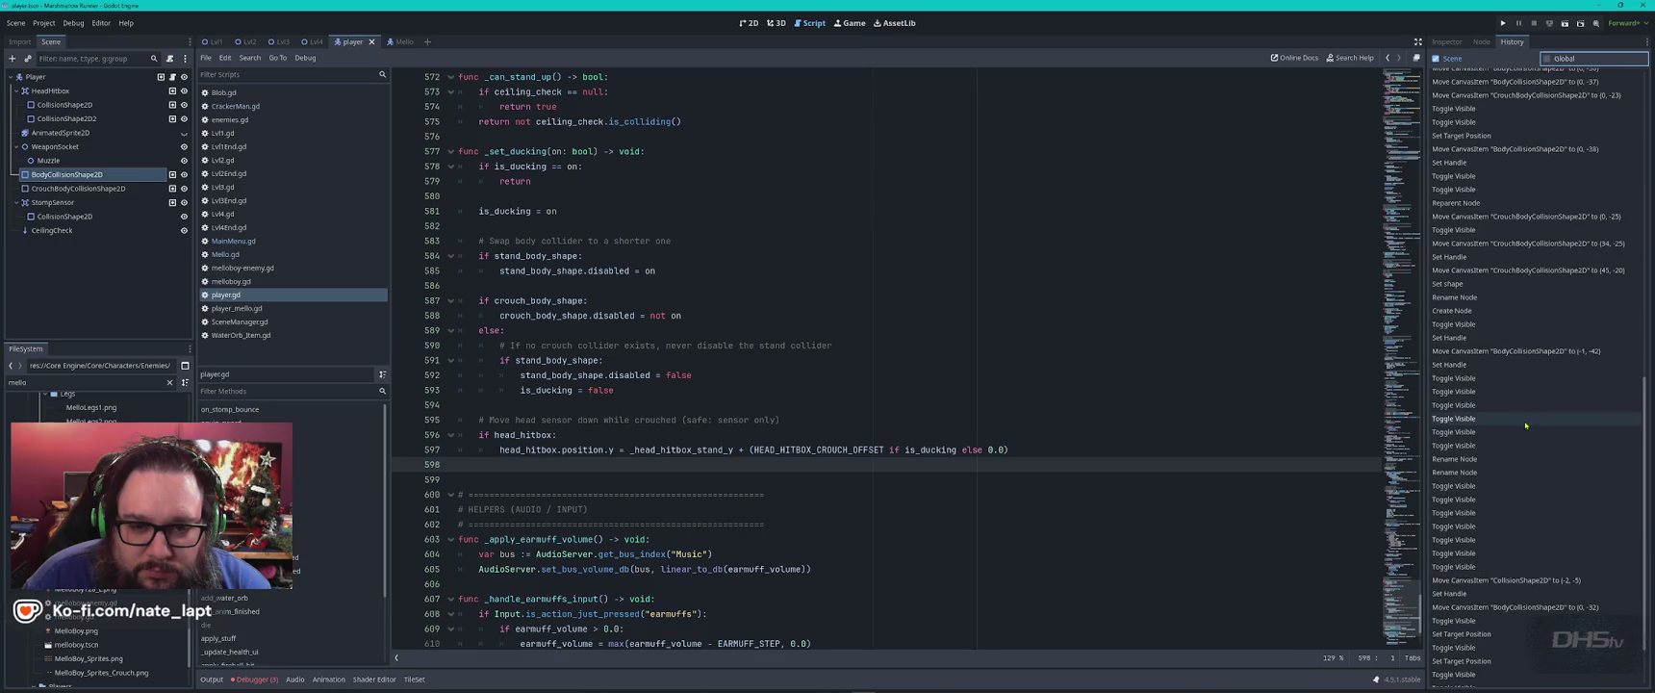
scroll(1525, 425, "down", 2)
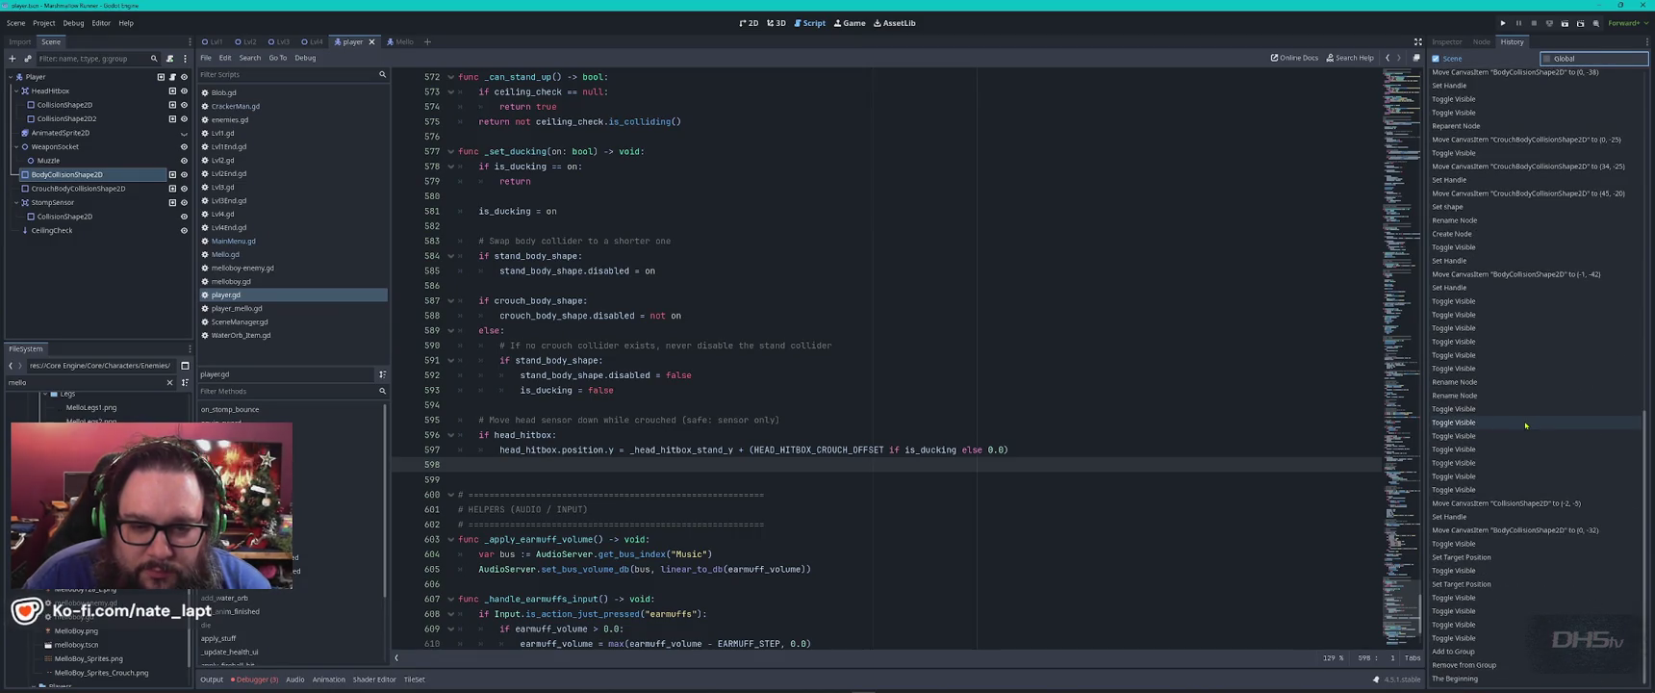
scroll(1525, 424, "up", 10)
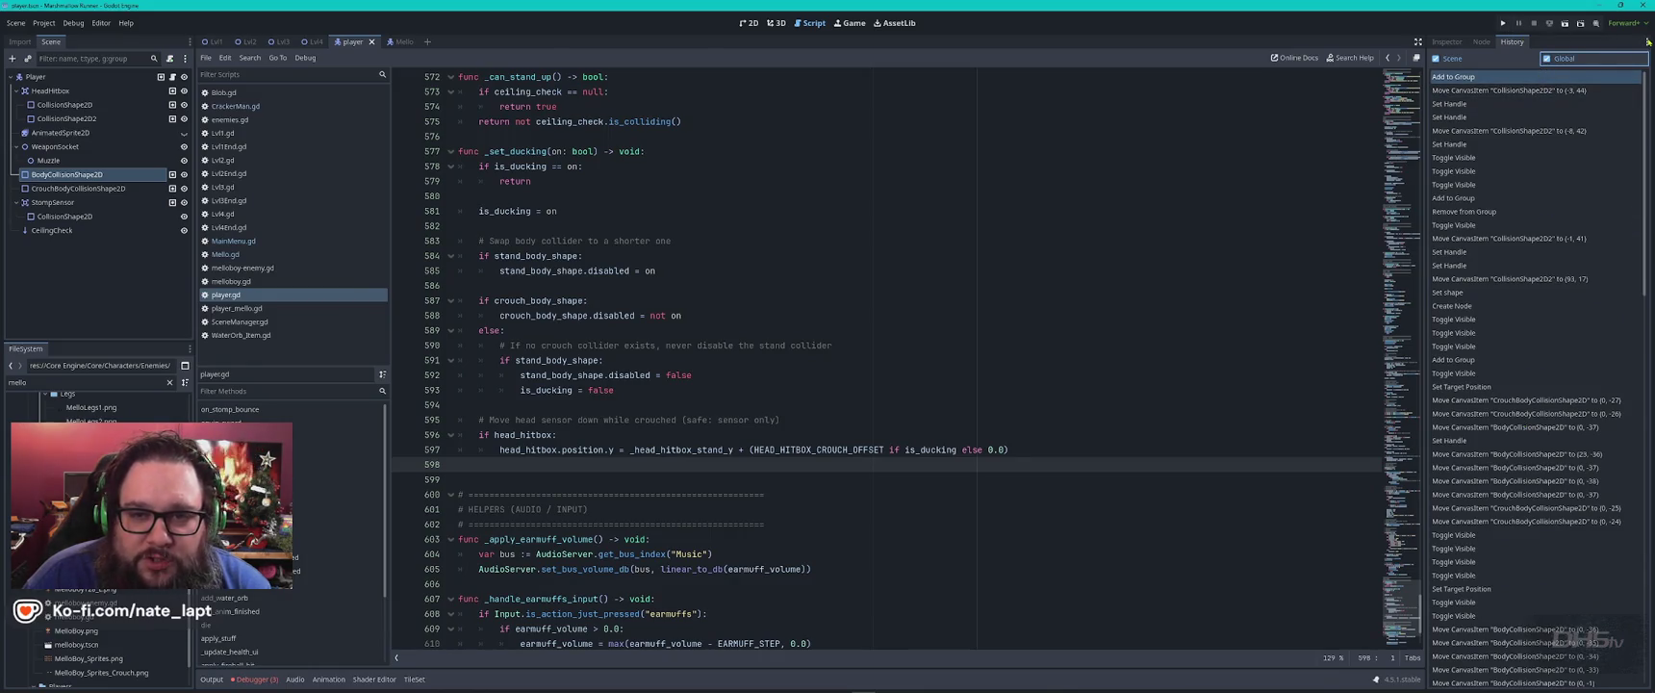
Snip BodyCollisionShape2D's signal list from the Node panel with Snipping Tool.
left_click(1479, 42)
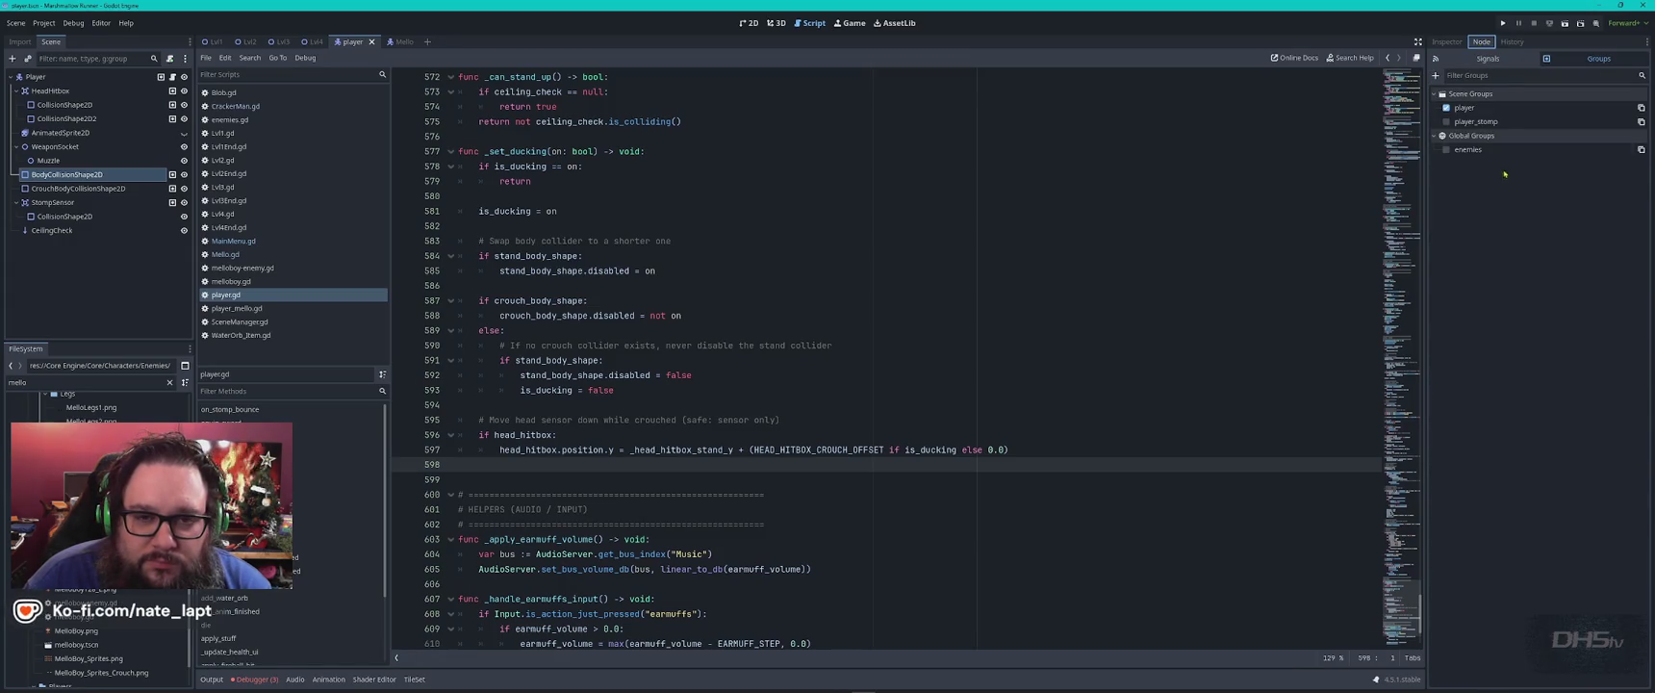
left_click(1497, 60)
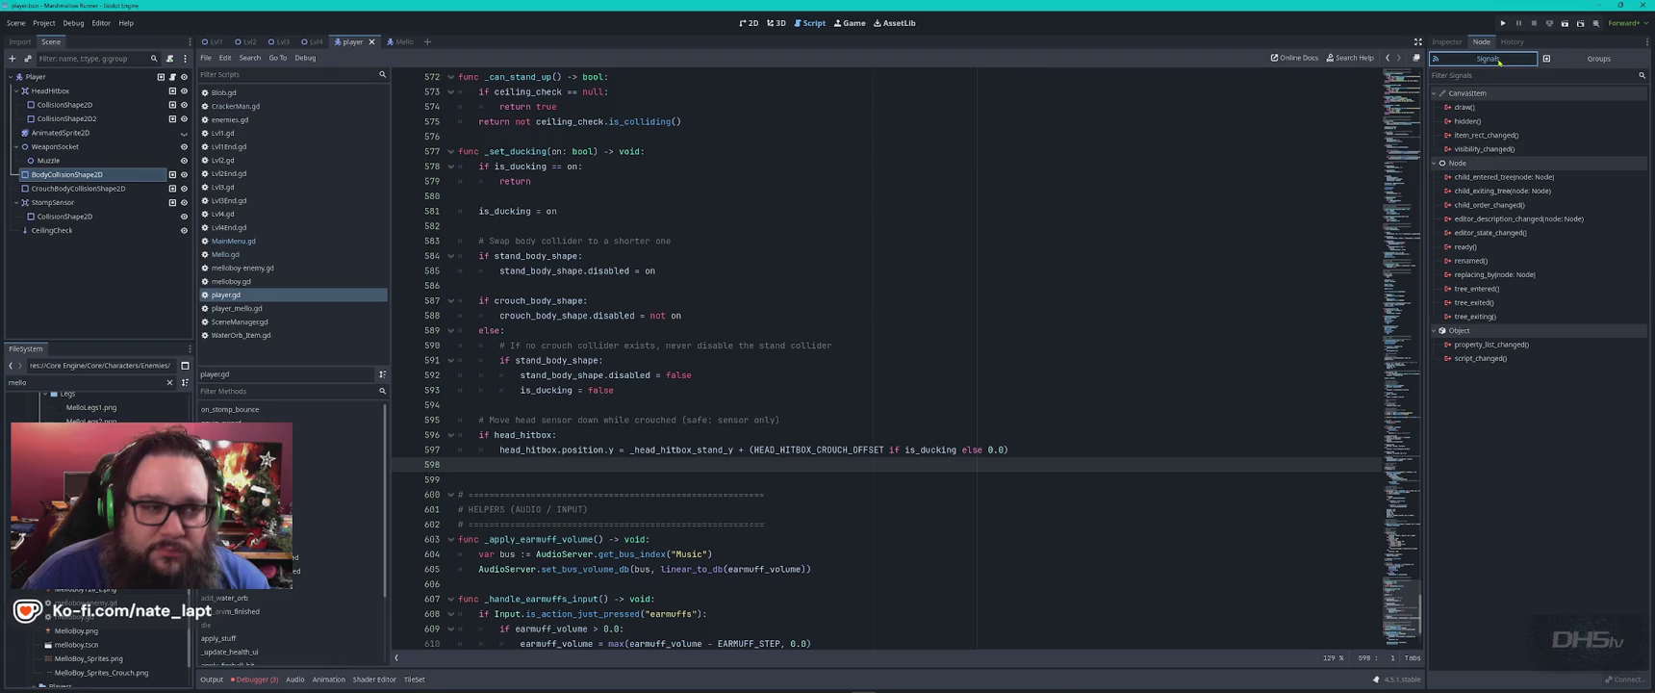
key("super")
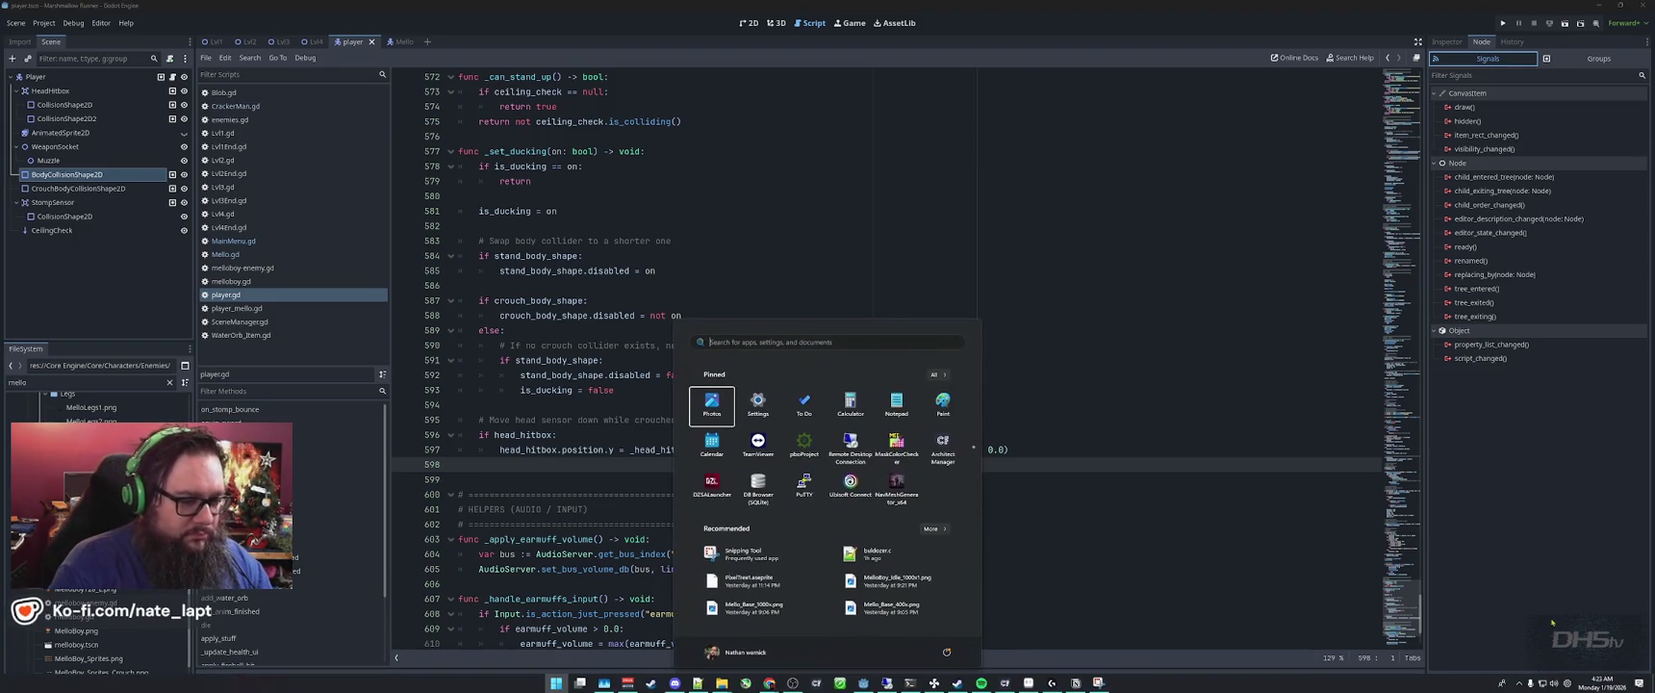
type("snip")
key("Return")
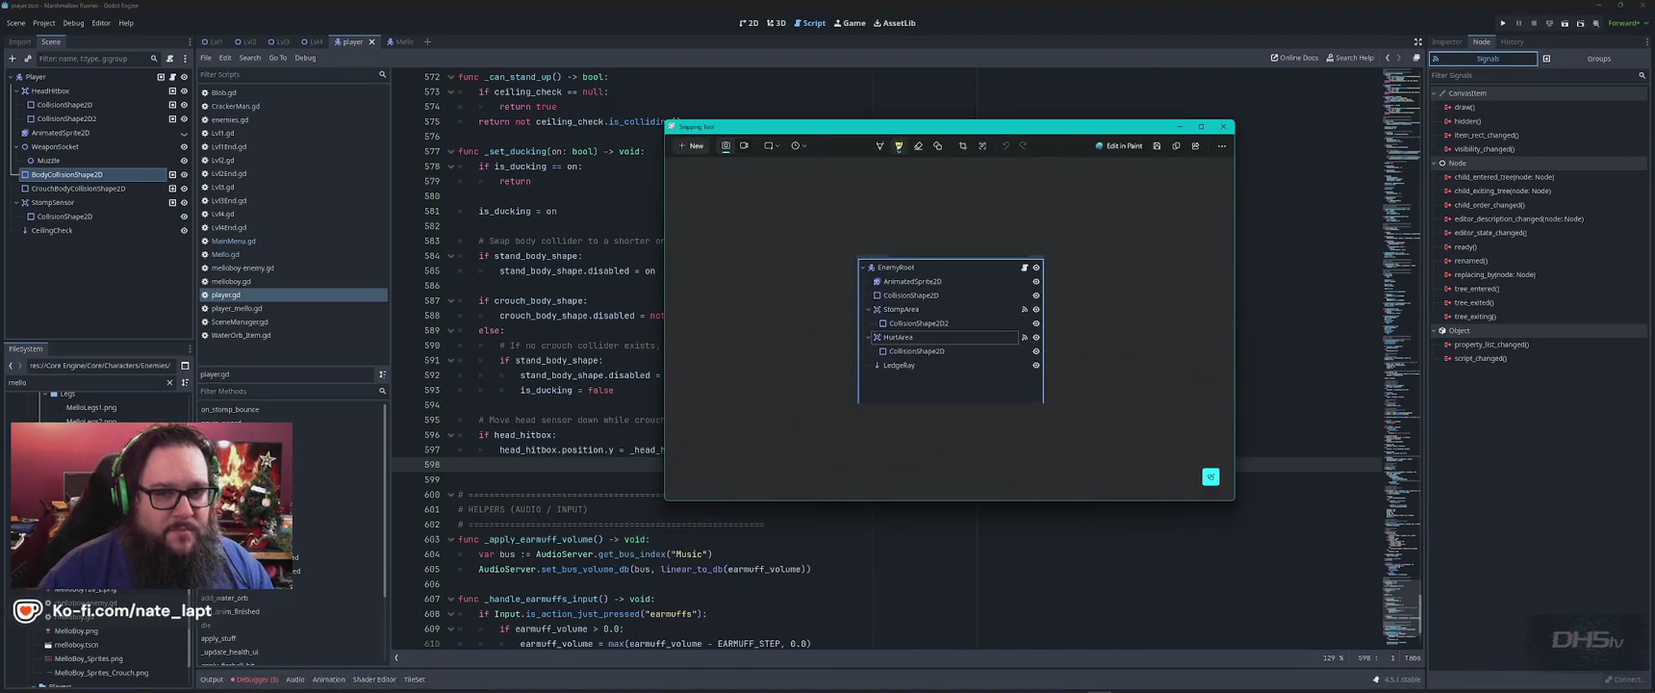
key("ctrl+n")
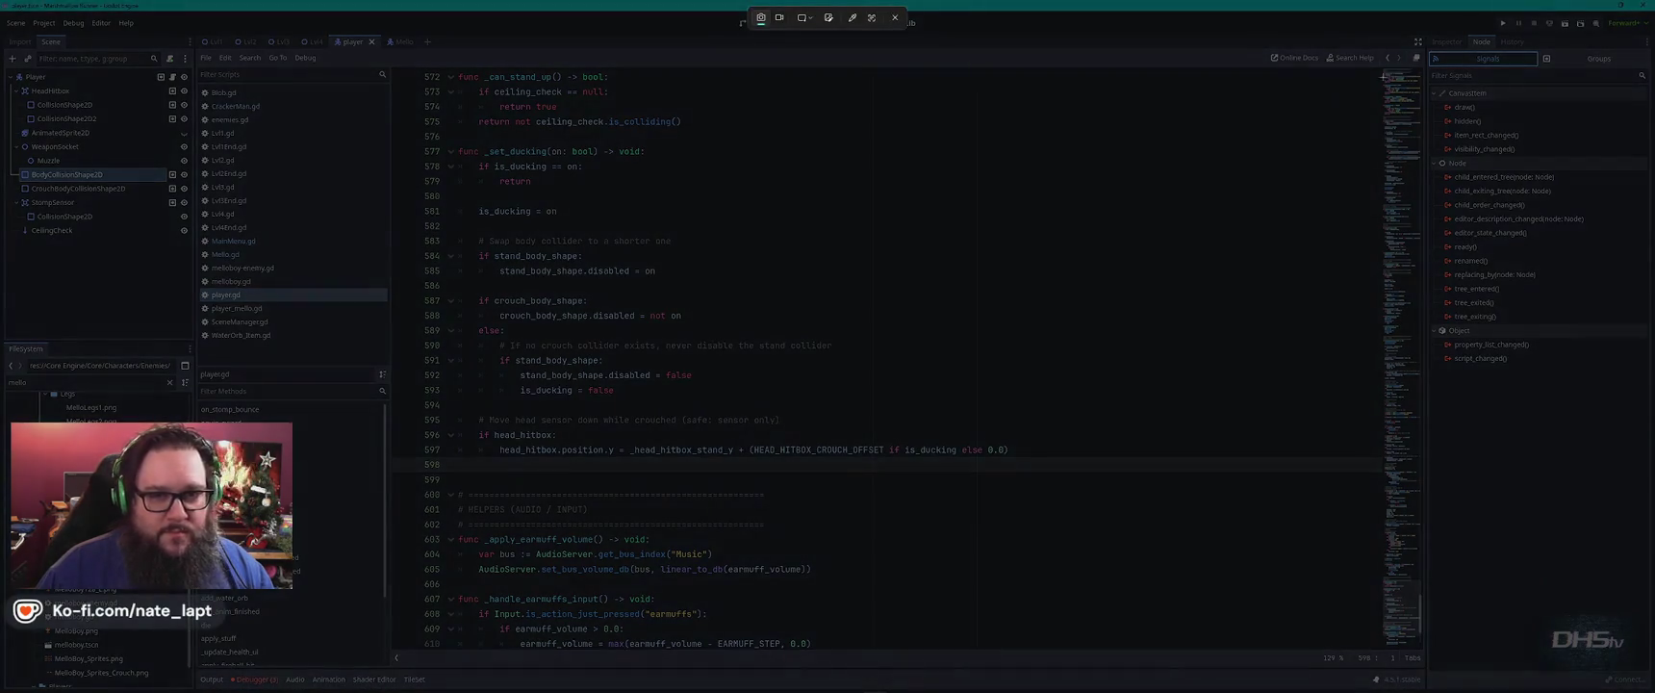
mouse_move(1426, 46)
left_mouse_down()
mouse_move(1585, 148)
mouse_move(1648, 380)
mouse_move(1562, 397)
left_mouse_up()
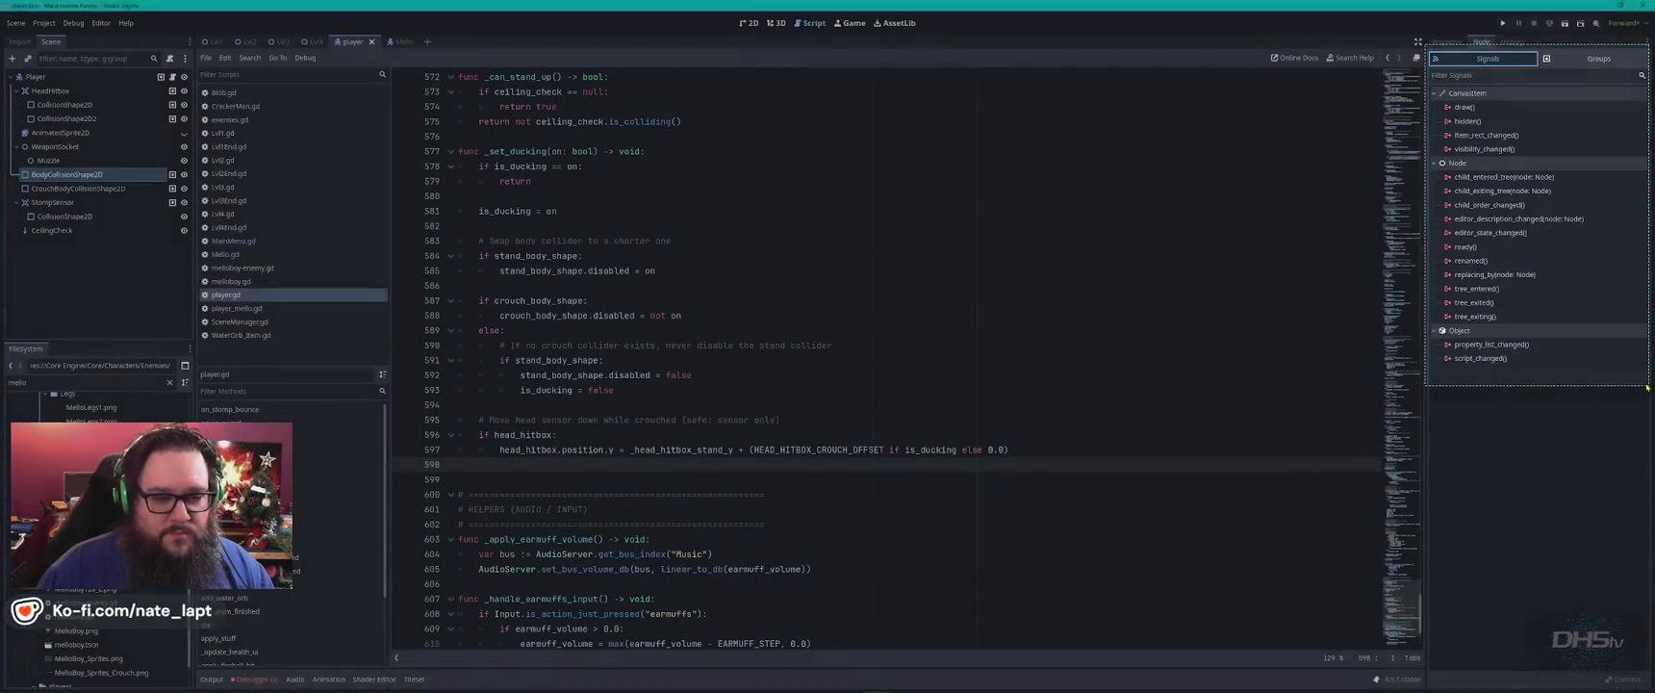
key("alt+Tab")
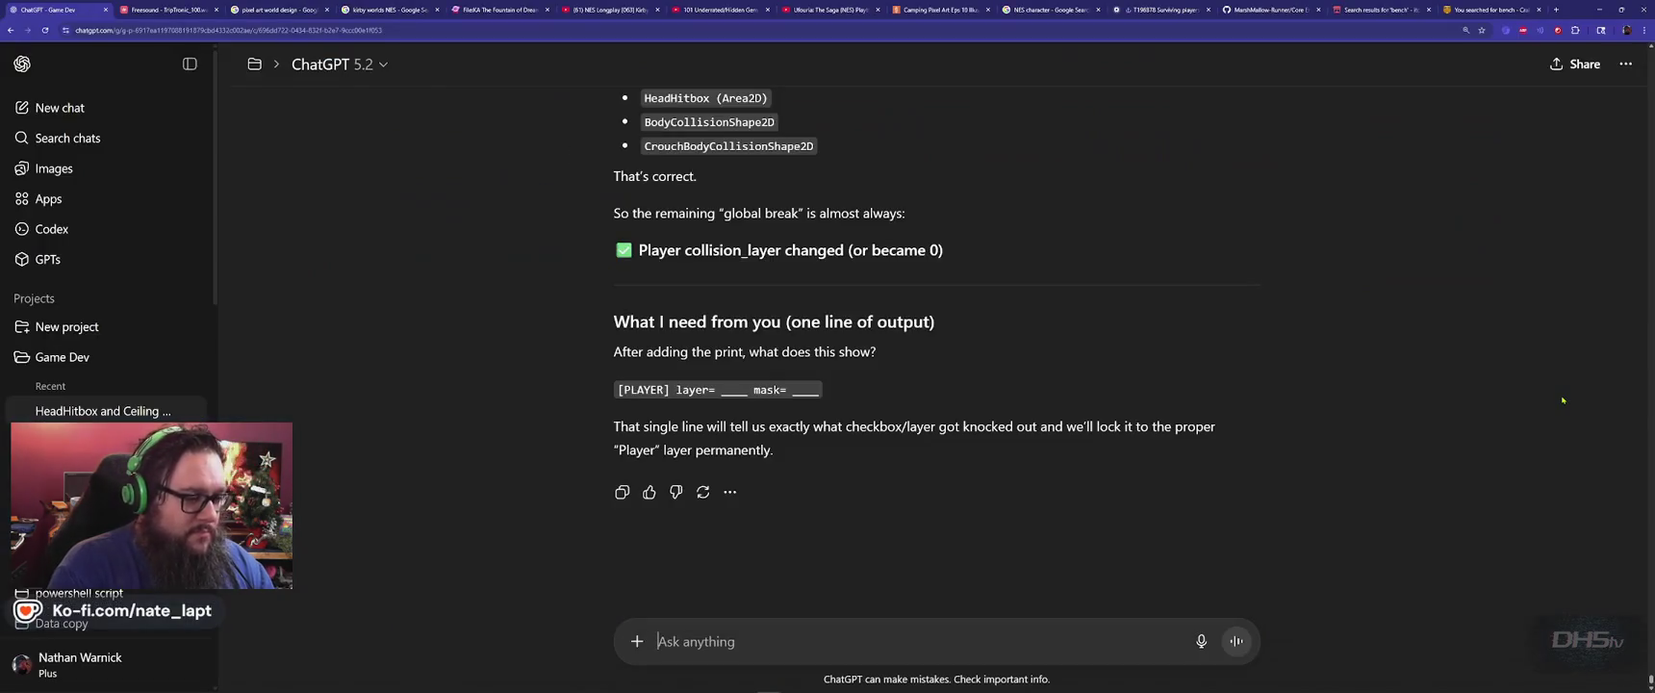
Paste the signal-list screenshot into the ChatGPT draft and begin the message with 'P'.
key("ctrl+v")
type("P")
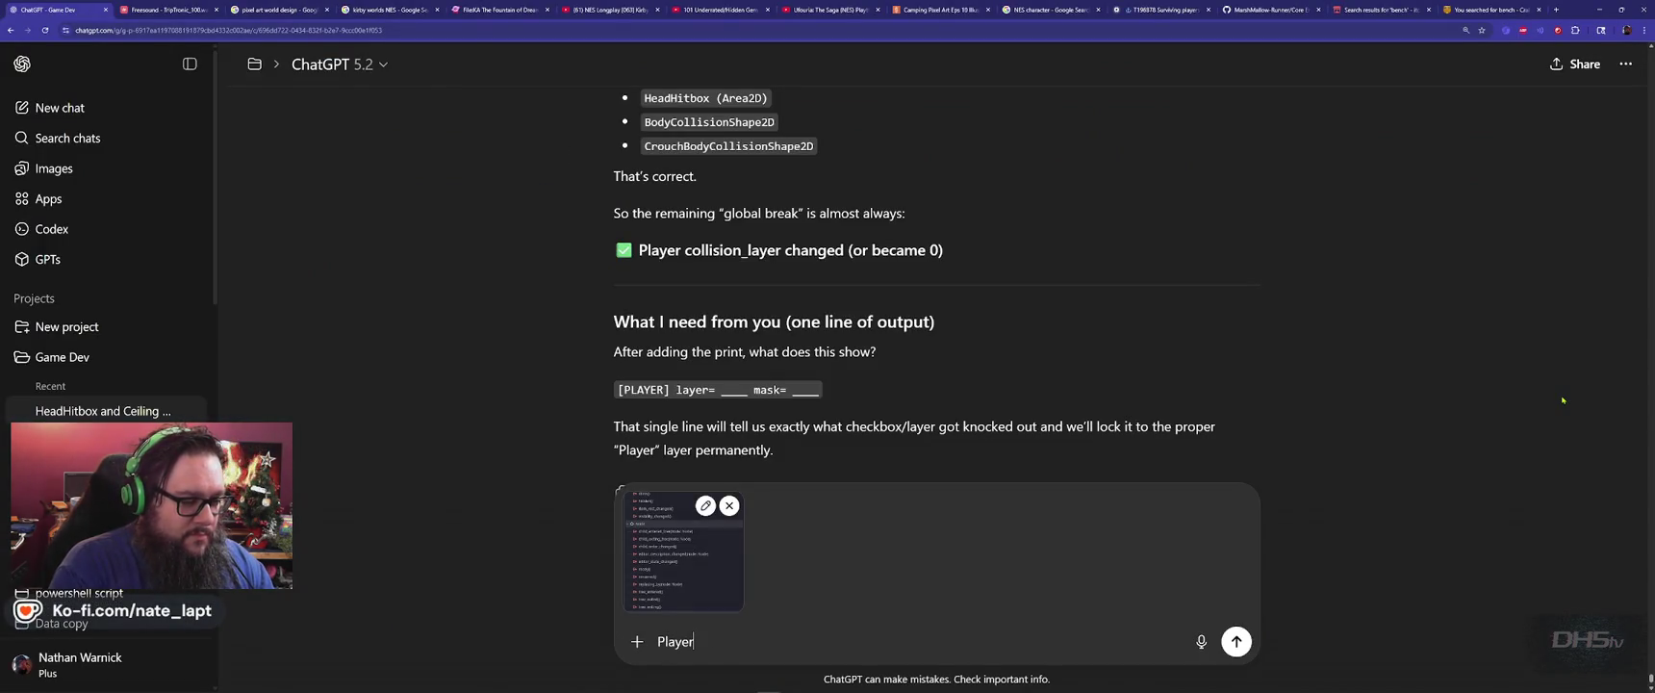
key("alt+Tab")
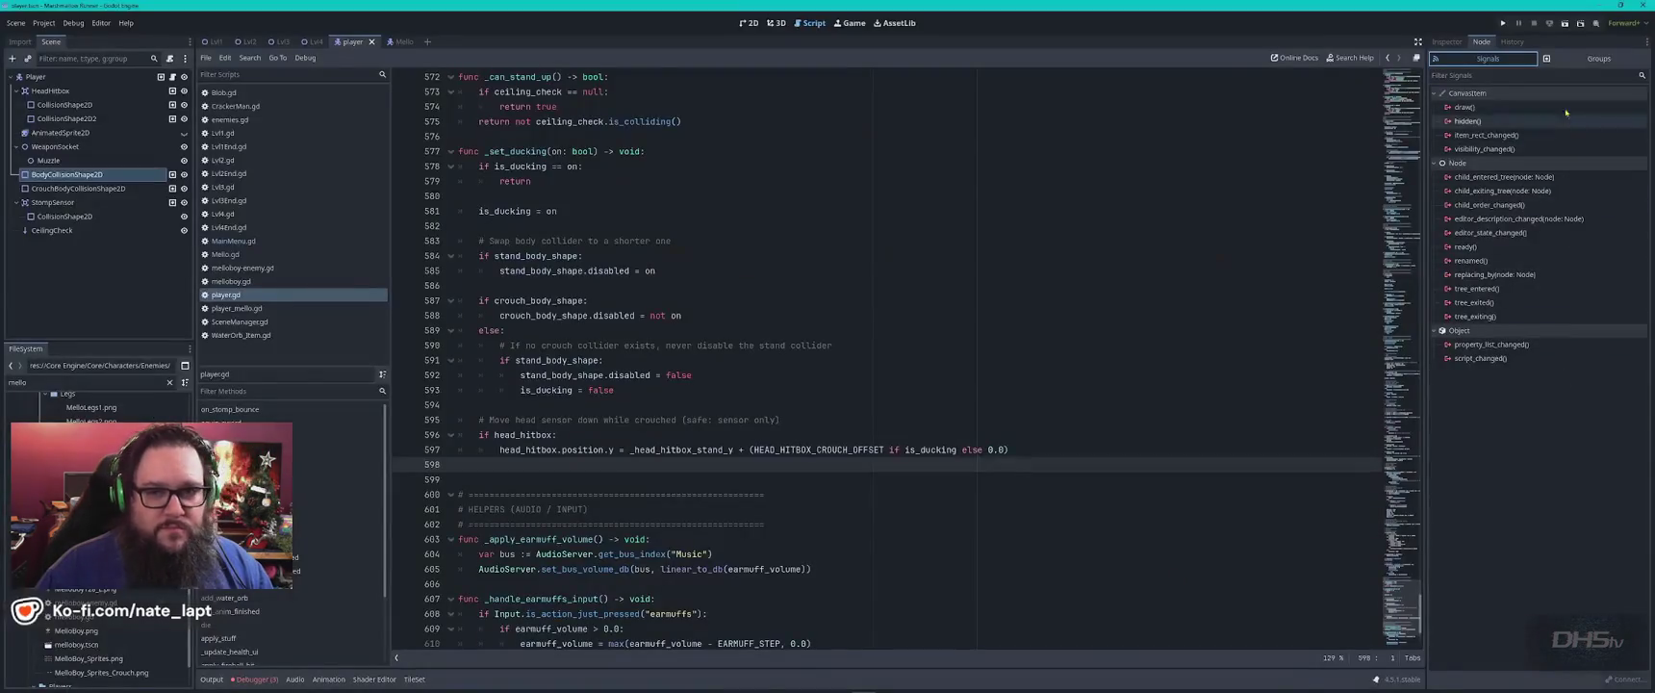
Snip the node's groups list (player, player_stomp, enemies) and paste it into the chat.
left_click(1600, 58)
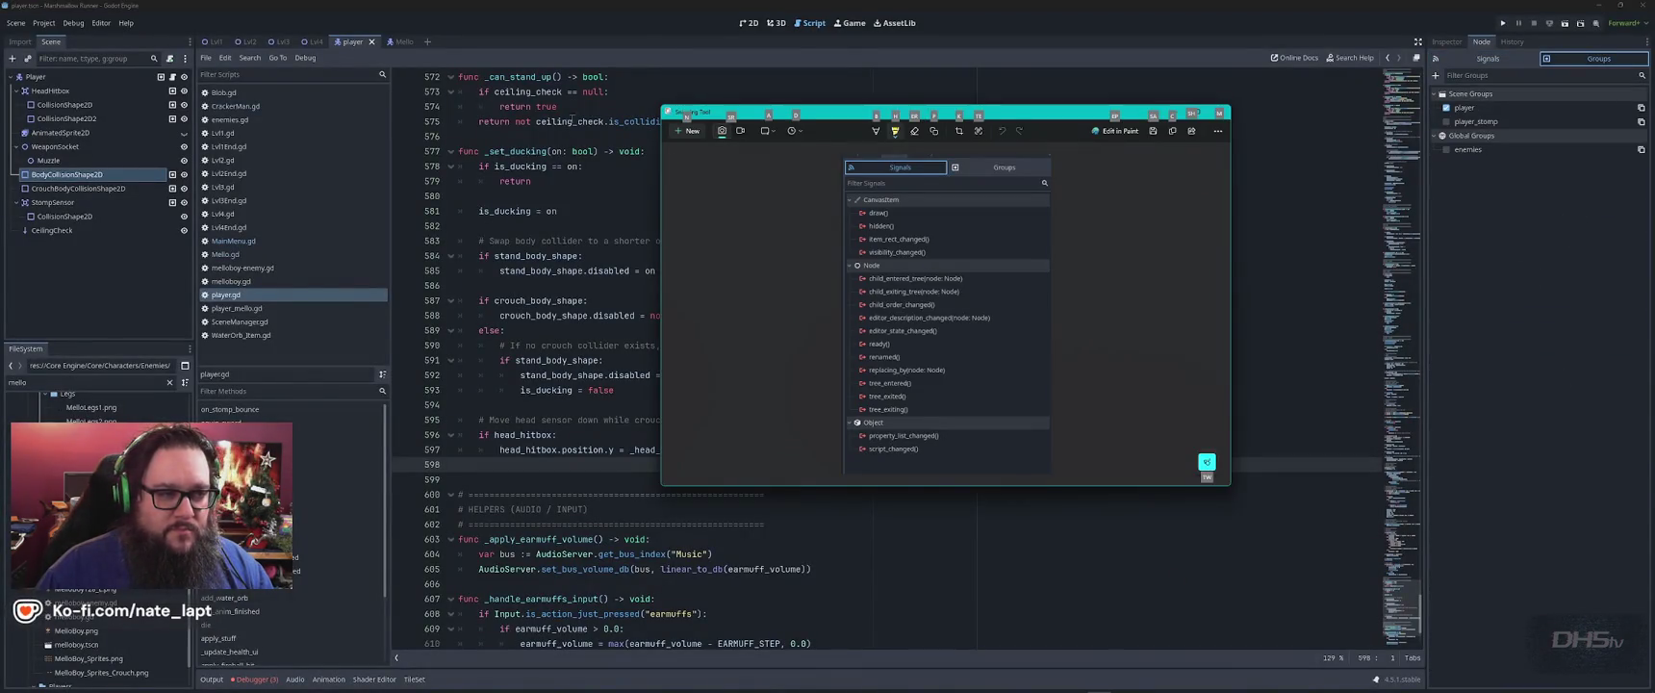
key("super+shift+s")
mouse_move(1424, 31)
left_mouse_down()
mouse_move(1585, 121)
mouse_move(1651, 213)
left_mouse_up()
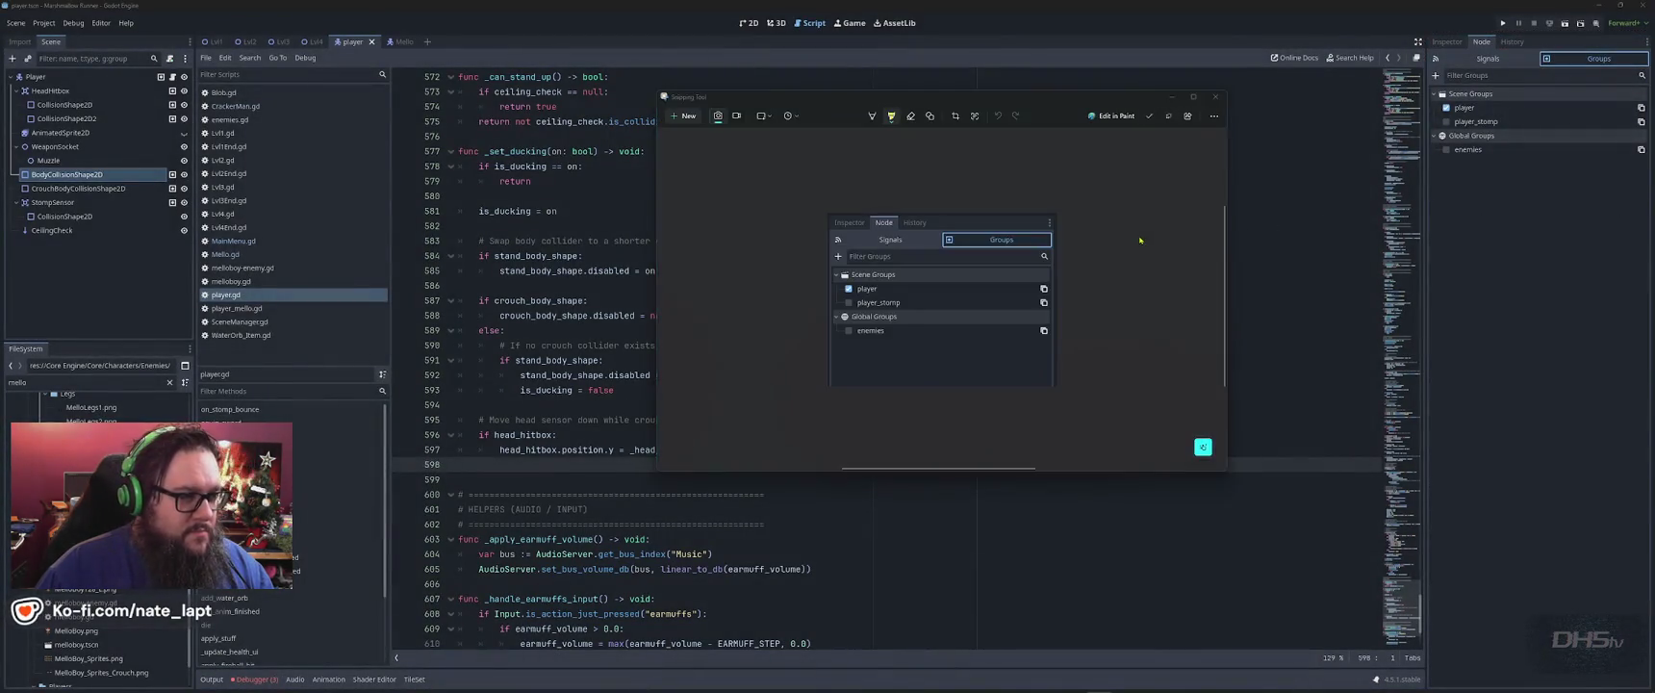
key("alt+Tab")
key("alt+Tab")
key("ctrl+v")
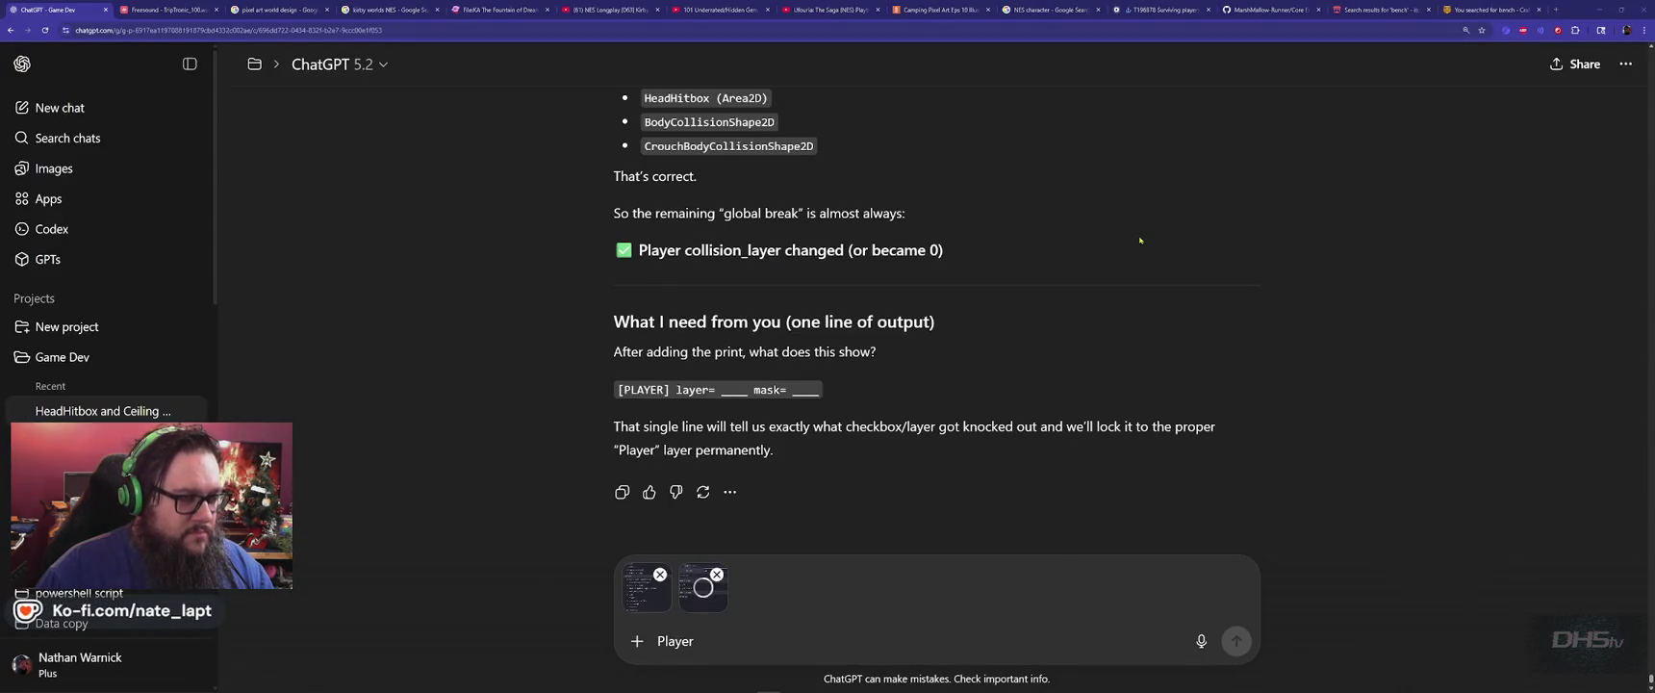
key("alt+Tab")
key("alt+Tab")
left_click(1446, 42)
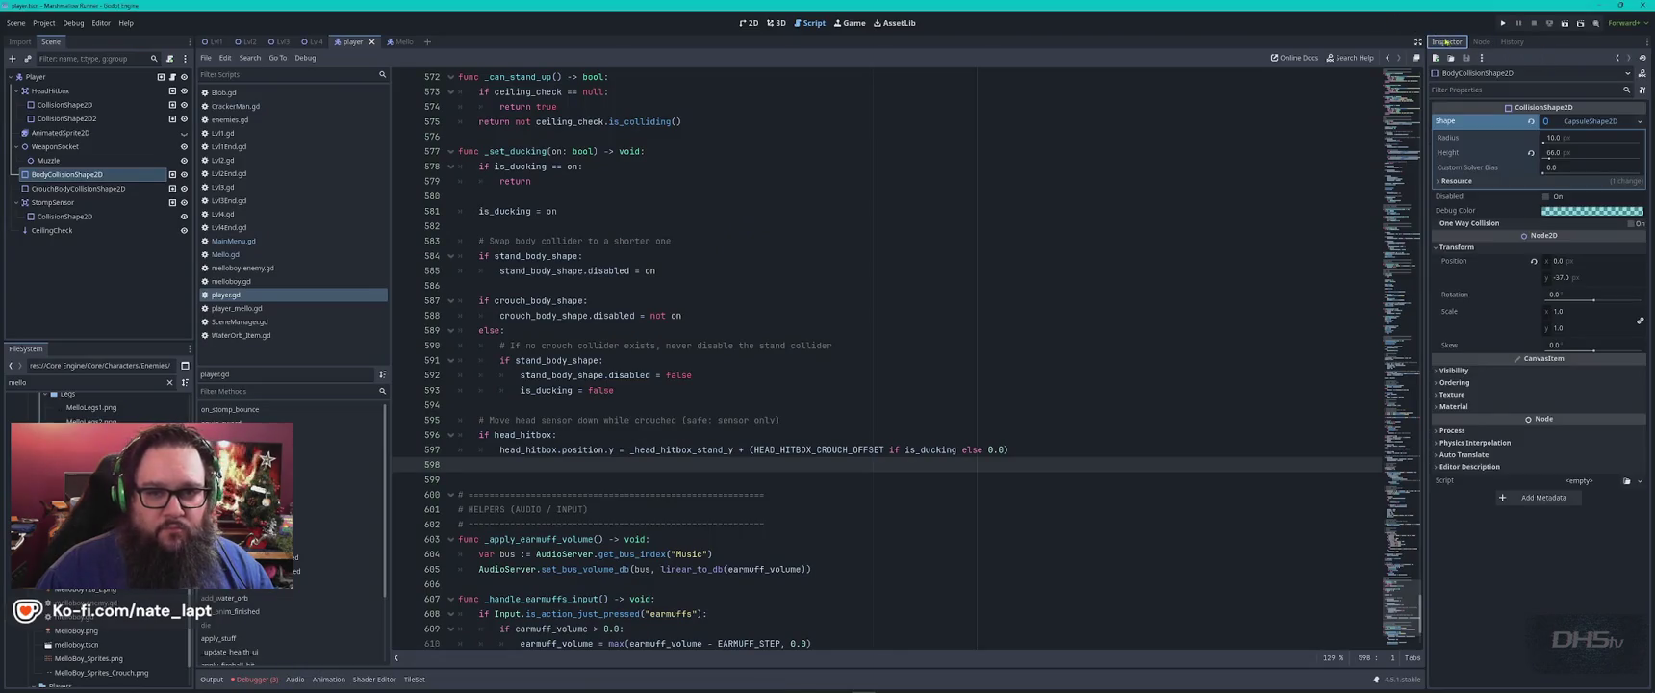
Snip BodyCollisionShape2D's Inspector properties and paste them into the ChatGPT draft.
key("alt+Tab")
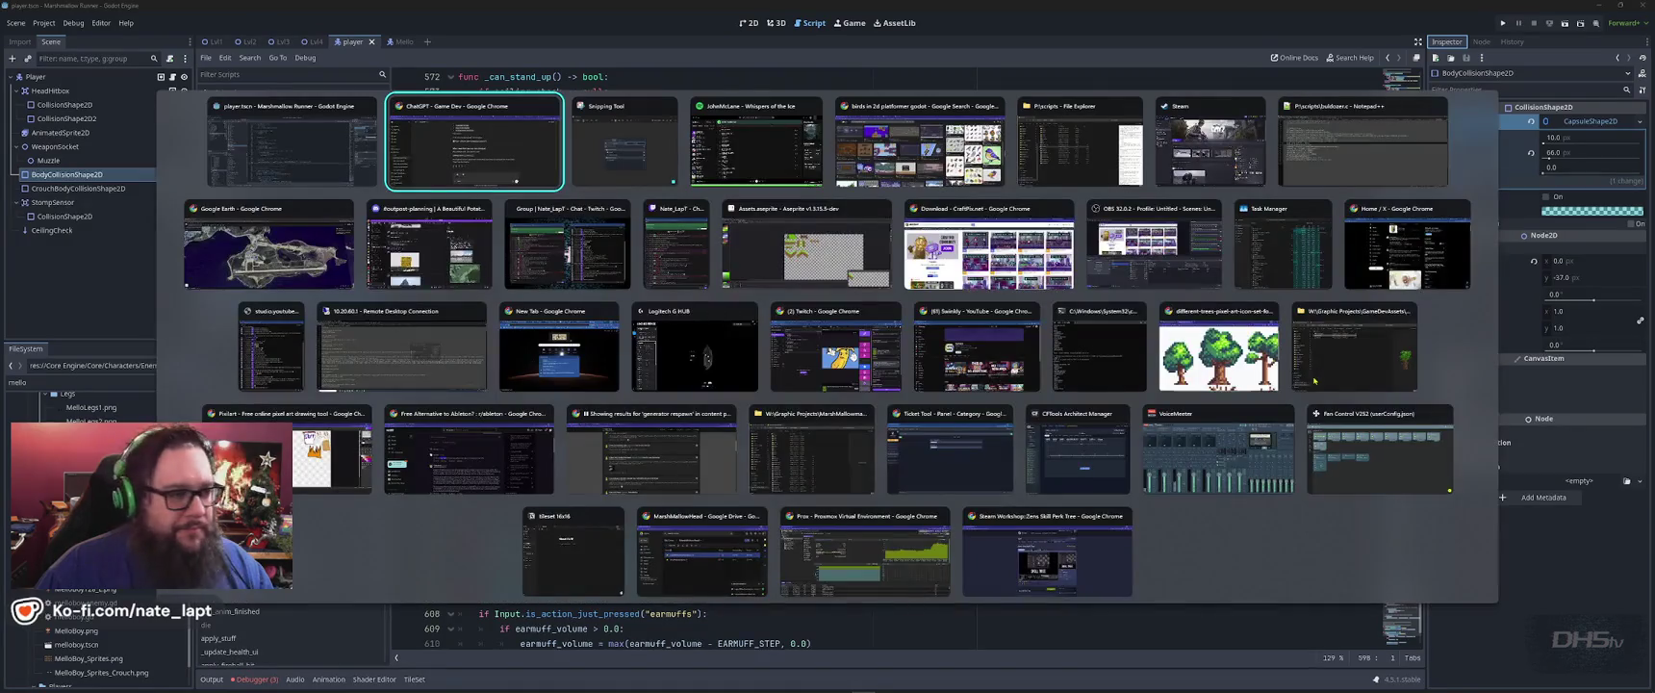
key("alt+Tab")
key("ctrl+n")
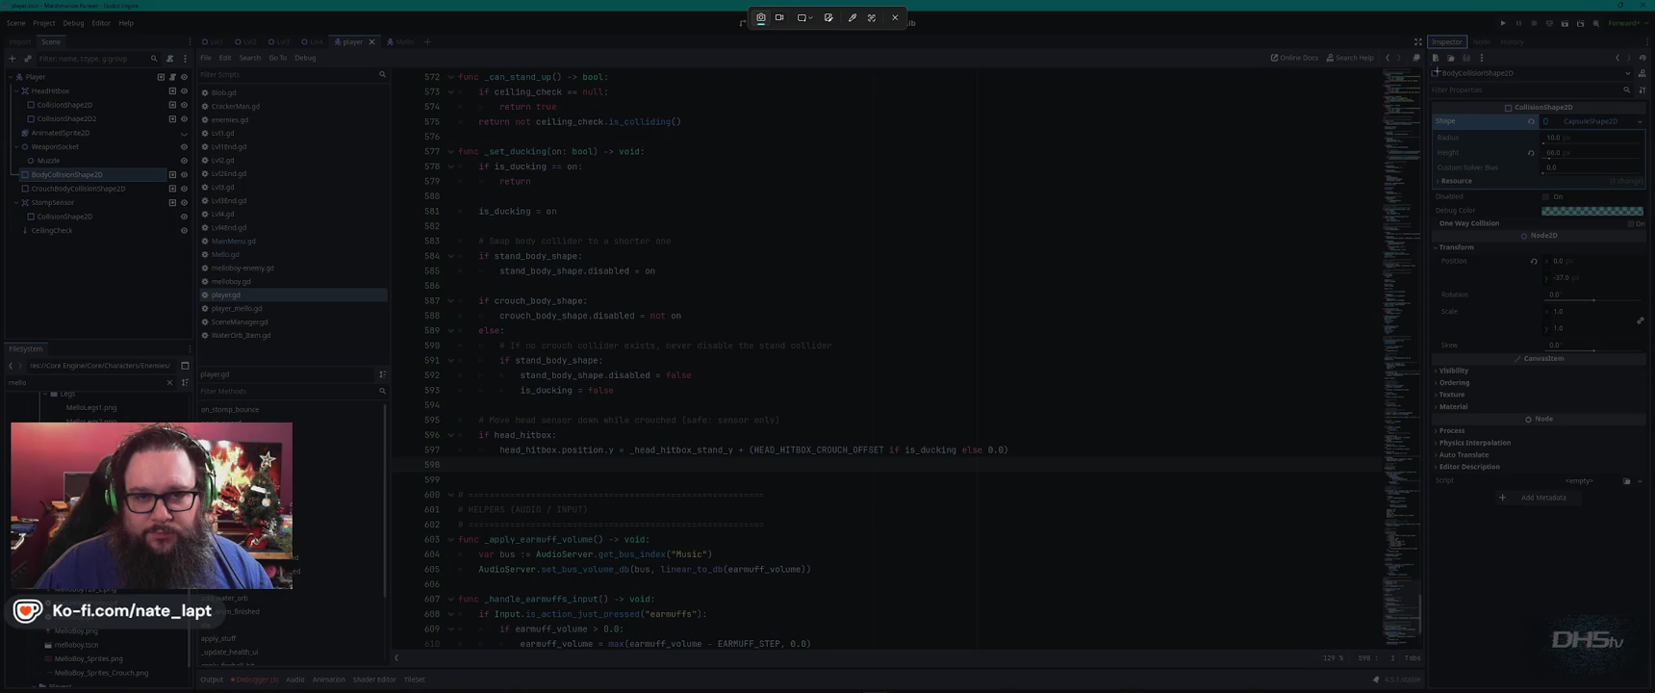
mouse_move(1425, 34)
left_mouse_down()
mouse_move(1581, 220)
mouse_move(1653, 519)
left_mouse_up()
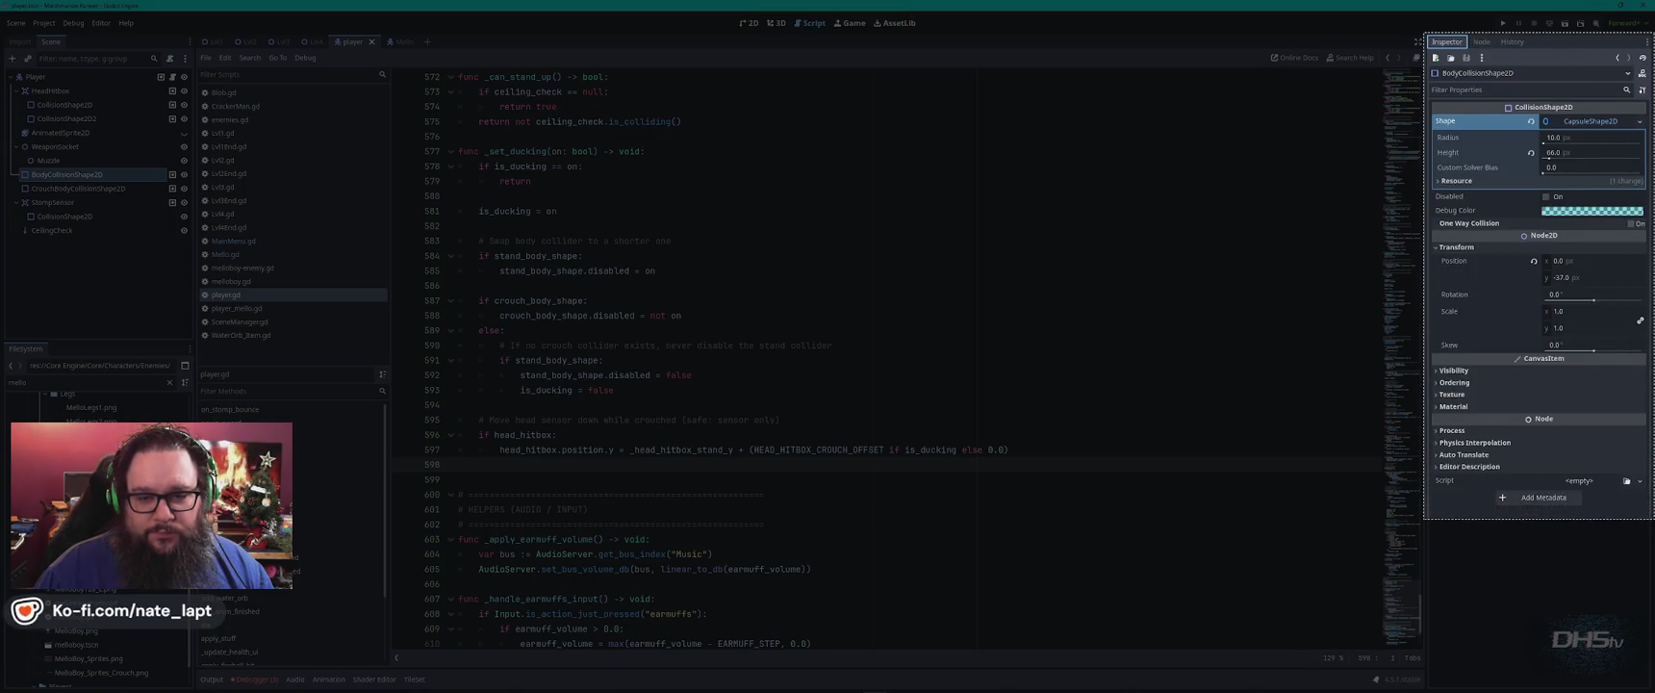
key("alt+Tab")
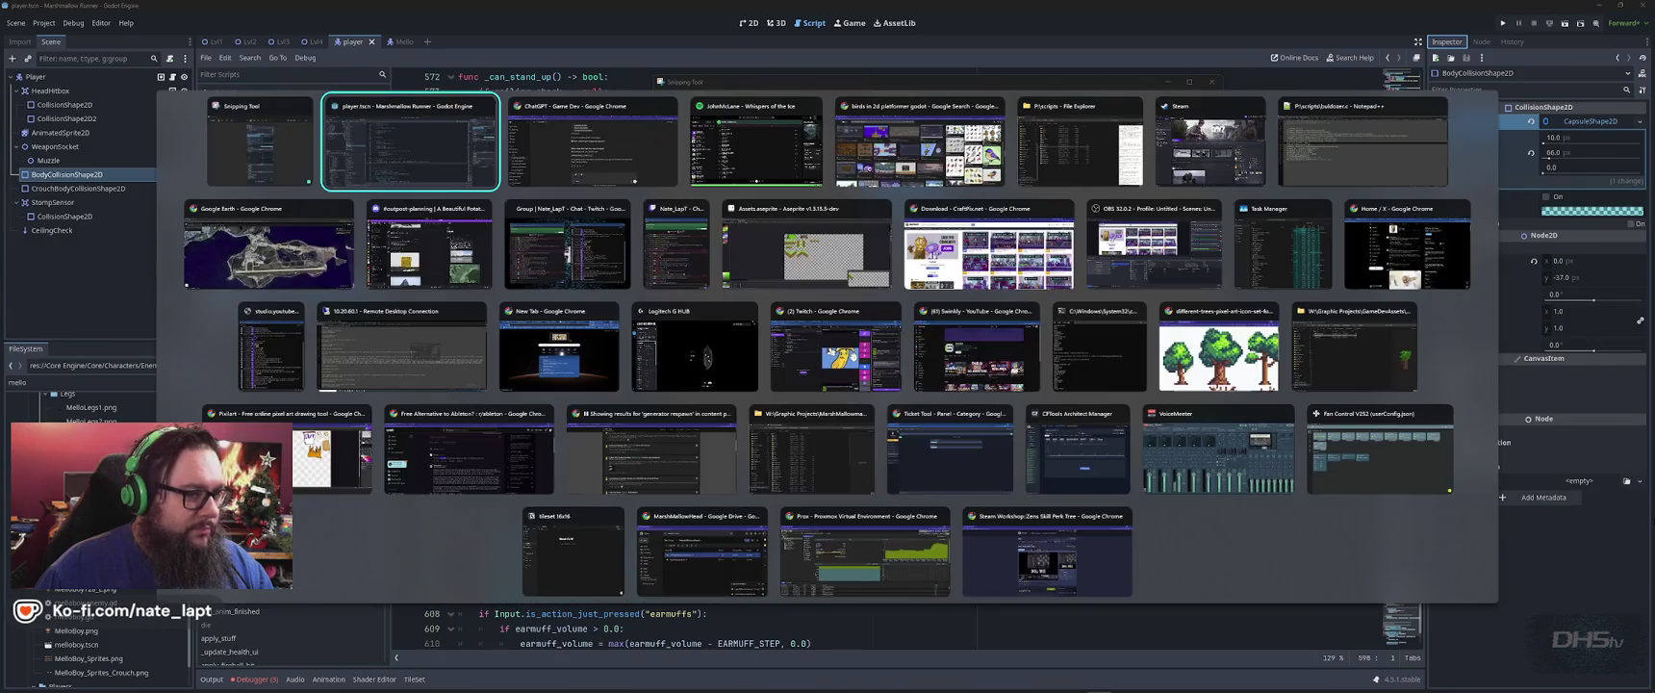
key("ctrl+v")
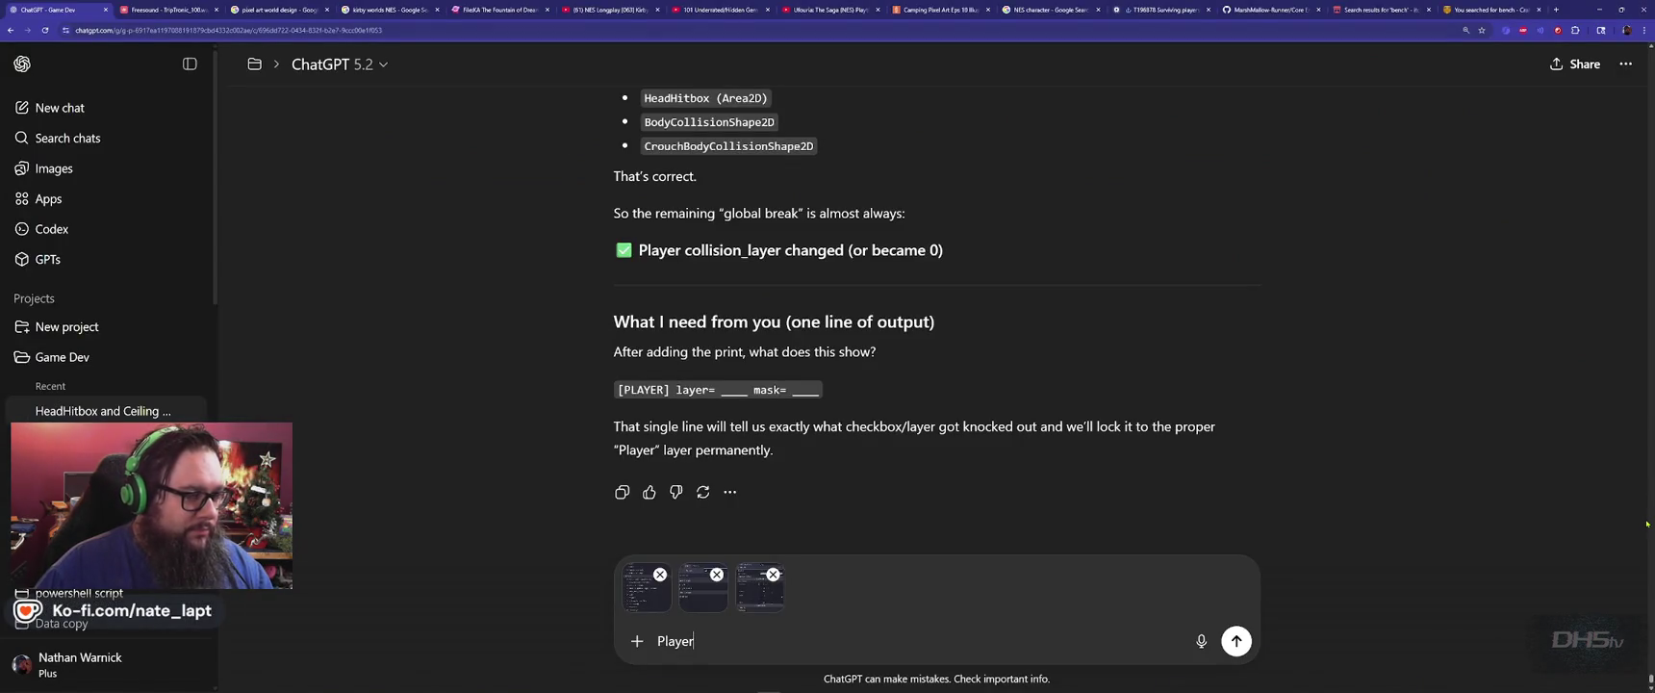
key("alt+Tab")
key("alt+Tab")
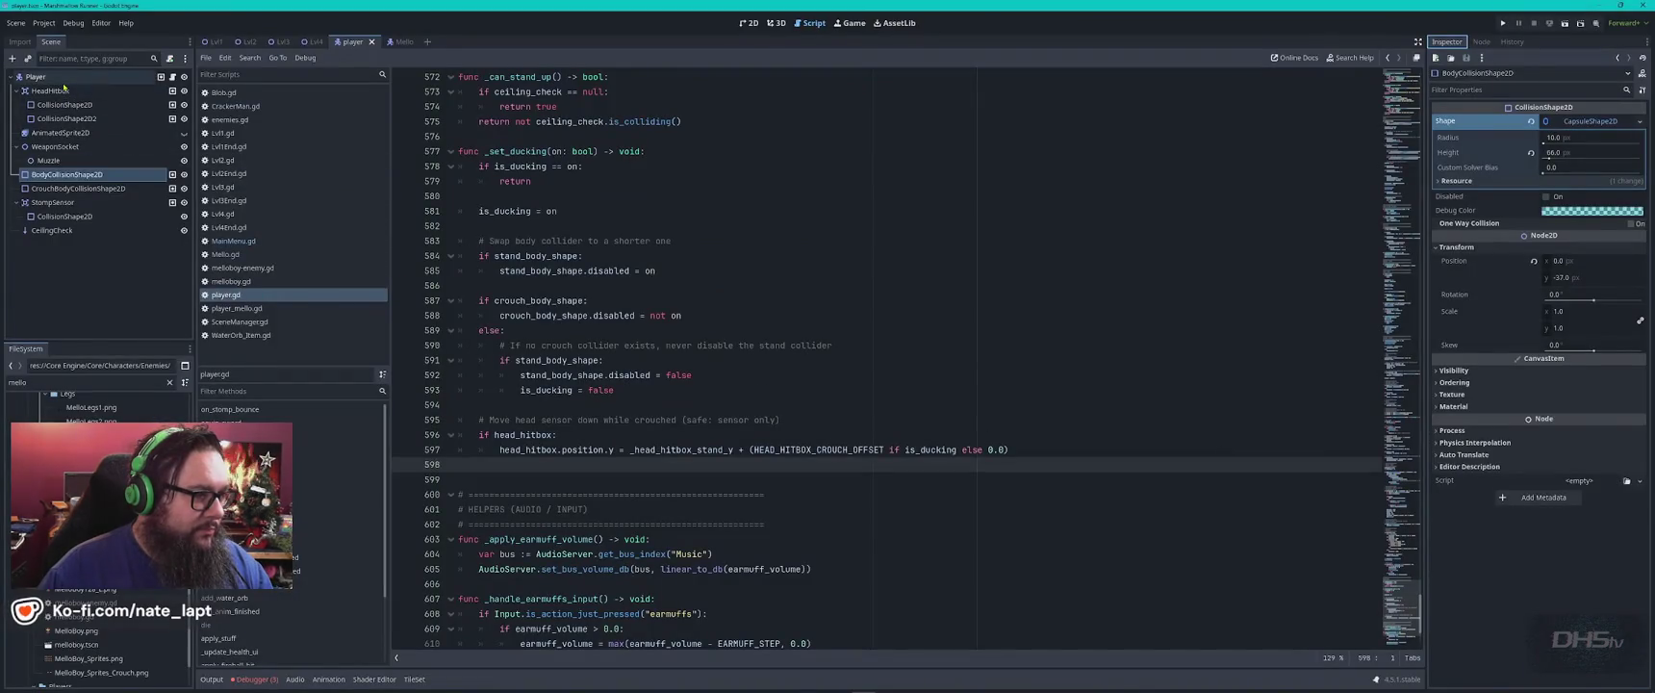
Capture the Player node's Inspector collision settings, attach it, and send the message.
left_click(60, 77)
key("alt+Tab")
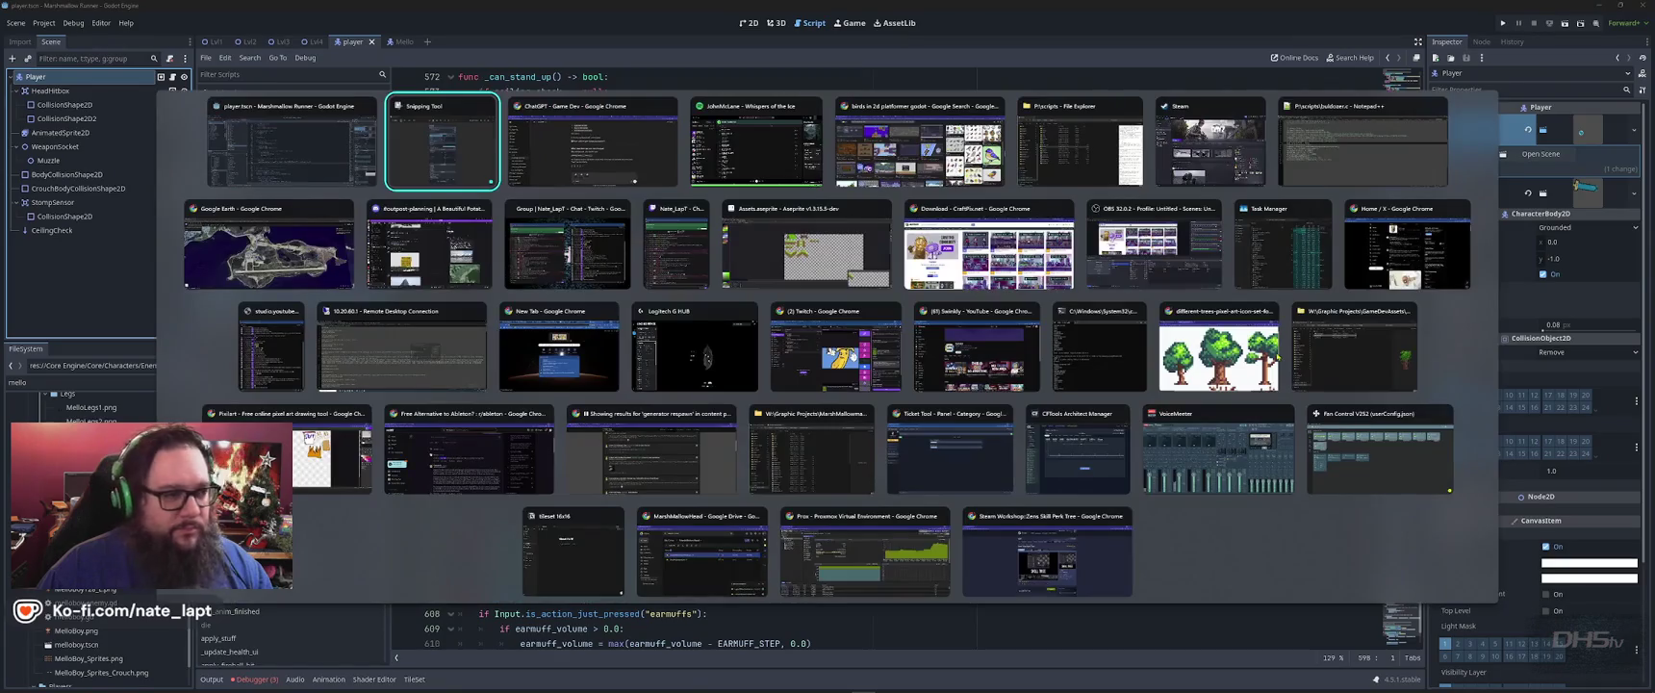
key("alt+Tab")
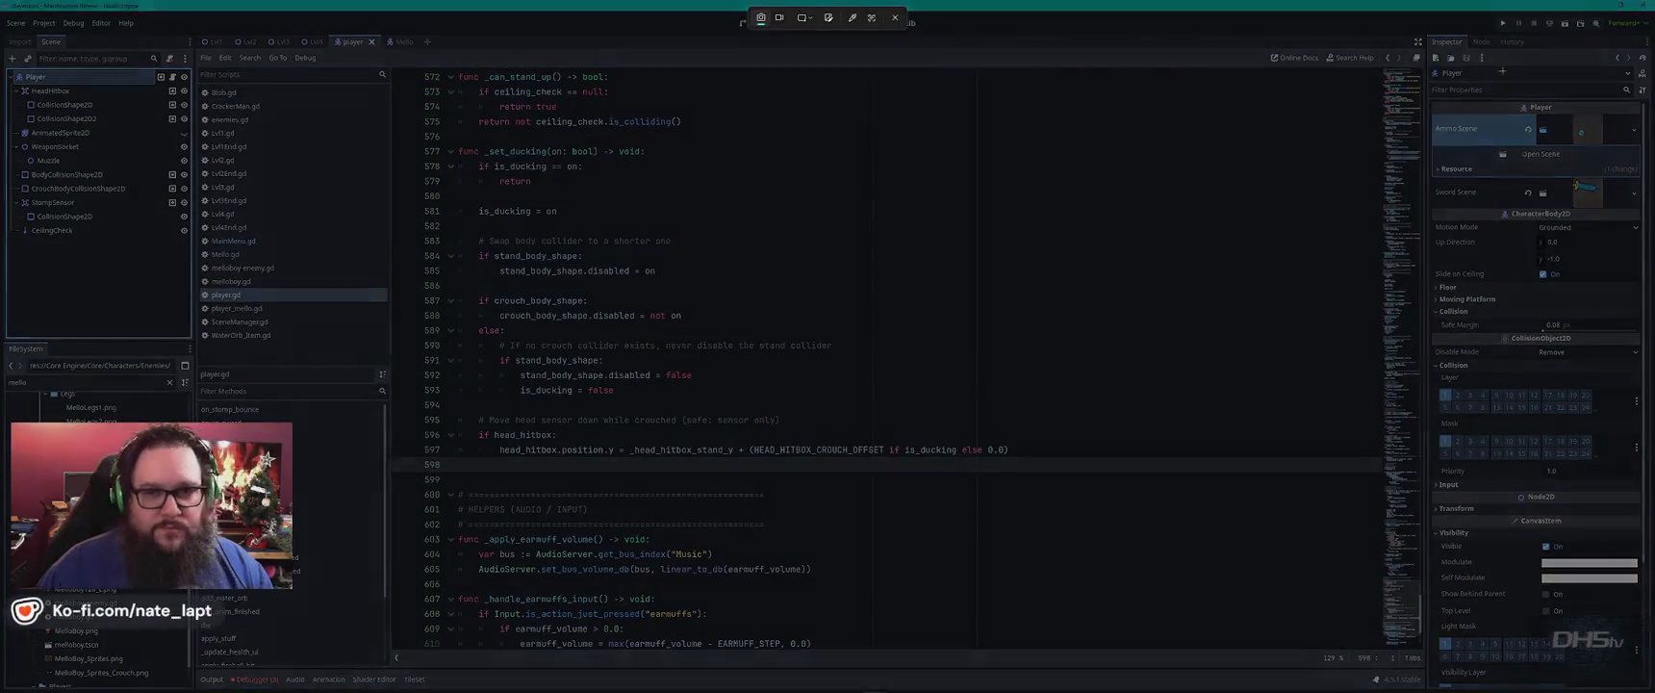
left_click_drag(1425, 32, 1653, 689)
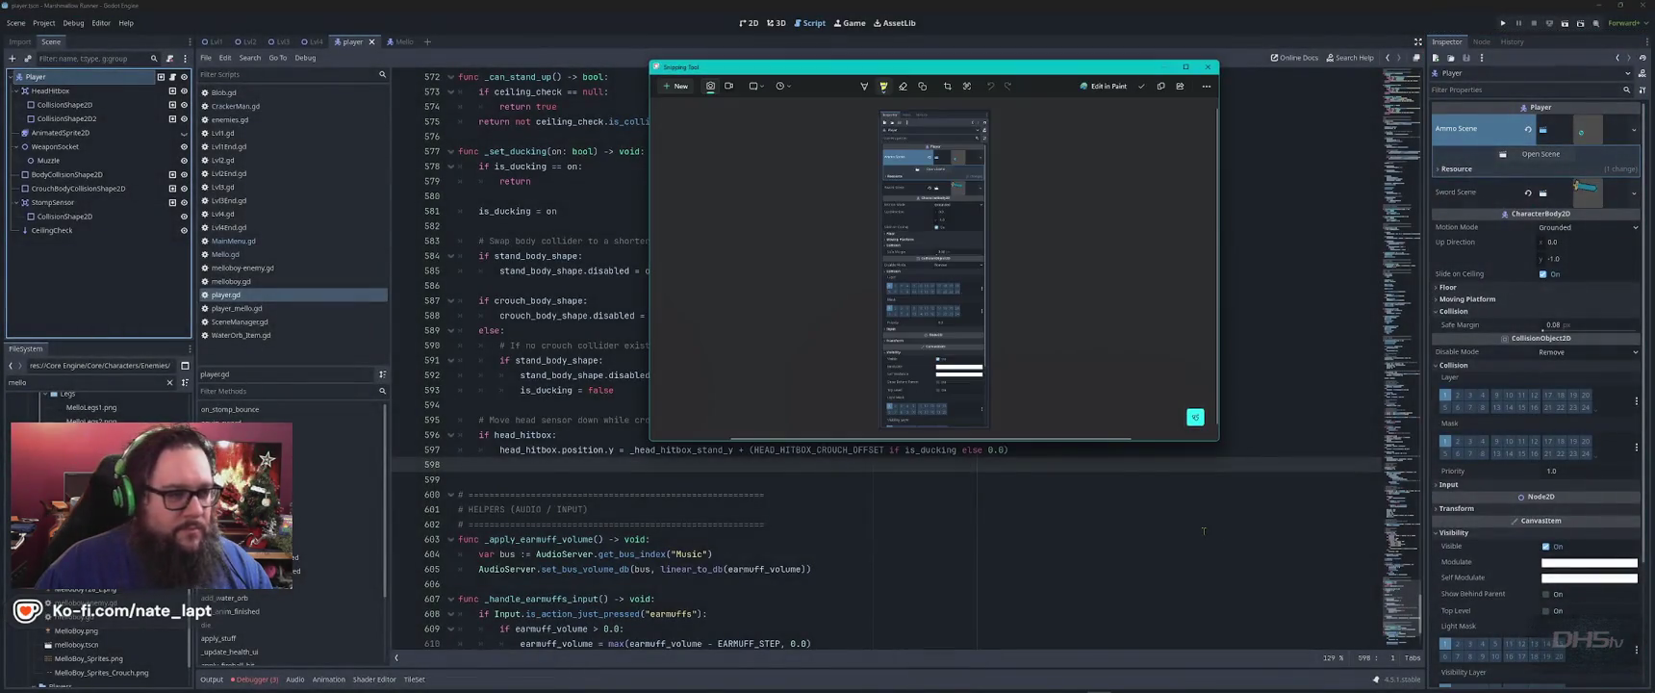
key("alt+Tab")
key("ctrl+v")
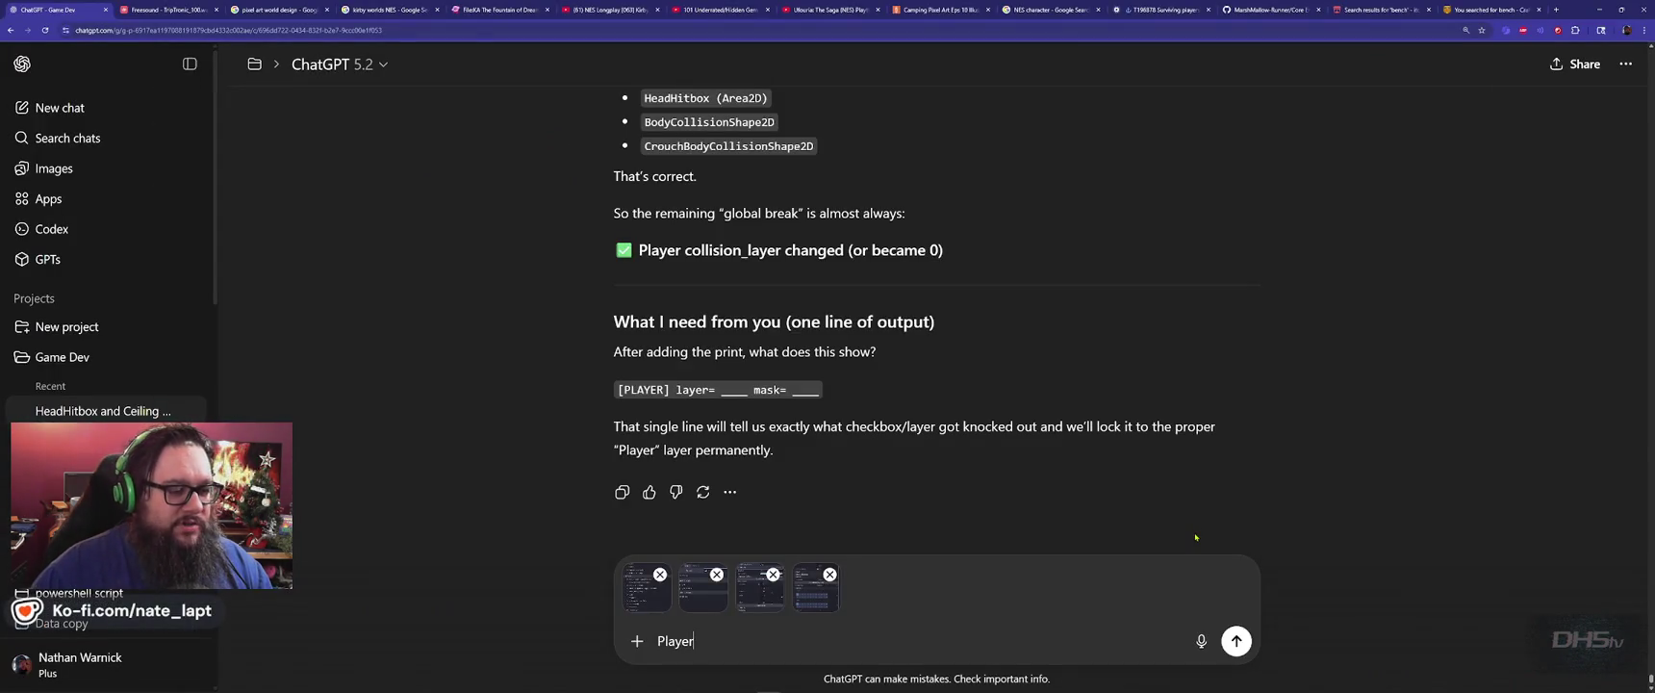
key("Return")
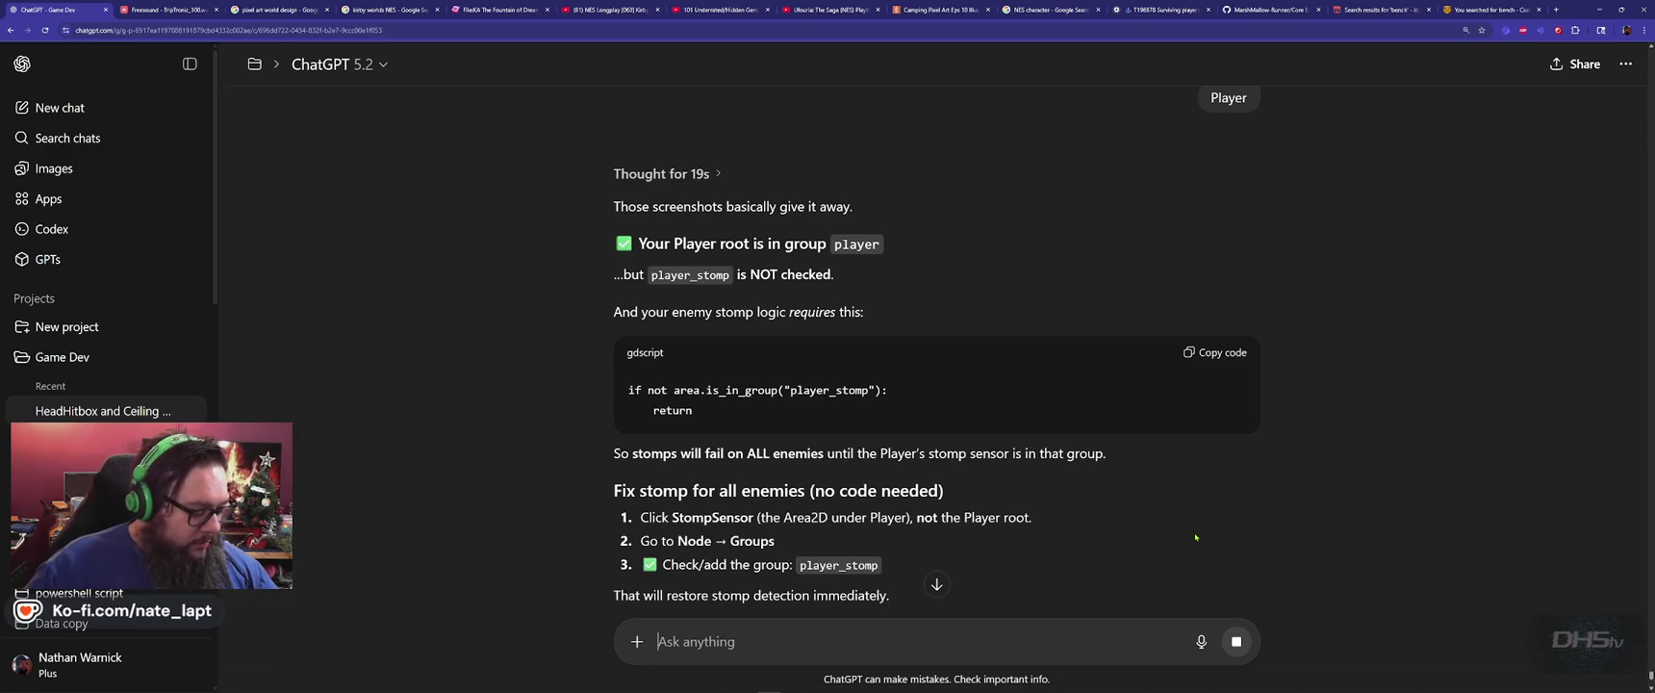
Read ChatGPT's diagnosis: missing player_stomp group, HurtArea mask needing Layer 1, disabled body collider.
scroll(1081, 516, "down", 3)
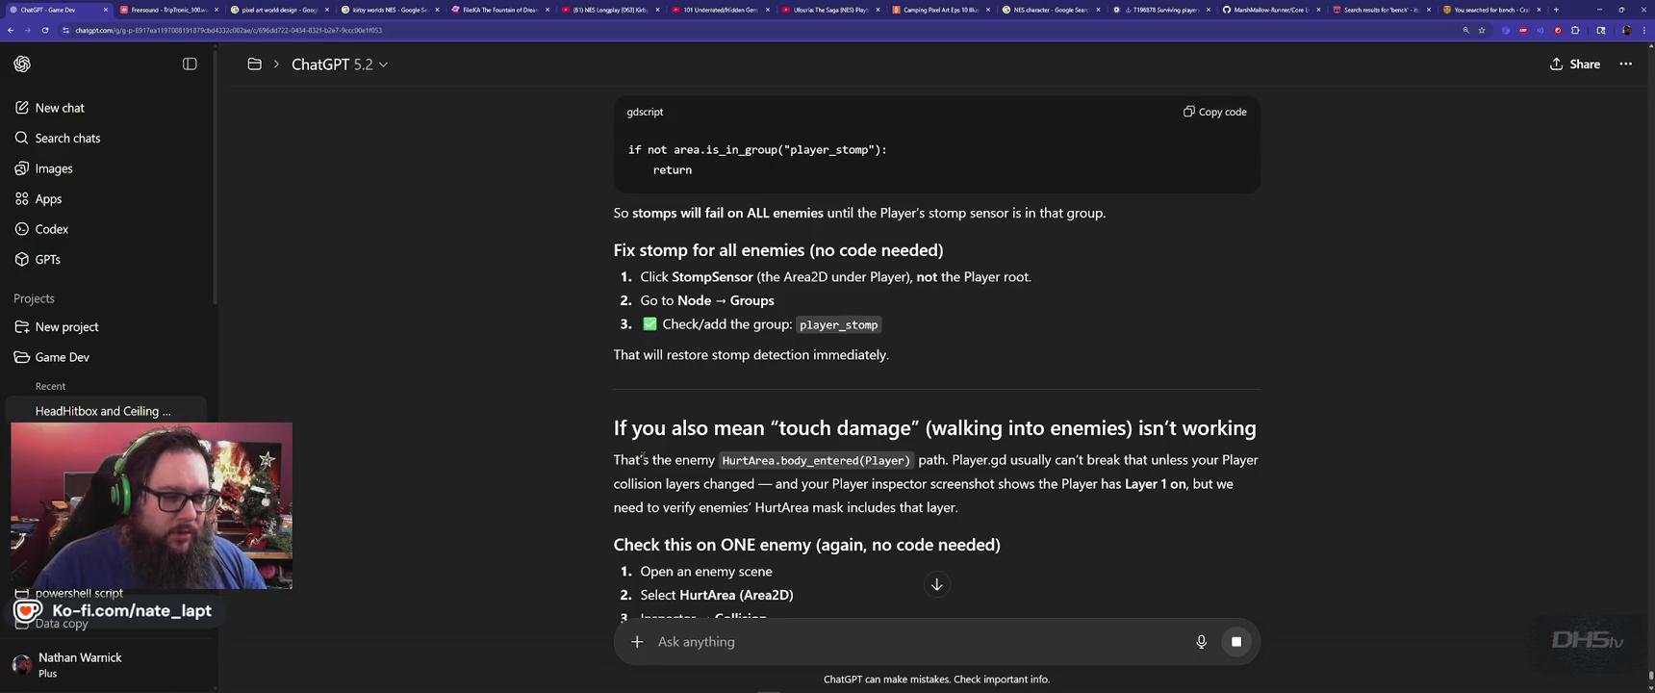
scroll(642, 456, "down", 3)
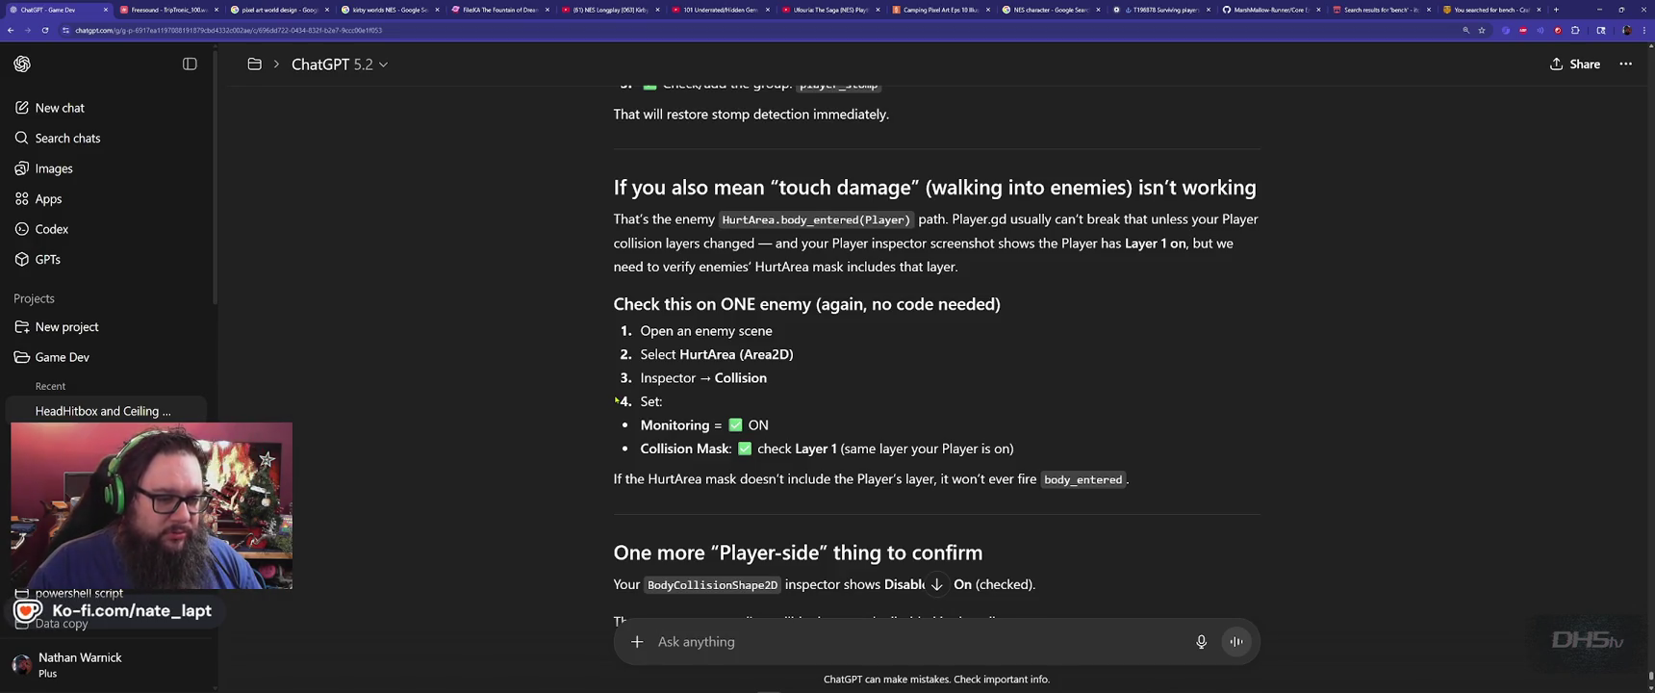
scroll(619, 374, "down", 3)
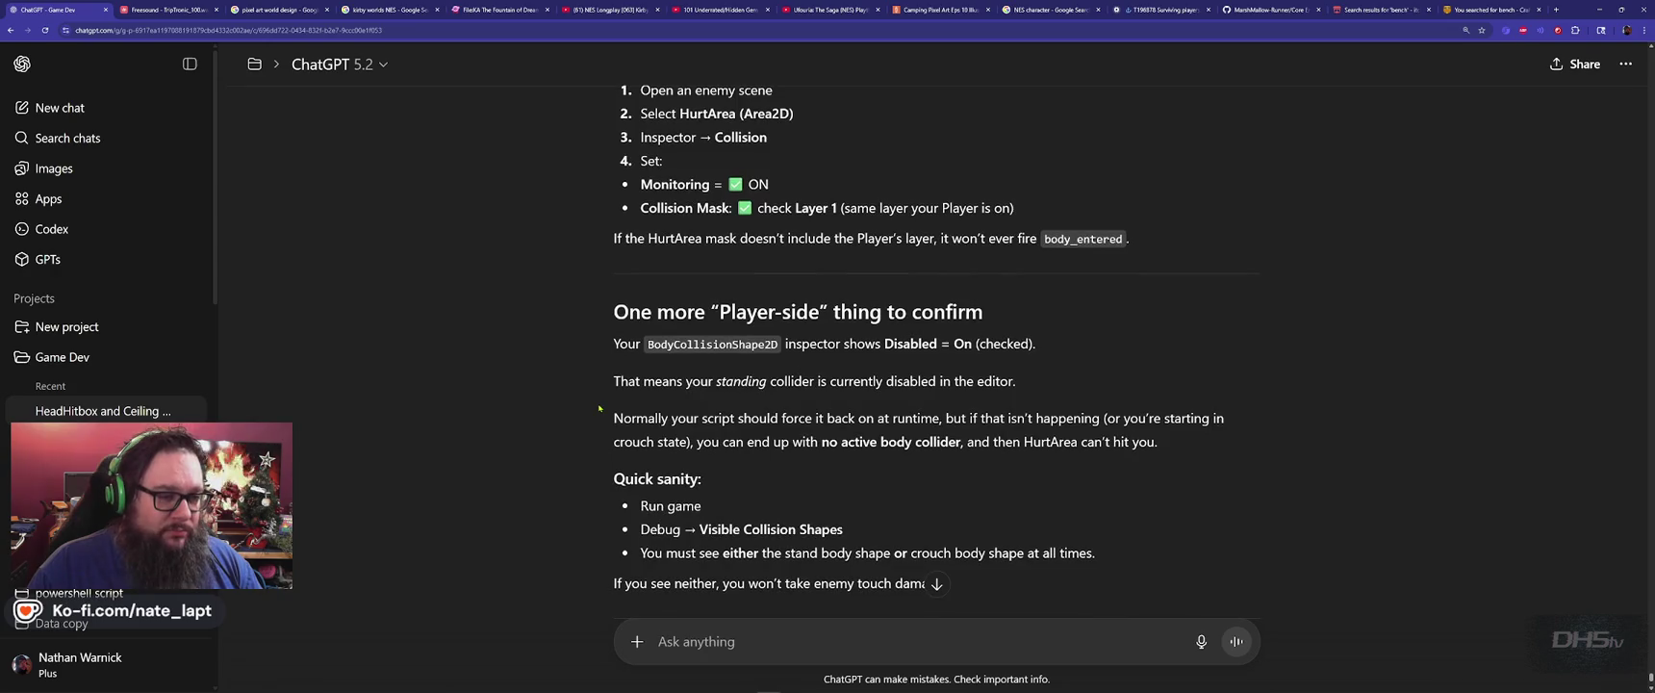
scroll(598, 408, "down", 1)
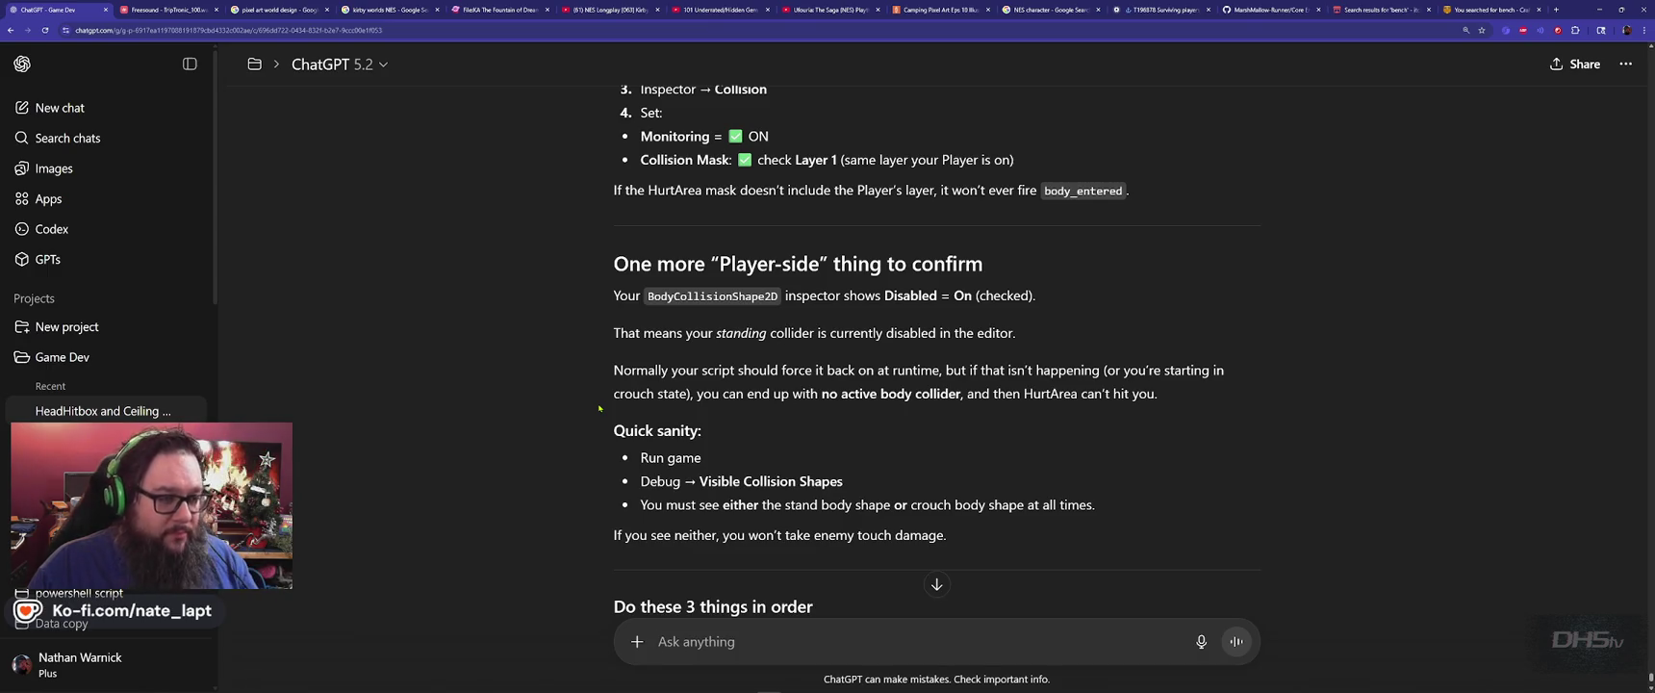
key("alt+Tab")
key("Tab")
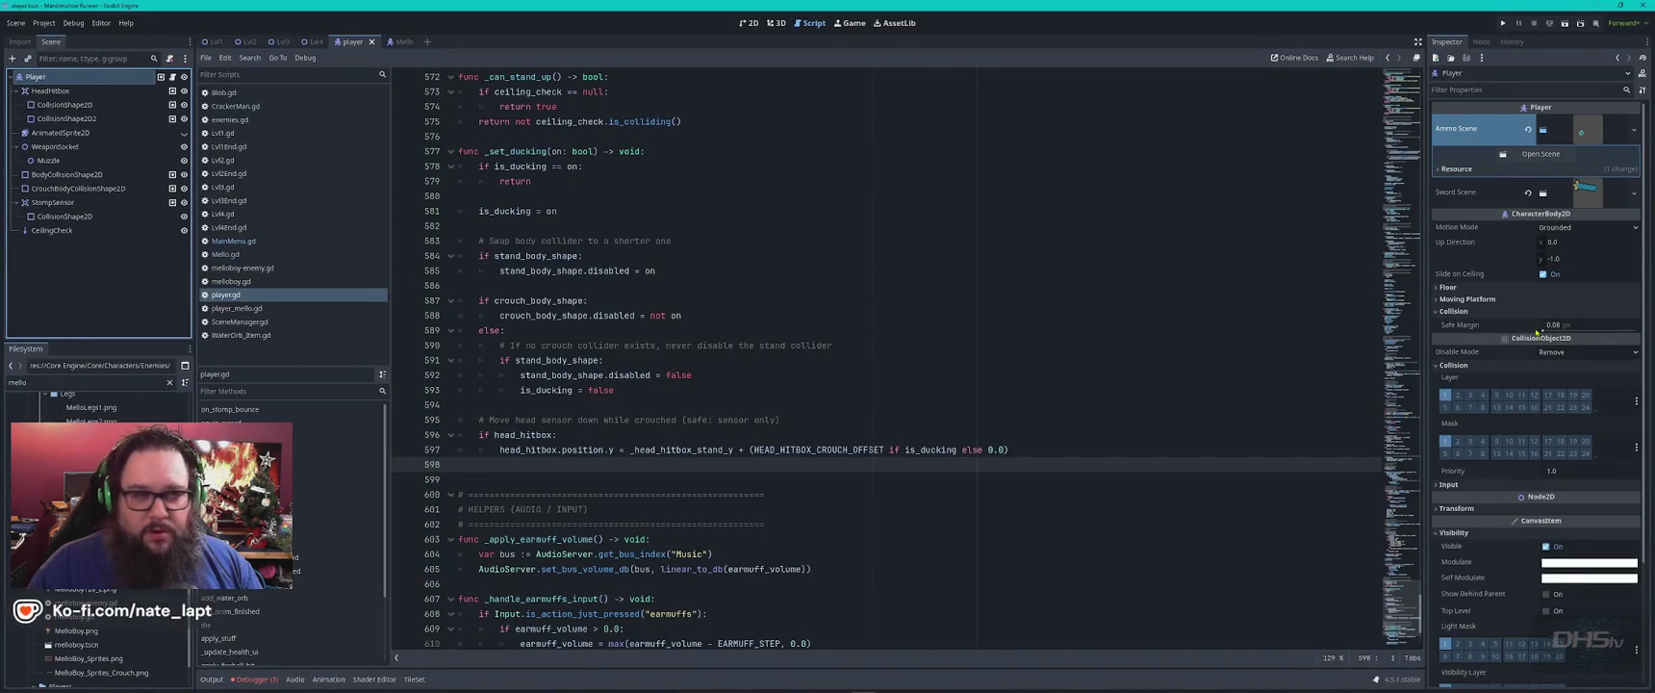
Check BodyCollisionShape2D's Disabled checkbox, then read ChatGPT's three-step fix checklist.
left_click(85, 175)
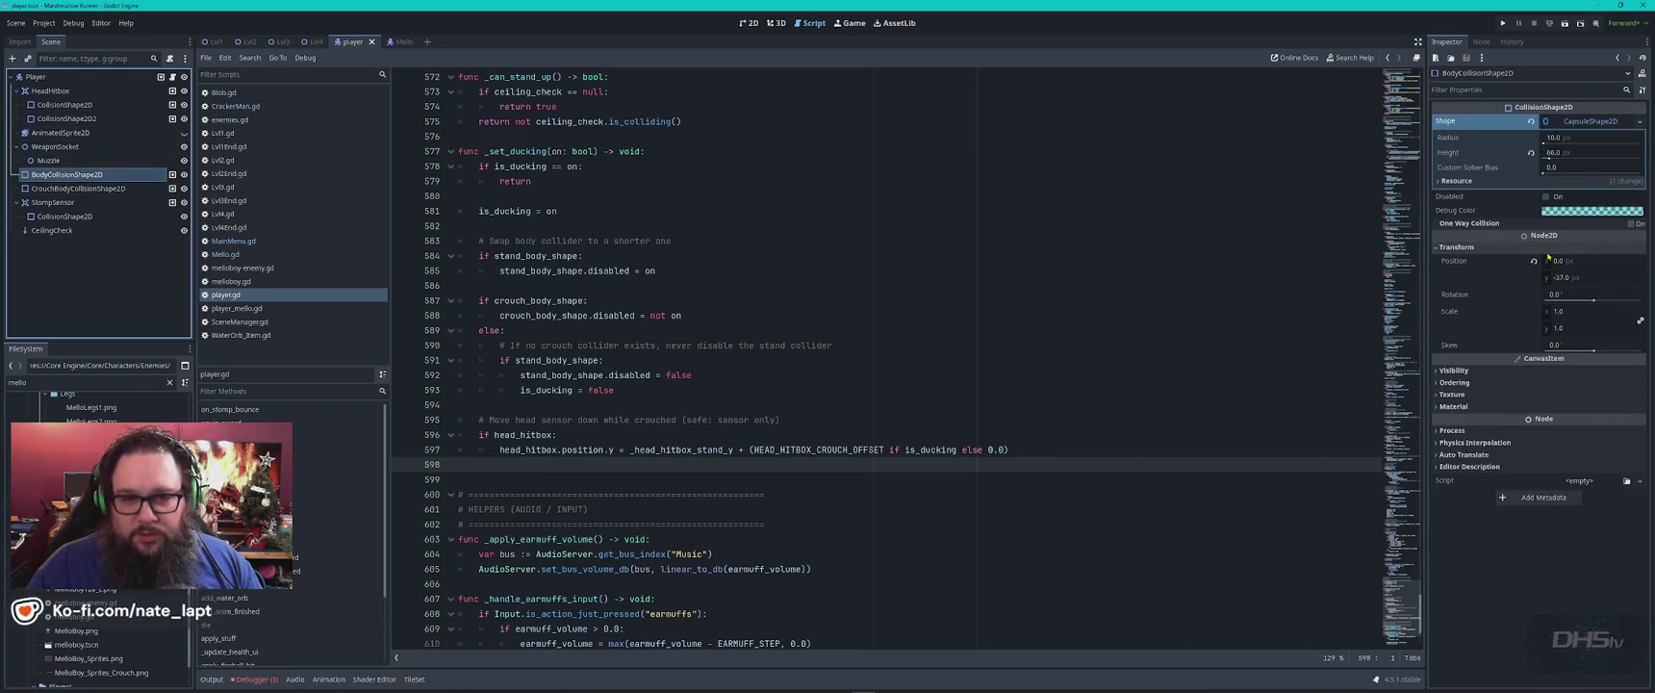
key("alt+Tab")
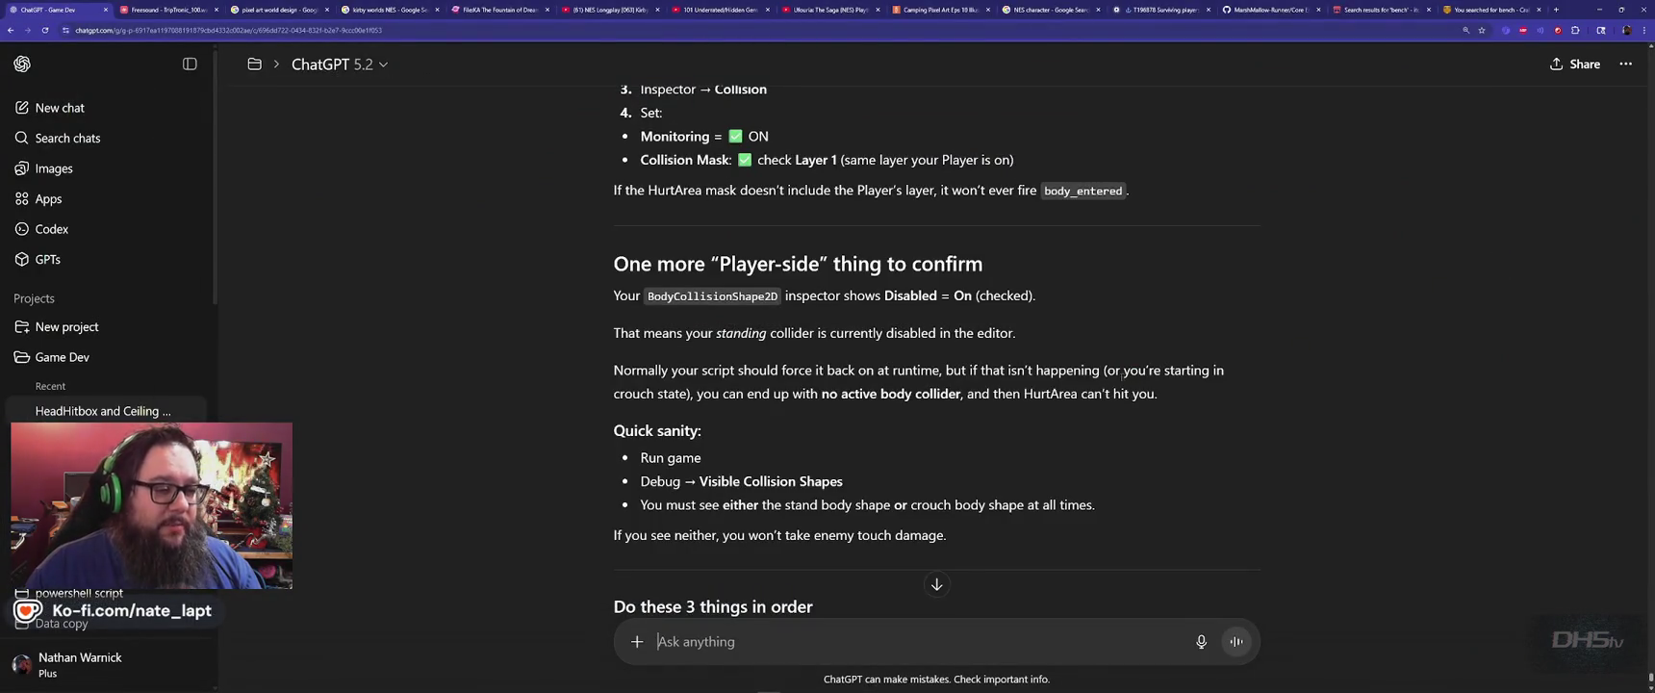
scroll(820, 367, "down", 3)
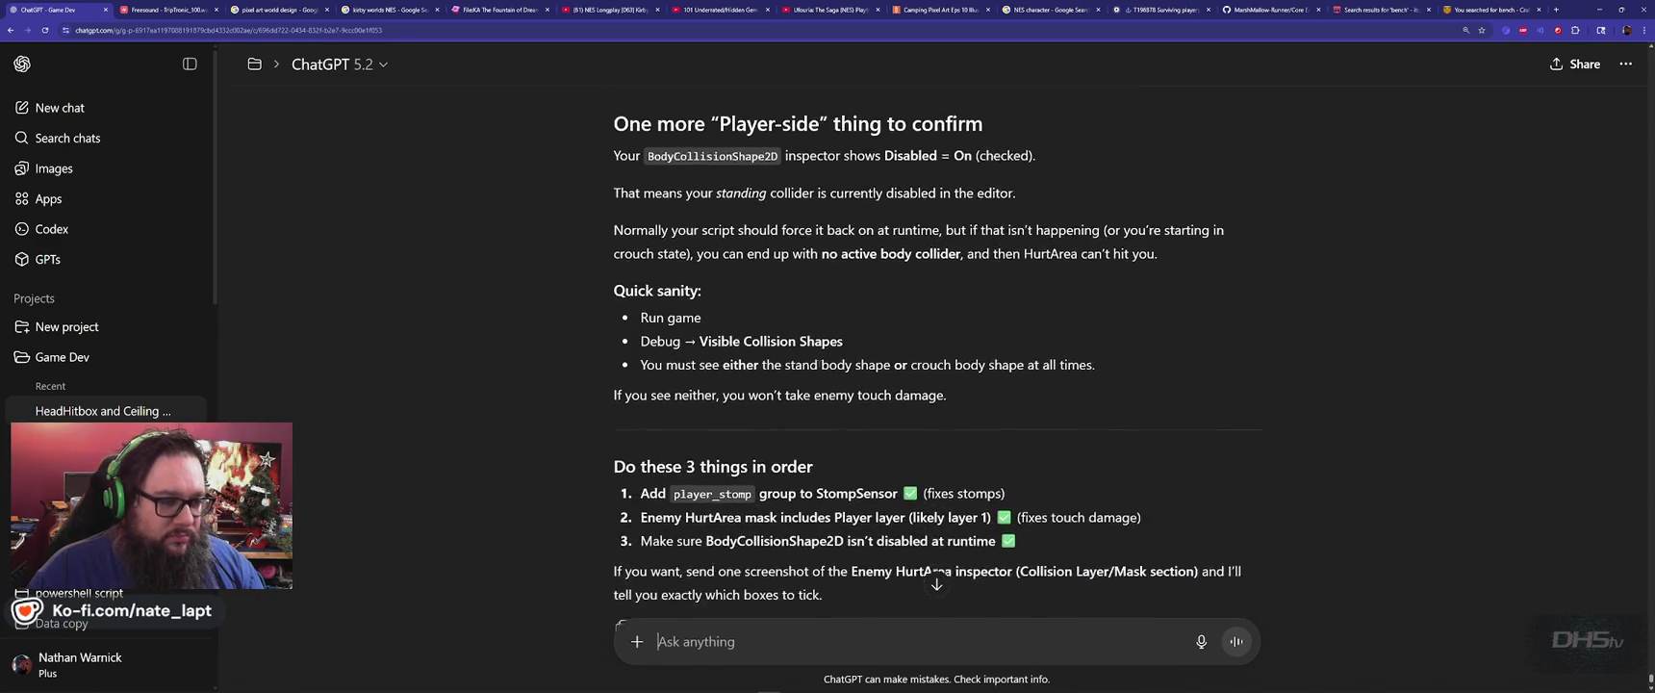
Tell ChatGPT player_stomp handles a different collision and the collider's Disabled flag is OFF.
scroll(823, 385, "down", 1)
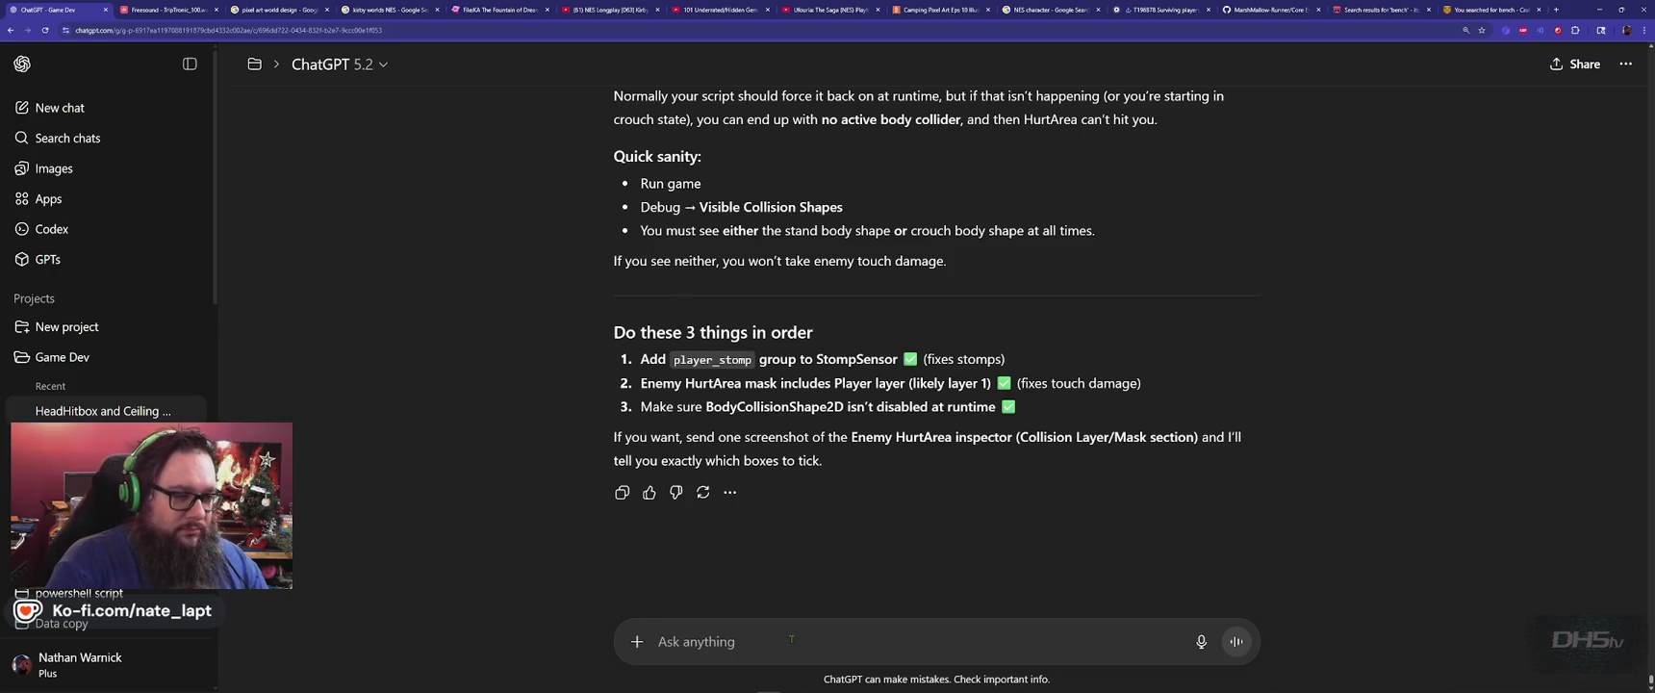
type("player_stomp is for")
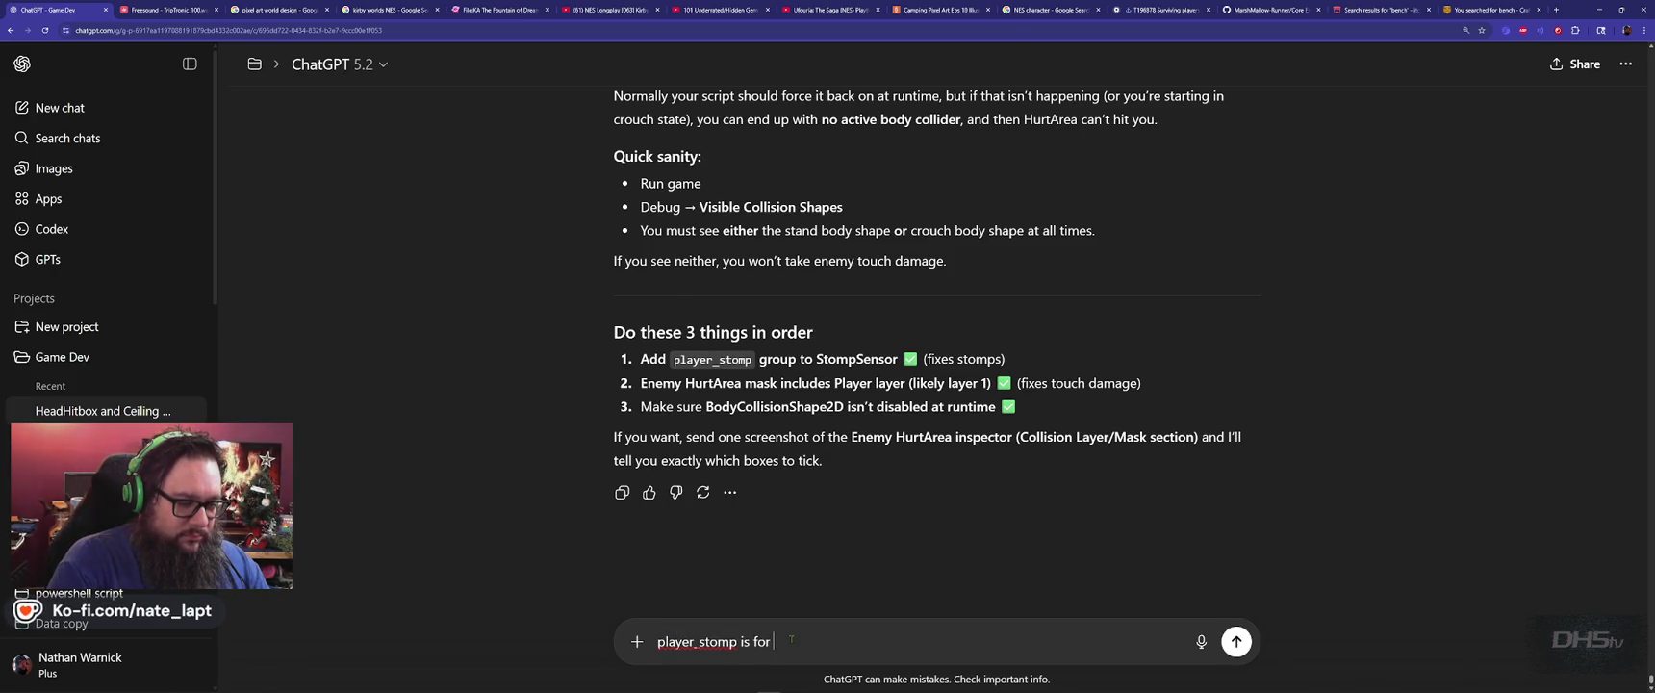
key("Caps_Lock")
type("AN")
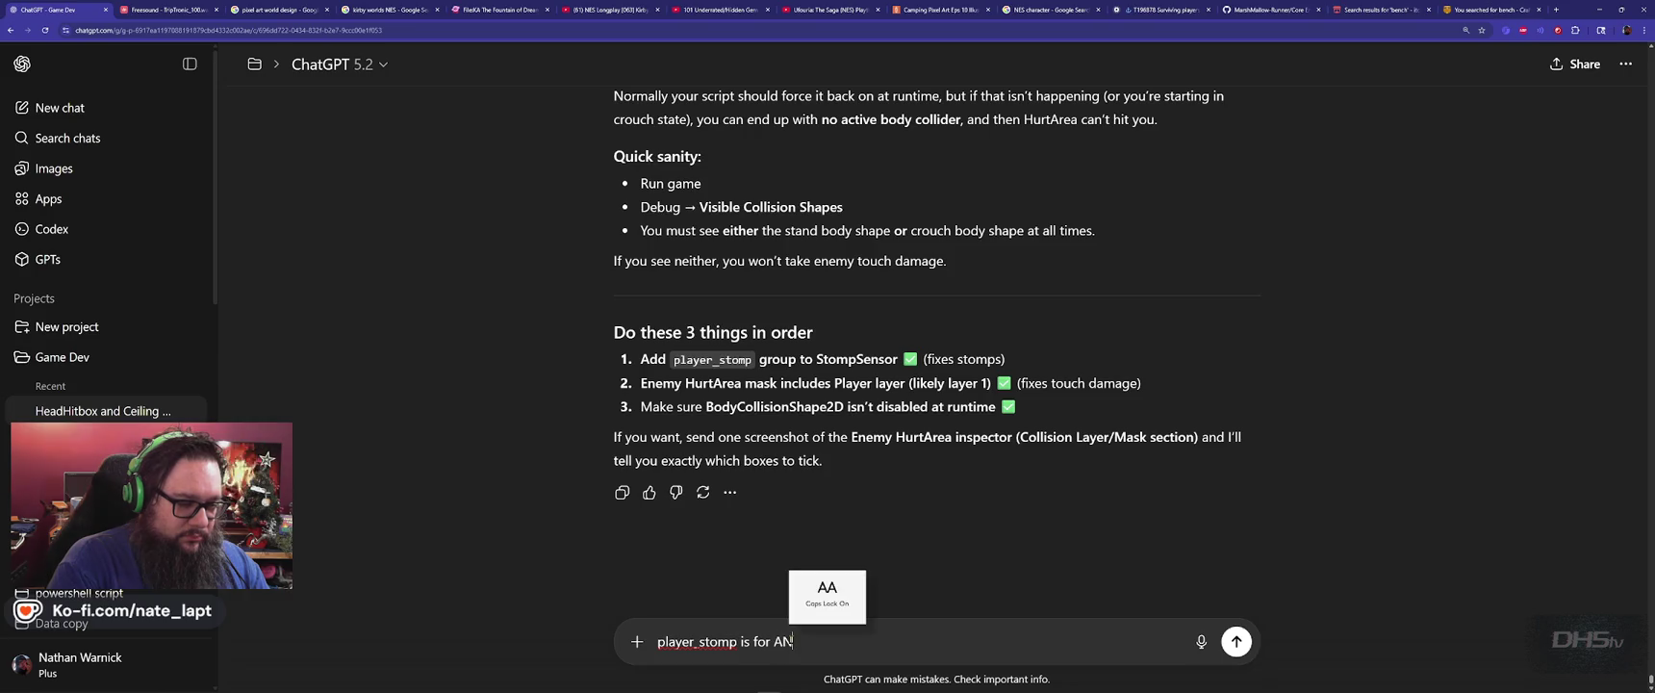
key("BackSpace")
type(" DIFFERENT ")
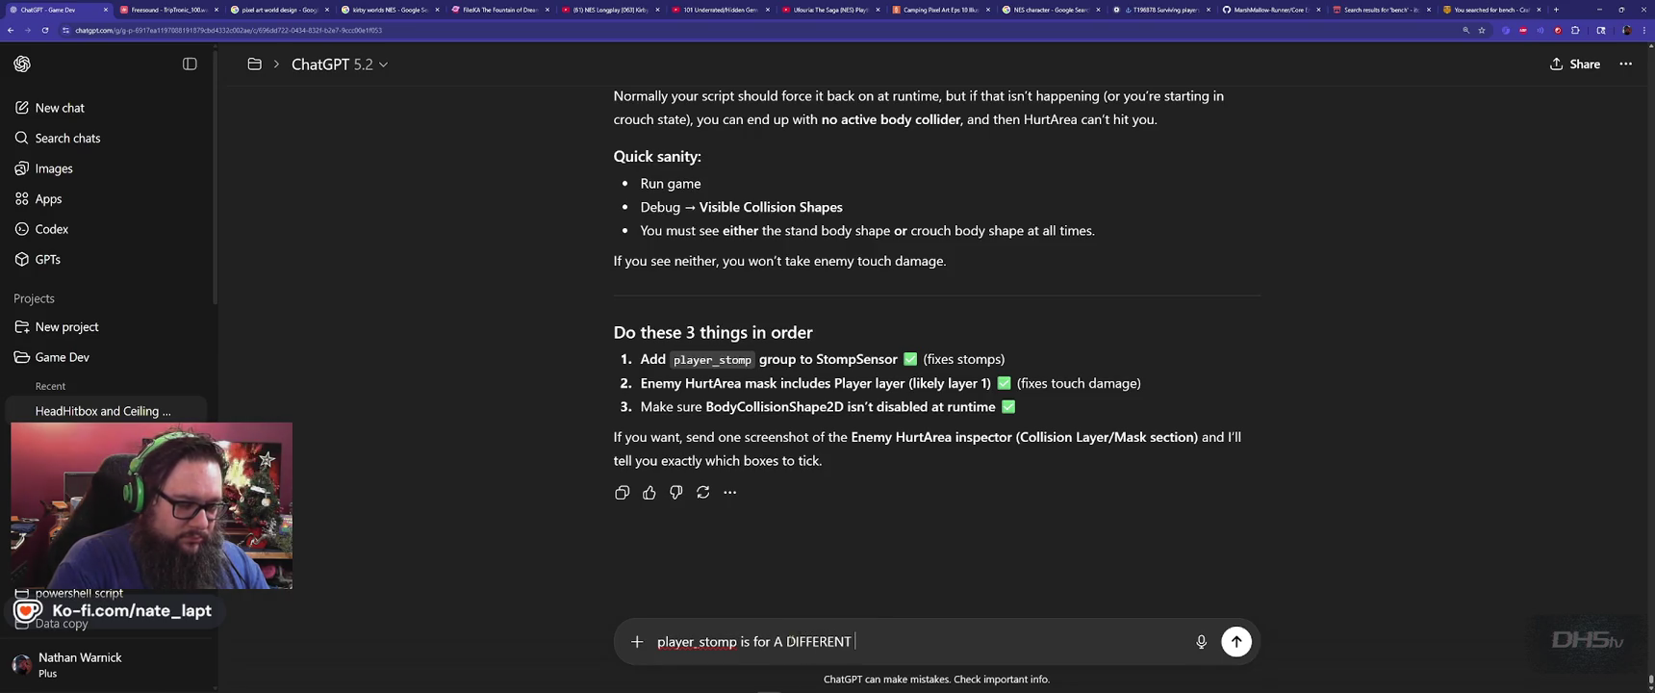
type("COLISION")
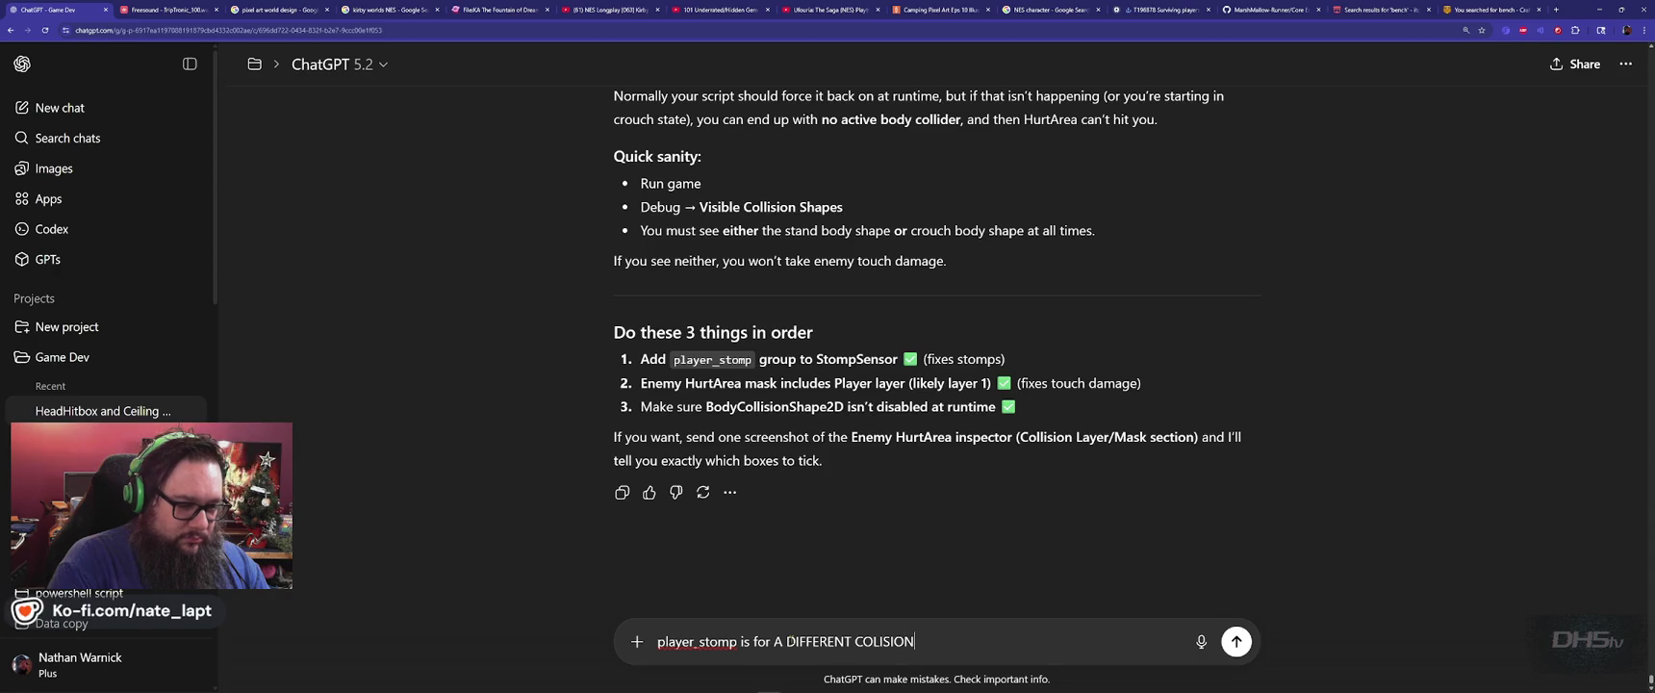
type(".")
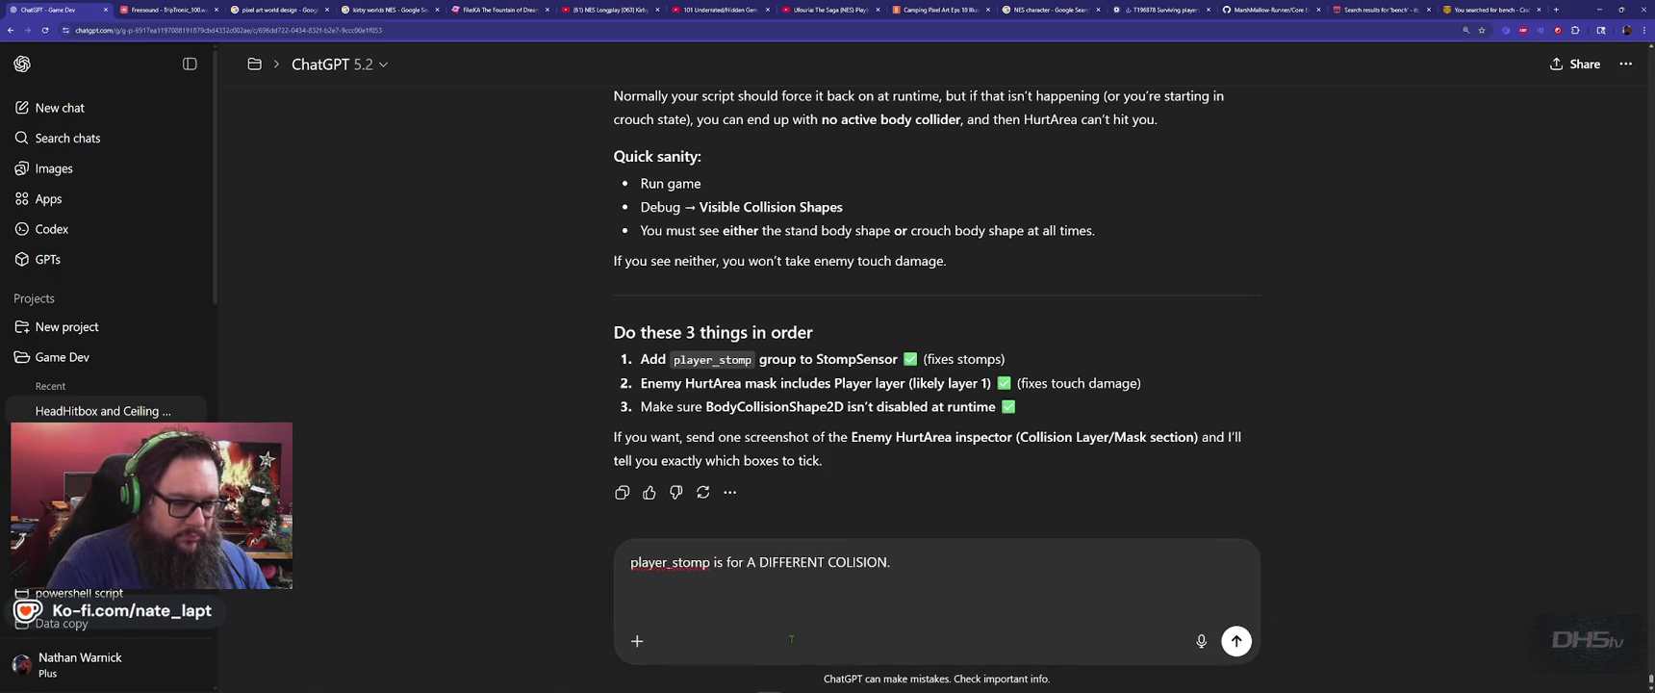
key("shift+Return")
key("Caps_Lock")
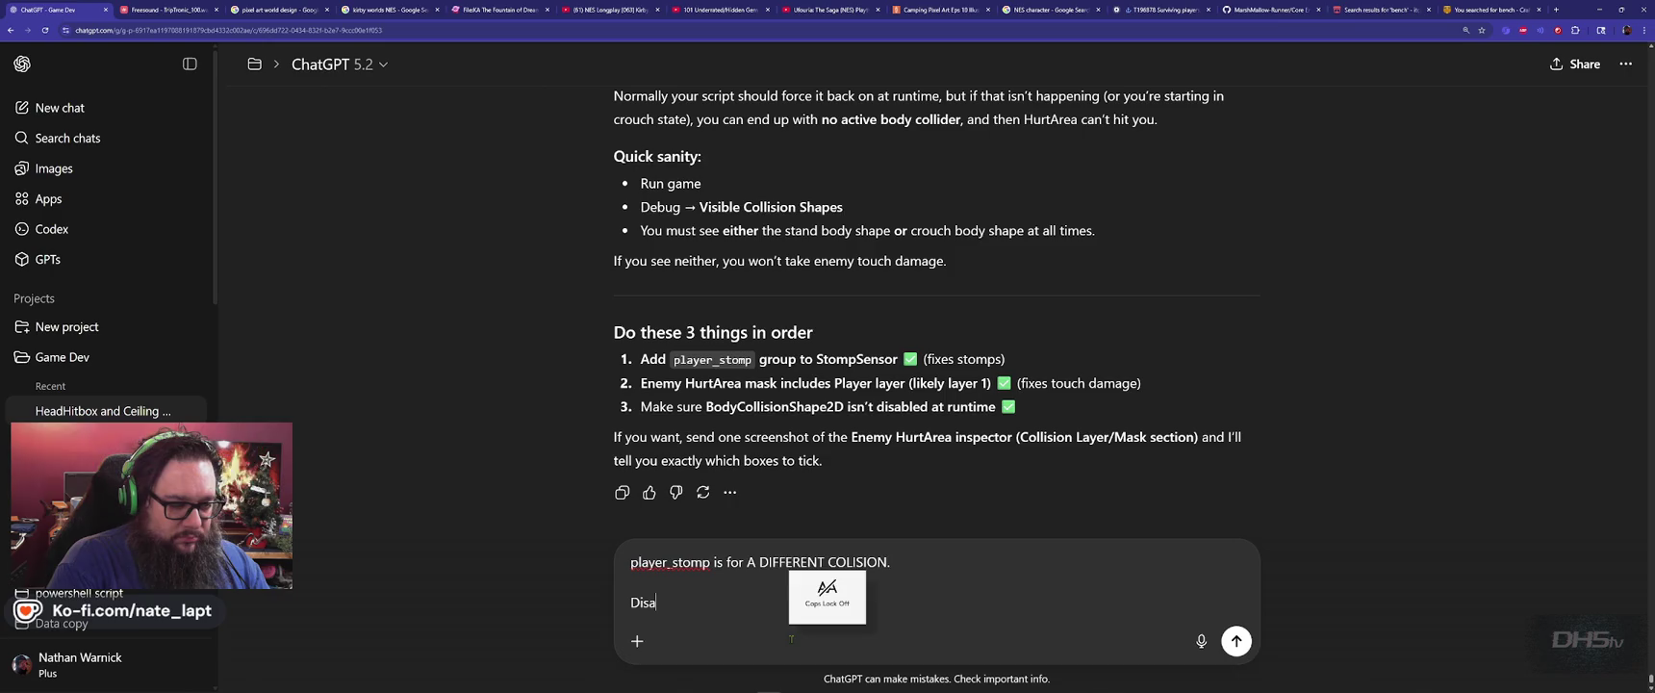
type("ble is OFF, You")
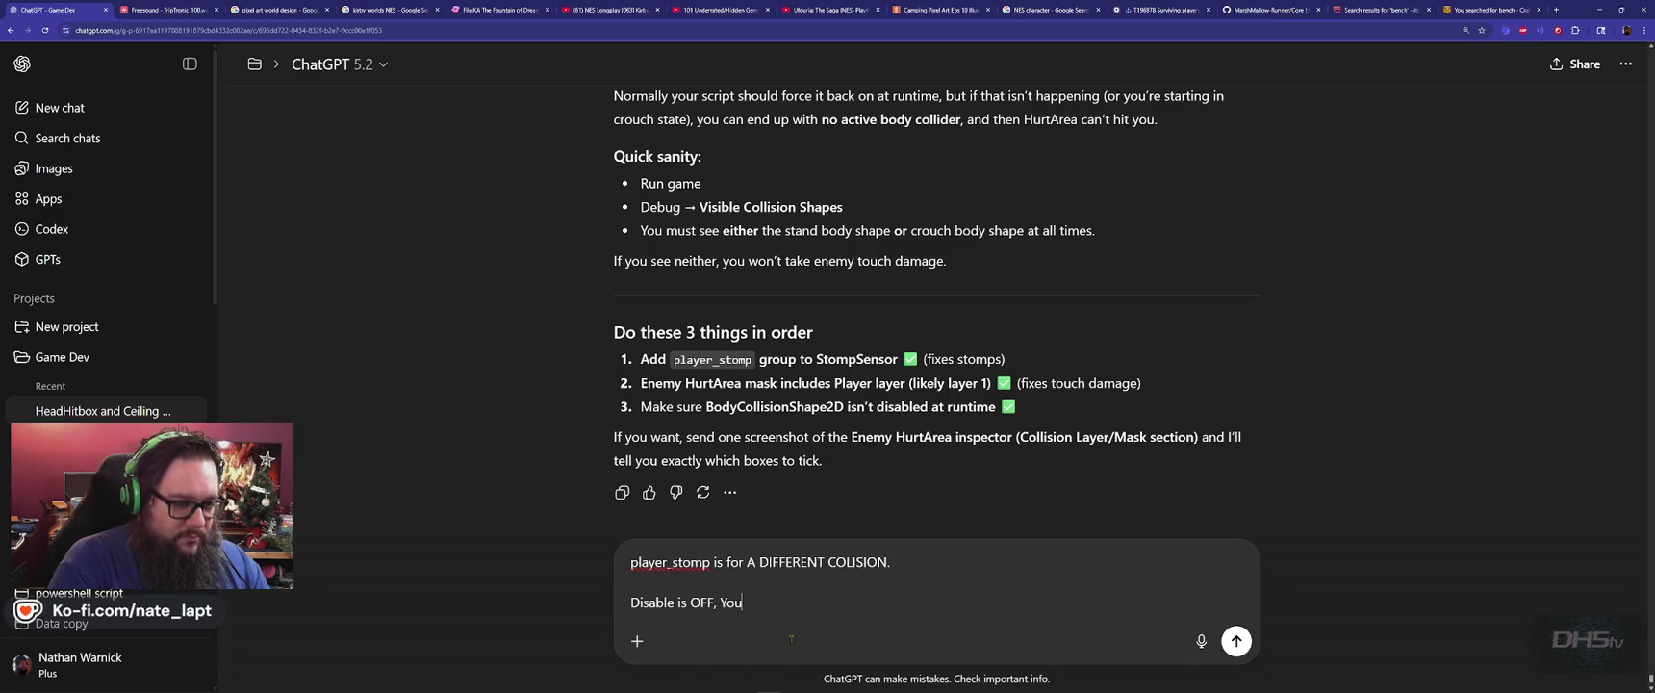
type("g at ")
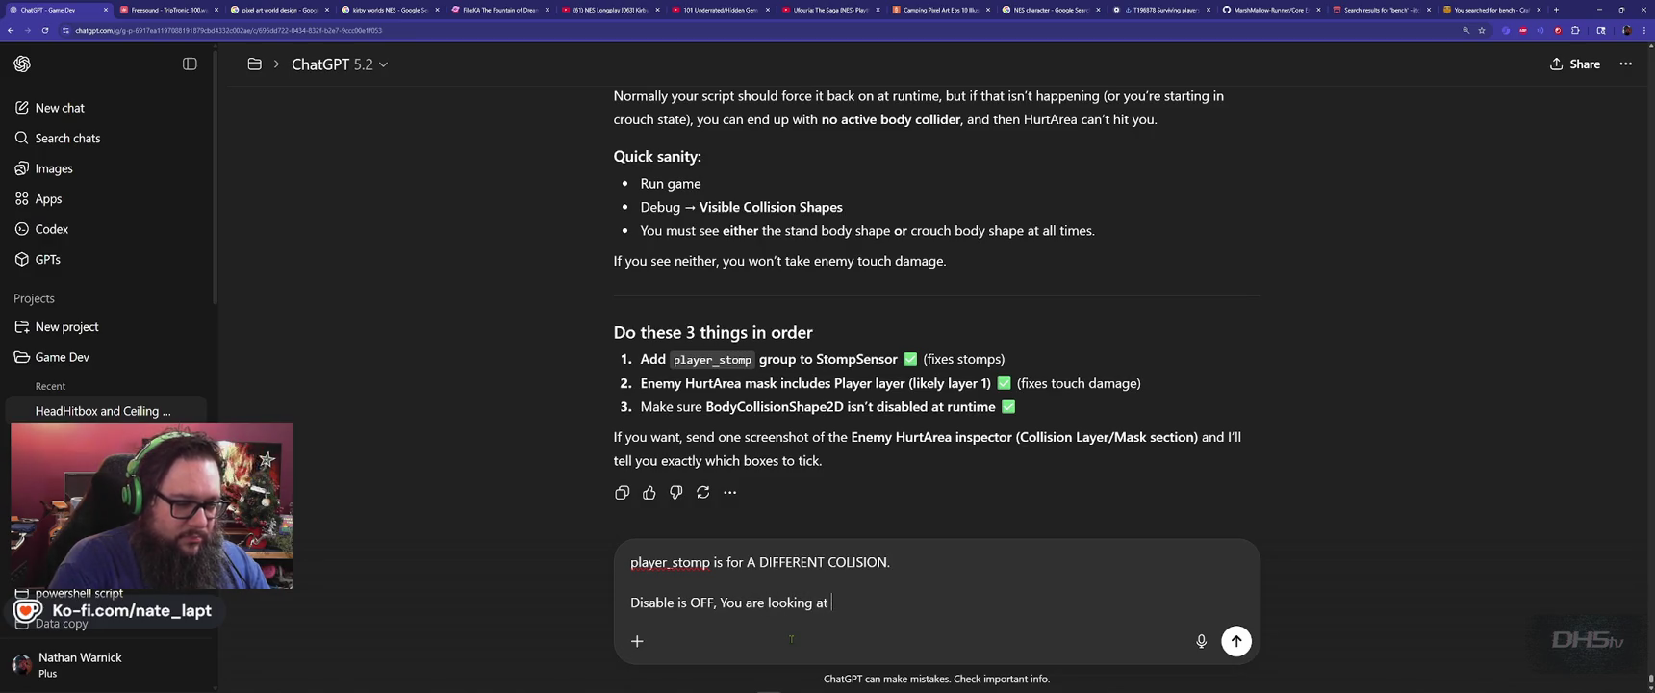
type("it wrong")
key("Return")
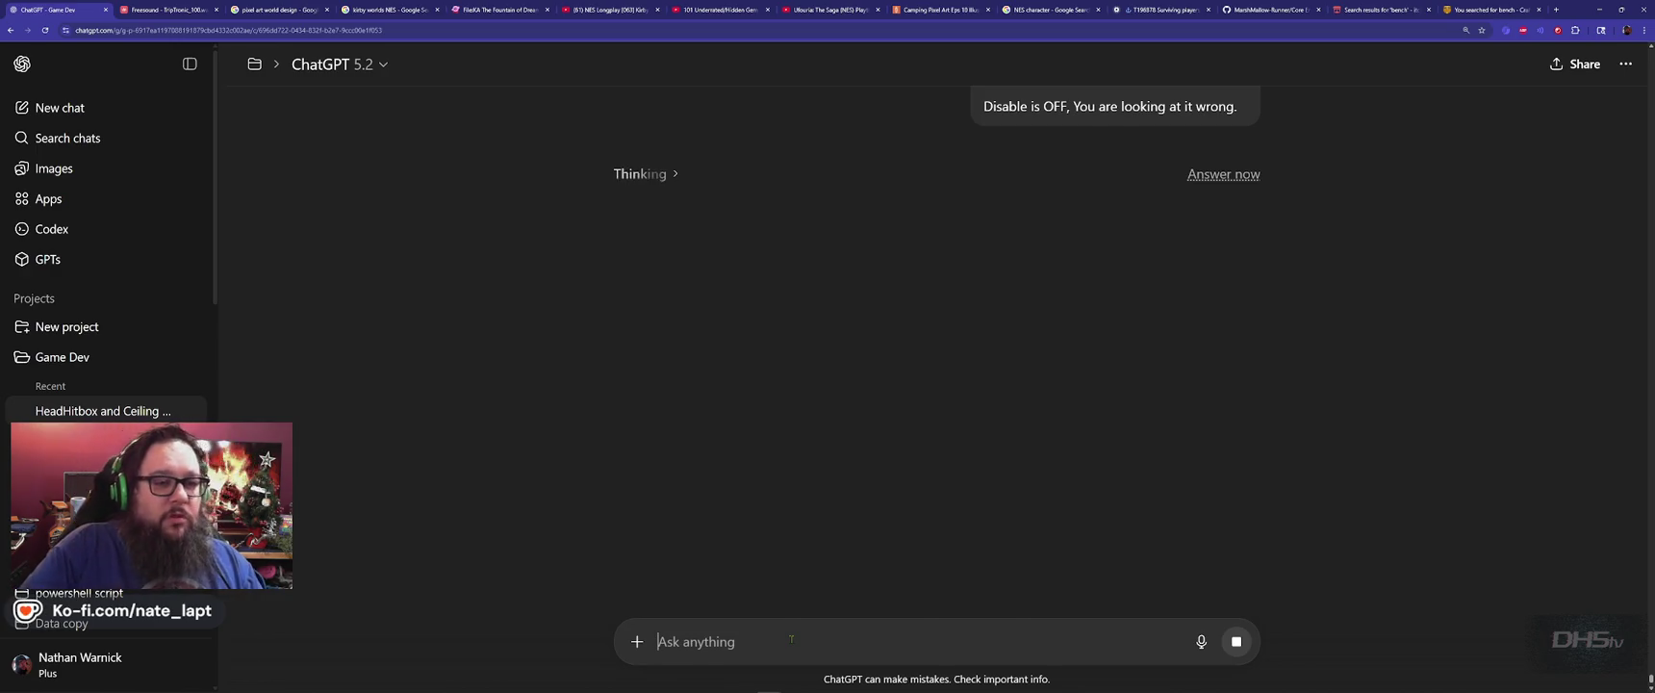
scroll(838, 349, "down", 5)
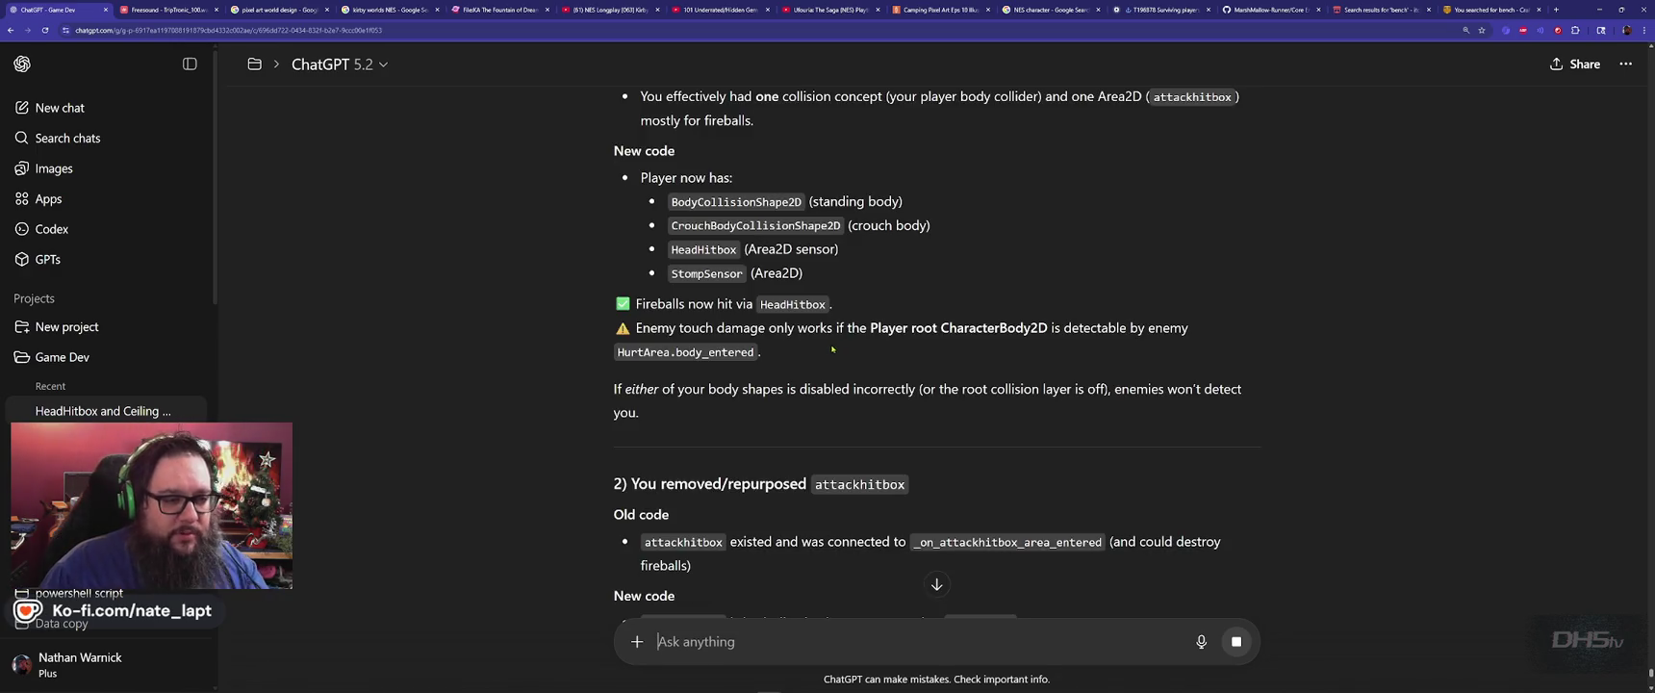
key("alt+Tab")
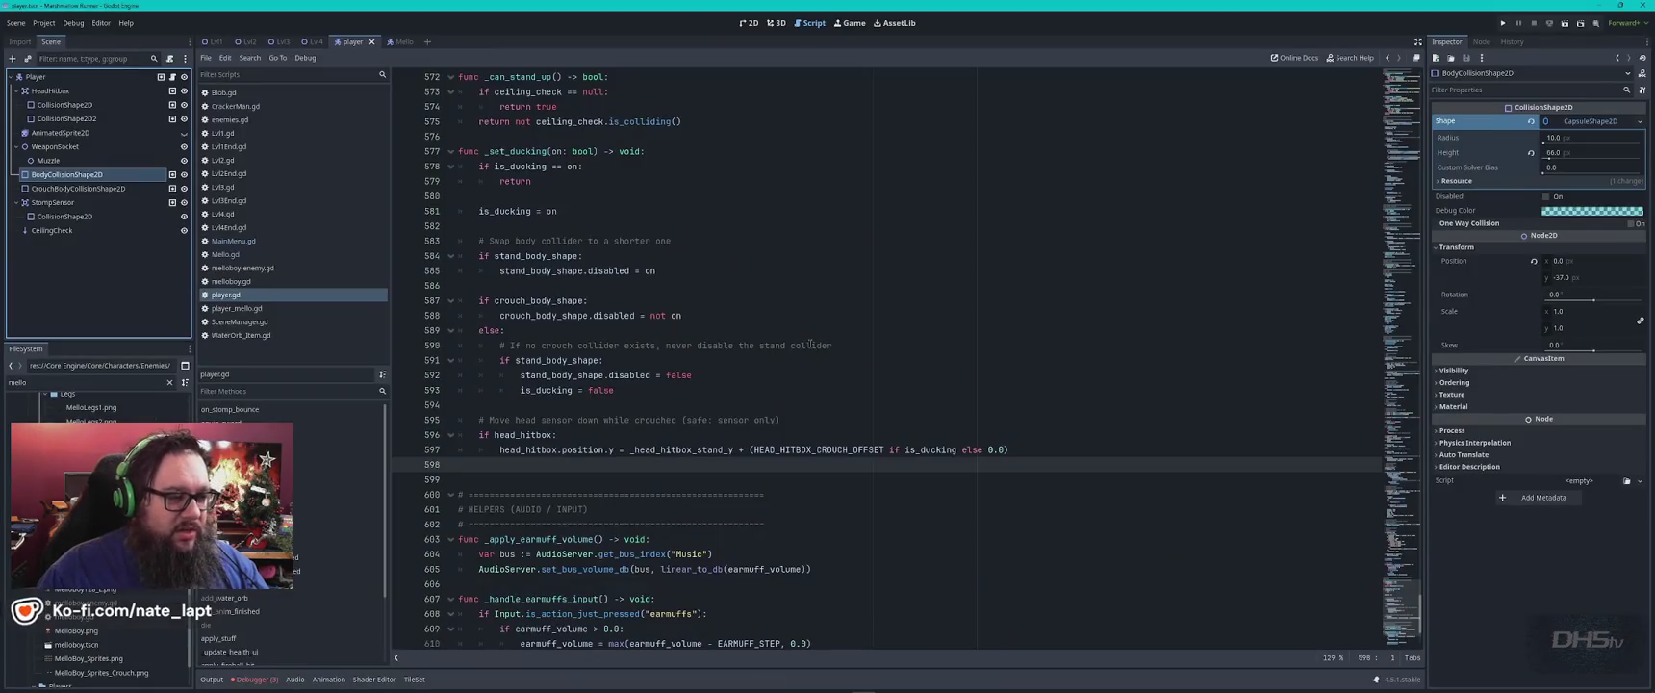
Replace the entire player.gd script with the copied 454-line version.
left_click(816, 327)
key("ctrl+a")
key("ctrl+v")
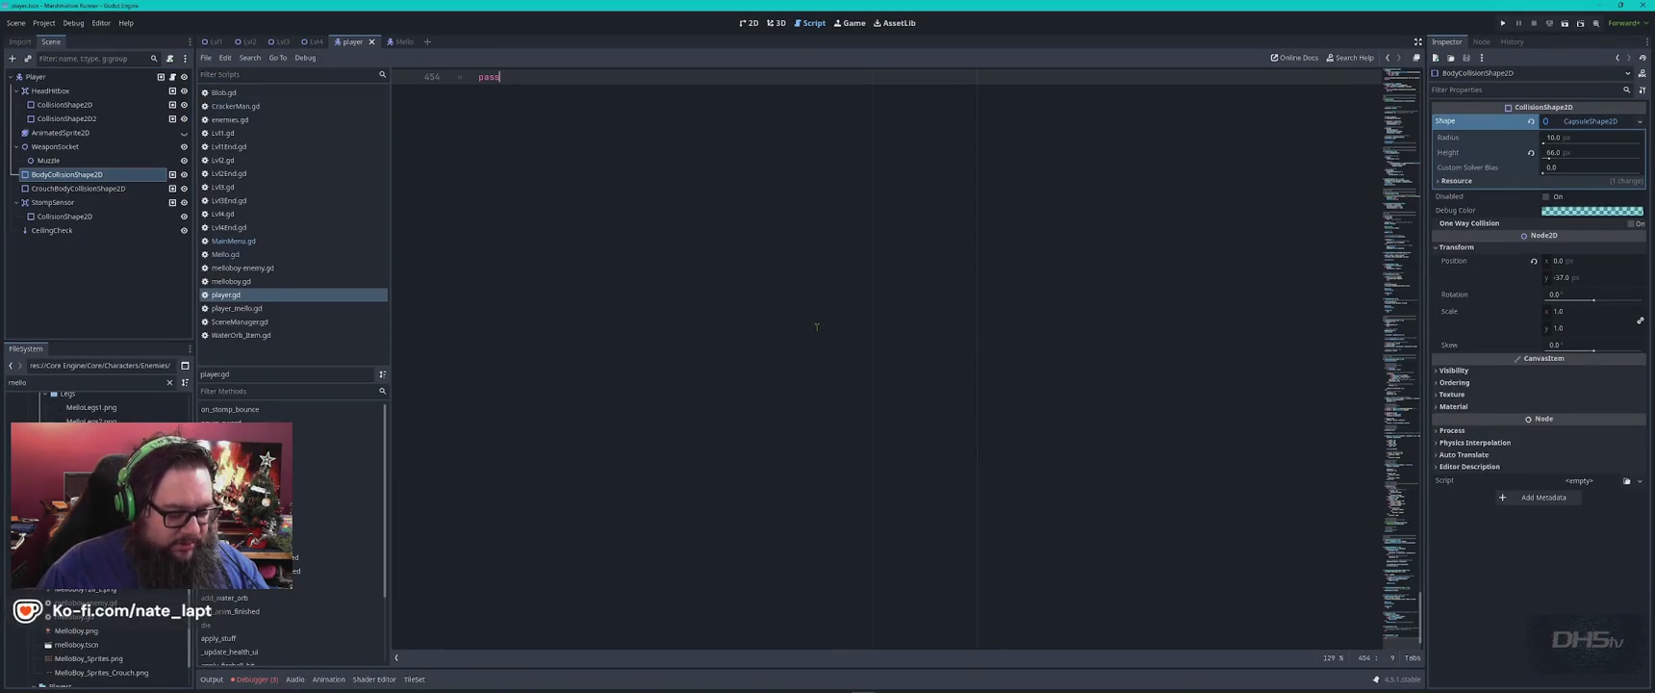
Run the game briefly to test the change, then stop it.
key("F5")
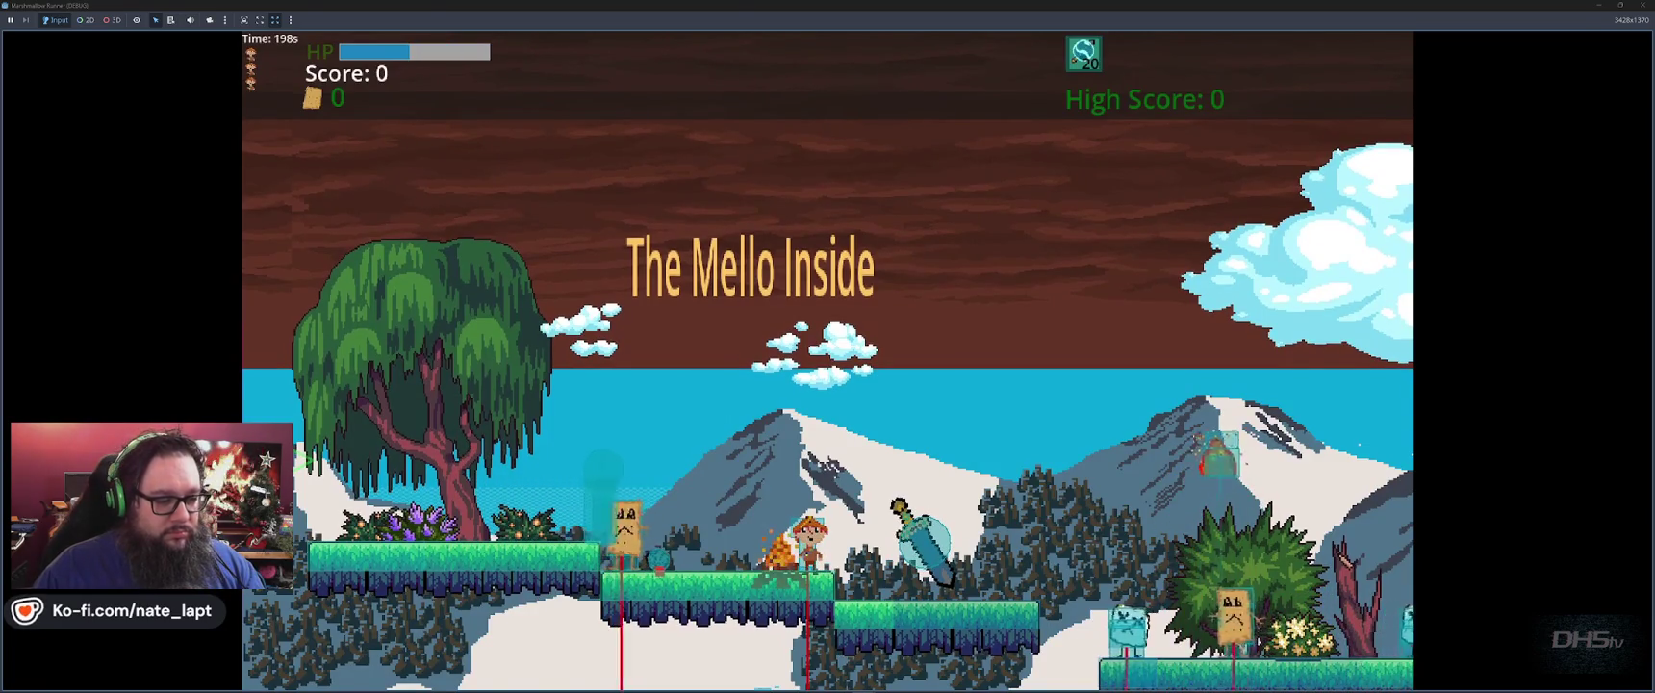
key("F8")
key("alt+Tab")
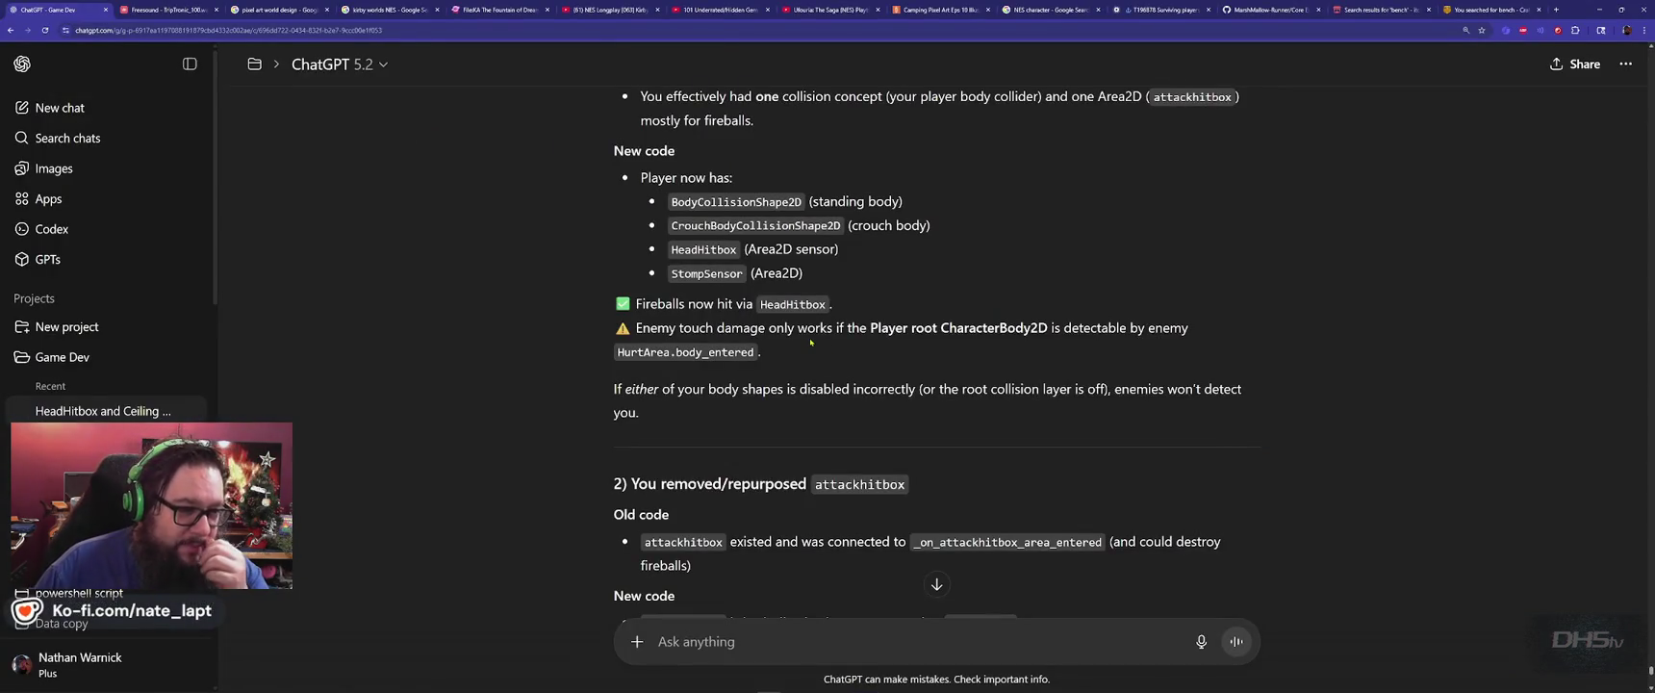
Read the reply to its Bottom line and draft 'I USED THE OLD CODE AND IT WORKS WITHOUT ANY OTHER CHANGES!'.
scroll(810, 340, "down", 2)
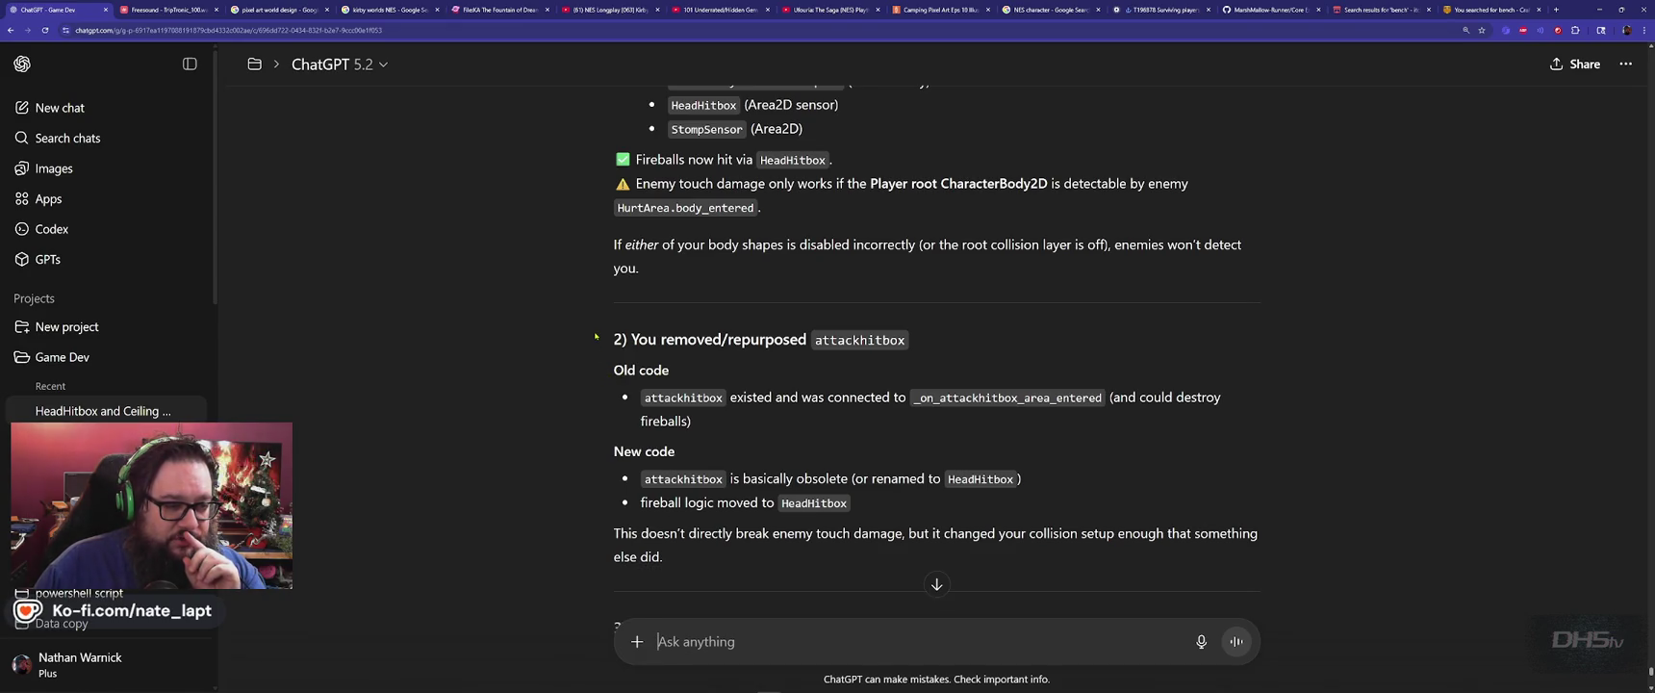
scroll(595, 336, "down", 3)
scroll(594, 336, "down", 3)
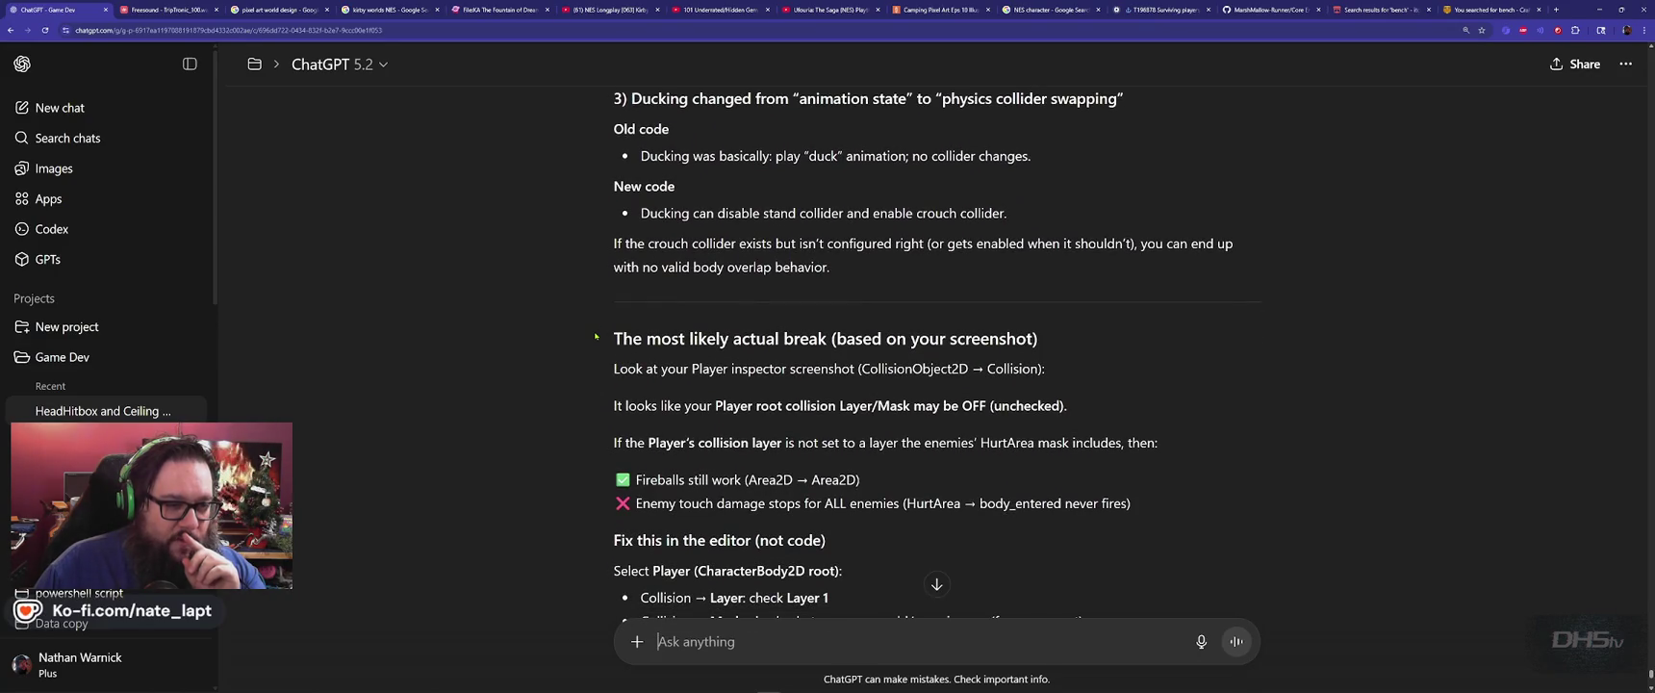
scroll(595, 336, "down", 1)
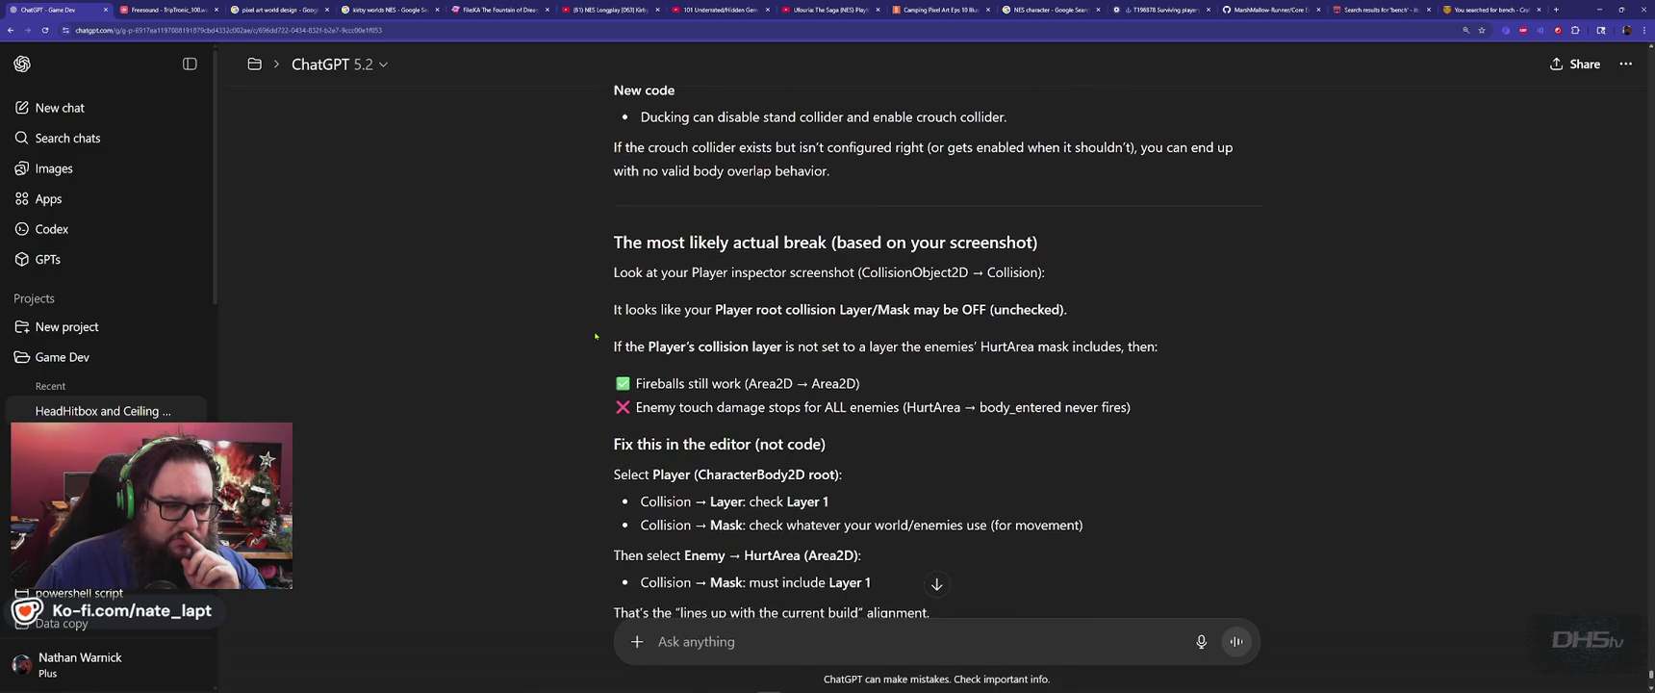
scroll(594, 336, "down", 3)
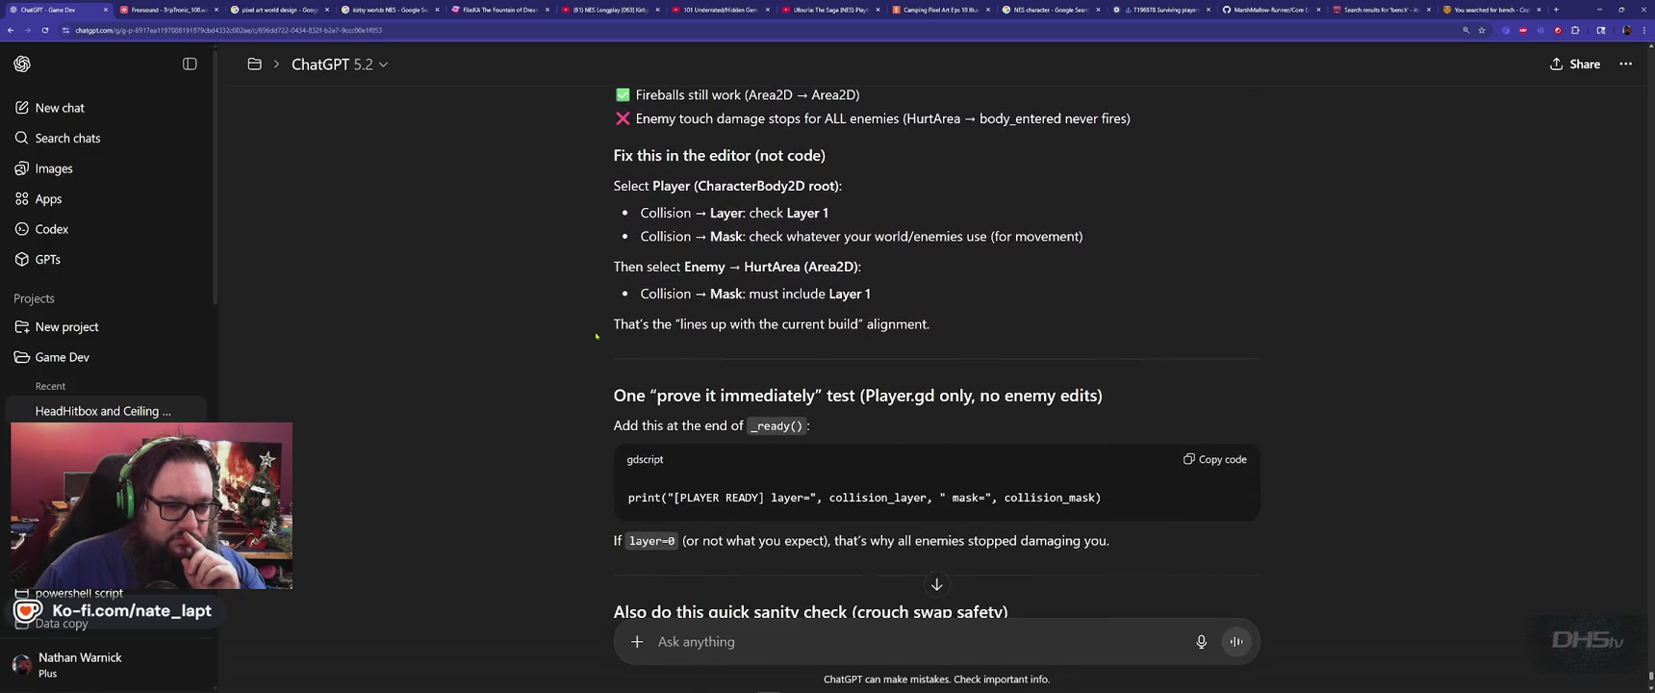
scroll(595, 336, "down", 3)
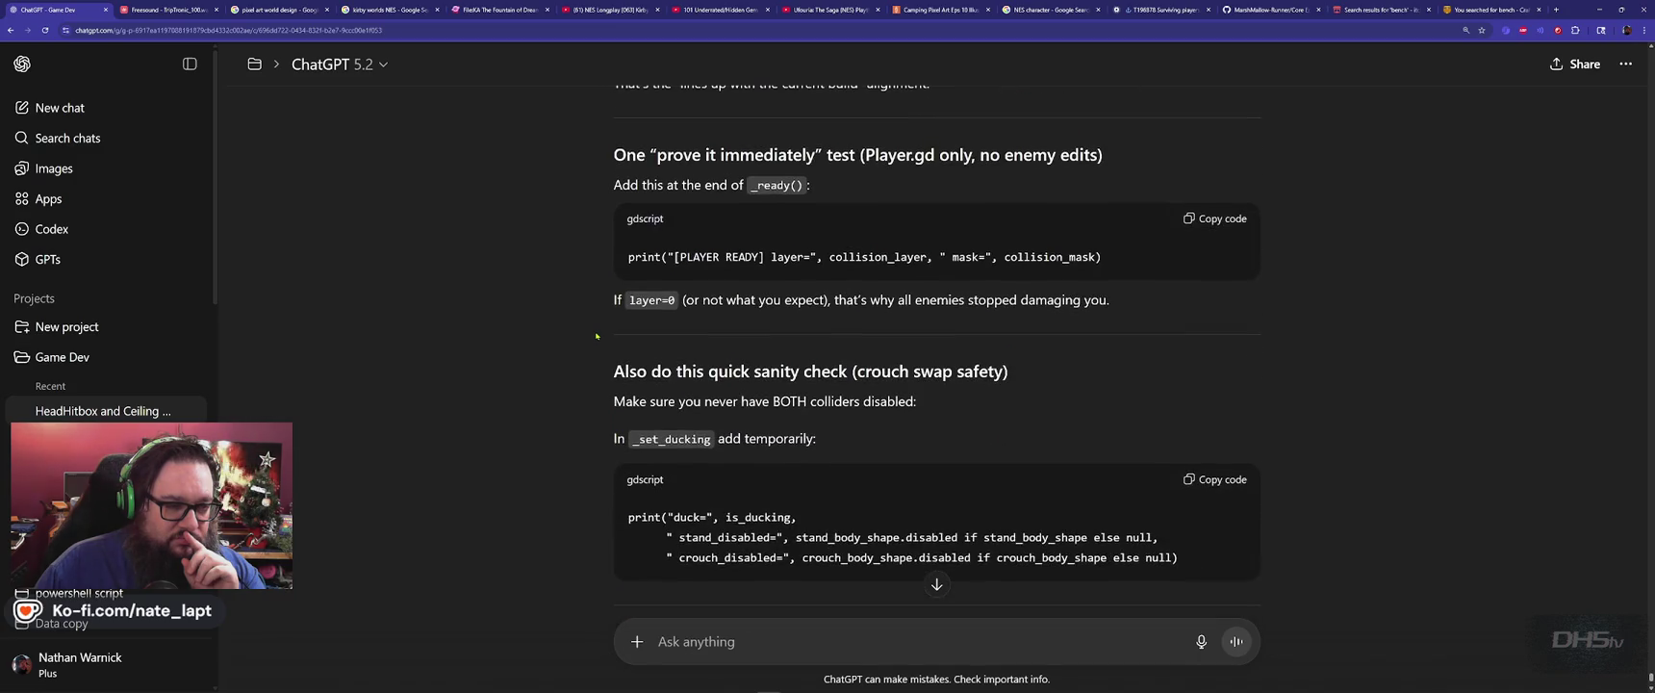
scroll(596, 335, "down", 4)
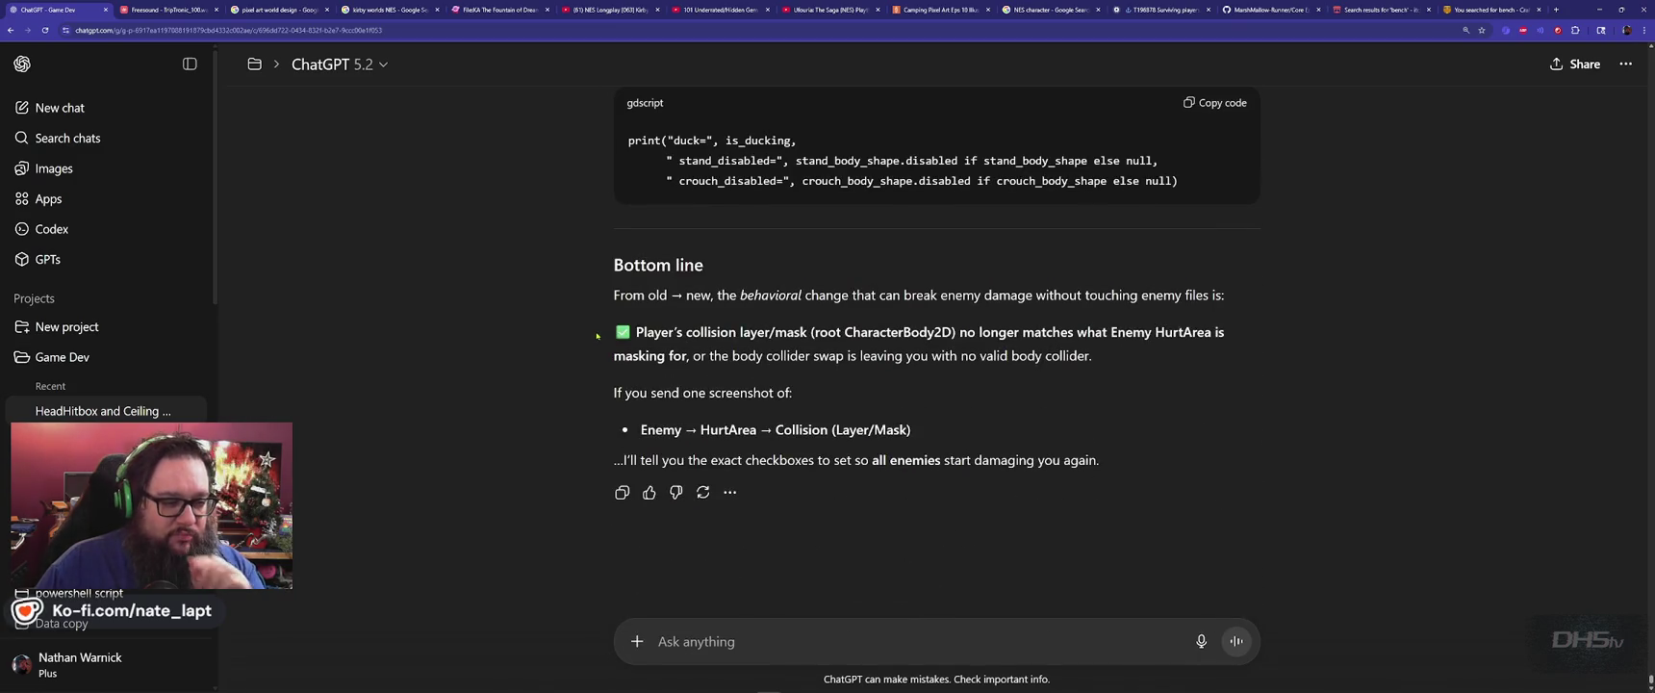
left_click(798, 636)
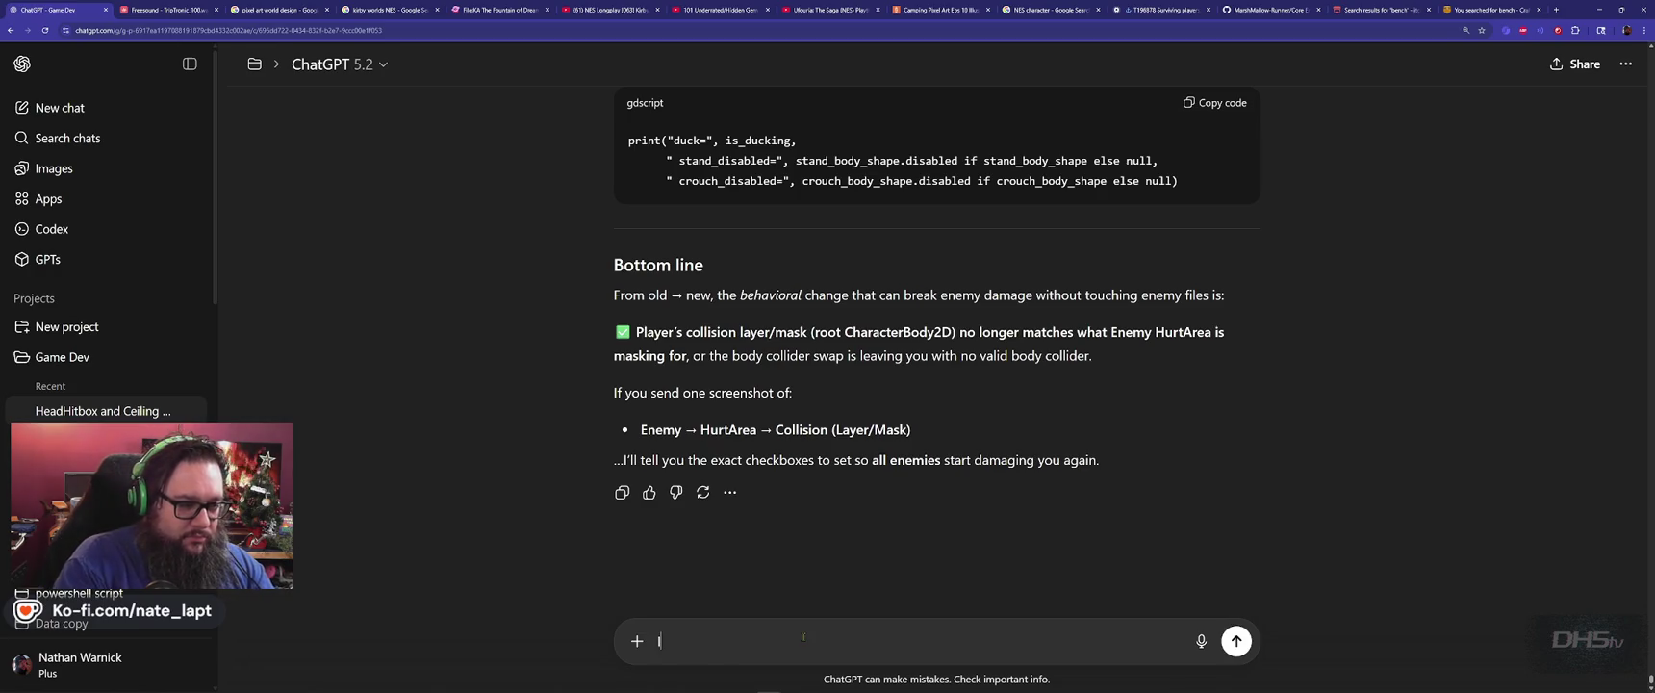
type("I USED THE O")
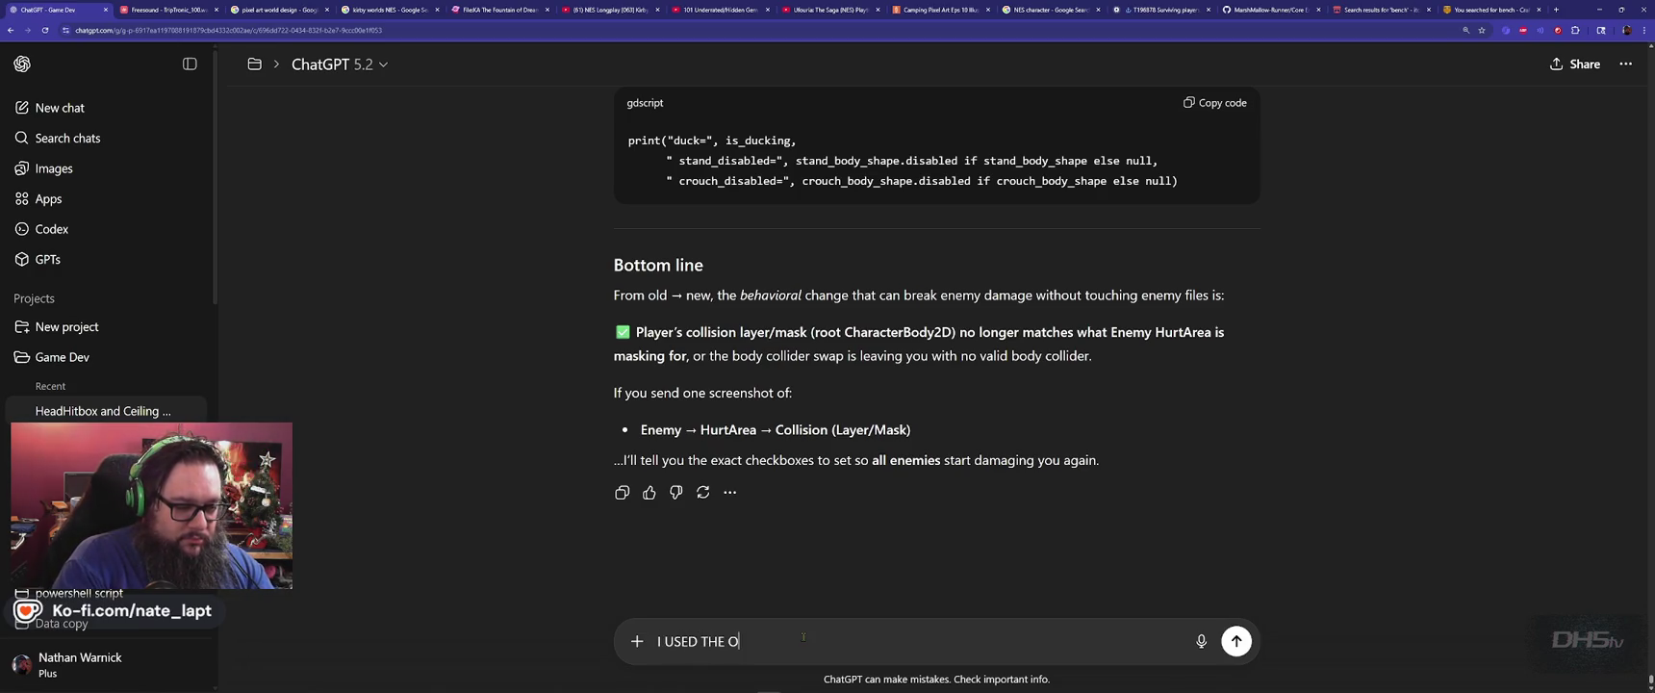
type("LD CODE AND IT W")
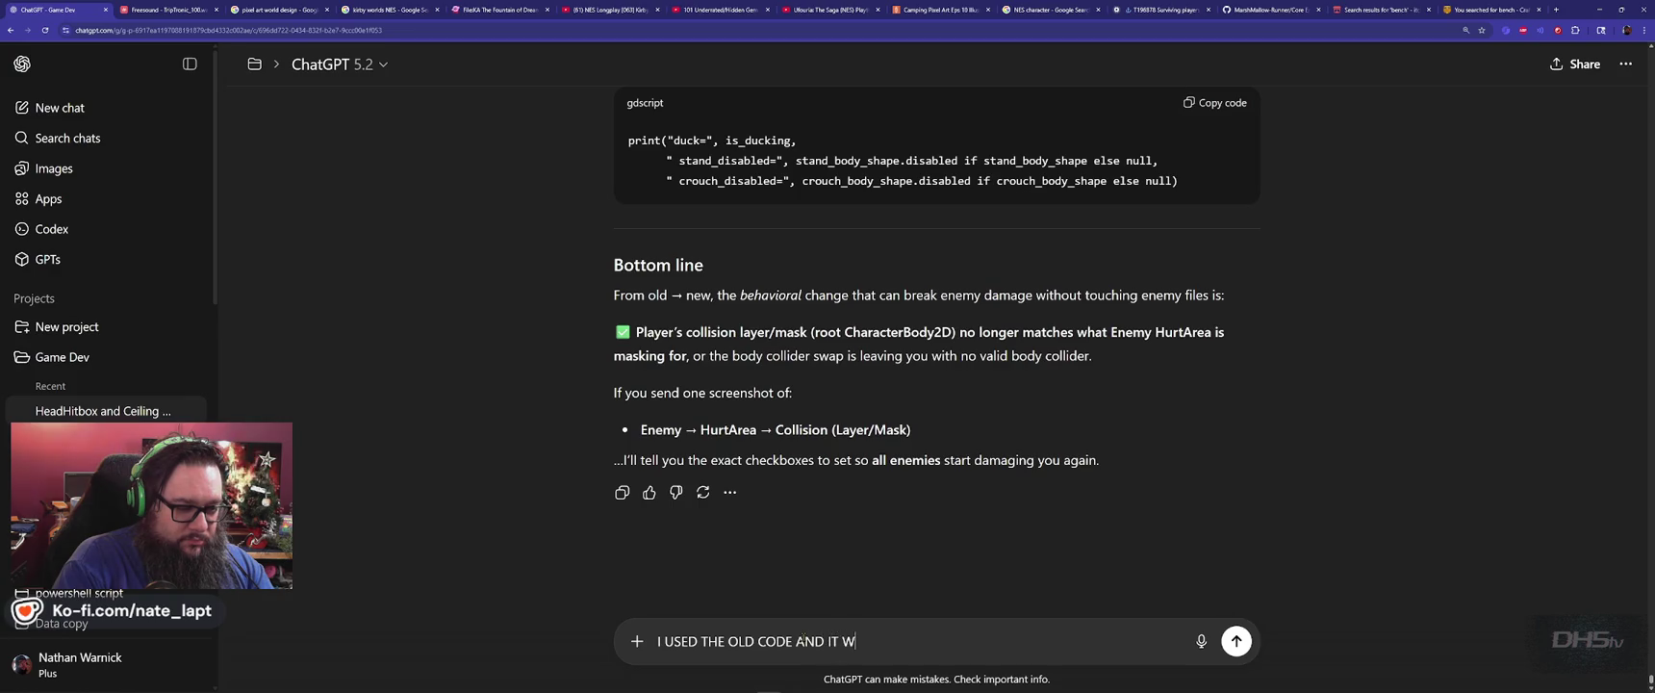
type("ORKS WITHOUT ANY")
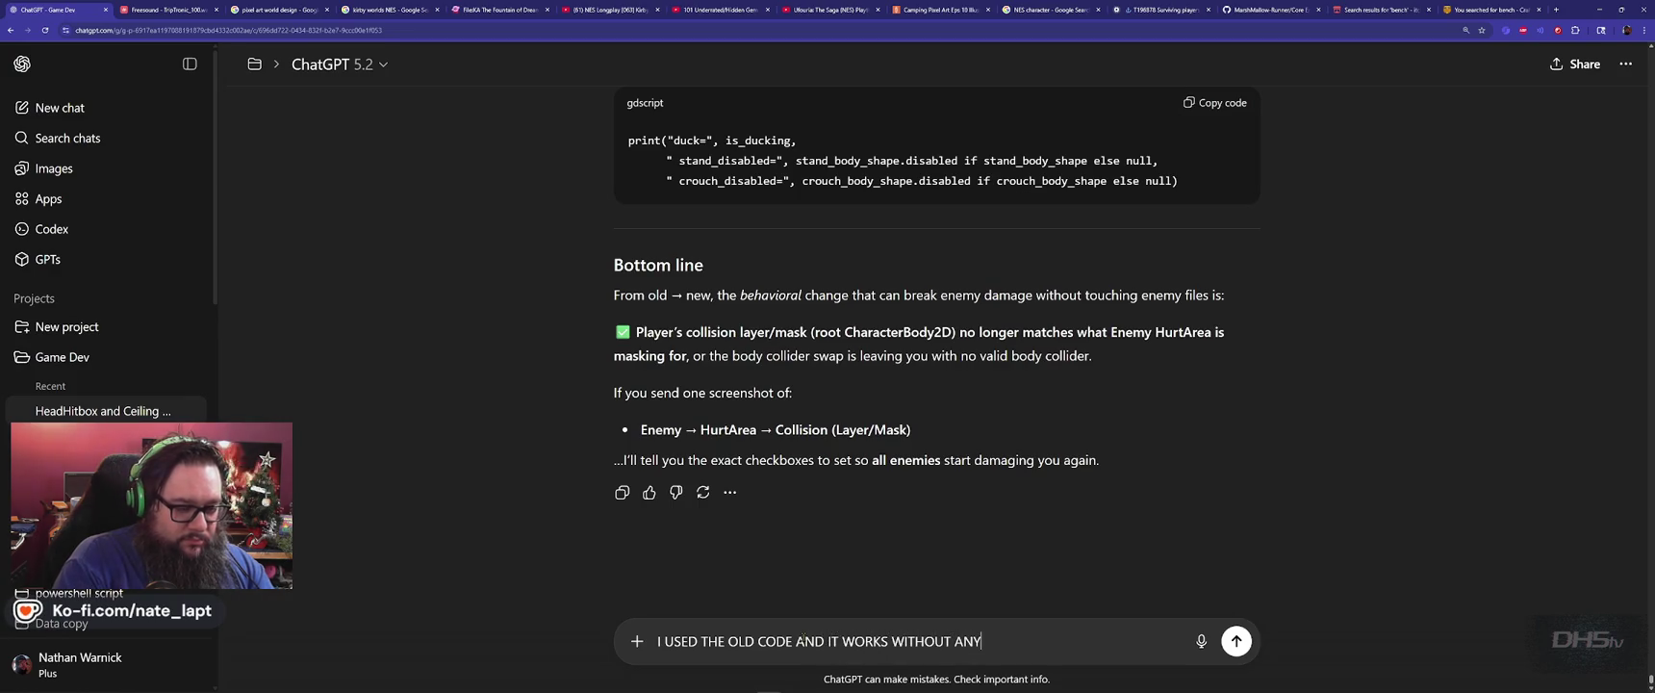
type(" OTHER CHANGES!")
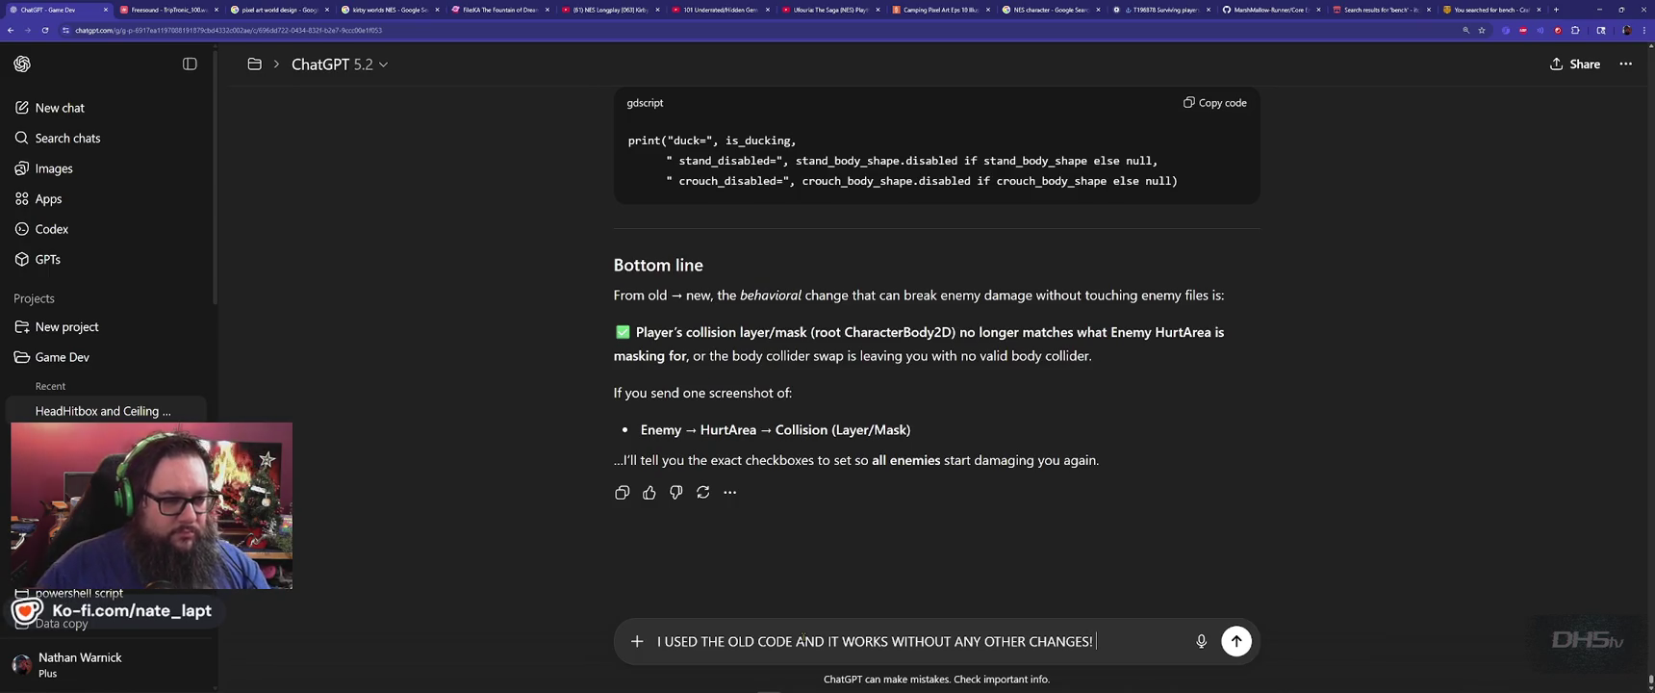
Send the message saying the old code works without any other changes.
key("Return")
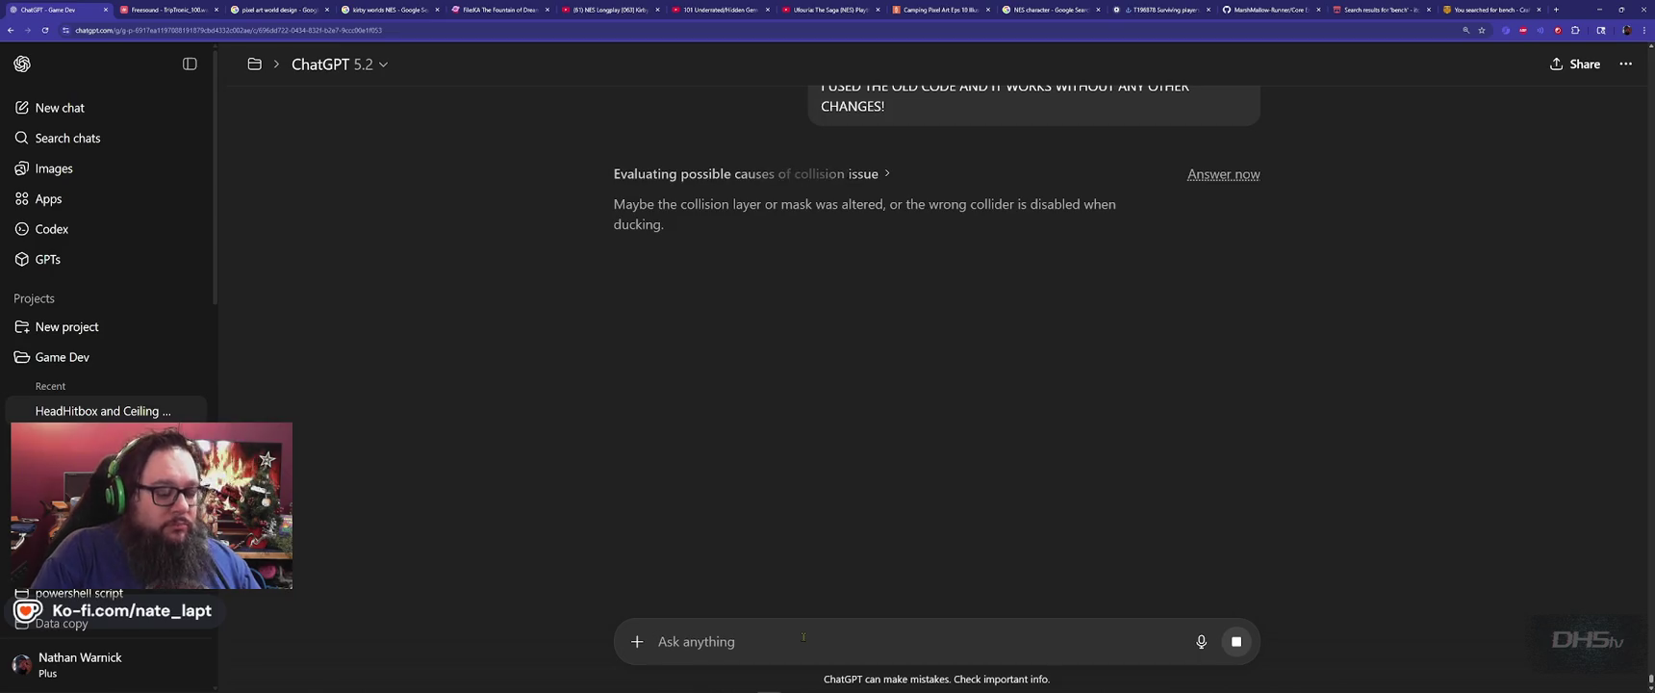
key("alt+Tab")
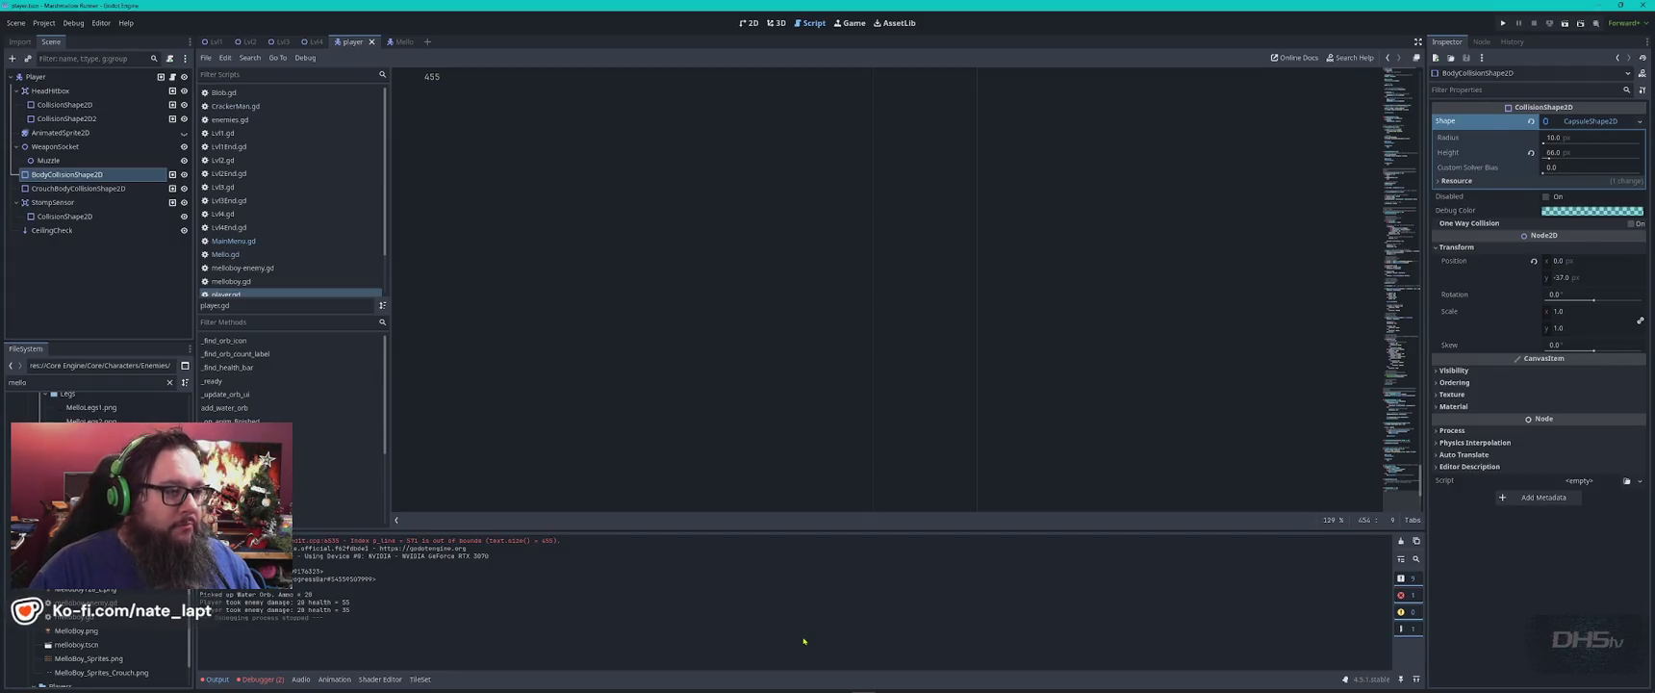
Look over player.gd and save it.
scroll(709, 349, "up", 9)
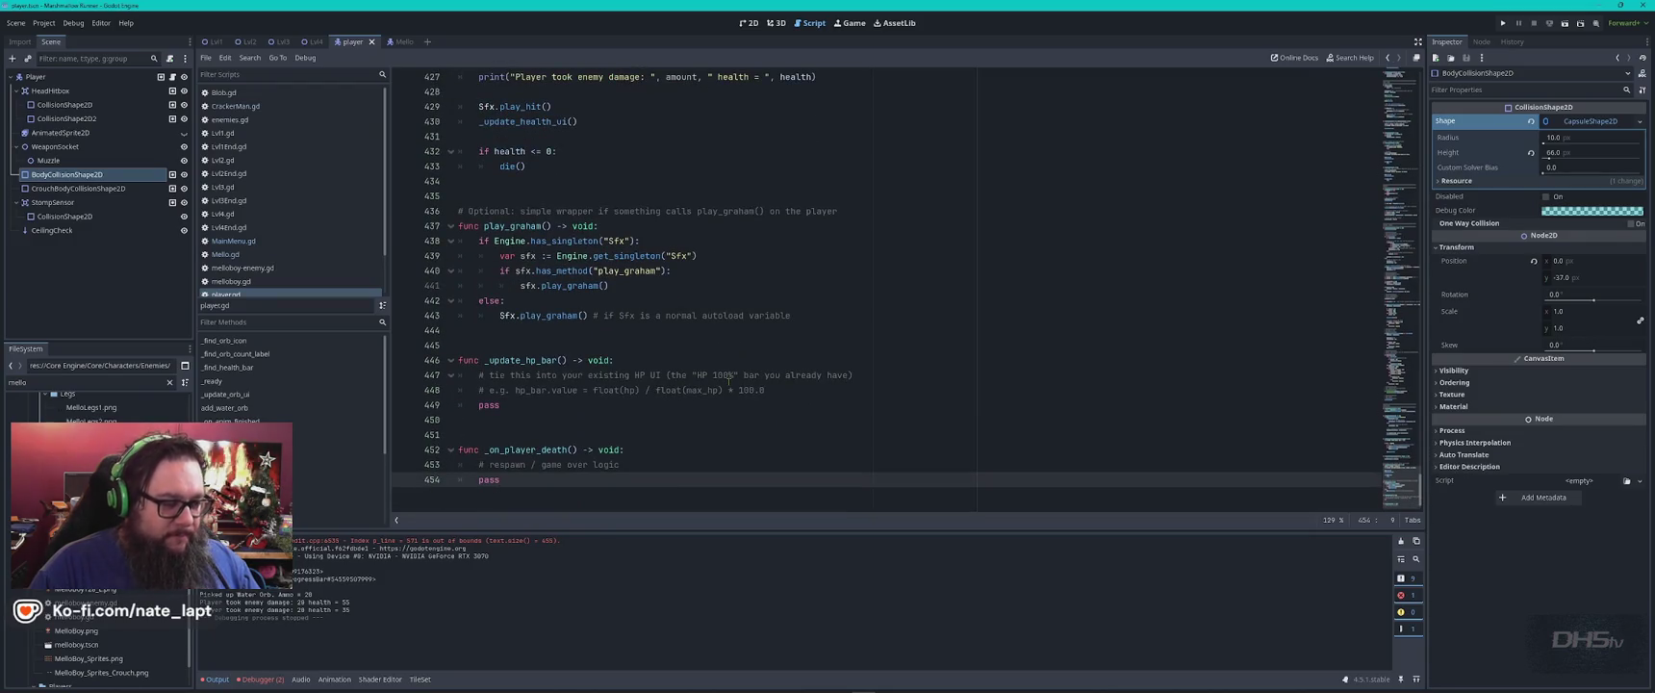
key("ctrl+s")
scroll(736, 382, "up", 20)
scroll(818, 402, "up", 20)
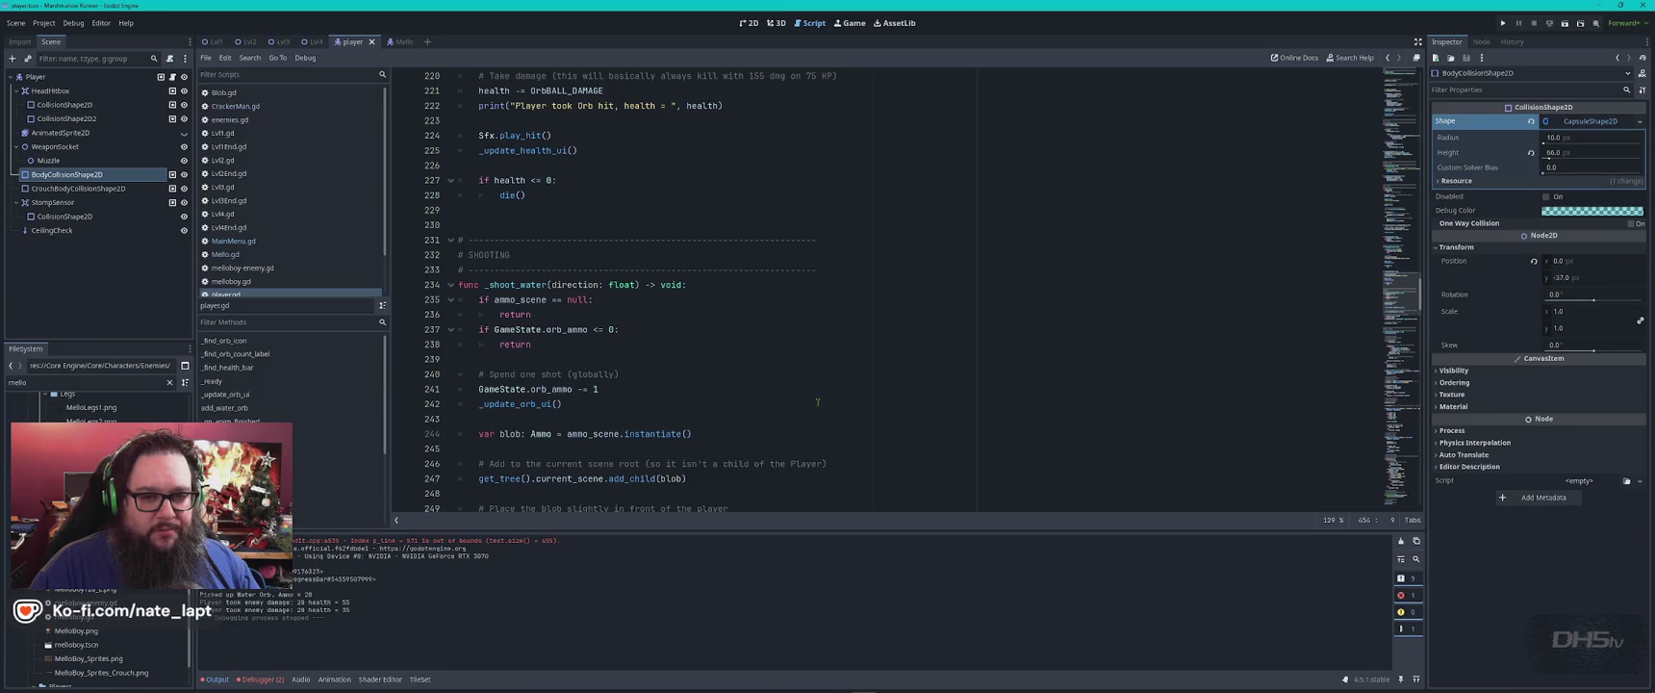
key("End")
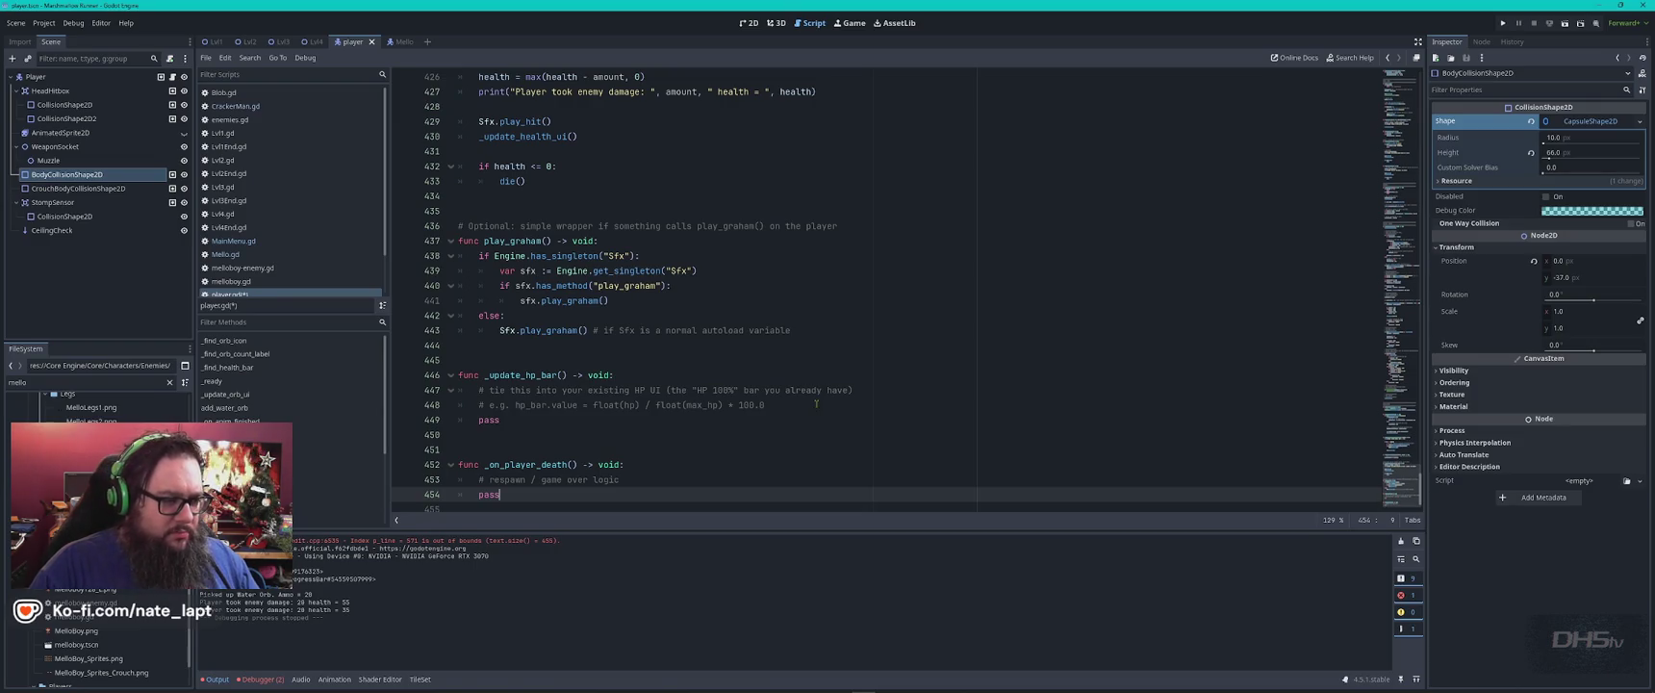
key("ctrl+s")
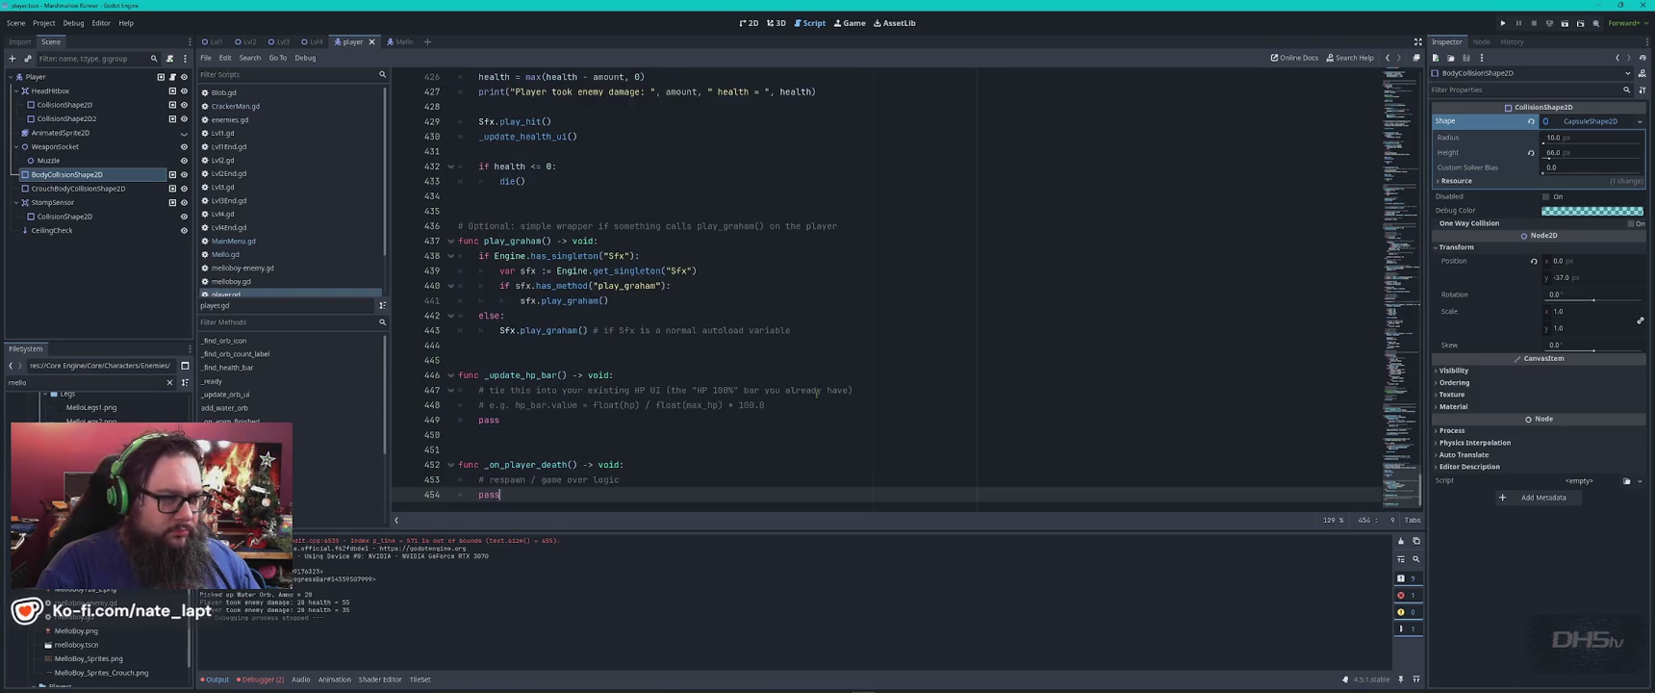
key("ctrl+Home")
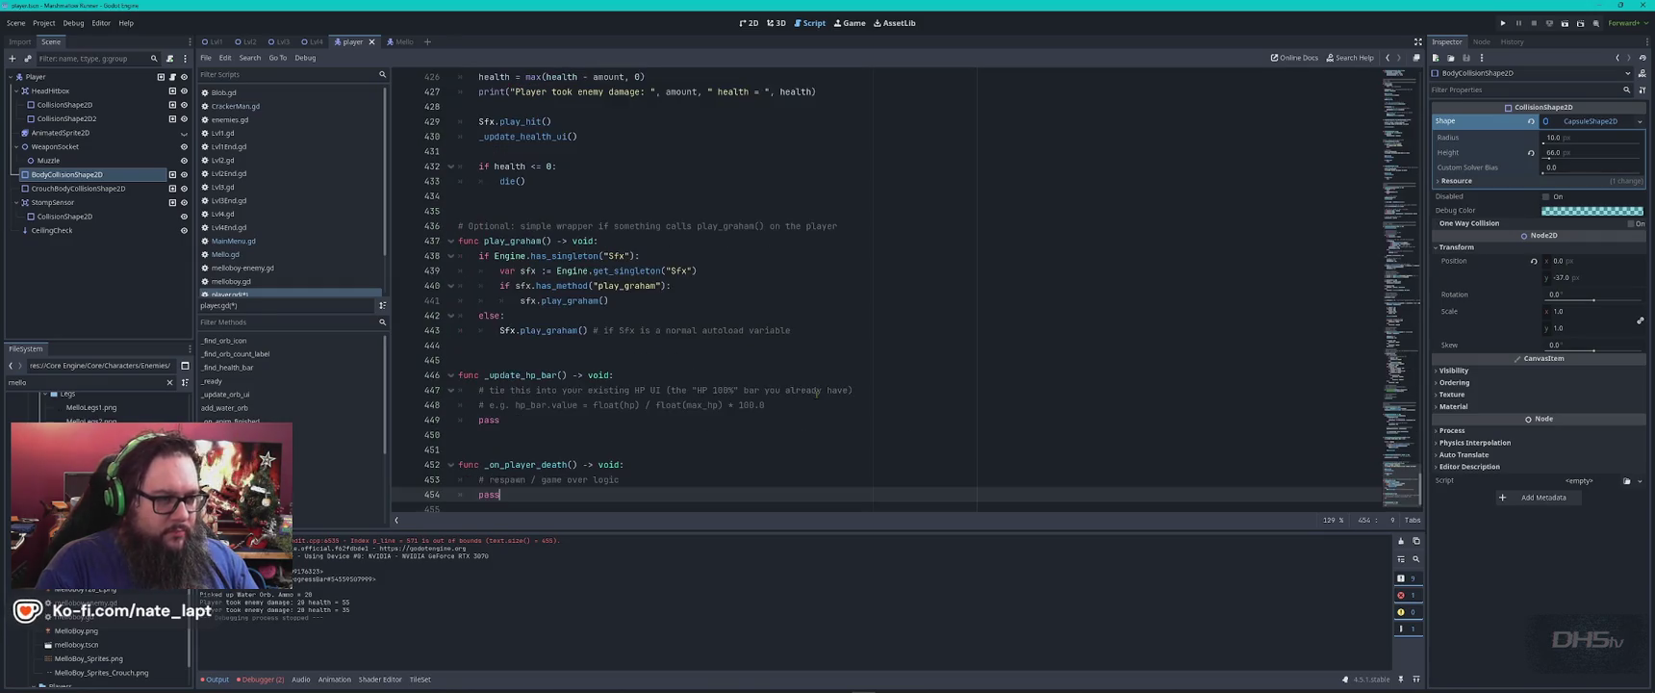
Undo player.gd back to the newer script with its COLLISION (RECOMMENDED SETUP) section.
key("ctrl+z")
key("ctrl+z")
key("ctrl+z")
key("ctrl+a")
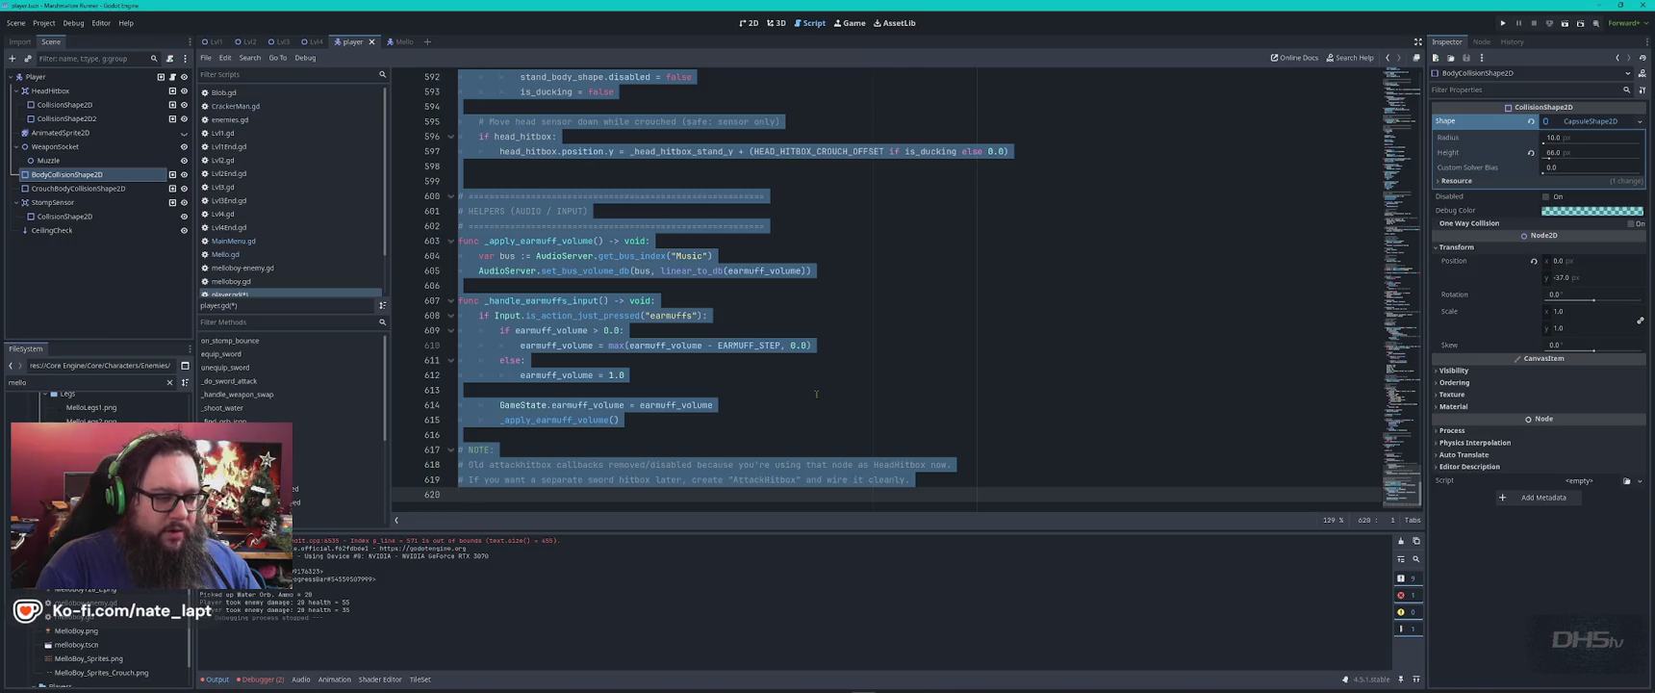
key("ctrl+Home")
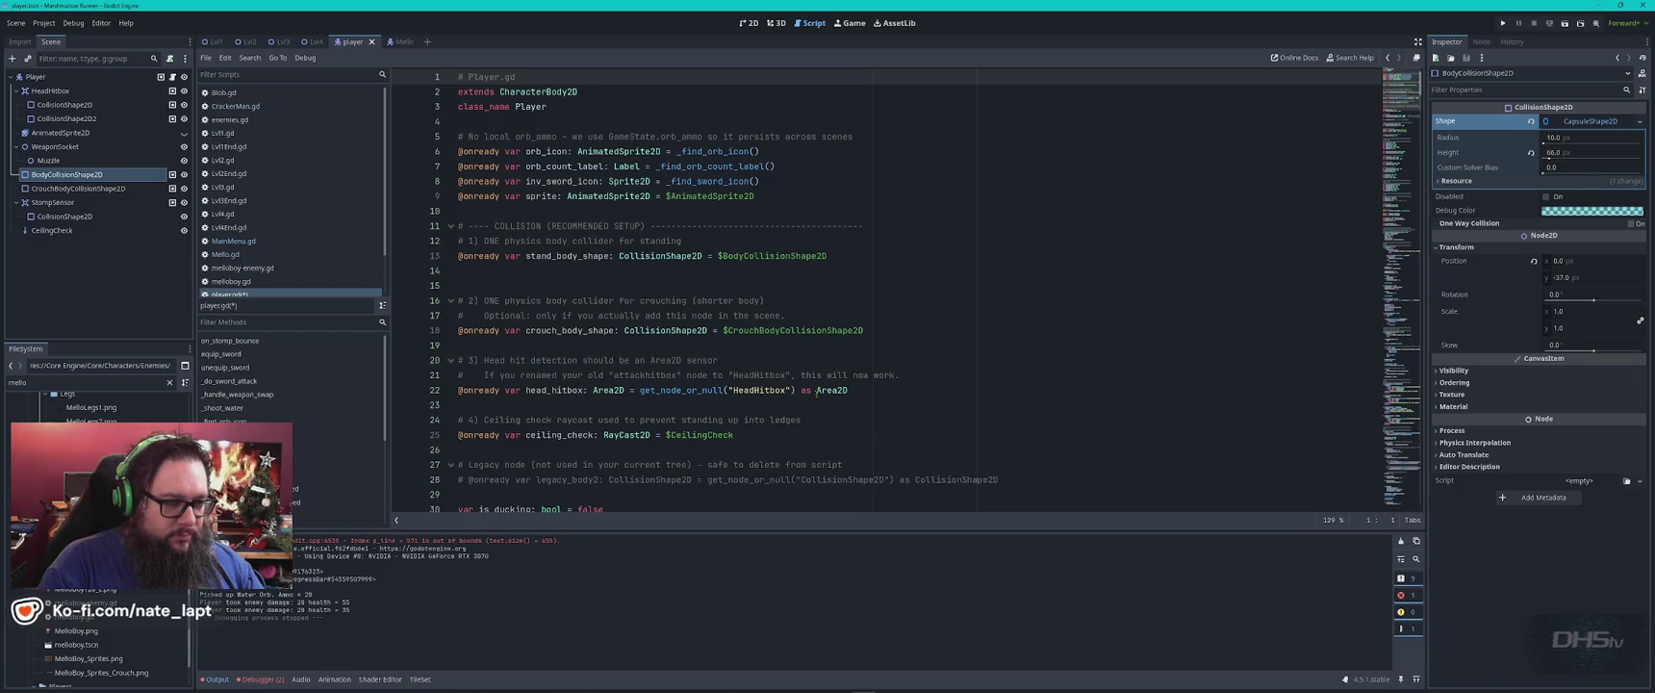
key("super")
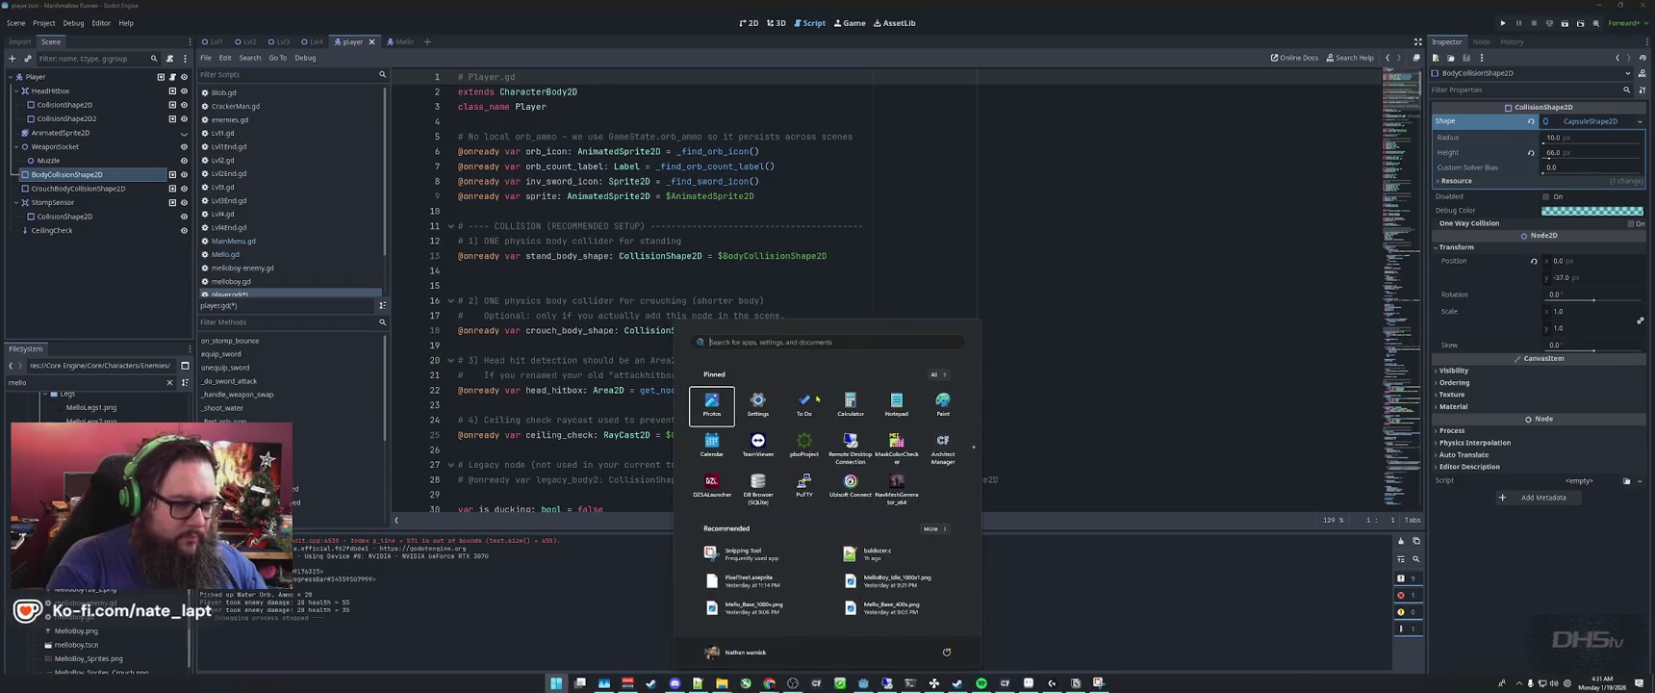
Launch WinMerge and paste the old script into the right pane of a new text comparison.
type("winmerge")
key("Return")
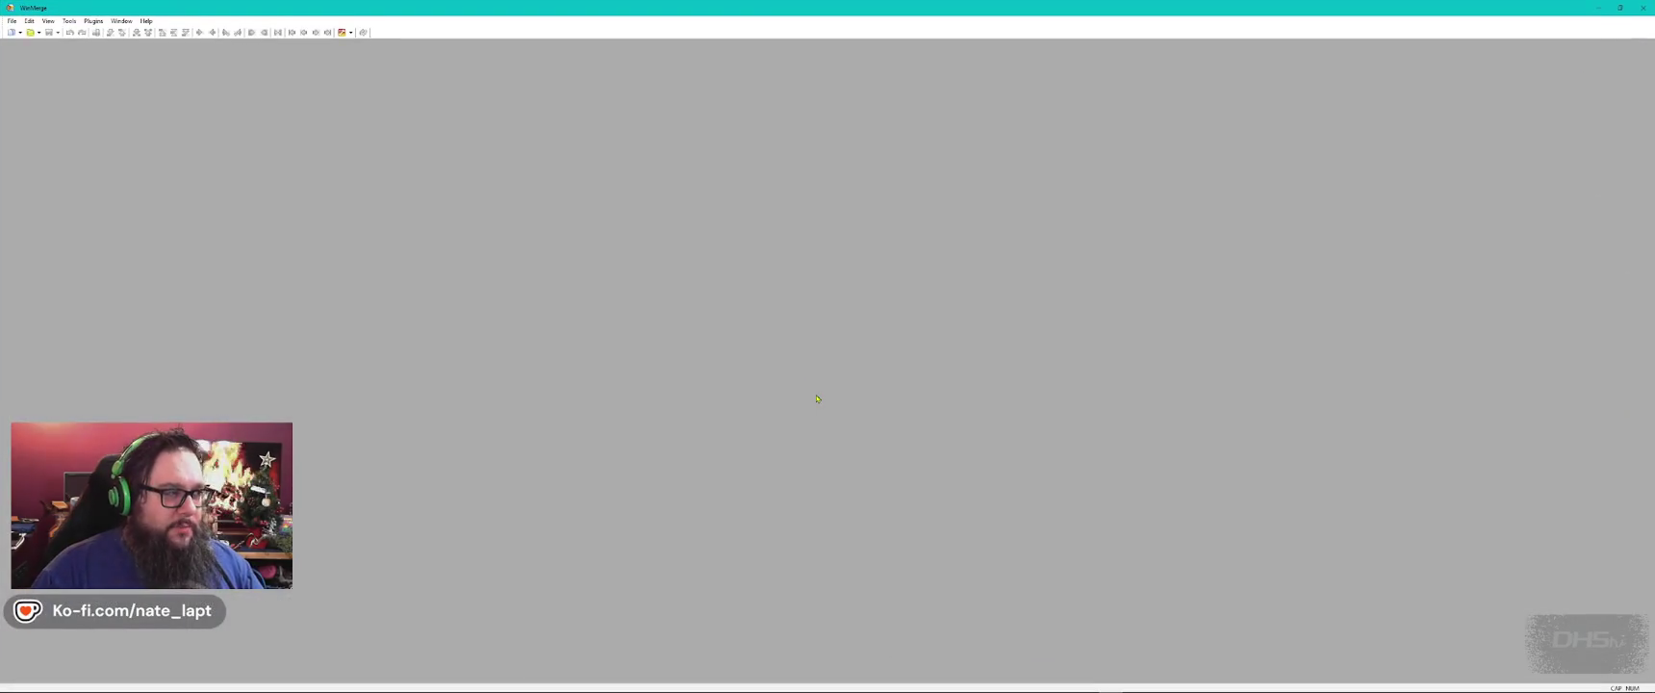
key("ctrl+n")
key("ctrl+v")
Copy the current player.gd from Godot and paste it into the left pane.
key("alt+Tab")
key("ctrl+a")
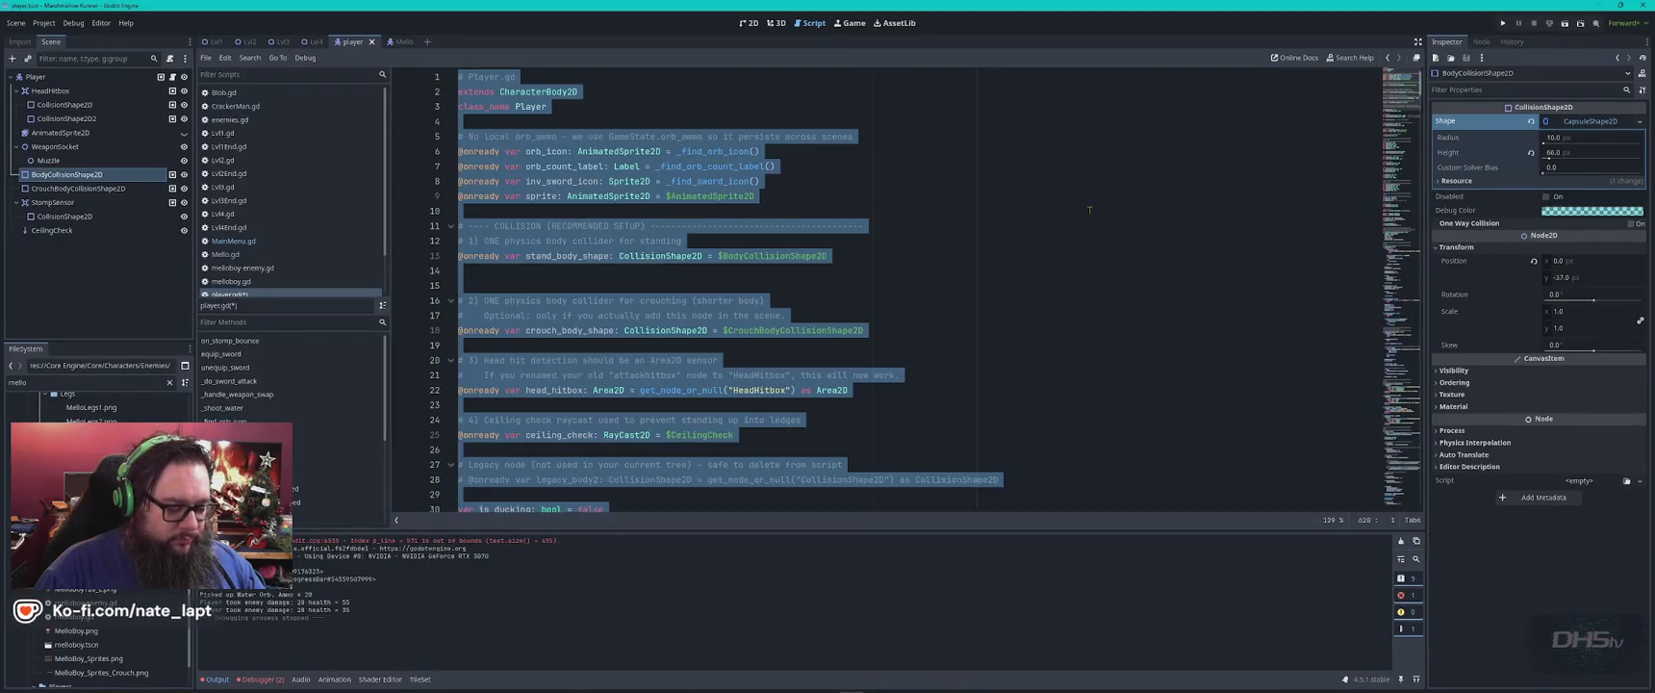
key("ctrl+c")
key("alt+Tab")
left_click(586, 259)
key("ctrl+v")
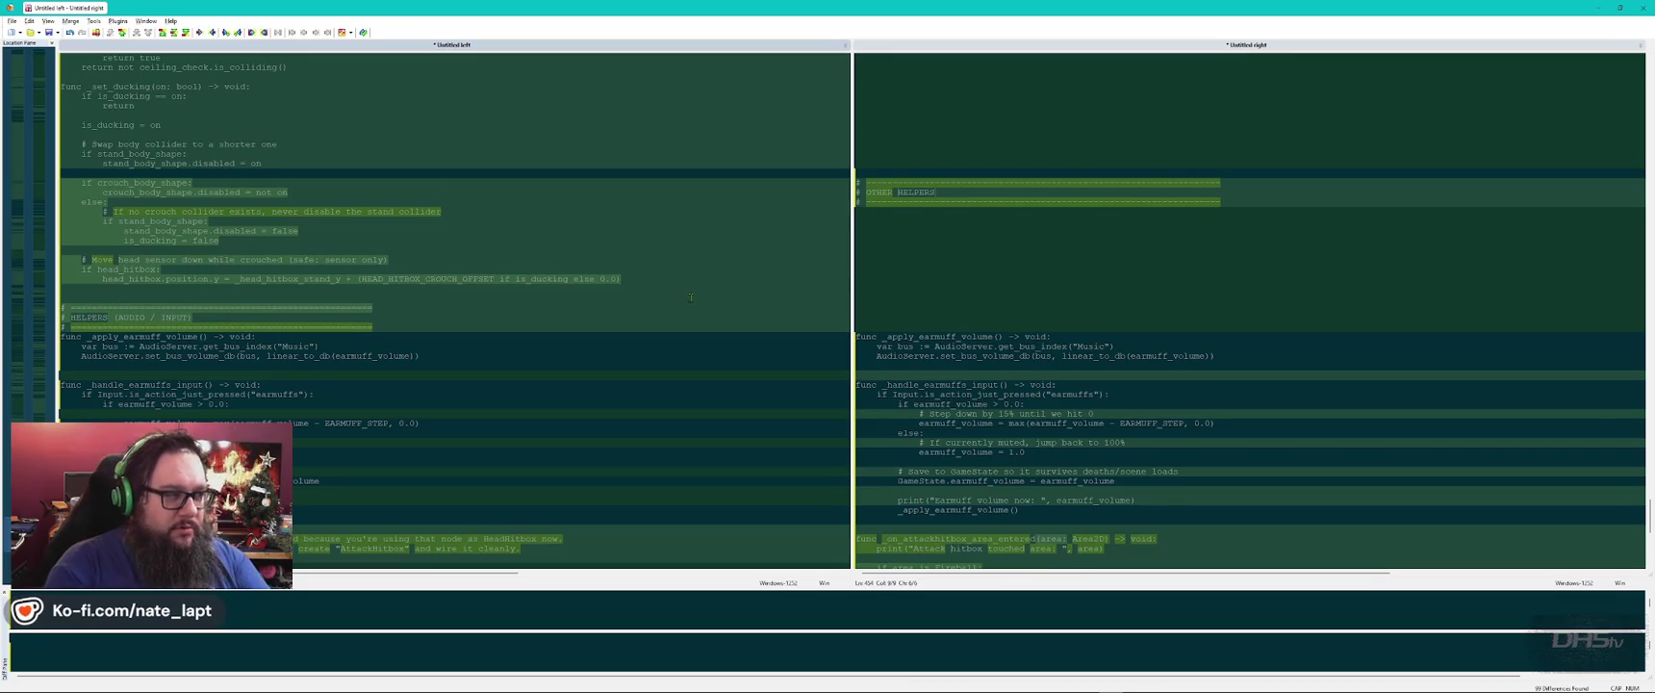
key("ctrl+Home")
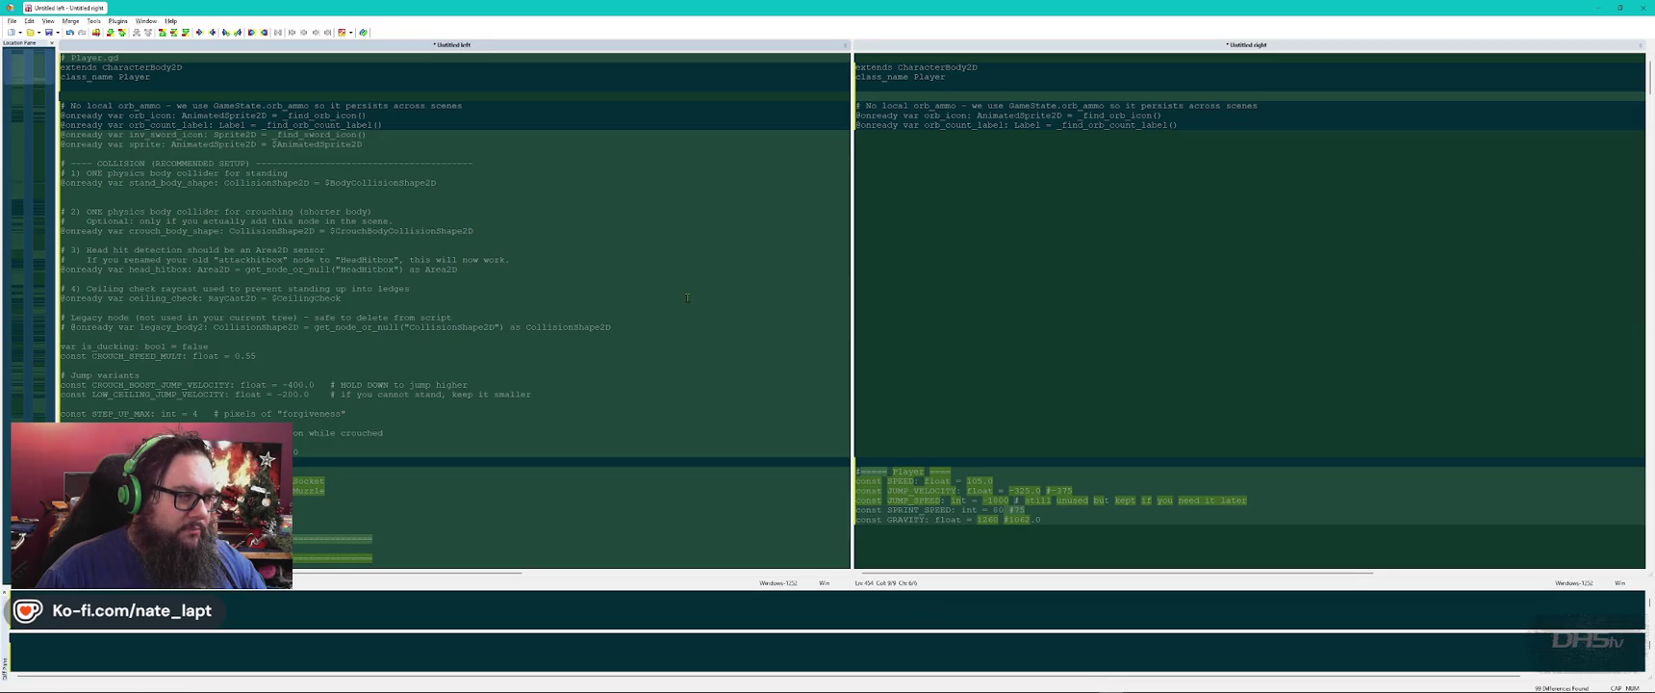
Recopy player.gd from Godot and paste it into the WinMerge comparison again.
key("alt+Tab")
key("ctrl+c")
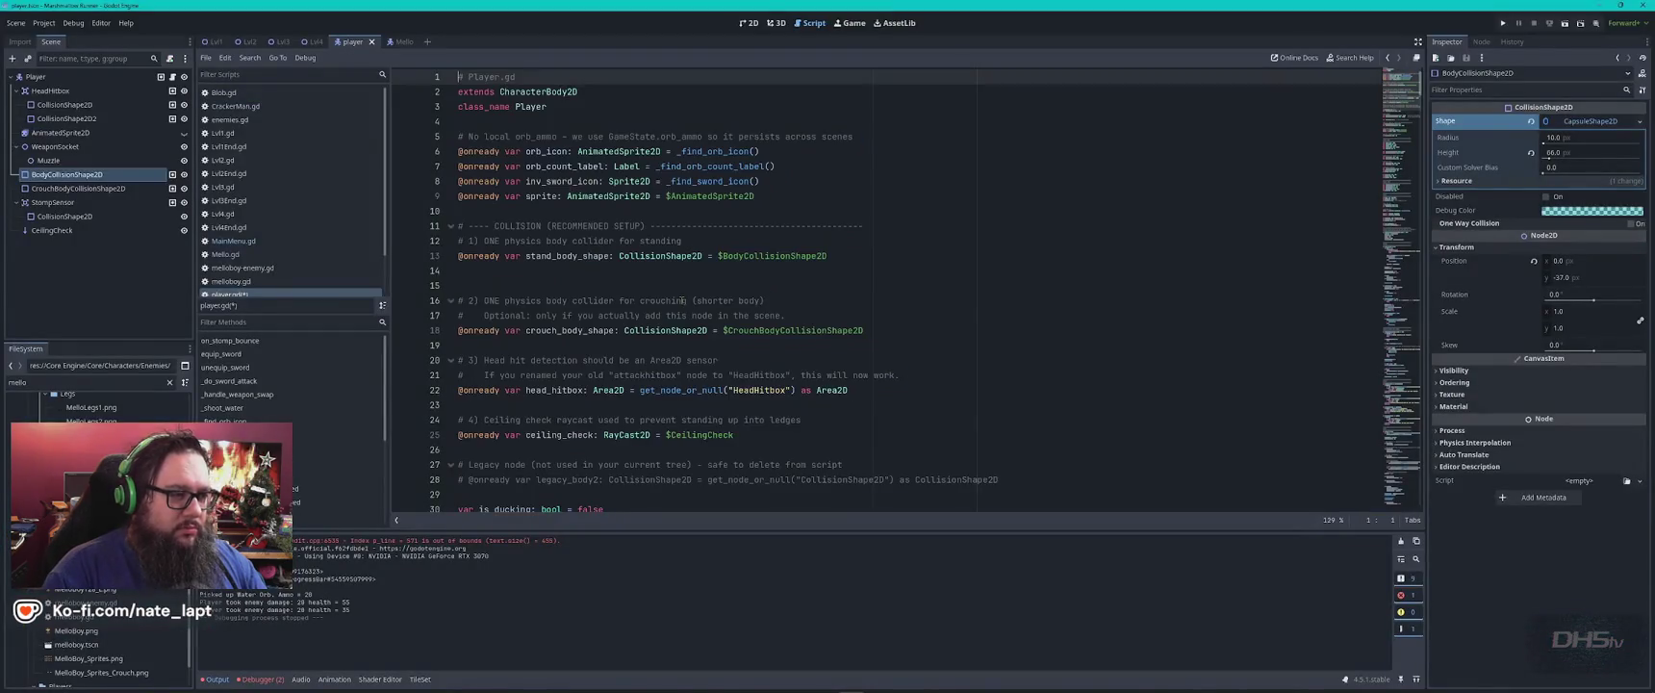
key("alt+Tab")
key("ctrl+v")
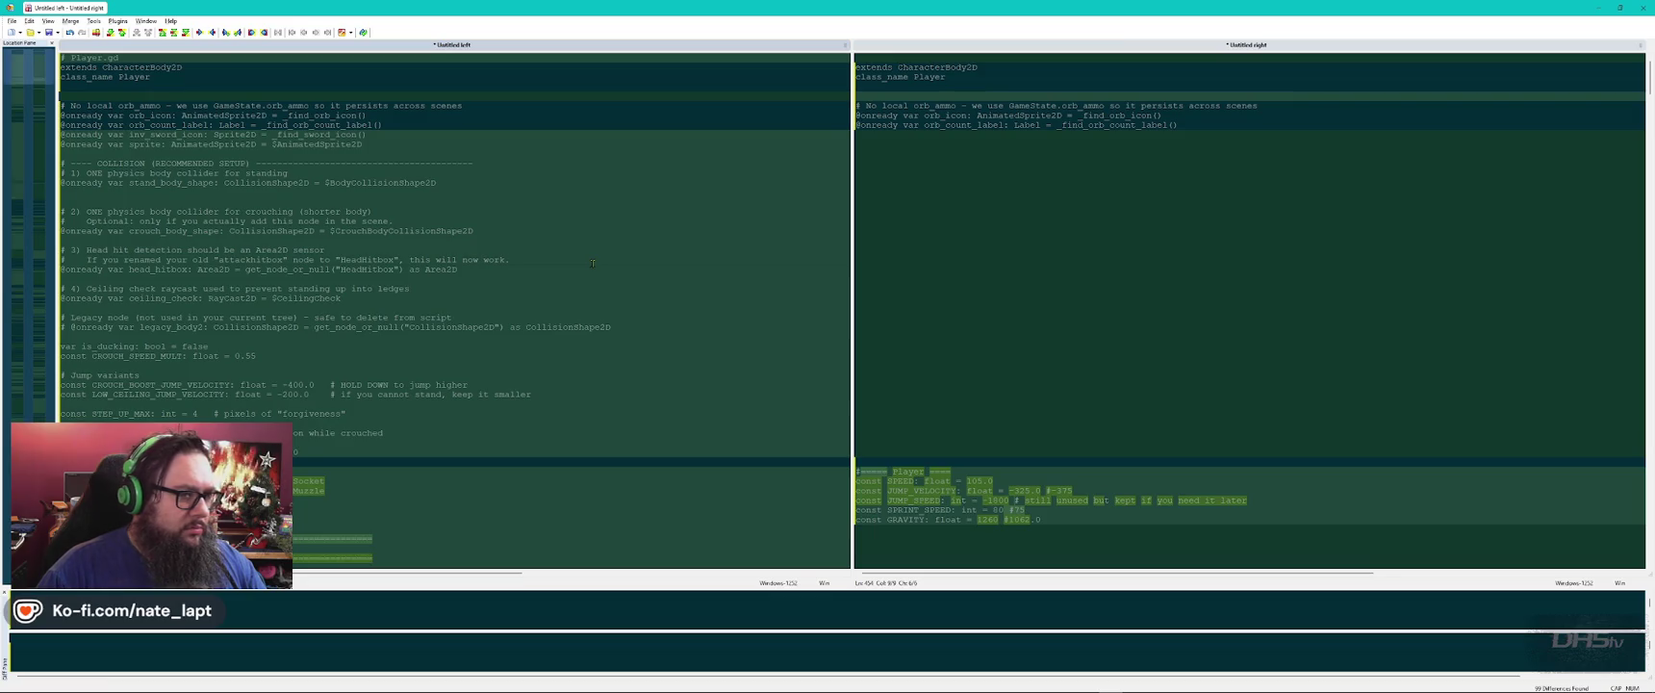
key("alt+Tab")
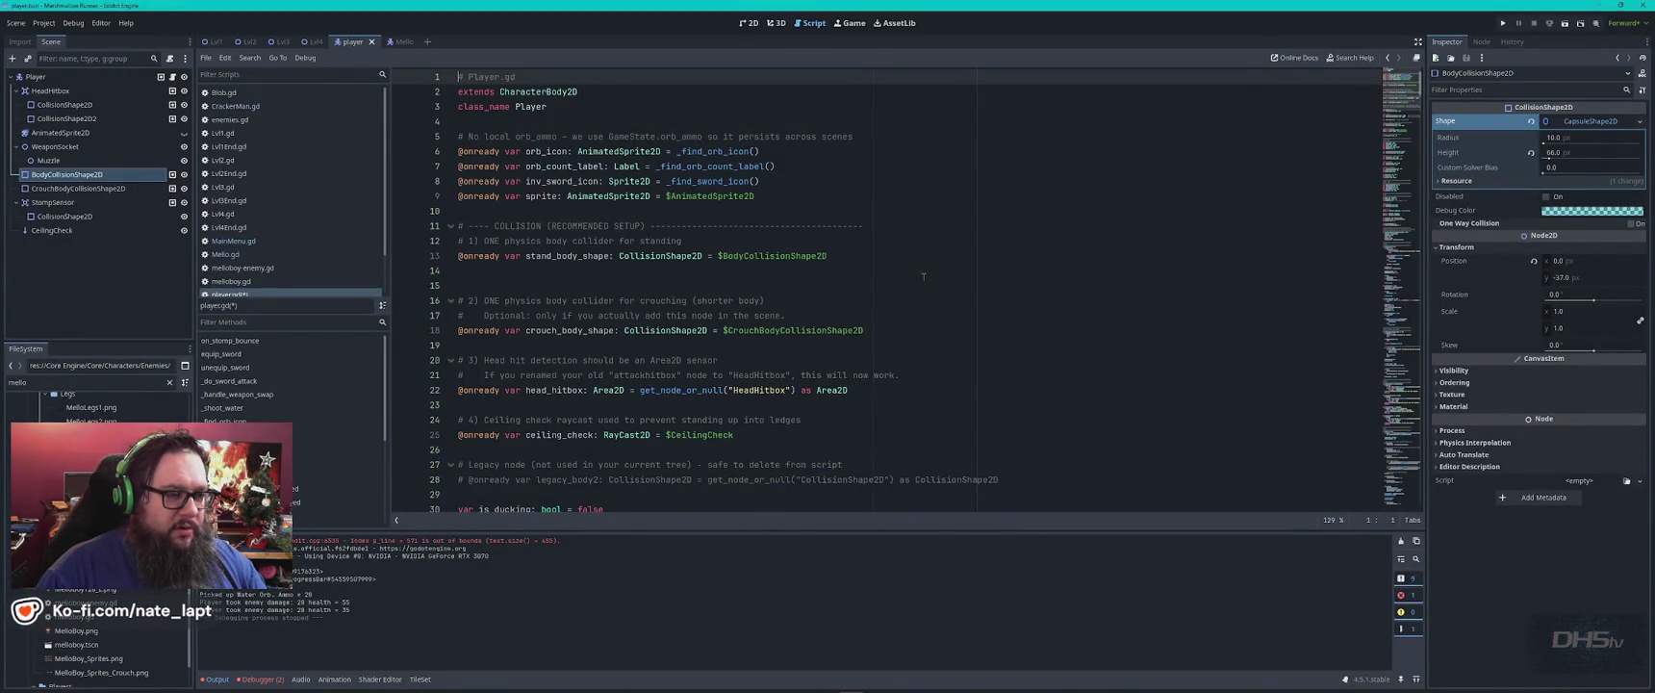
key("alt+Tab")
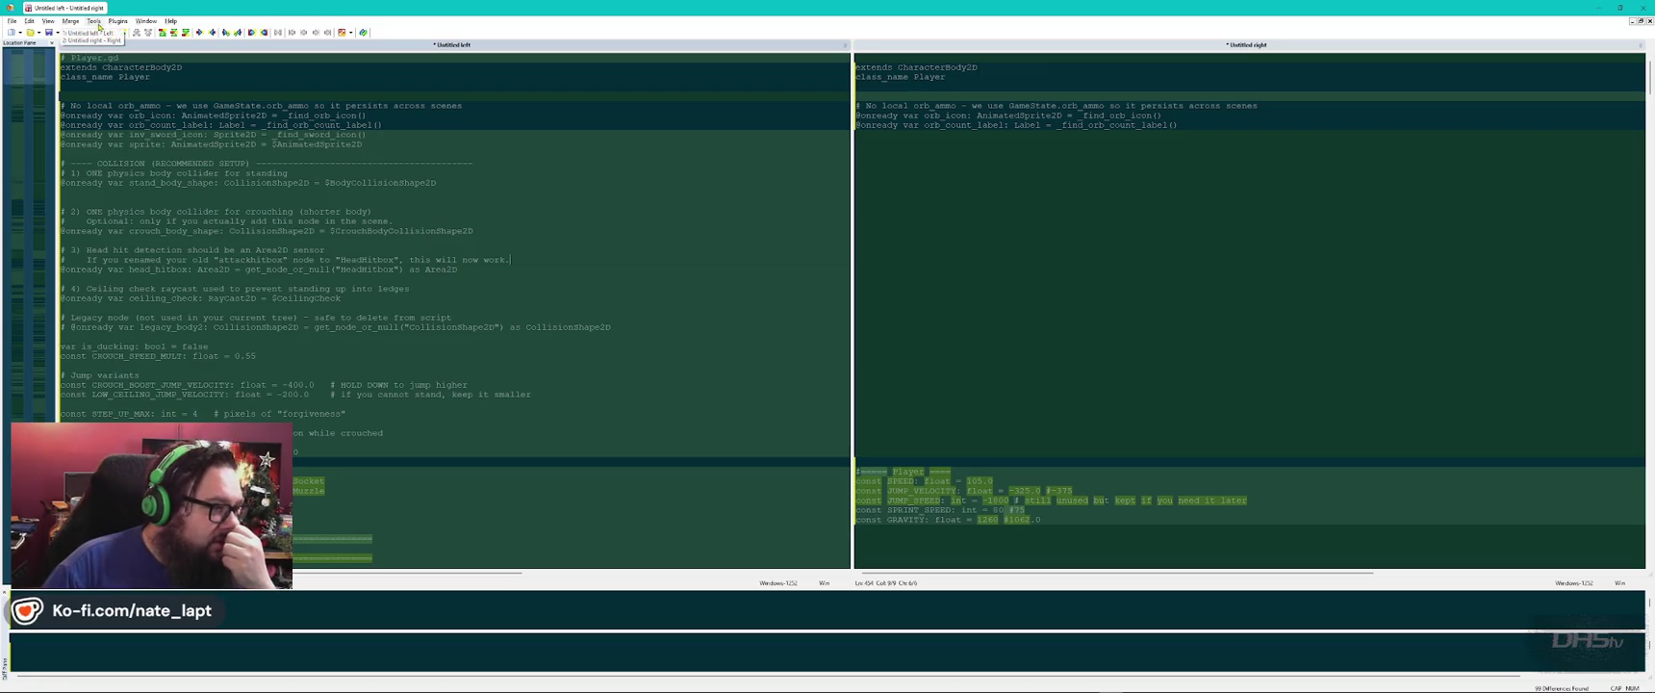
Switch the comparison's syntax colouring to Go, then to another language.
left_click(32, 22)
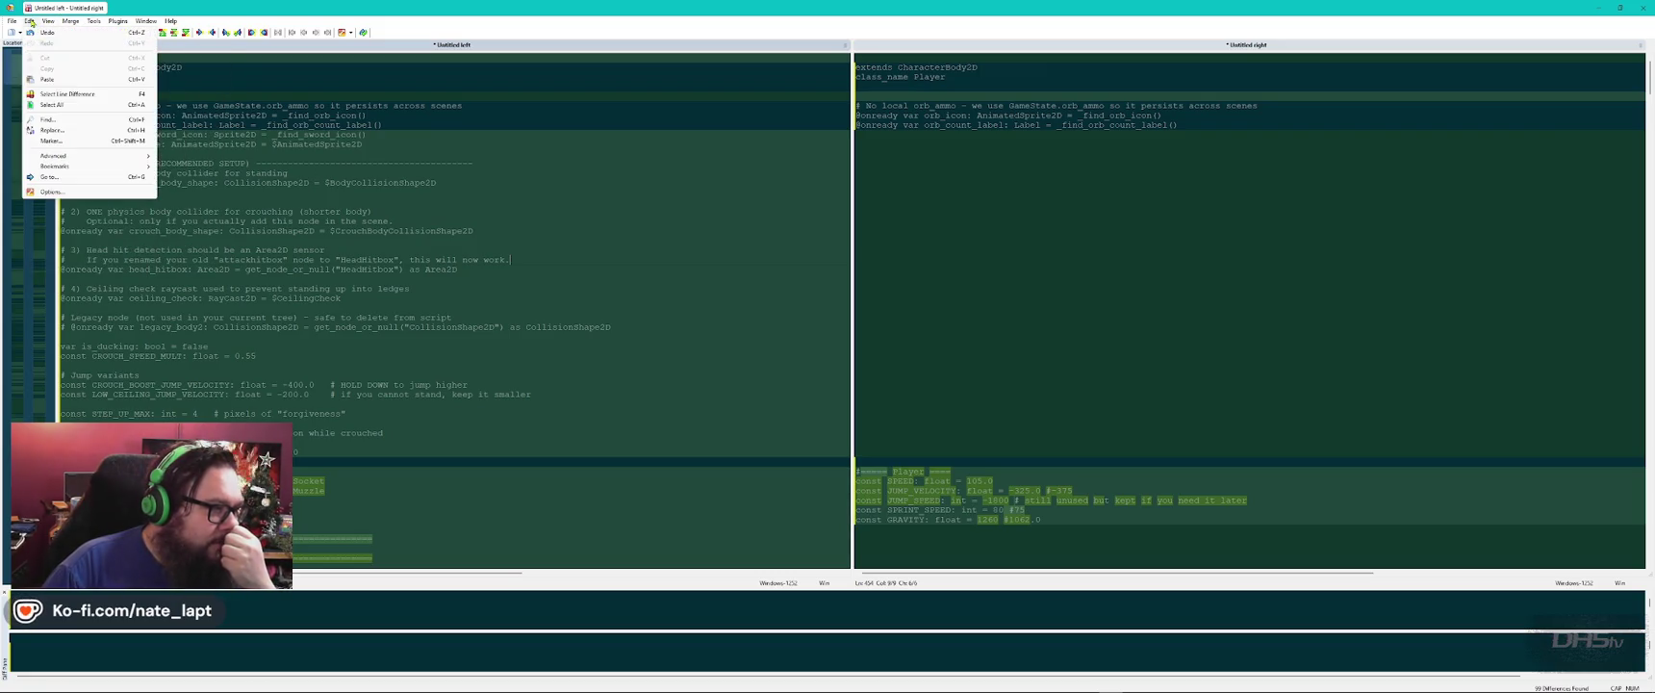
mouse_move(47, 25)
mouse_move(96, 67)
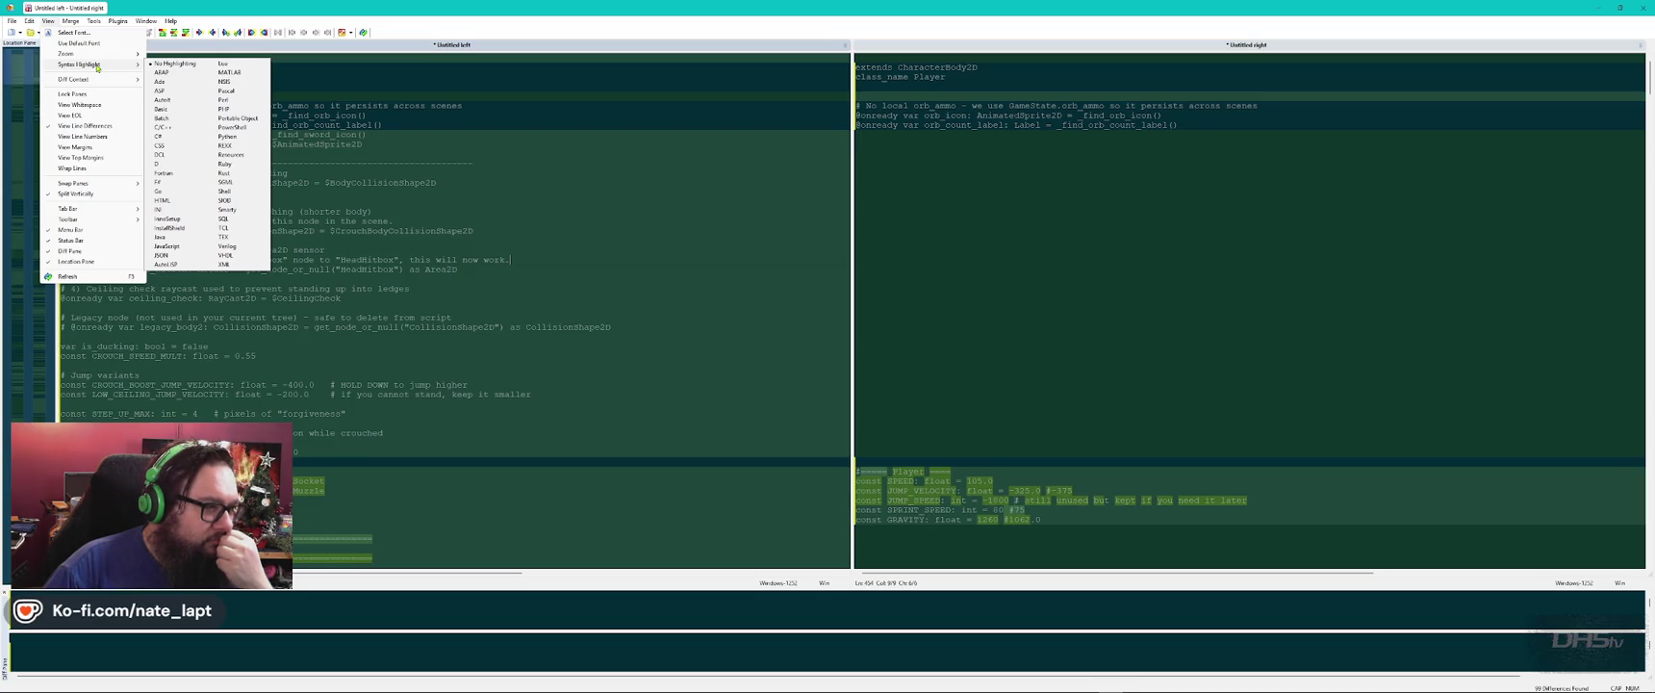
left_click(163, 192)
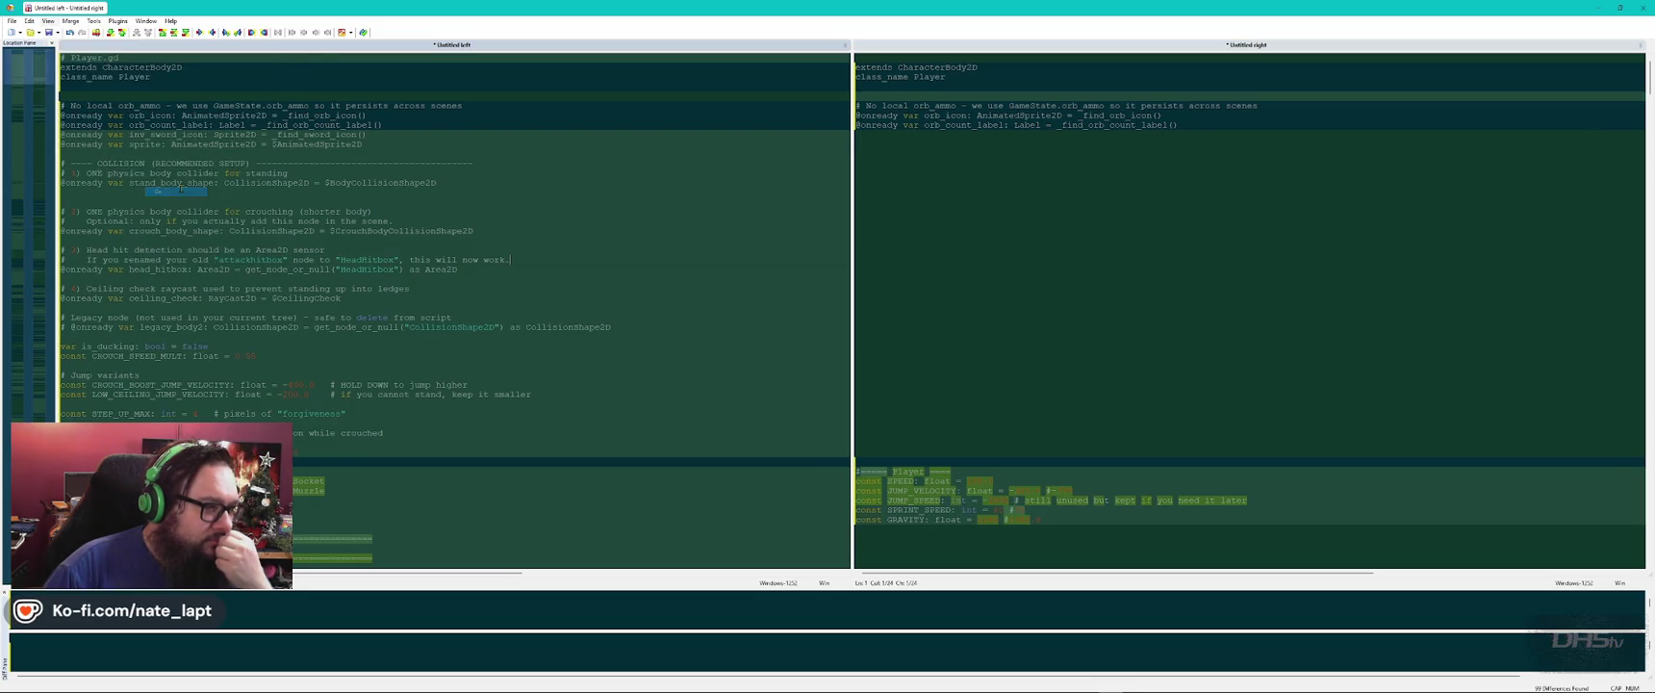
left_click(52, 21)
mouse_move(101, 64)
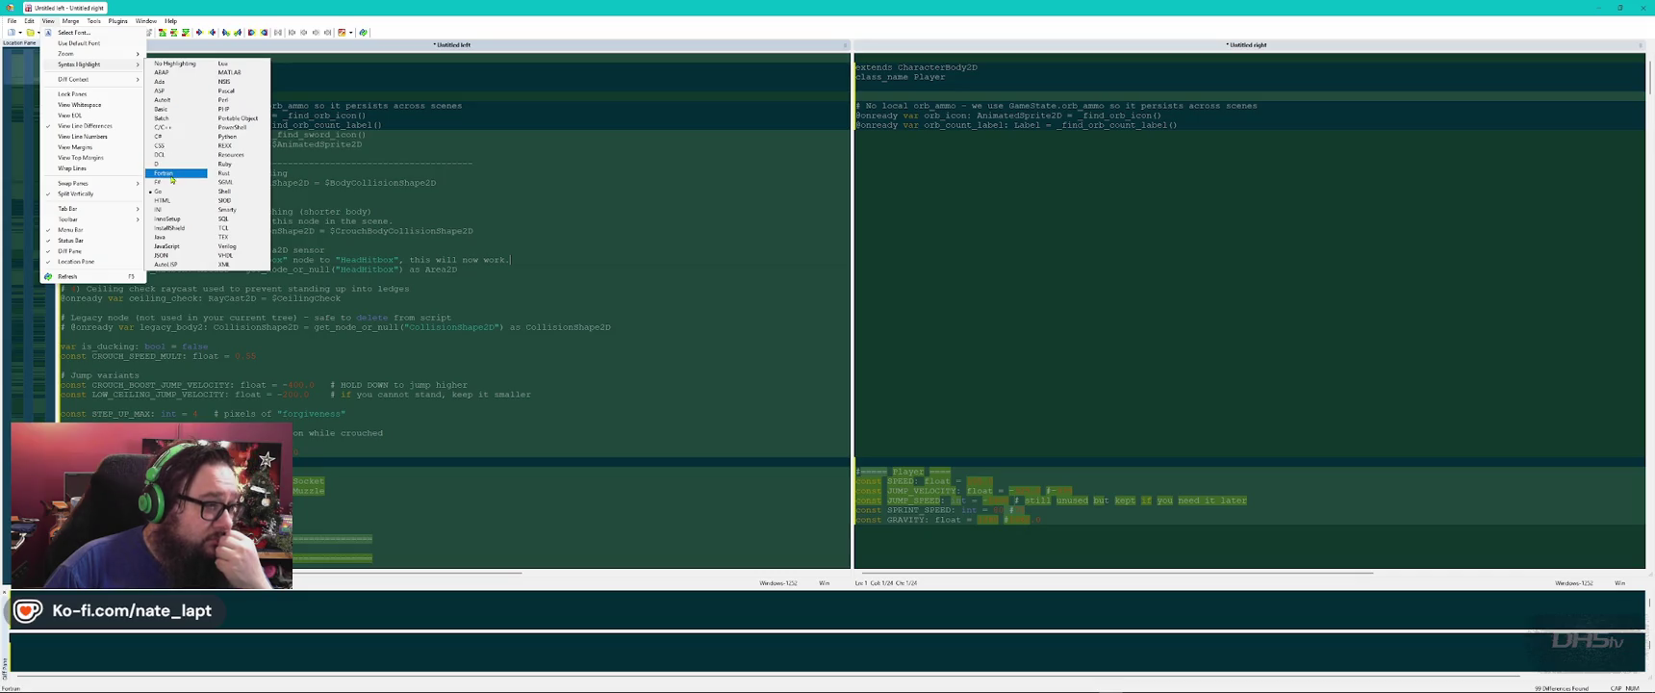
left_click(162, 127)
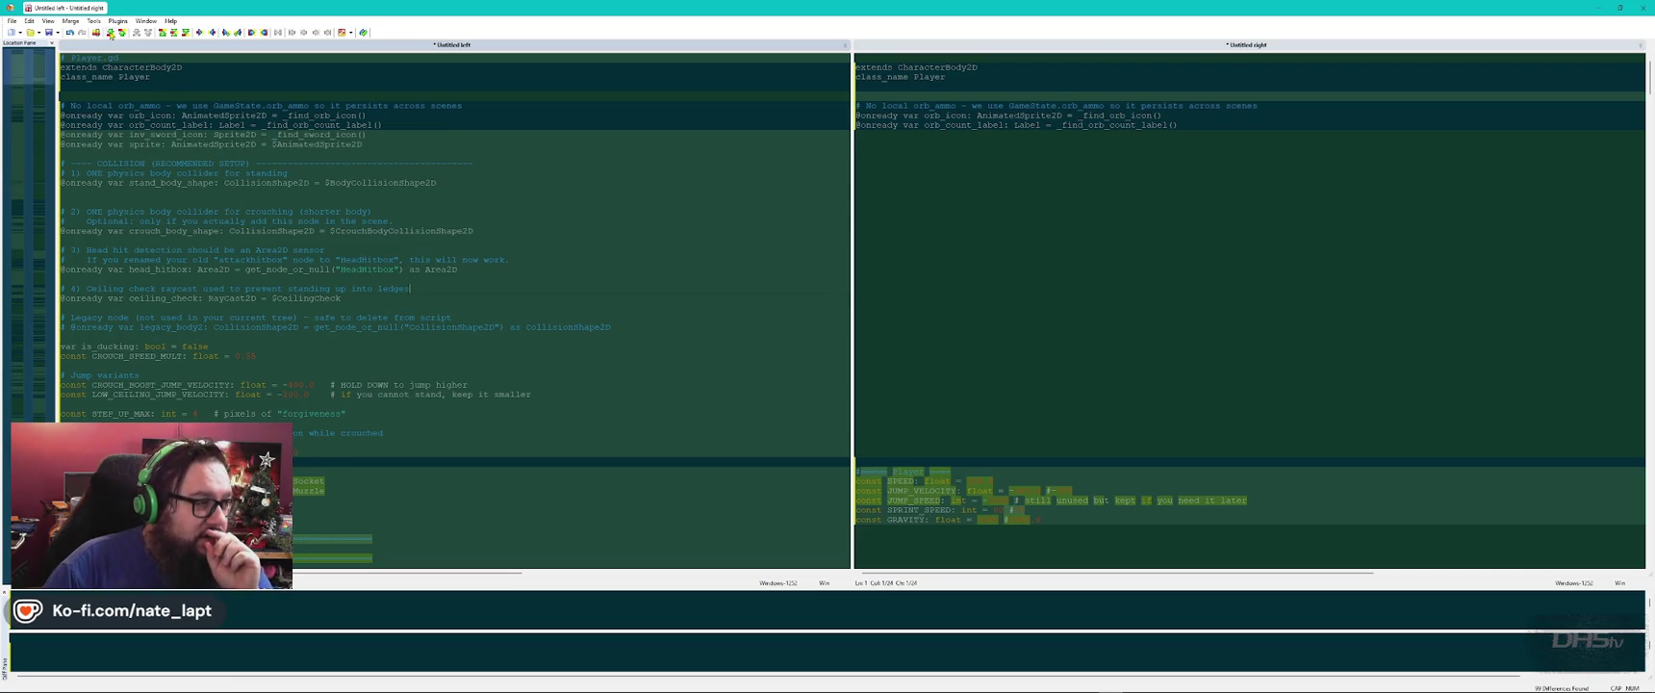
Apply the Midnight colour scheme to both comparison panes.
left_click(27, 22)
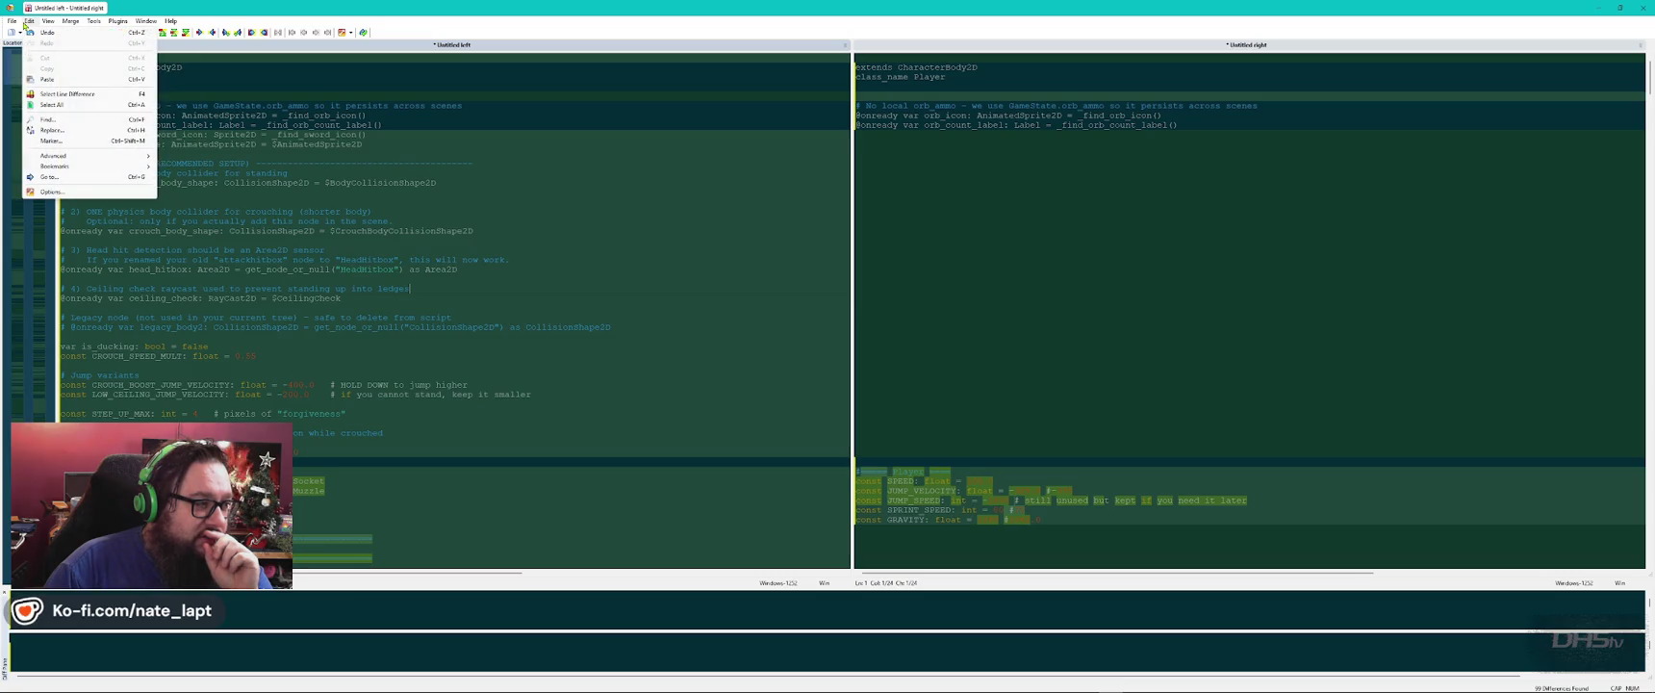
left_click(53, 192)
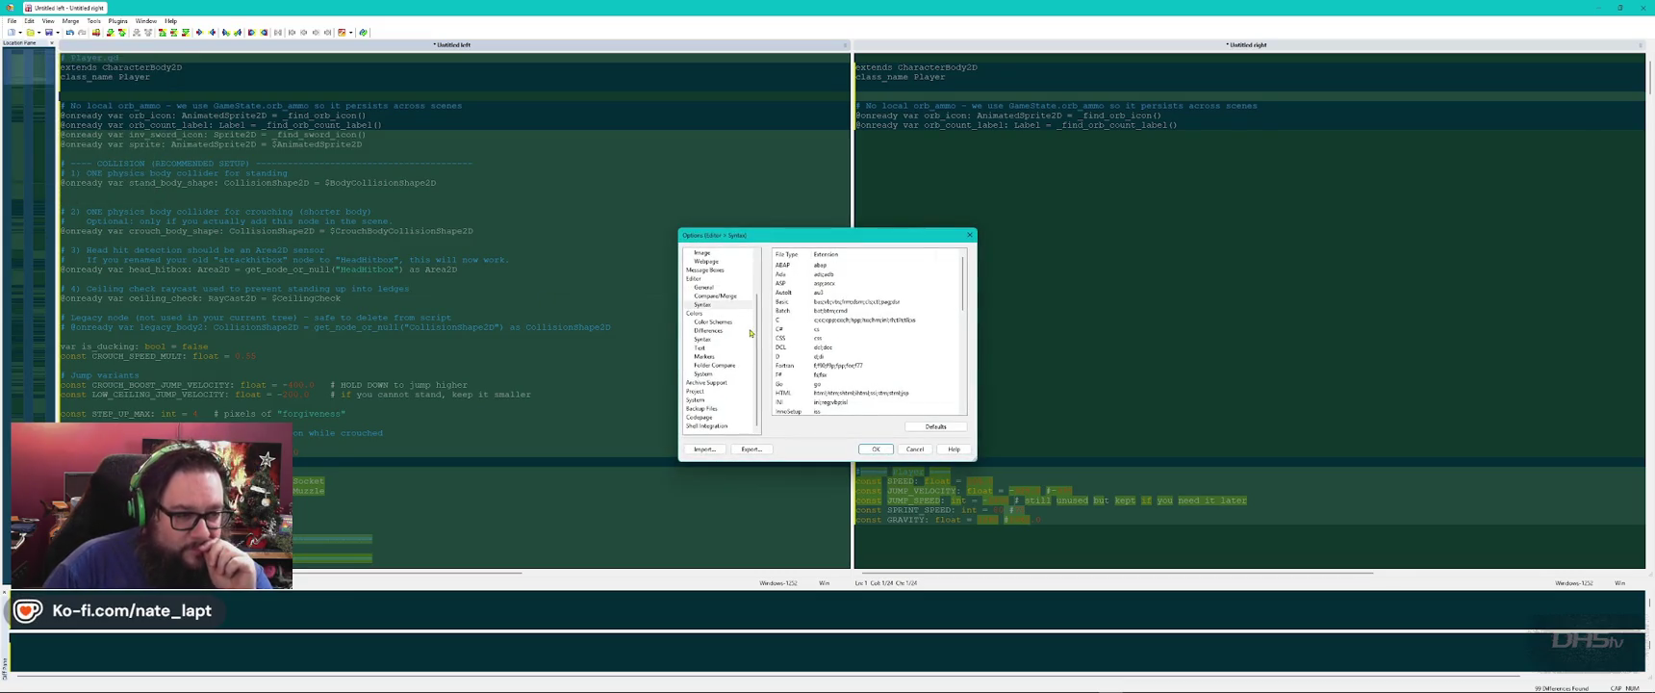
left_click(717, 322)
left_click(814, 267)
left_click(813, 282)
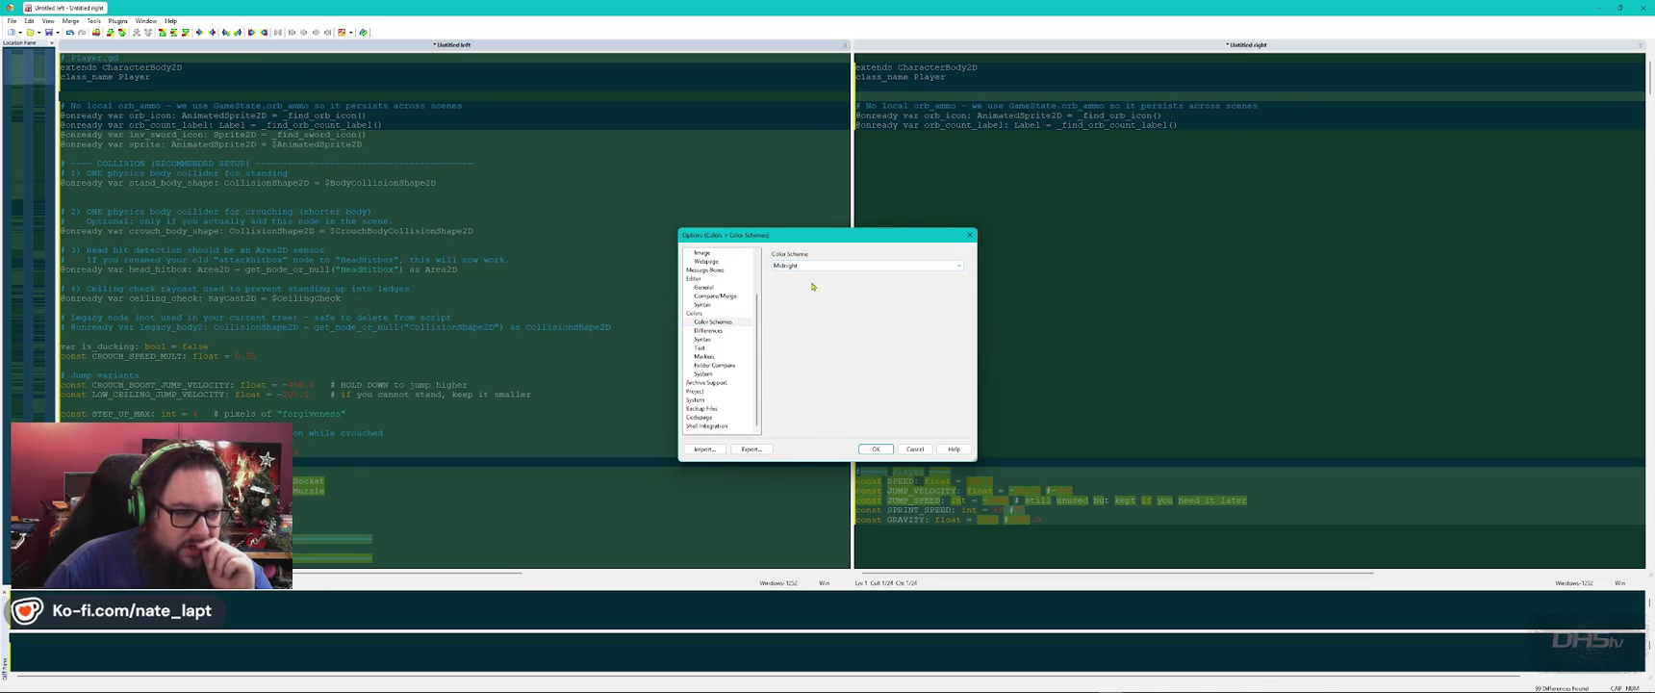
left_click(876, 449)
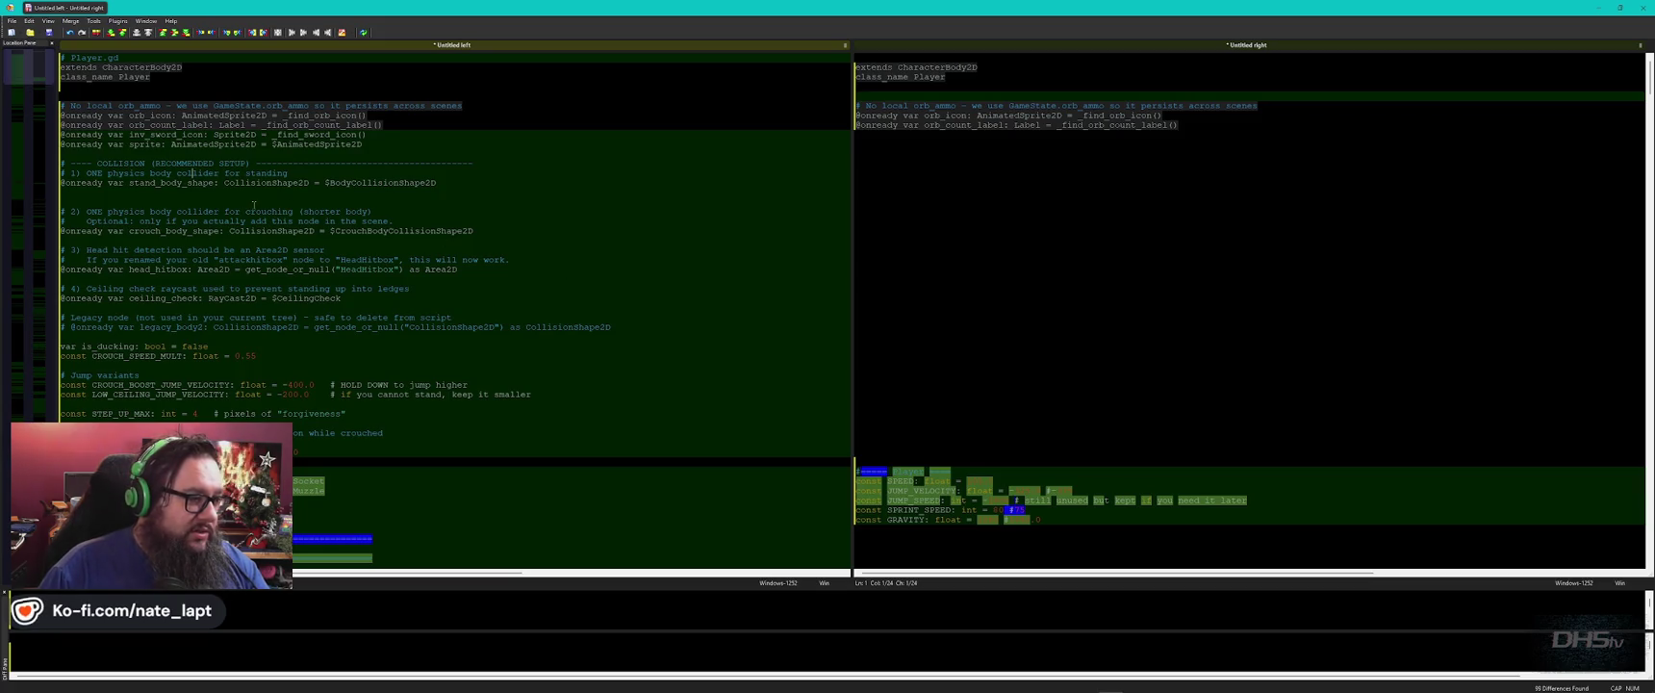
Highlight CollisionShape2D on the stand_body_shape line, then clear the selection.
double_click(306, 183)
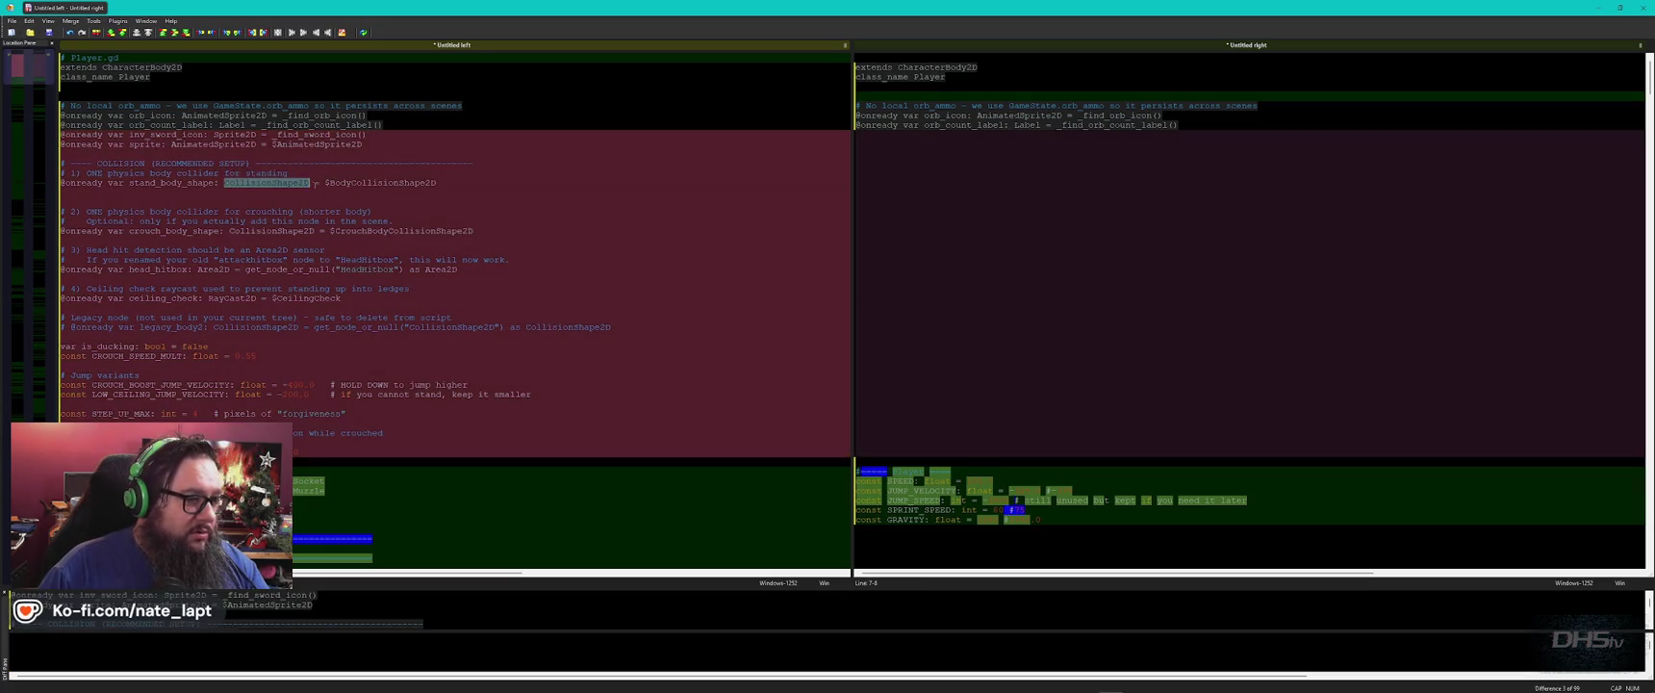
left_click(508, 188)
key("alt+Tab")
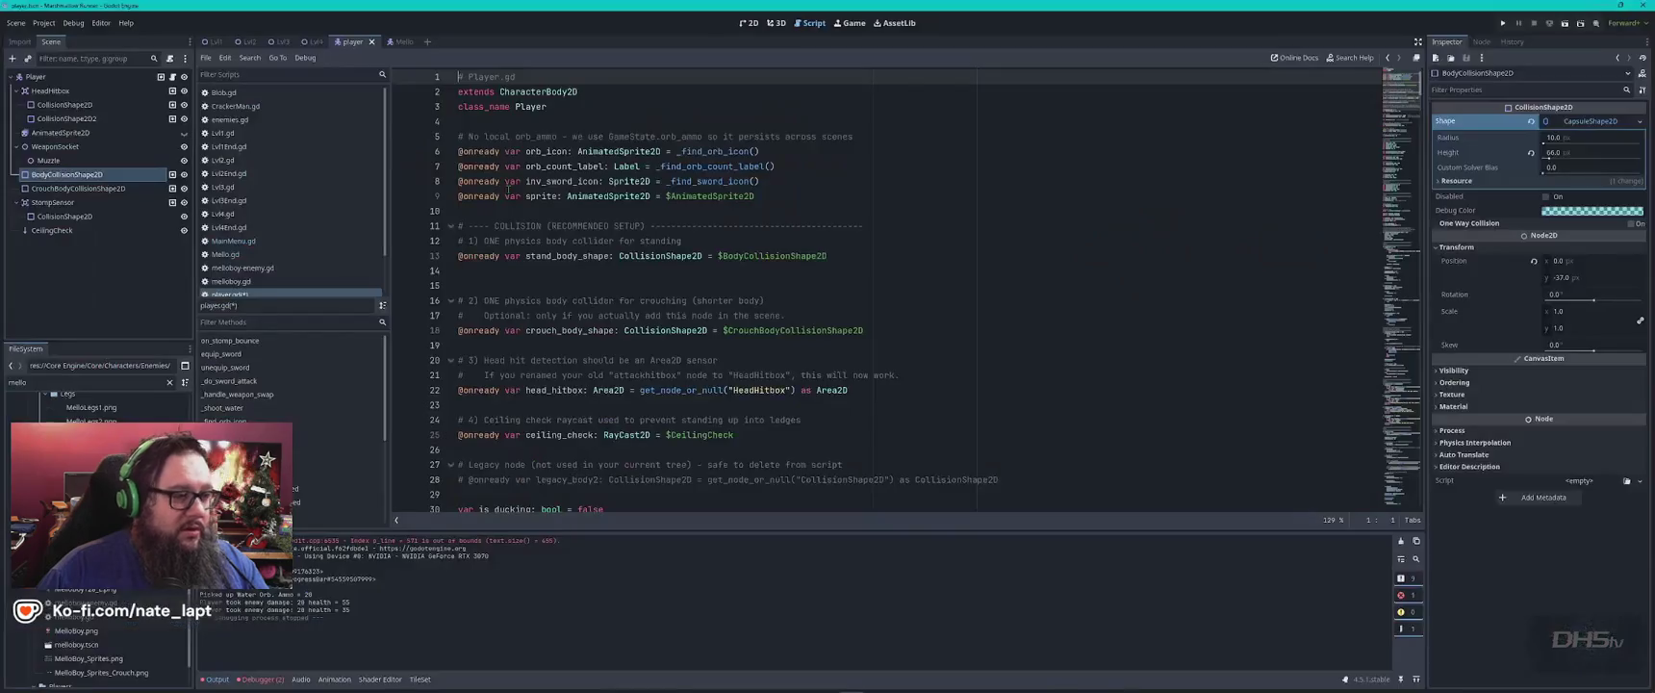
Scroll through ChatGPT's streaming Player.gd code down to the apply_enemy_damage() function.
key("alt+Tab")
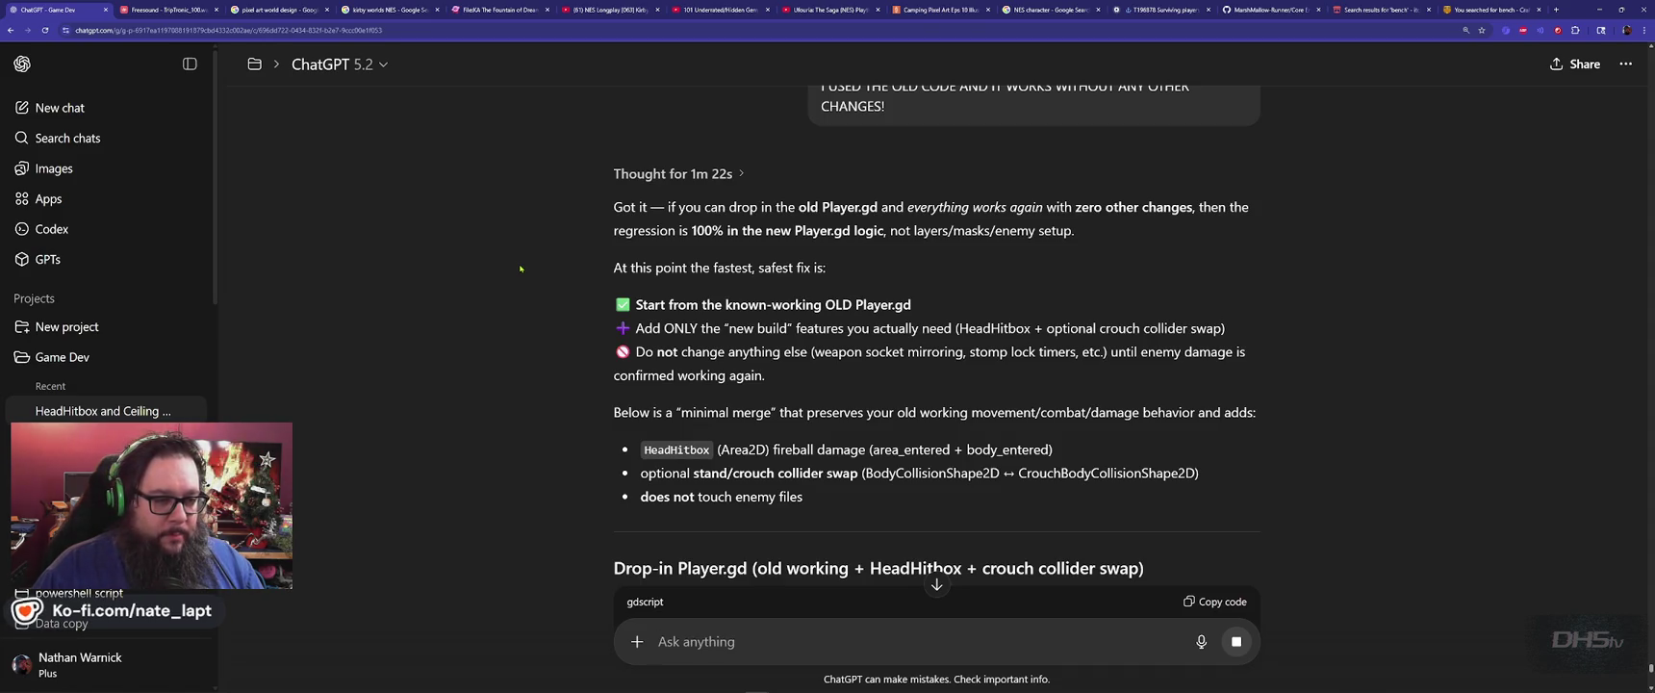
scroll(520, 268, "down", 1)
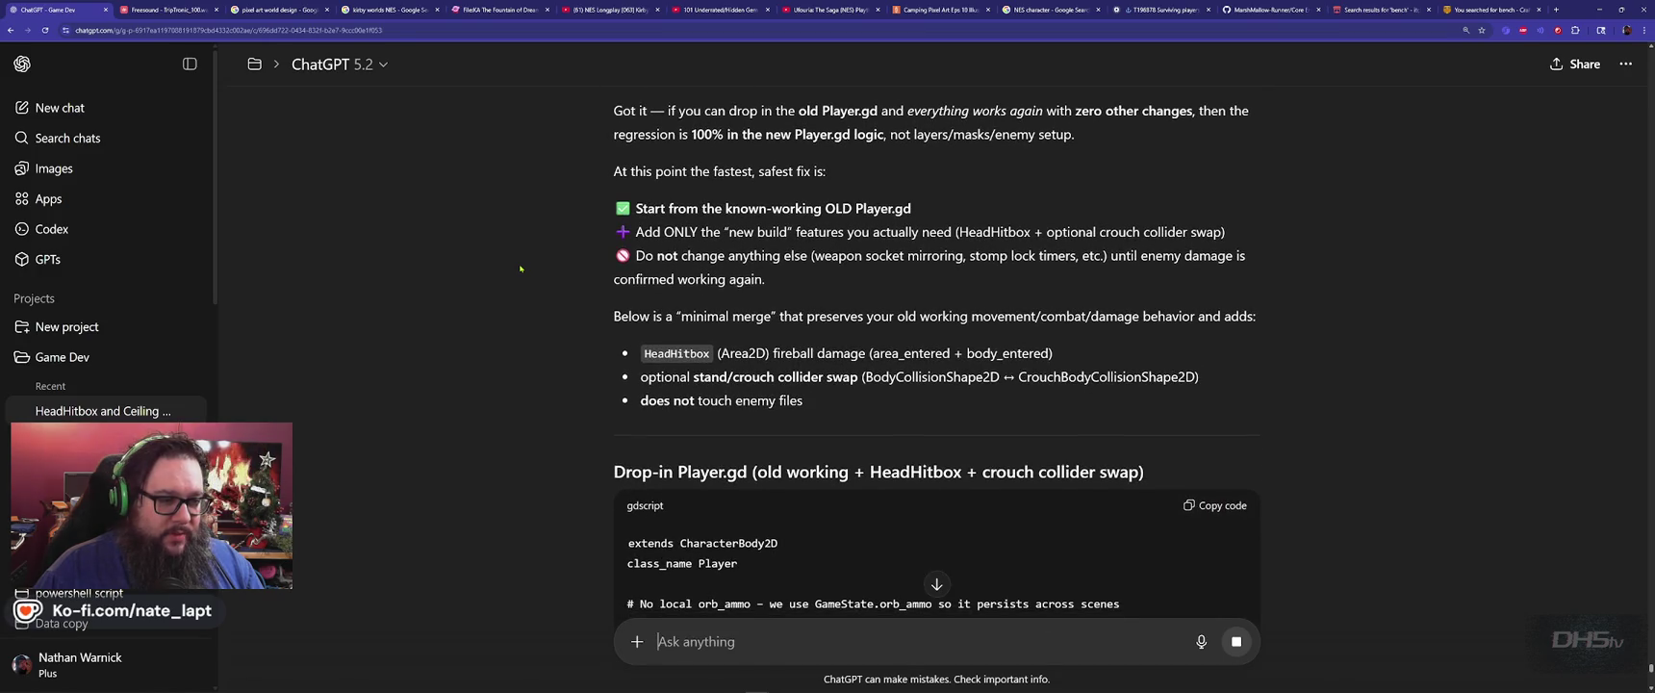
scroll(518, 272, "down", 3)
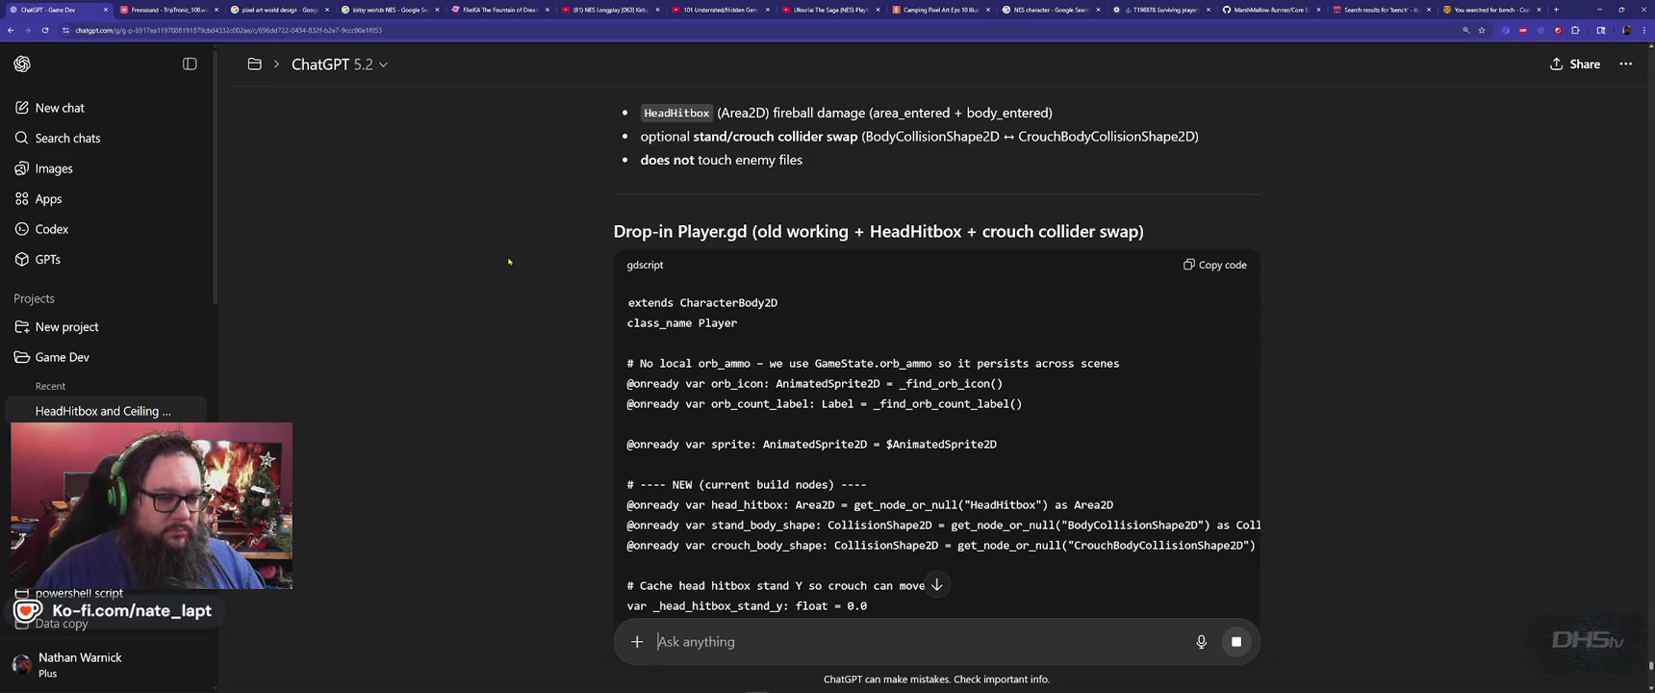
scroll(509, 261, "down", 2)
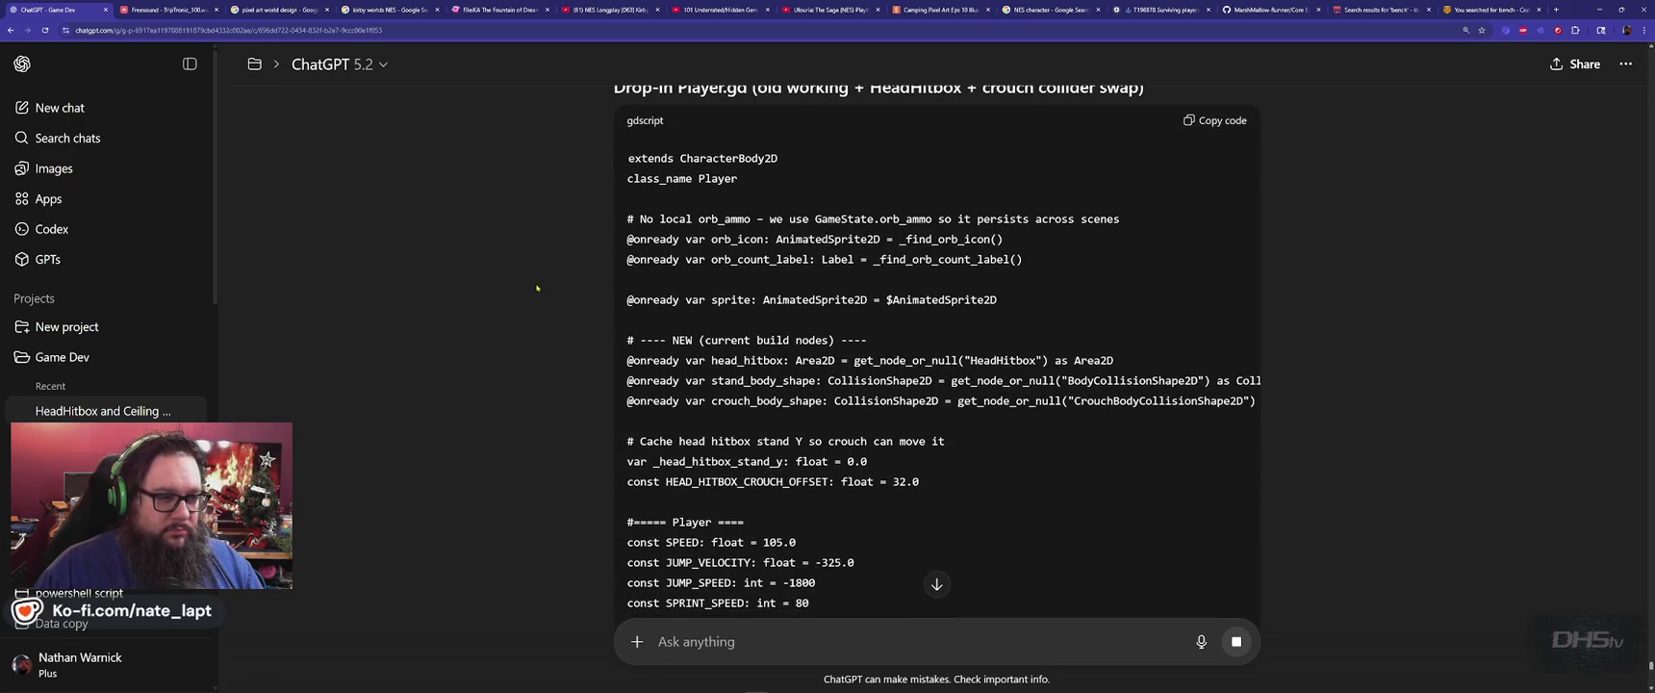
scroll(539, 289, "down", 4)
scroll(545, 297, "down", 15)
scroll(546, 296, "up", 7)
scroll(551, 294, "down", 10)
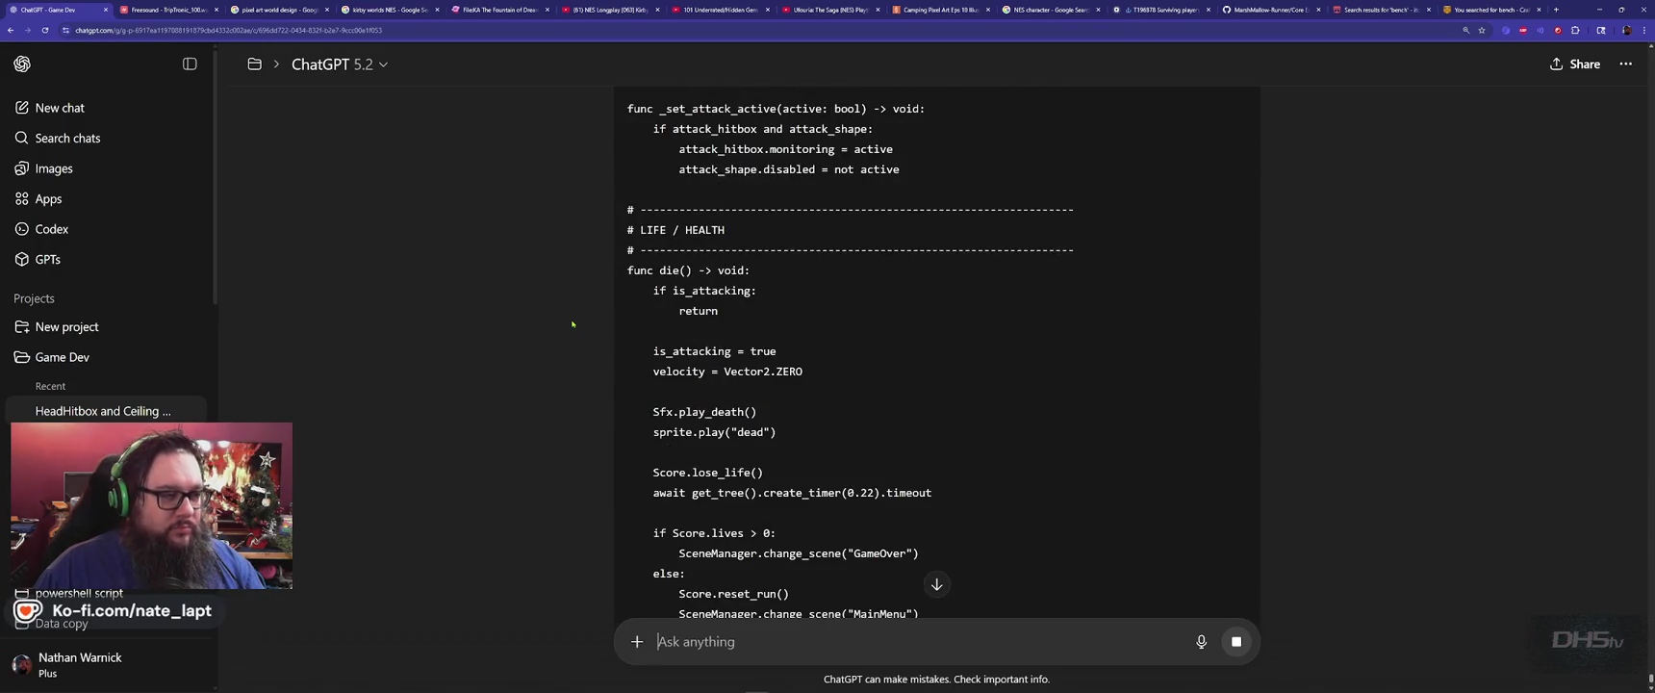
scroll(573, 318, "down", 3)
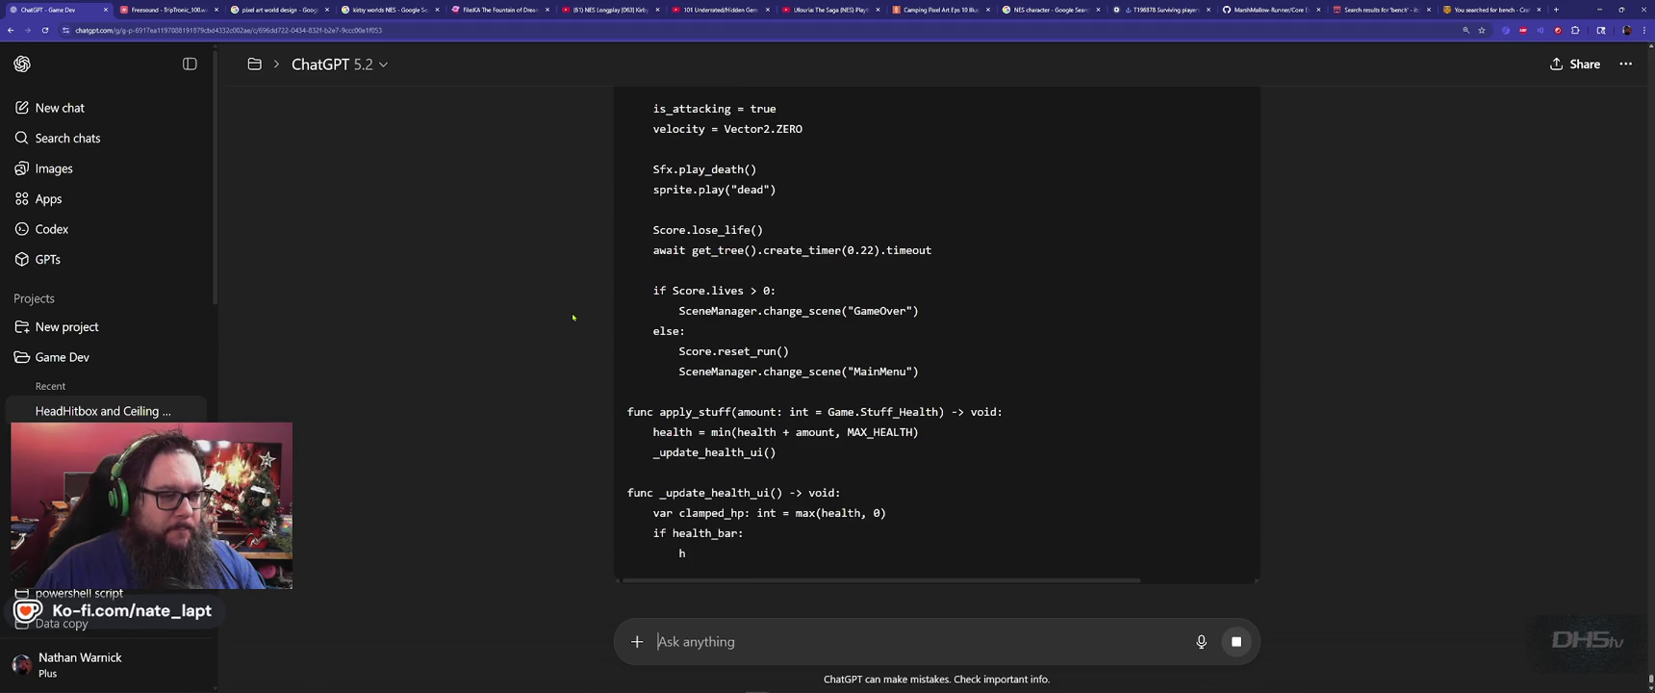
scroll(572, 318, "down", 2)
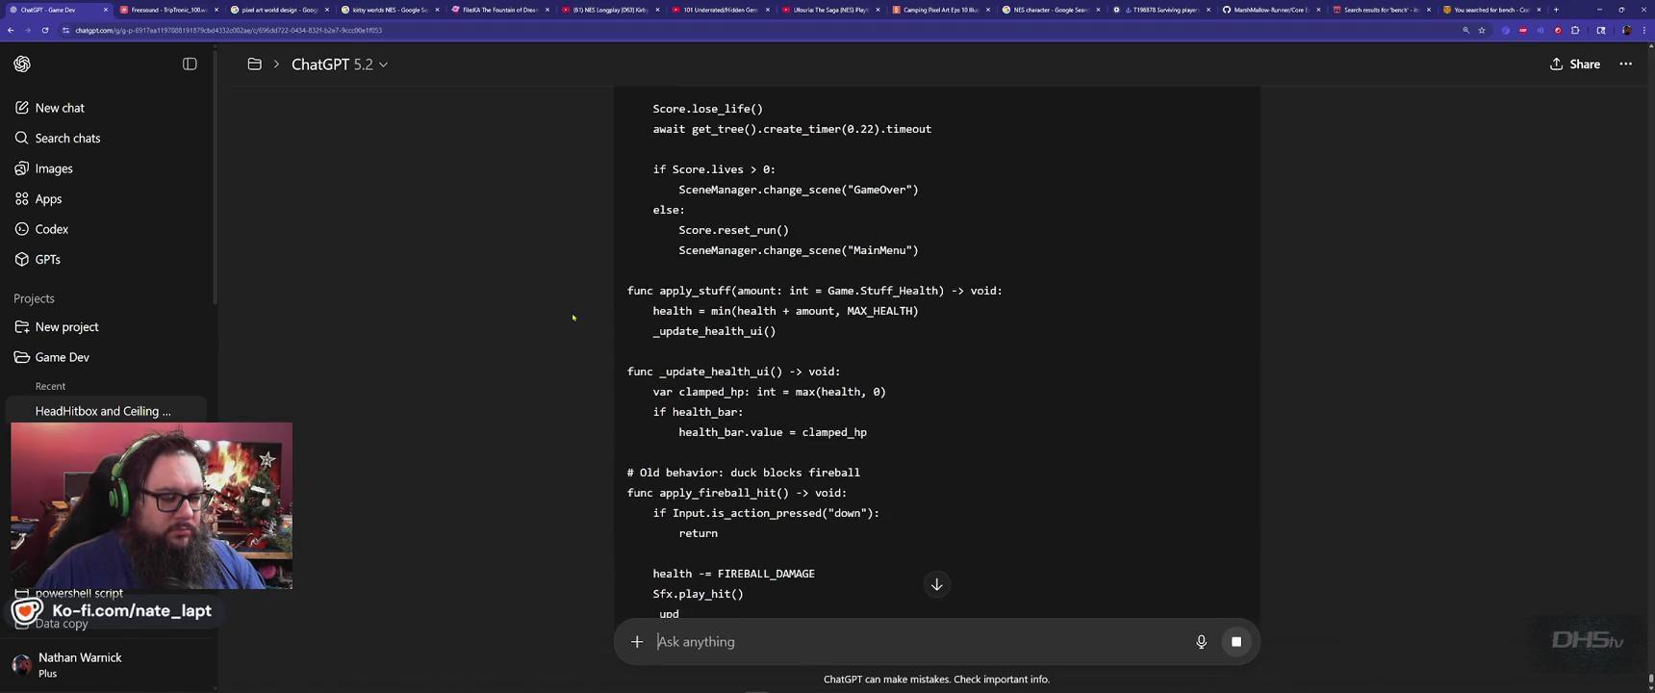
scroll(573, 318, "down", 2)
scroll(573, 317, "down", 1)
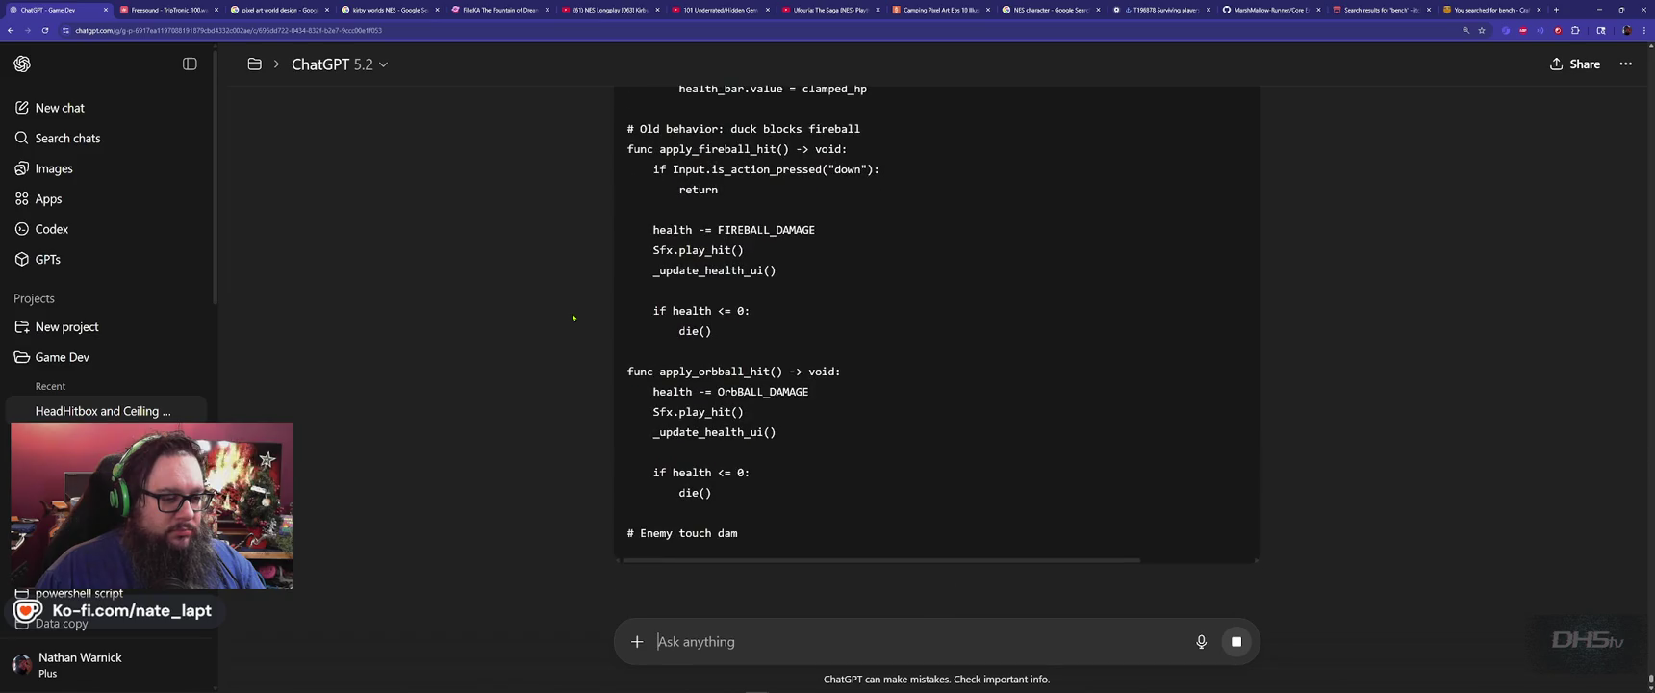
scroll(573, 317, "down", 2)
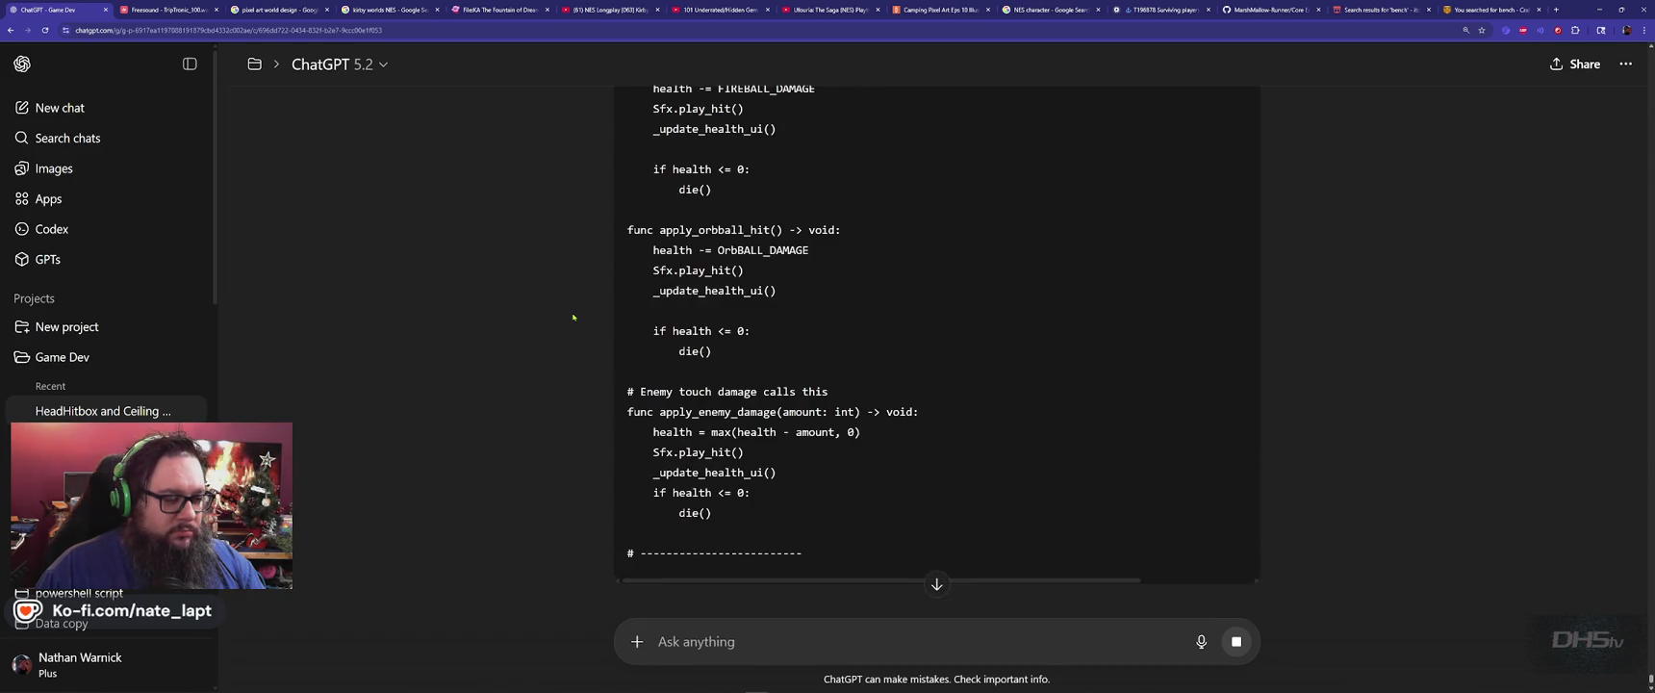
key("alt+Tab")
key("alt+Tab")
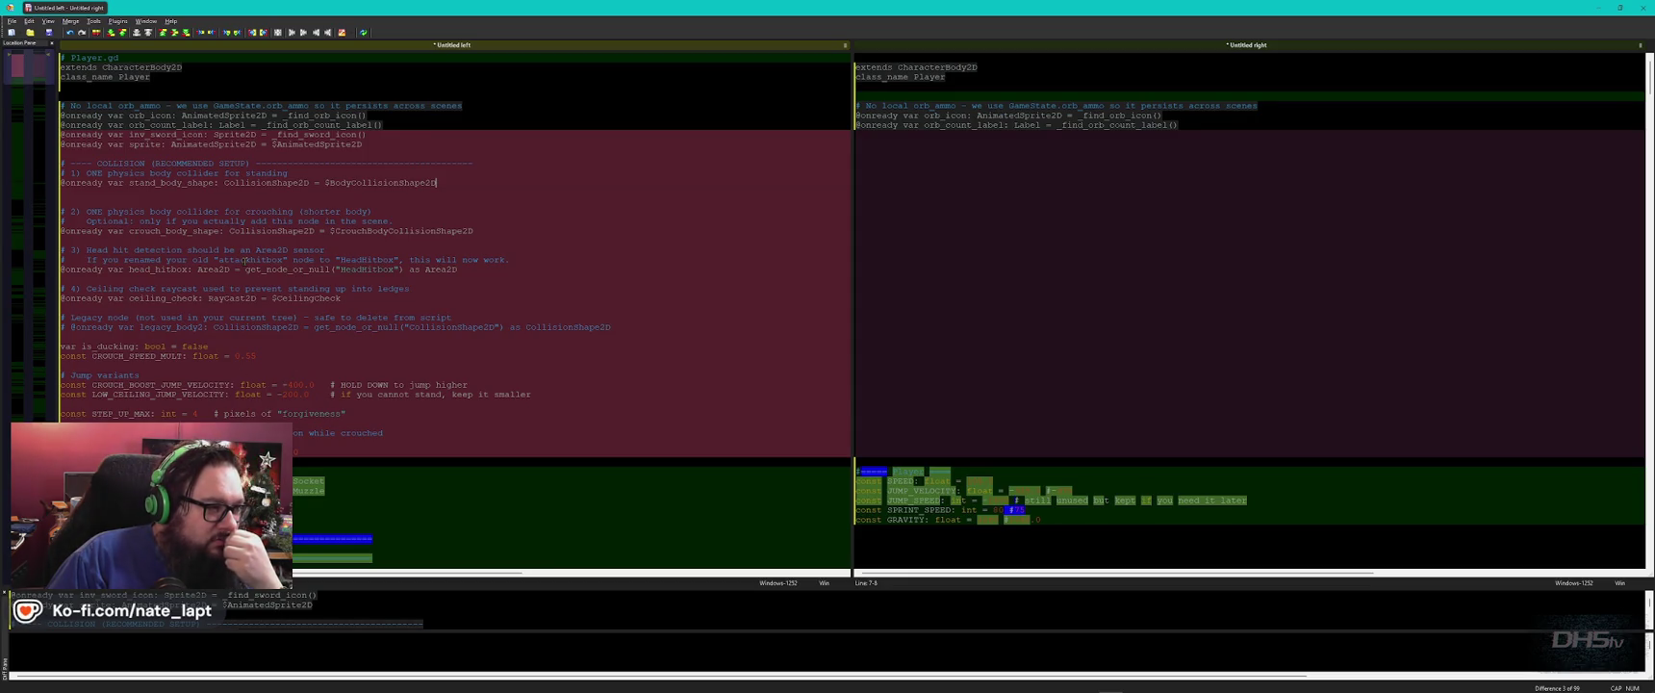
Highlight stand_body_shape in the left pane's collision setup.
double_click(172, 182)
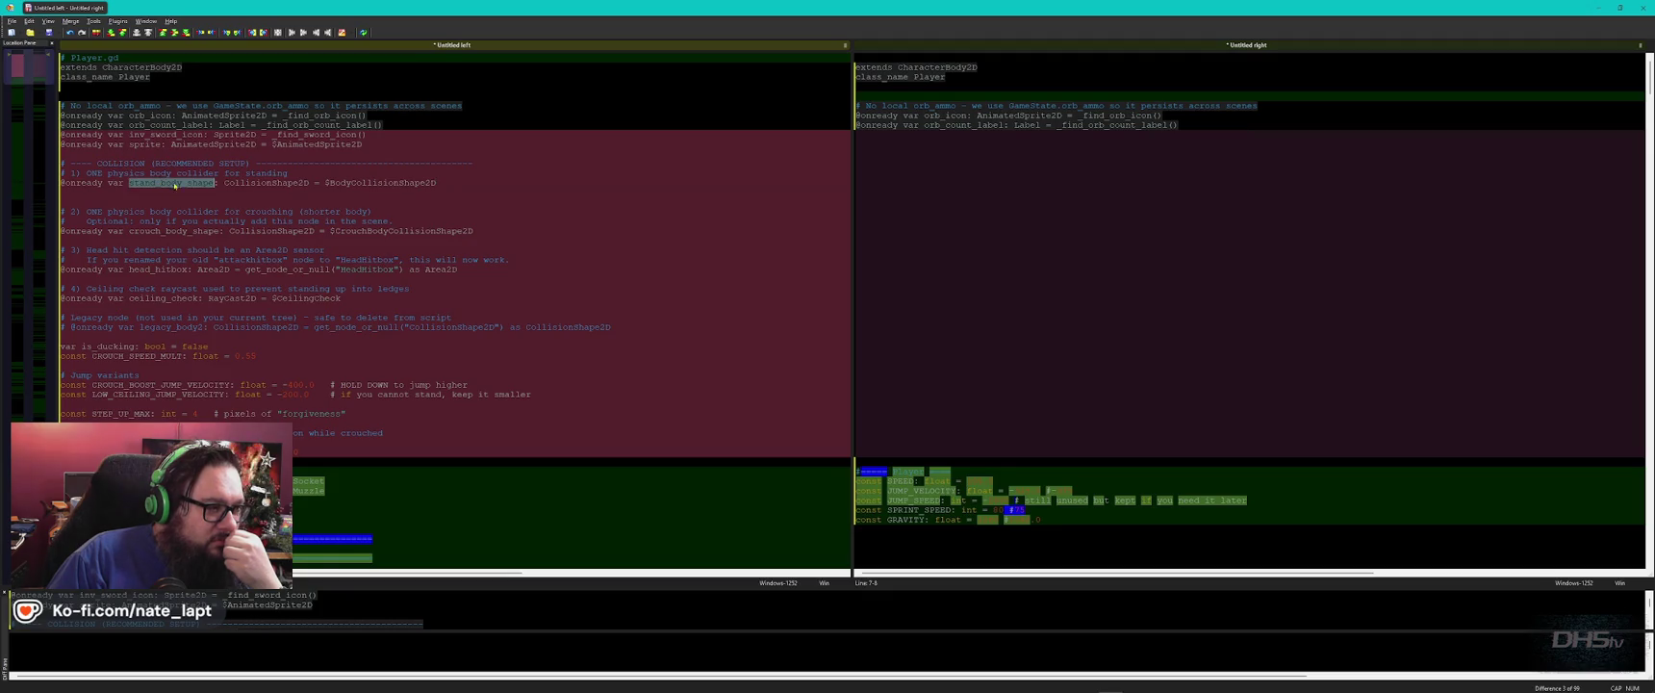
left_click(188, 185)
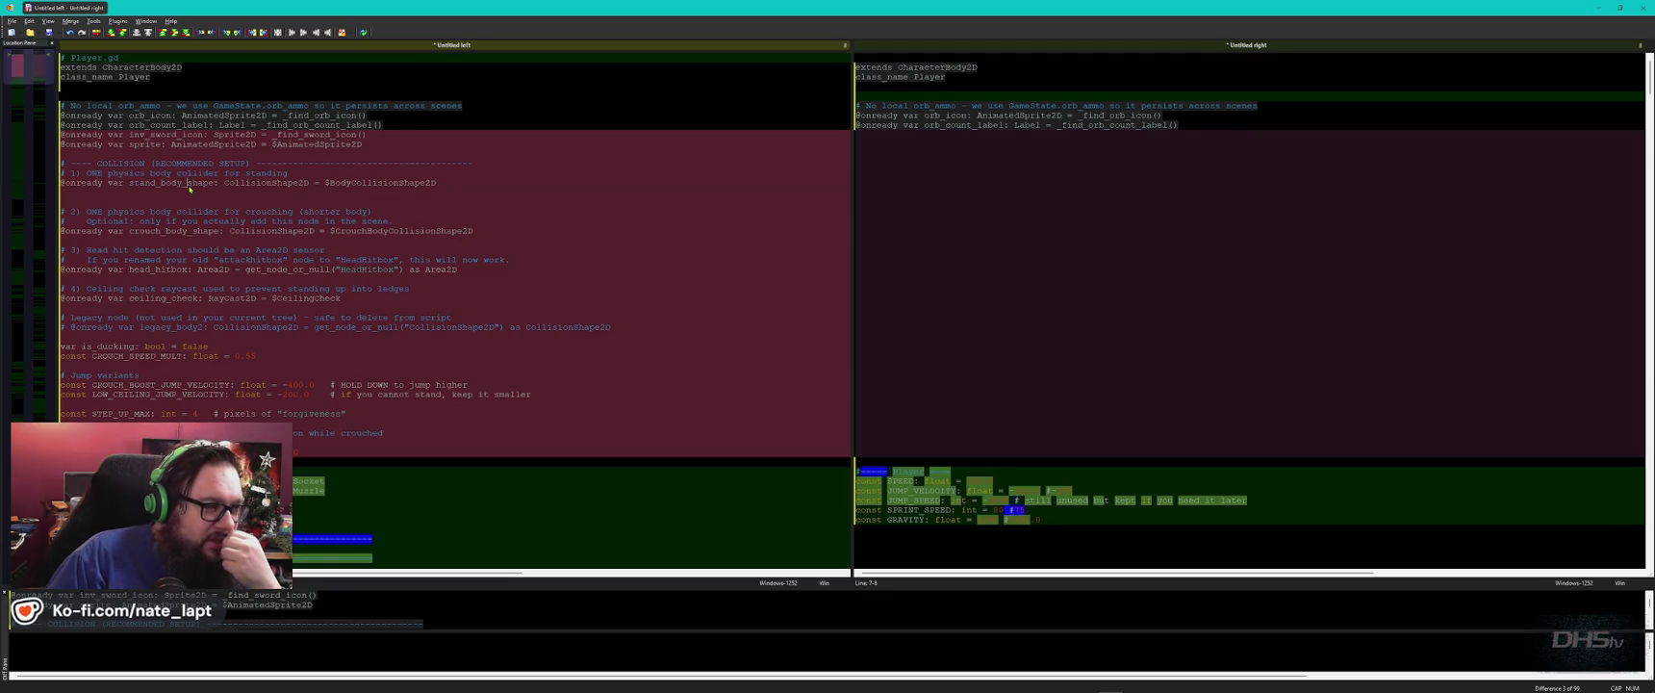
double_click(173, 183)
left_click(455, 176)
Scroll both panes through the _ready and orb UI differences.
scroll(171, 186, "down", 7)
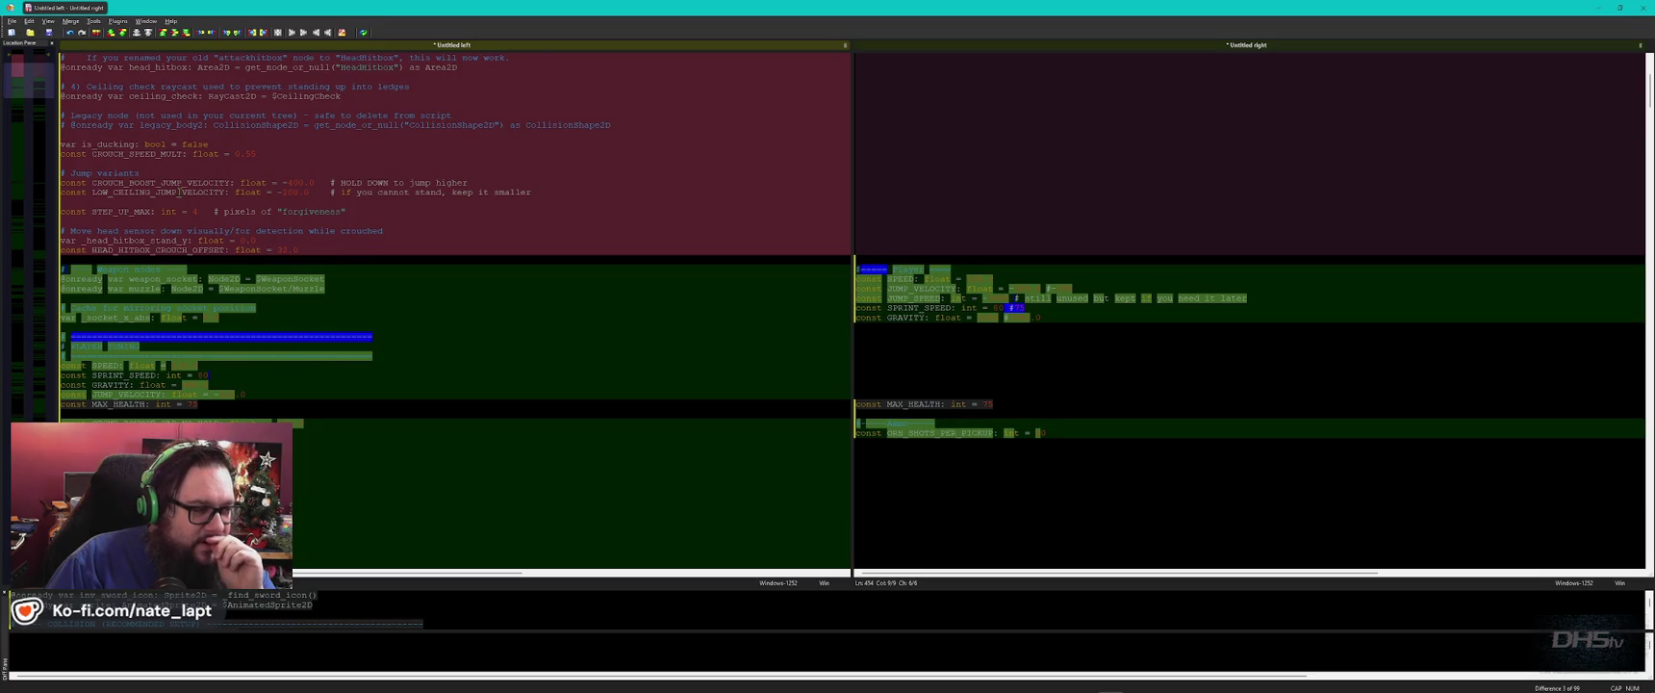
scroll(180, 191, "down", 6)
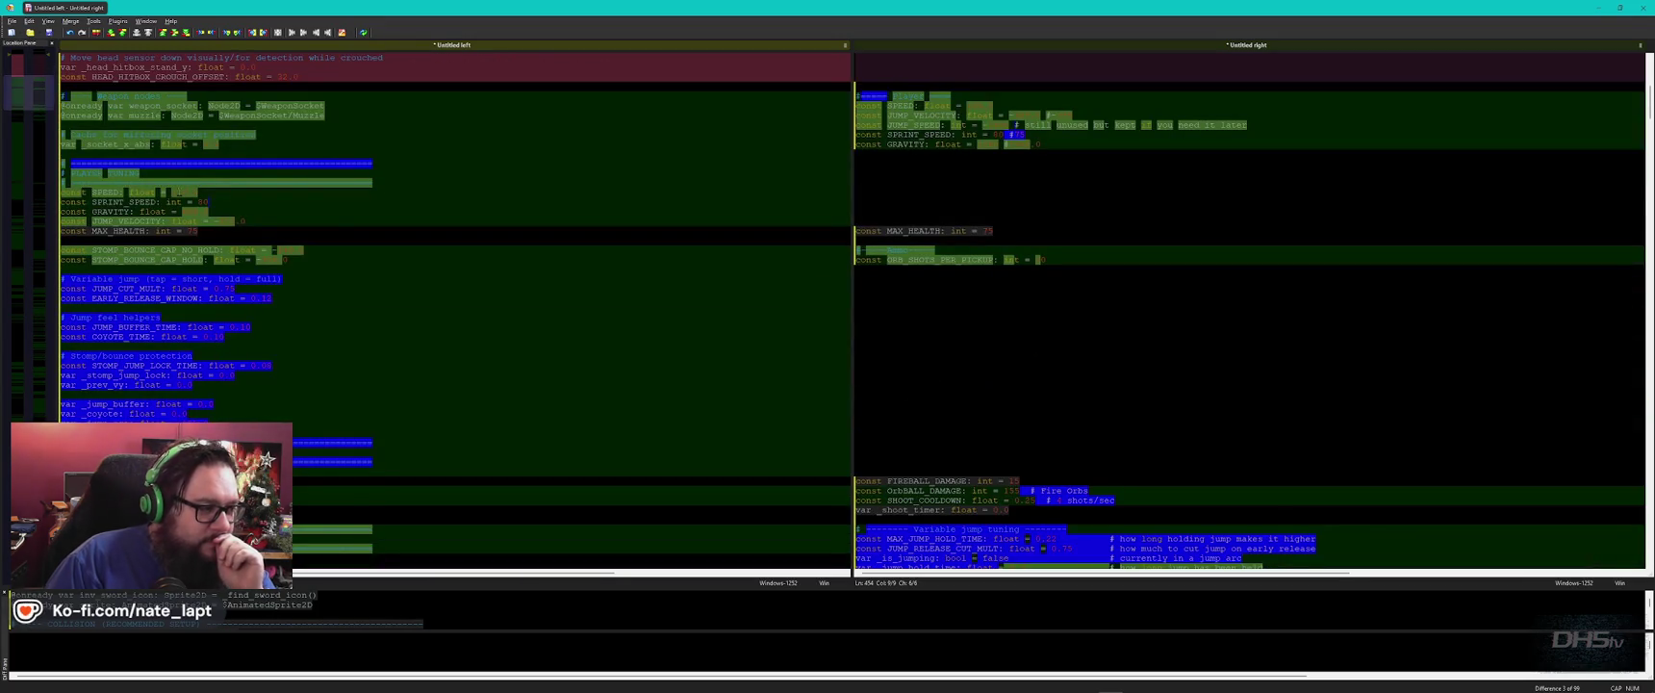
scroll(179, 192, "down", 5)
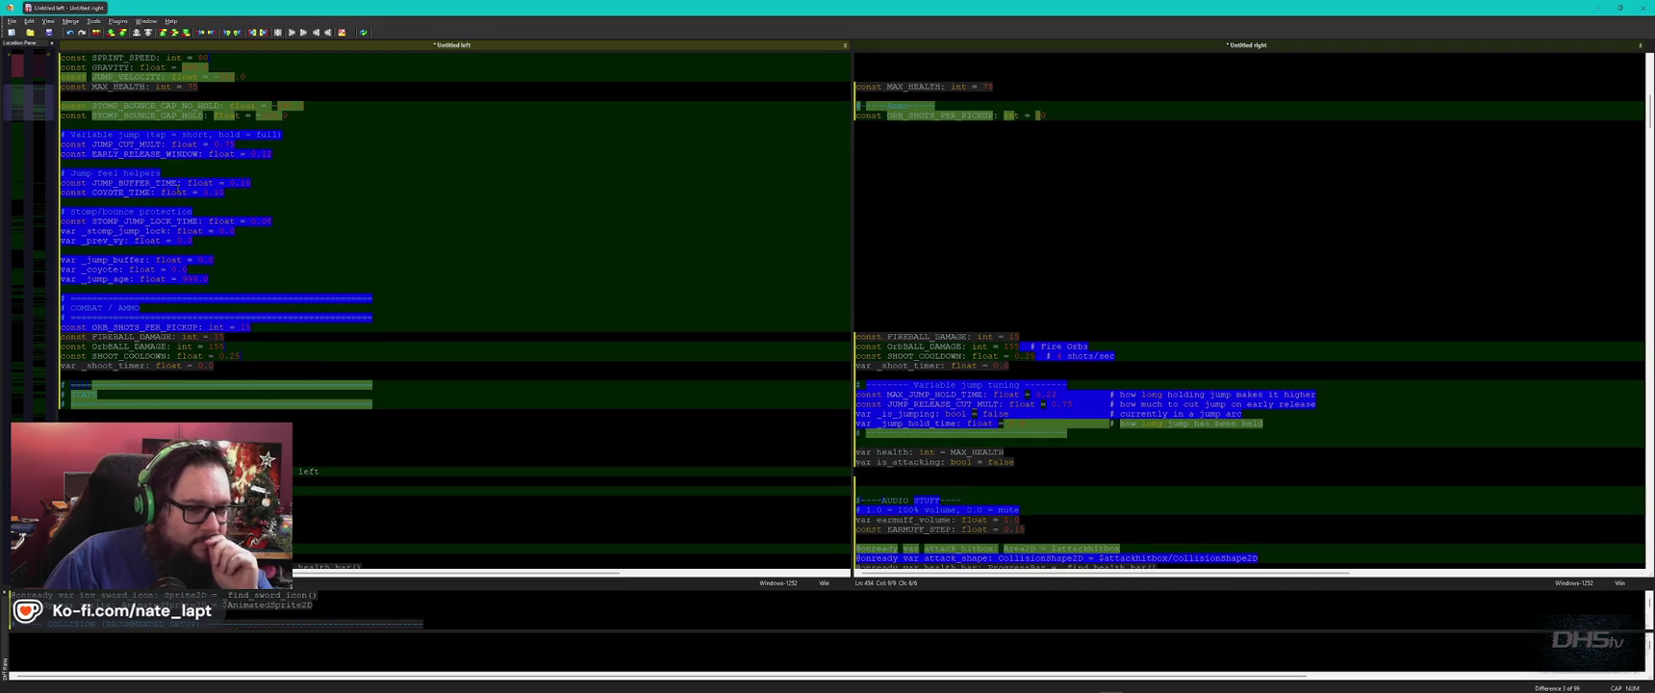
scroll(179, 192, "down", 6)
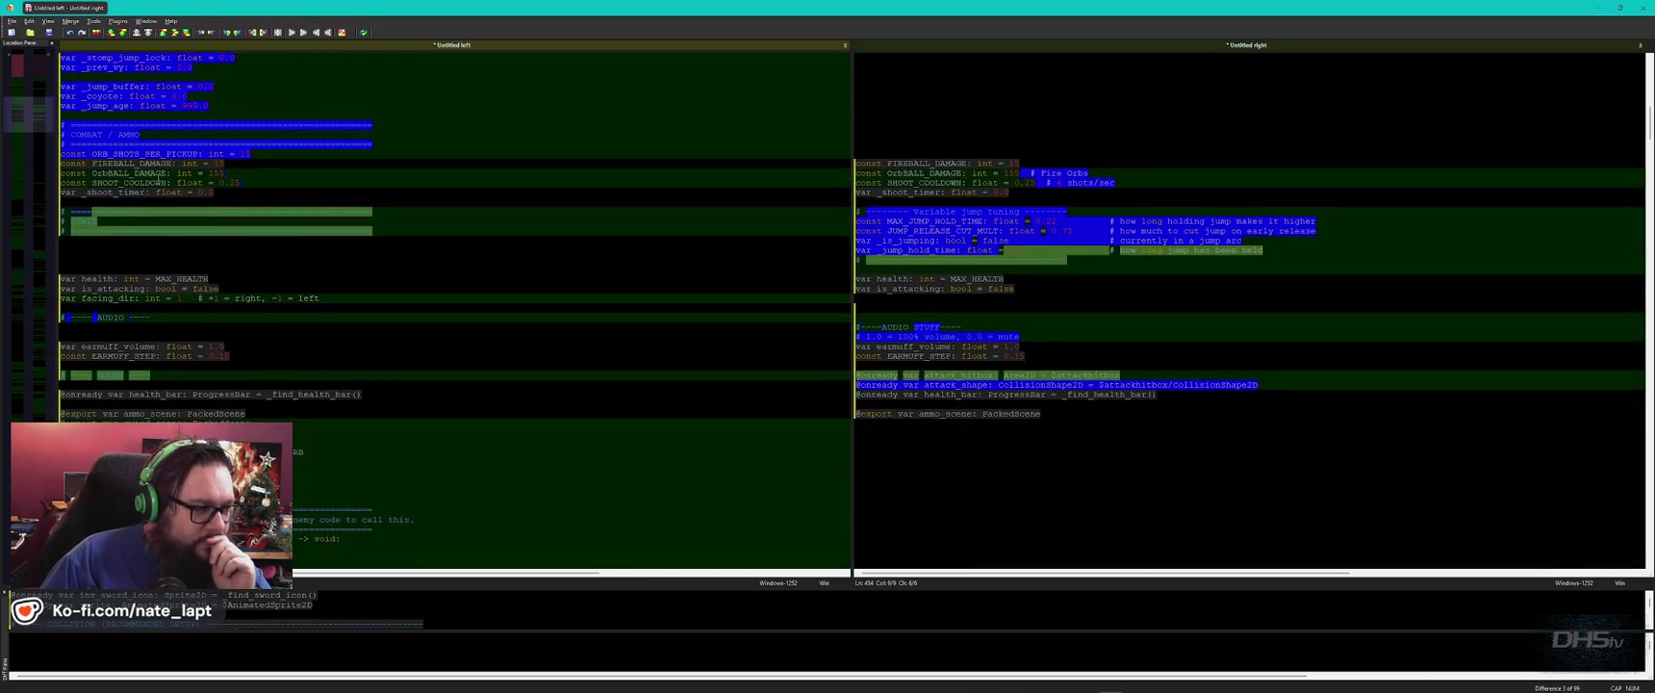
scroll(321, 289, "down", 8)
scroll(321, 289, "down", 10)
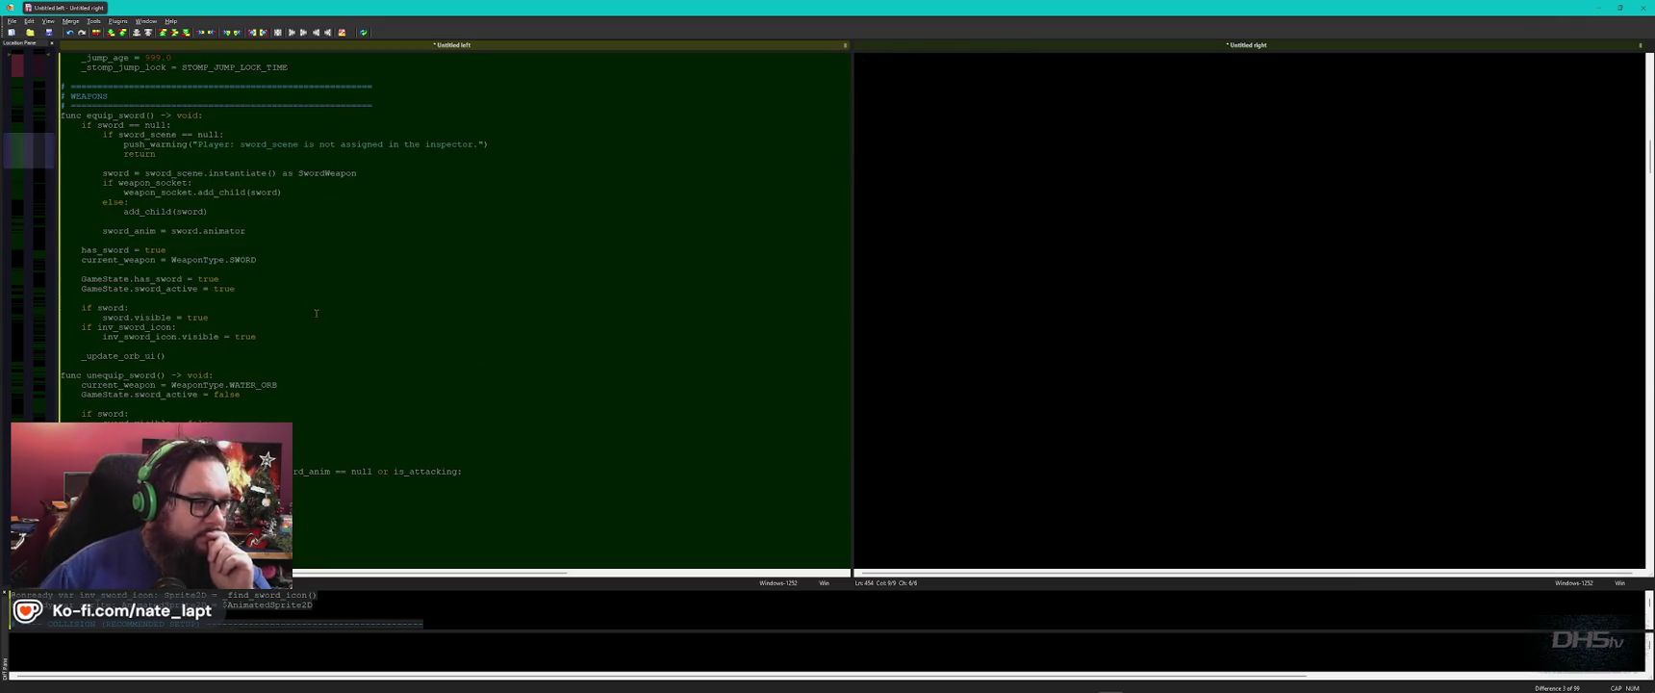
scroll(316, 313, "down", 15)
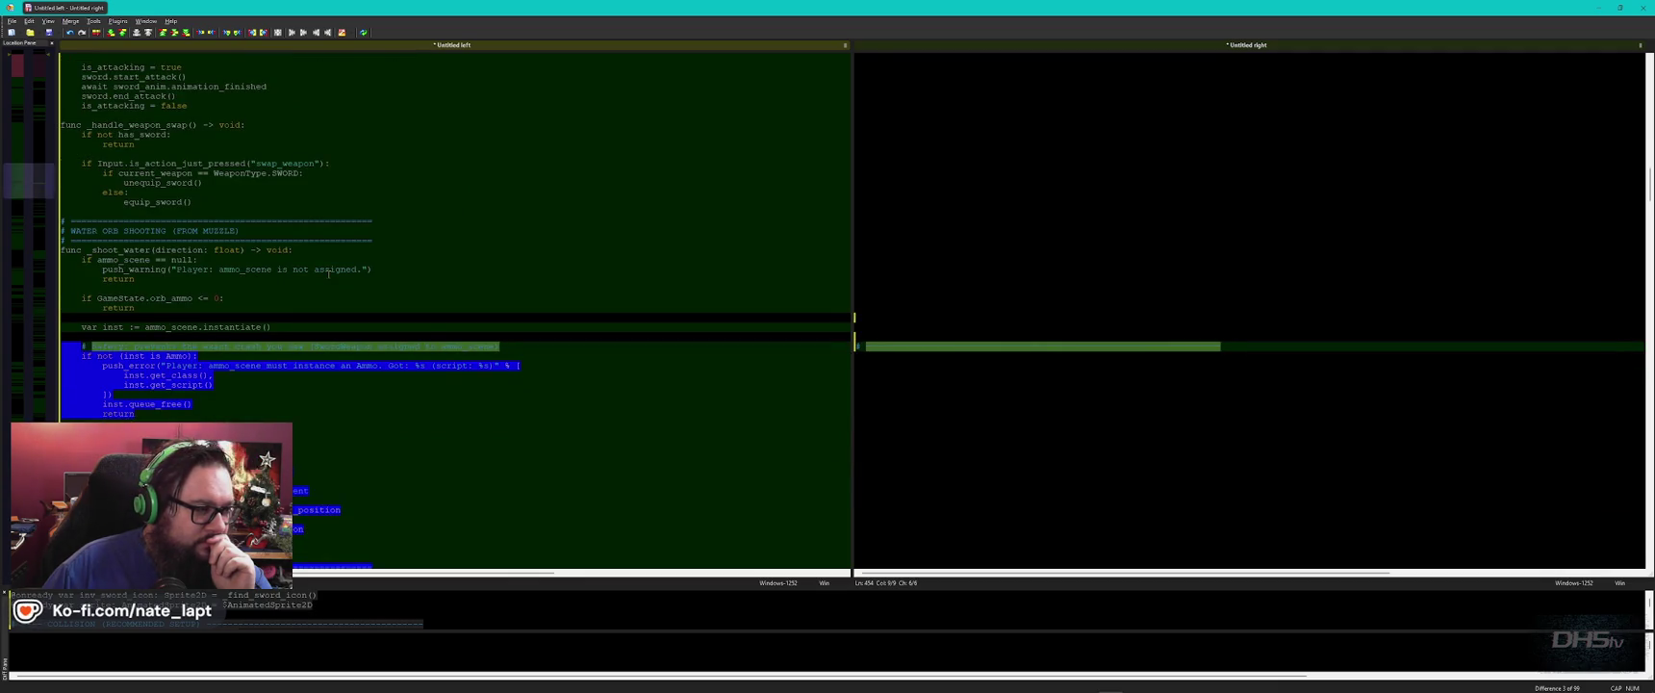
scroll(341, 280, "down", 10)
scroll(354, 282, "down", 11)
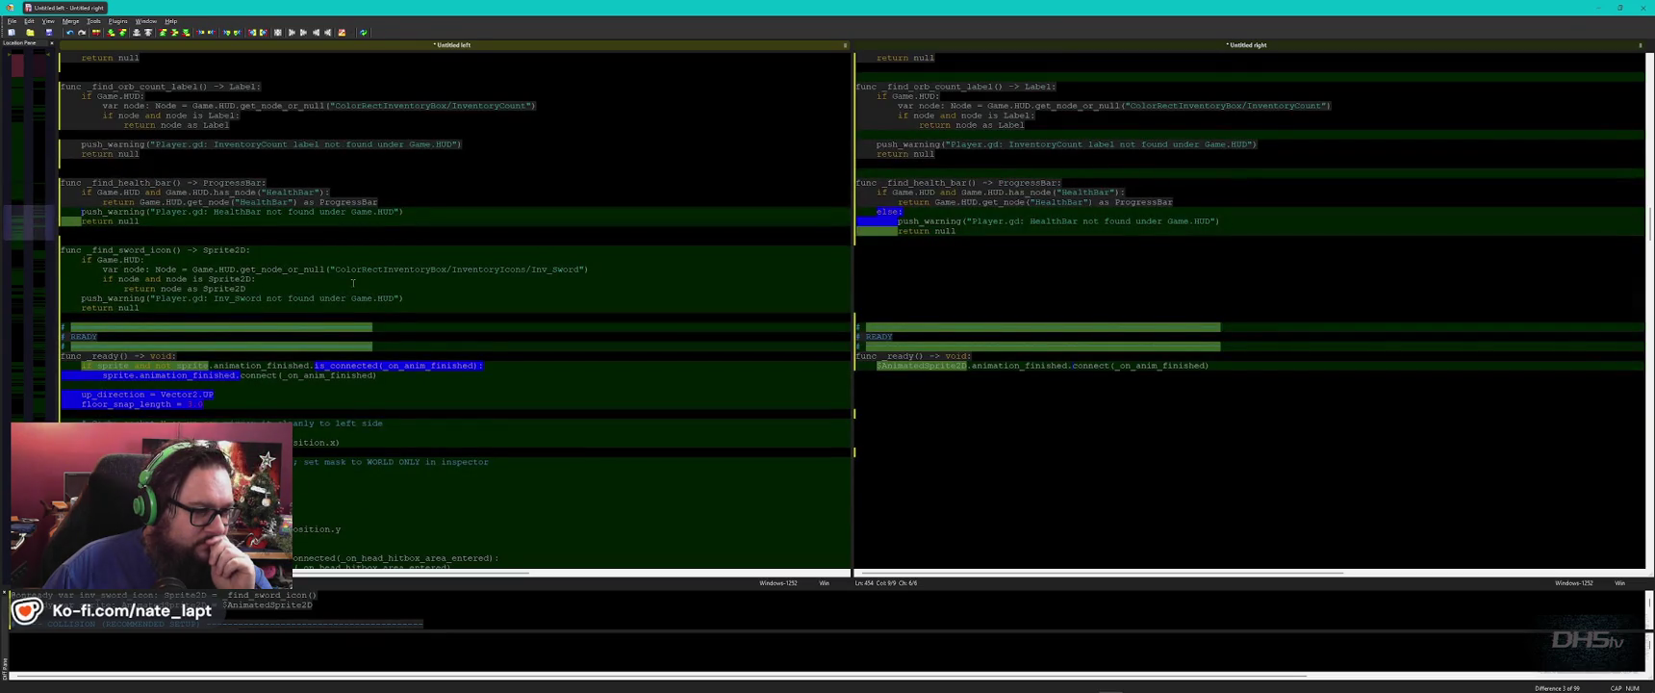
scroll(352, 282, "down", 10)
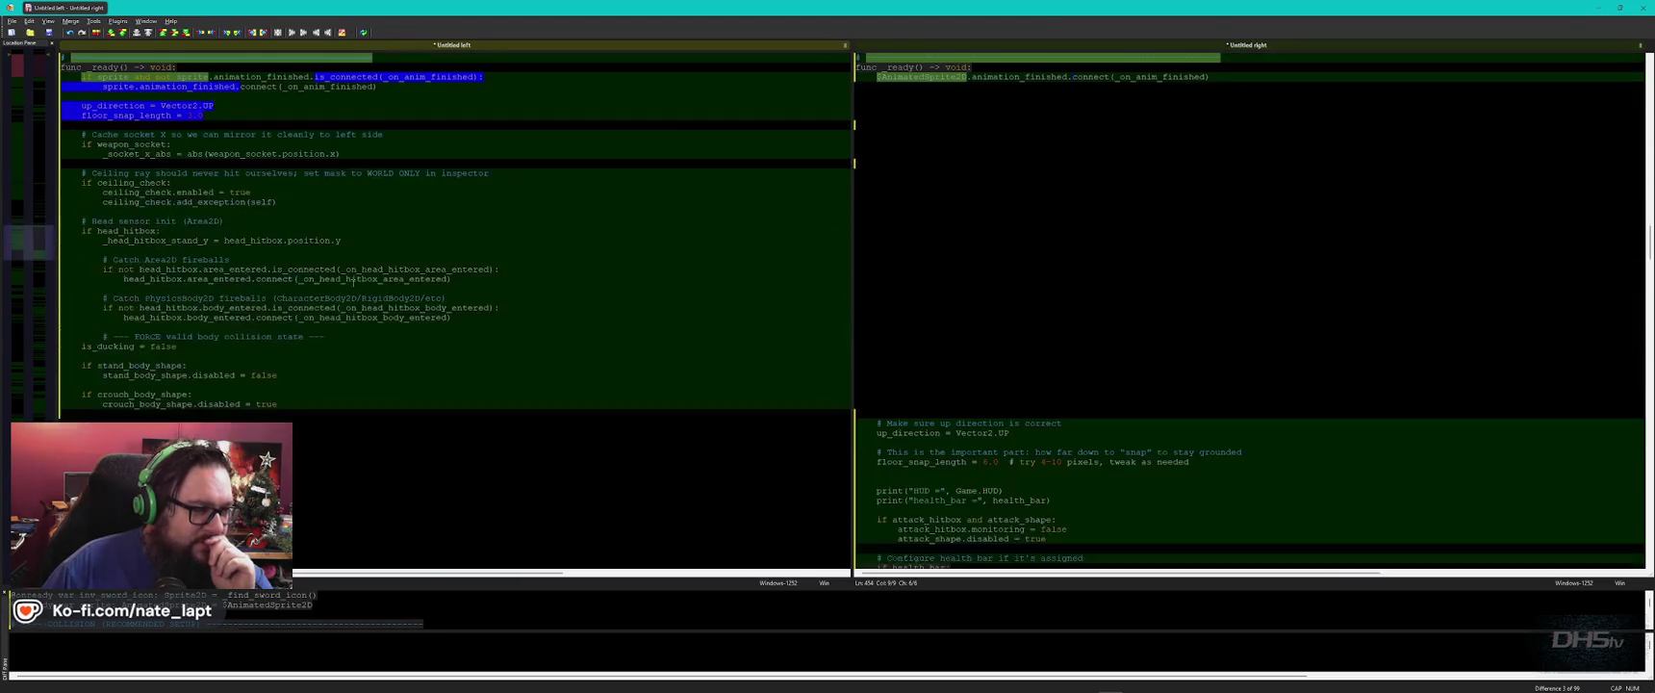
scroll(352, 282, "down", 8)
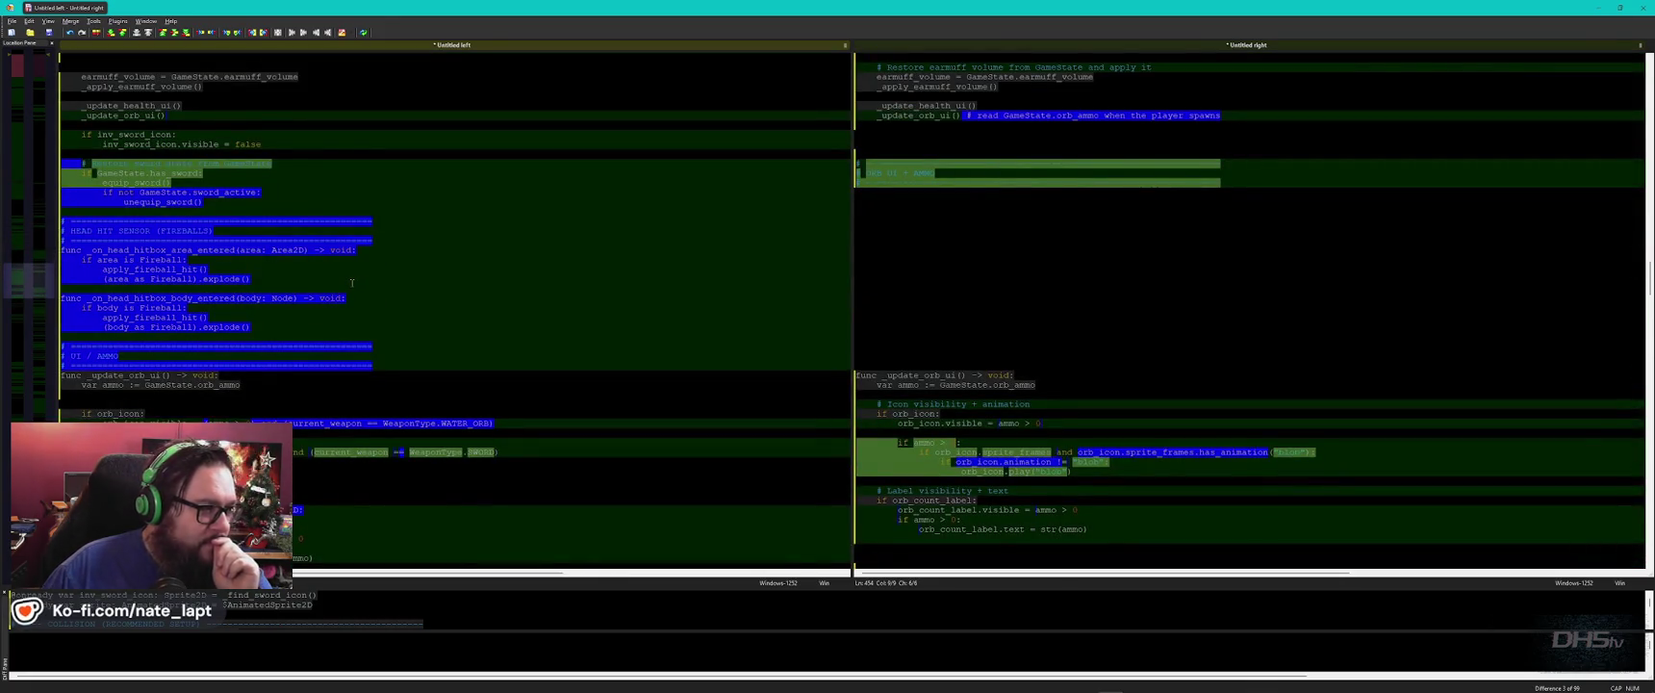
key("alt+Tab")
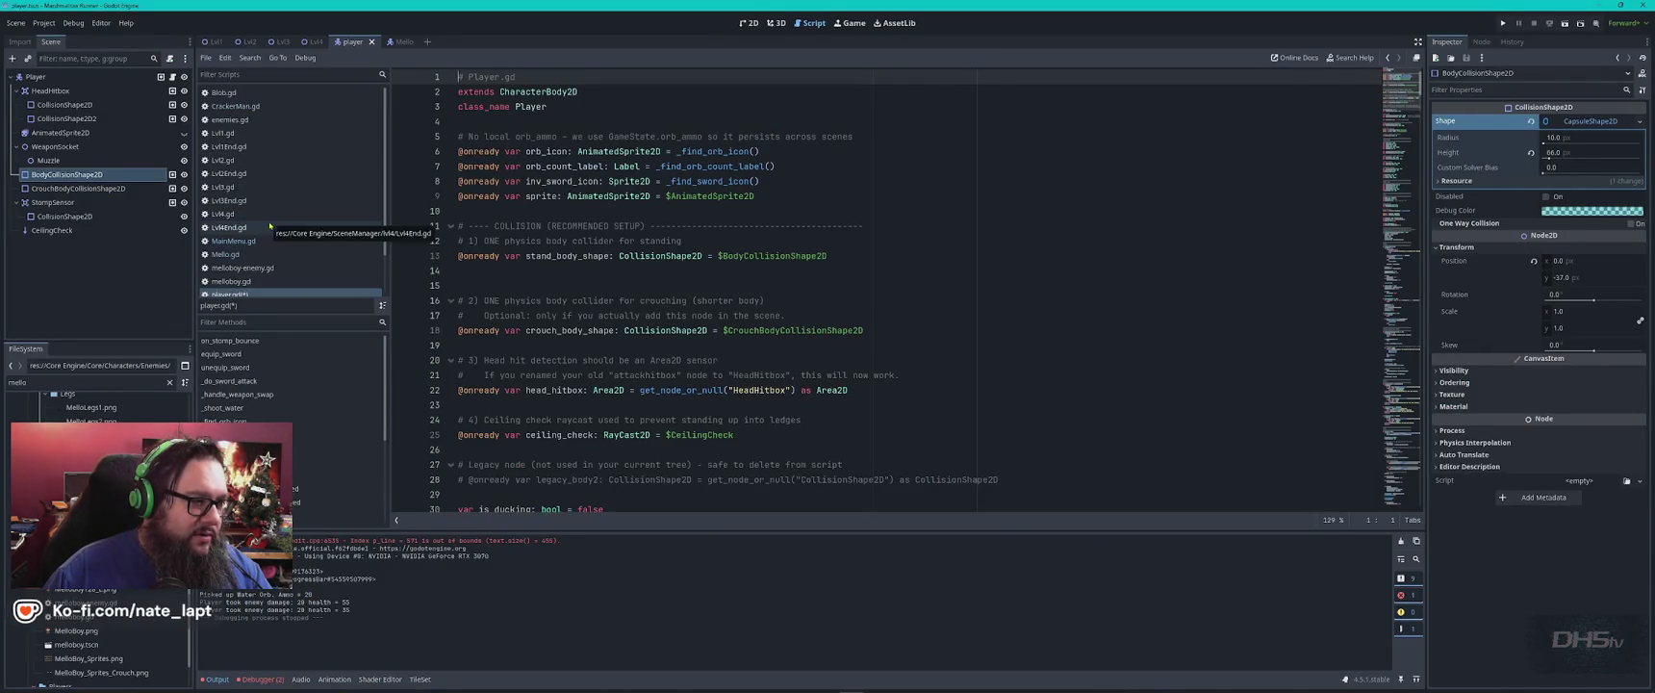
Filter the FileSystem for 'GAMES', open GameState.gd to check it, then close it.
double_click(92, 382)
type("GAMES")
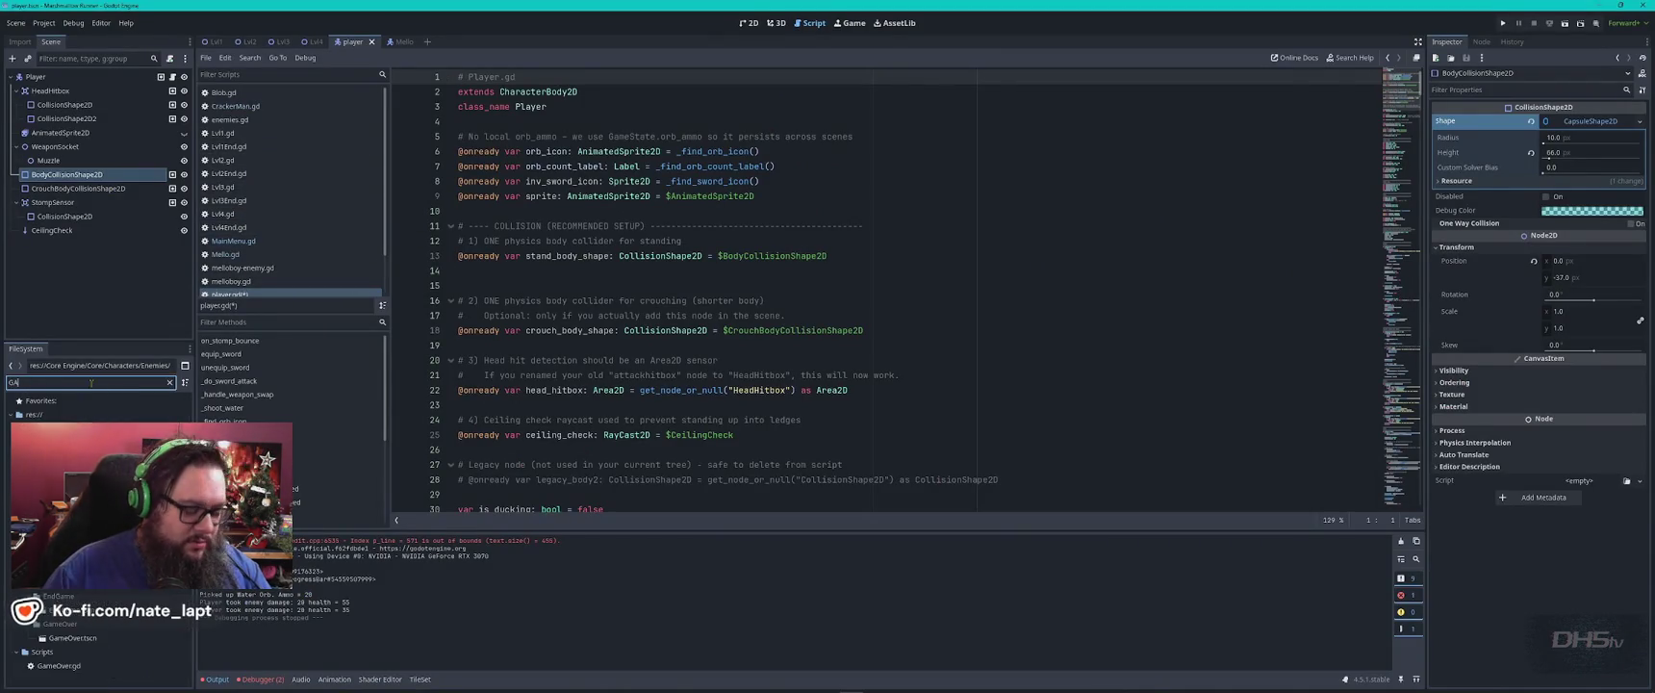
key("Return")
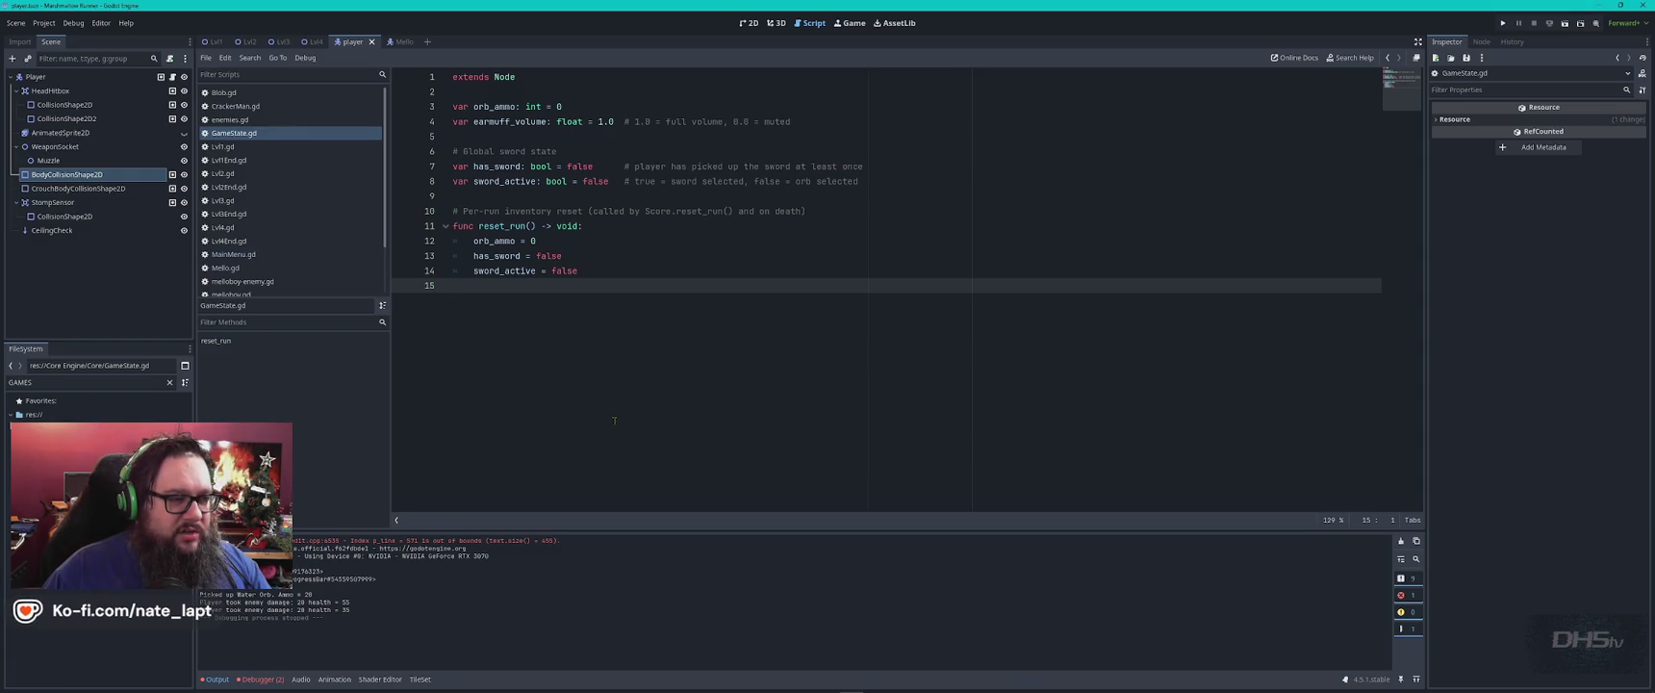
key("ctrl+w")
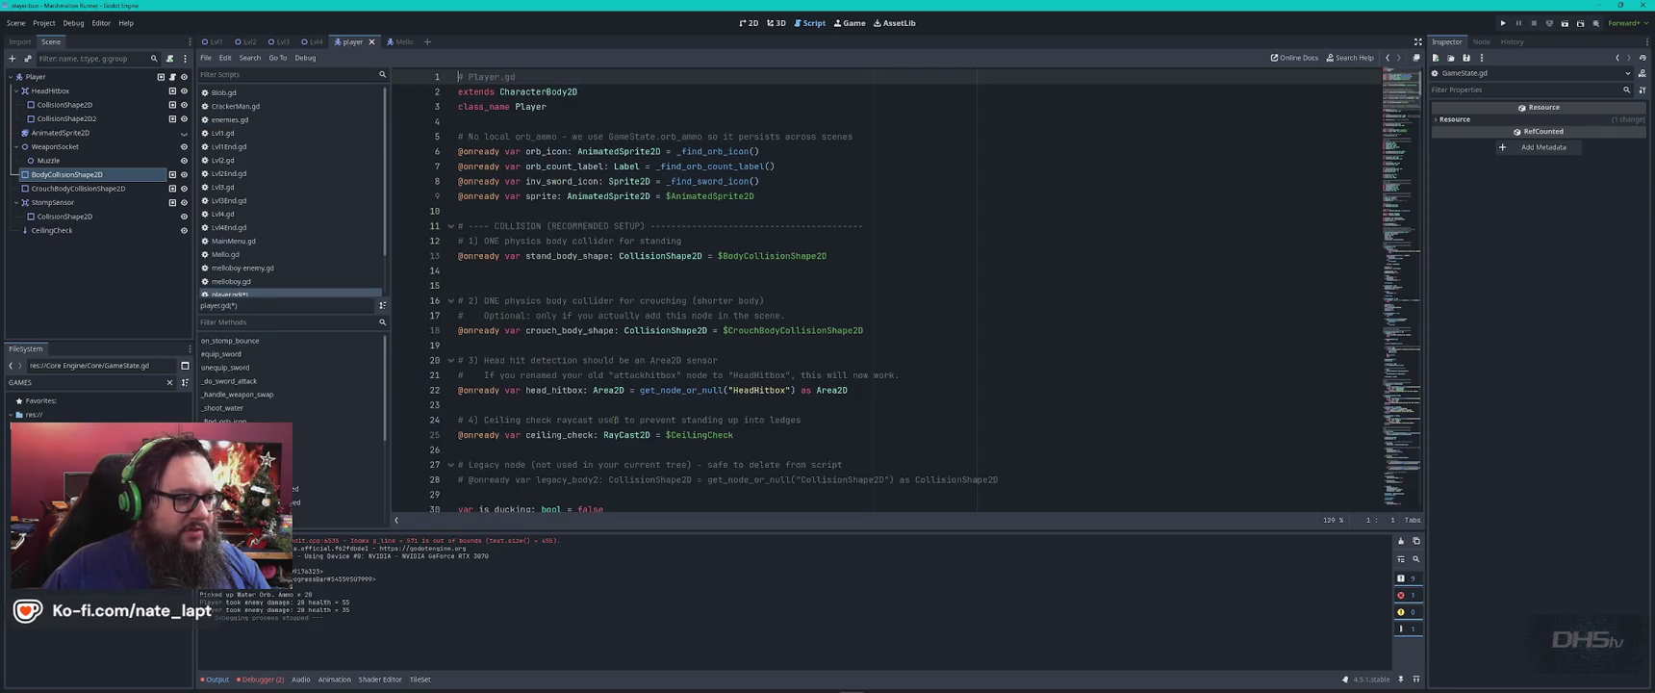
key("alt+Tab")
key("alt+Tab")
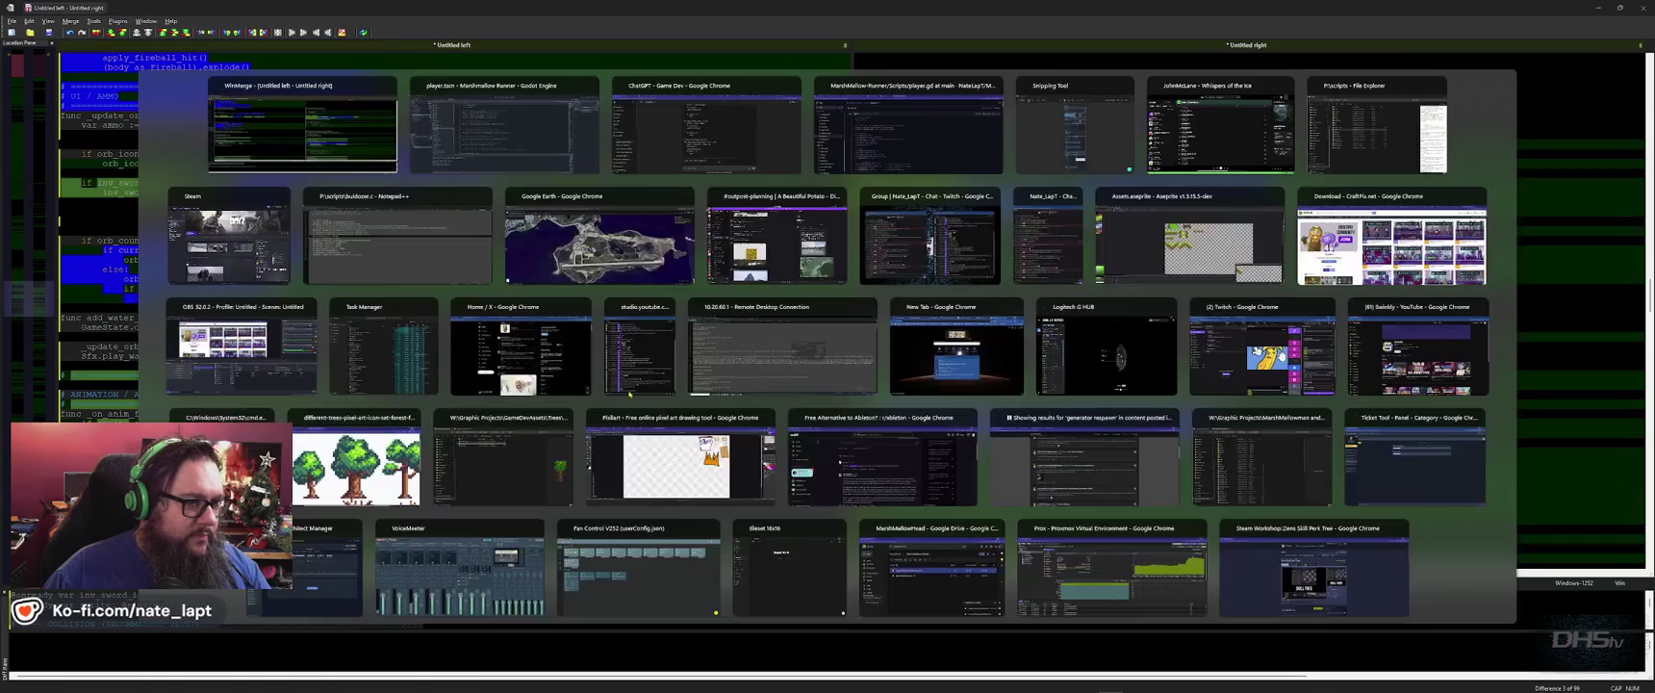
Read ChatGPT's drop-in Player.gd reply to the end, then refocus player.gd in Godot.
scroll(633, 394, "down", 10)
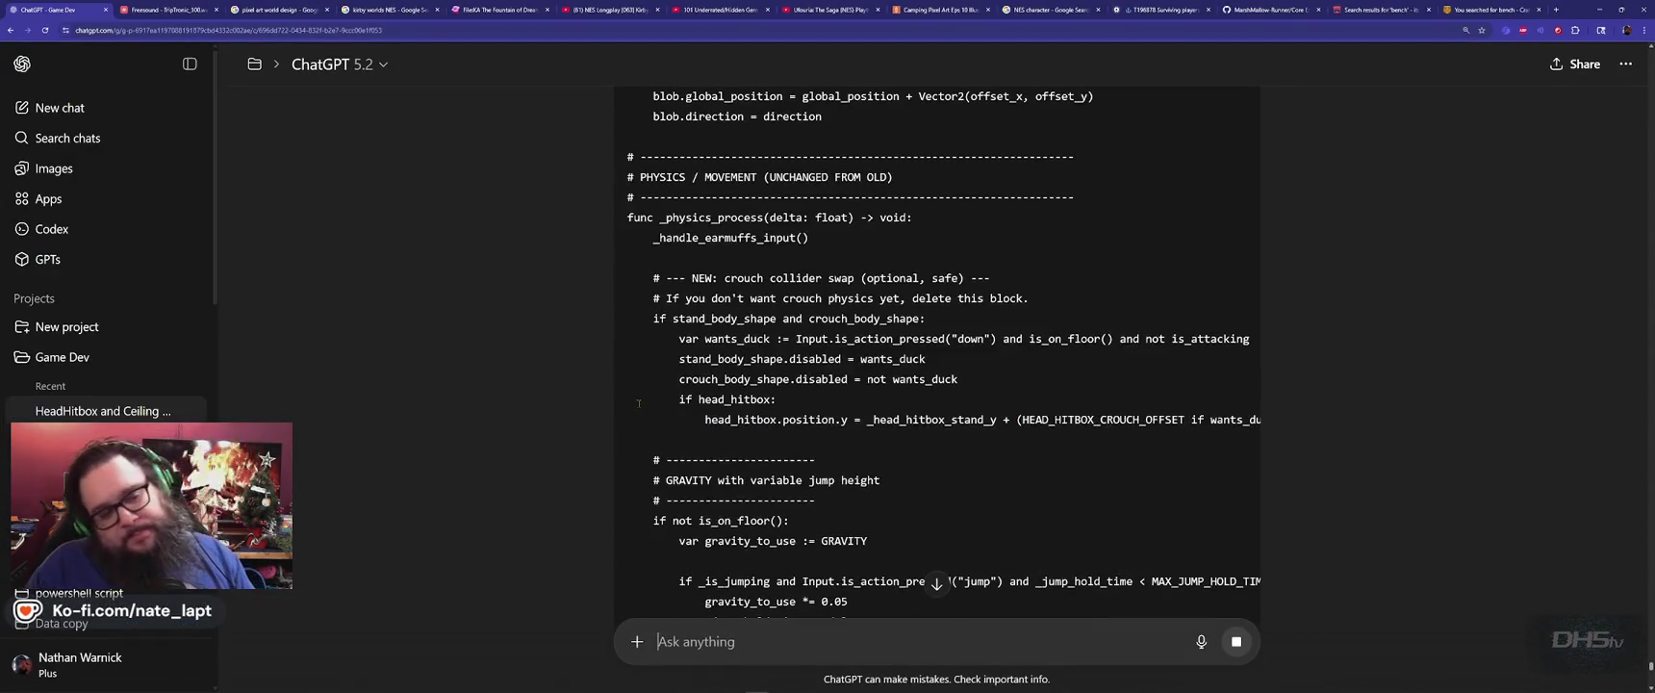
scroll(632, 403, "down", 10)
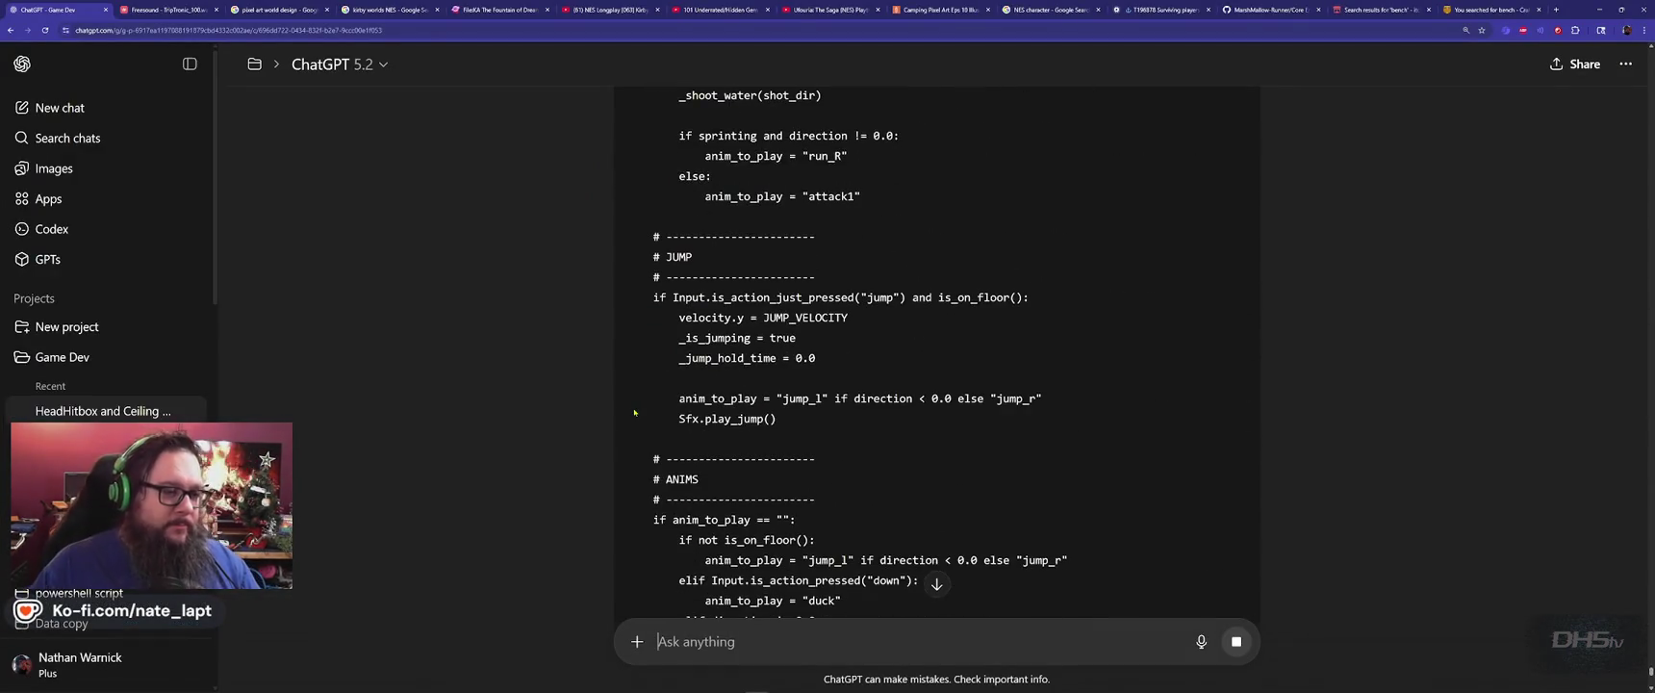
scroll(628, 400, "down", 10)
scroll(628, 400, "up", 5)
scroll(629, 400, "down", 4)
scroll(631, 403, "down", 1)
scroll(631, 405, "up", 1)
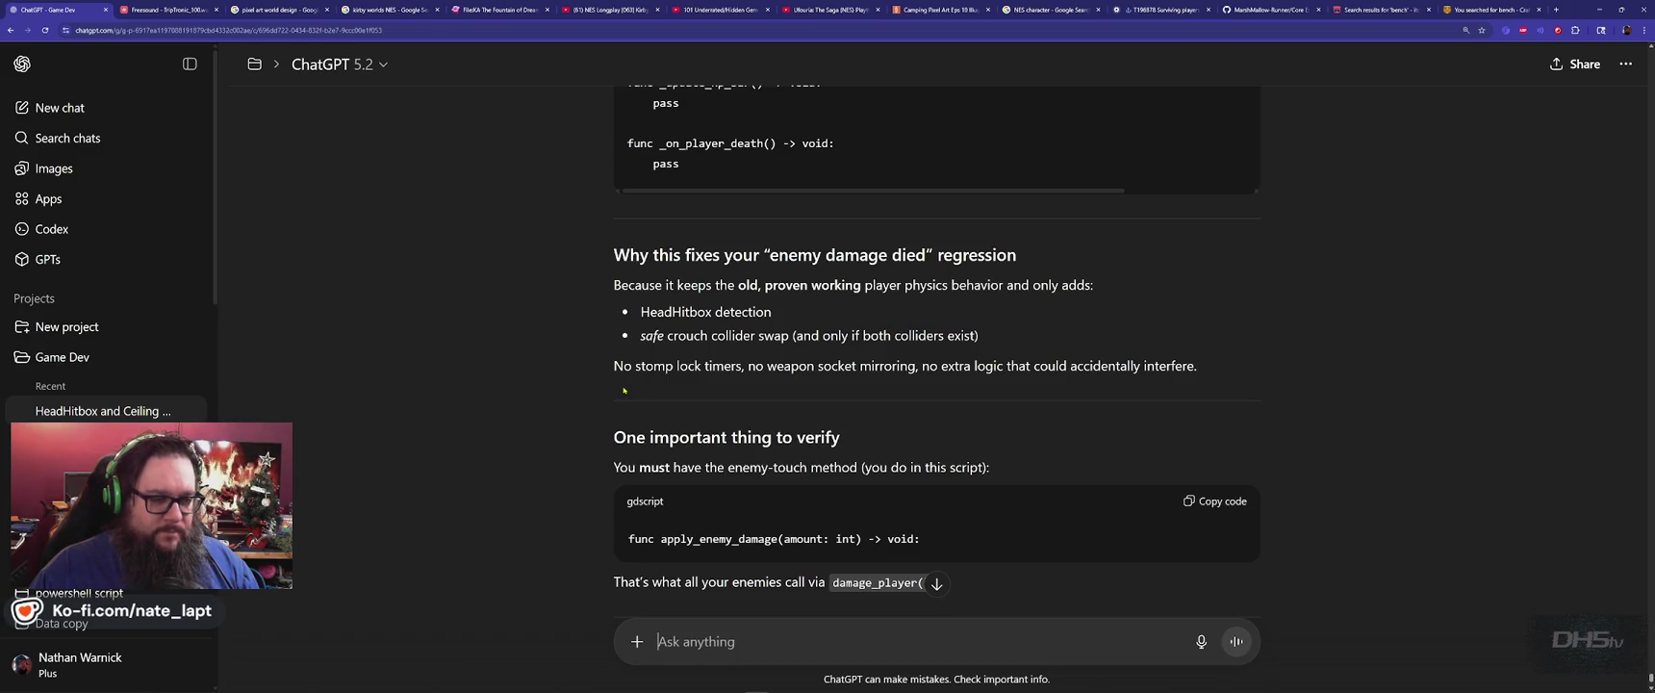
scroll(624, 390, "down", 2)
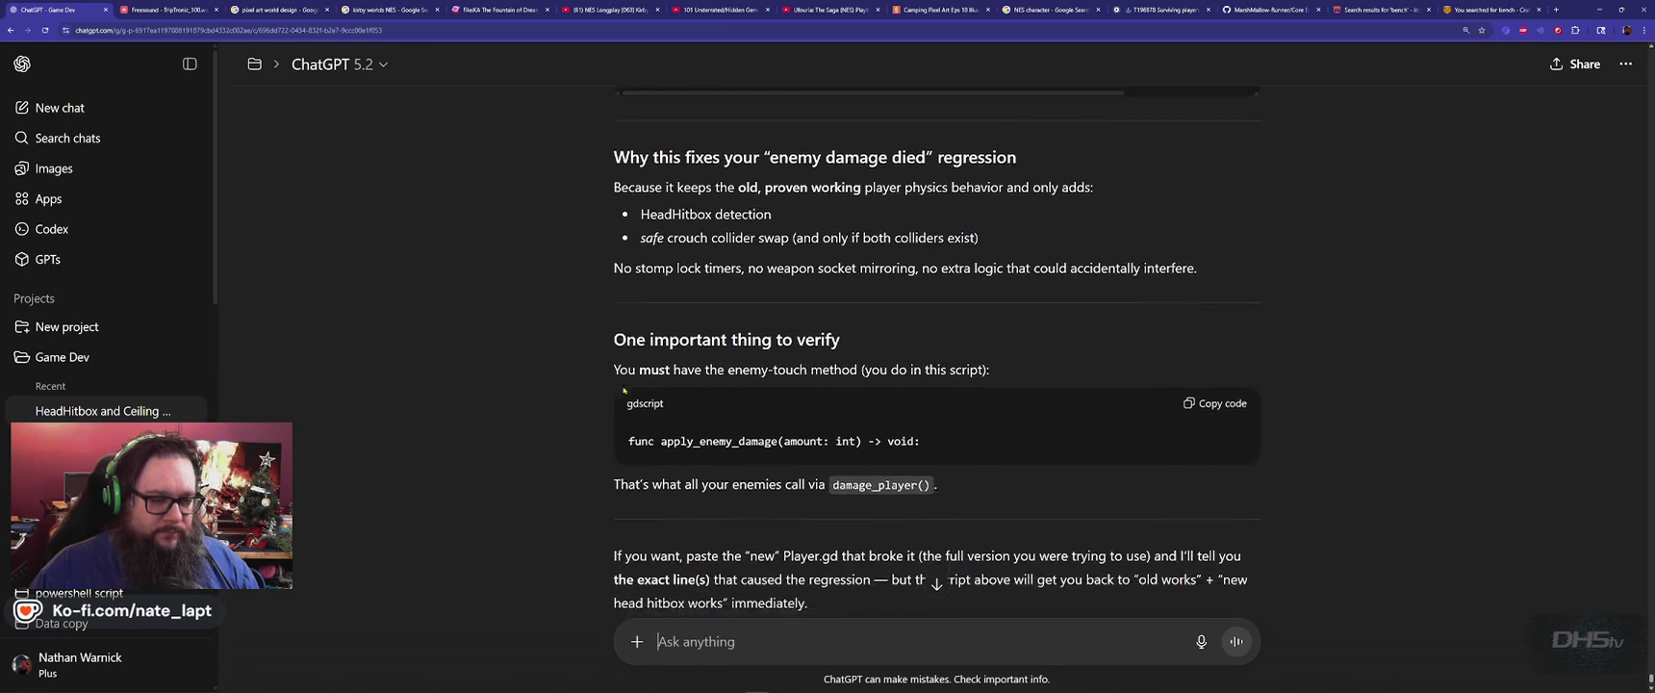
scroll(622, 386, "down", 1)
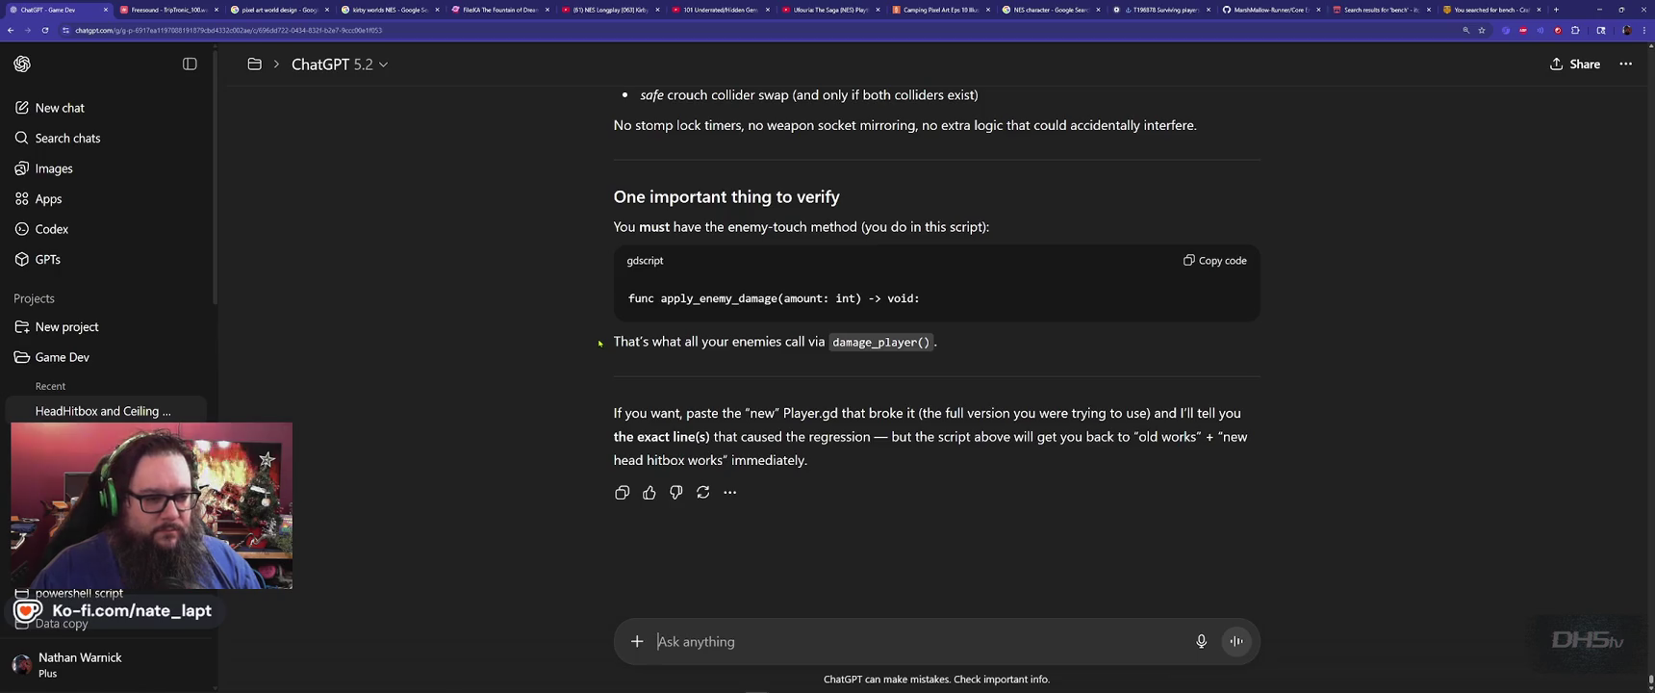
key("alt+Tab")
key("alt+Tab")
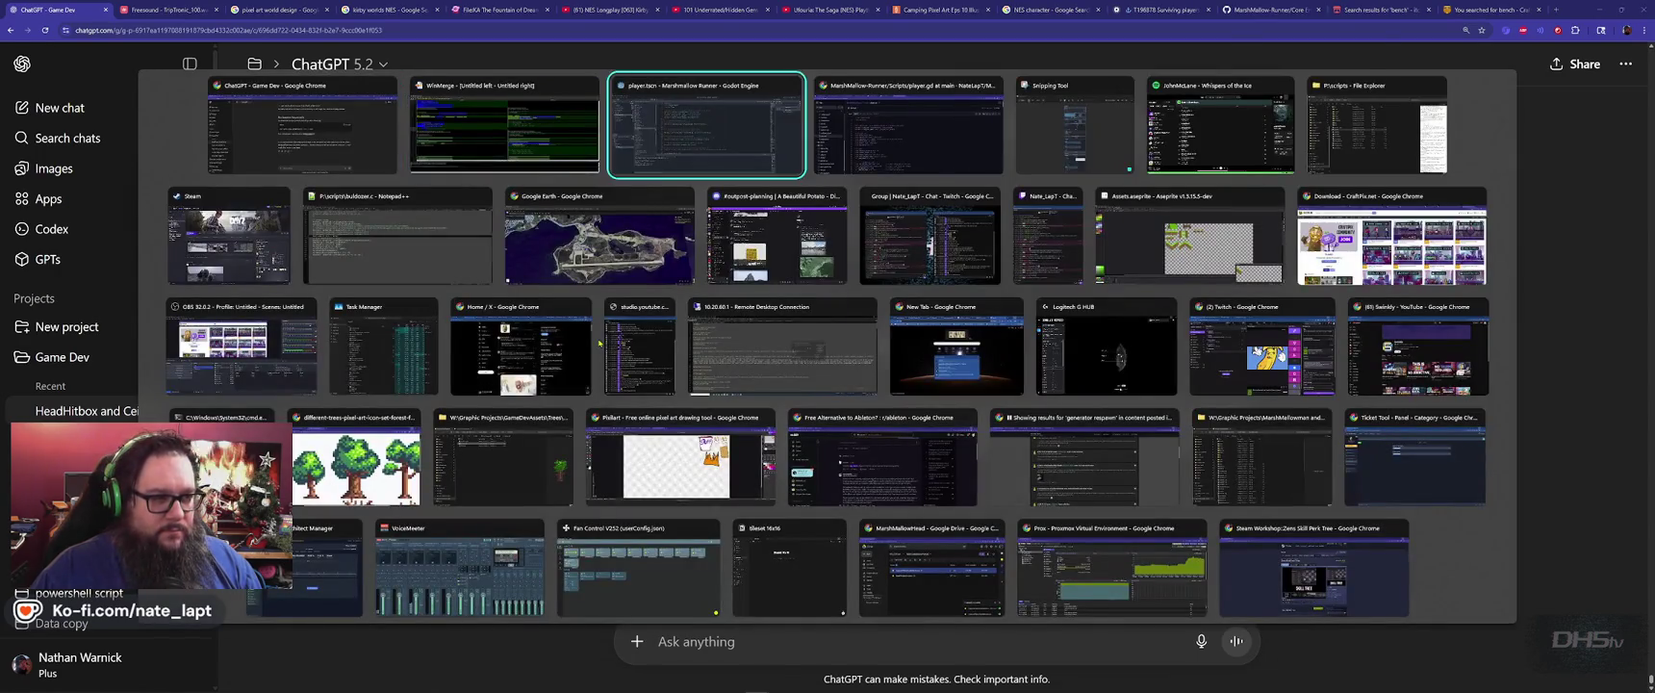
left_click(919, 341)
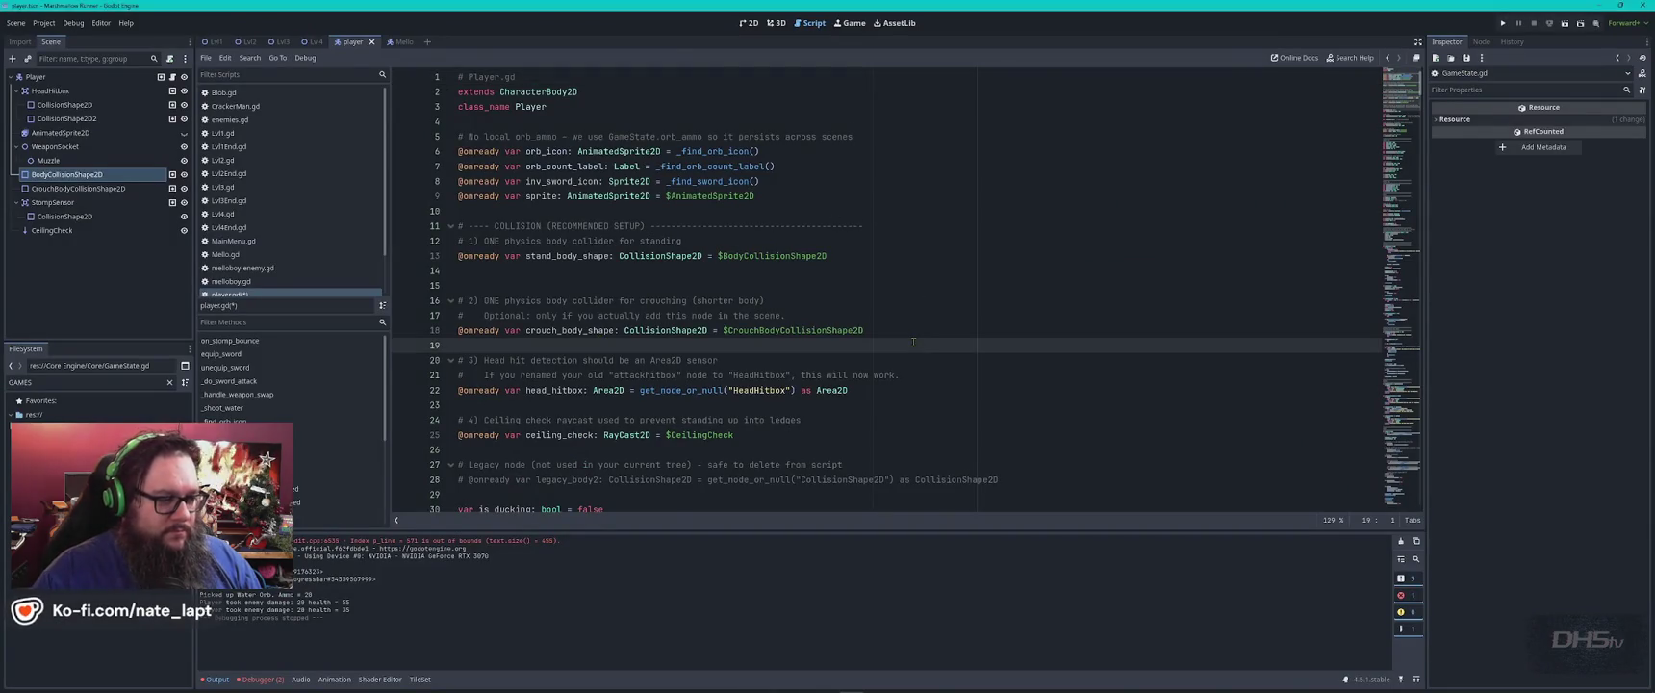
Copy the whole Player.gd script and write 'YOU Gave me this code 20 mins' in ChatGPT.
key("ctrl+End")
key("ctrl+a")
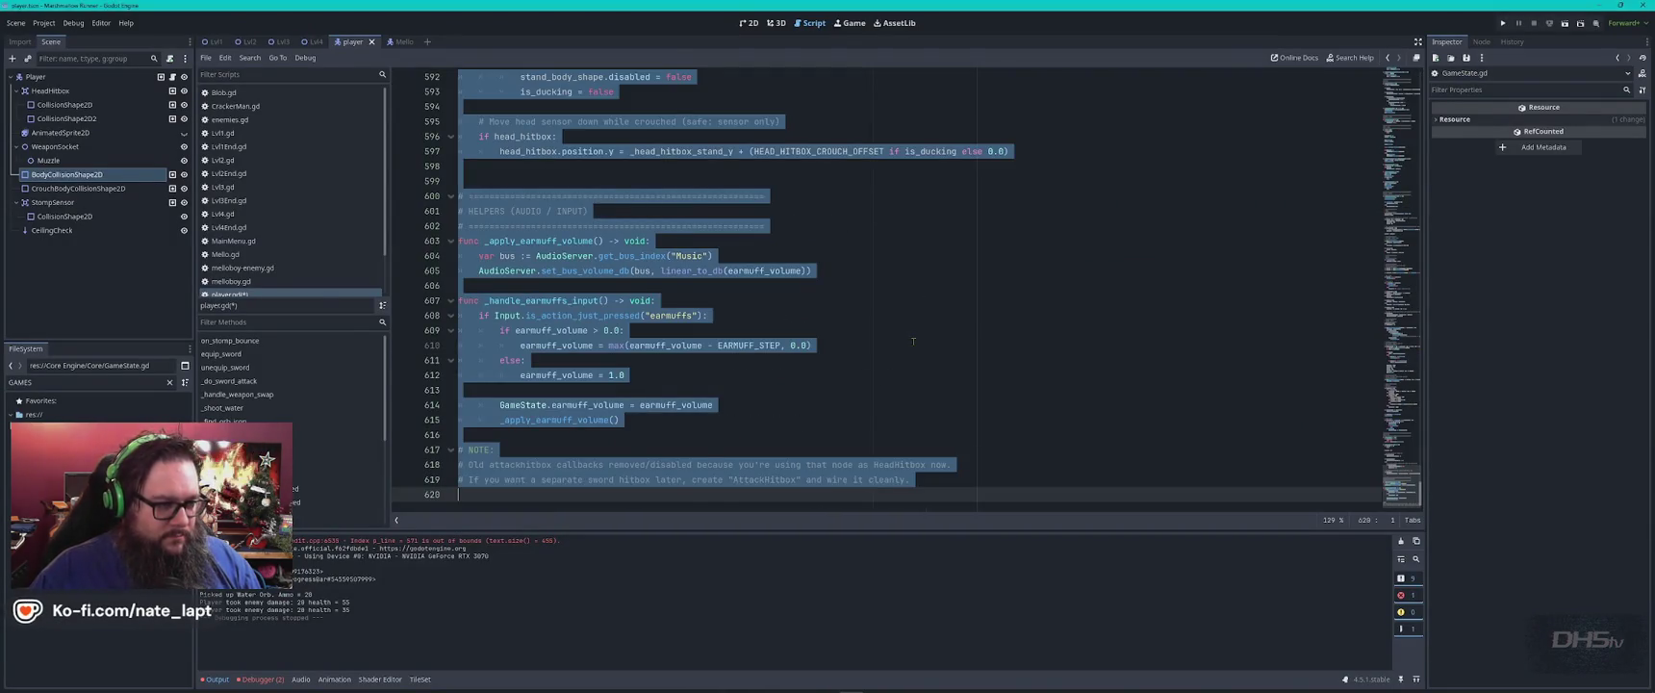
key("alt+Tab")
type("yo")
key("BackSpace")
key("BackSpace")
key("BackSpace")
key("Caps_Lock")
type("YOU Ga")
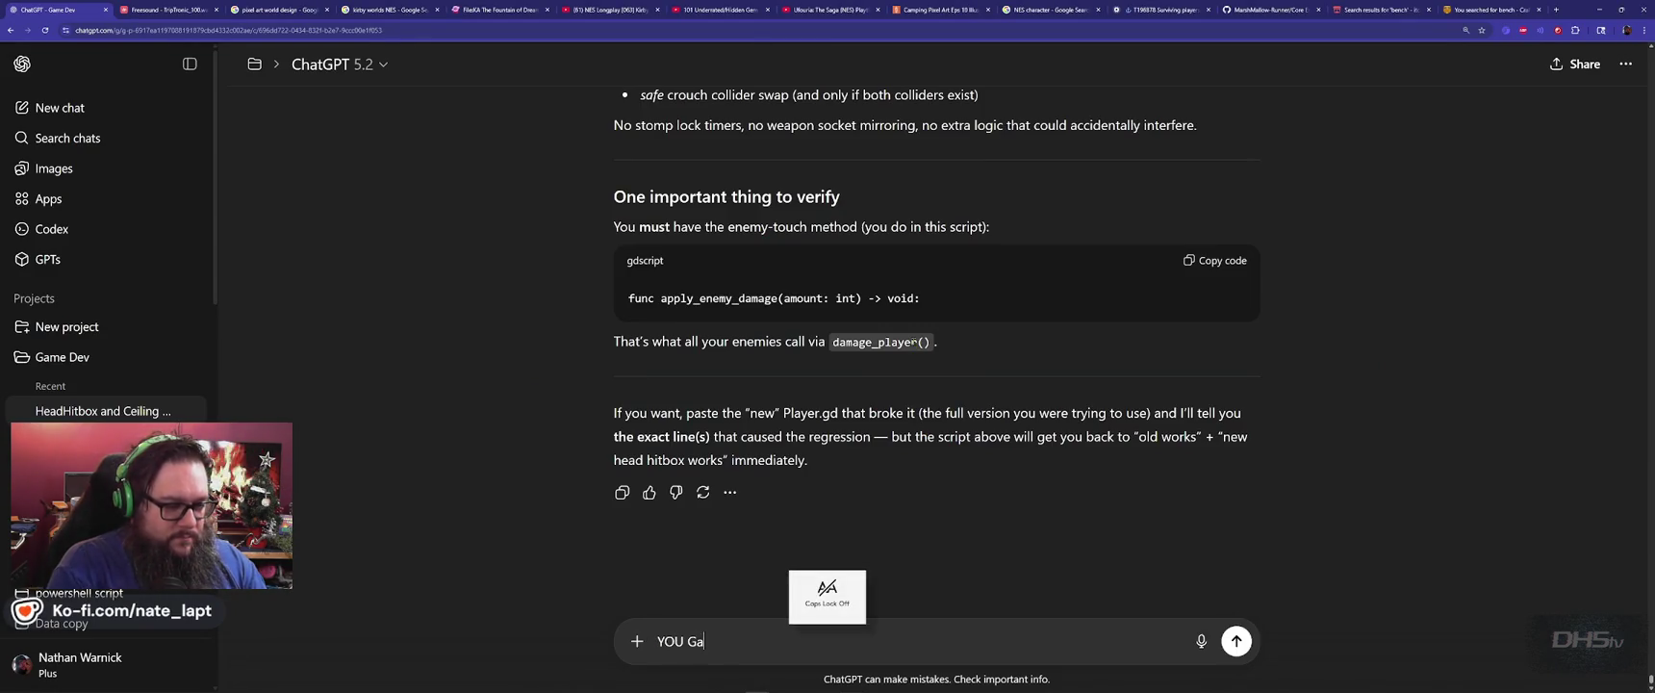
type("ve me this cod")
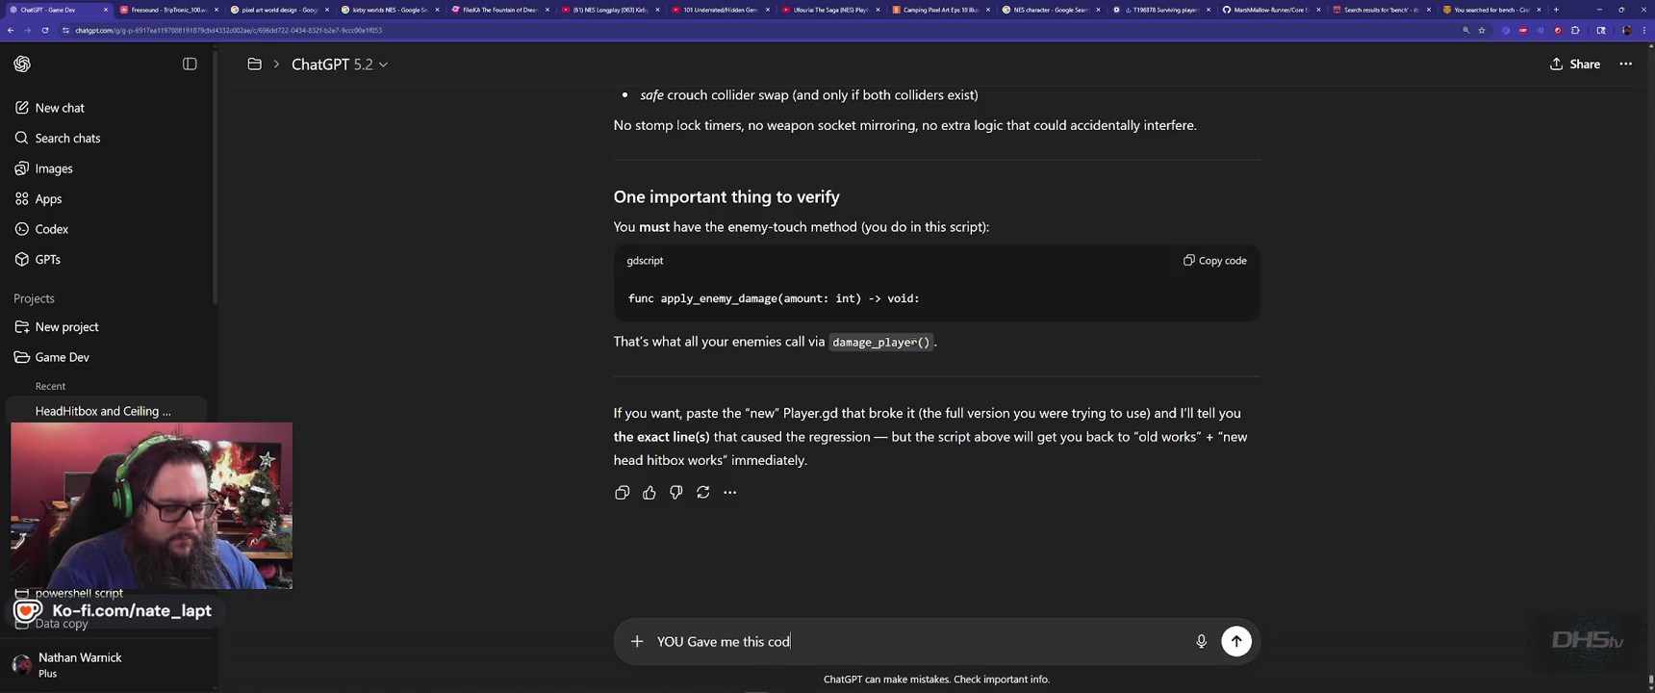
type("e 20 mins ago")
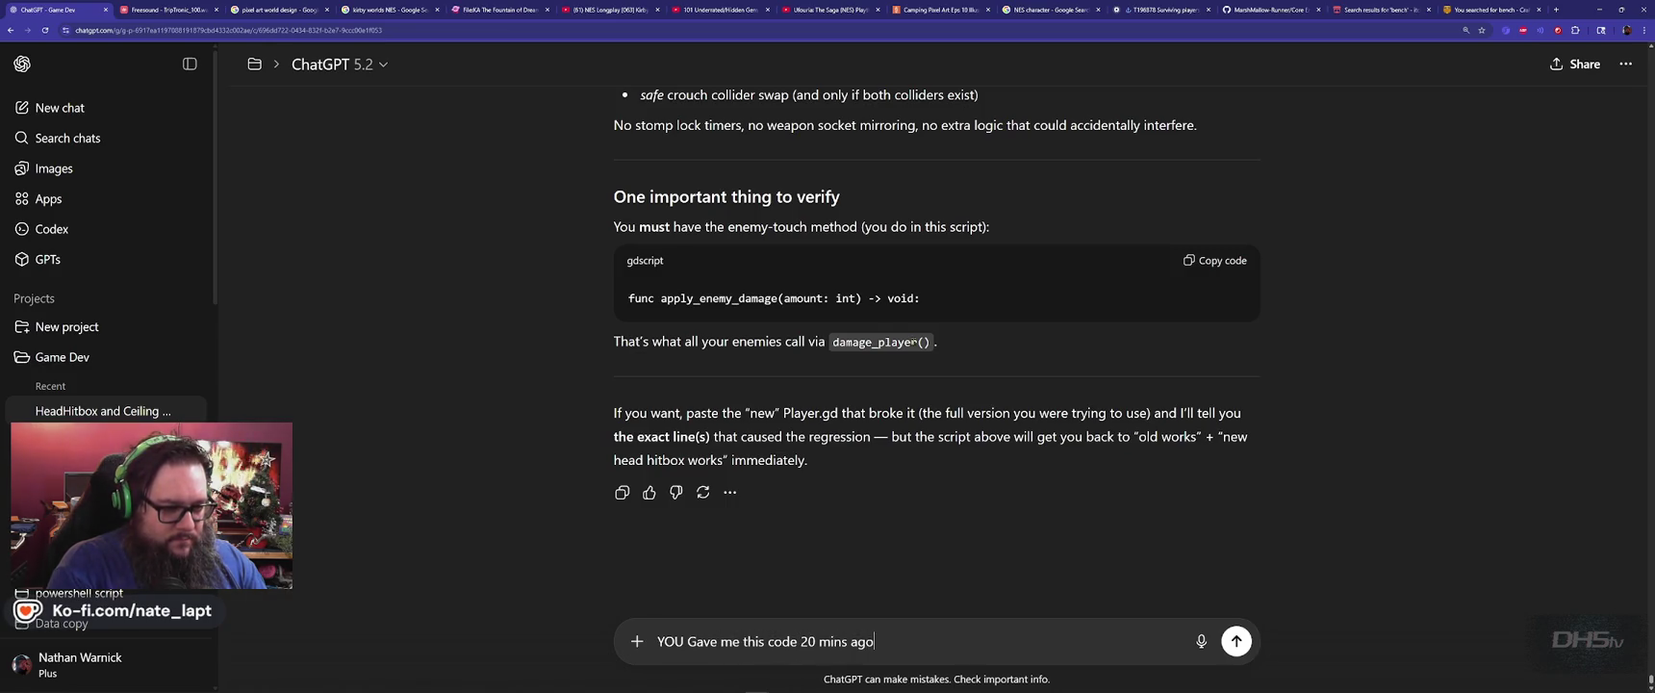
Paste the Player.gd code on a new line, send the message, and skim the response.
key("shift+Return")
key("shift+Return")
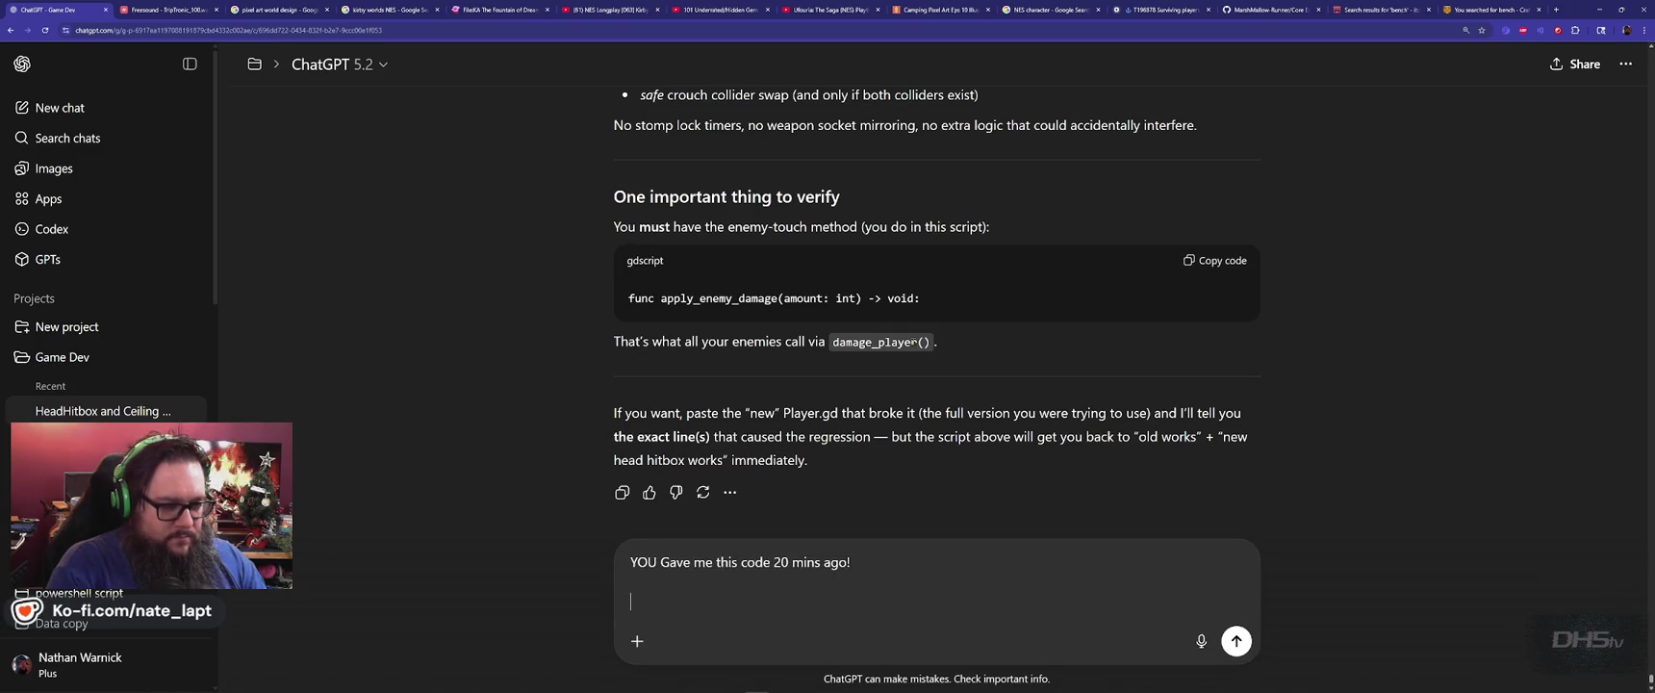
key("ctrl+v")
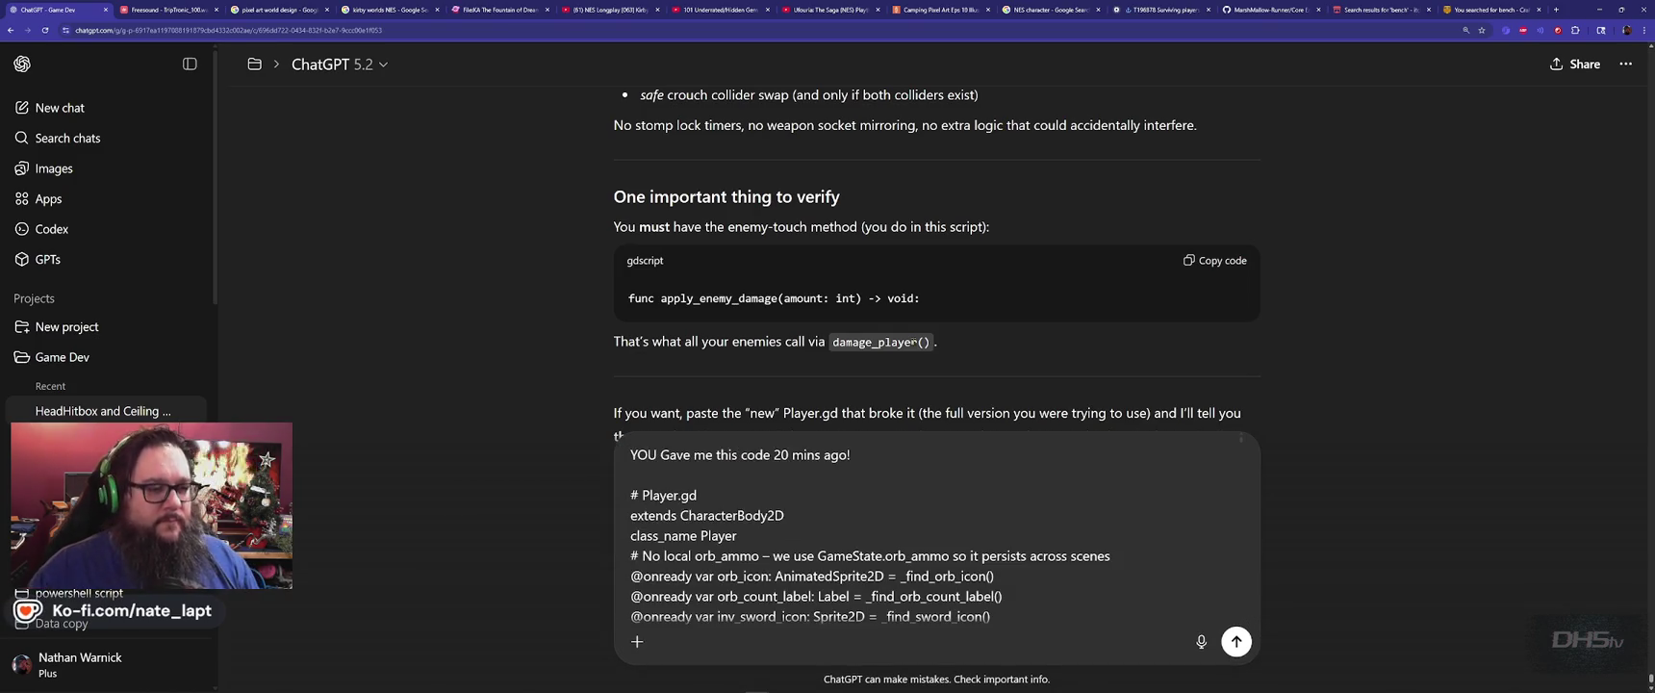
key("Return")
scroll(908, 325, "up", 5)
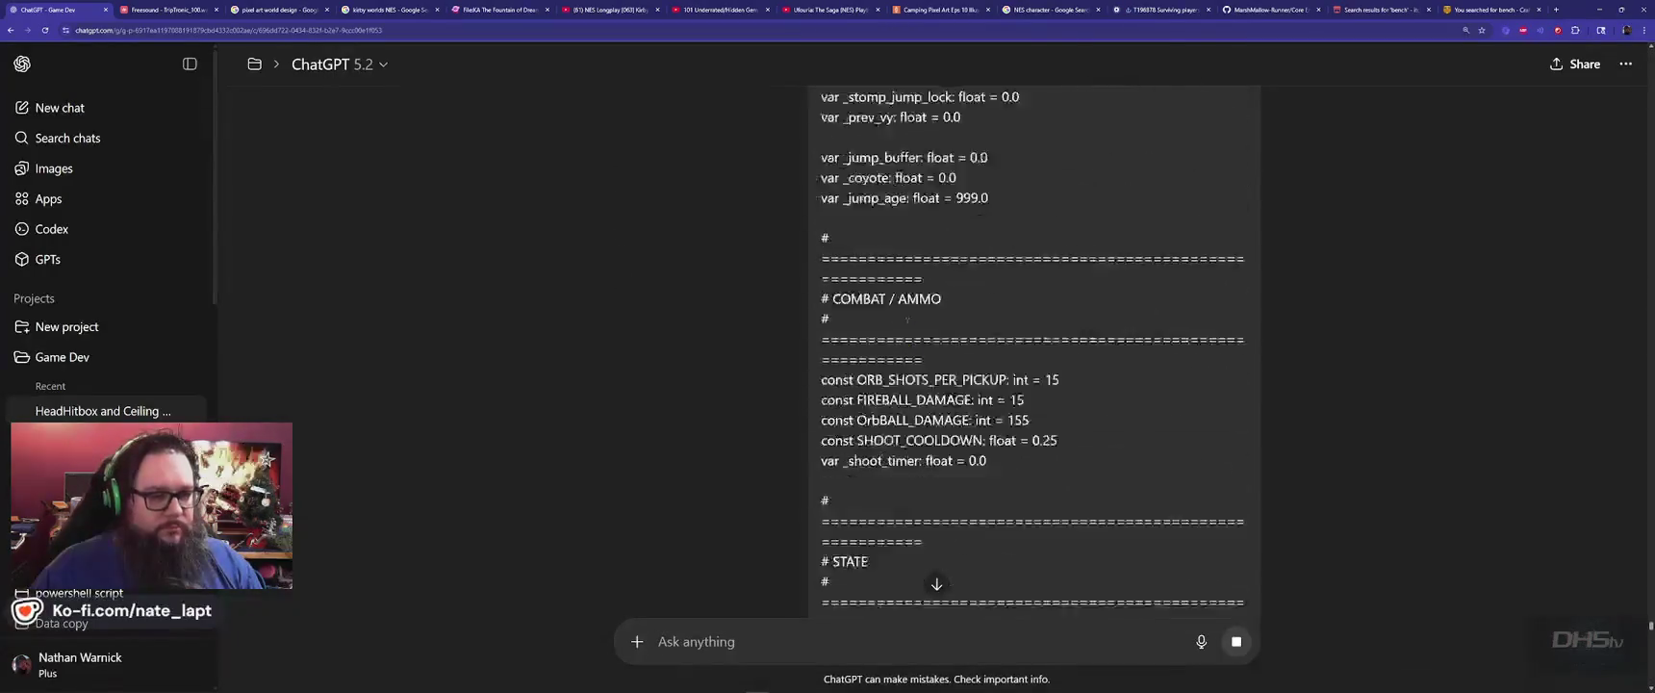
scroll(907, 325, "down", 15)
scroll(908, 326, "up", 10)
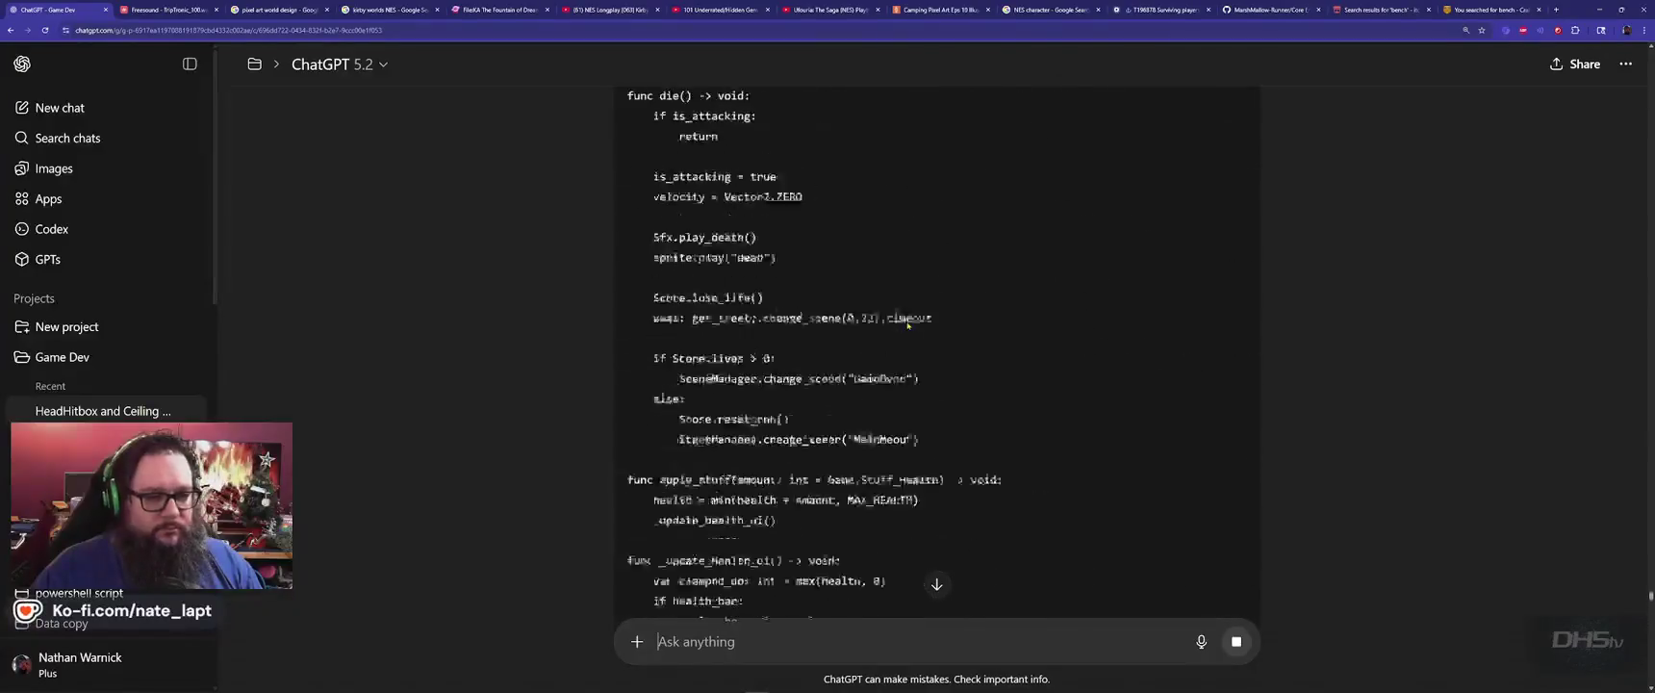
scroll(908, 322, "down", 15)
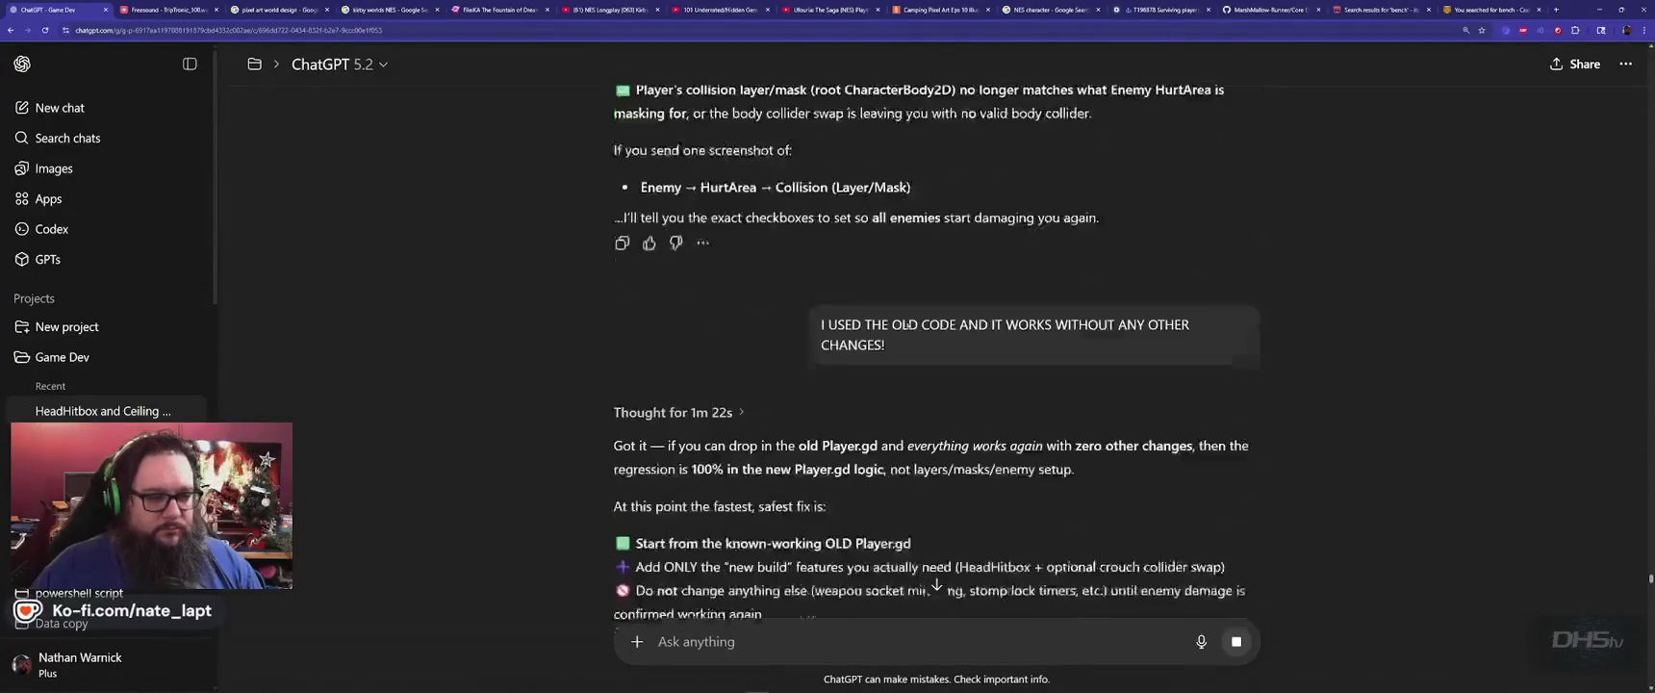
scroll(909, 325, "down", 5)
Replace Player.gd in Godot with ChatGPT's suggested code and run a quick test.
left_click(1220, 251)
key("alt+Tab")
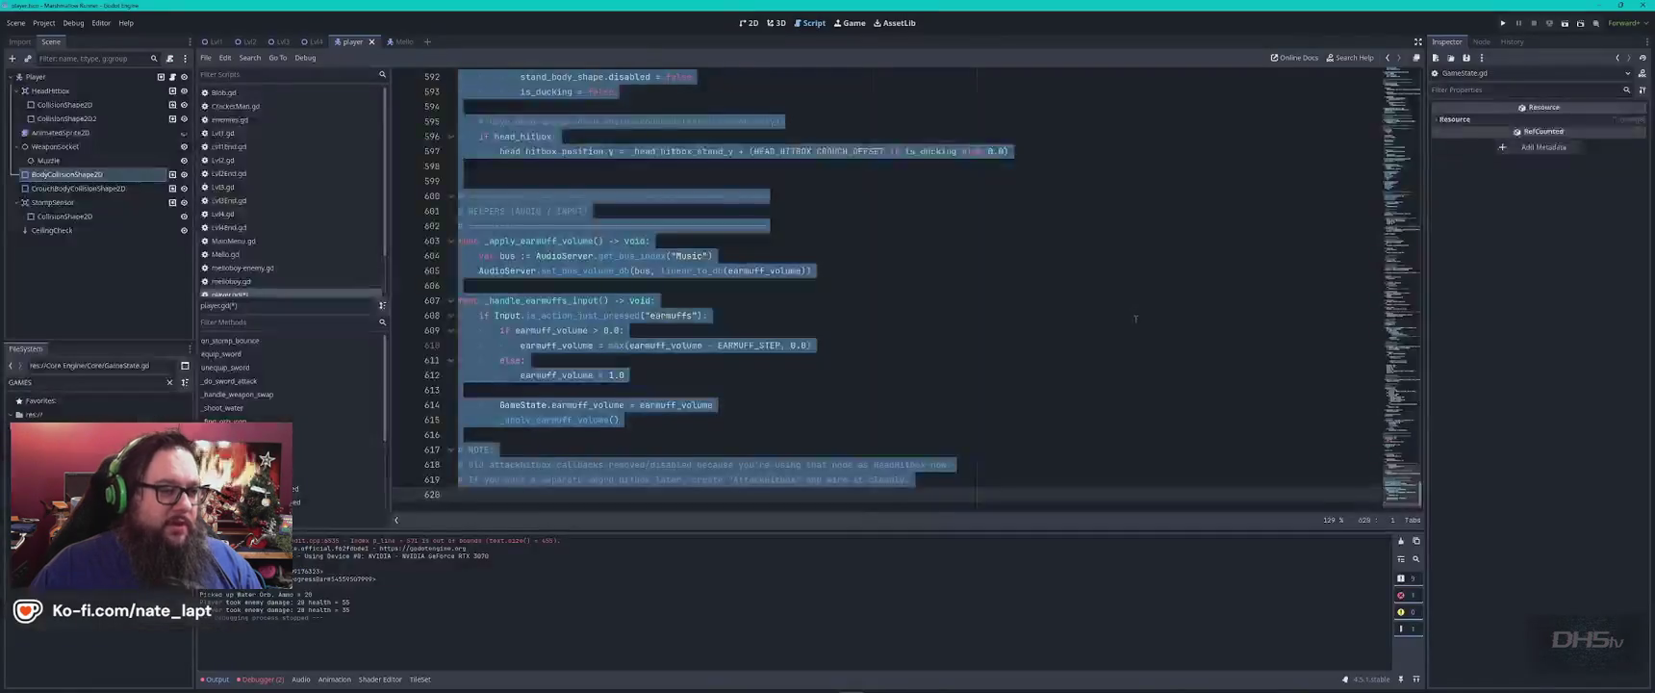
key("Delete")
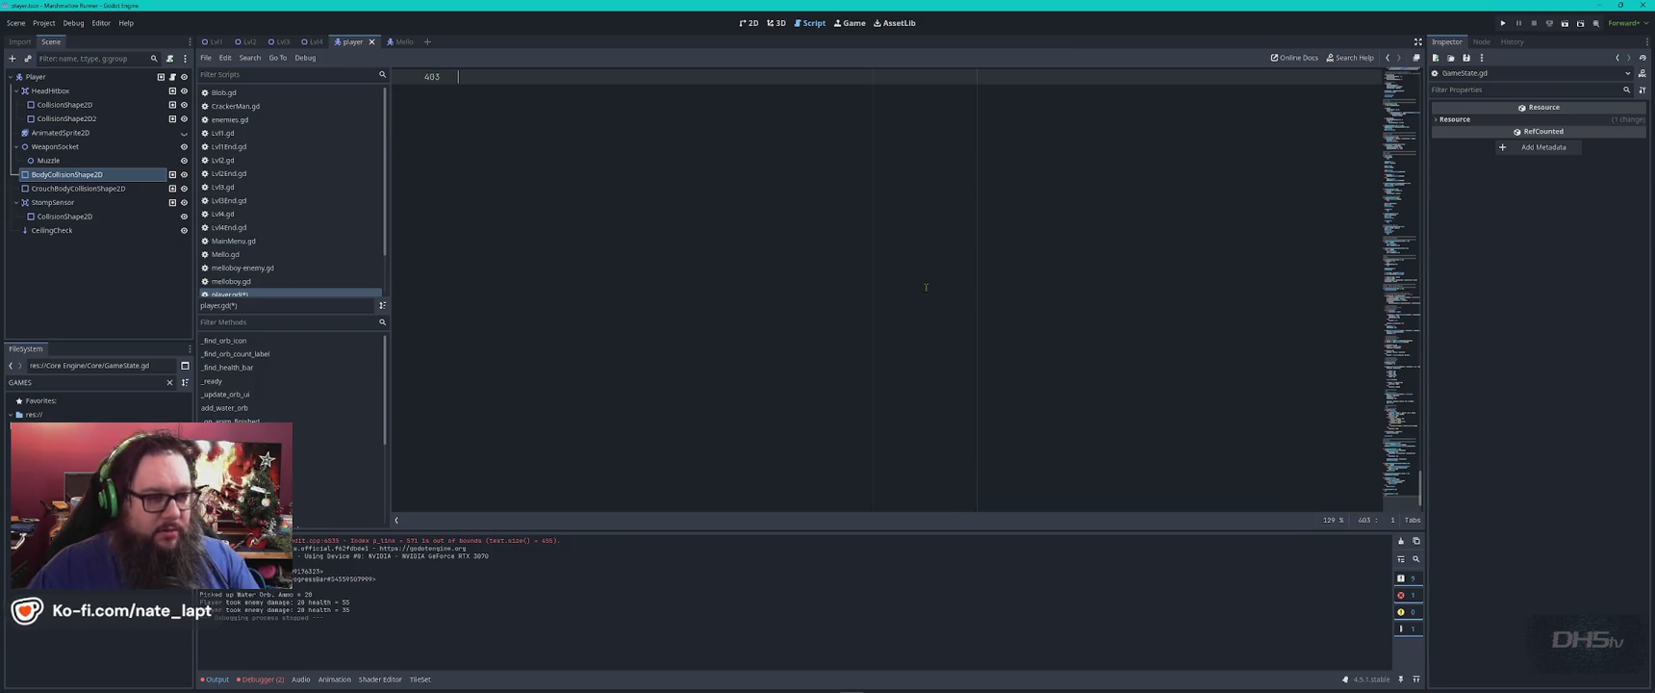
key("F5")
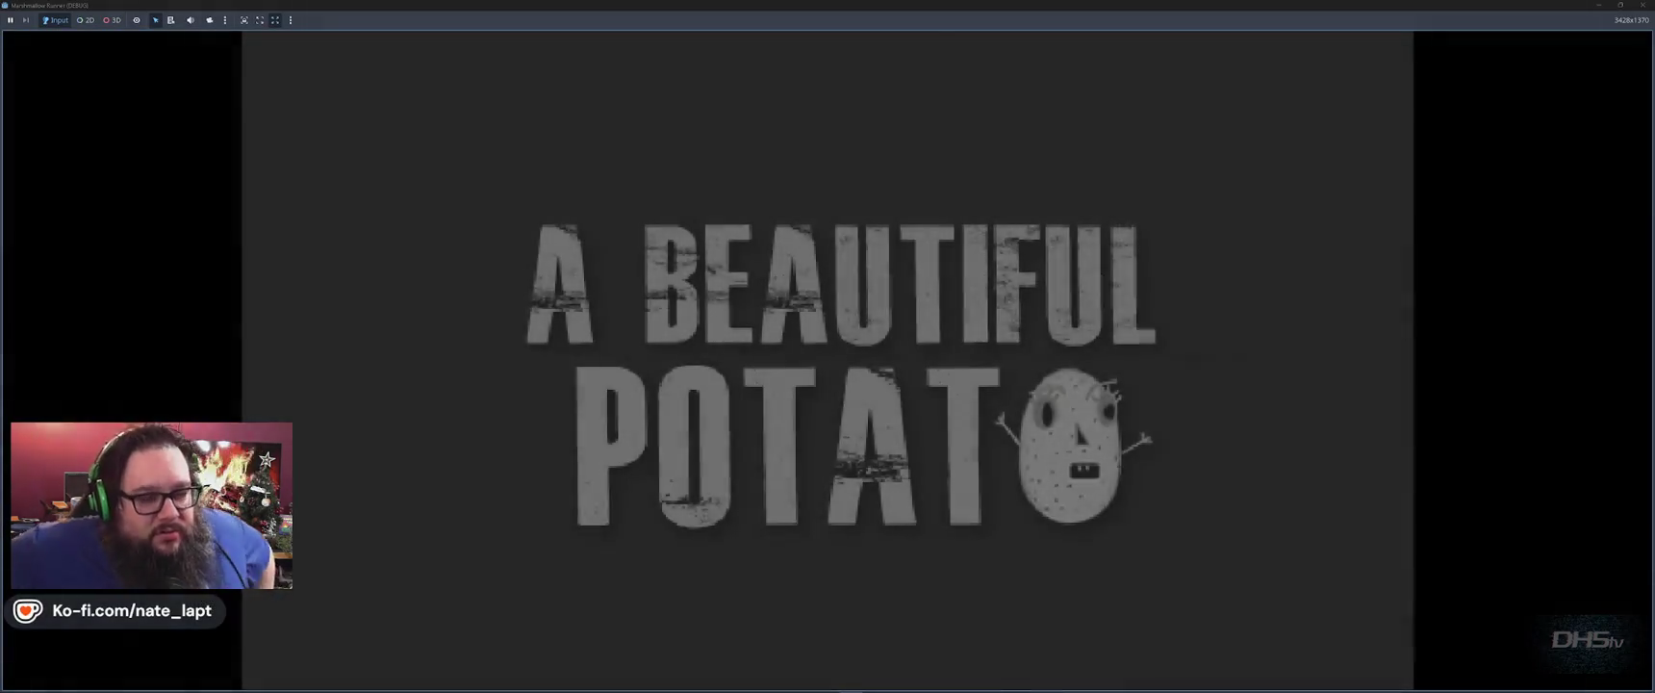
key("alt+F4")
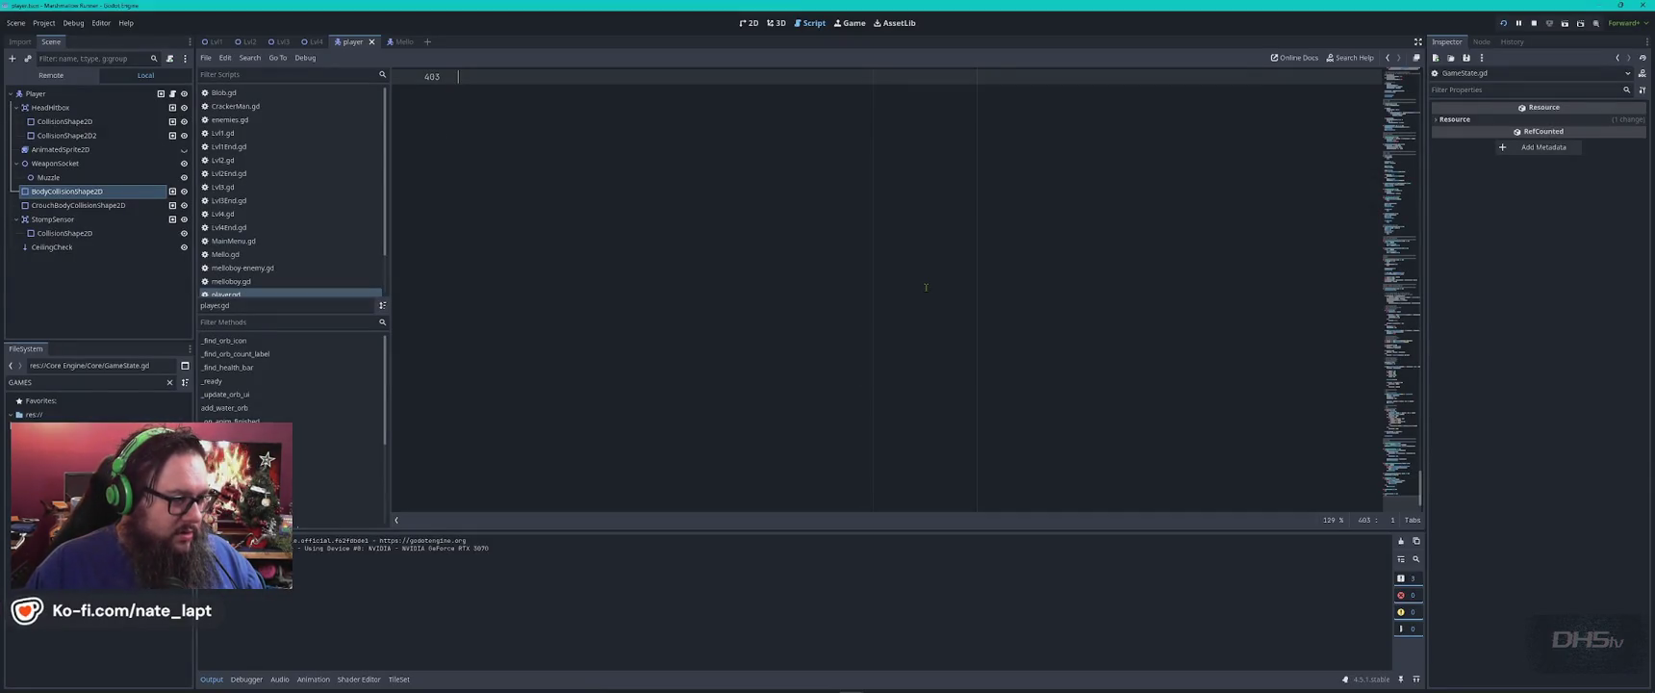
Play-test The Mello Inside level twice from the main menu, then go back to ChatGPT.
key("F5")
left_click(775, 414)
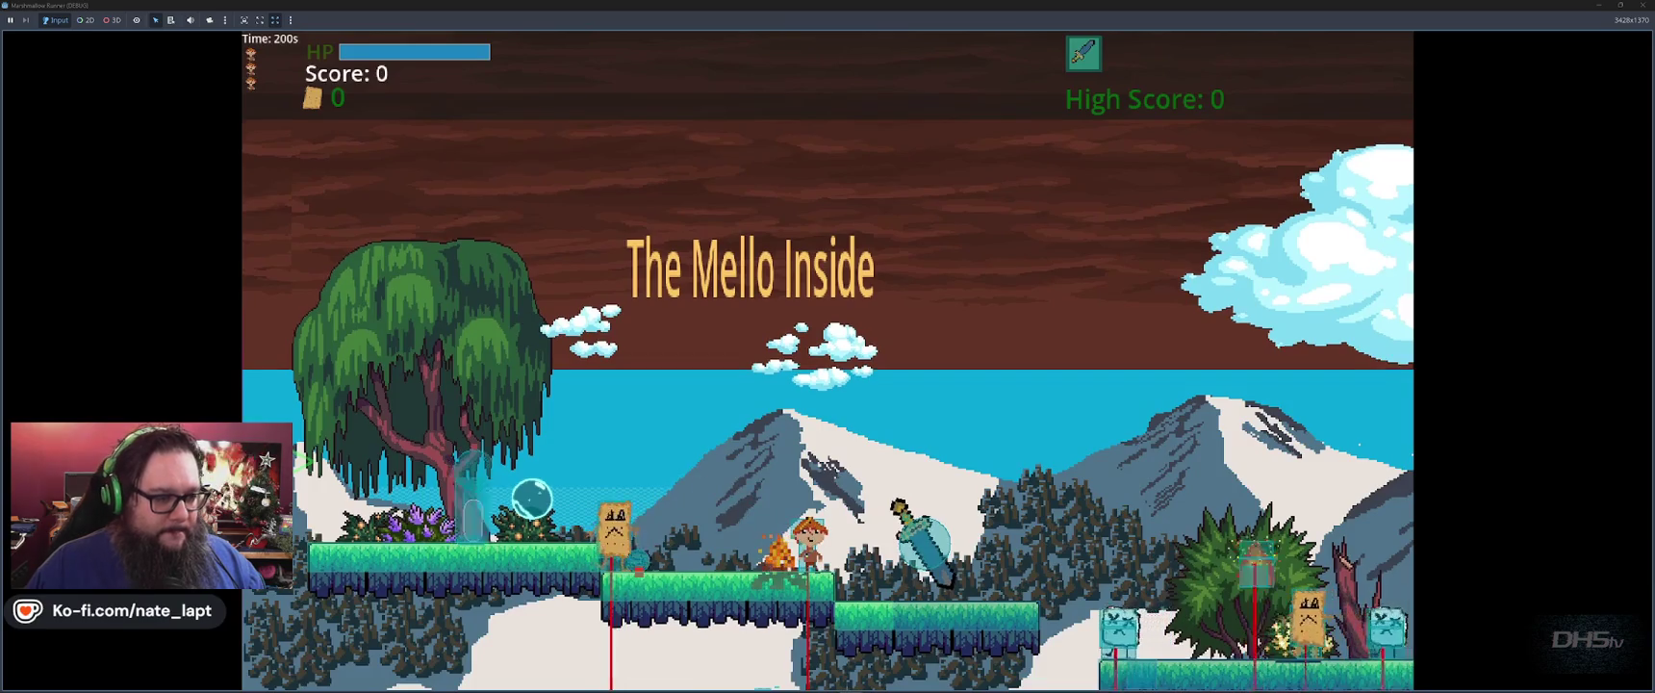
key("alt+F4")
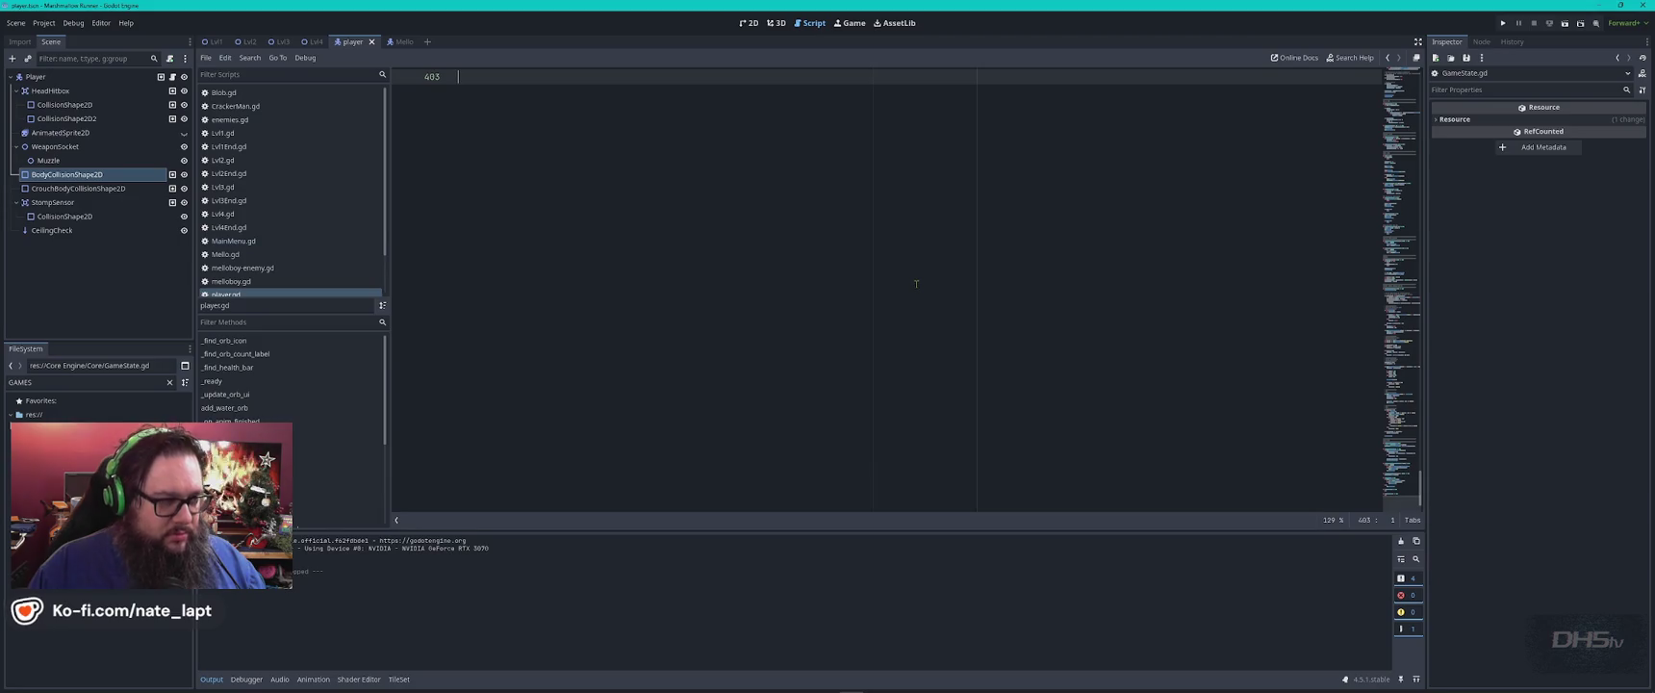
key("ctrl+a")
key("F5")
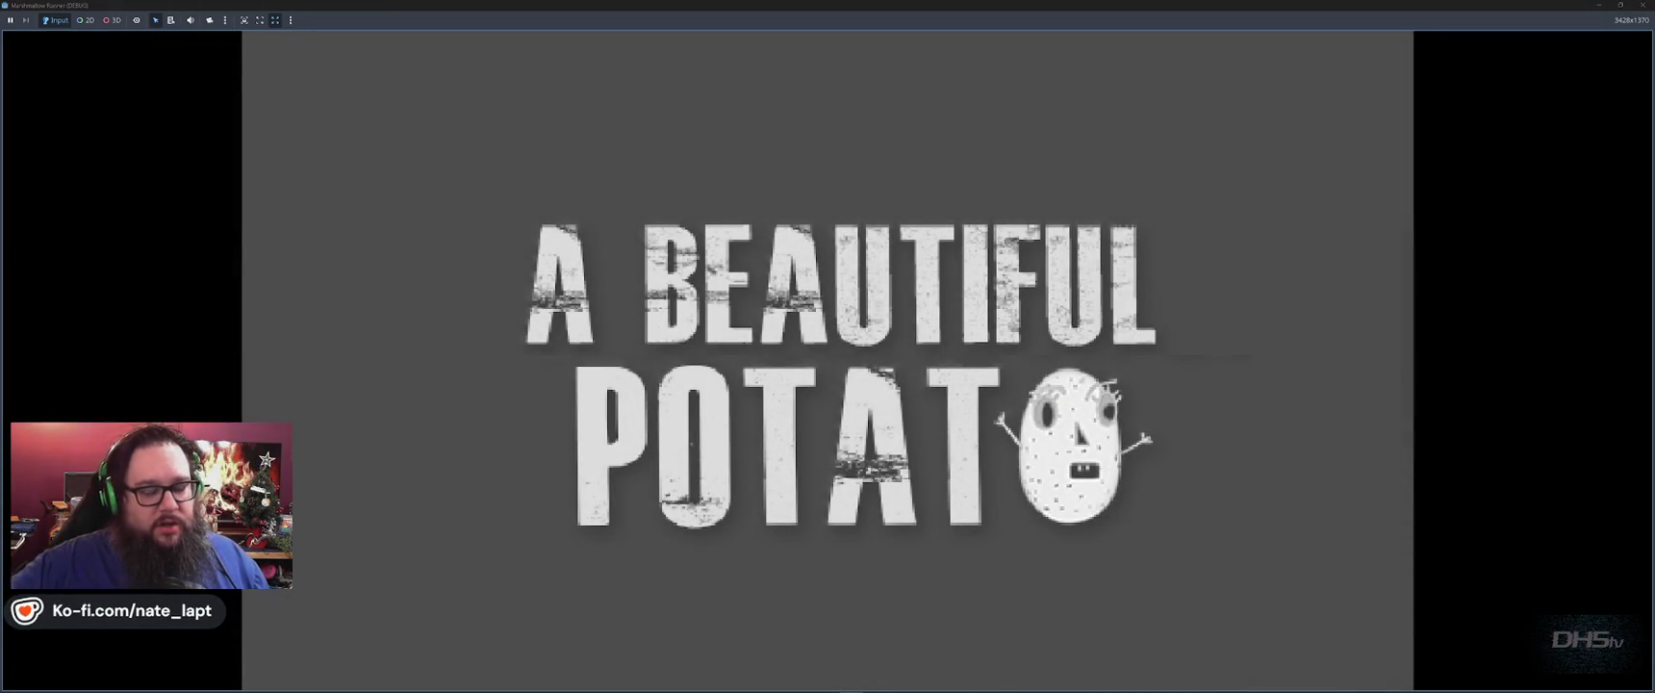
key("Return")
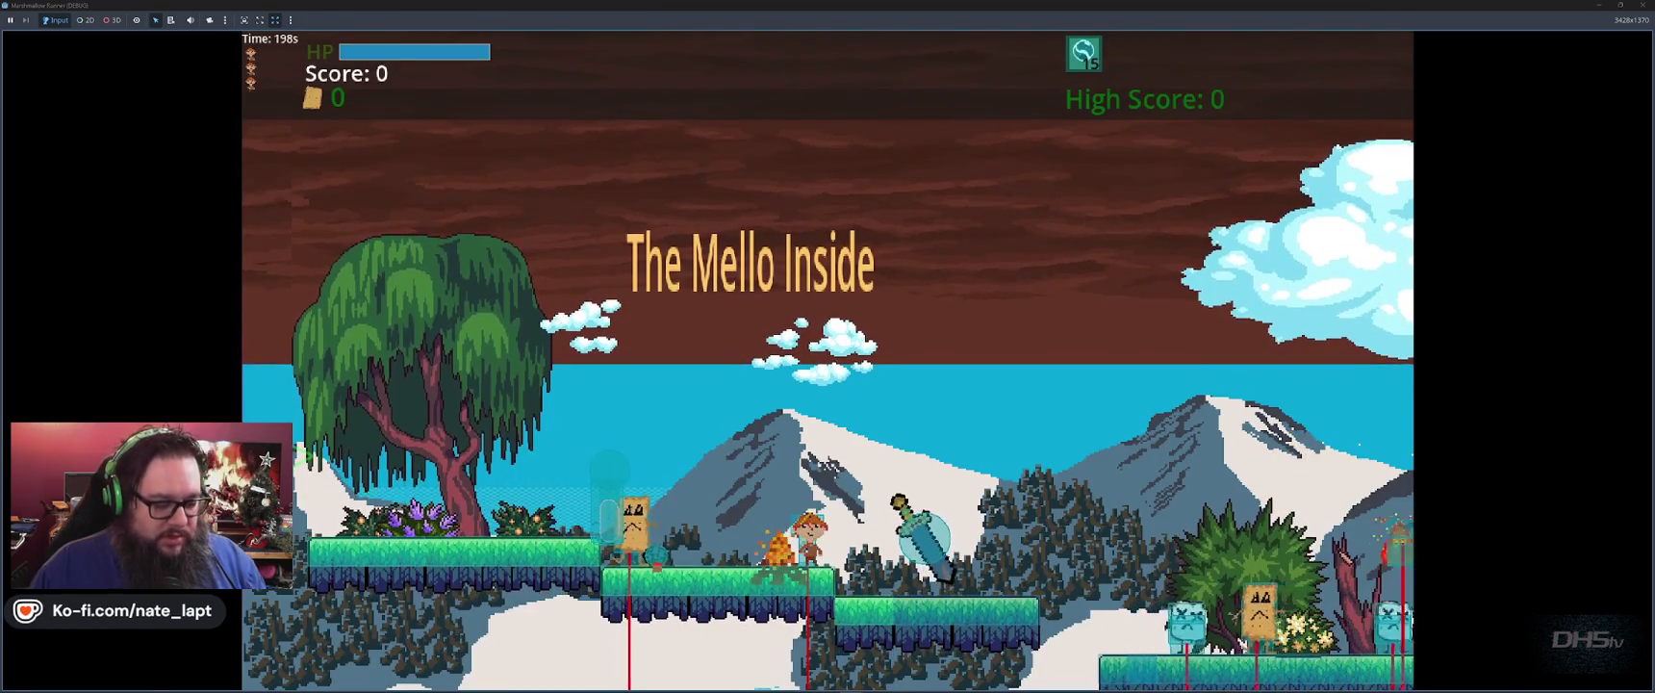
key("F8")
key("alt+Tab")
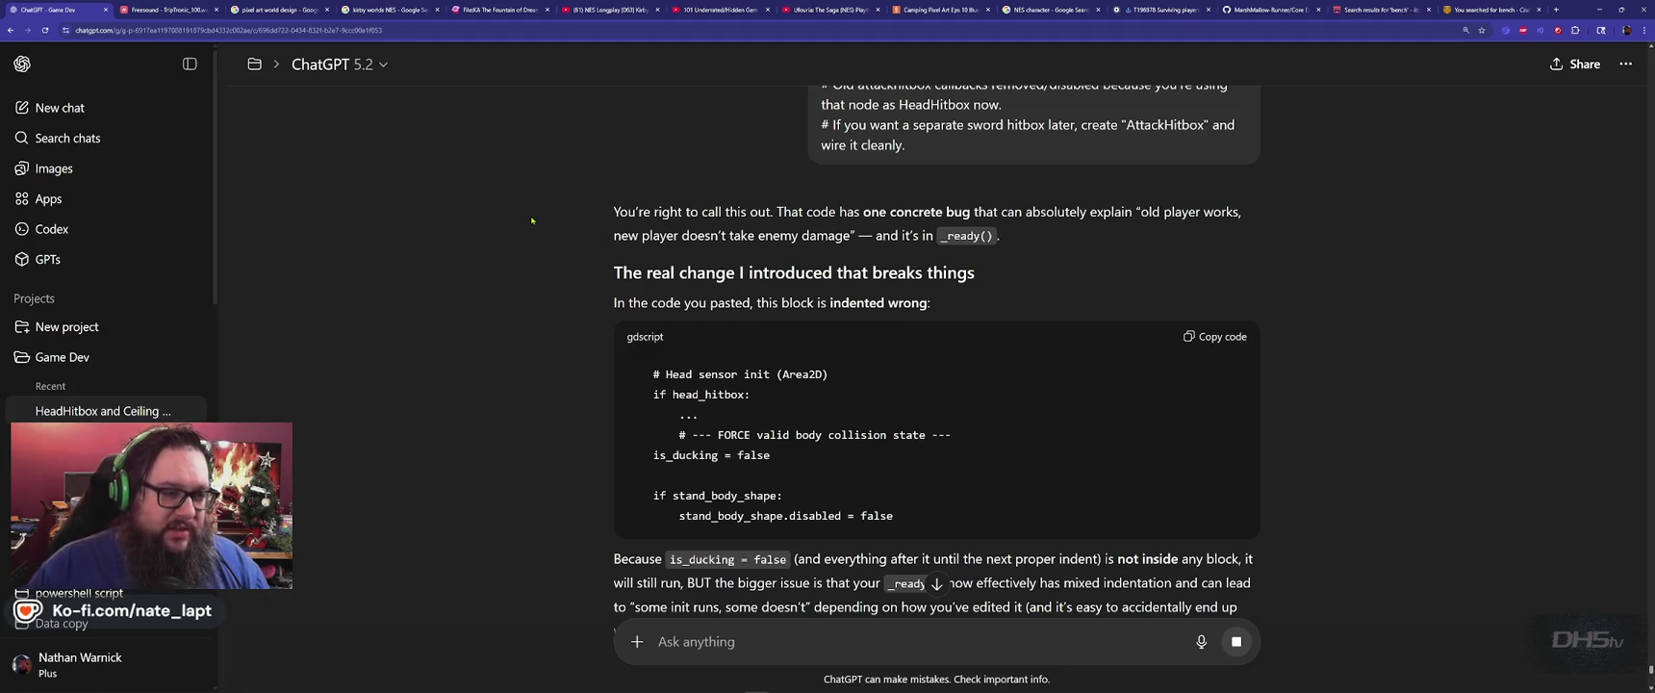
scroll(566, 262, "down", 1)
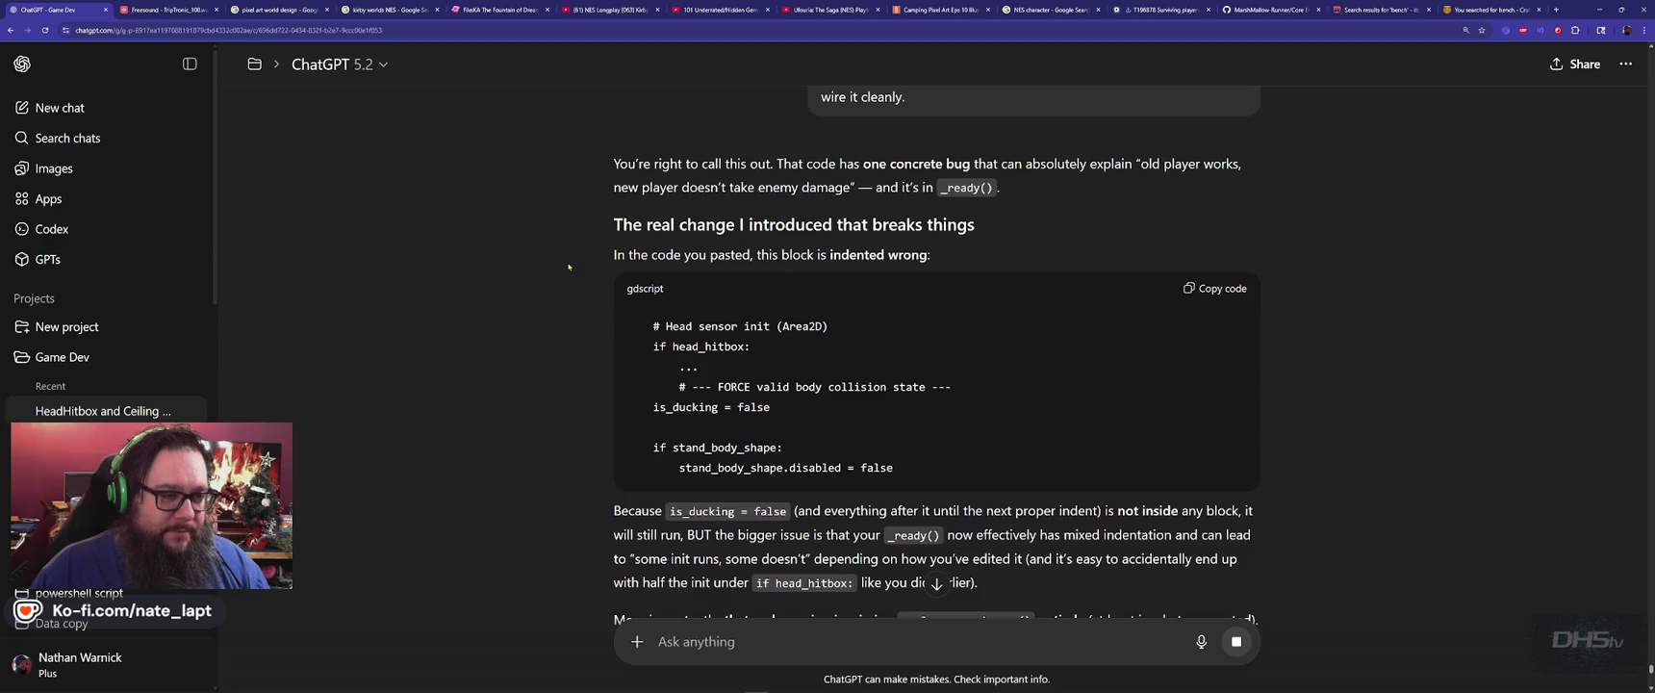
scroll(570, 270, "down", 1)
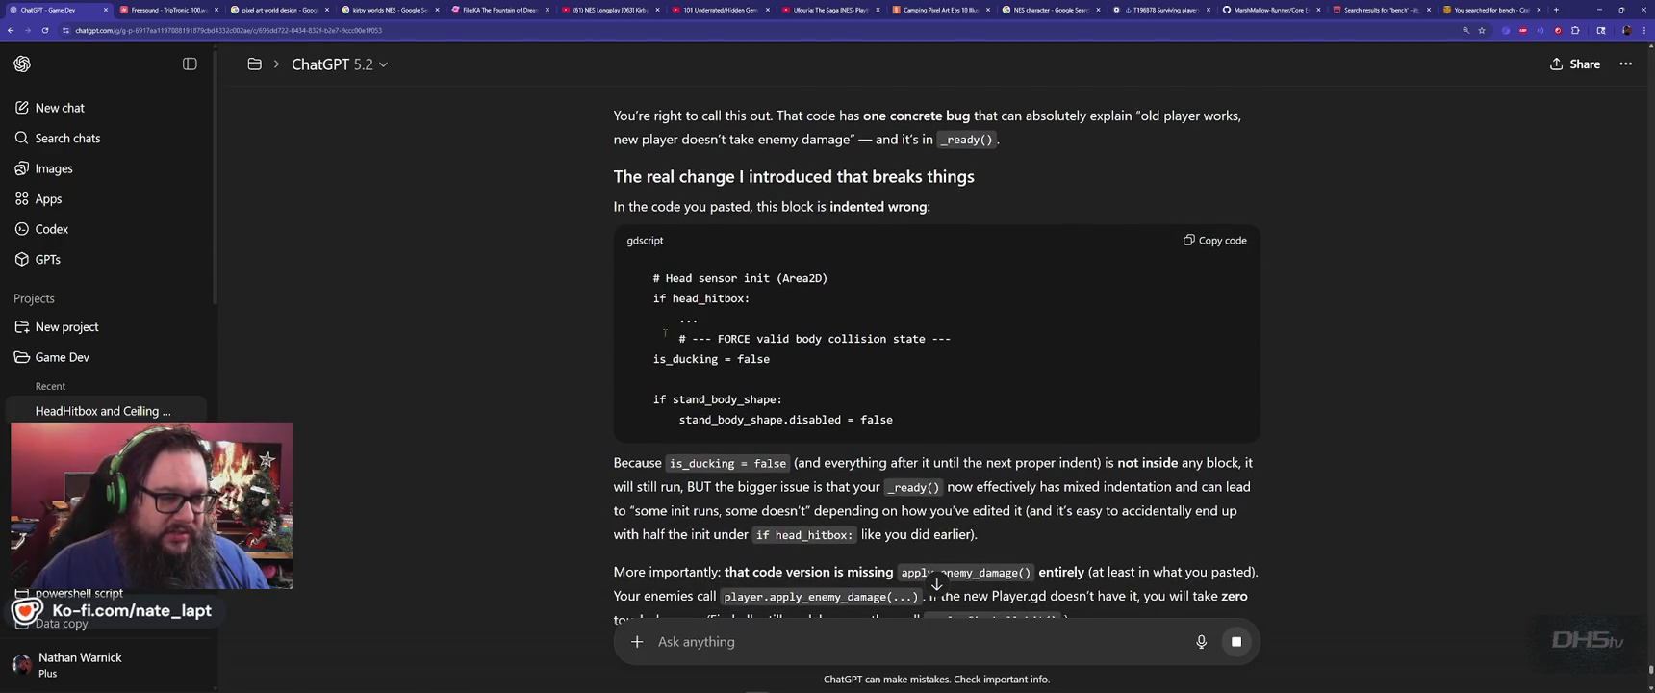
scroll(591, 405, "down", 4)
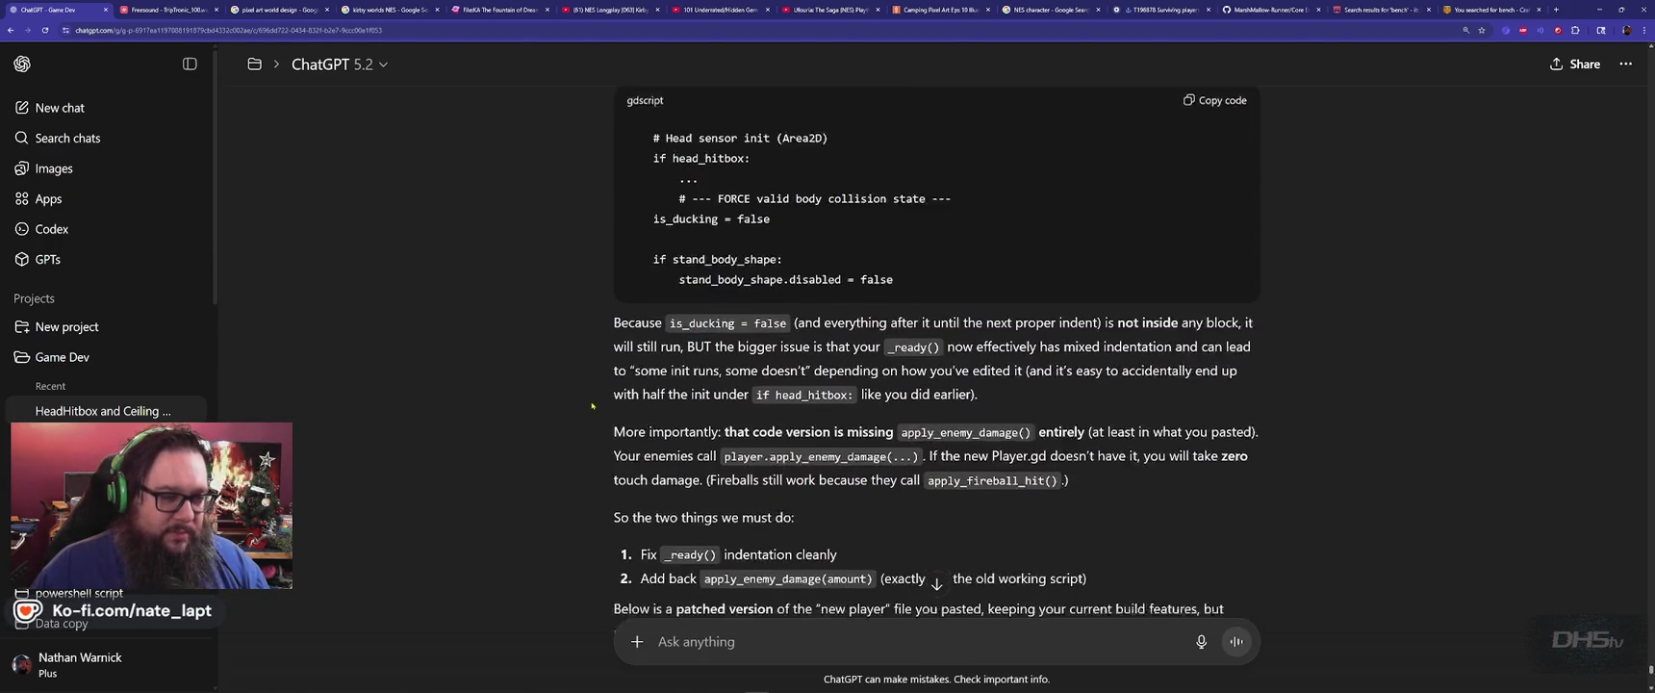
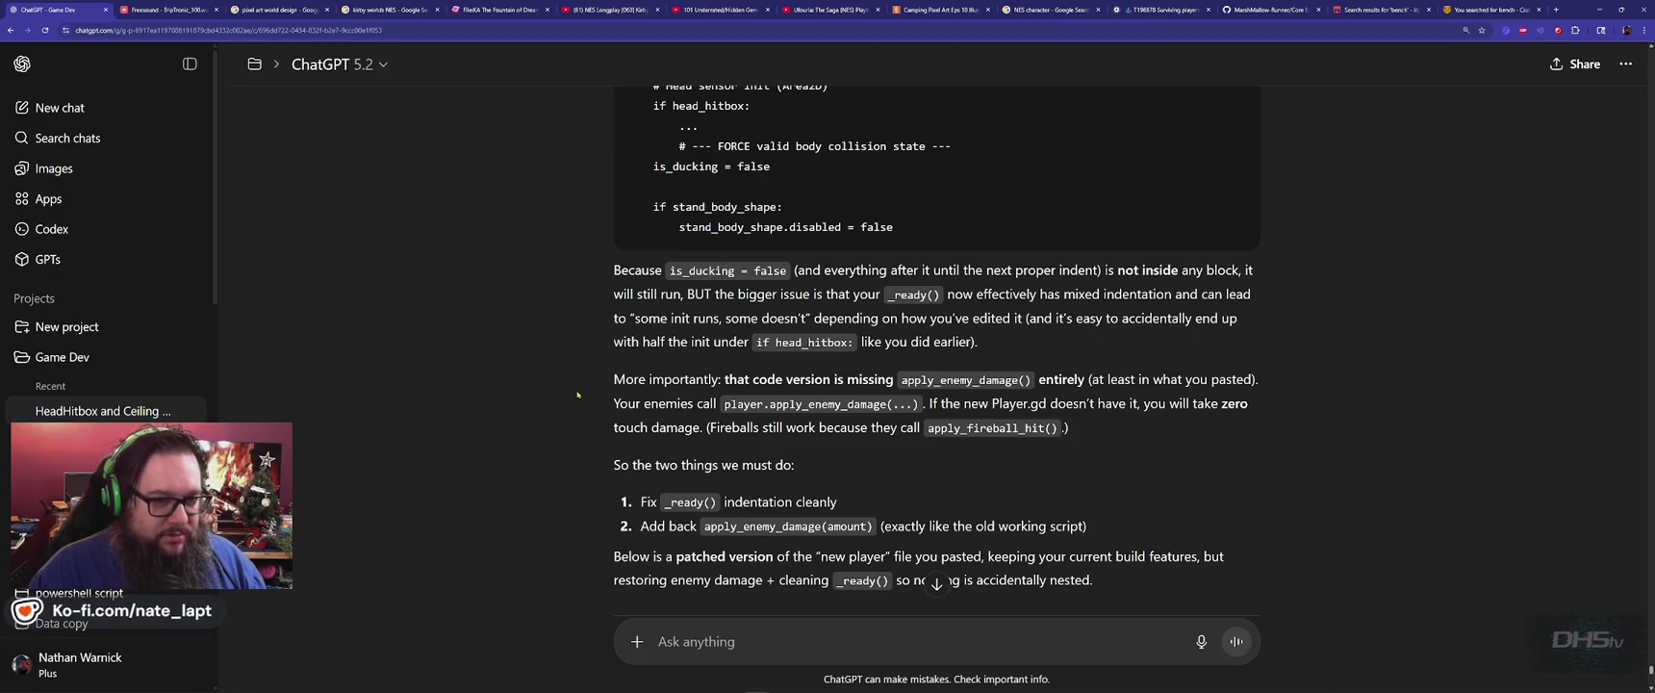
Find and review the _ready function in player.gd in the Godot script editor.
key("alt+Tab")
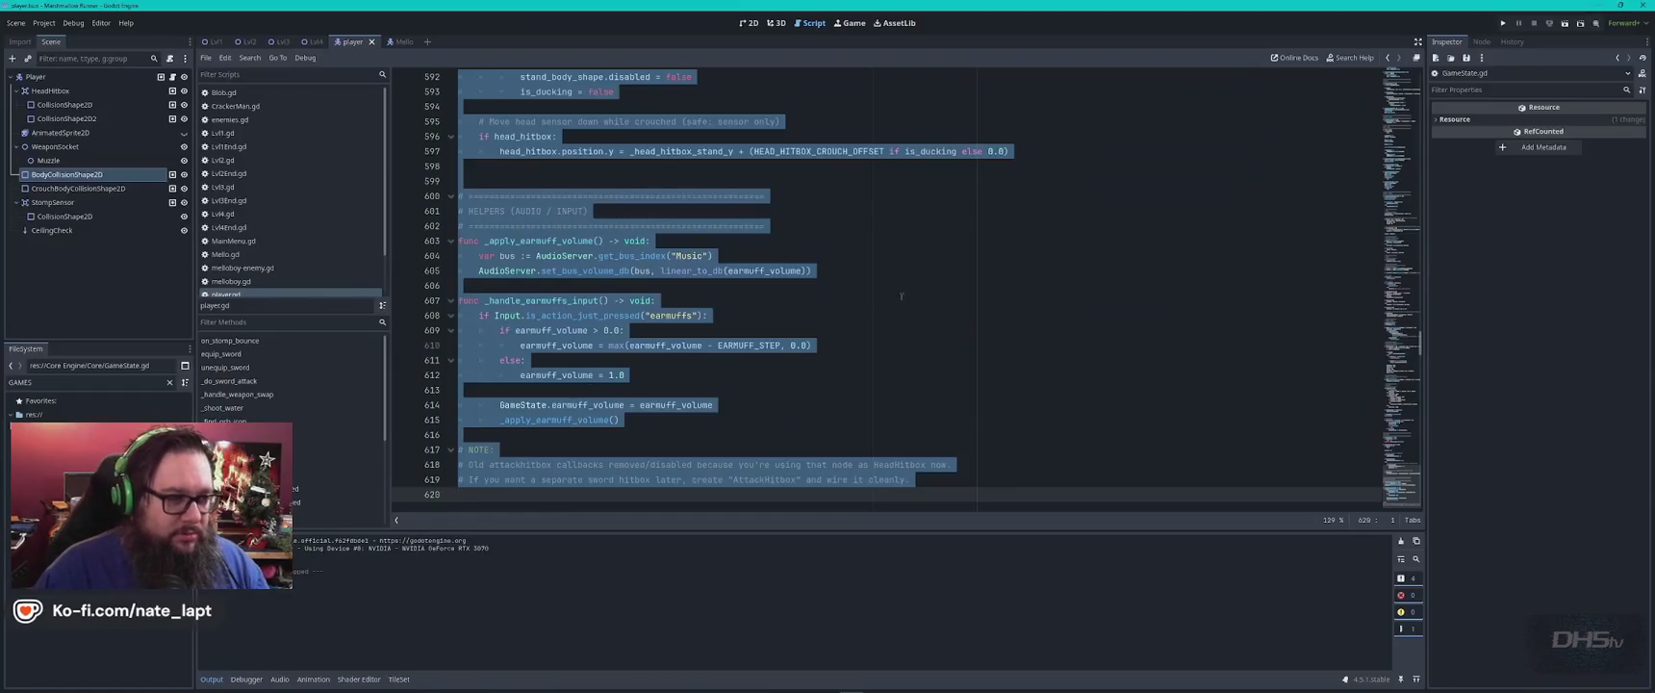
left_click(930, 287)
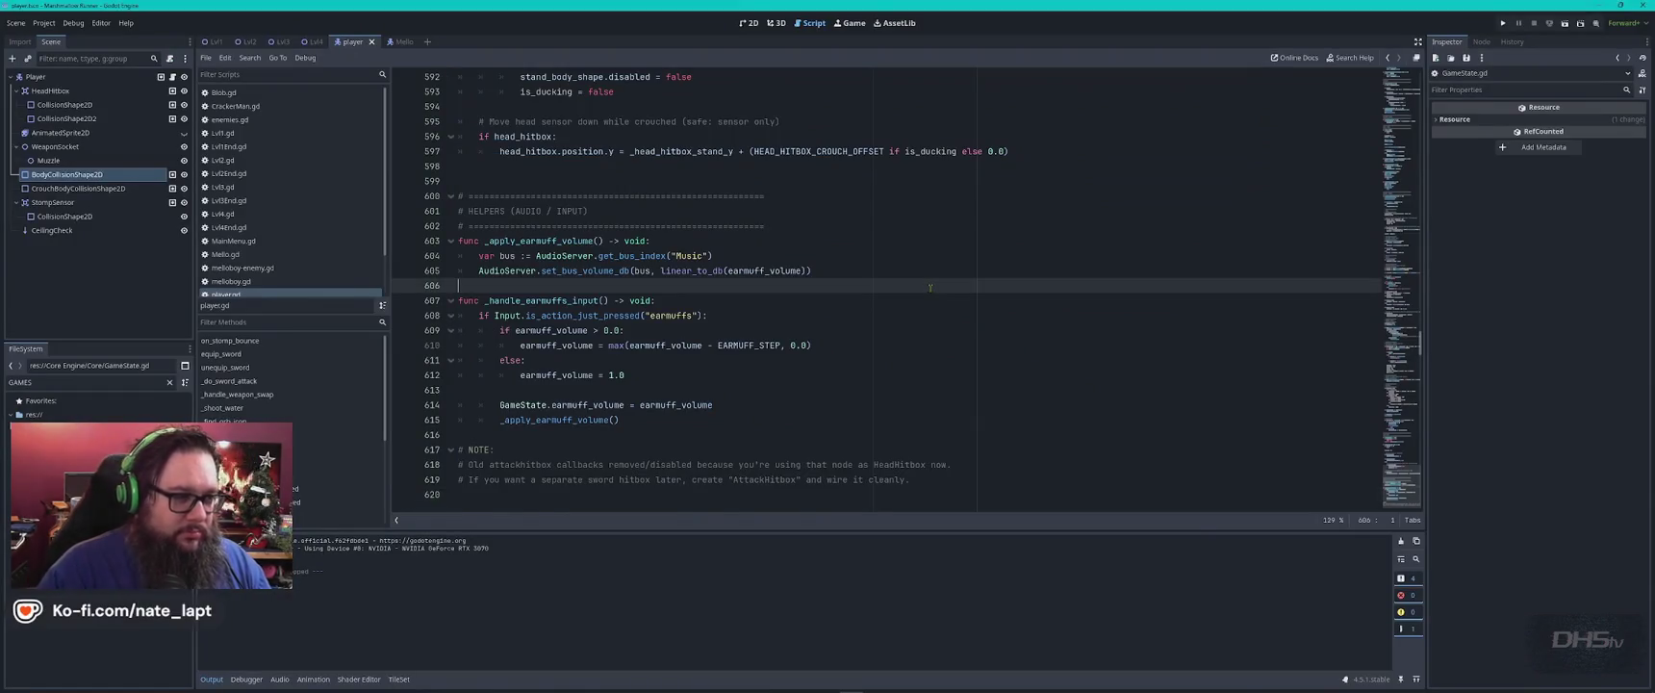
type("_e")
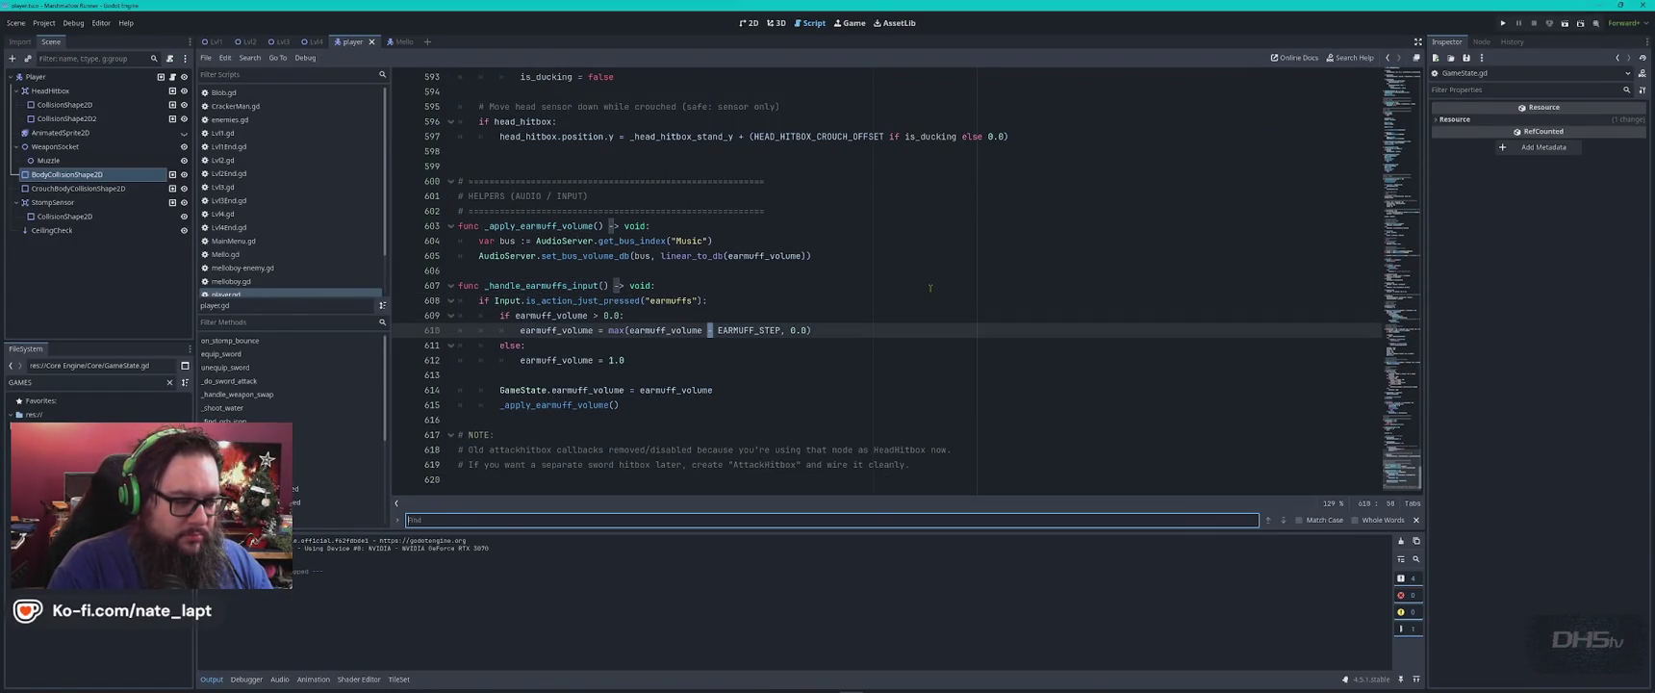
key("BackSpace")
type("ready")
key("Escape")
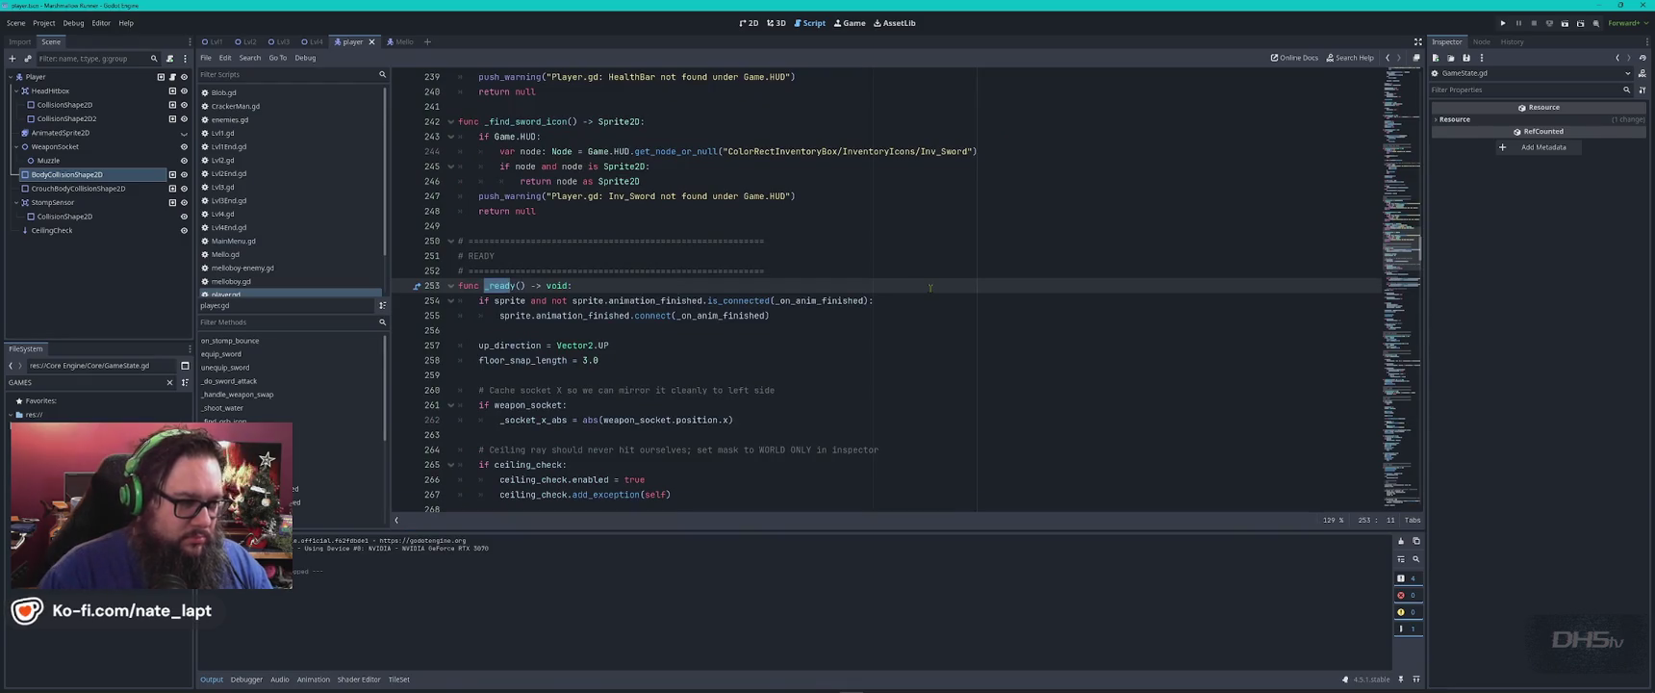
scroll(828, 285, "down", 8)
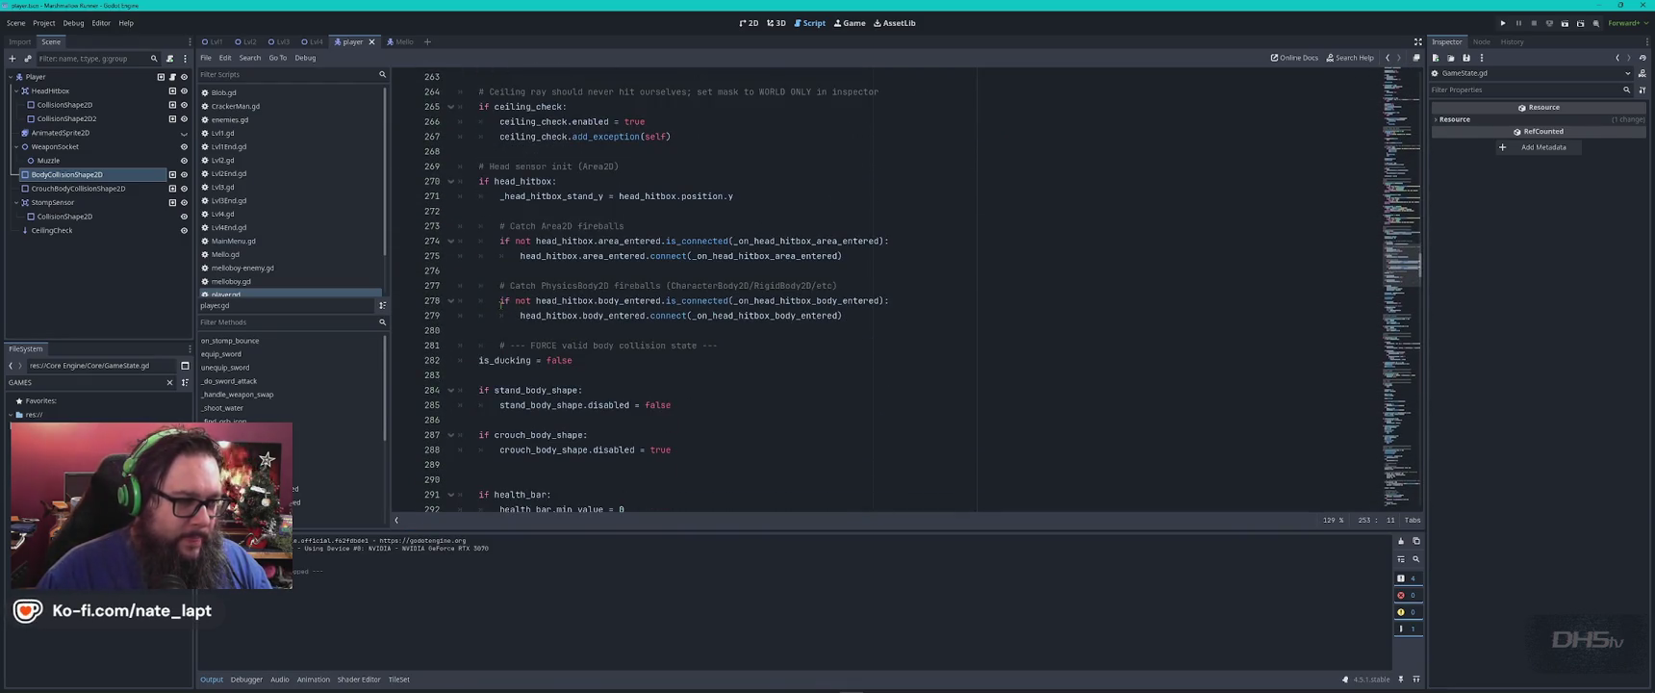
scroll(492, 243, "down", 9)
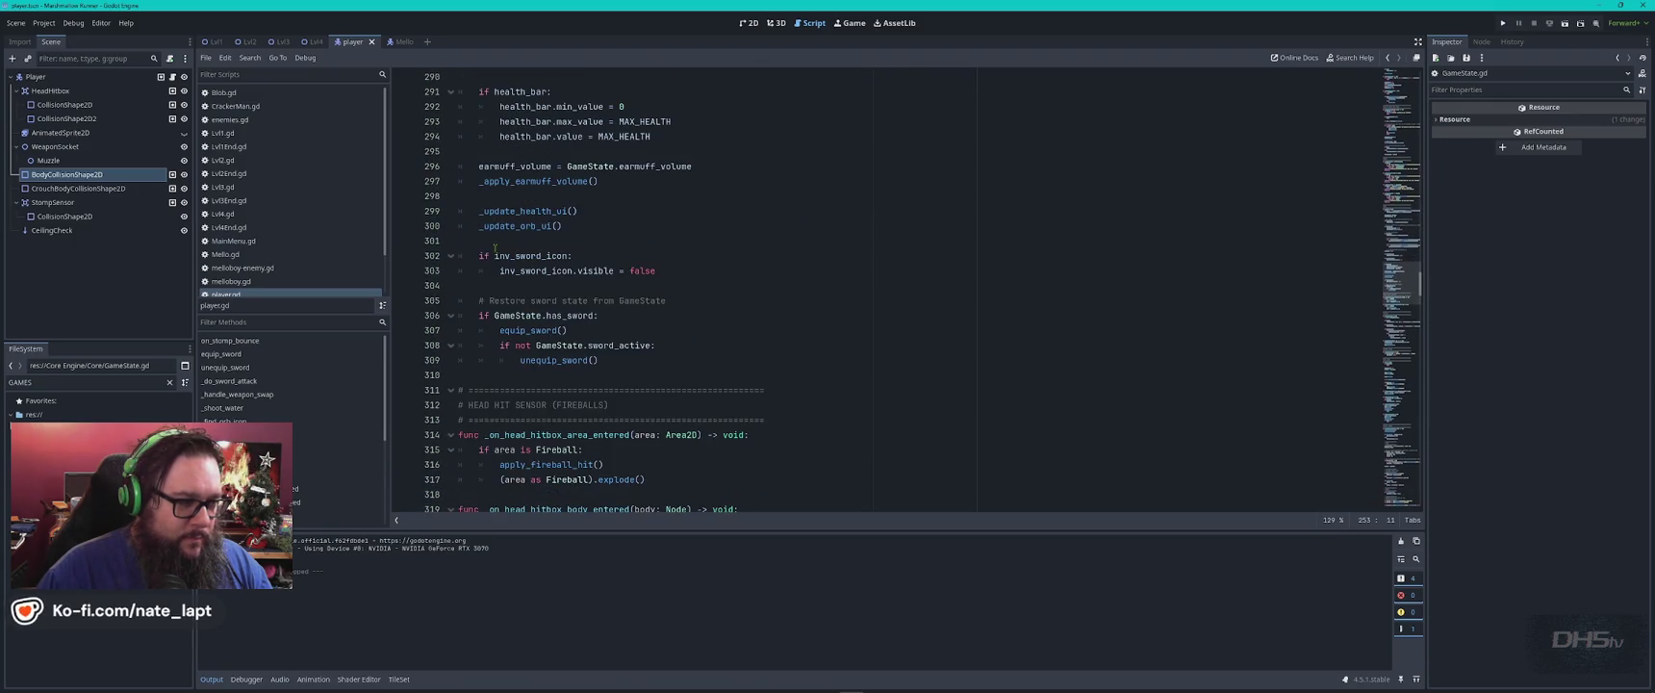
scroll(497, 337, "up", 9)
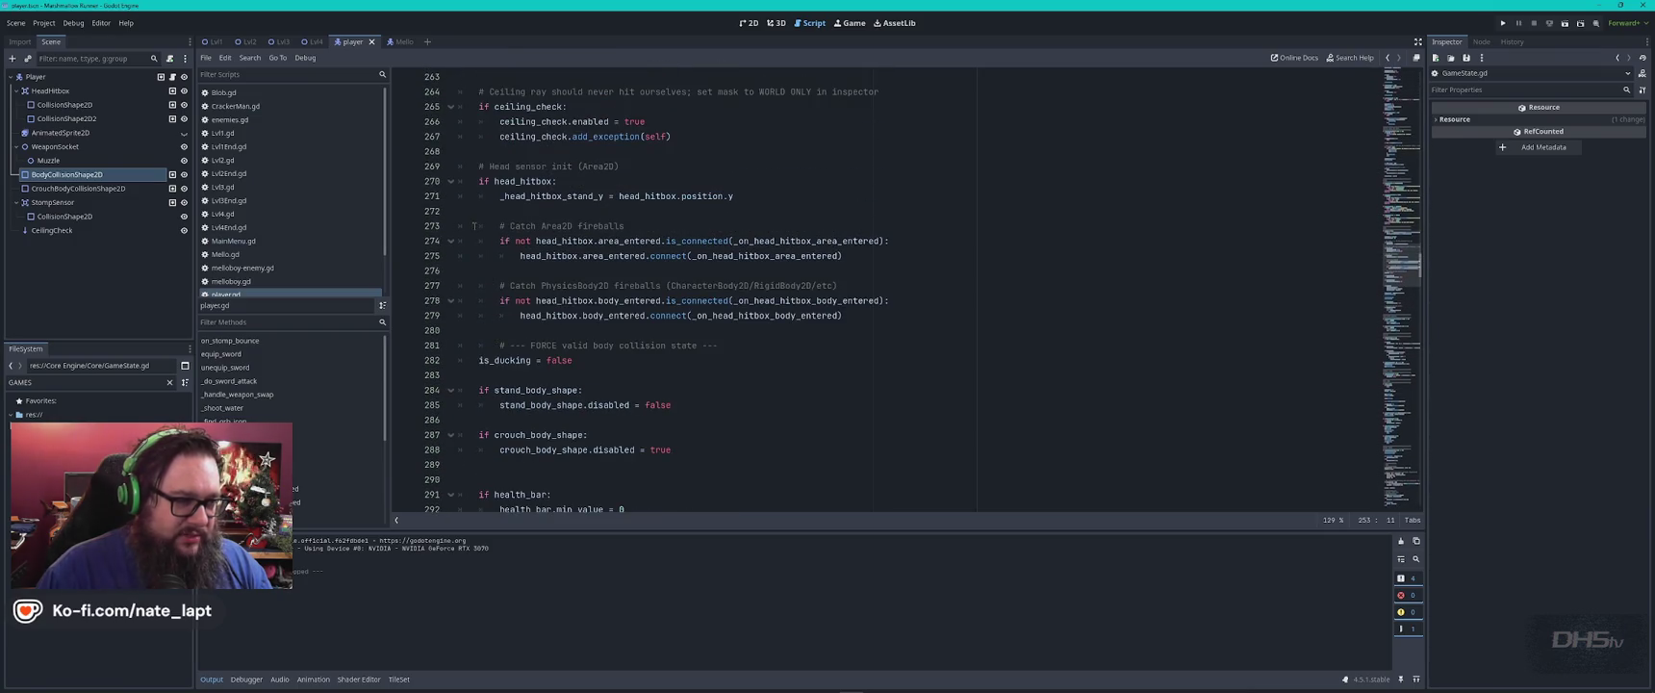
scroll(472, 283, "up", 4)
scroll(472, 283, "up", 3)
scroll(730, 393, "down", 4)
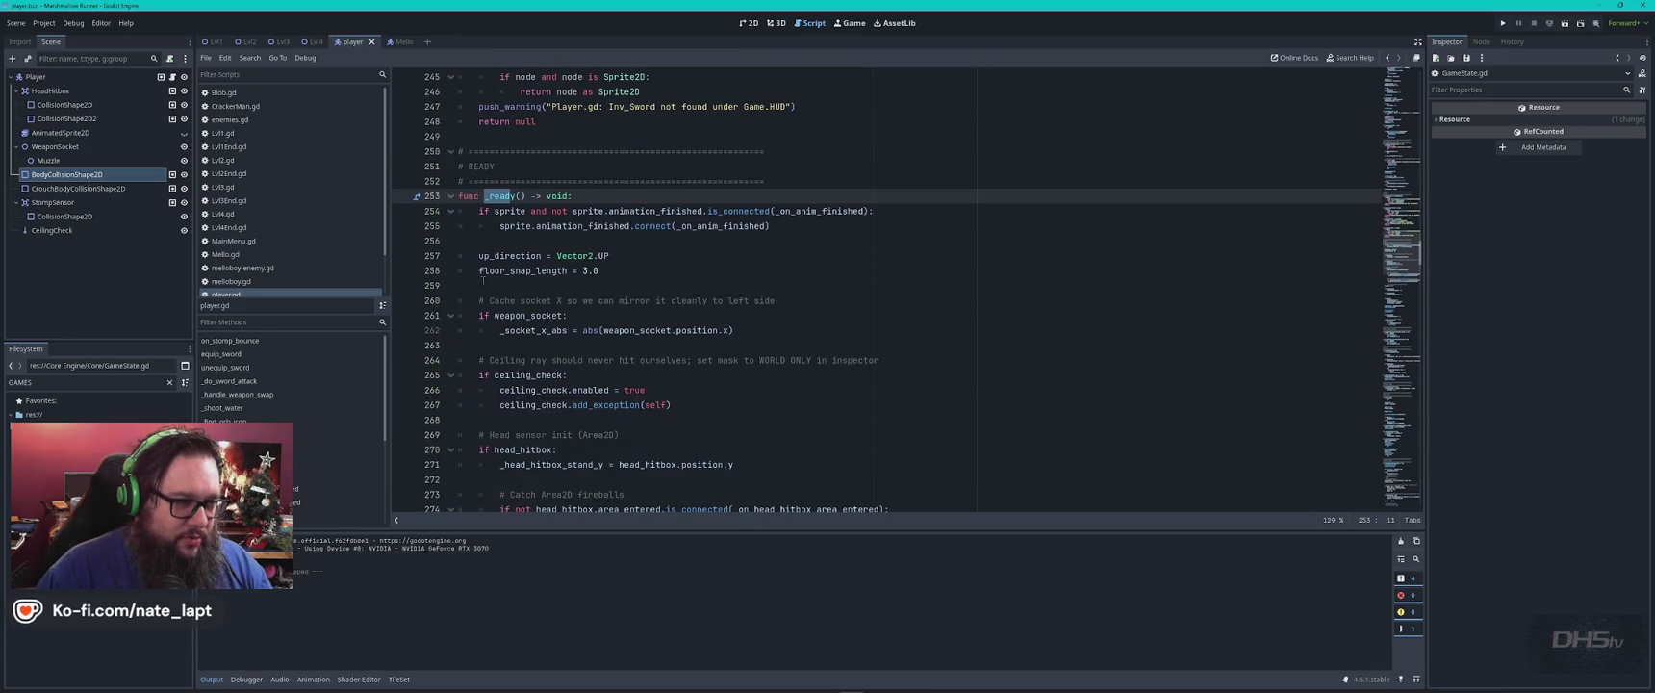
scroll(729, 395, "down", 3)
Read ChatGPT's '1) Replace your _ready()' code block, then return to player.gd.
key("alt+Tab")
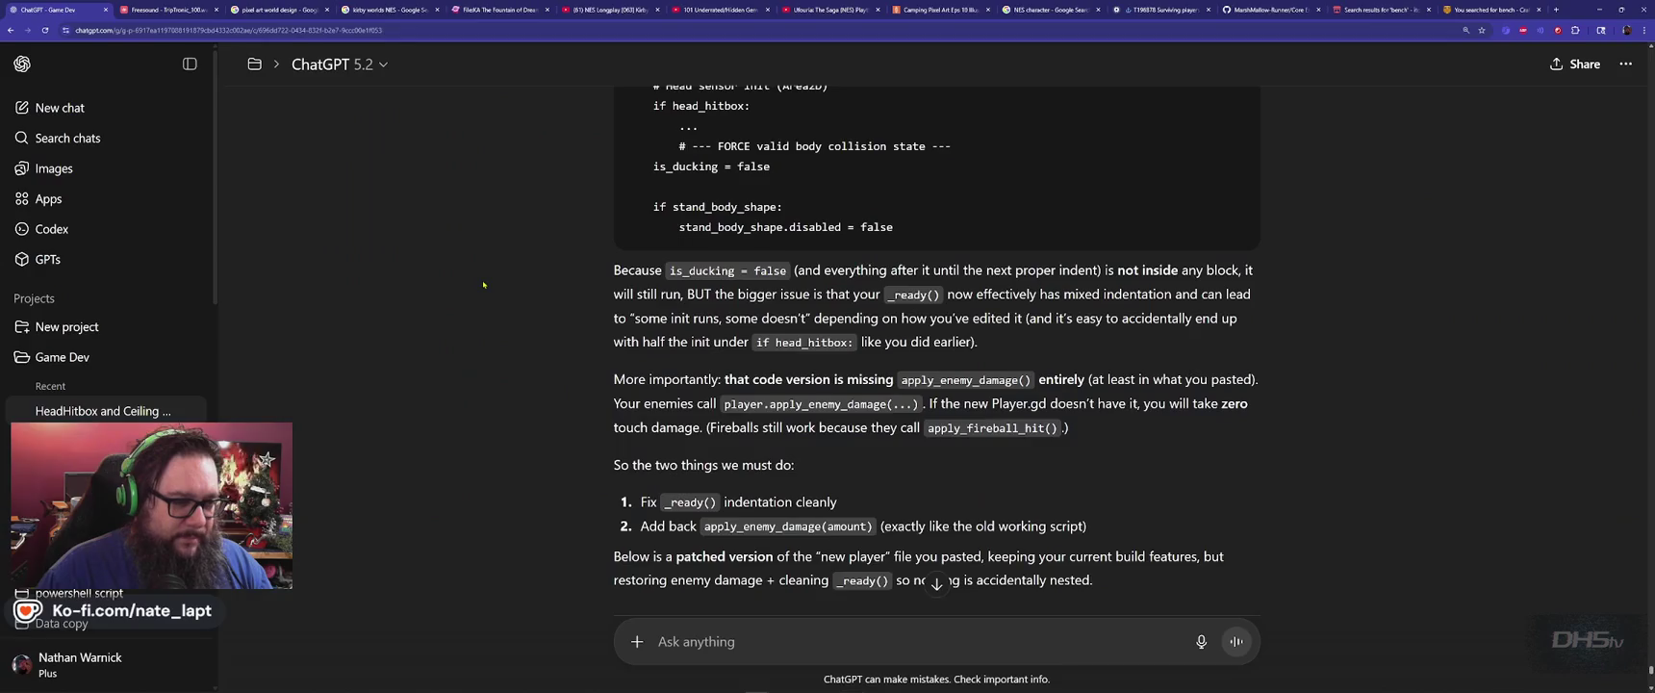
scroll(484, 284, "down", 2)
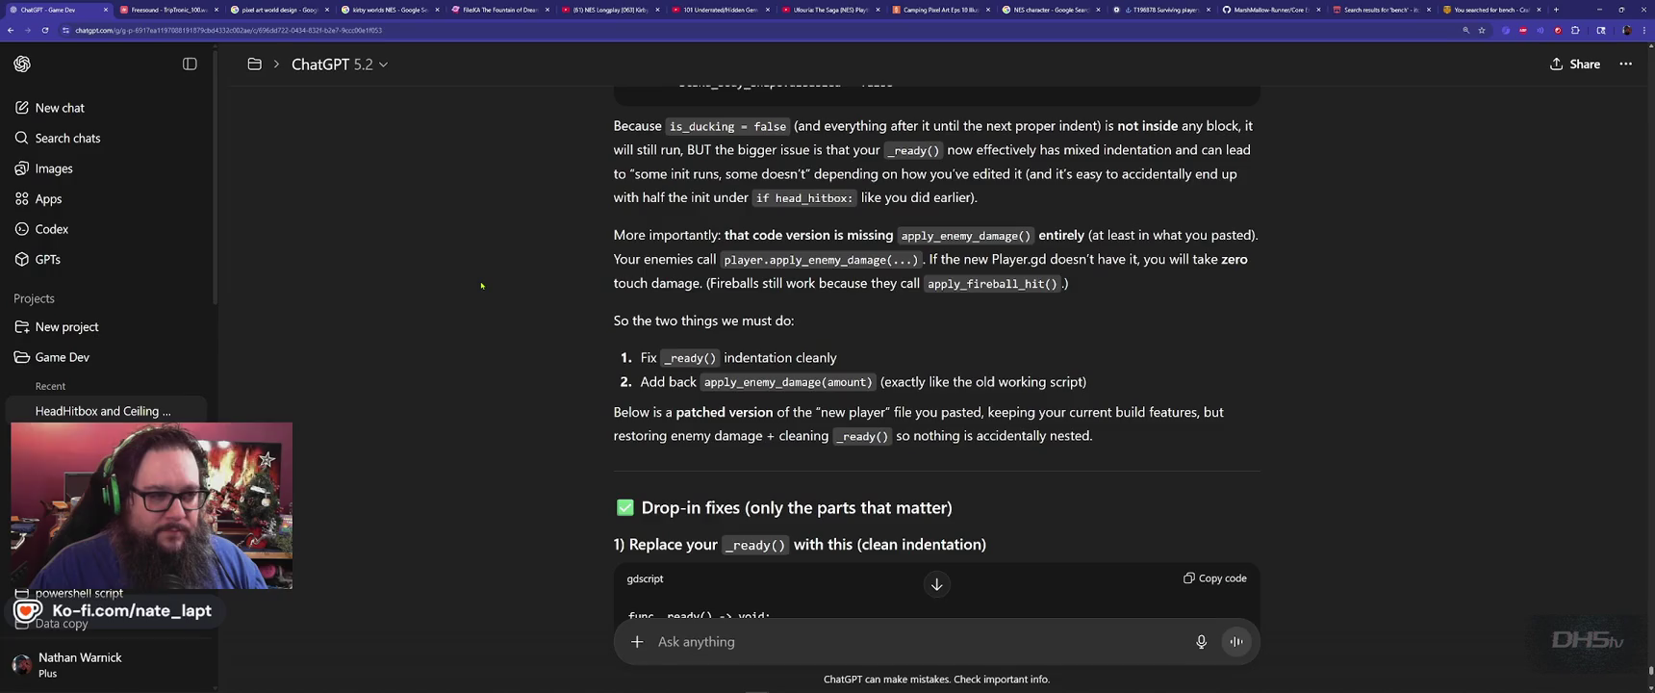
scroll(481, 285, "up", 3)
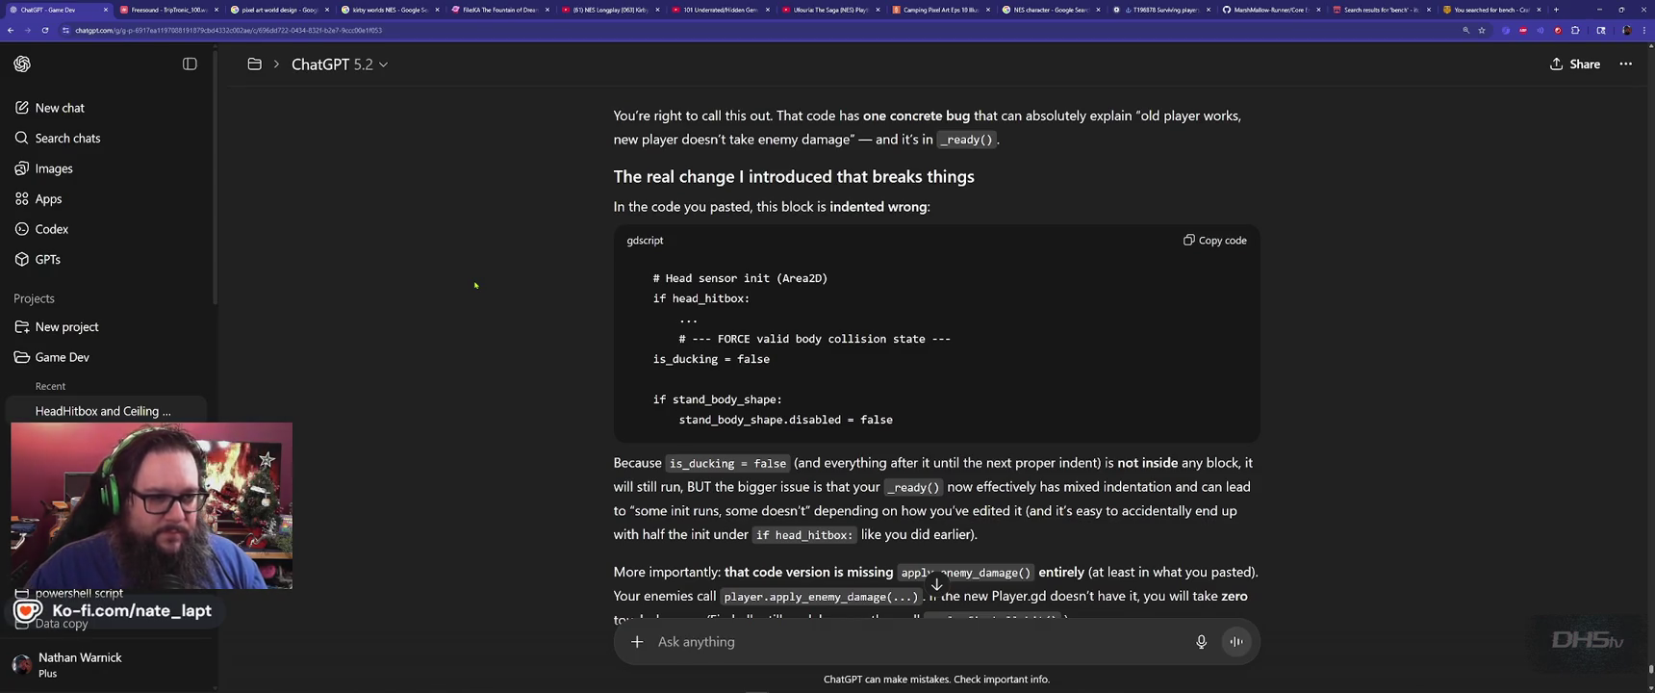
scroll(470, 281, "down", 1)
scroll(467, 279, "down", 2)
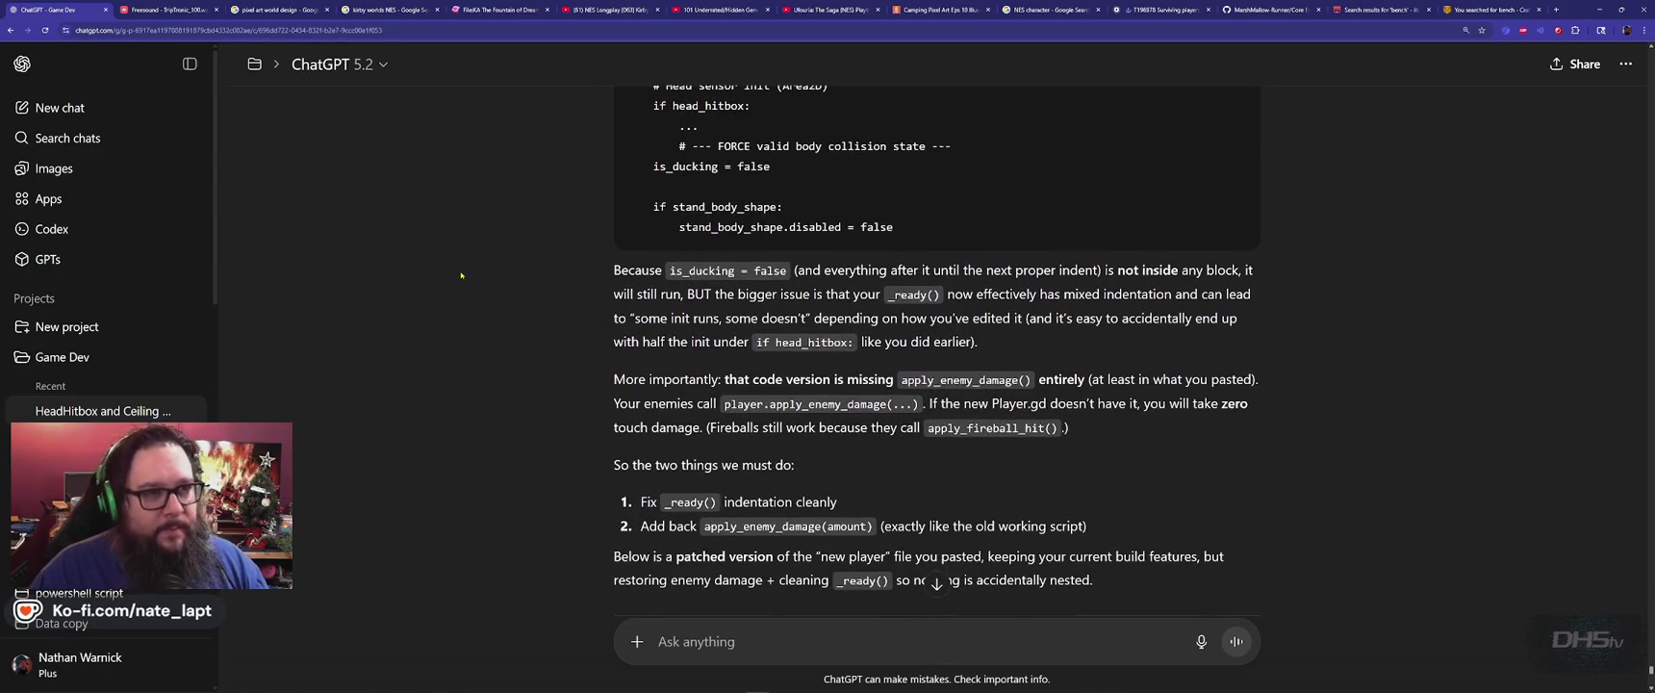
scroll(460, 272, "down", 1)
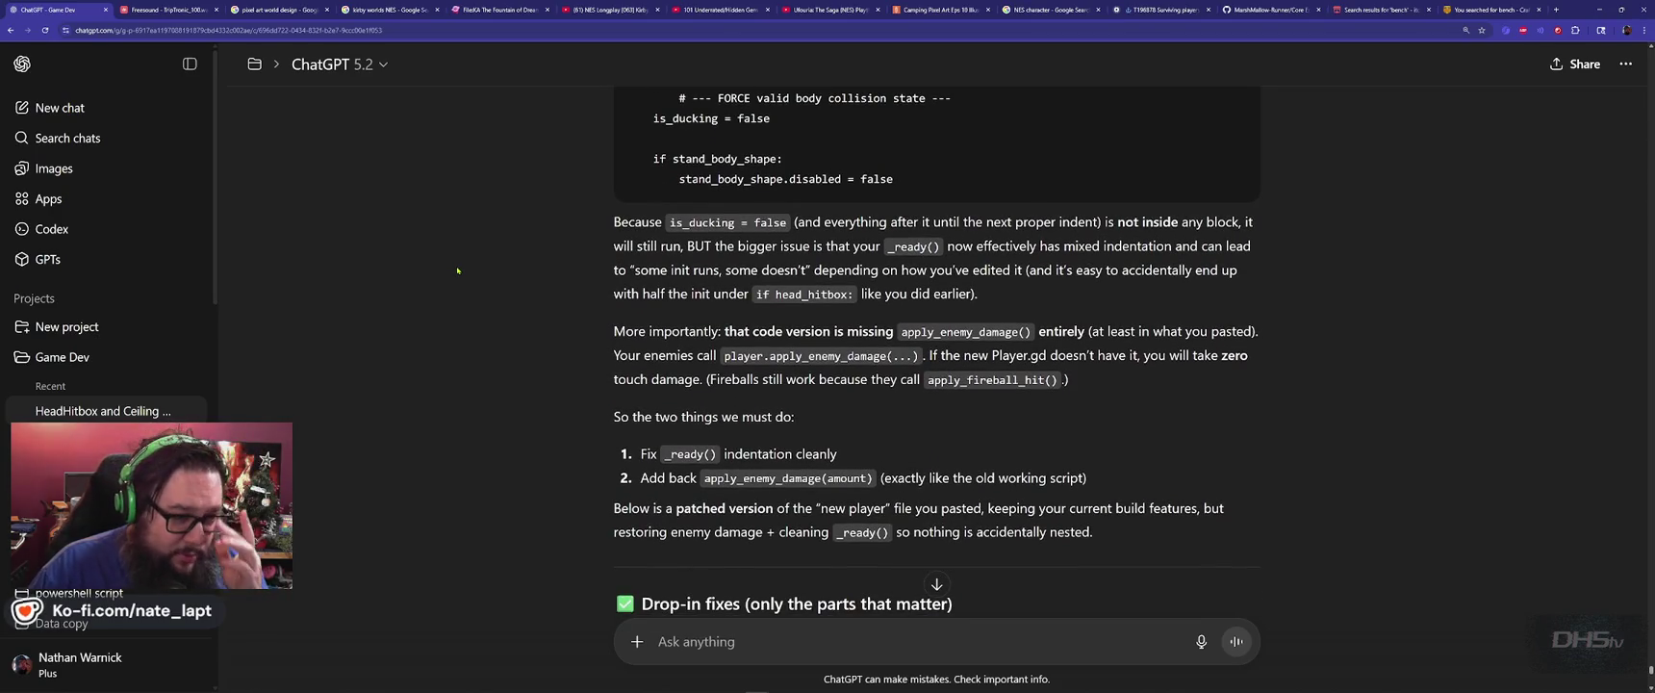
scroll(458, 270, "down", 2)
scroll(458, 271, "down", 1)
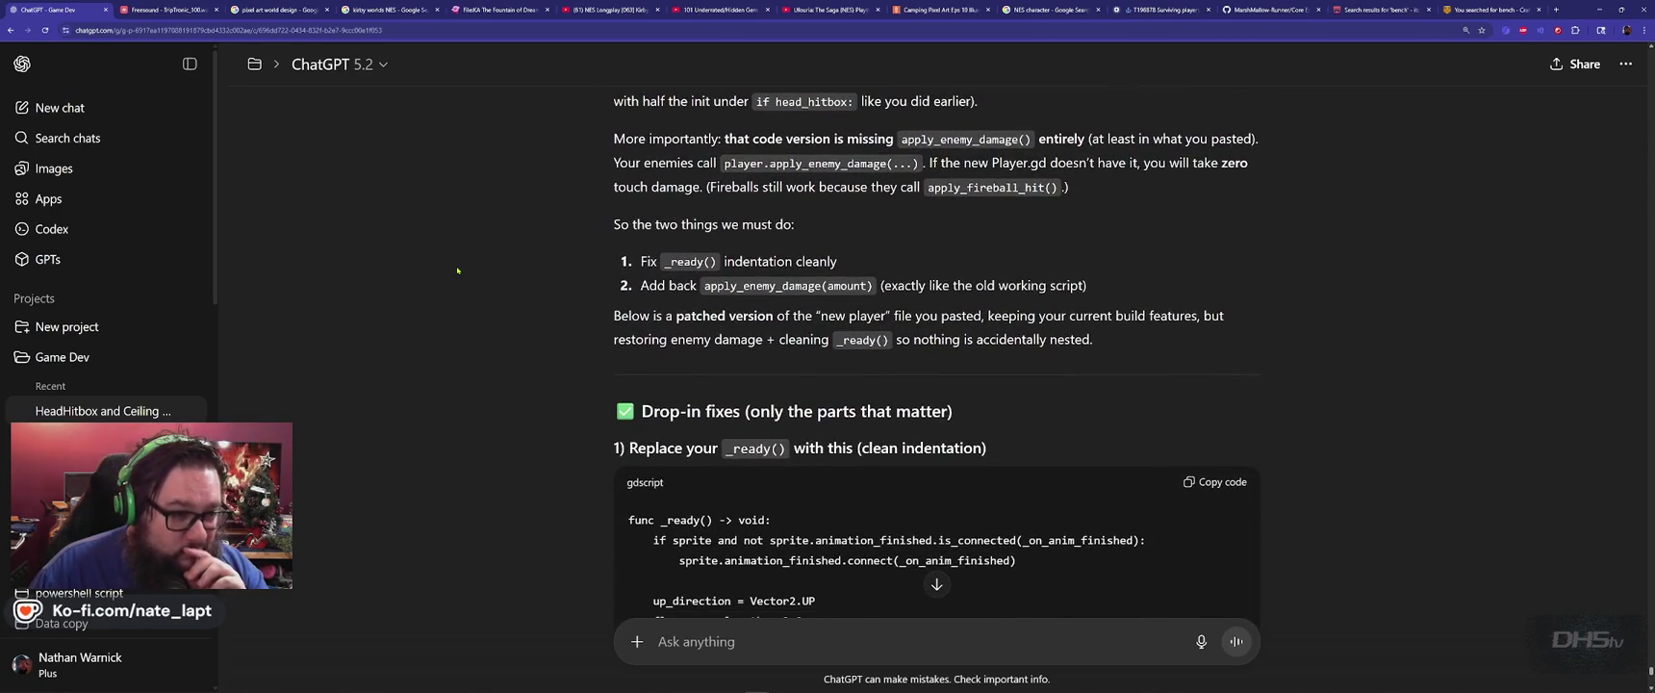
scroll(458, 270, "down", 4)
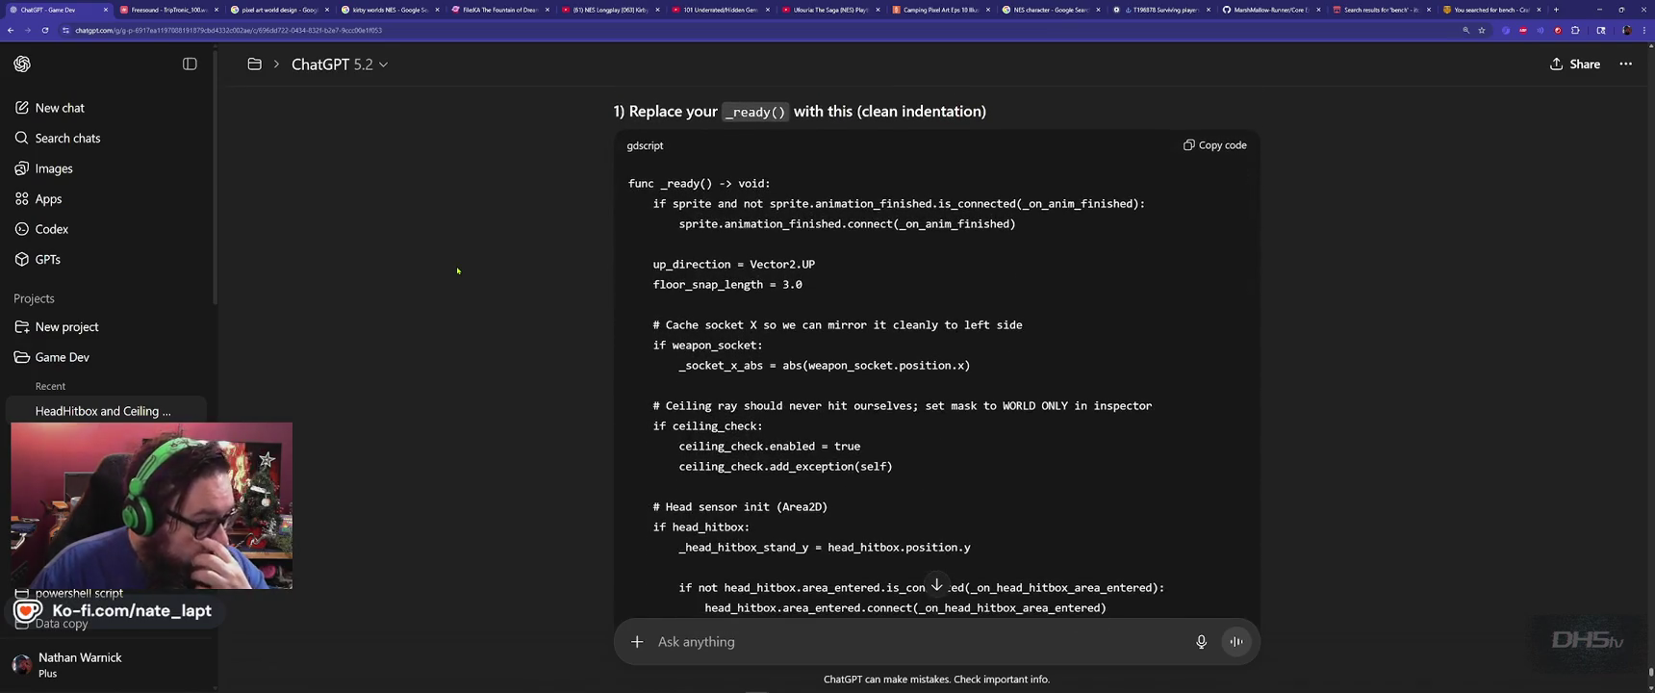
scroll(458, 270, "down", 3)
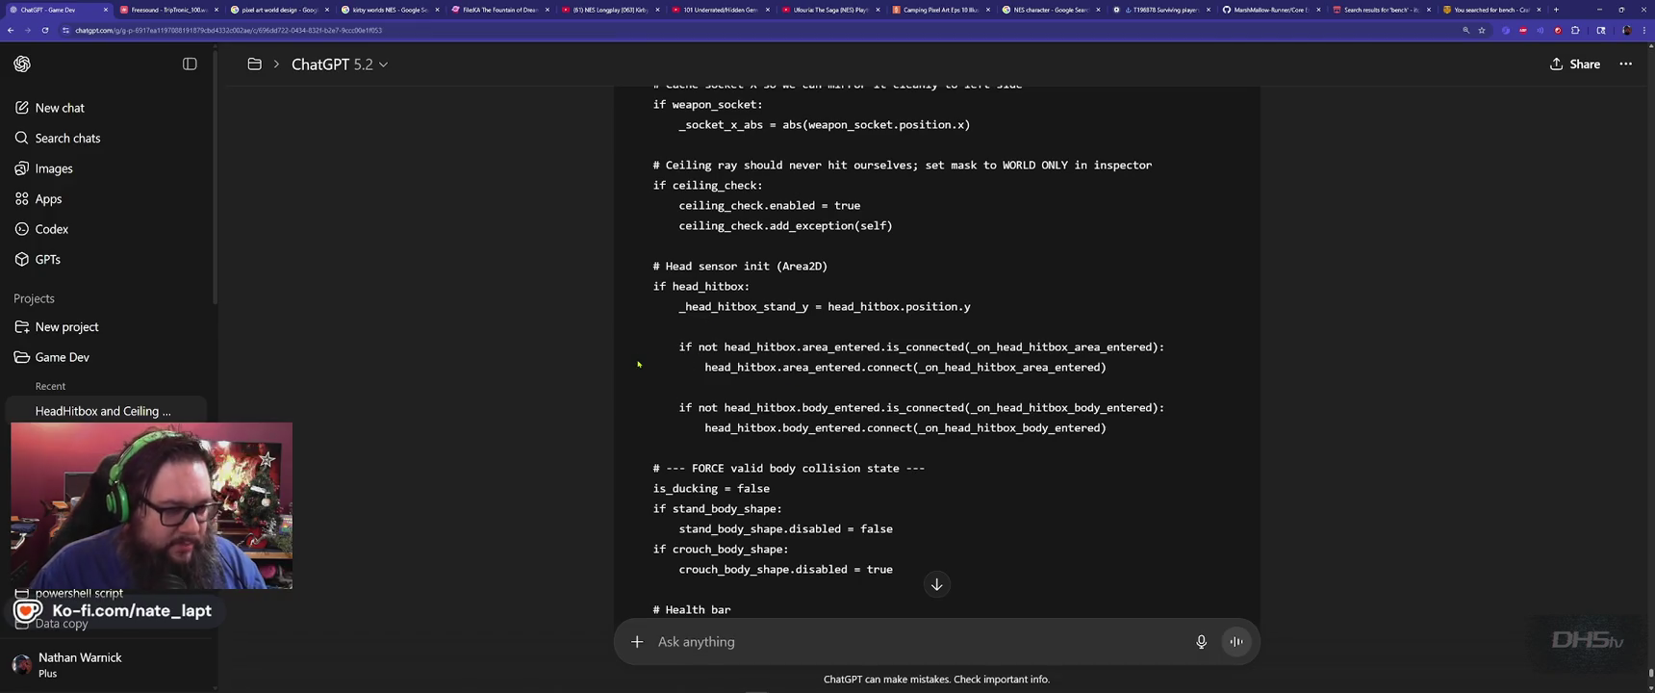
key("alt+Tab")
scroll(637, 360, "down", 6)
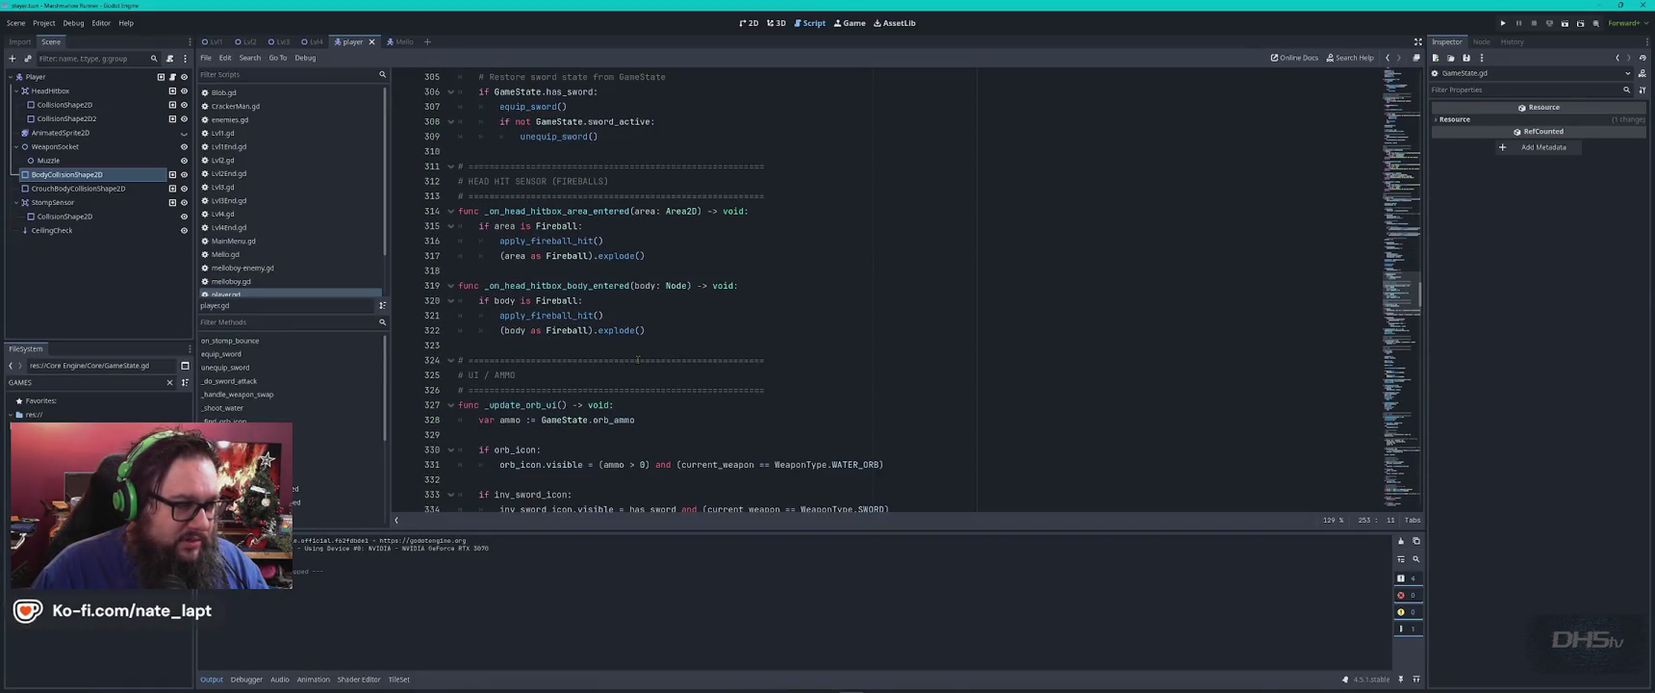
Compare player.gd's _ready code against ChatGPT's suggested version.
scroll(637, 360, "up", 14)
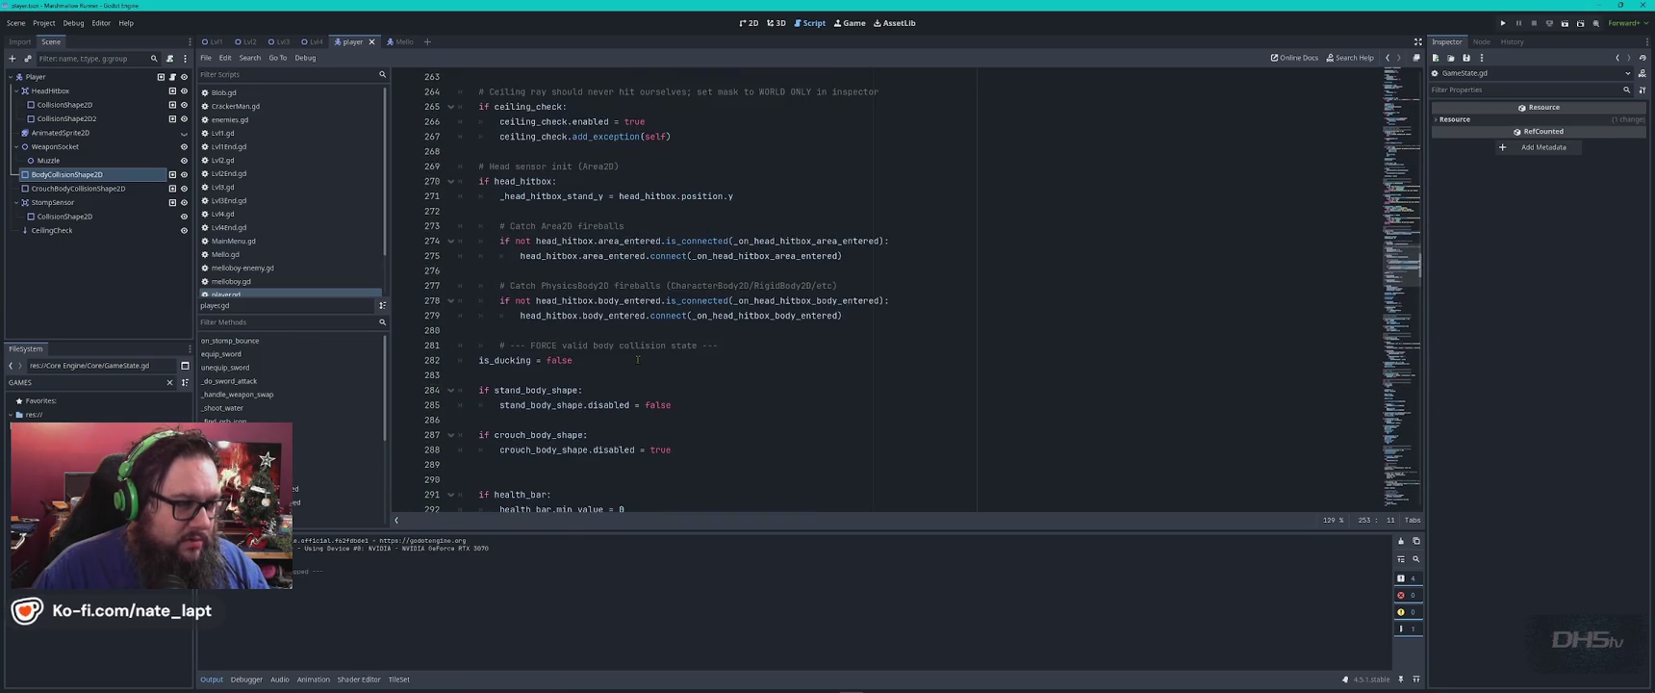
key("alt+Tab")
scroll(652, 379, "down", 5)
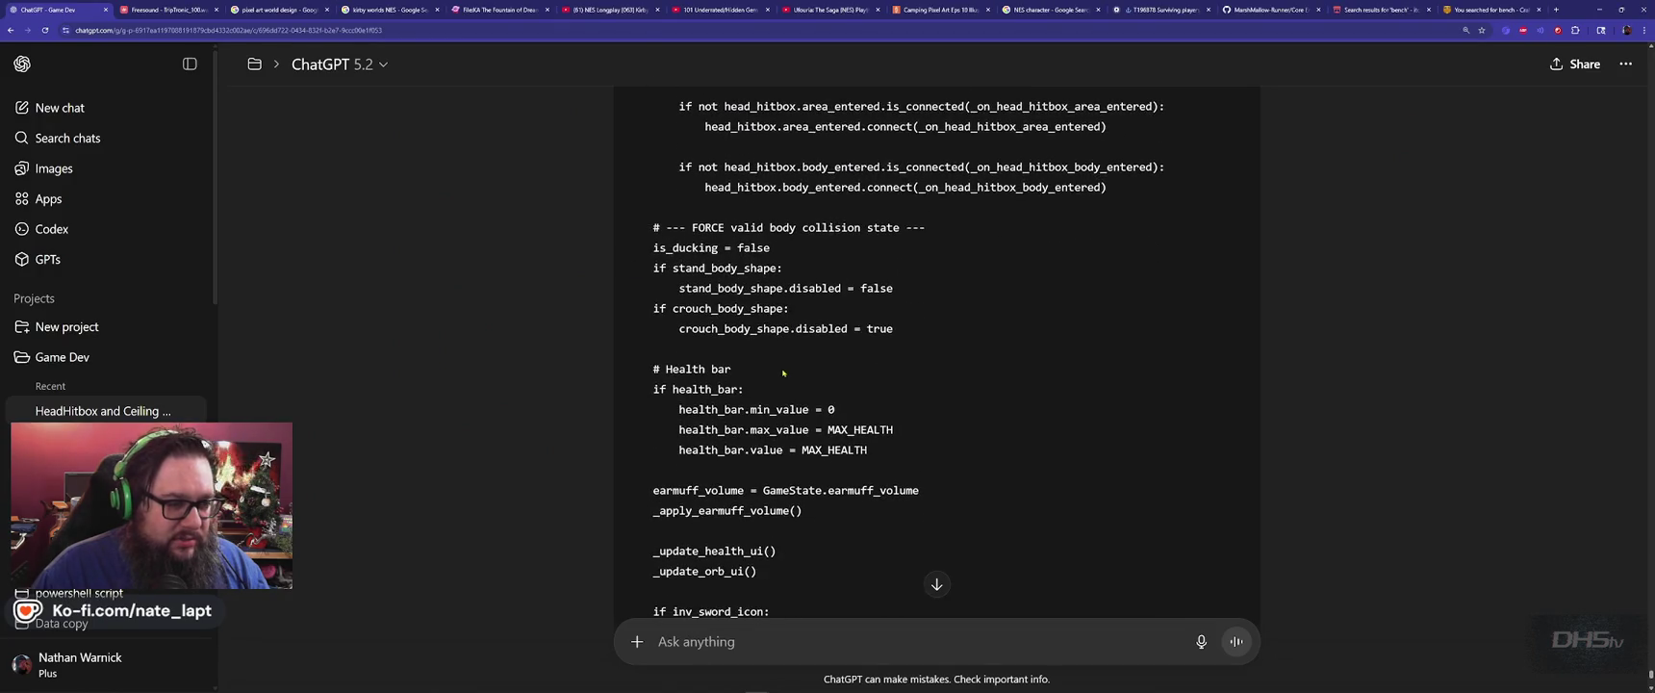
scroll(652, 378, "down", 1)
key("alt+Tab")
scroll(651, 380, "up", 5)
scroll(571, 384, "down", 4)
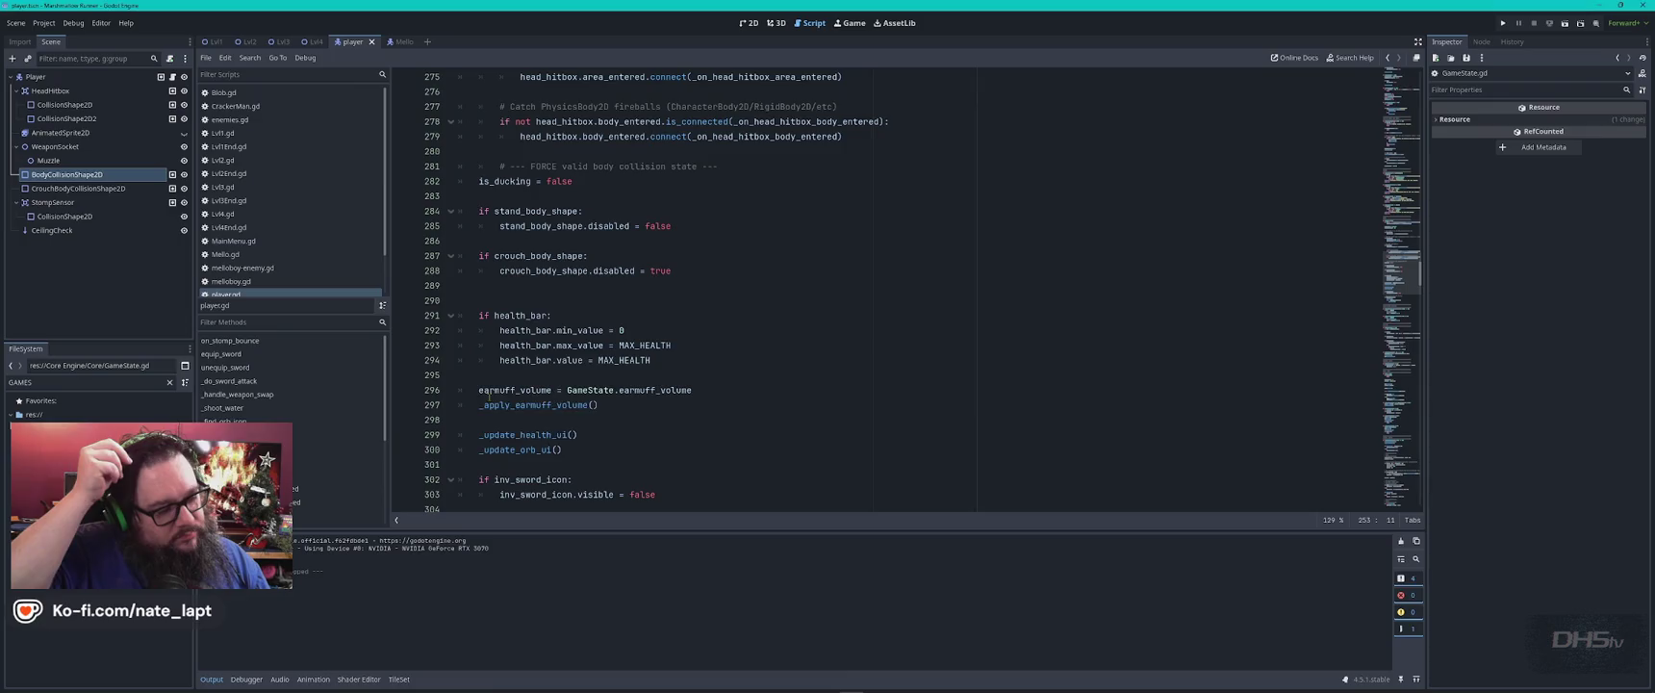
key("alt+Tab")
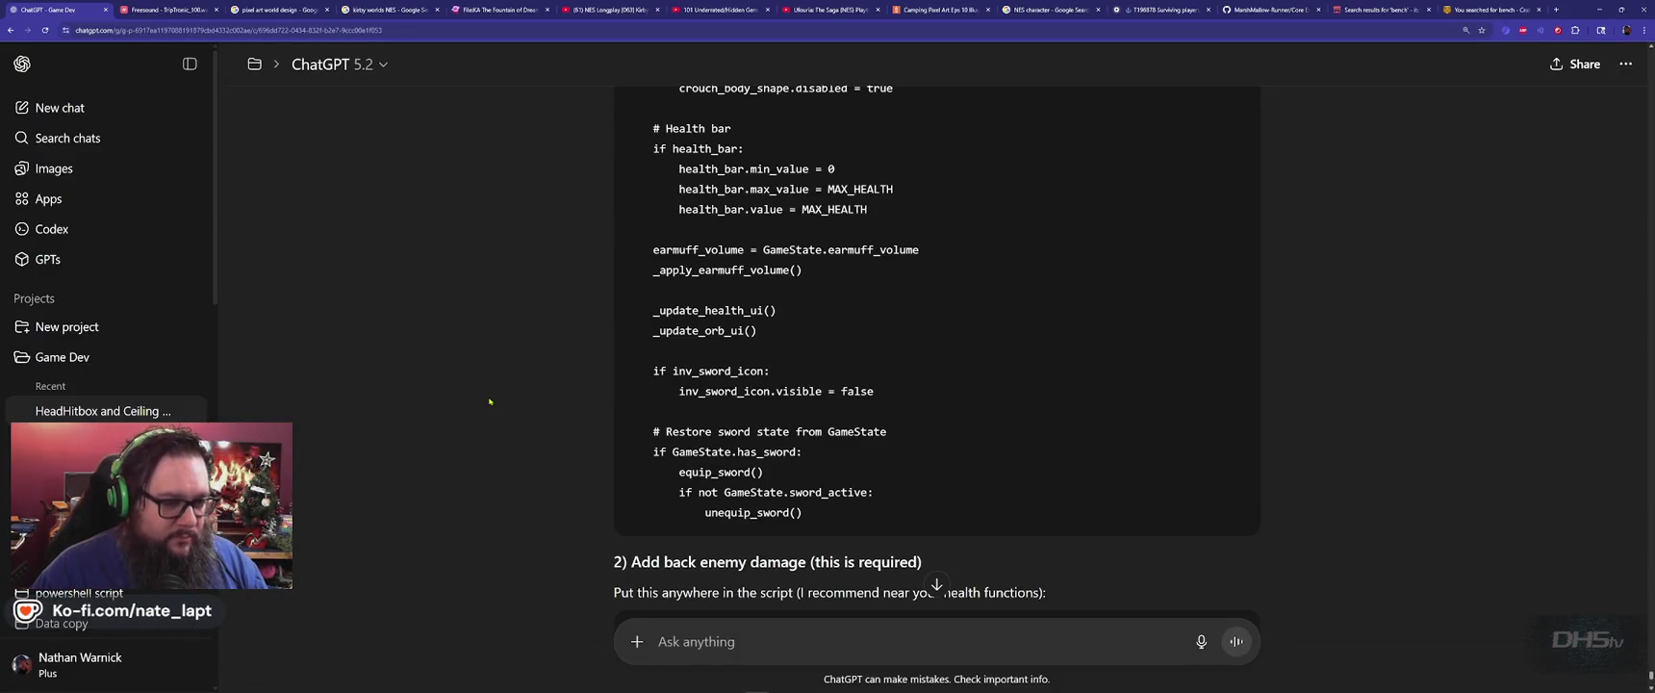
key("alt+Tab")
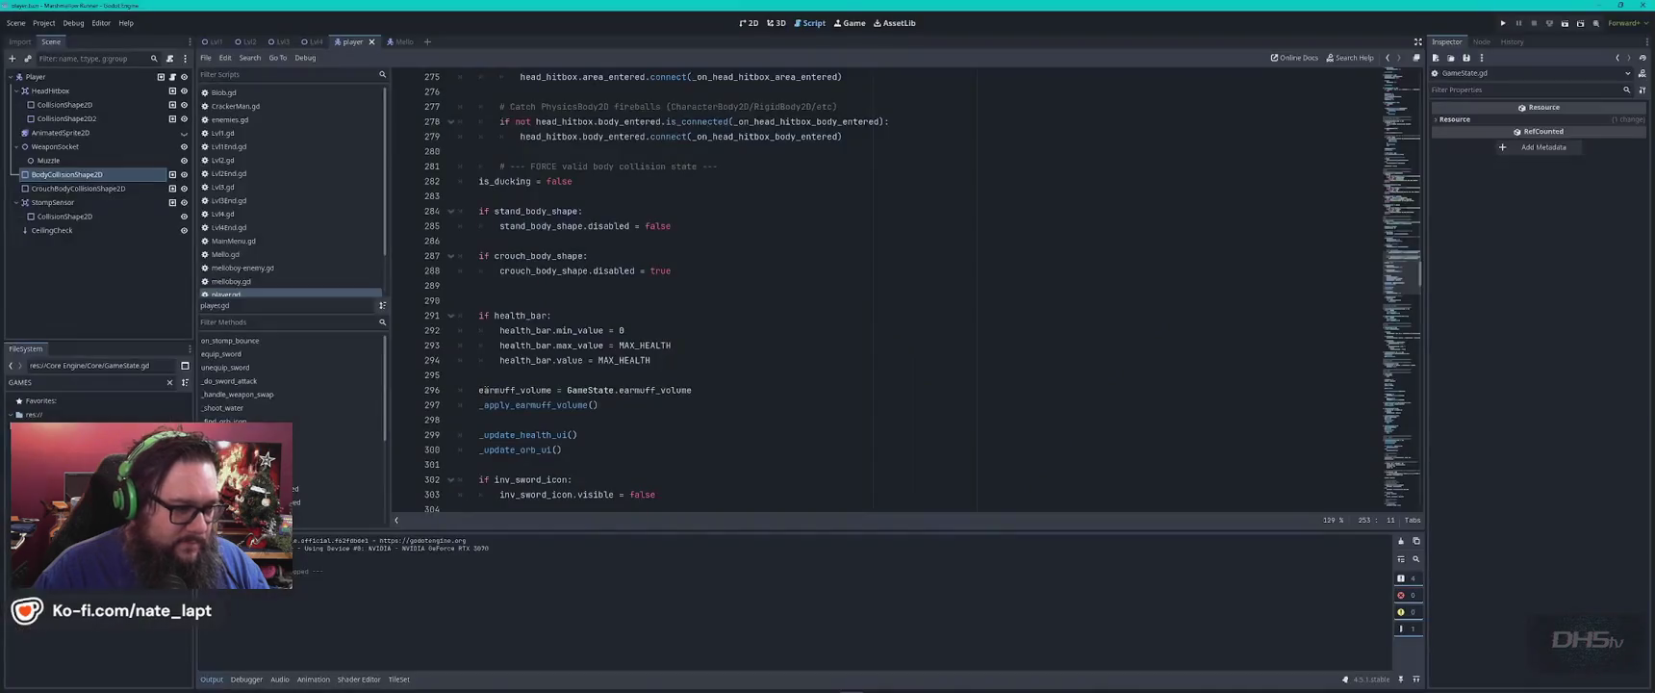
scroll(487, 391, "down", 3)
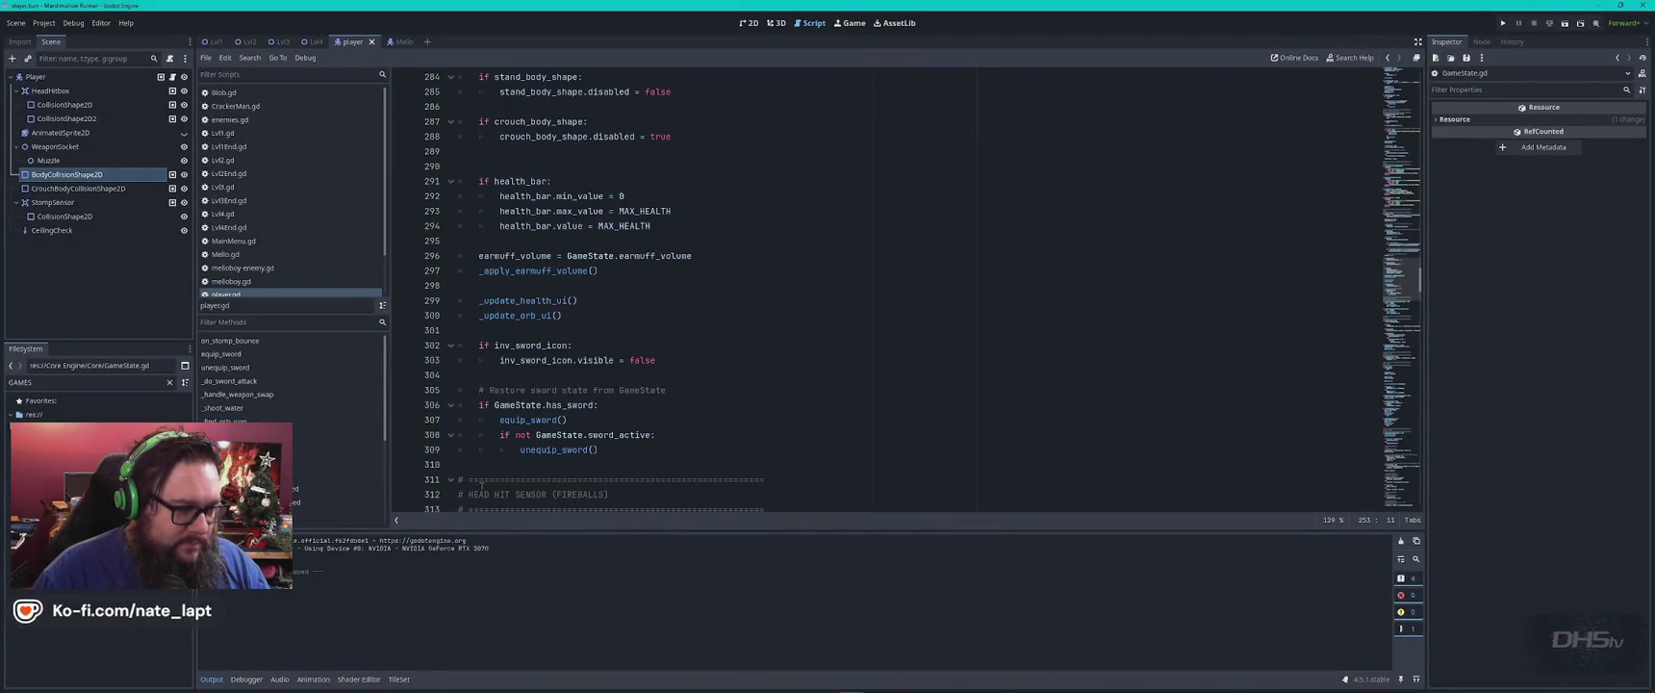
key("alt+Tab")
key("alt+Tab")
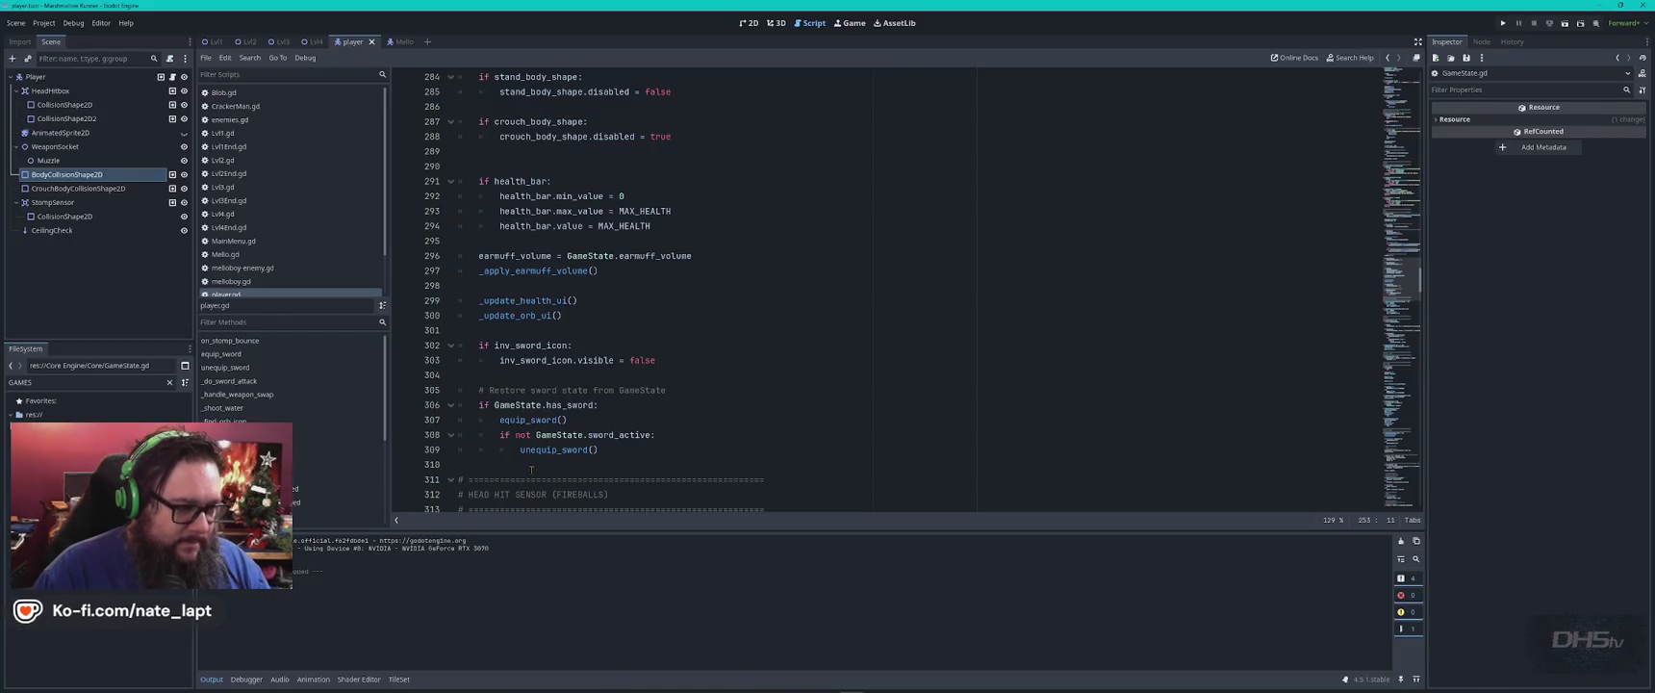
key("alt+Tab")
scroll(608, 447, "up", 5)
scroll(720, 400, "up", 2)
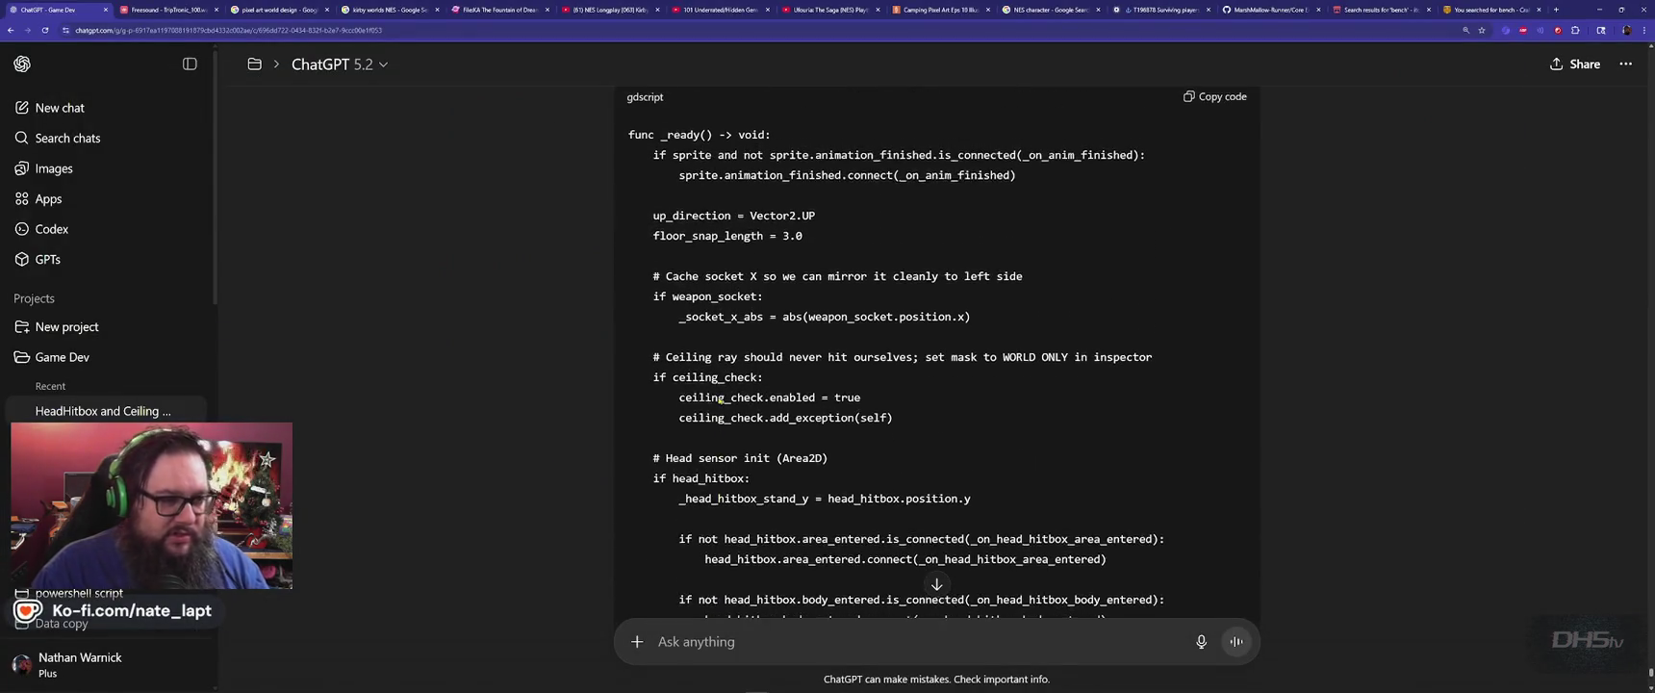
Recheck both _ready() versions, then scroll ChatGPT to the '2) Add back enemy damage' section.
key("alt+Tab")
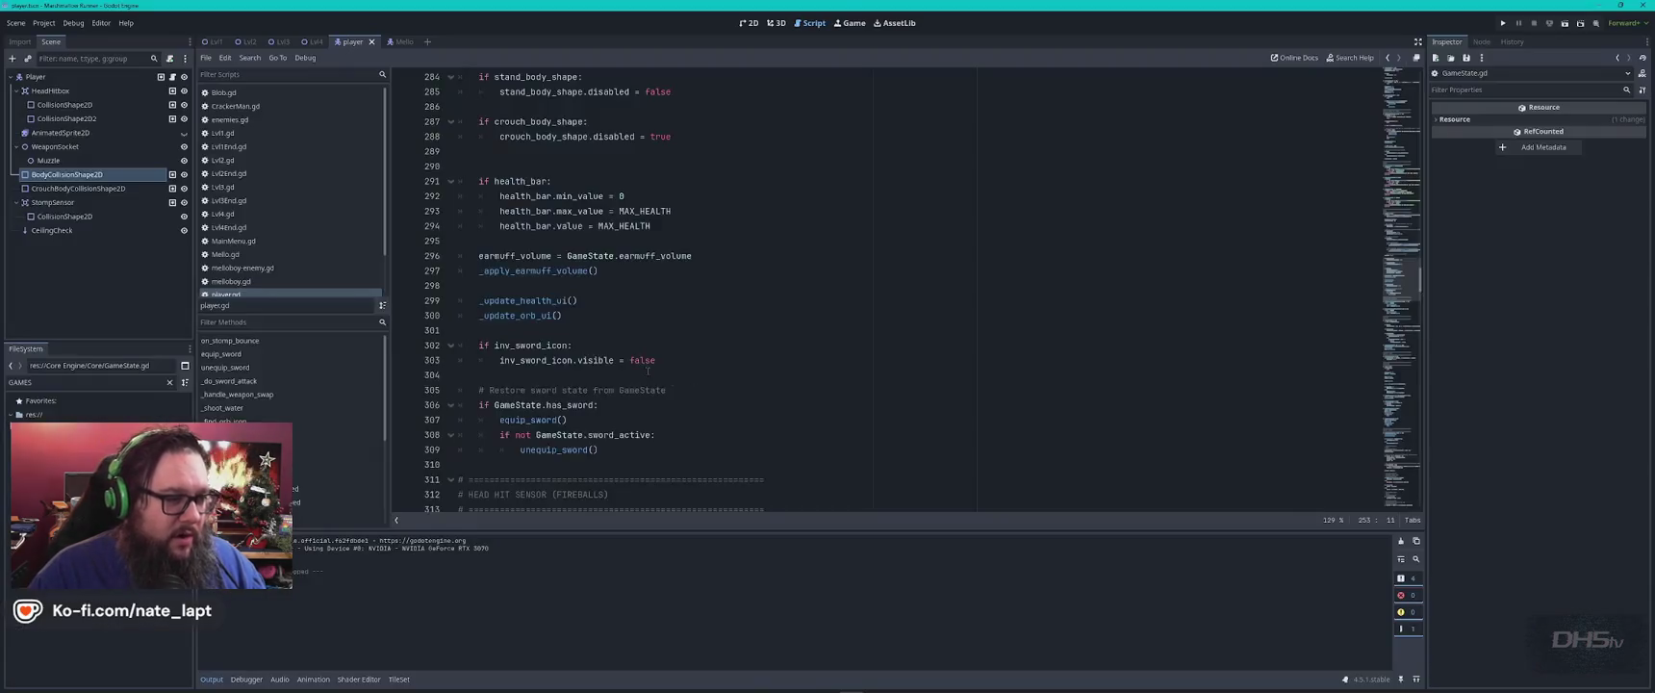
scroll(643, 364, "up", 5)
scroll(643, 364, "up", 2)
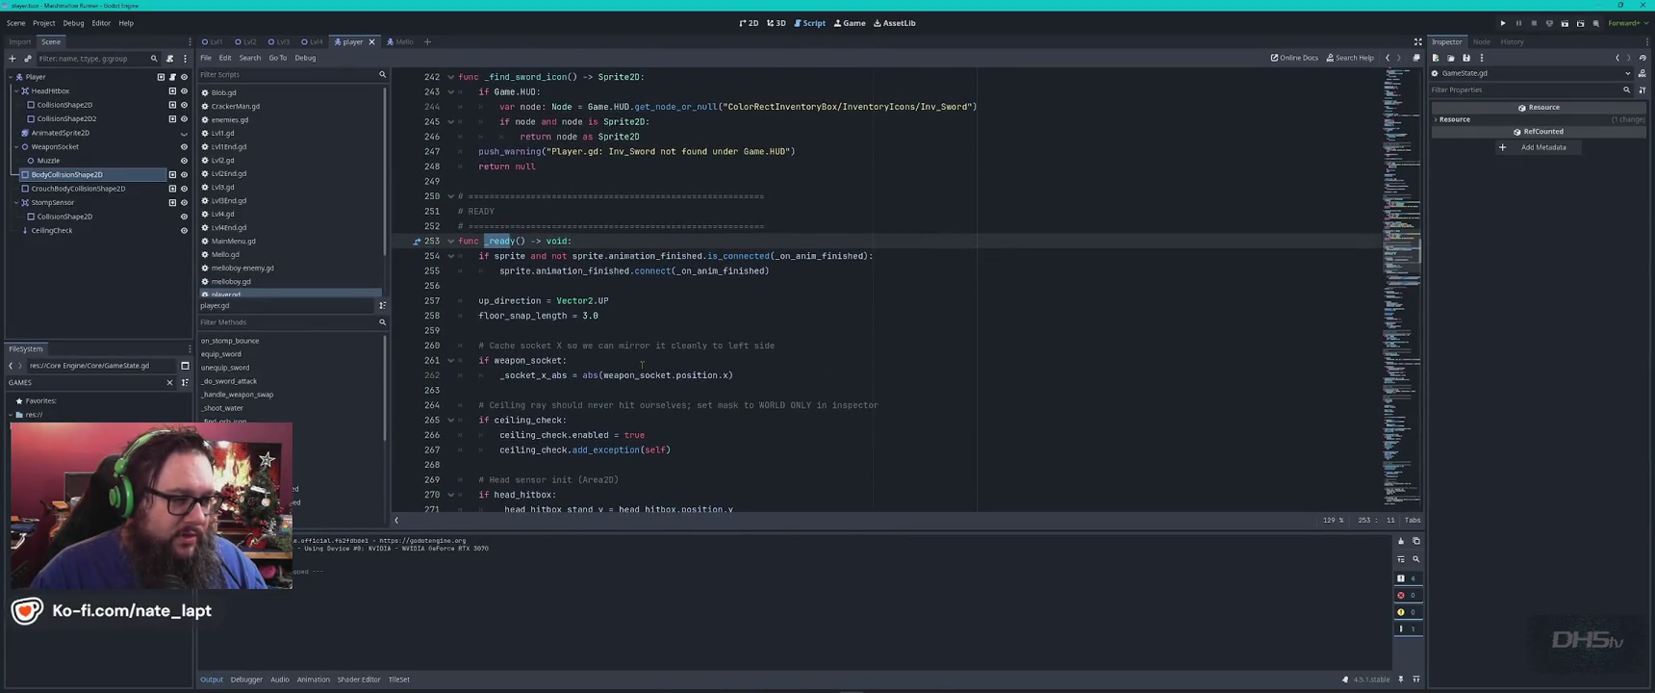
key("alt+Tab")
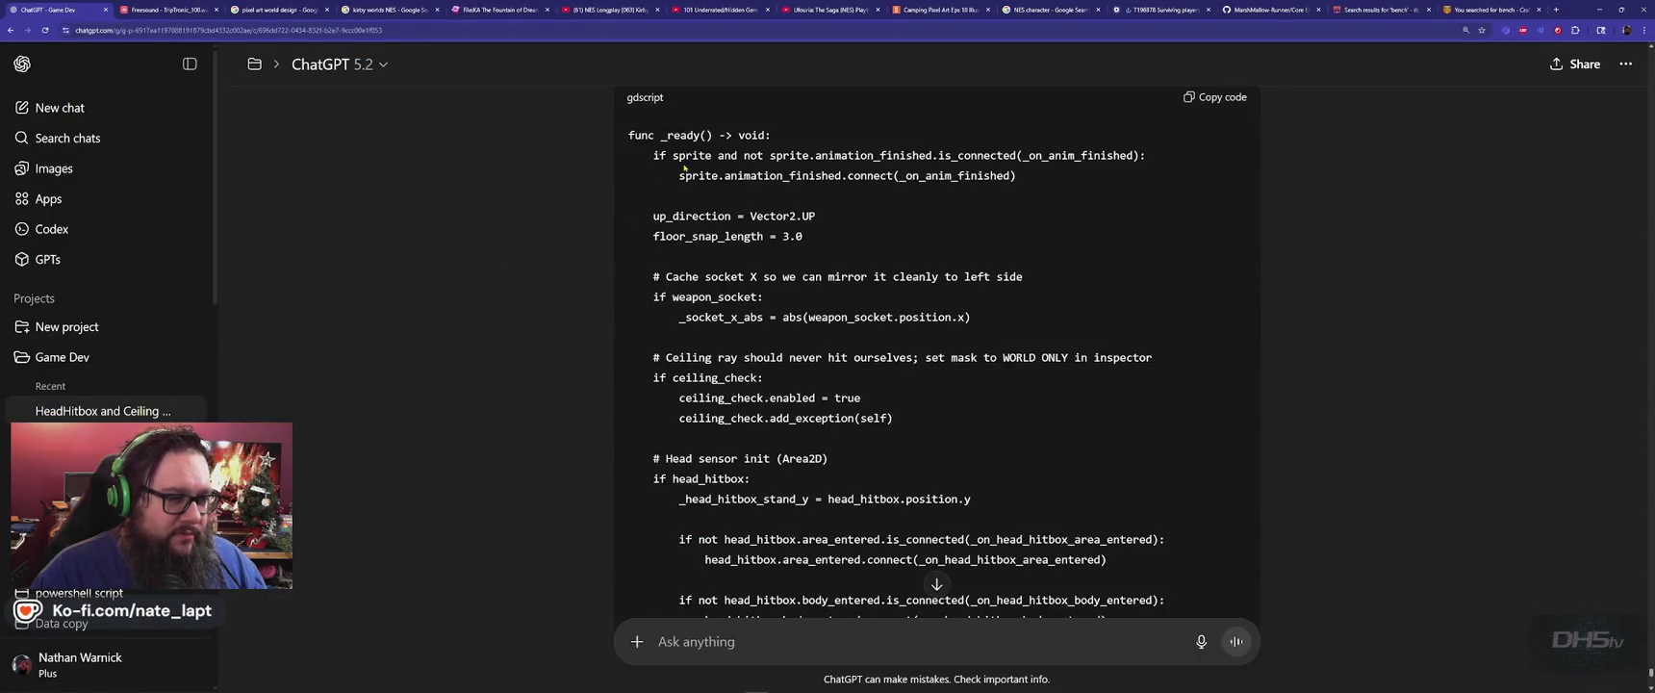
key("alt+Tab")
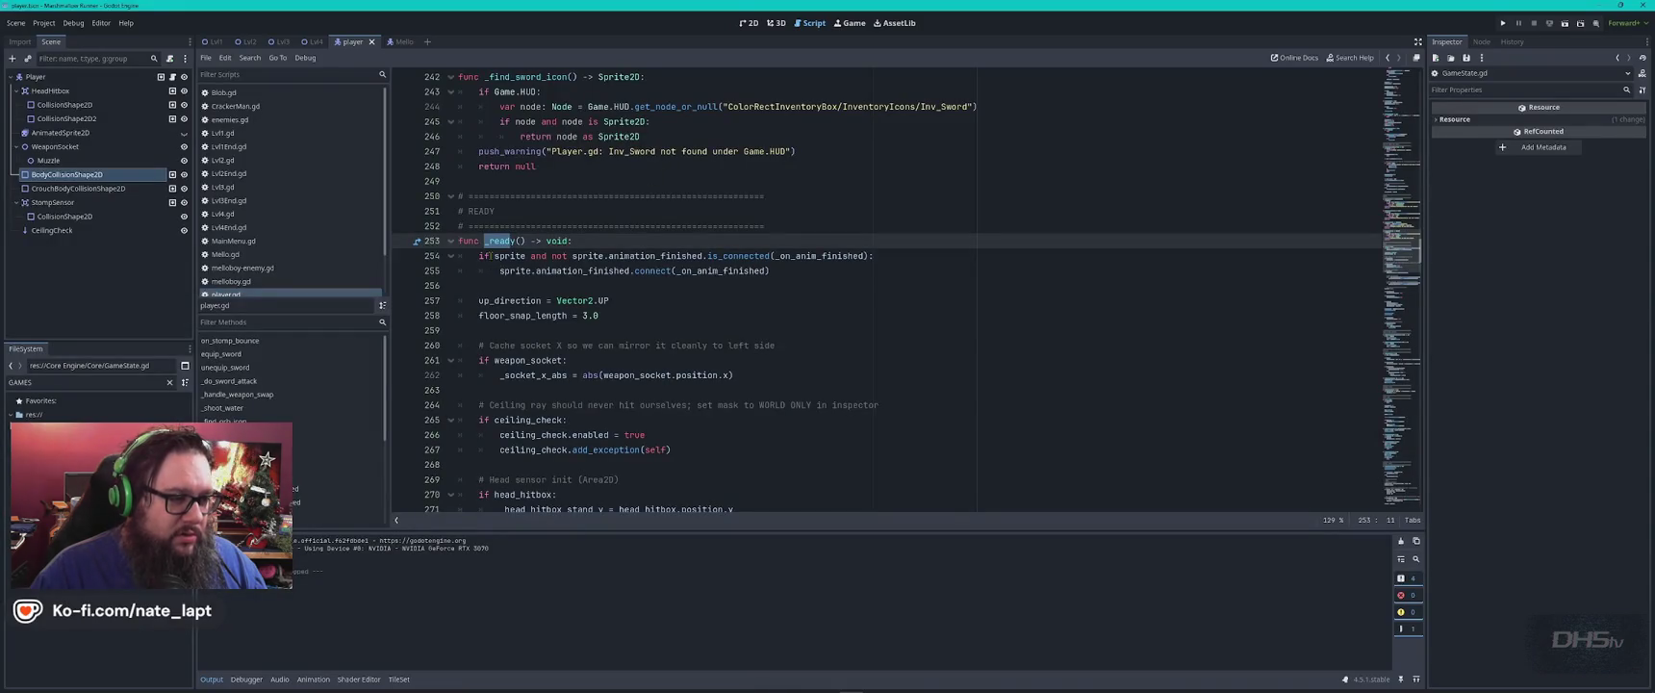
key("alt+Tab")
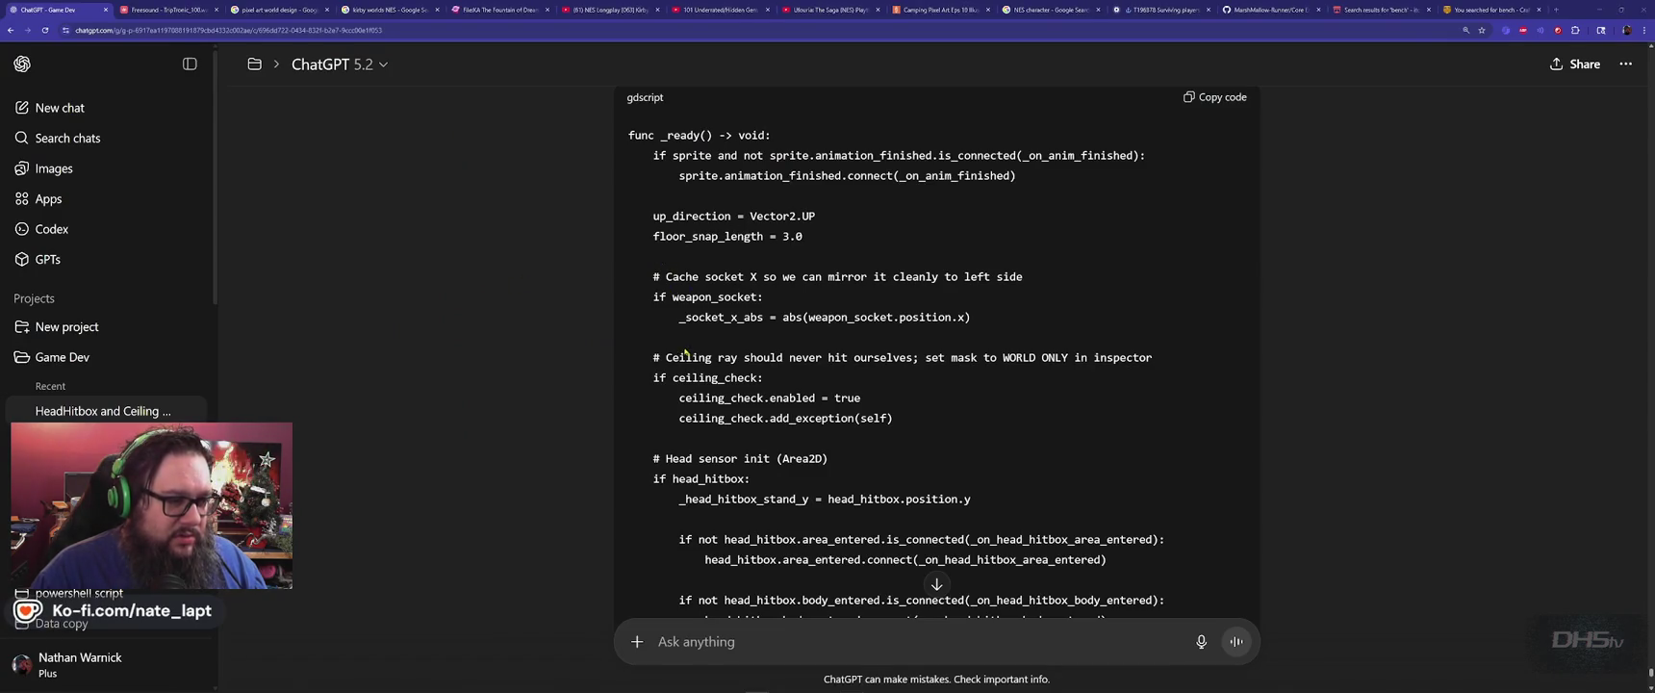
key("alt+Tab")
scroll(525, 384, "down", 4)
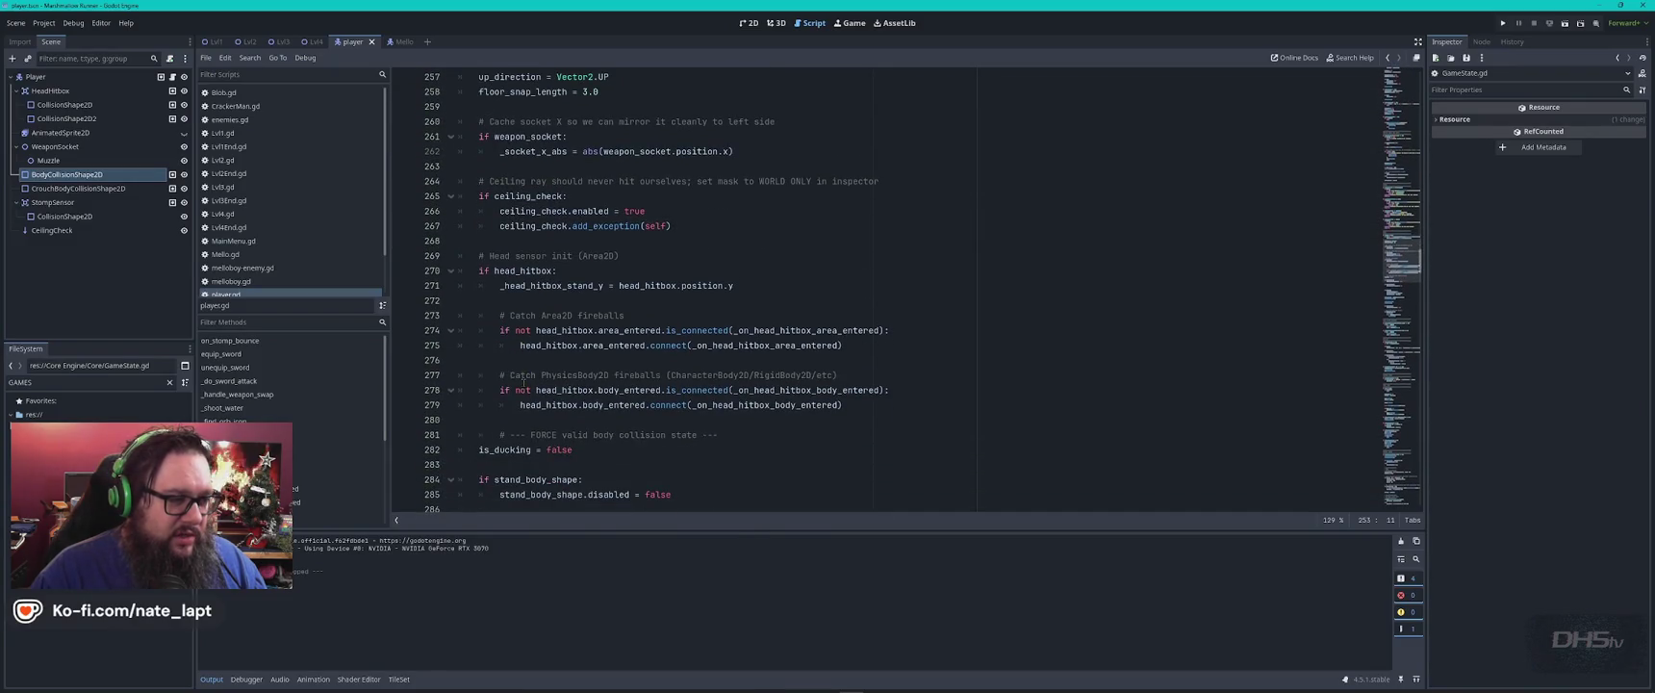
key("alt+Tab")
scroll(632, 336, "down", 3)
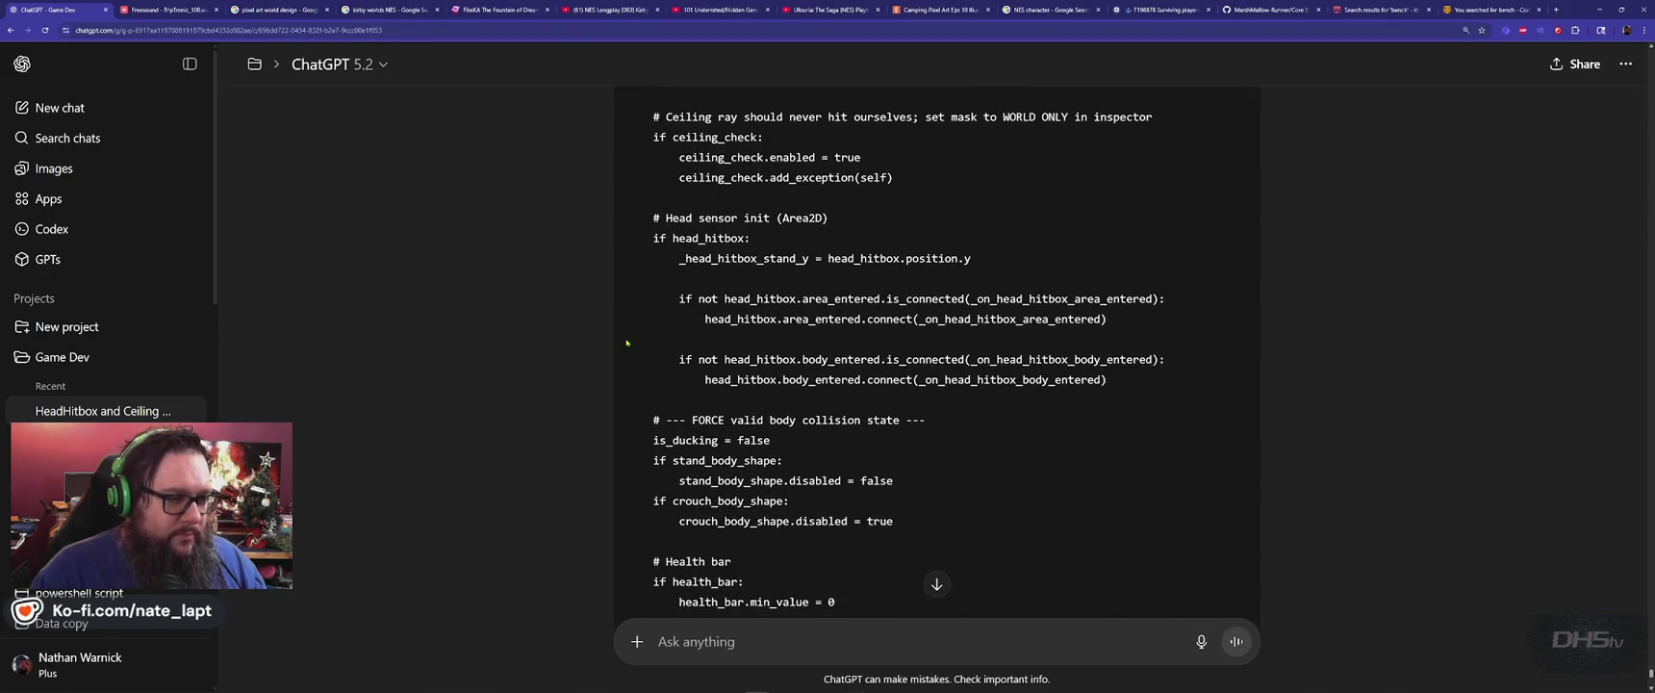
key("alt+Tab")
scroll(635, 337, "down", 3)
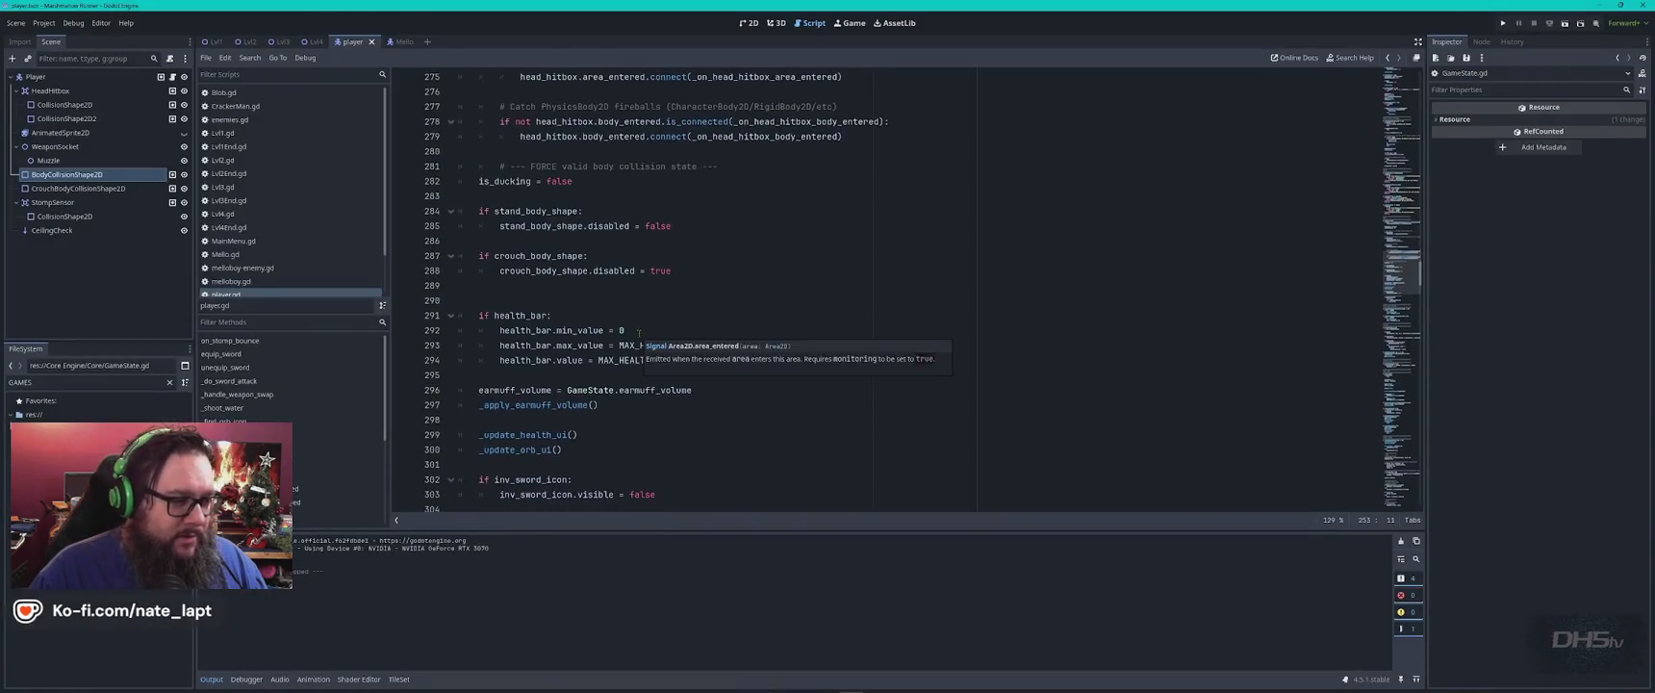
key("alt+Tab")
scroll(642, 332, "down", 5)
scroll(642, 332, "down", 5)
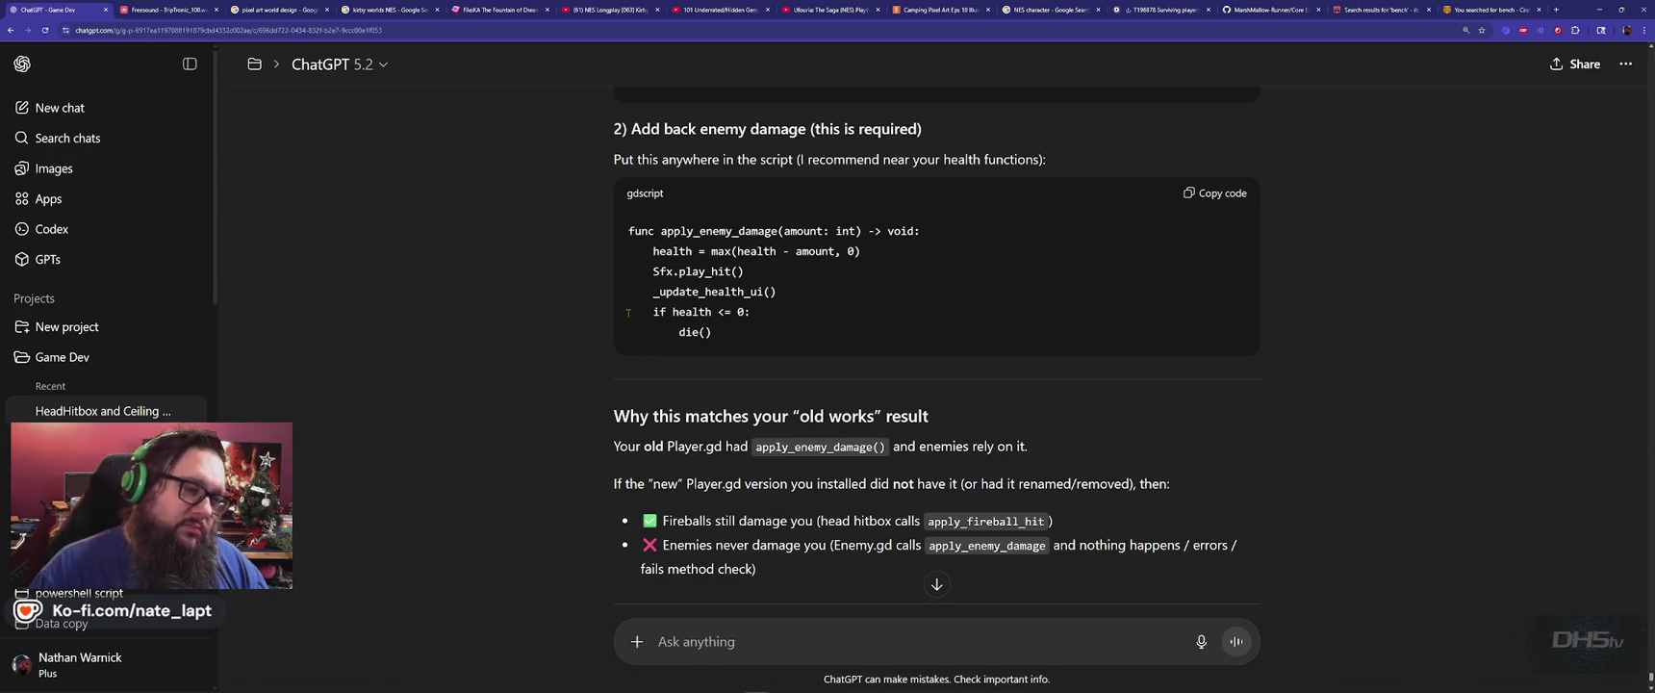
Search player.gd for apply_enemy_damage and confirm it has no match.
double_click(713, 233)
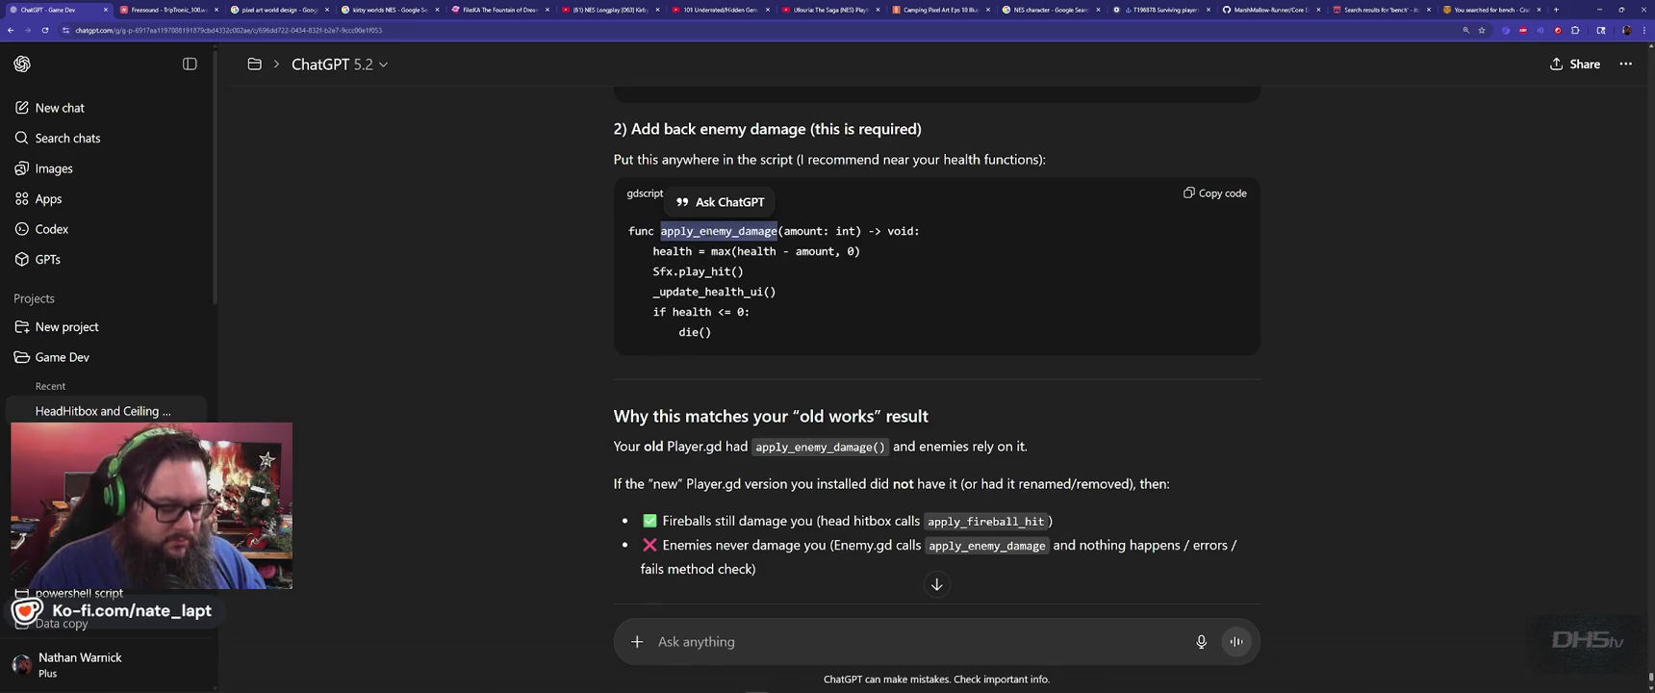
key("ctrl+c")
key("alt+Tab")
key("ctrl+f")
key("ctrl+v")
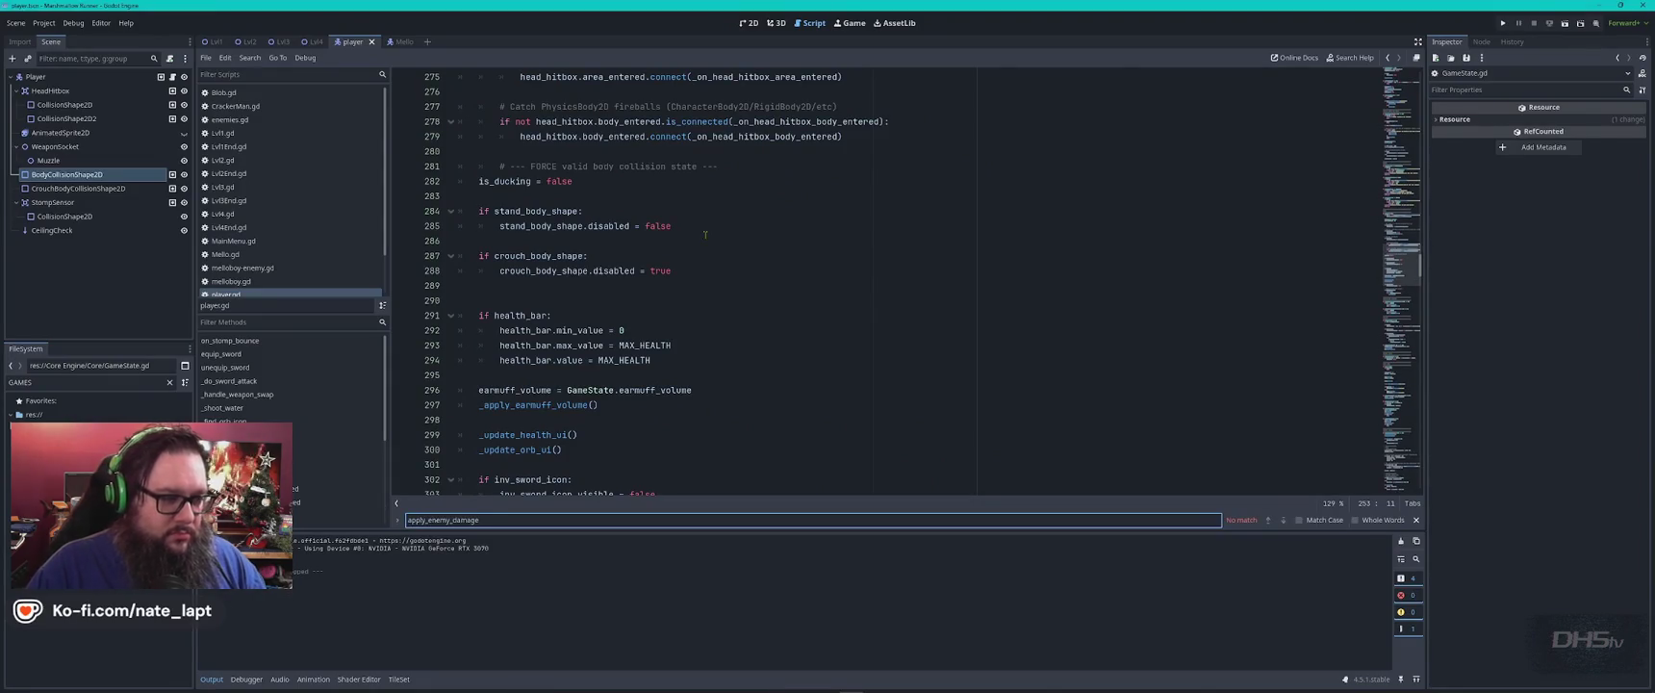
key("Escape")
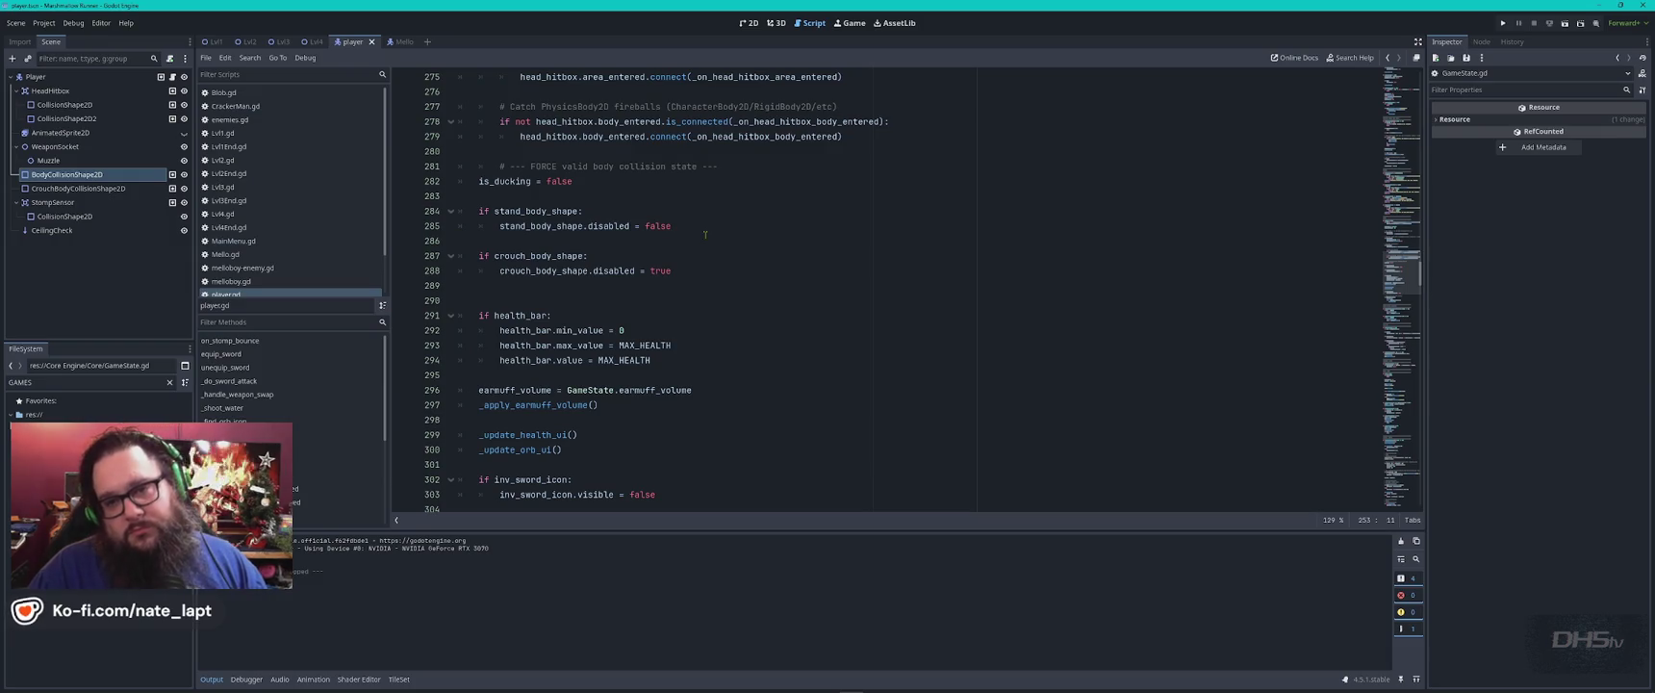
Copy ChatGPT's apply_enemy_damage function code for pasting into Godot.
key("alt+Tab")
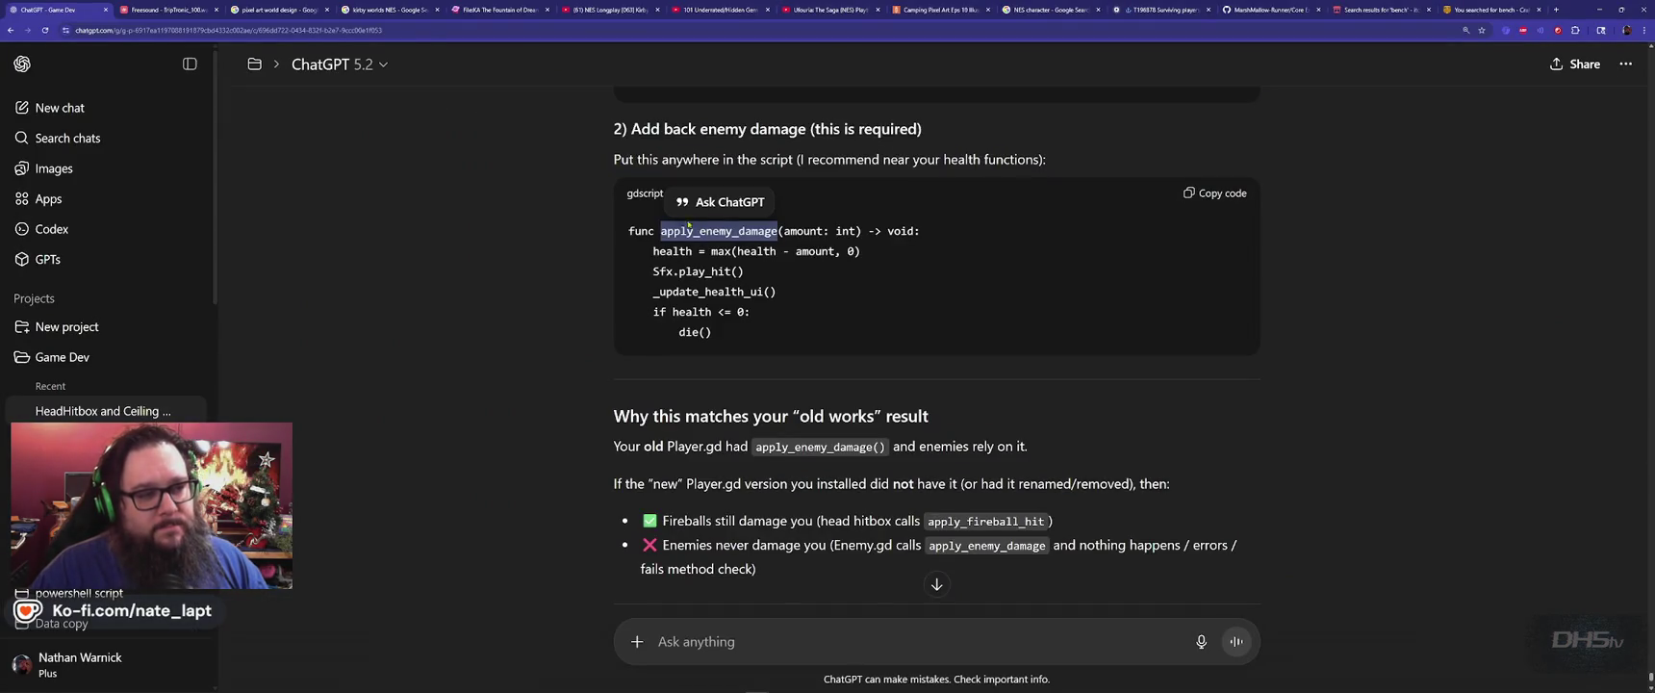
left_click(1214, 194)
left_click(586, 306)
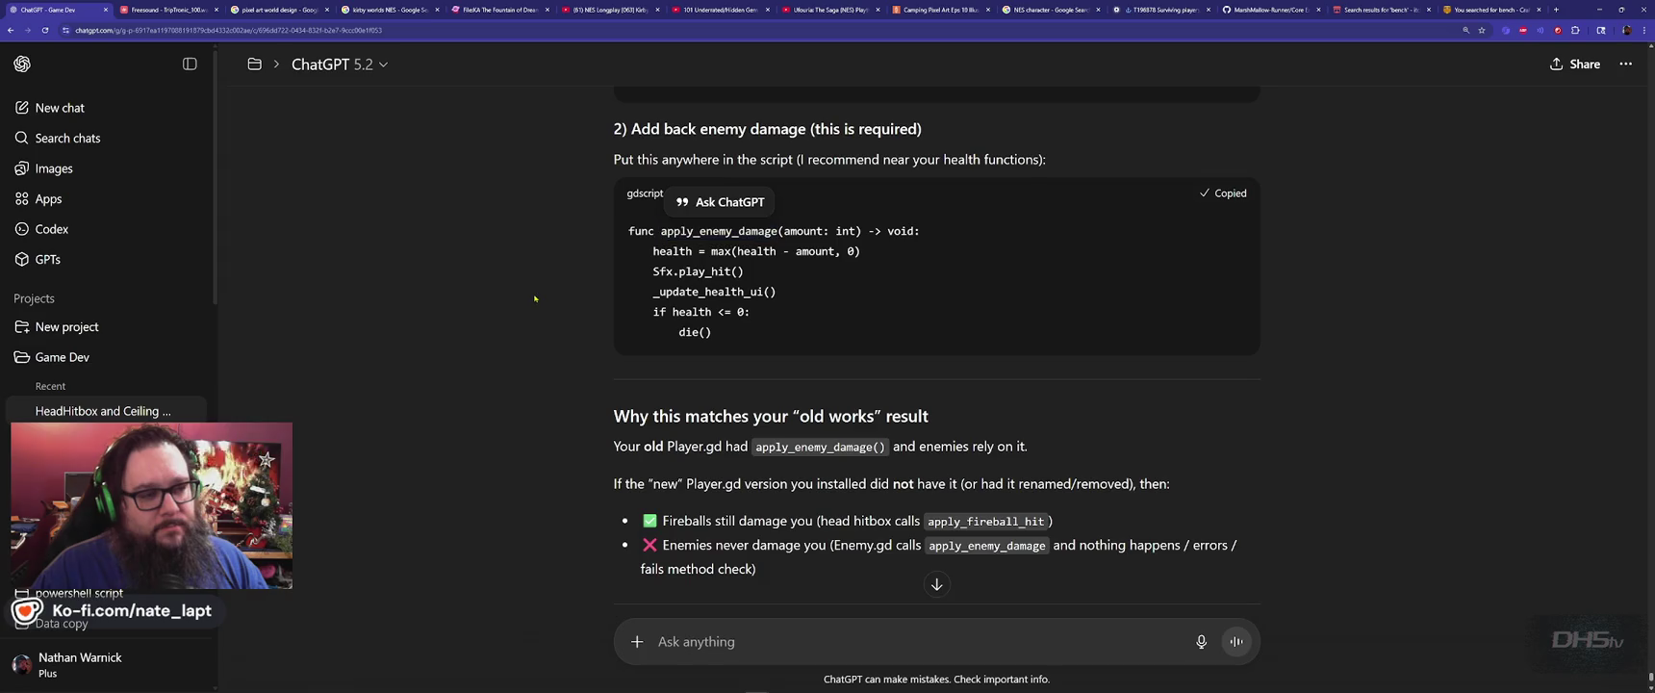
key("alt+Tab")
key("ctrl+f")
Paste apply_enemy_damage below apply_fireball_hit in player.gd and run the game with F5.
type("d")
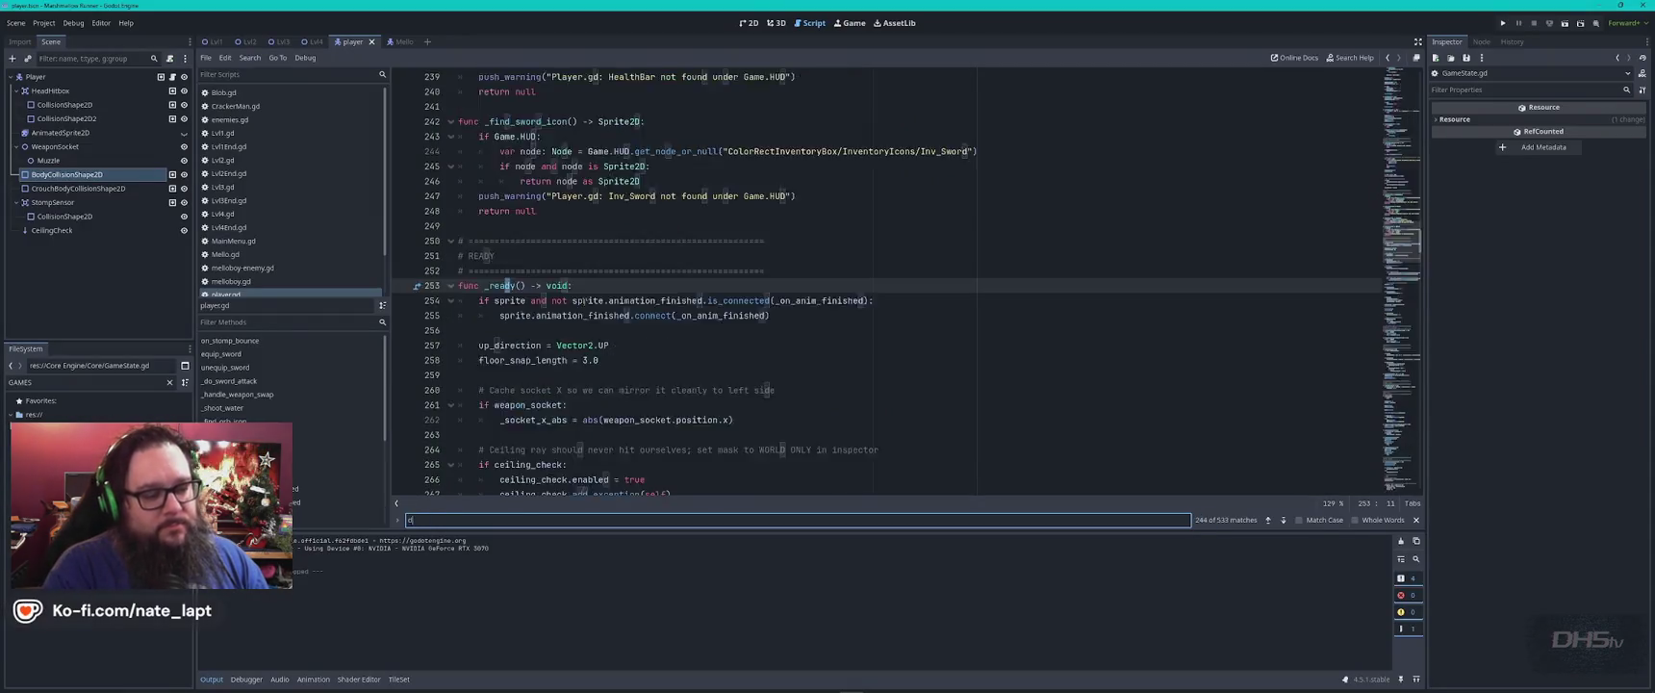
type("amage")
key("Escape")
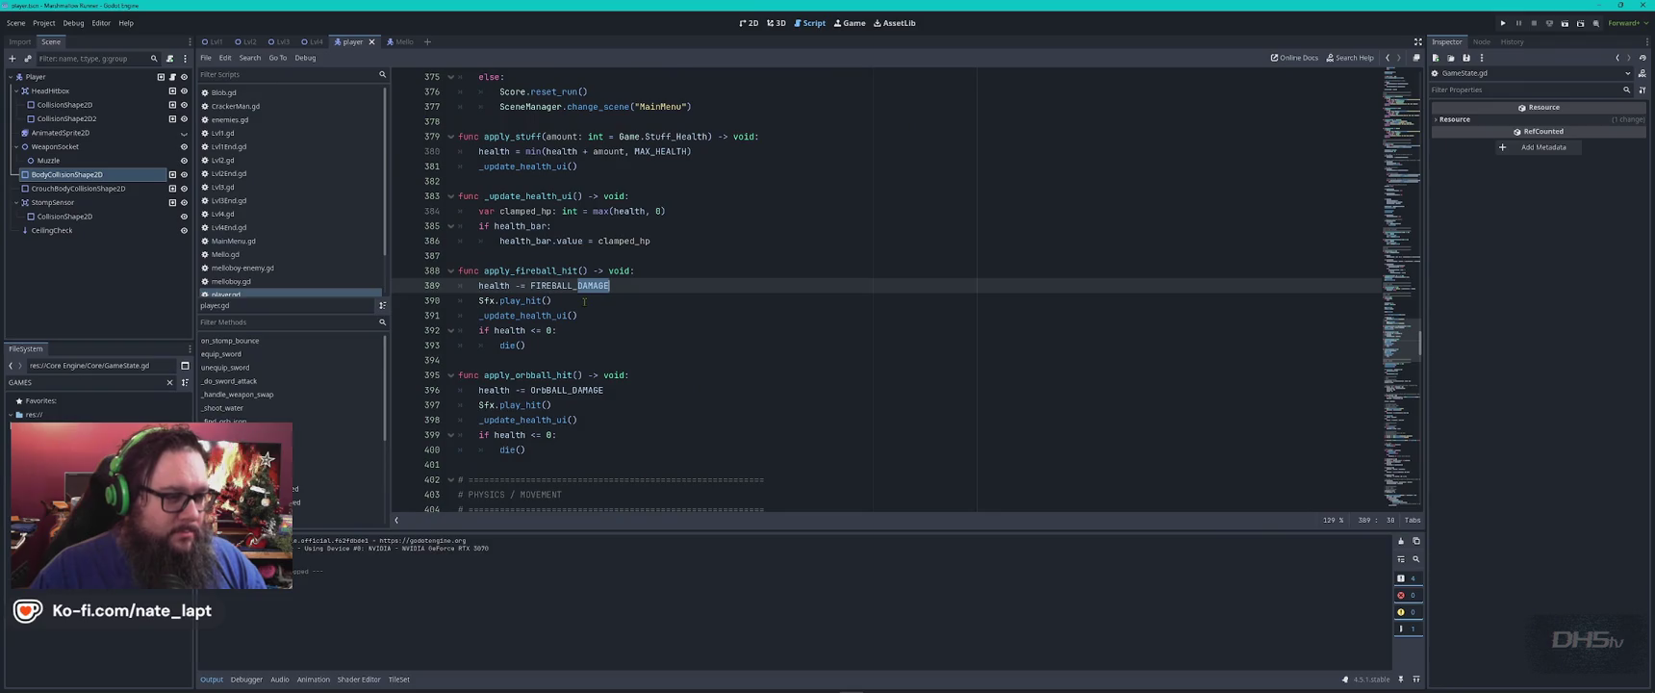
left_click(663, 359)
key("ctrl+v")
left_click(585, 343)
key("Return")
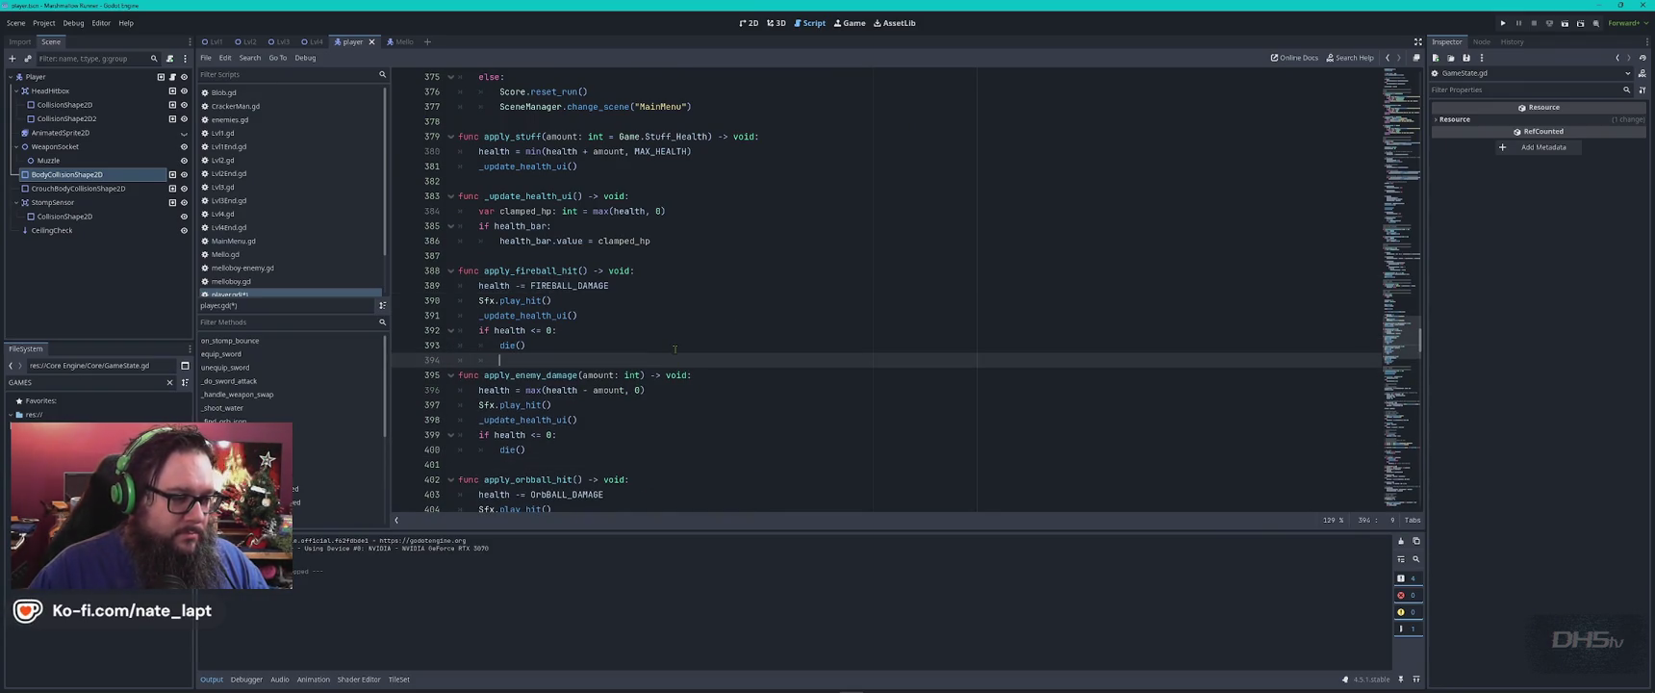
key("F5")
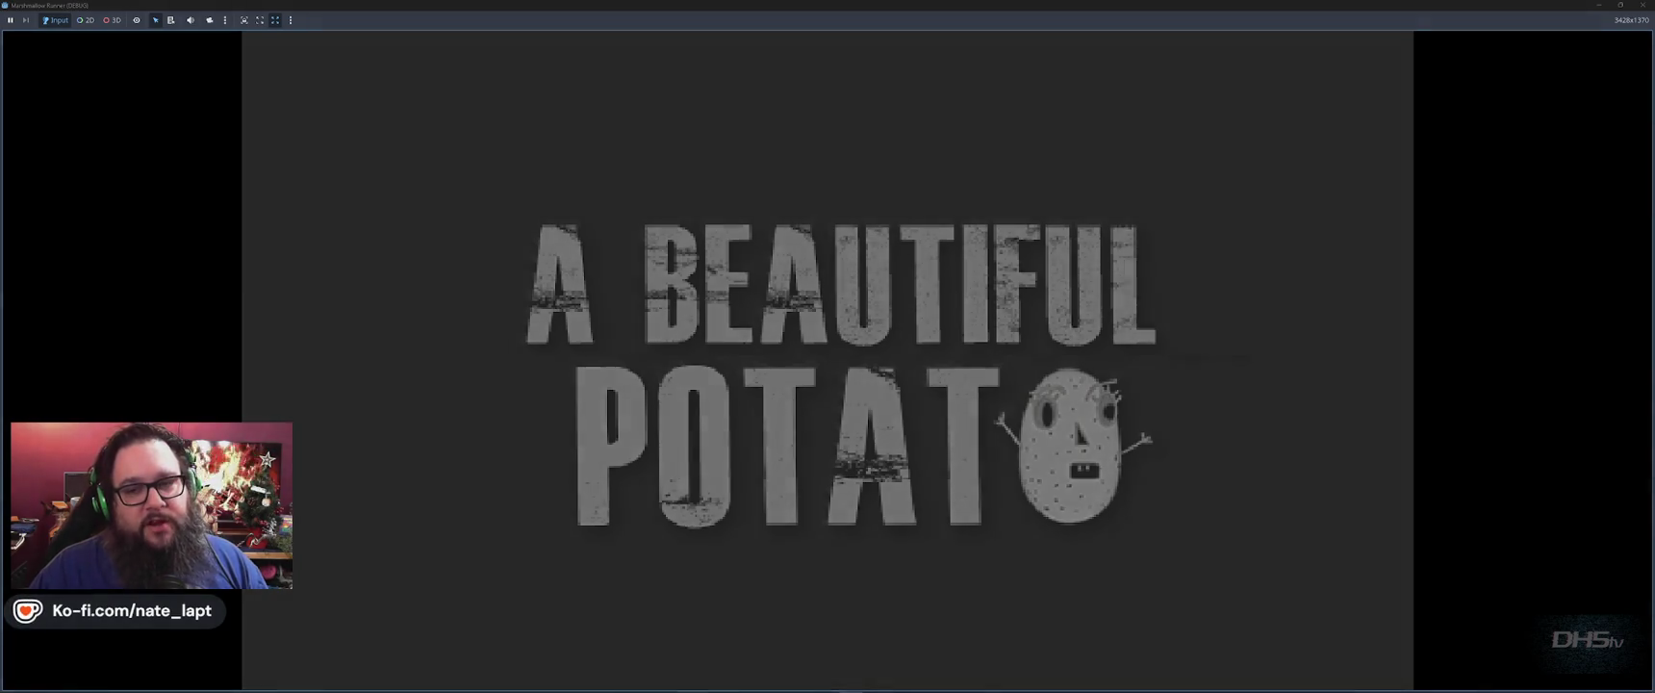
Start the level to test enemy damage, close the game, rerun it, then return to ChatGPT.
key("Return")
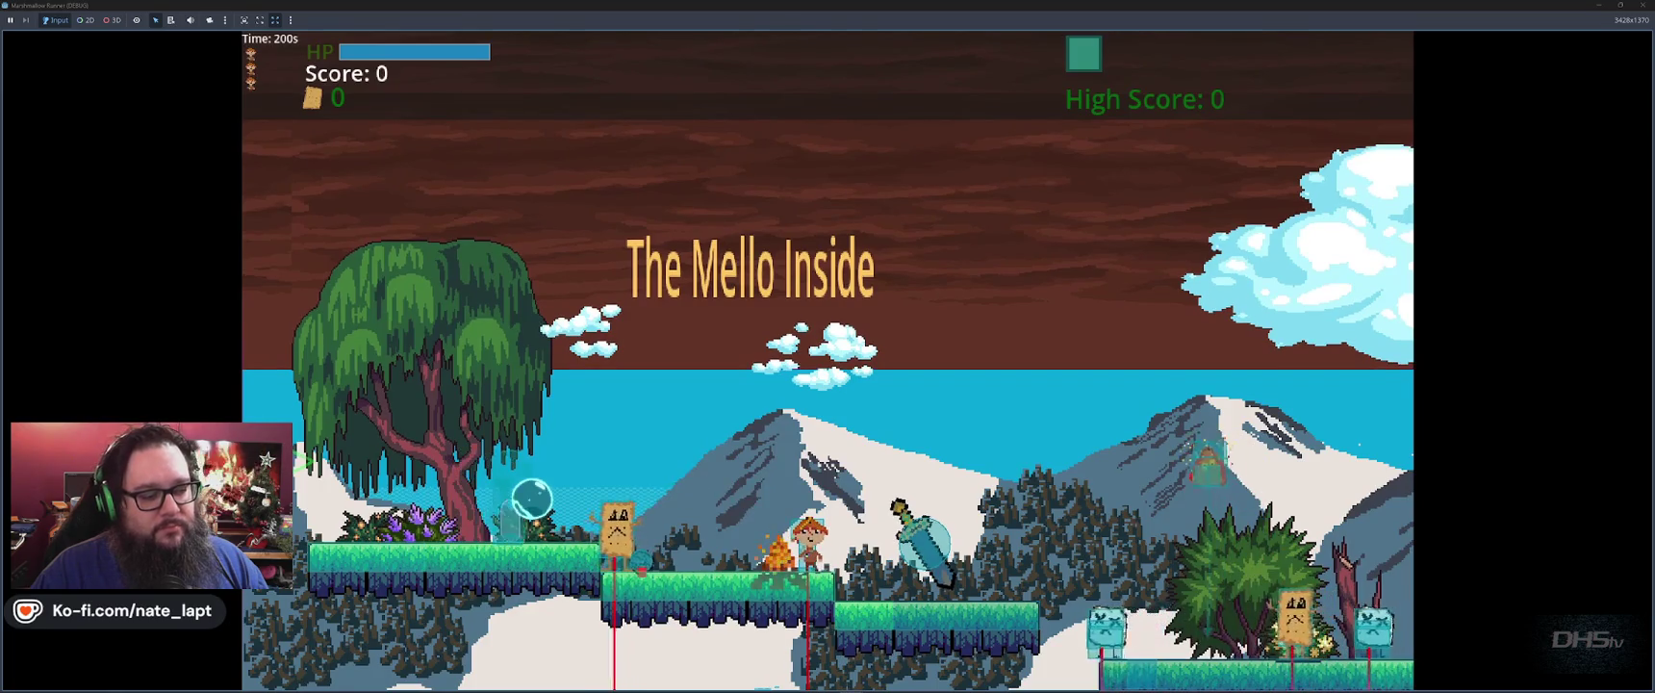
key("alt+F4")
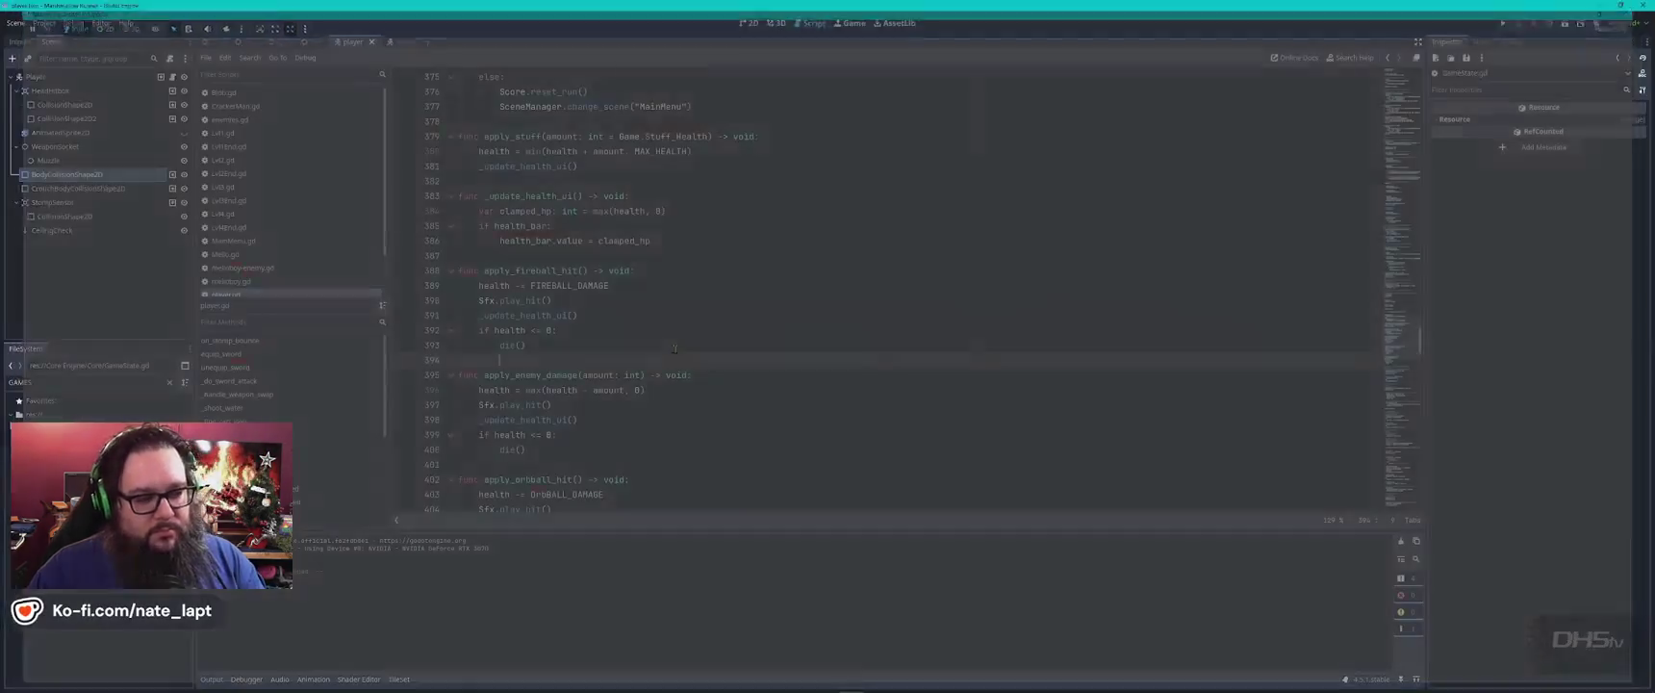
key("ctrl+End")
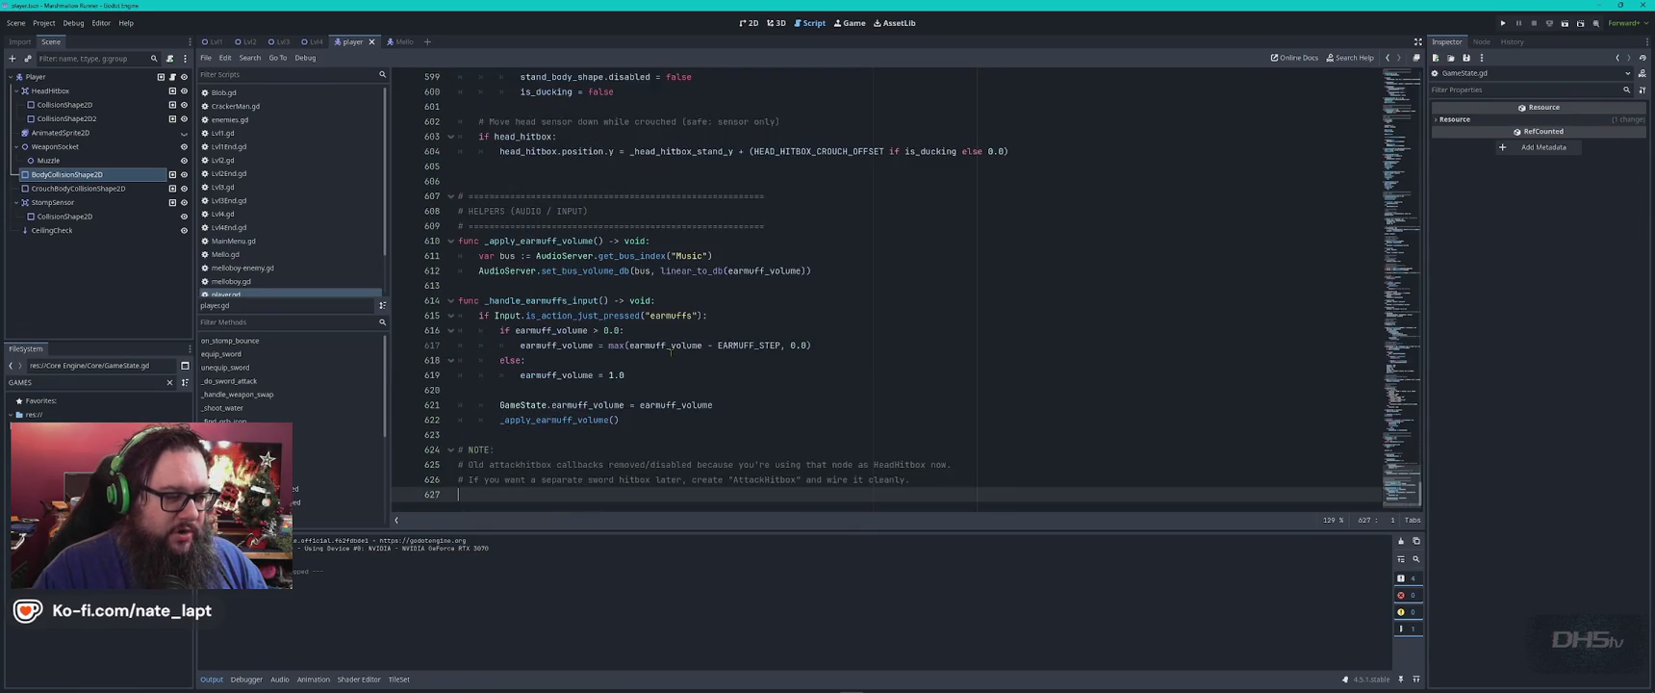
key("F5")
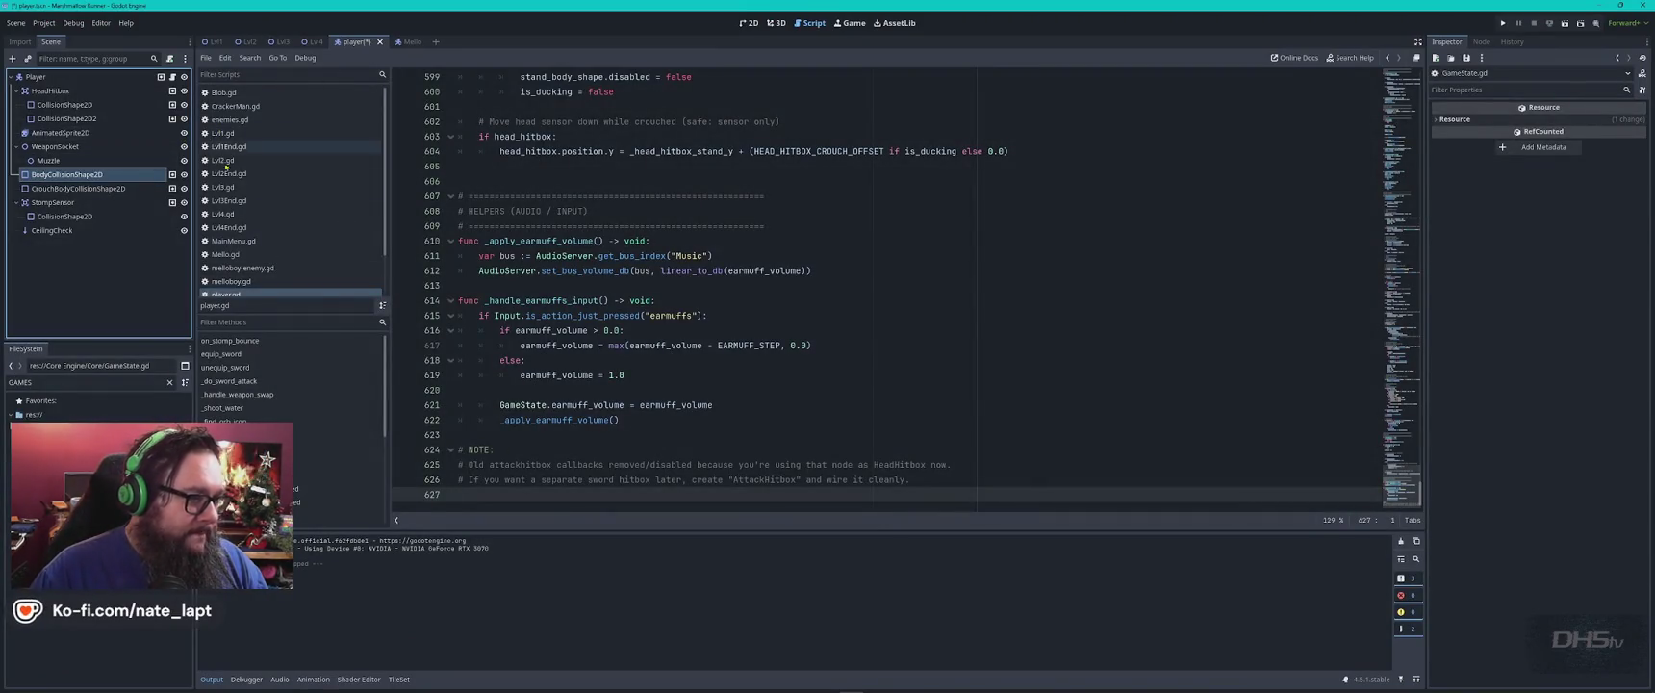
key("alt+Tab")
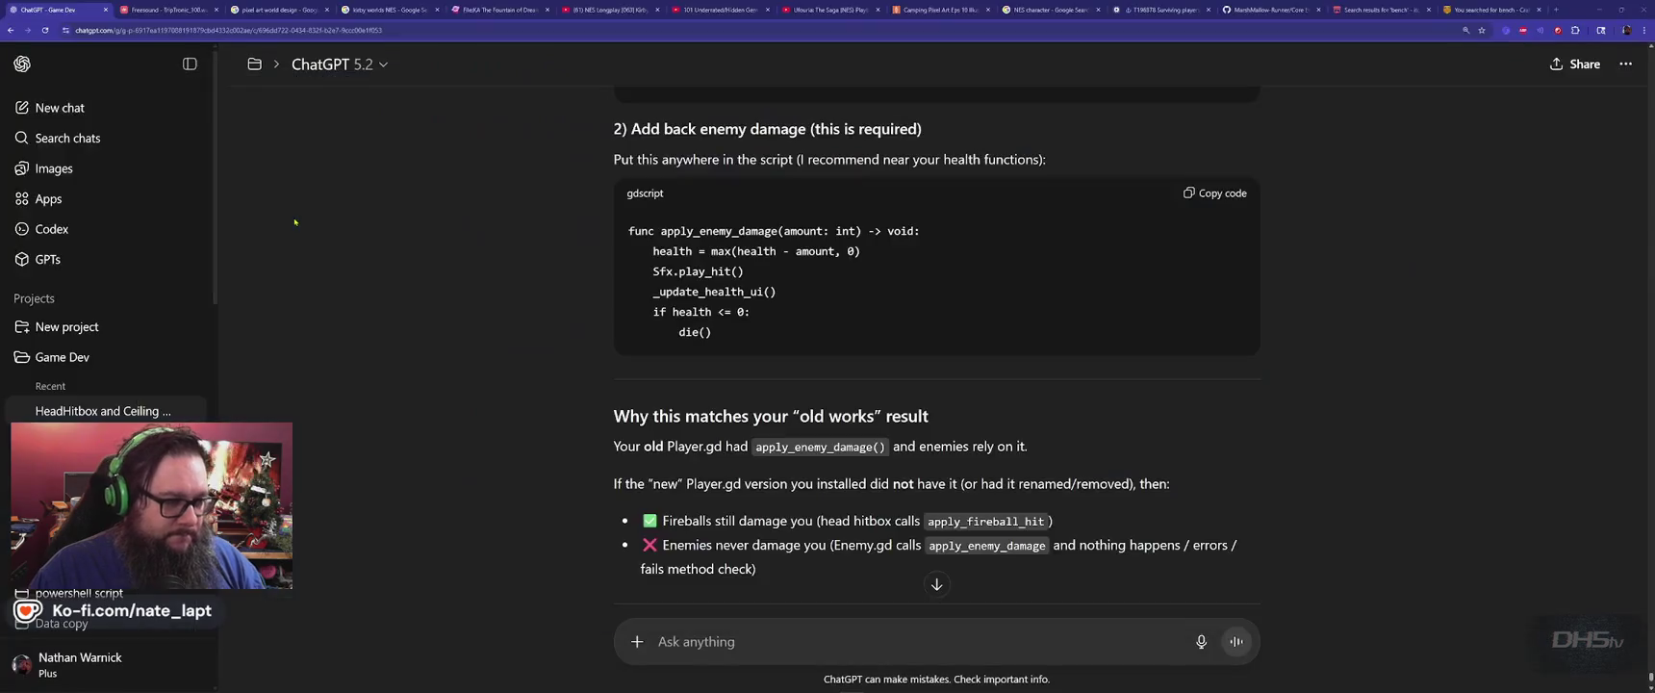
Send ChatGPT a 'wait....' message in capitals complaining that enemy damage was removed.
scroll(453, 278, "down", 5)
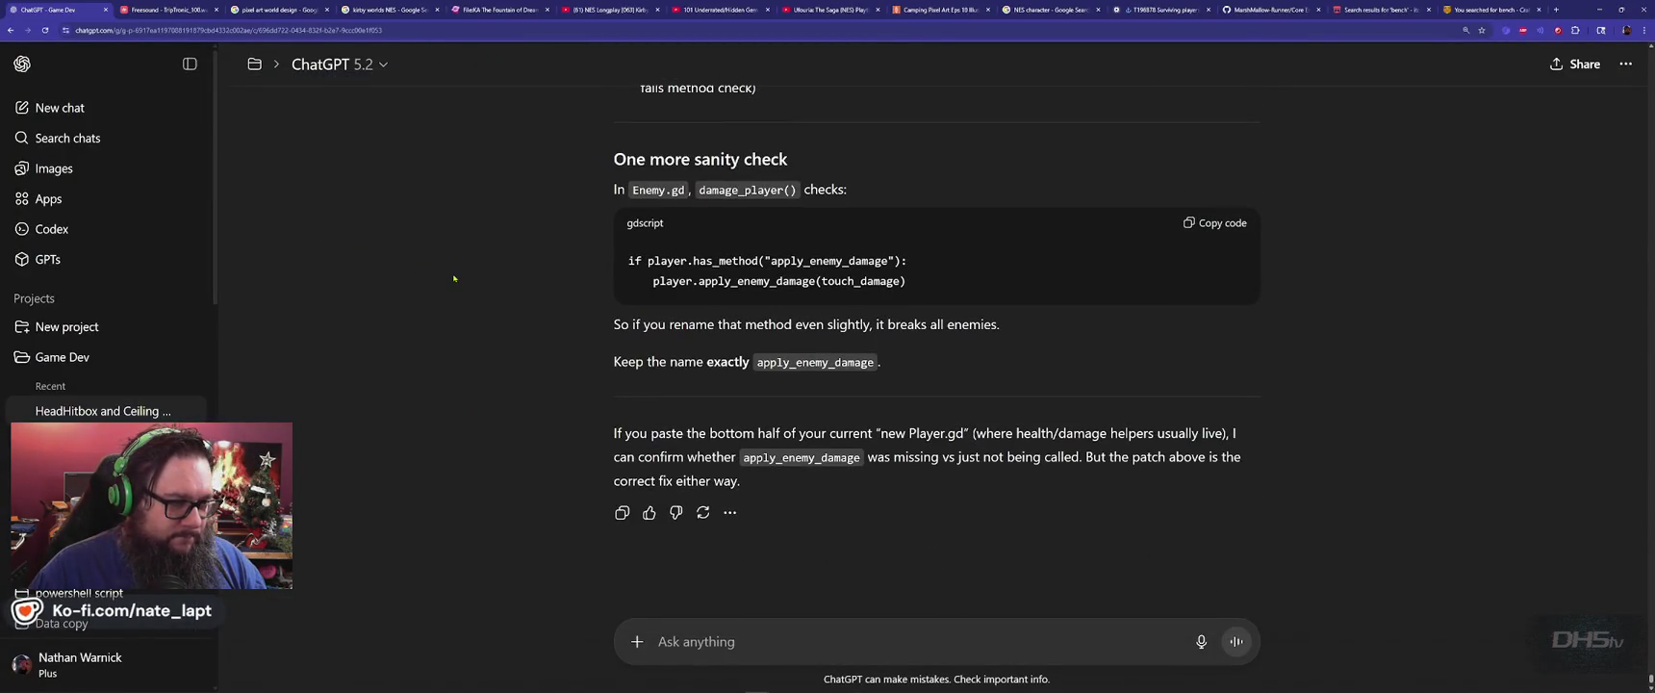
scroll(453, 278, "down", 1)
scroll(453, 278, "up", 6)
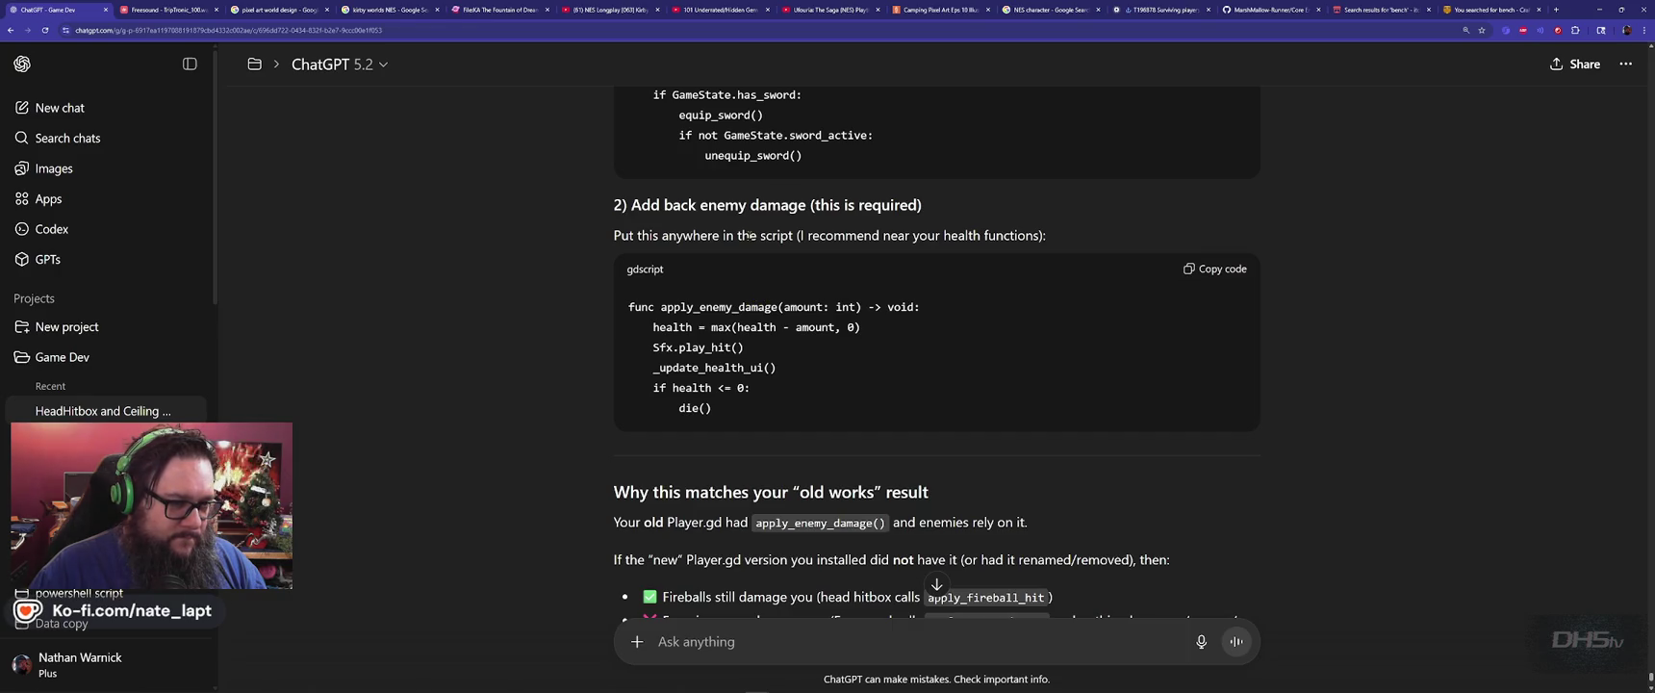
scroll(770, 539, "down", 10)
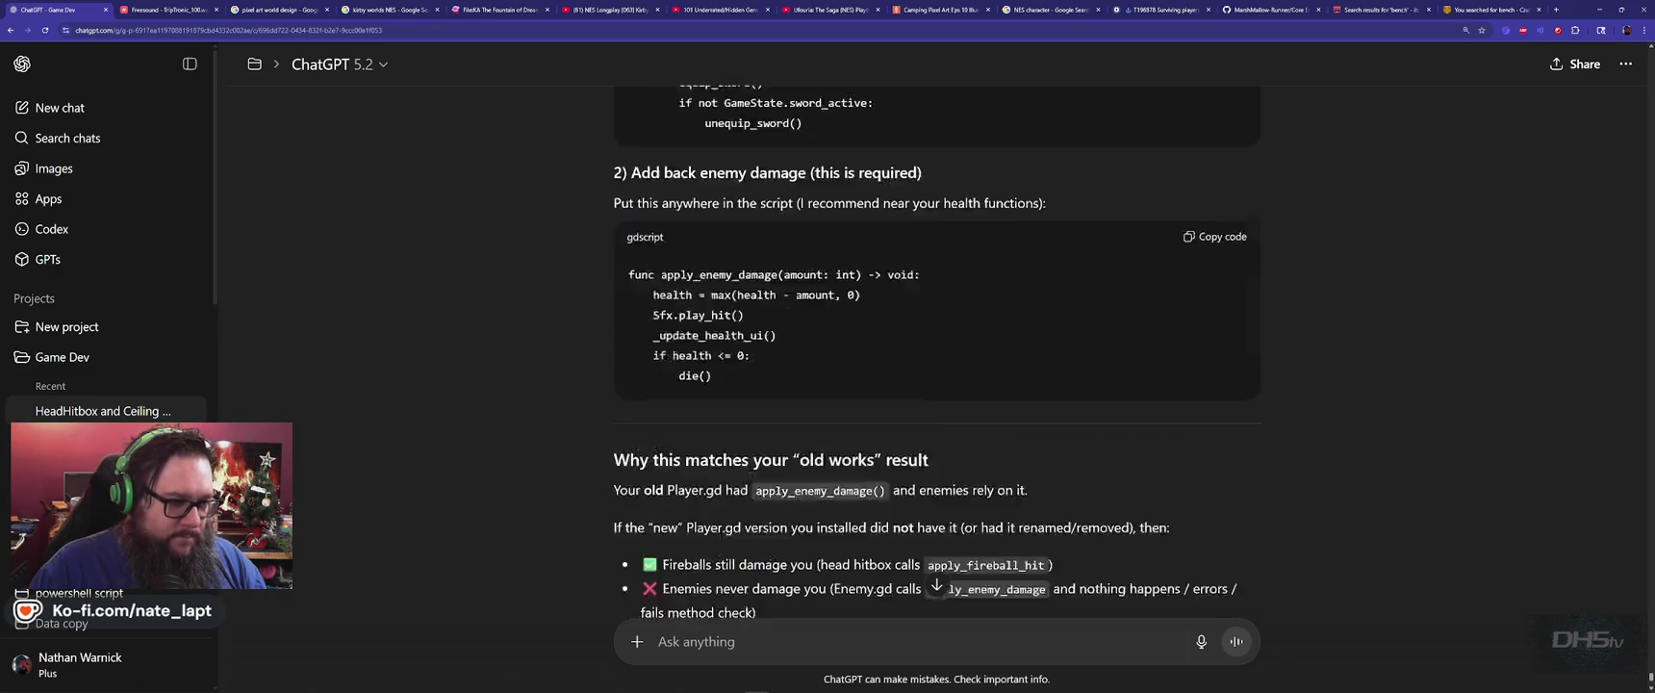
type("wait....")
key("Caps_Lock")
type("SO YOU ")
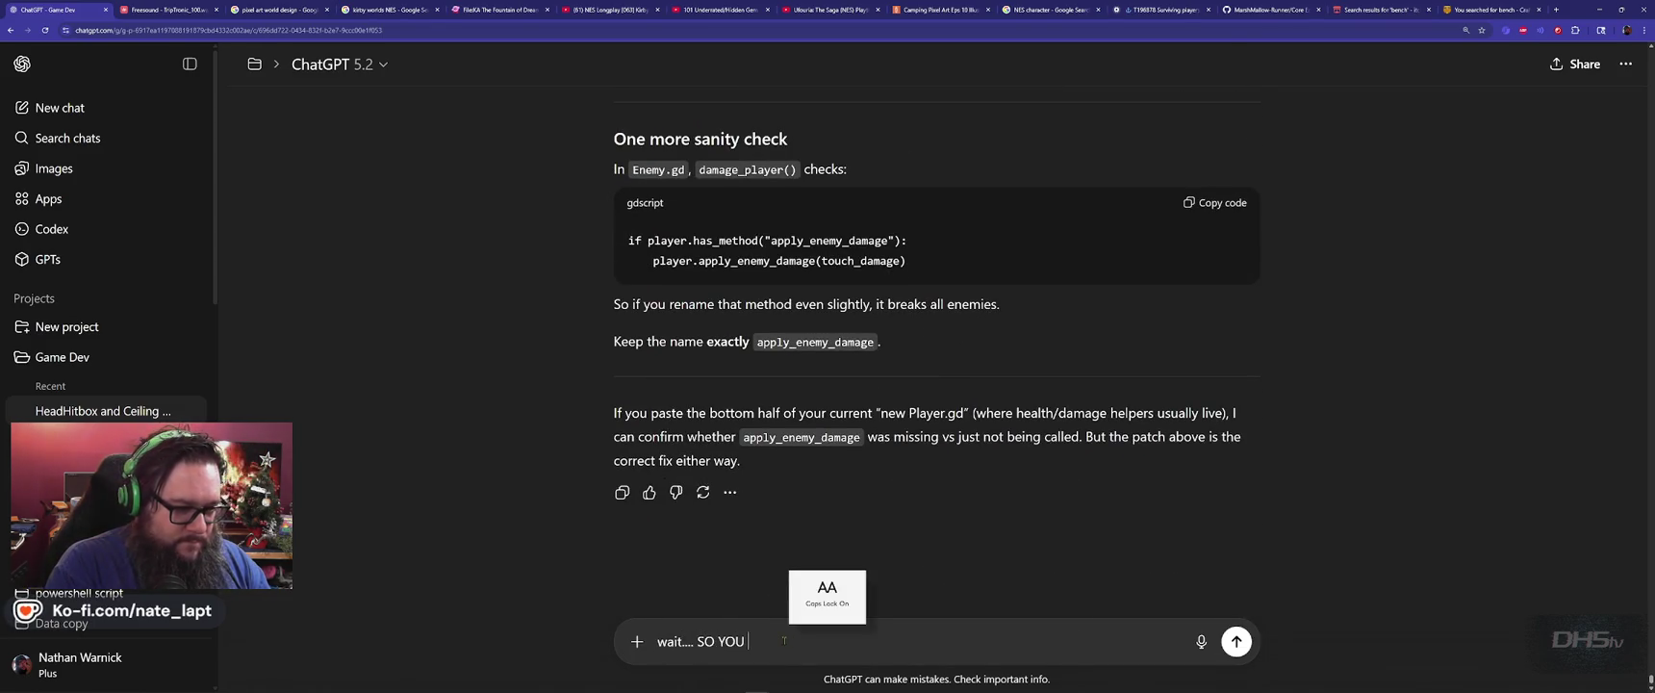
type("REMOVED ENEMY ")
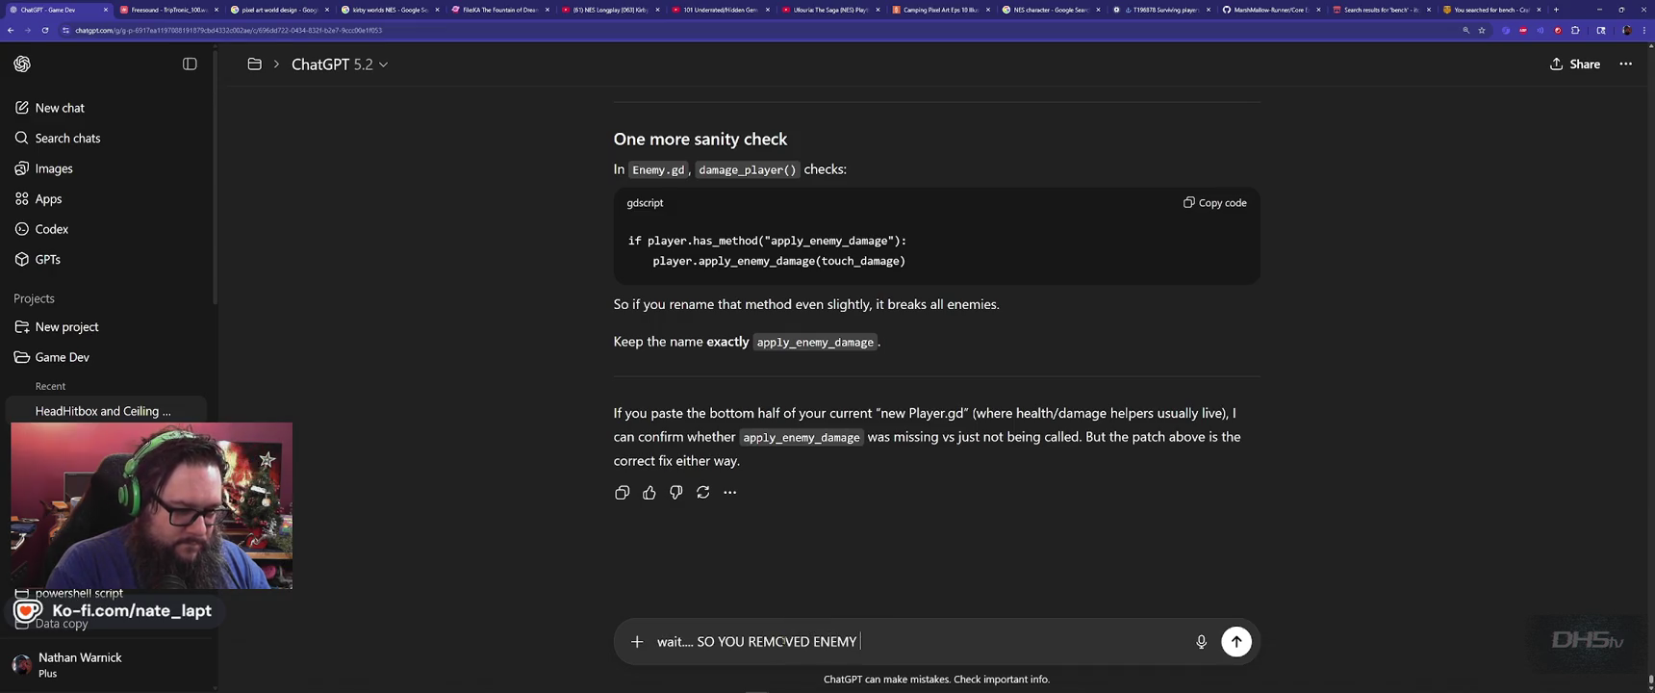
type("DAMAGE THEN GAS")
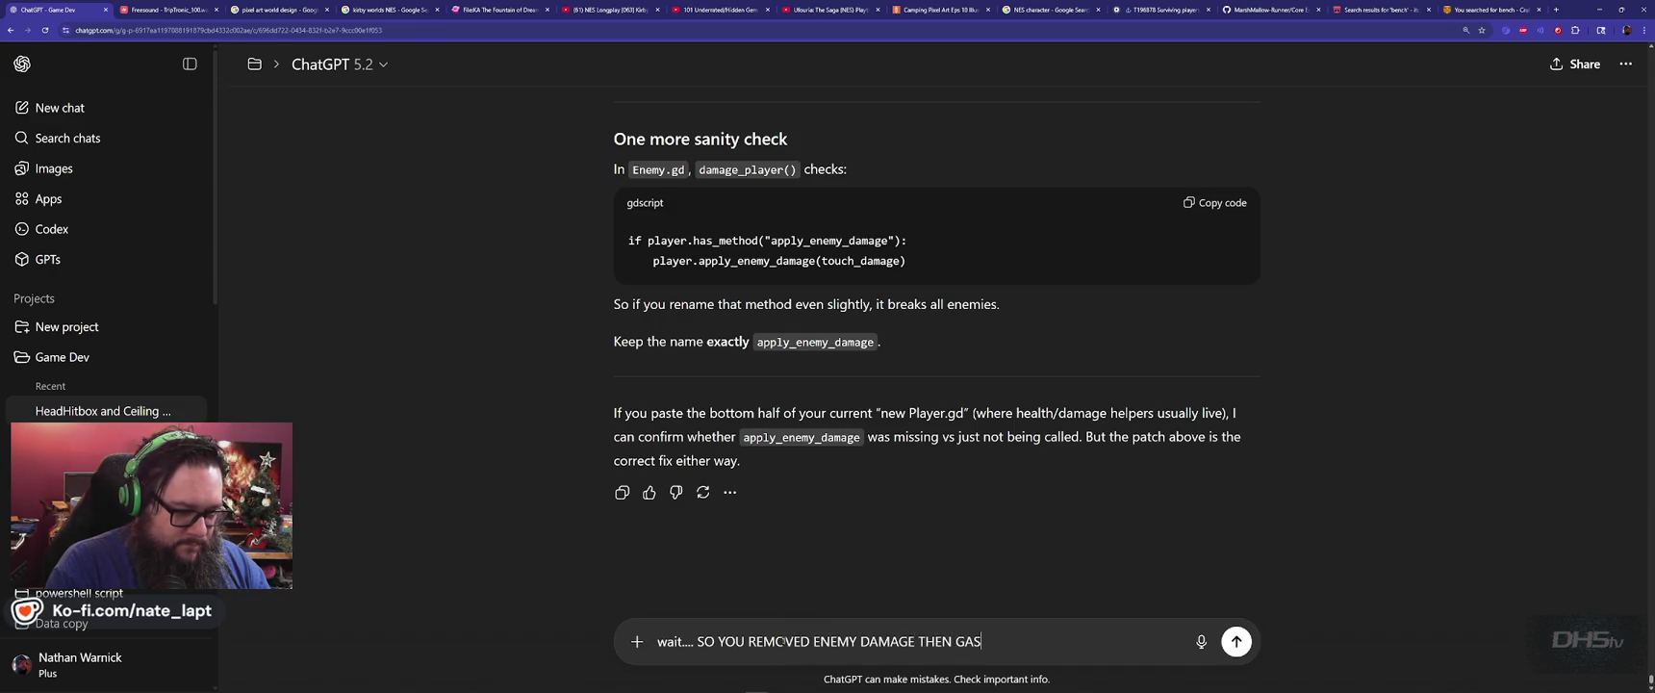
type(" LIST ME FOR OVER HALF")
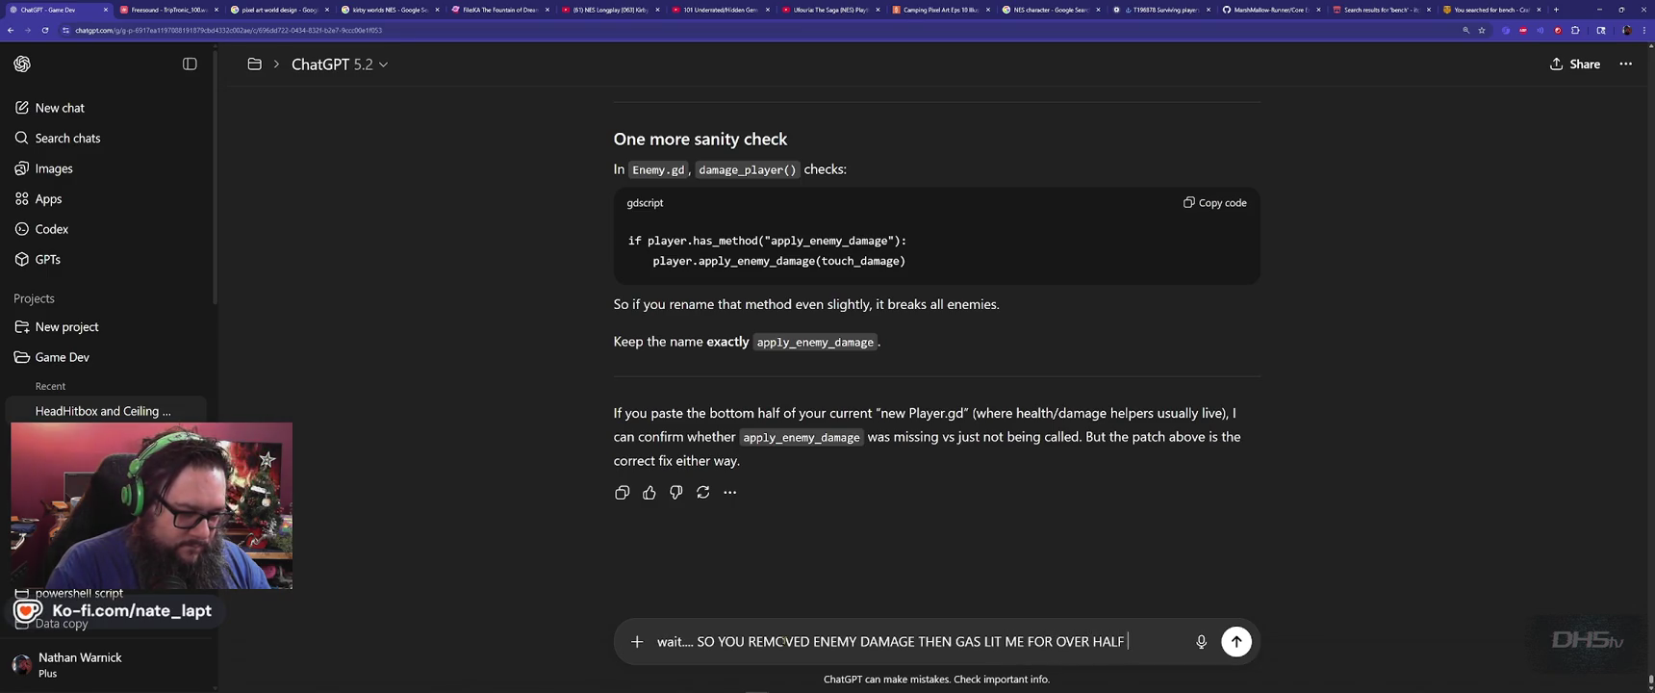
type("R?...")
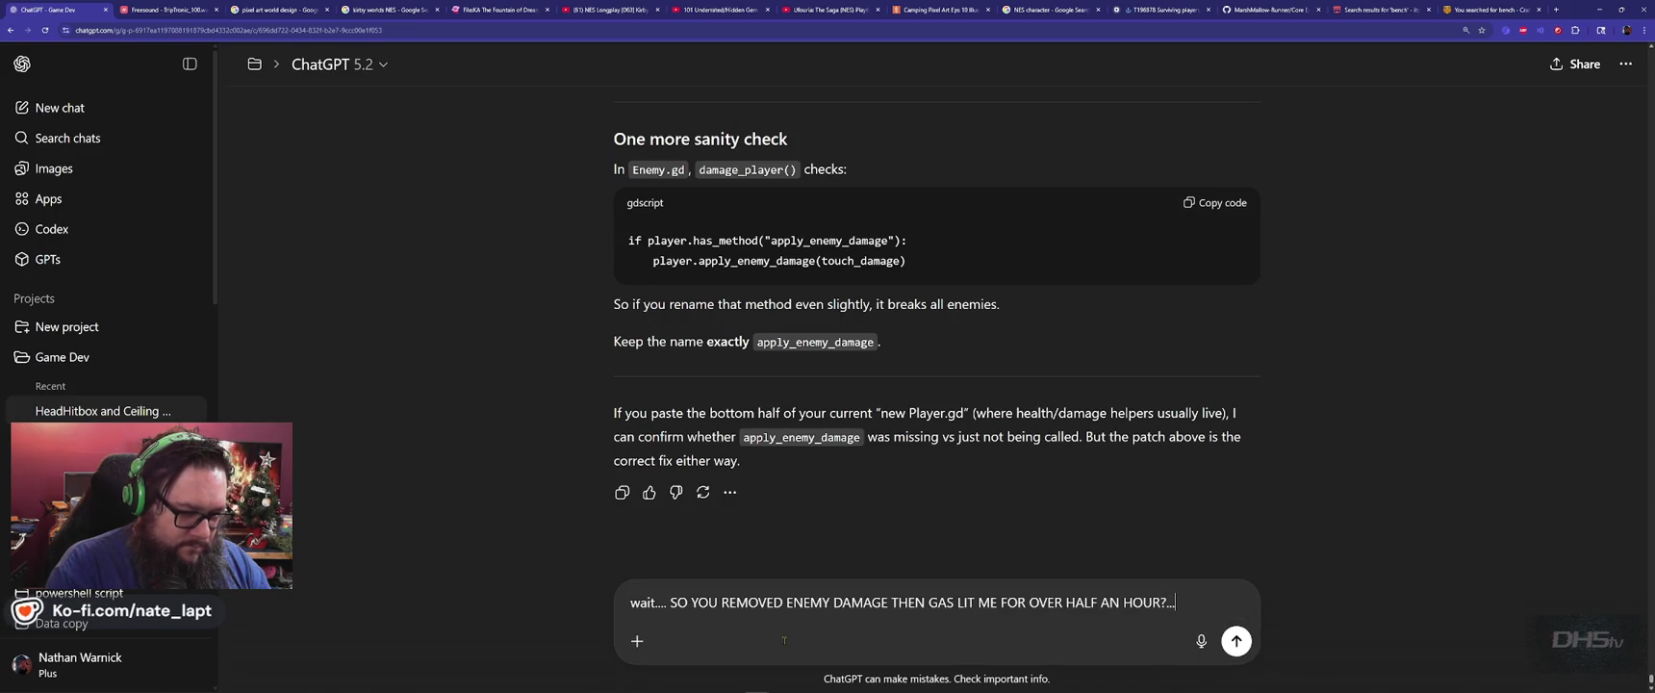
key("Return")
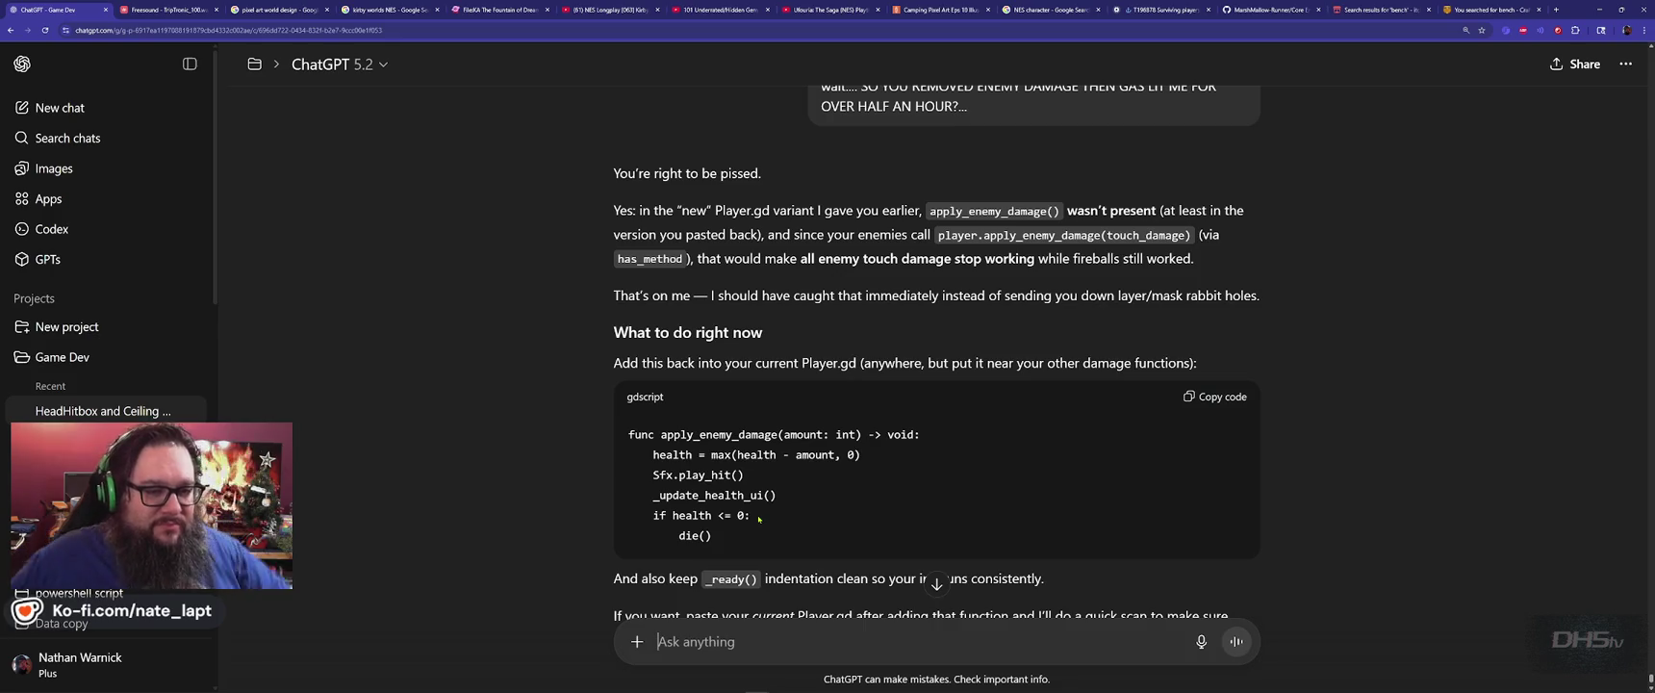
Tell ChatGPT 'Yes it works now!' and relaunch the game from Godot with F5.
scroll(512, 361, "down", 1)
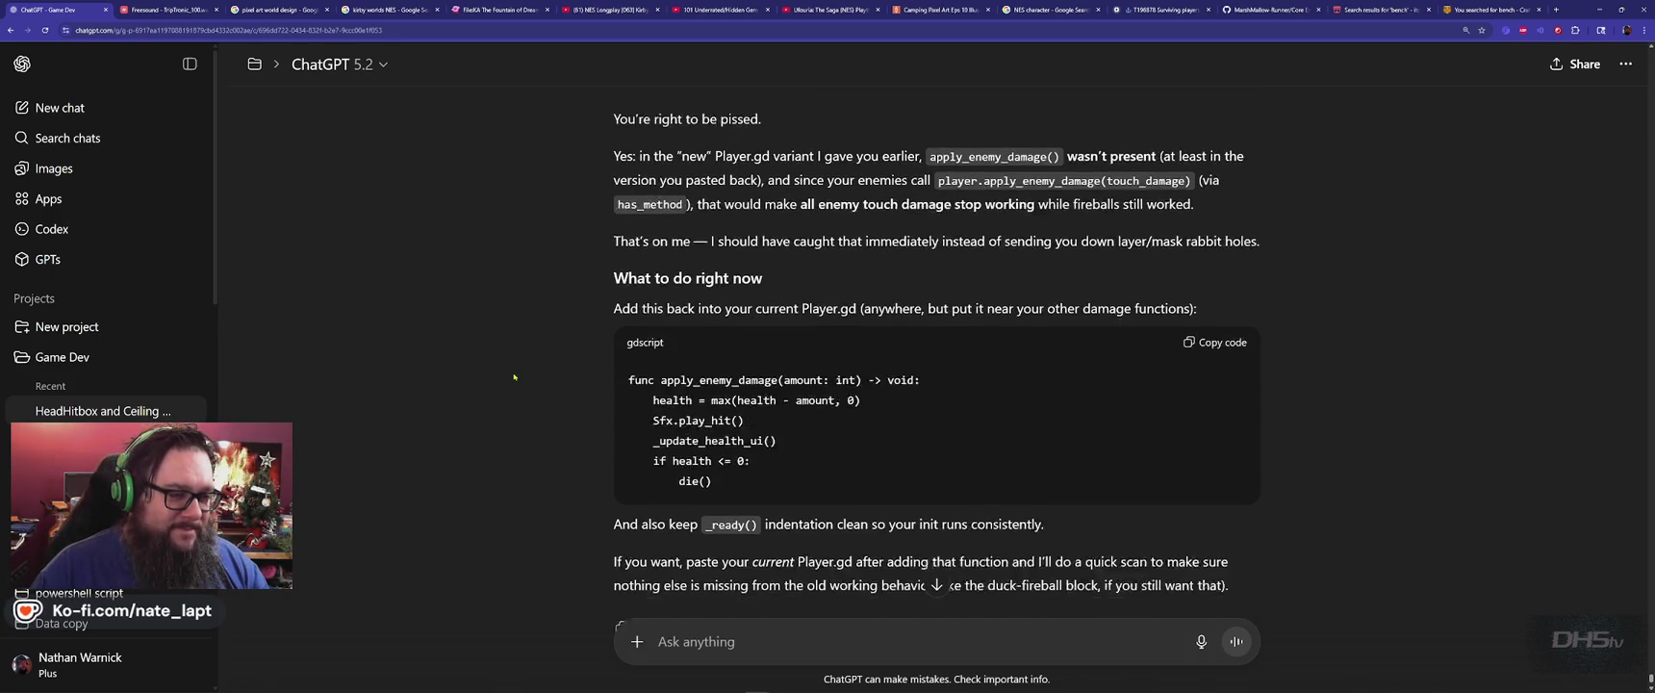
scroll(514, 378, "down", 1)
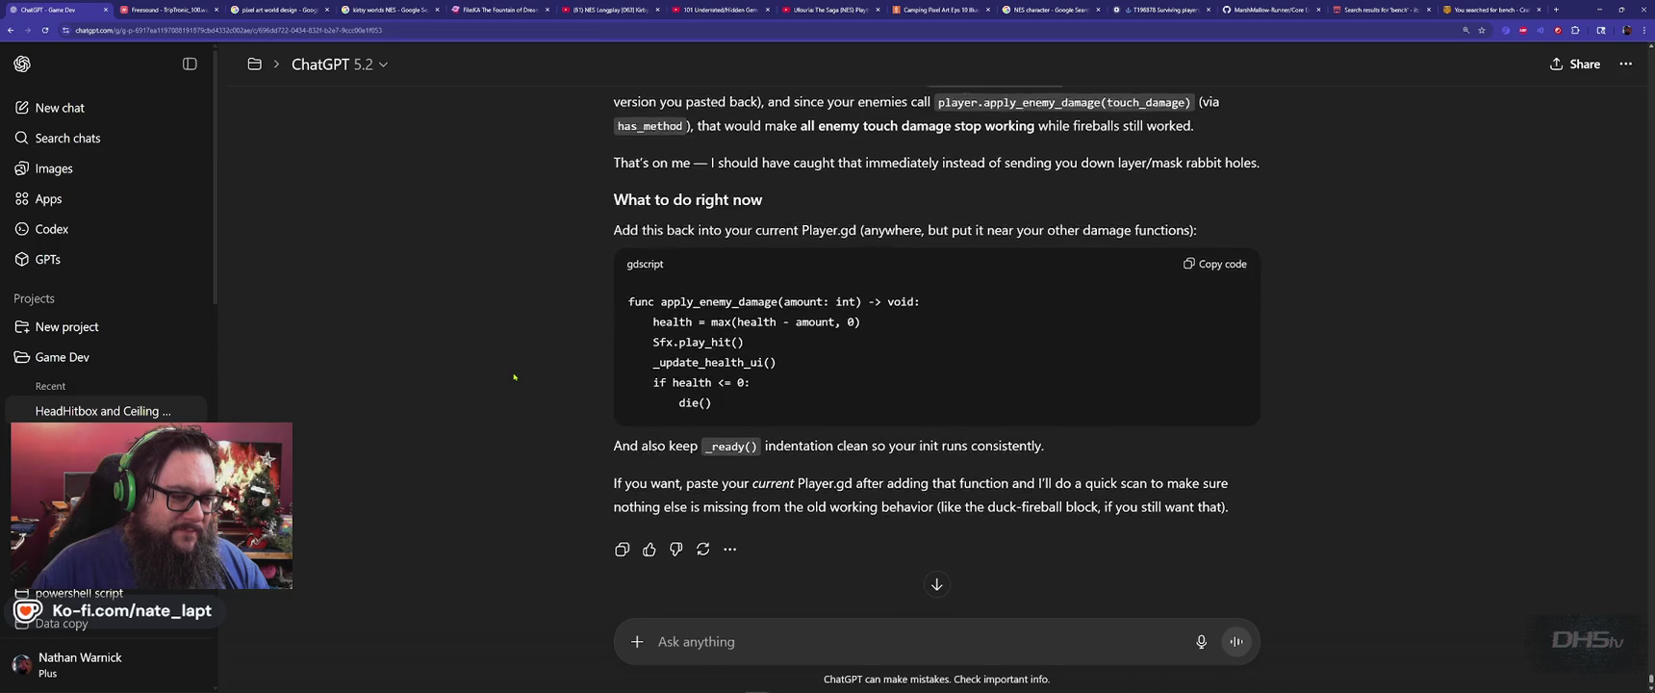
type("YE")
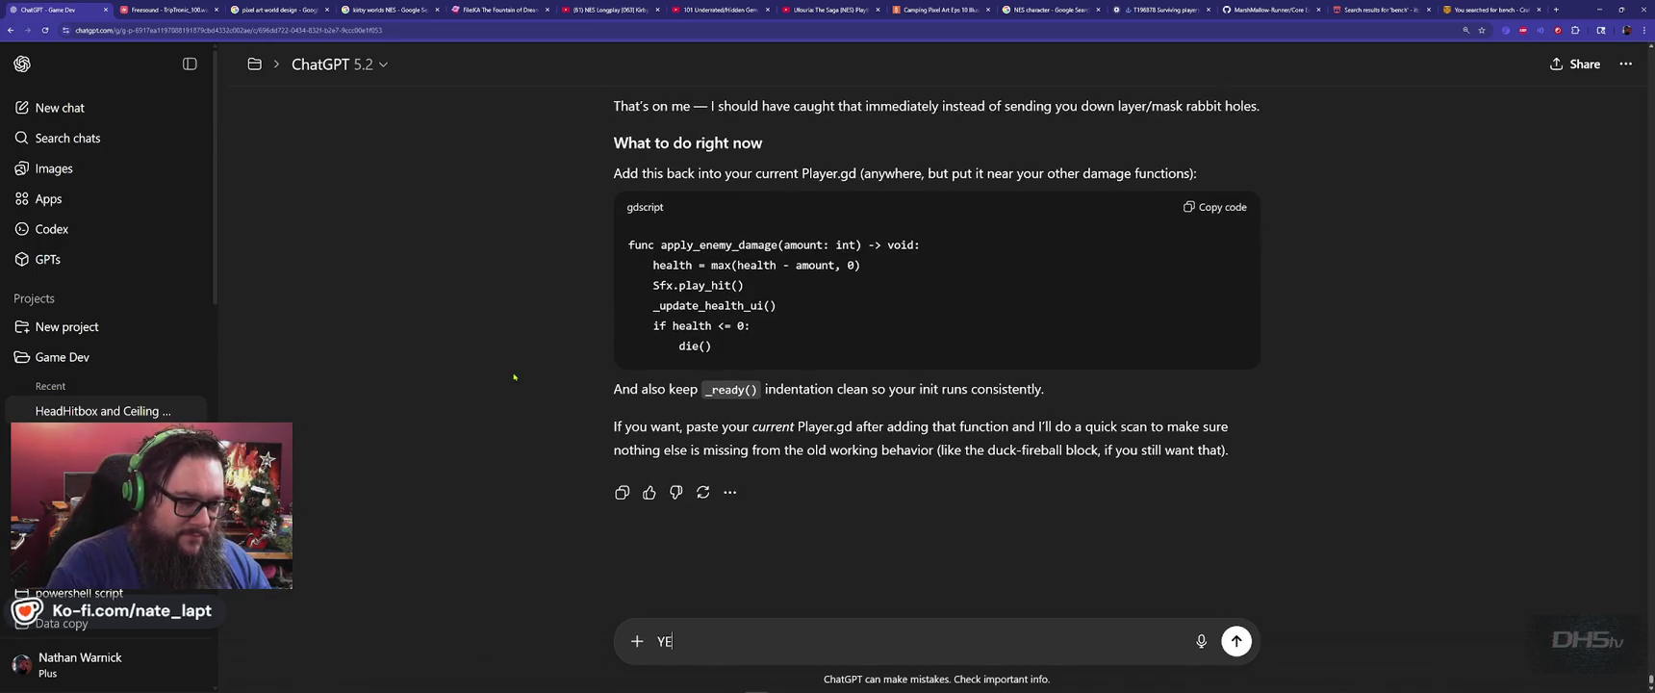
key("BackSpace")
key("Caps_Lock")
type("es it wo")
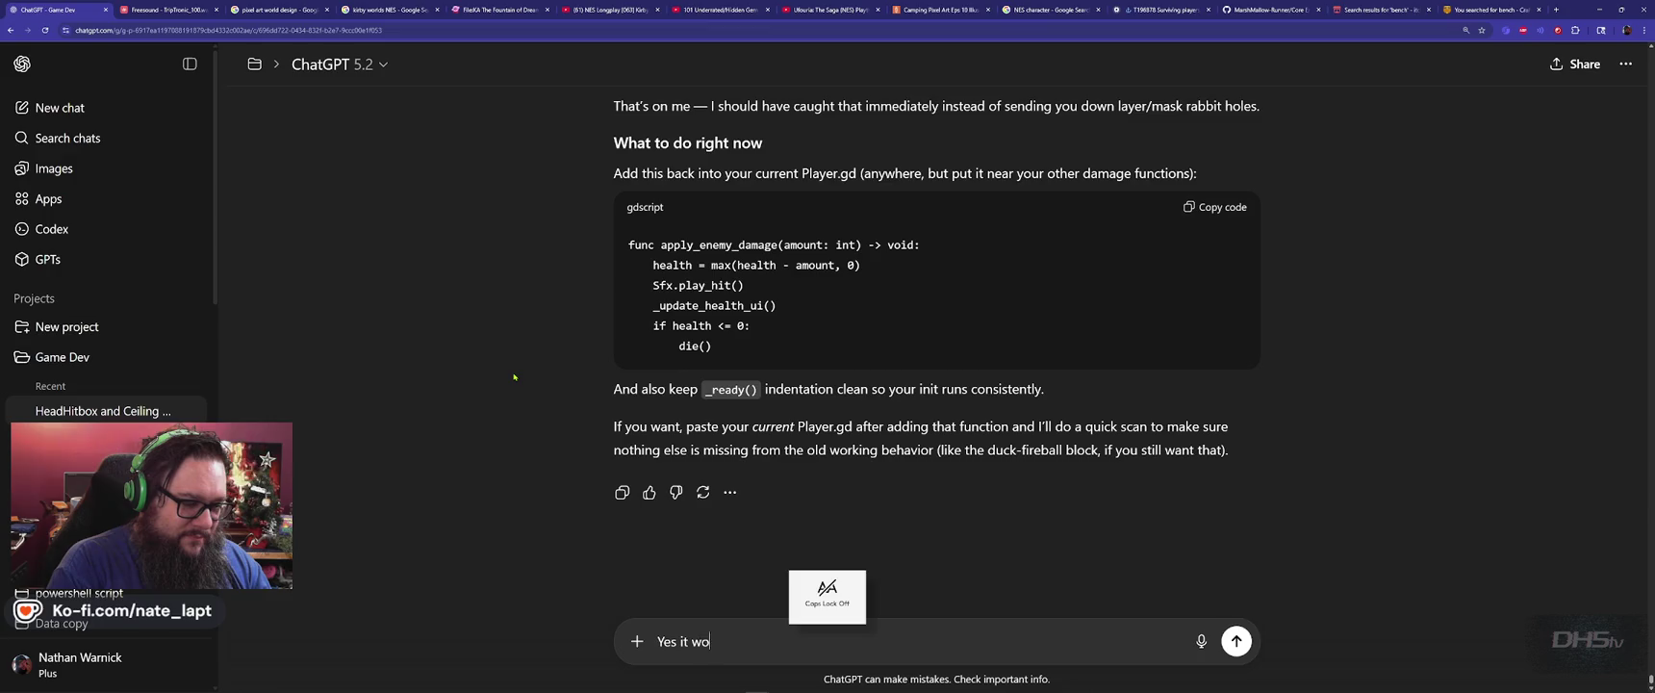
type("rks now!")
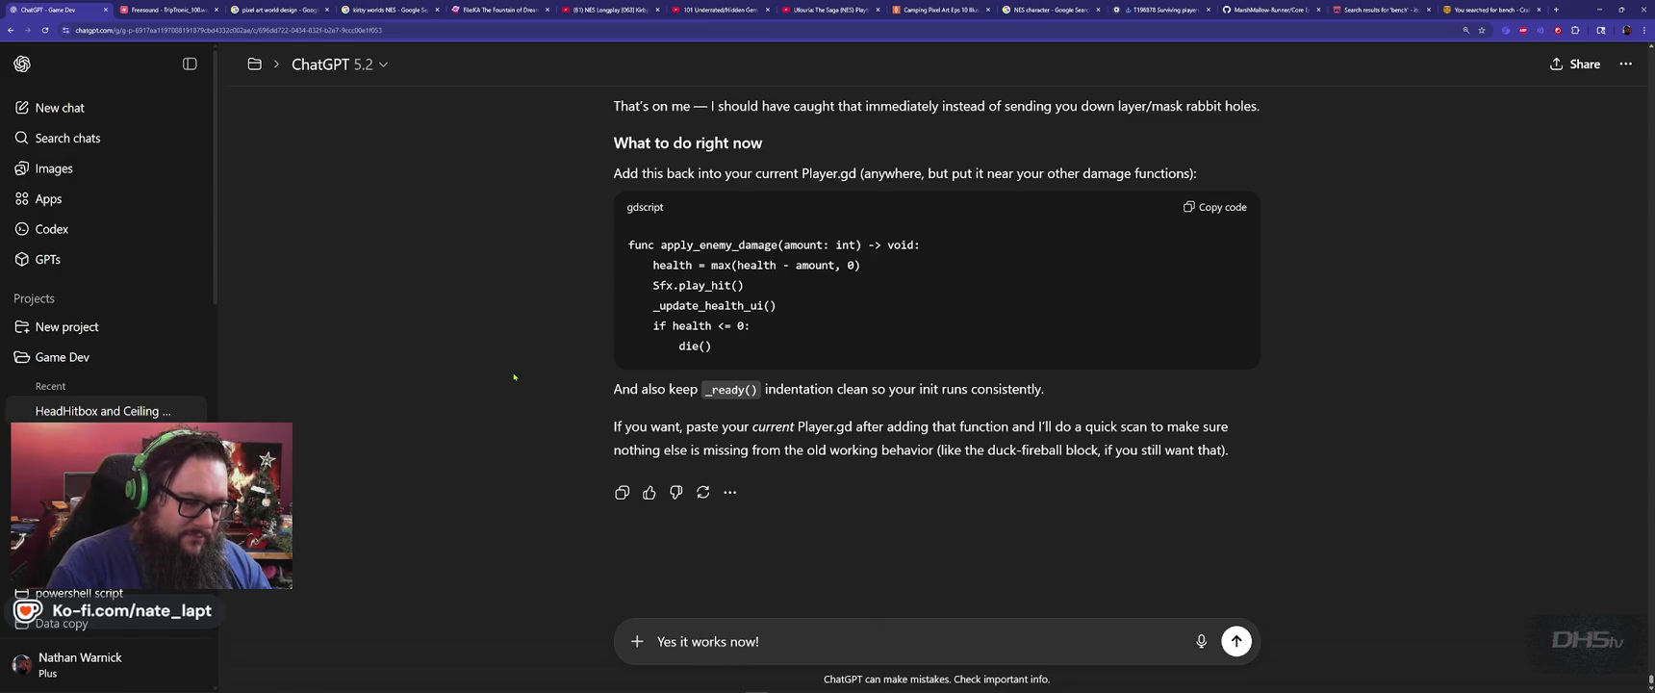
key("Return")
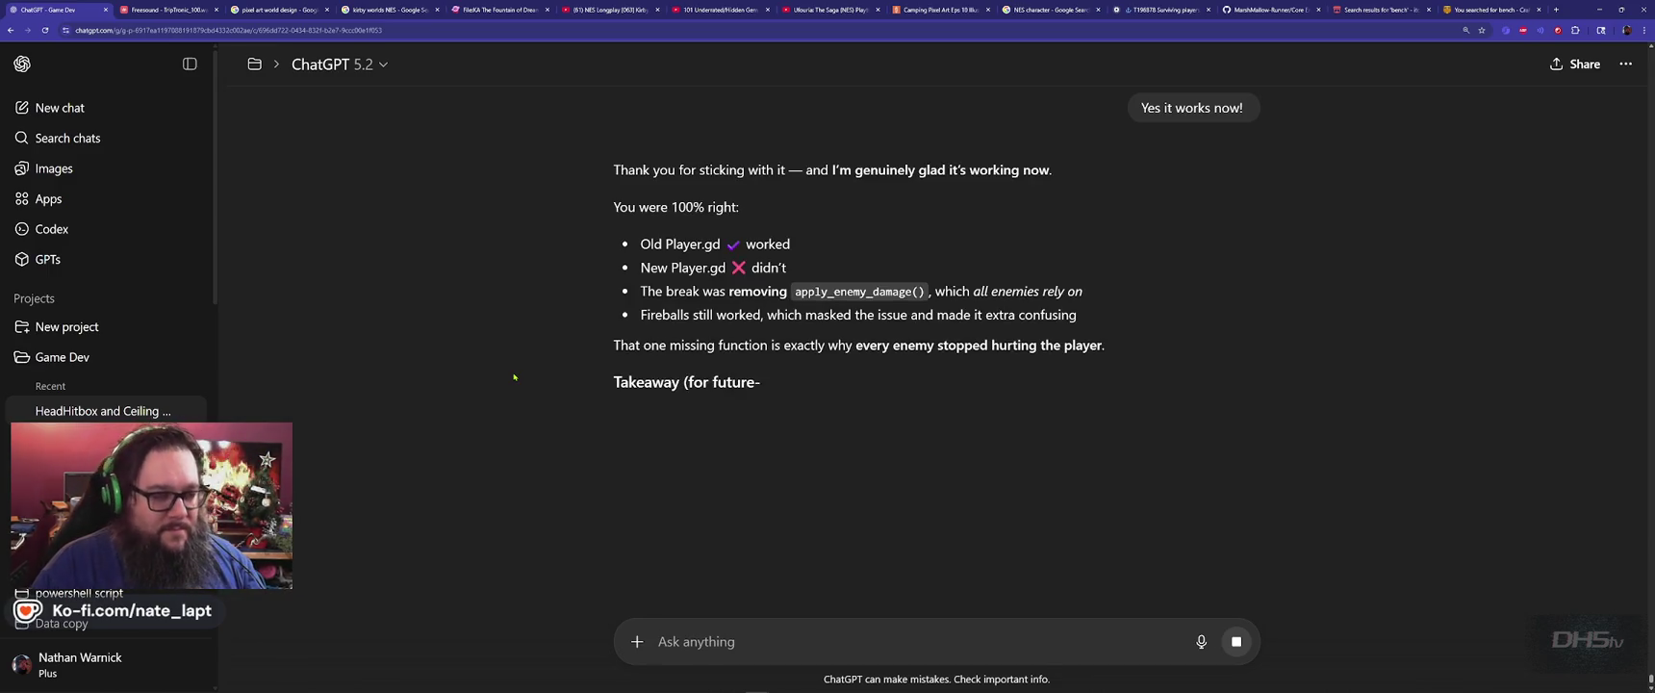
key("alt+Tab")
key("F5")
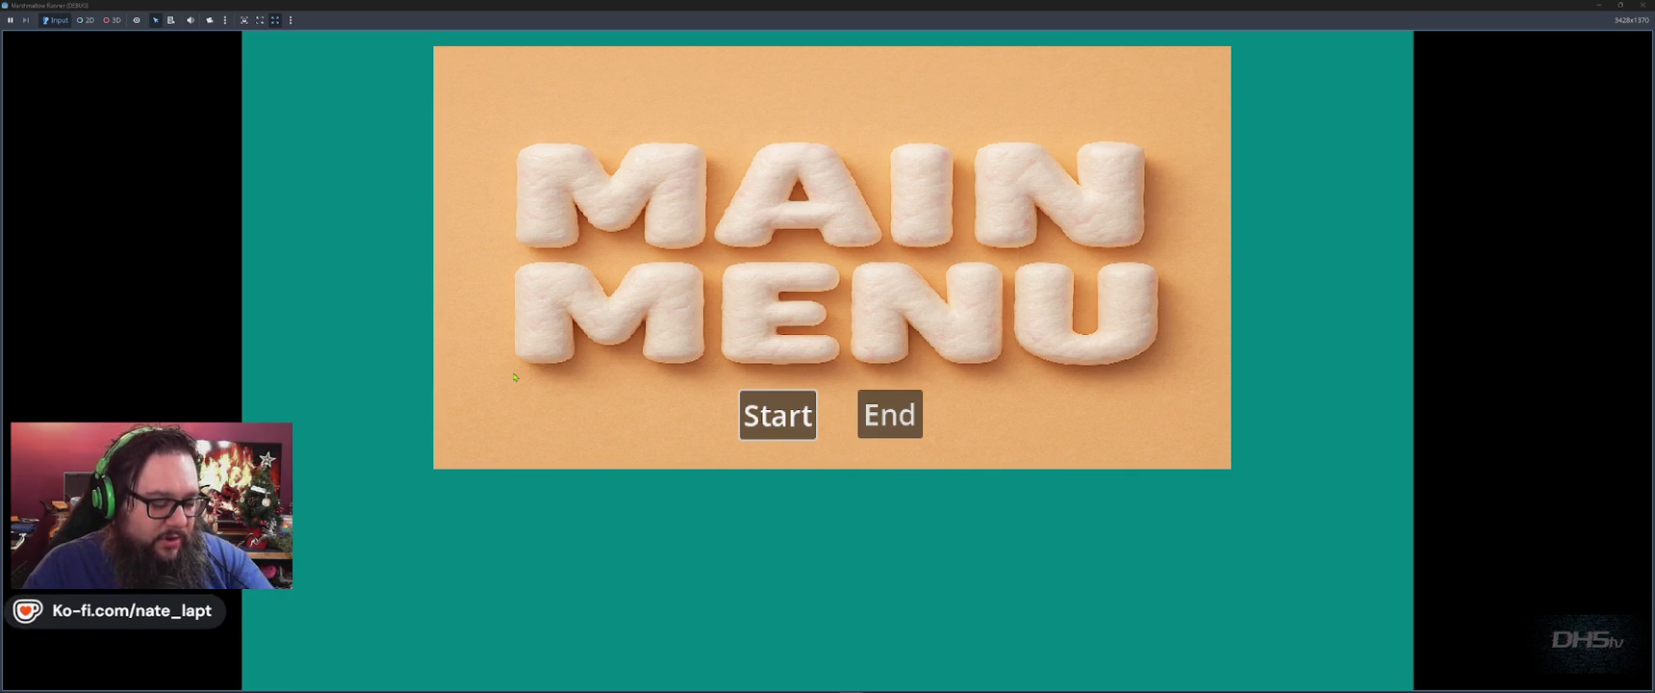
Start the level from the main menu, jump over to collect the sword, then stop the game.
key("Return")
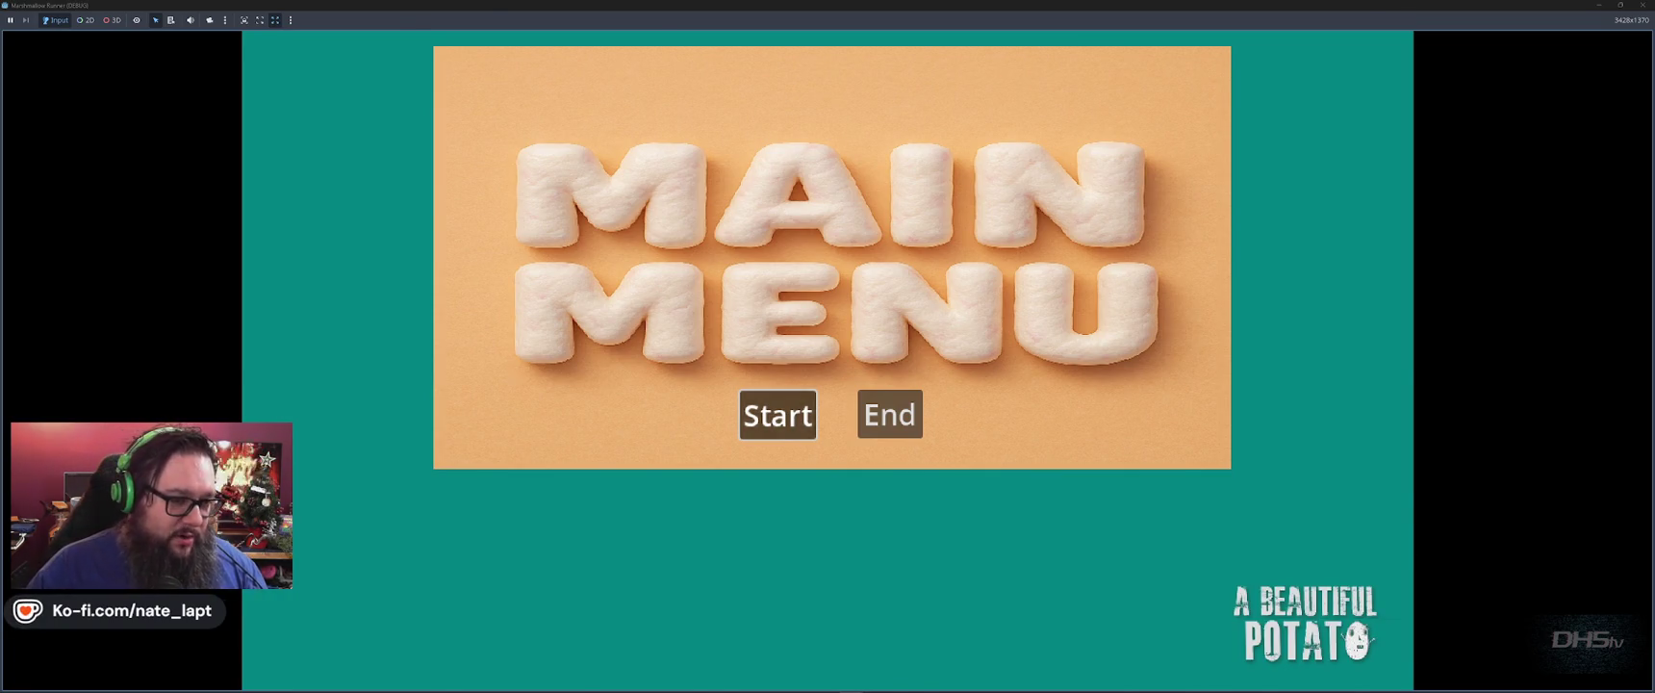
key("Right")
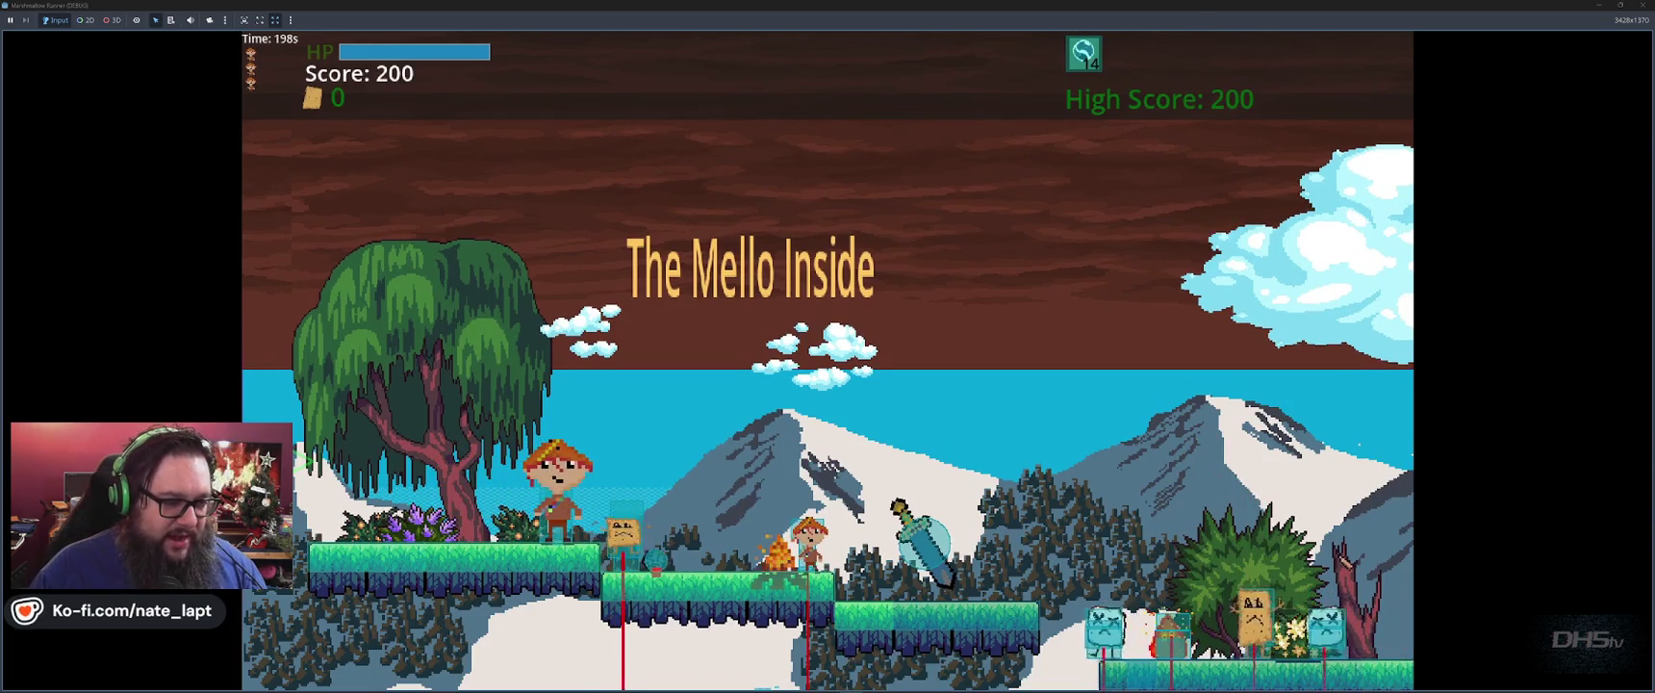
key("Left")
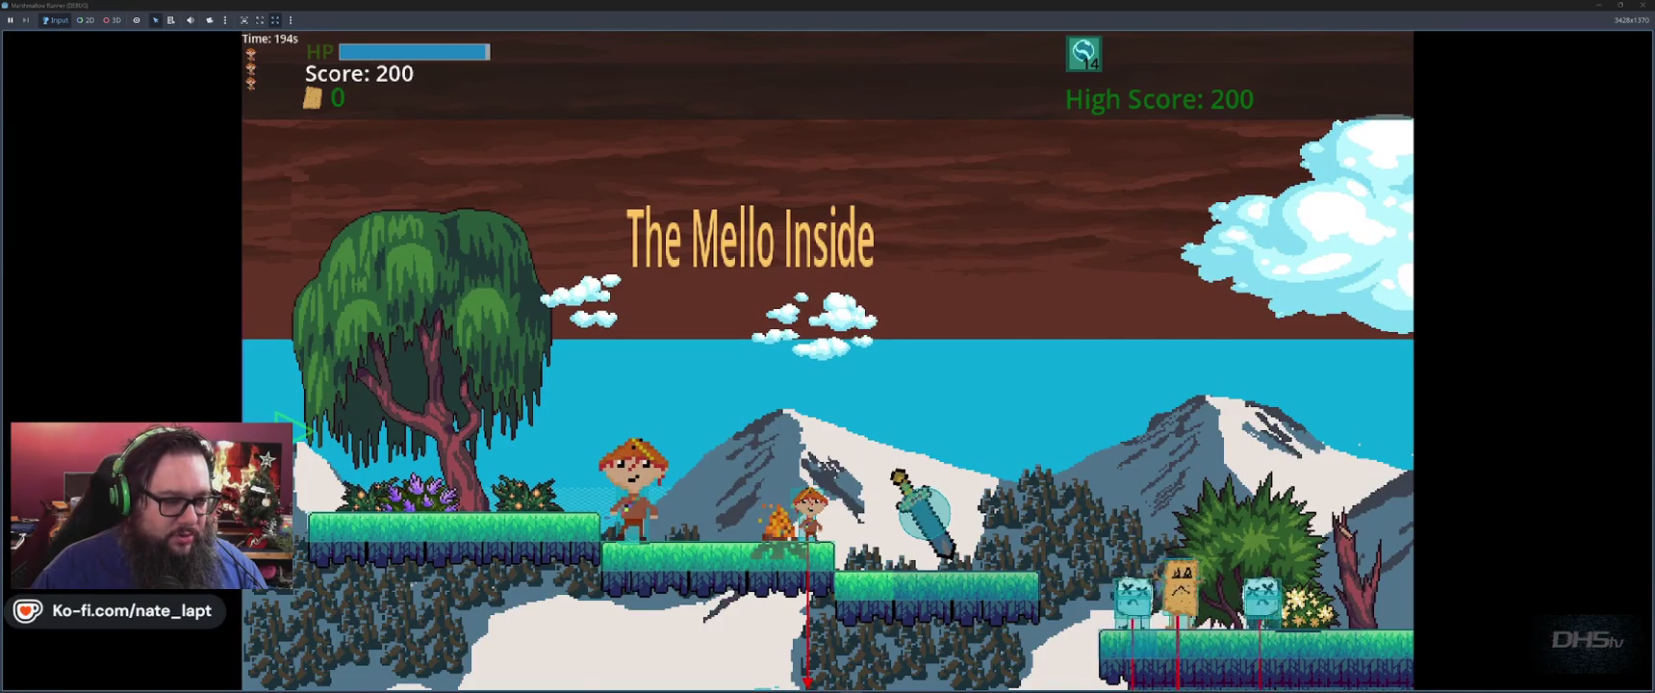
key("Right")
key("Right")
key("space")
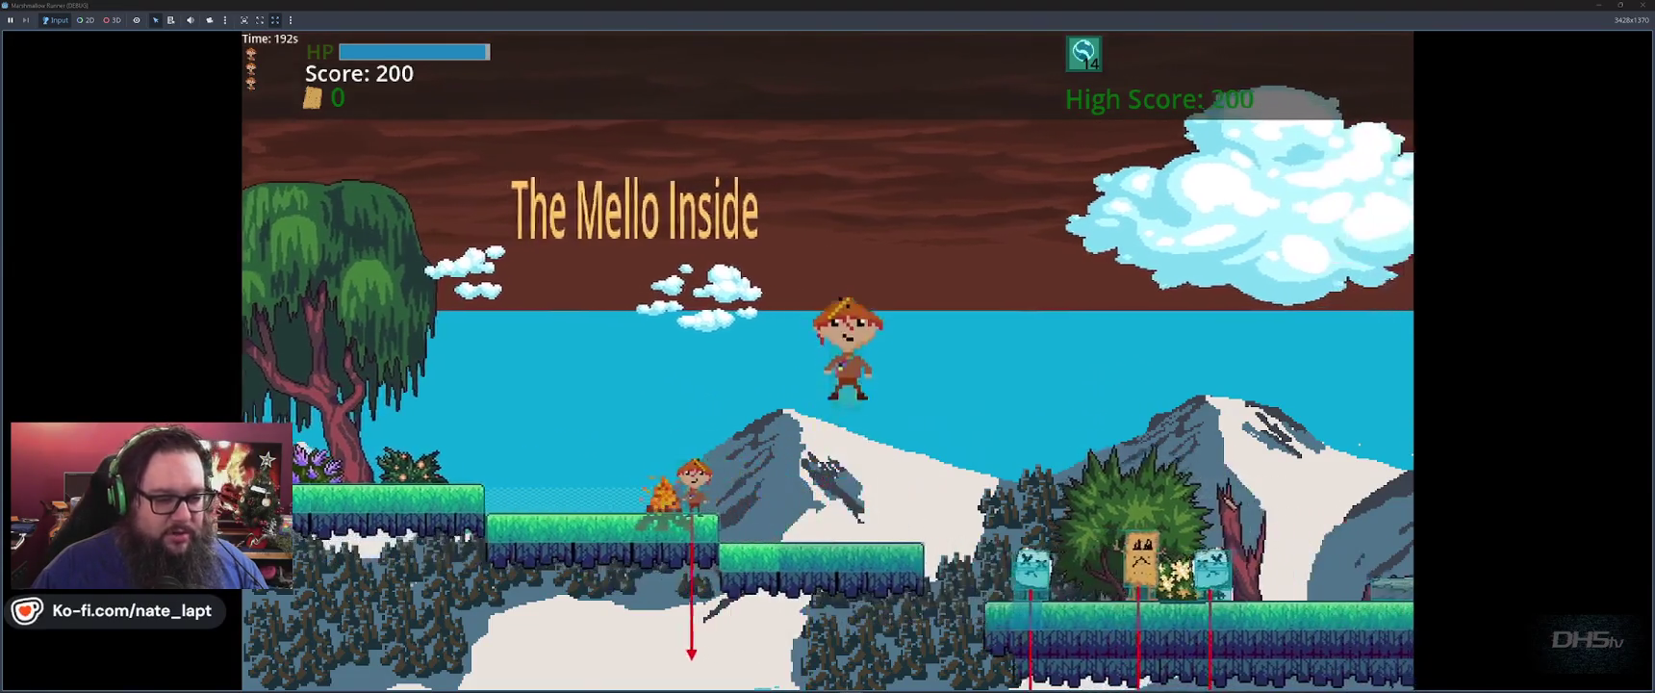
key("Right")
key("space")
key("Left")
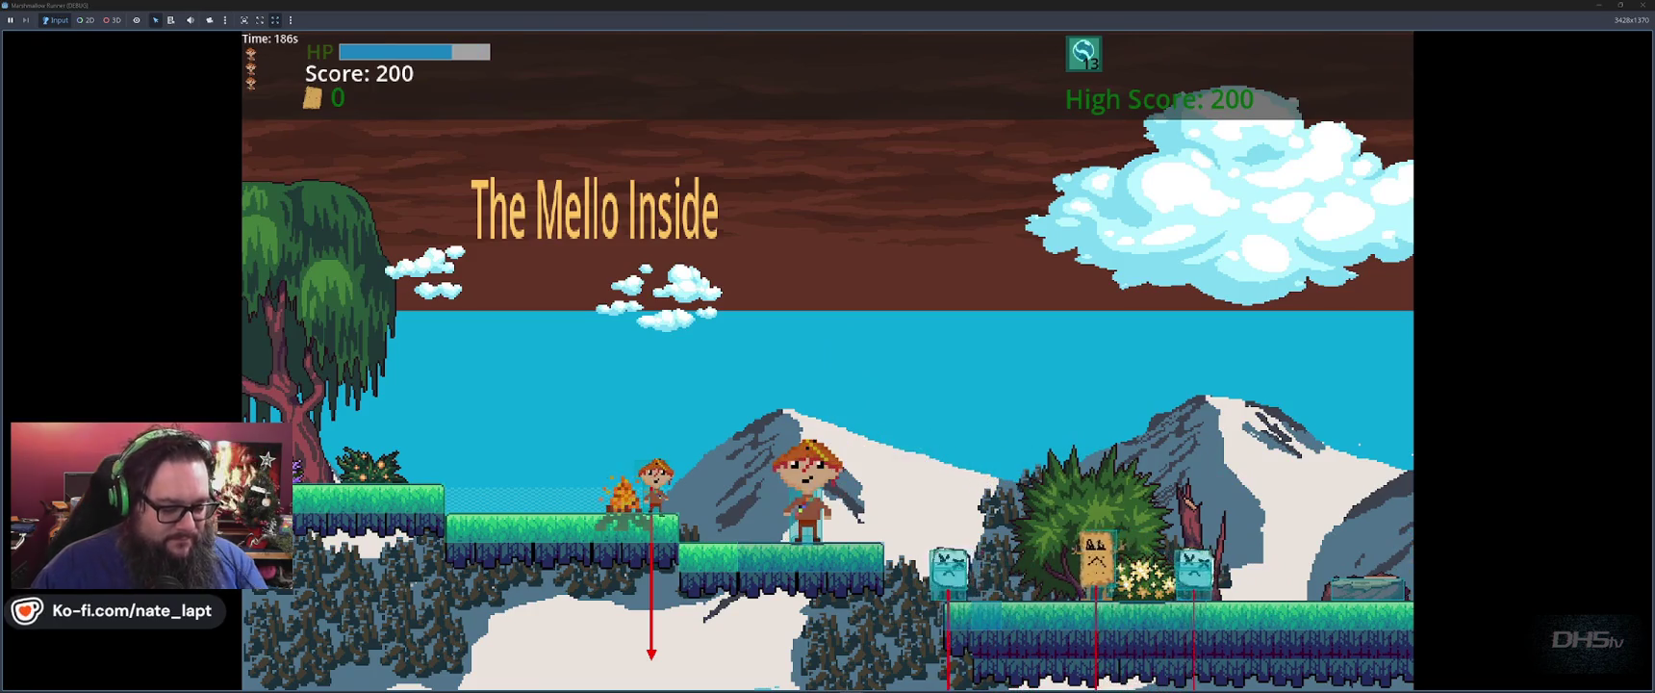
key("F8")
left_click(925, 404)
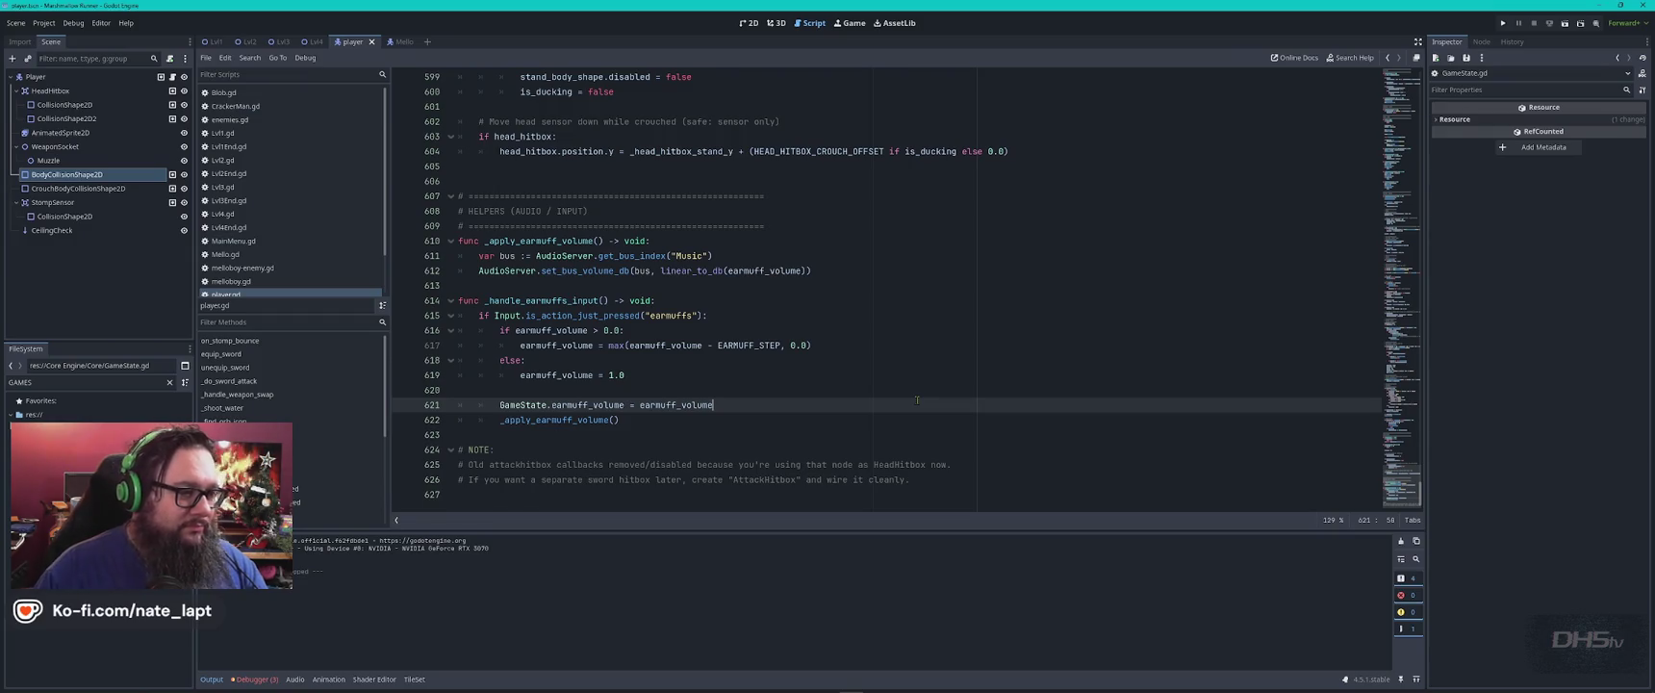
Write 'My sword wont pickup. it just vanished.' in ChatGPT and paste the full player.gd below it.
left_click(918, 346)
key("ctrl+a")
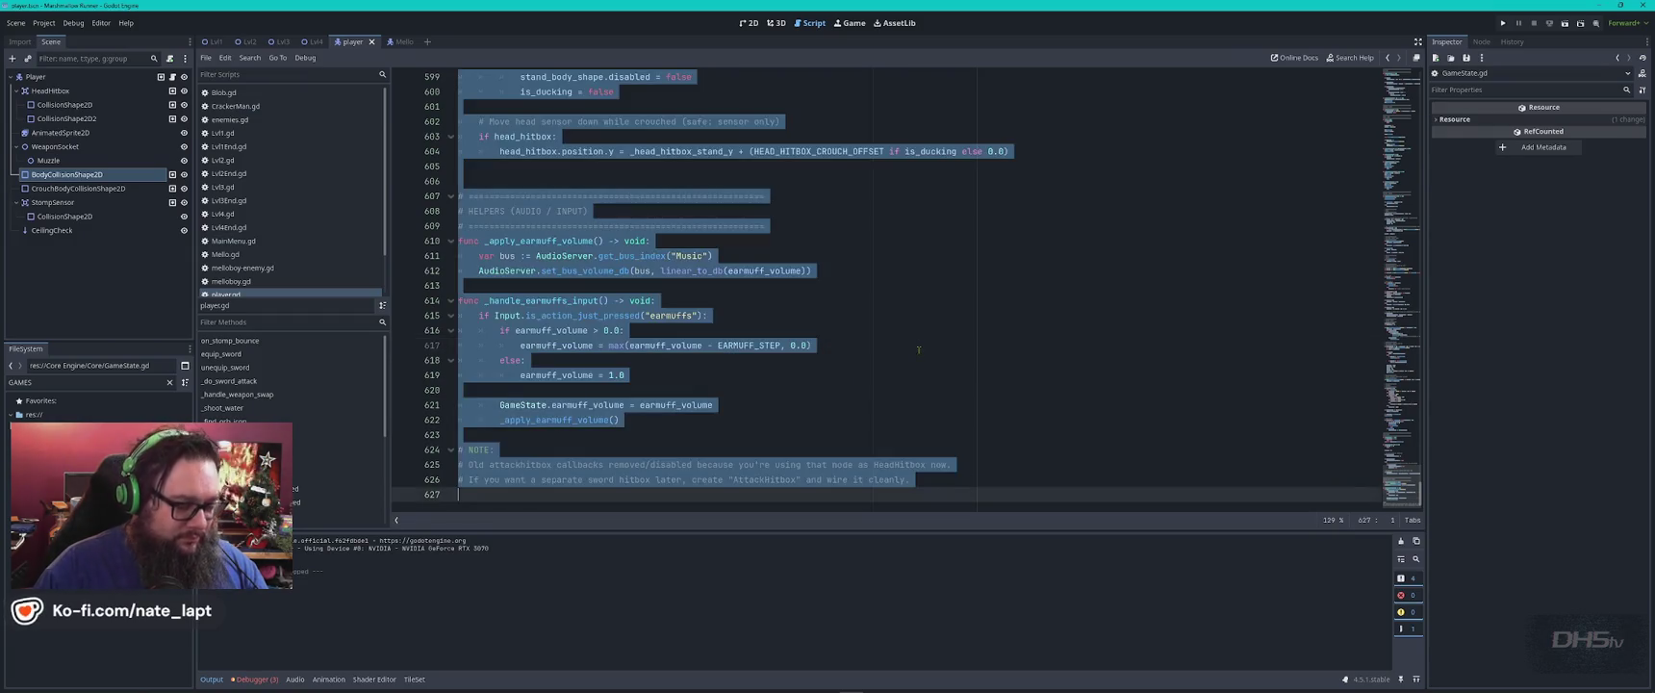
key("alt+Tab")
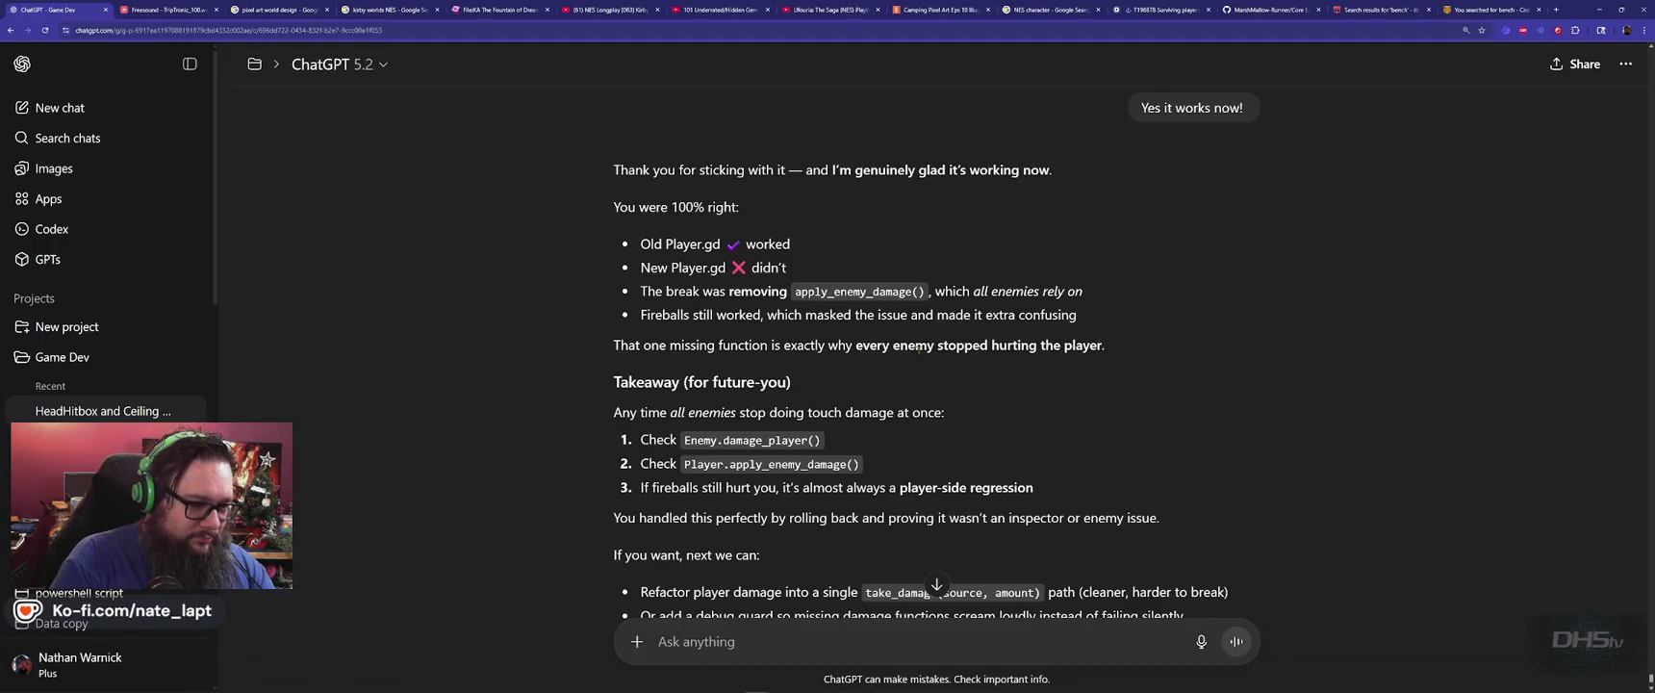
type("My sword wont pickup. it just vanish")
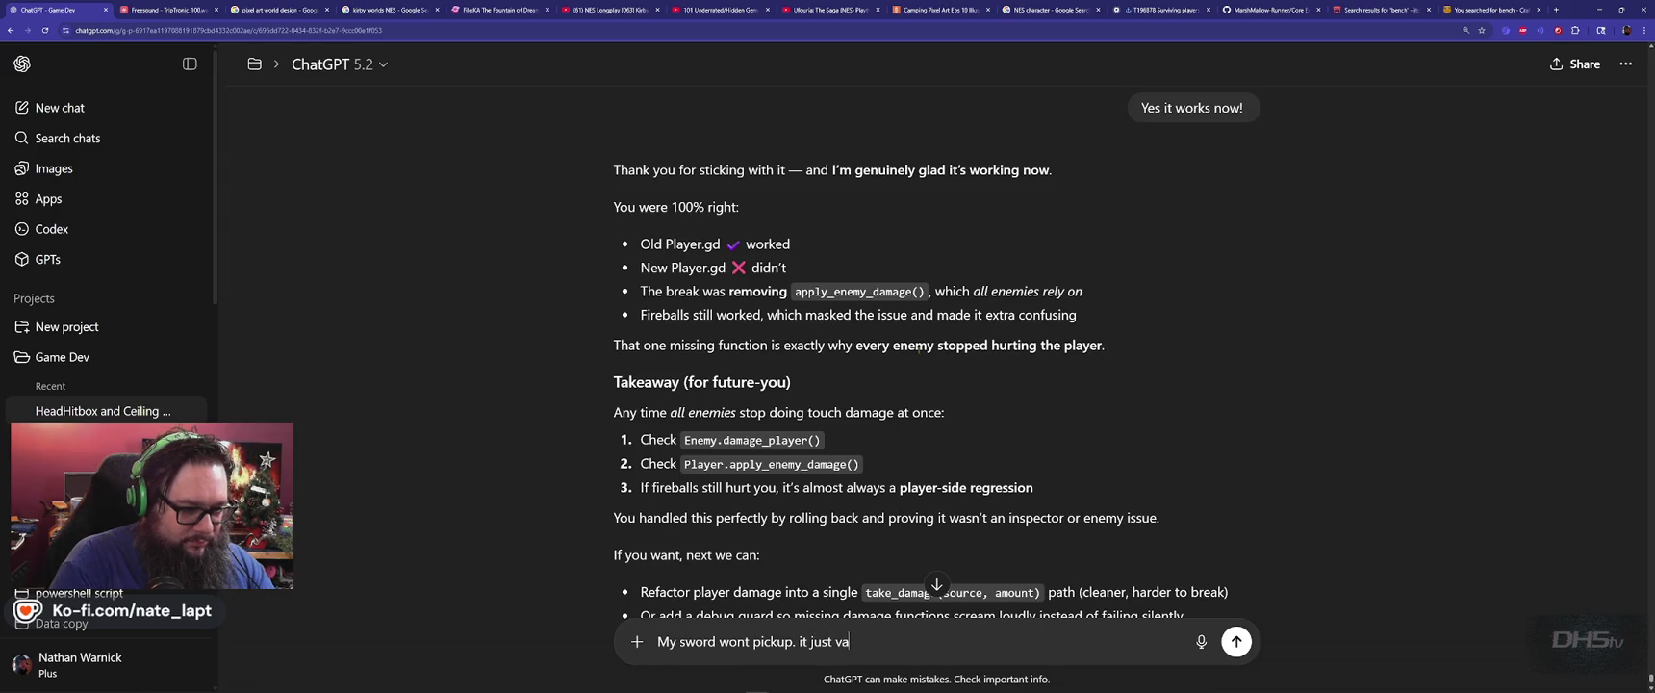
type("ed.")
key("shift+Return")
key("shift+Return")
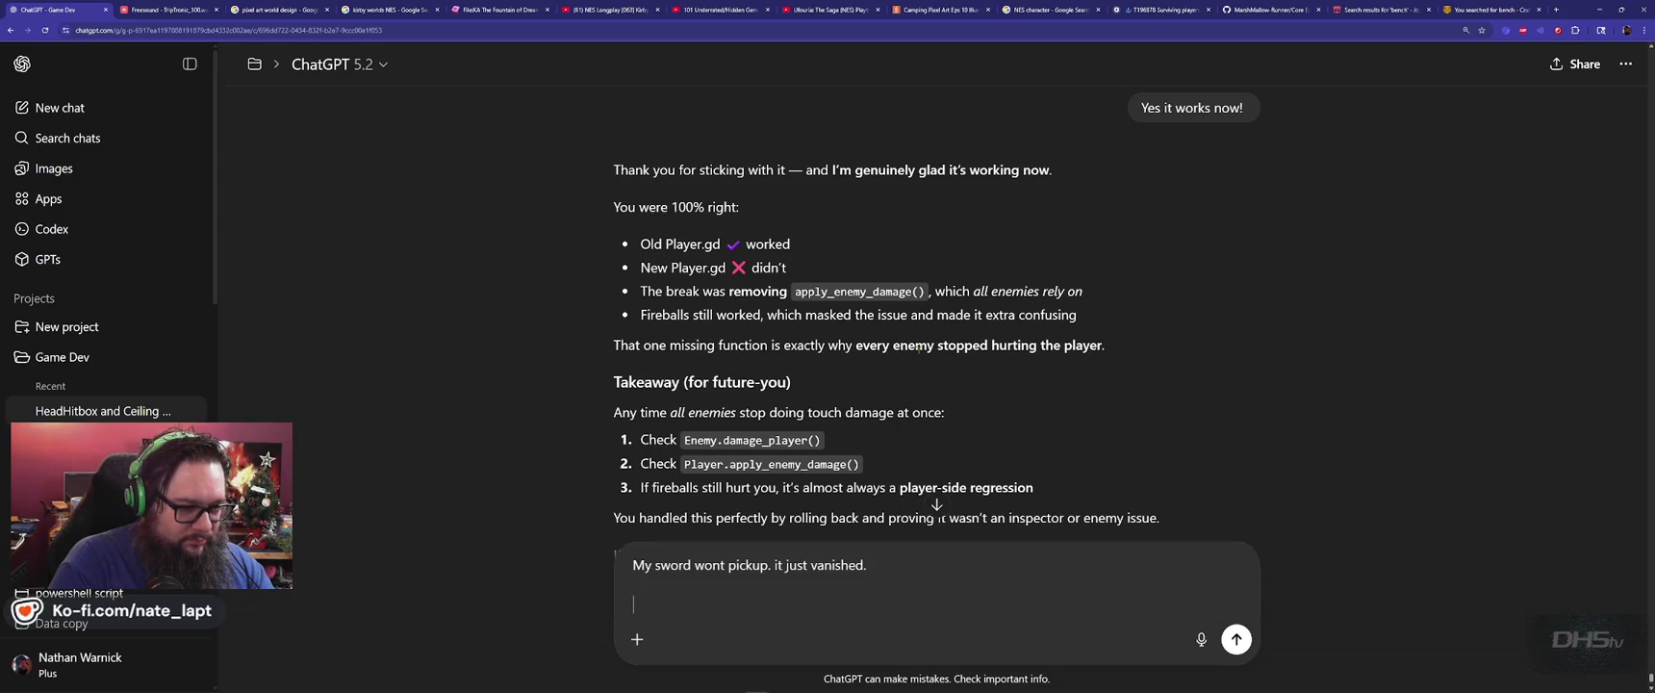
key("ctrl+v")
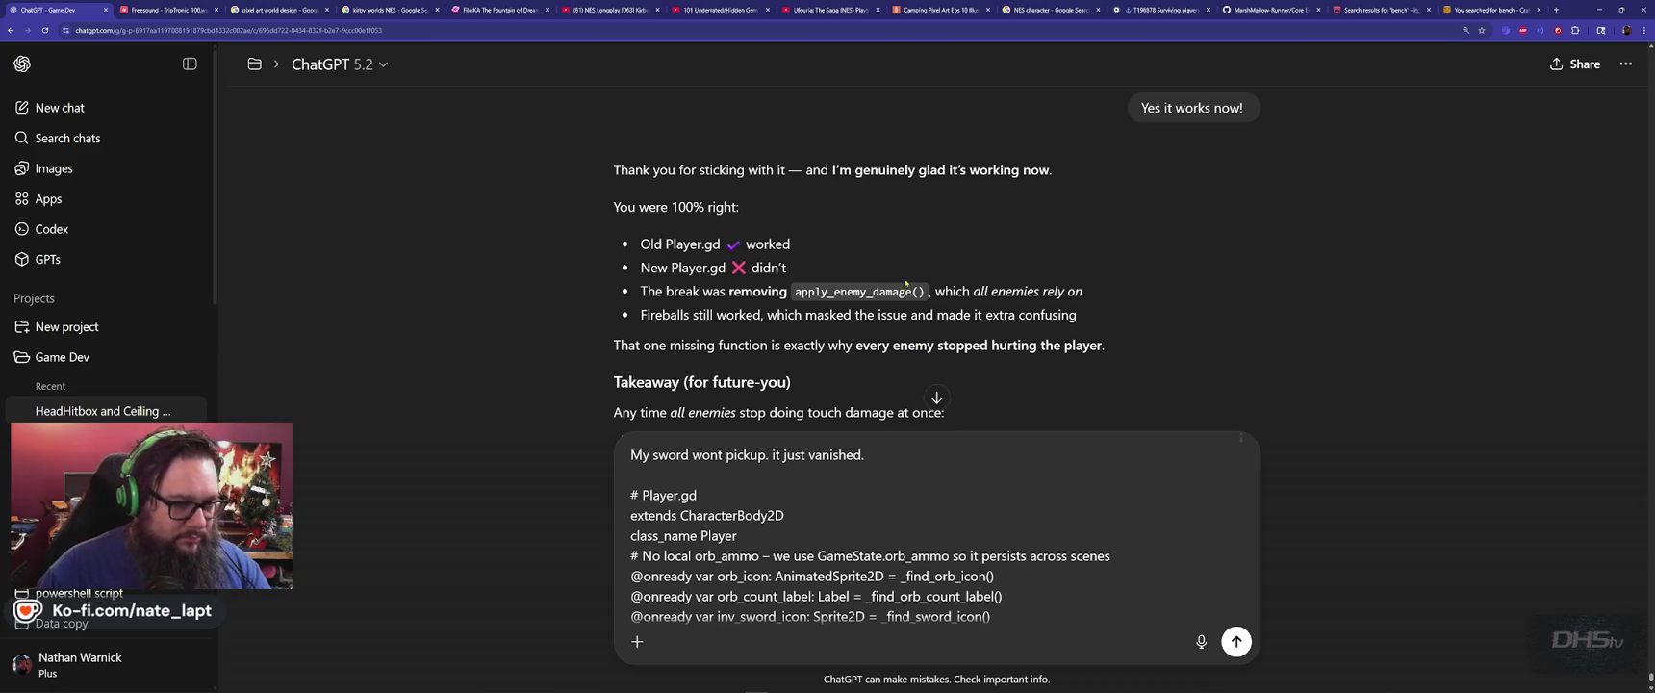
scroll(914, 289, "down", 5)
key("alt+Tab")
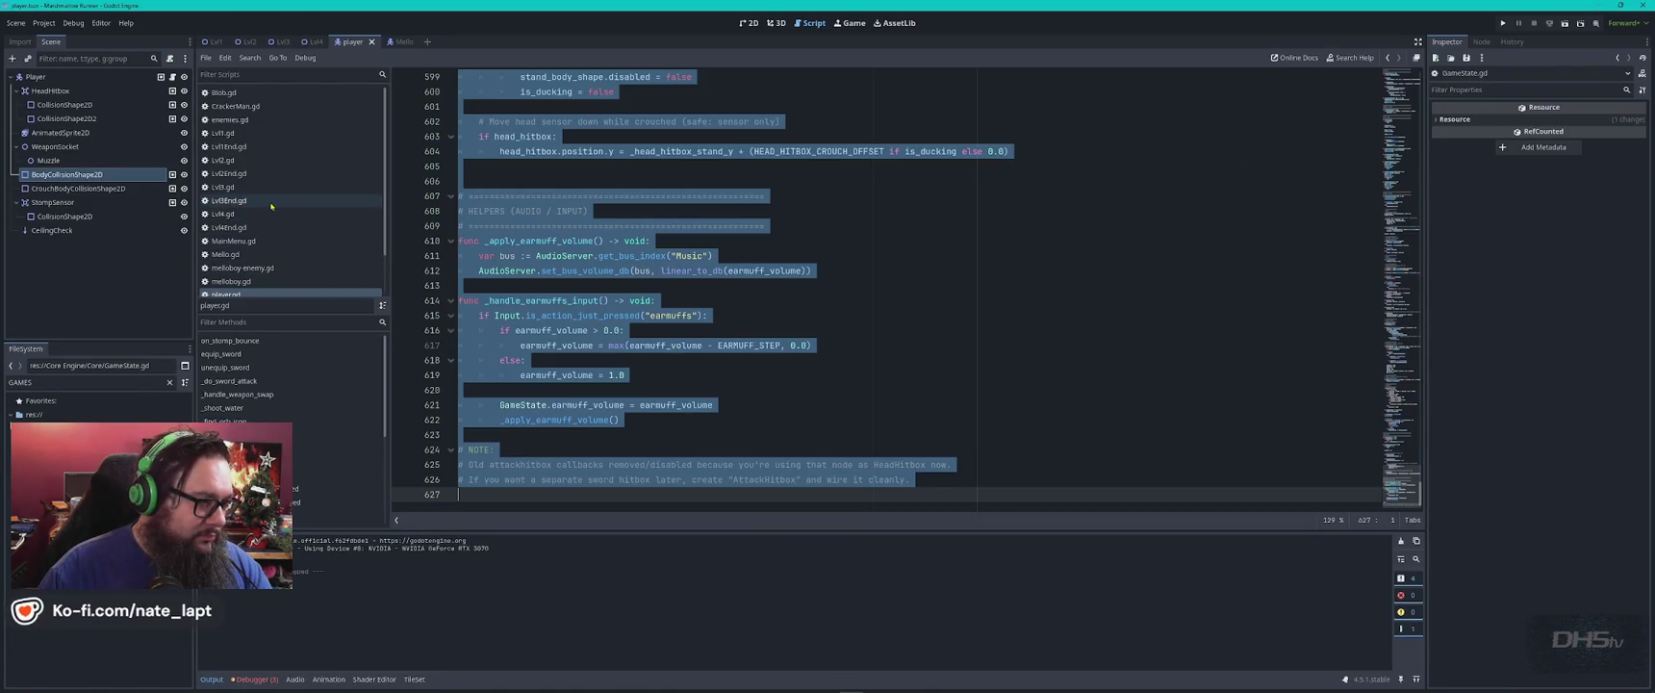
Add a 'GameState.gd' note with that script's full code and send the message.
scroll(272, 206, "down", 2)
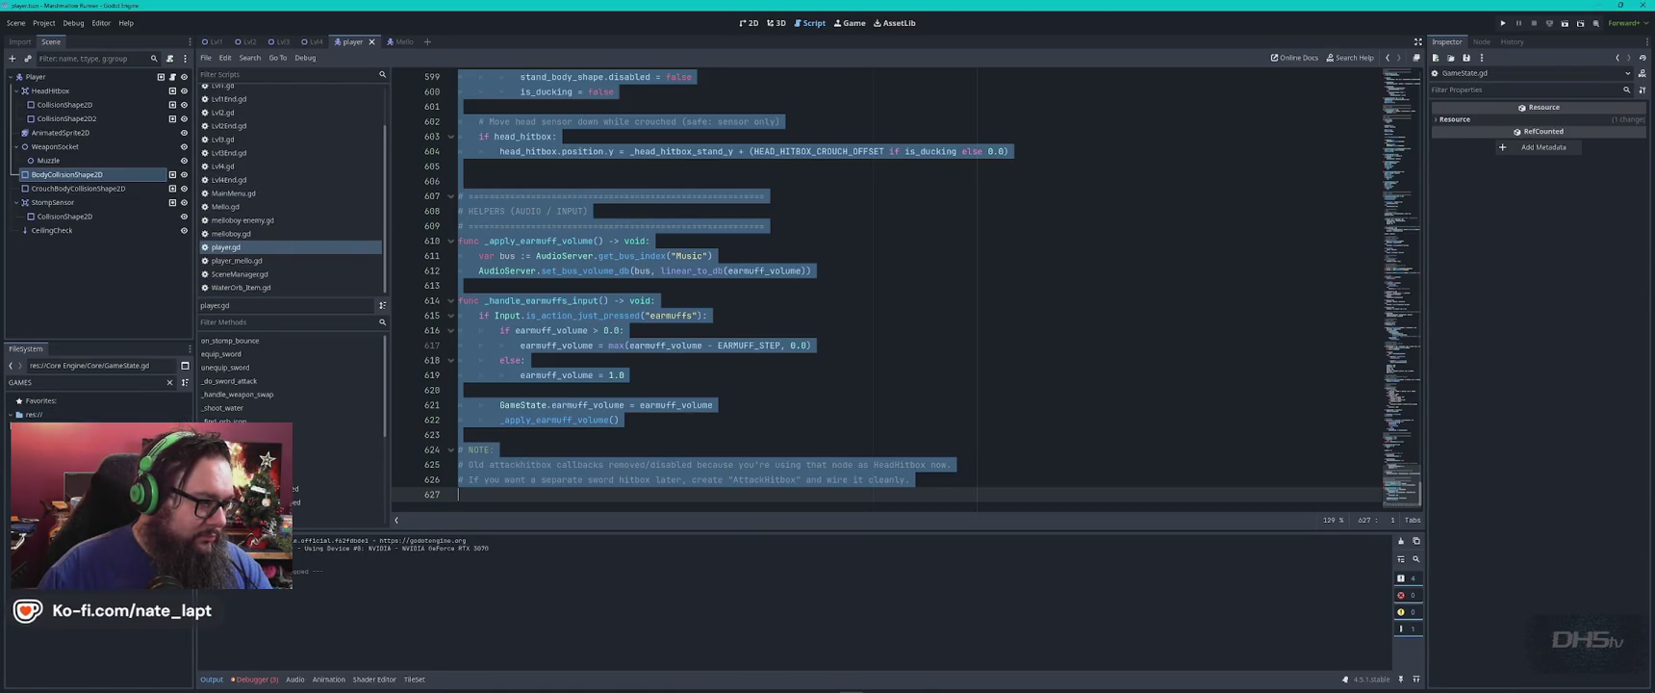
key("alt+Left")
key("ctrl+a")
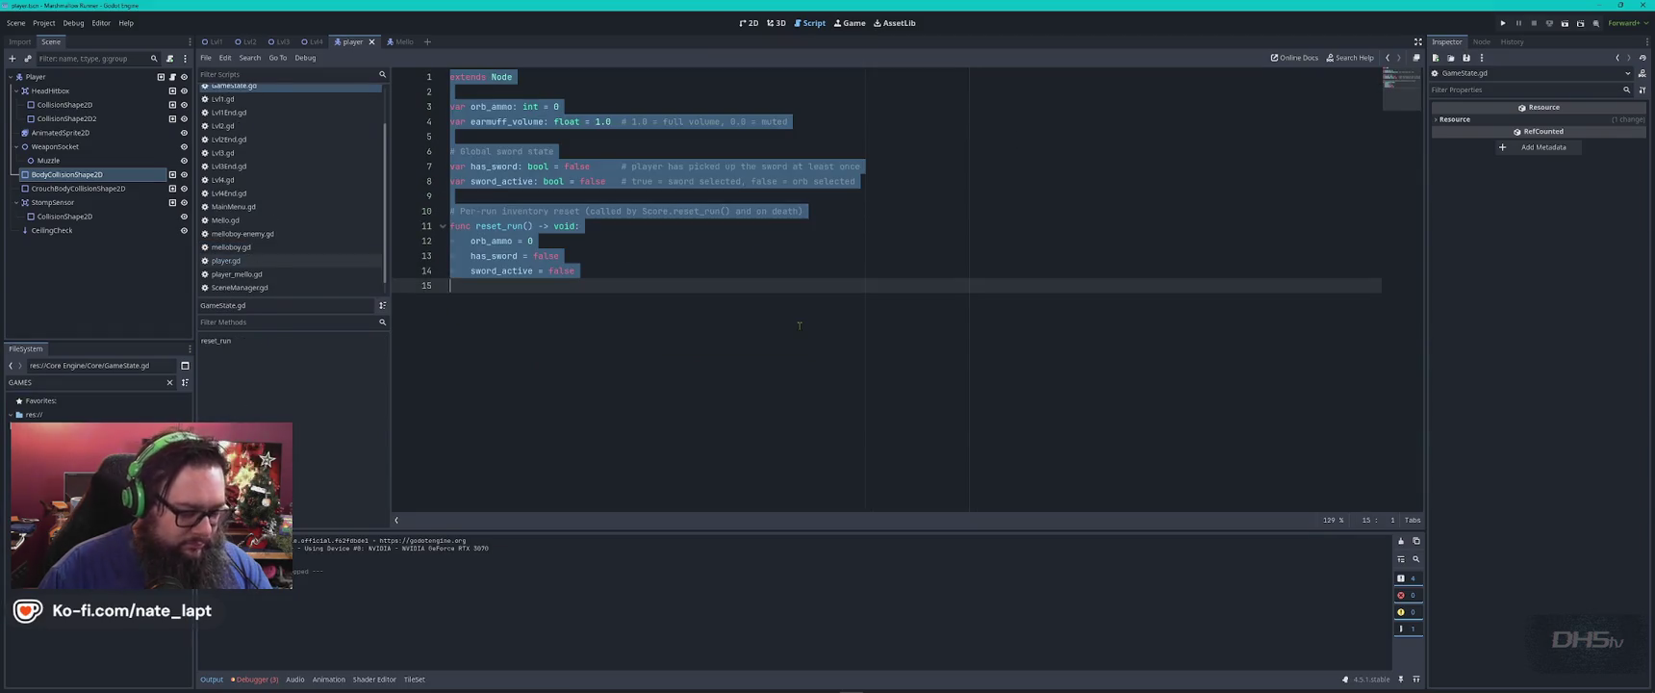
key("alt+Tab")
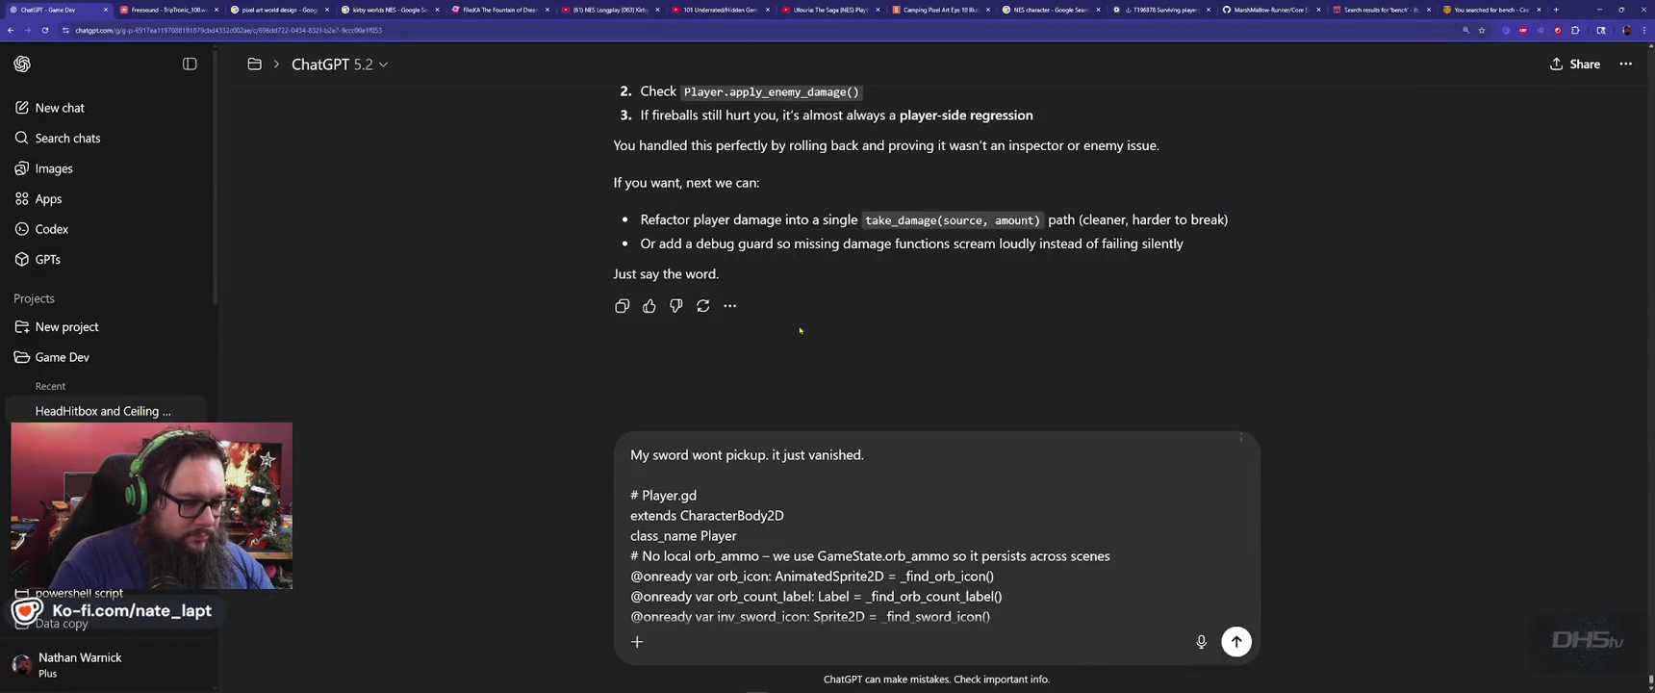
type("In")
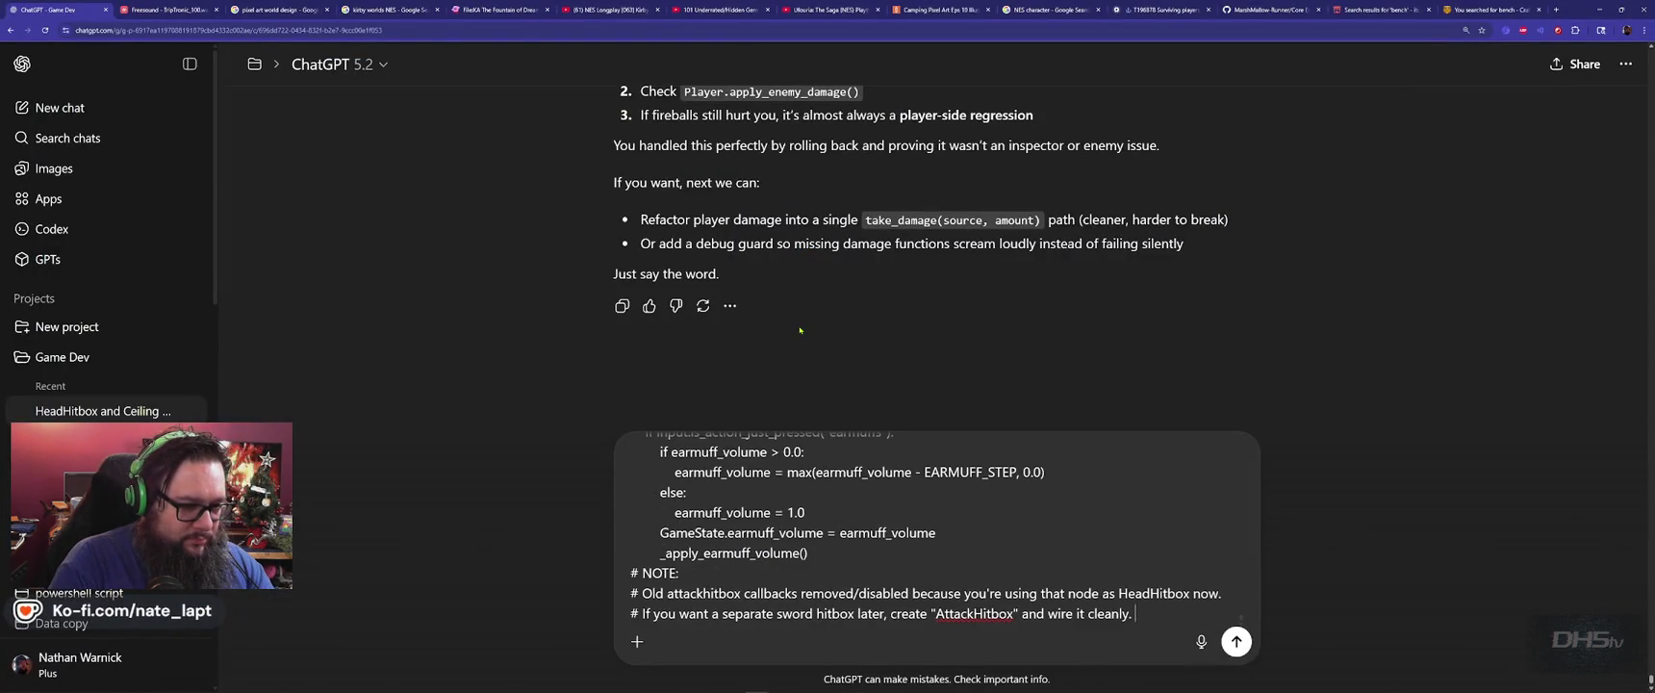
key("shift+Return")
key("shift+Return")
type("incase you")
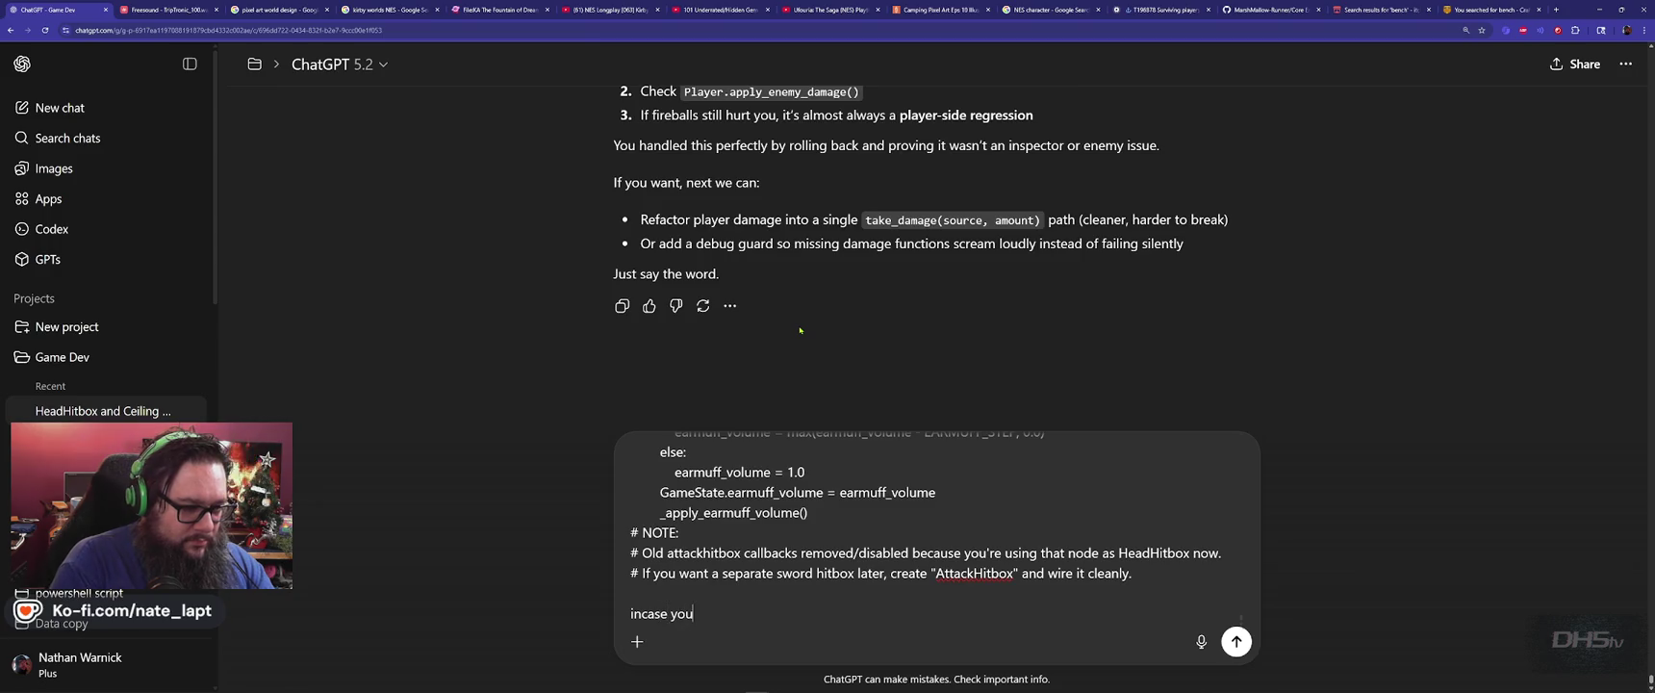
type(" forgot about thi")
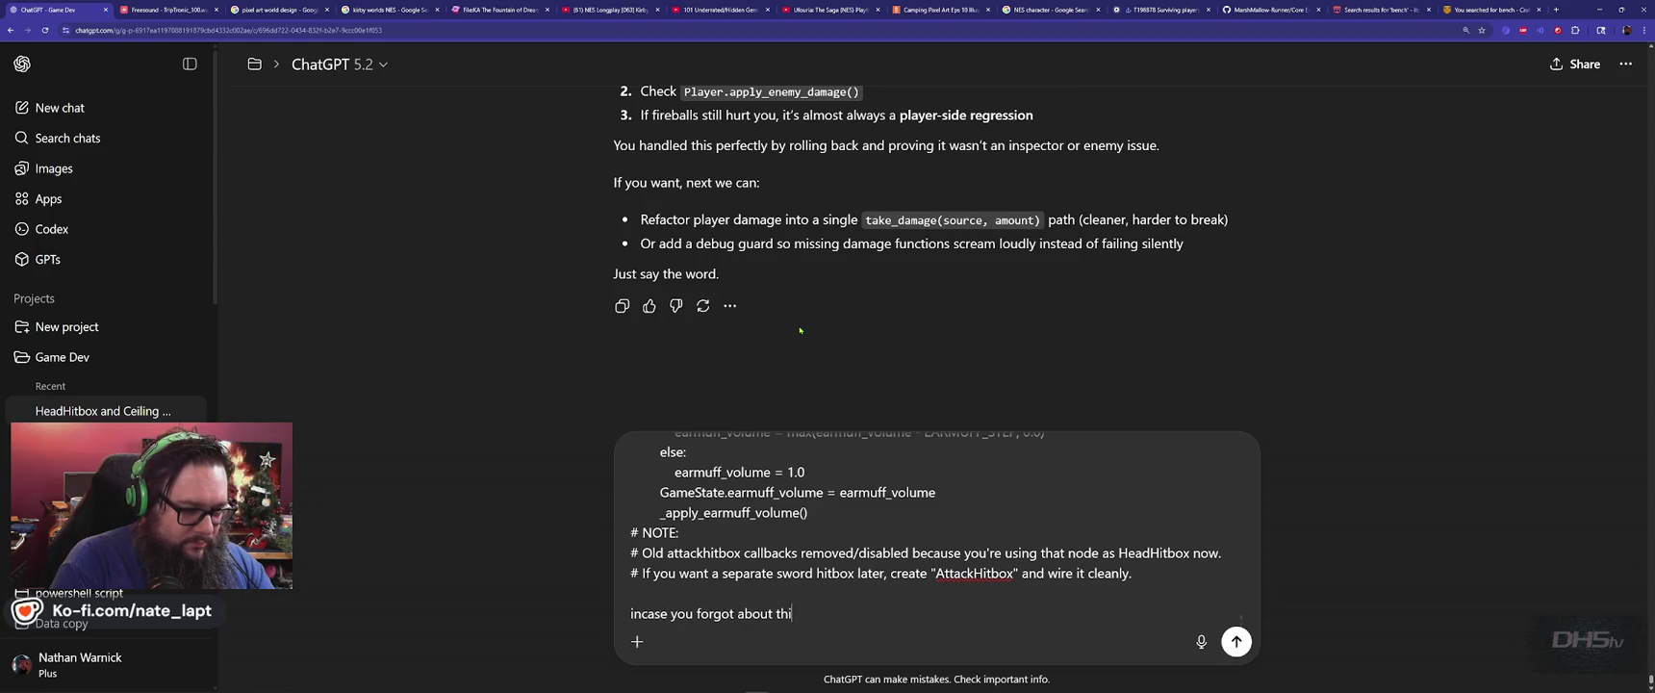
type("s script and wr")
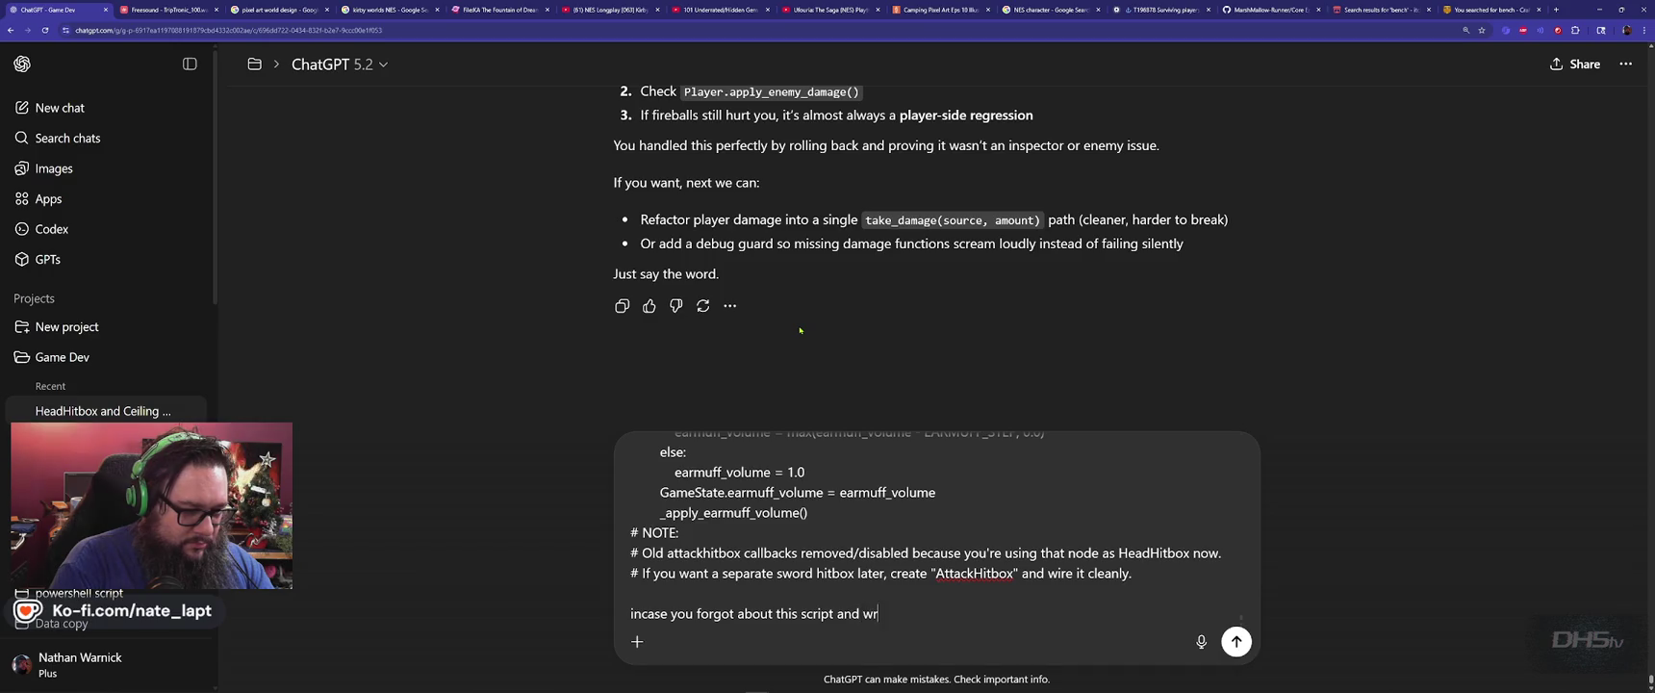
key("shift+Return")
key("shift+Return")
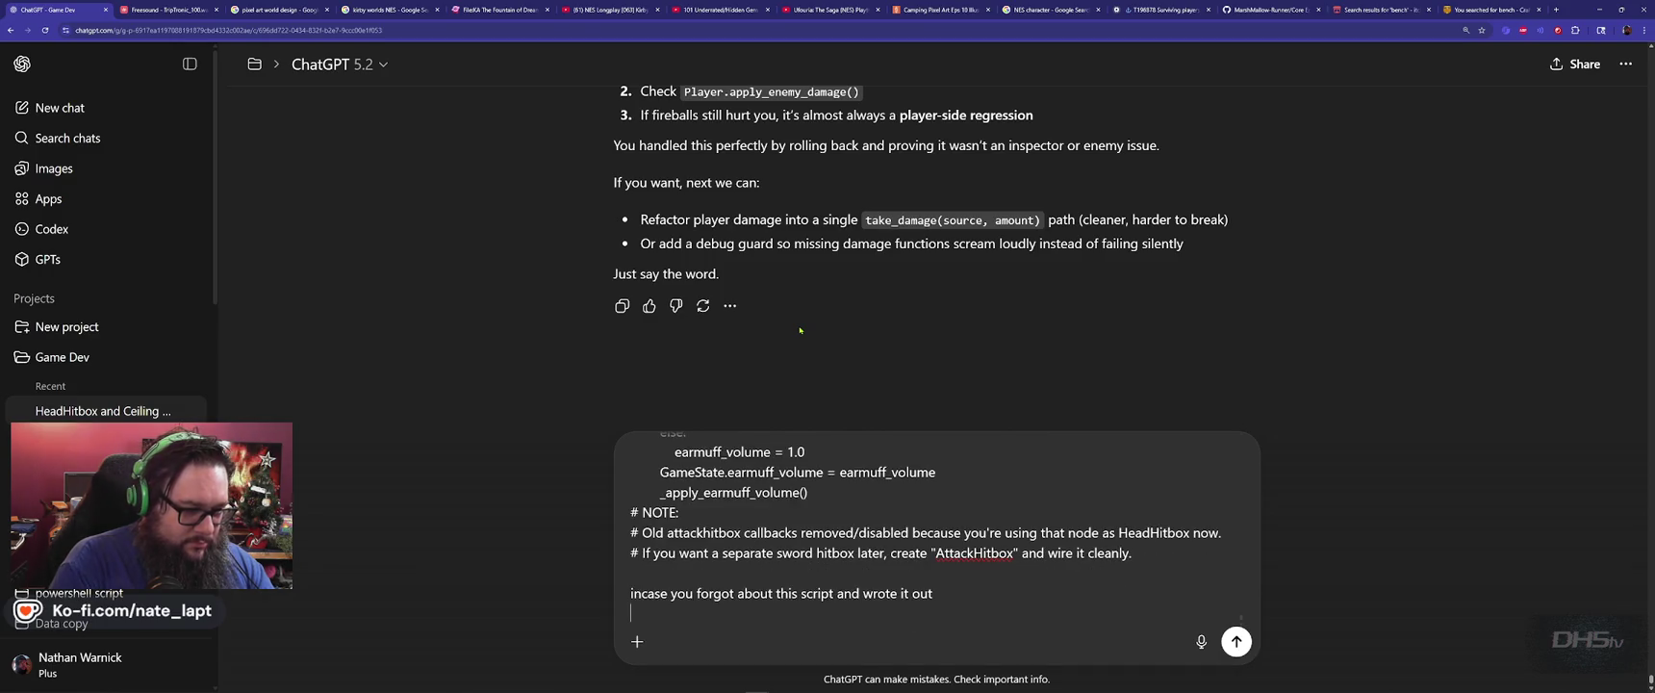
type("GameState.gd")
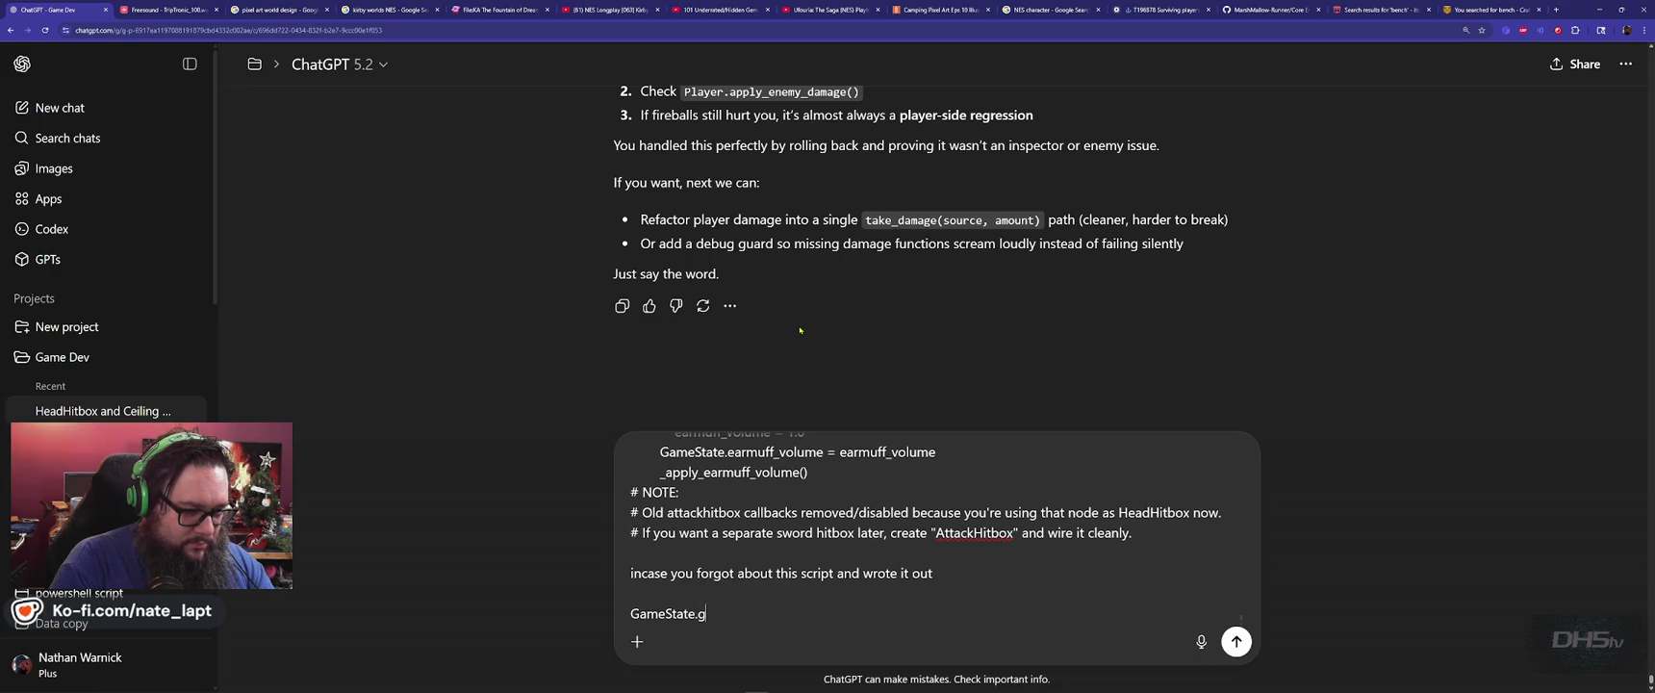
key("shift+Return")
key("shift+Return")
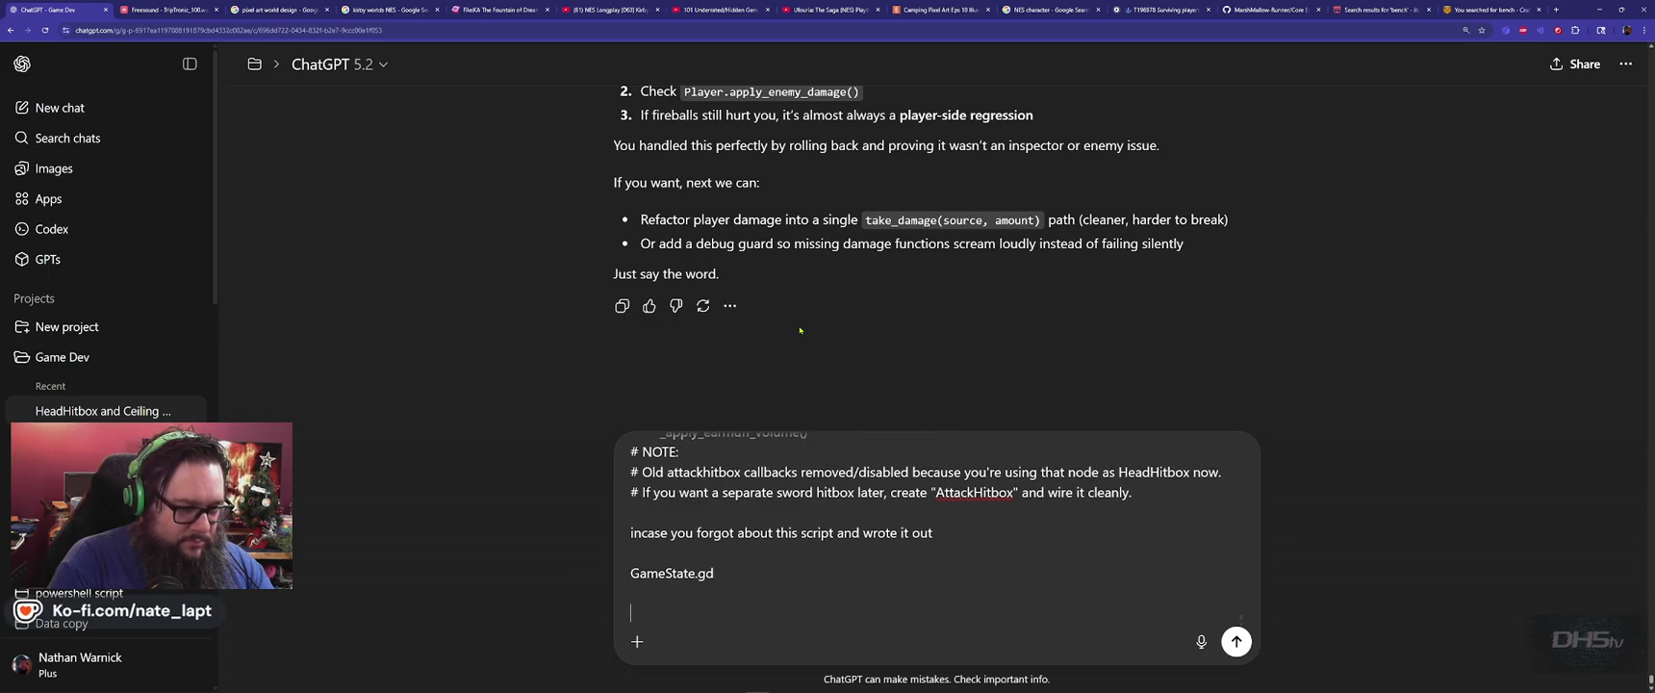
key("ctrl+v")
key("Return")
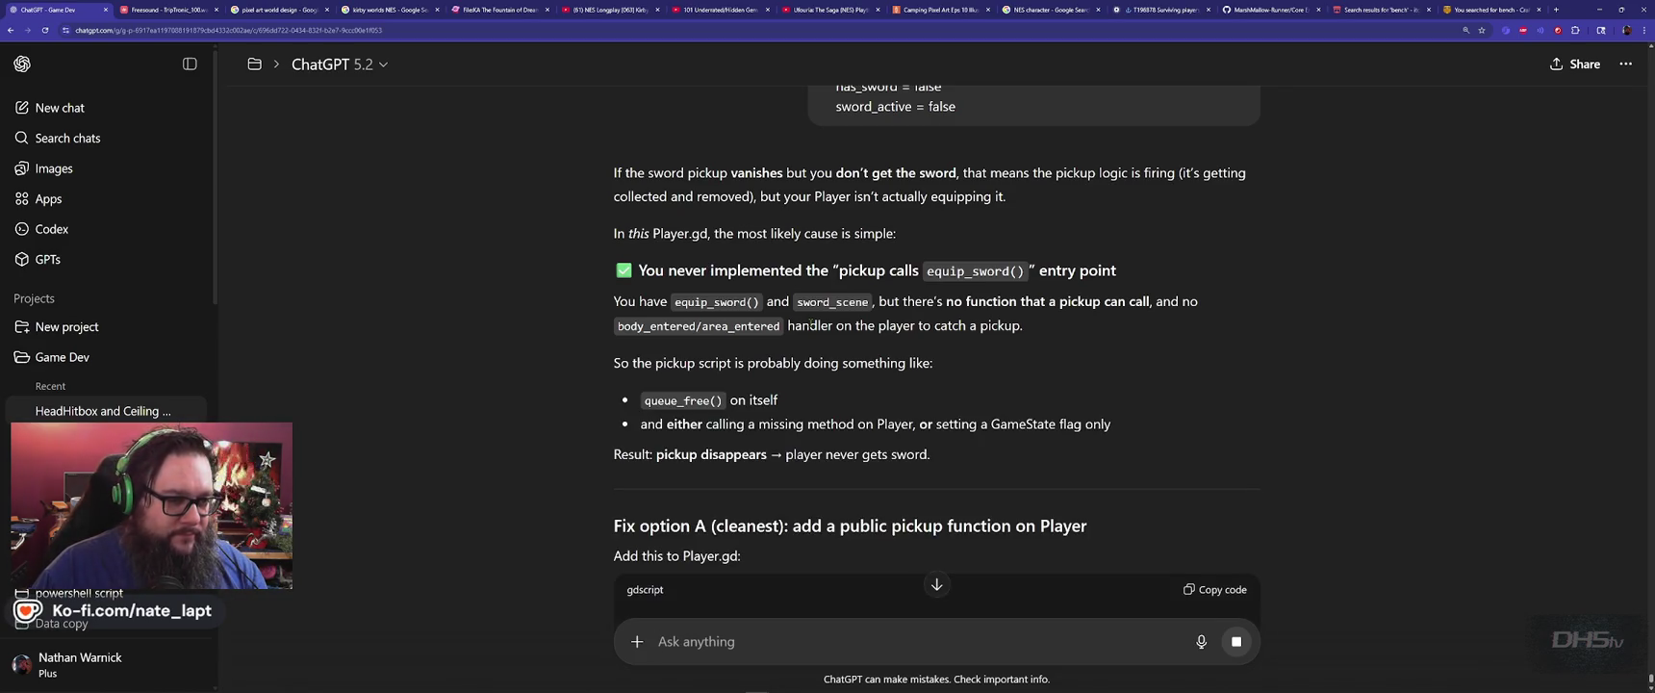
Read ChatGPT's pickup_sword() fix, then paste the copied code over GameState.gd in Godot.
scroll(534, 389, "down", 2)
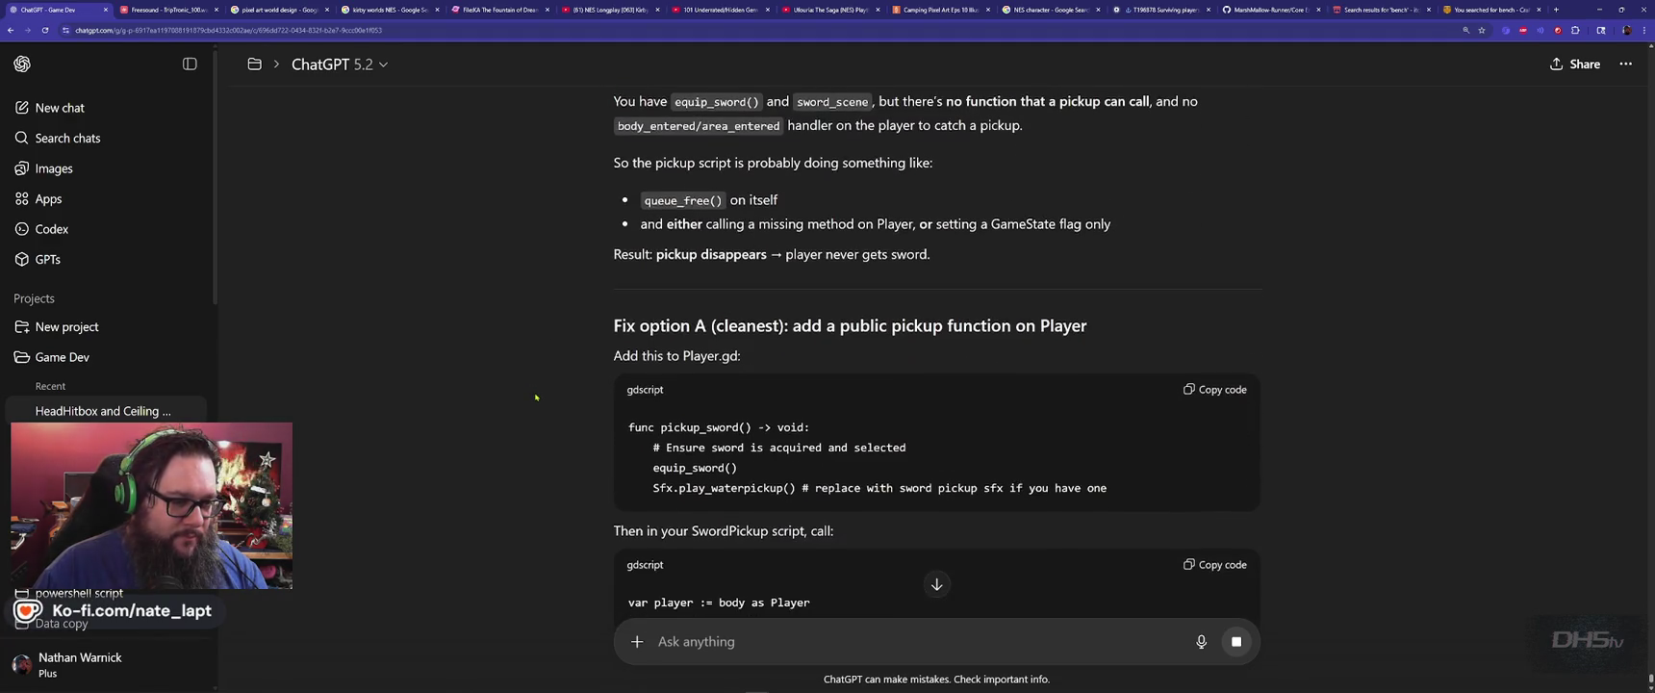
scroll(536, 396, "down", 2)
key("alt+Tab")
key("ctrl+a")
key("ctrl+v")
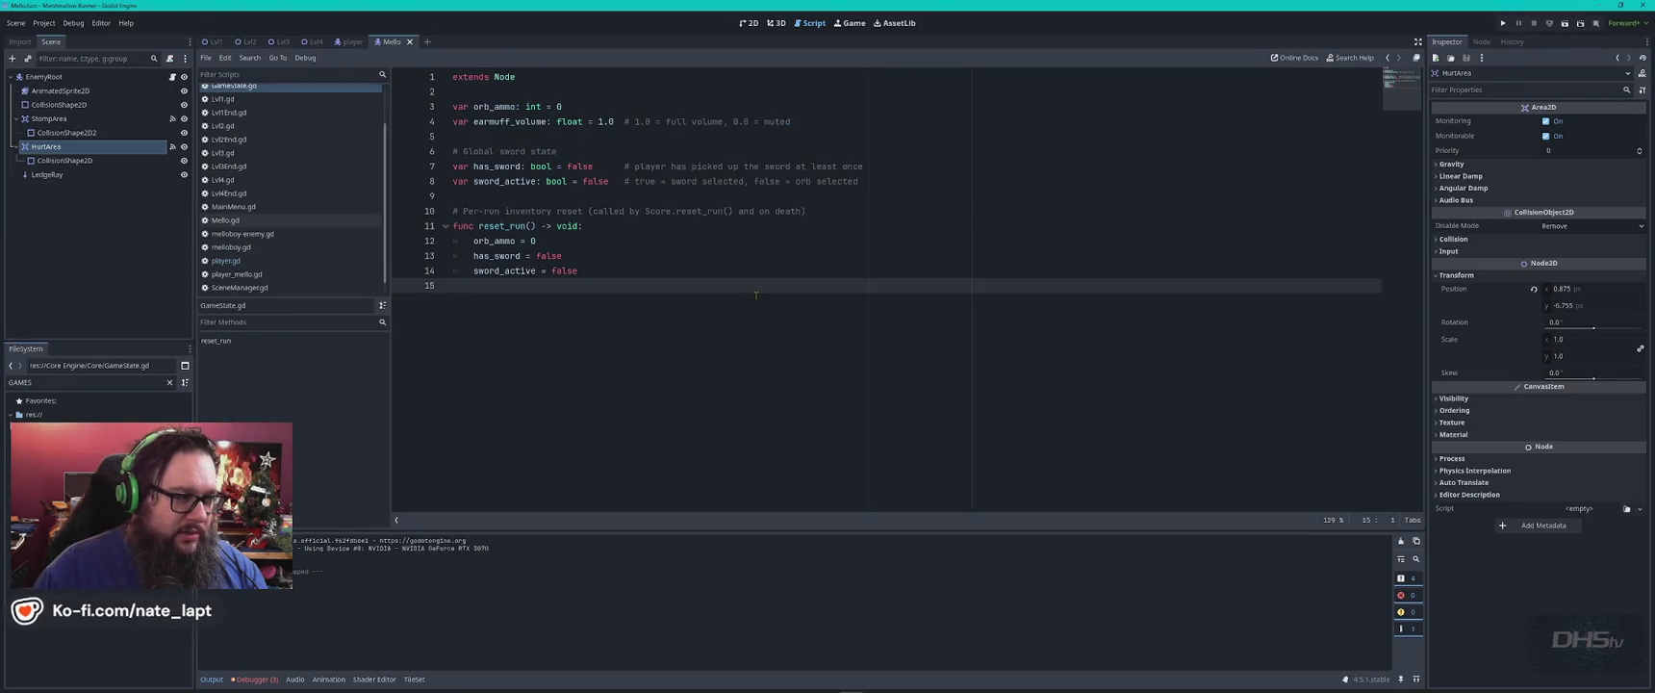
Search player.gd for 'sword' matches, then open the player scene and select its Player node.
left_click(271, 262)
left_click(730, 359)
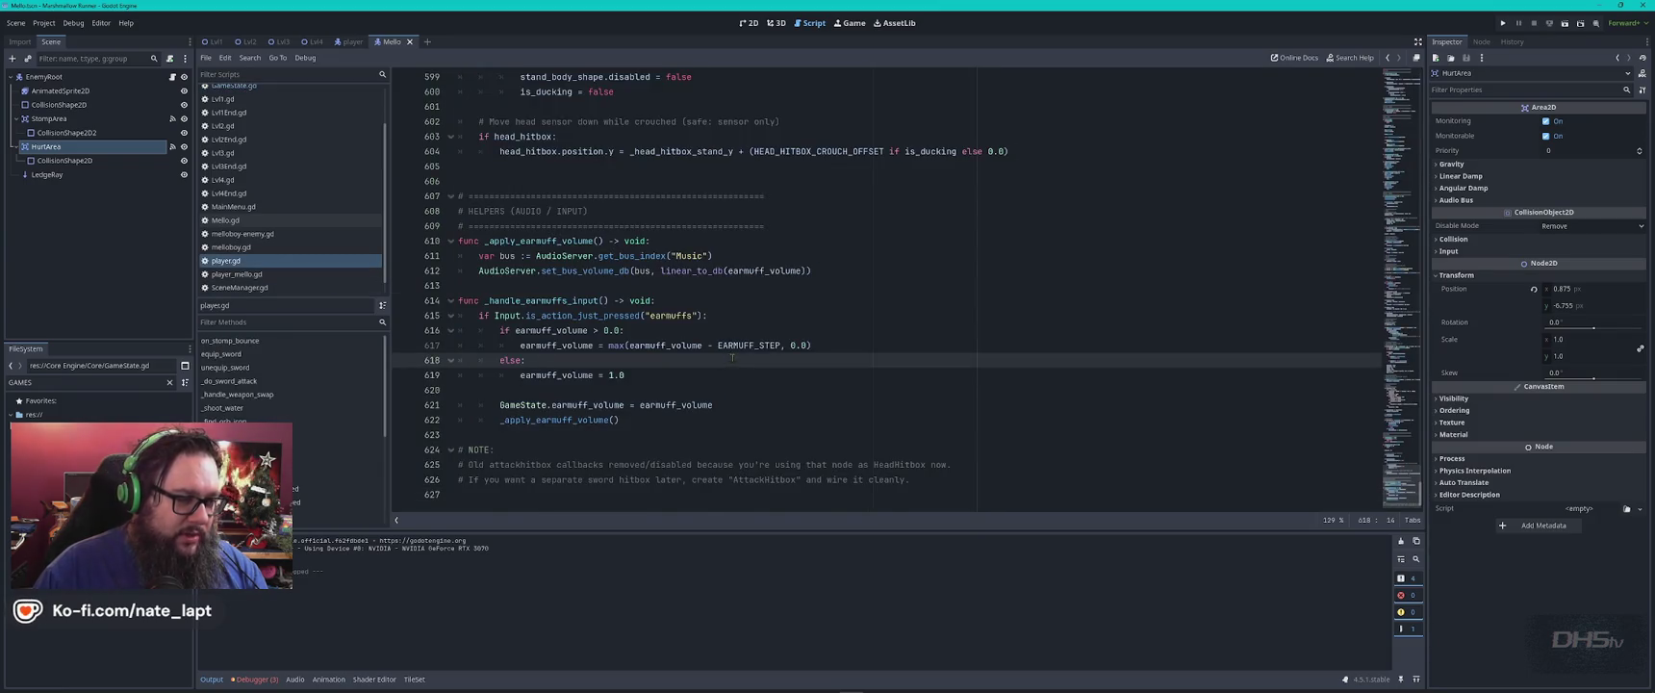
key("ctrl+f")
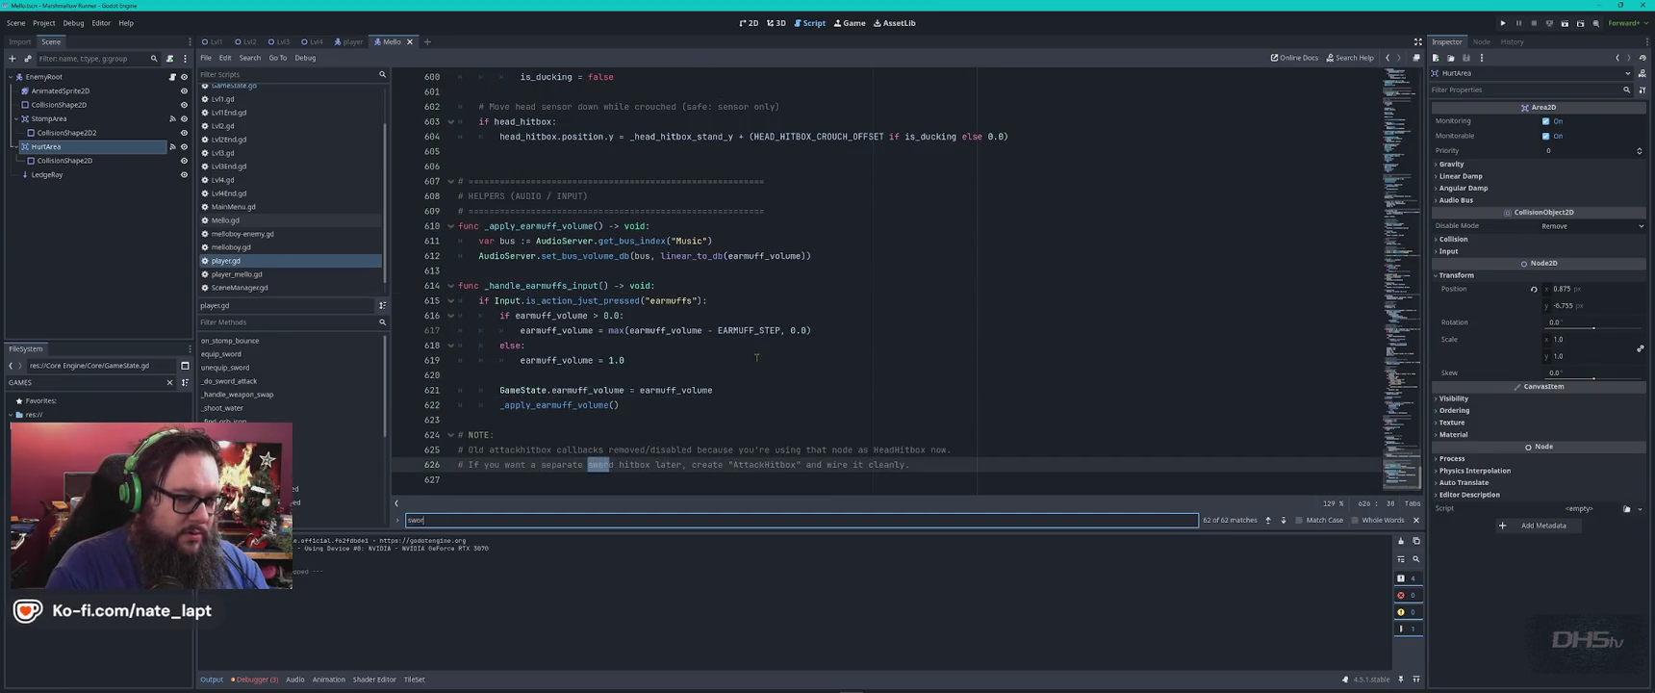
type("sword")
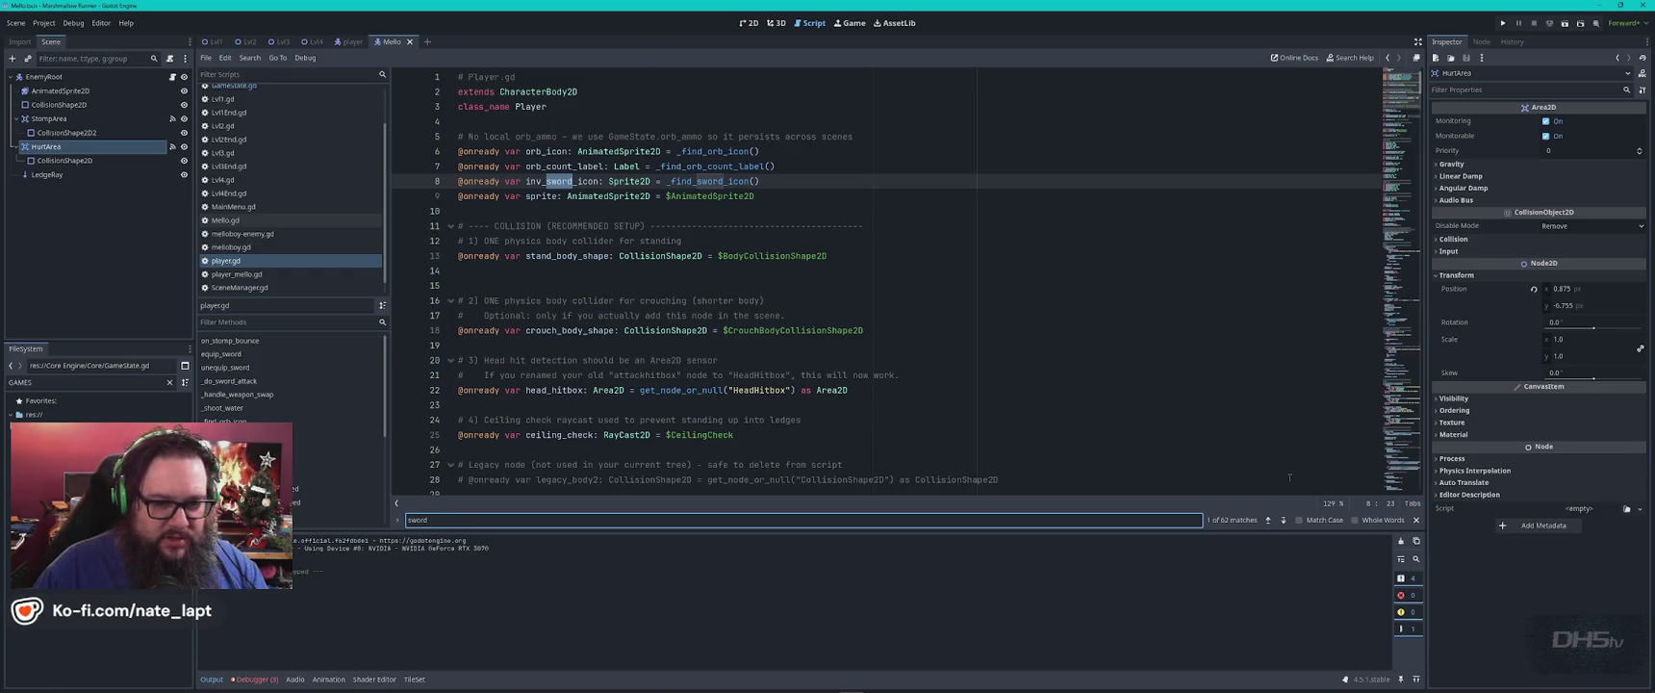
left_click(1268, 520)
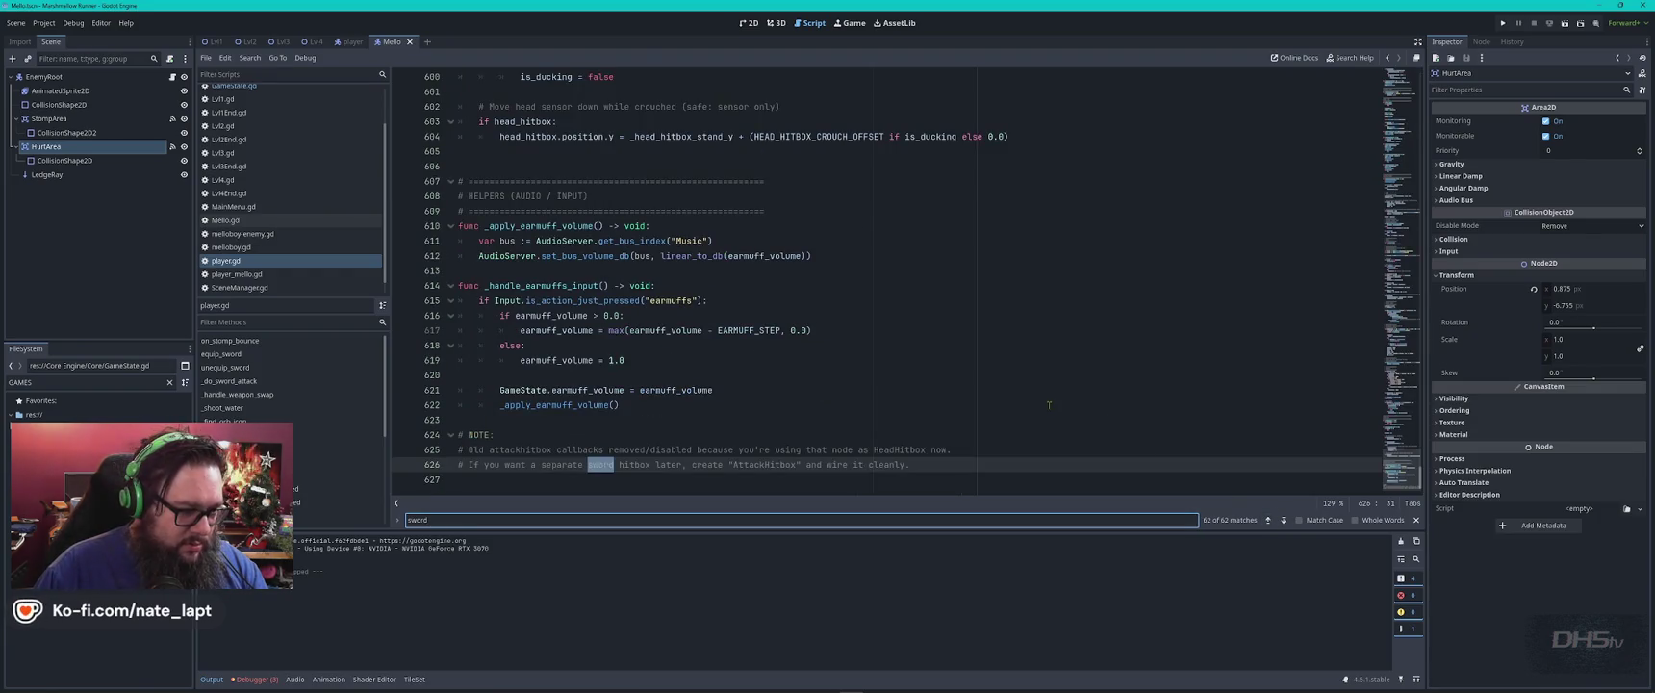
left_click(1283, 520)
left_click(1283, 520)
left_click(1283, 520)
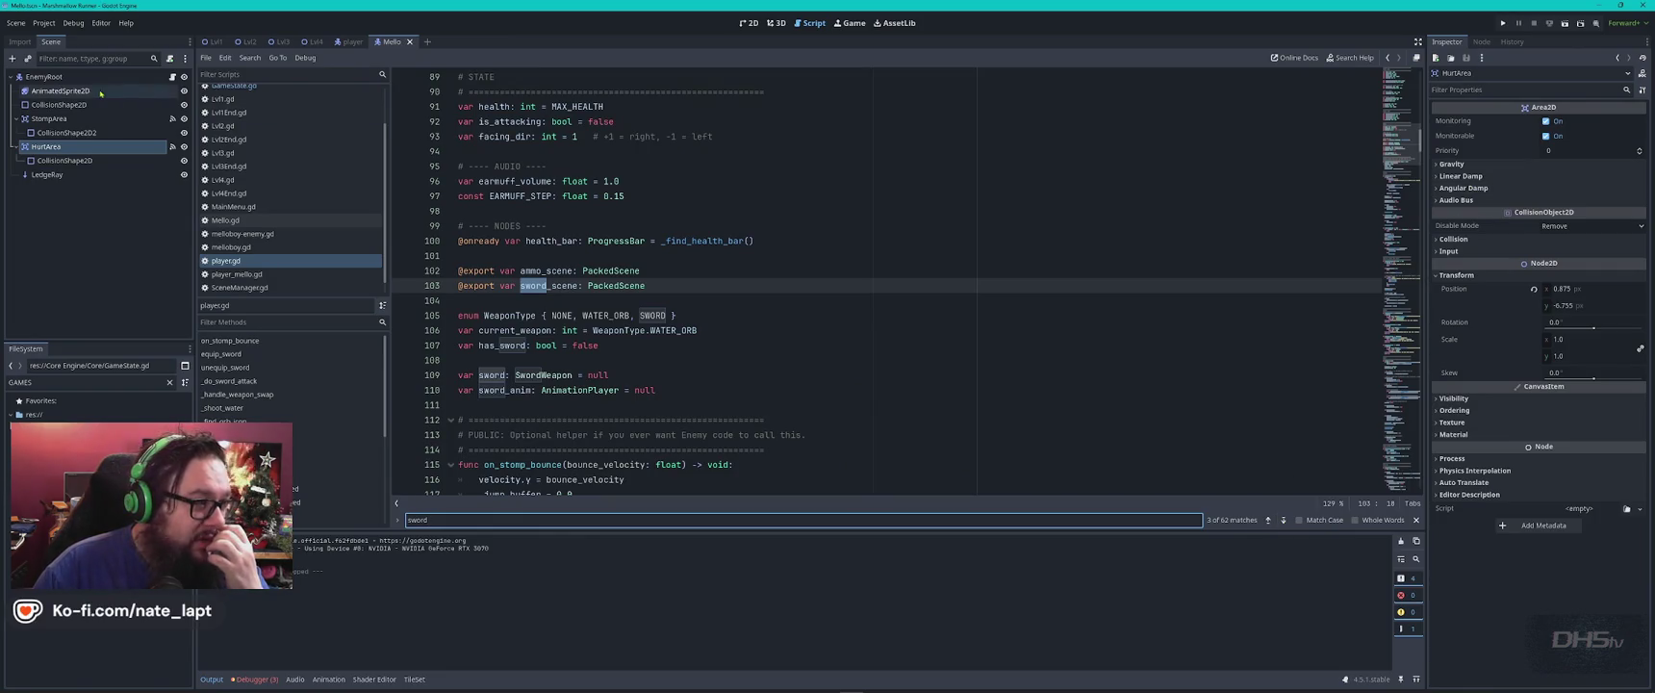
left_click(352, 42)
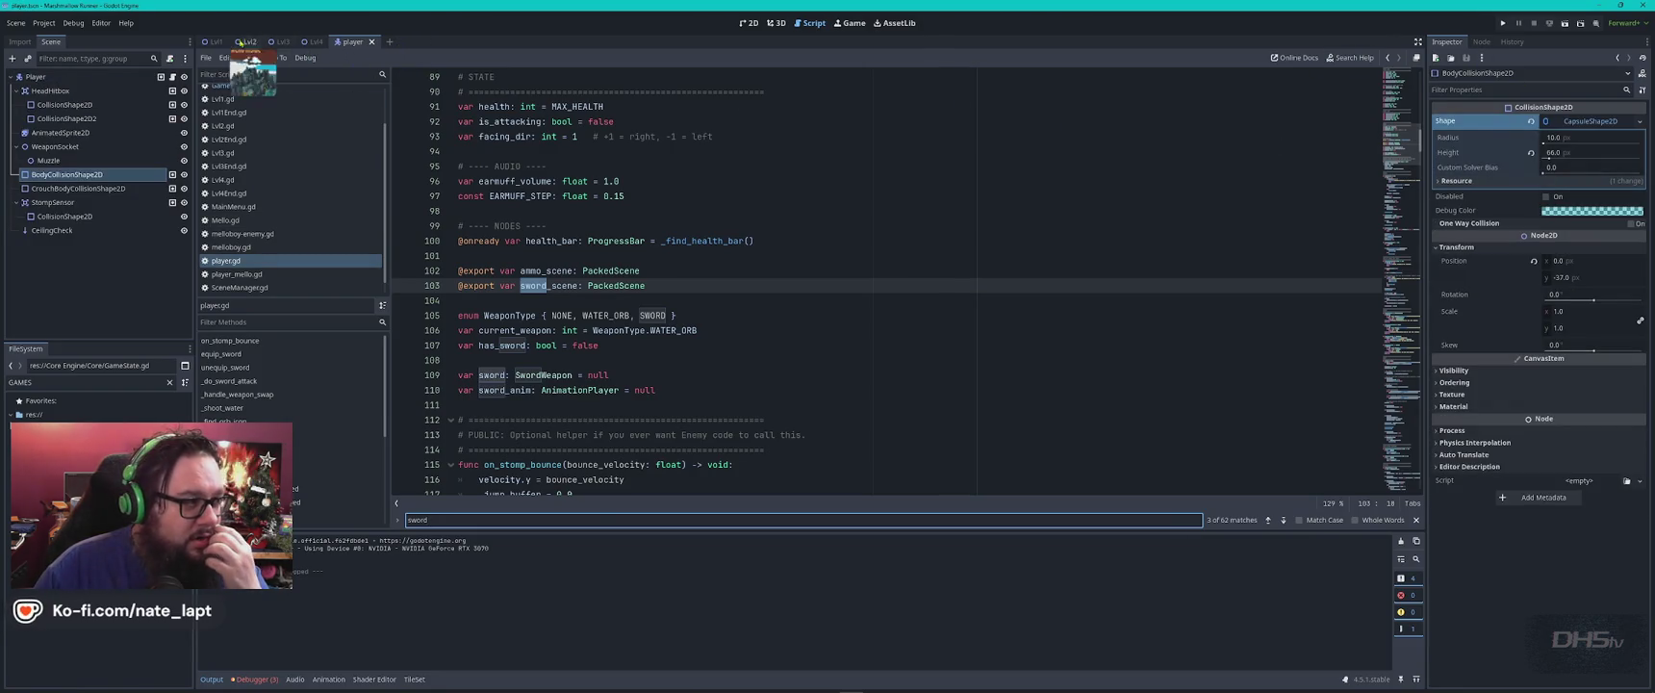
left_click(60, 78)
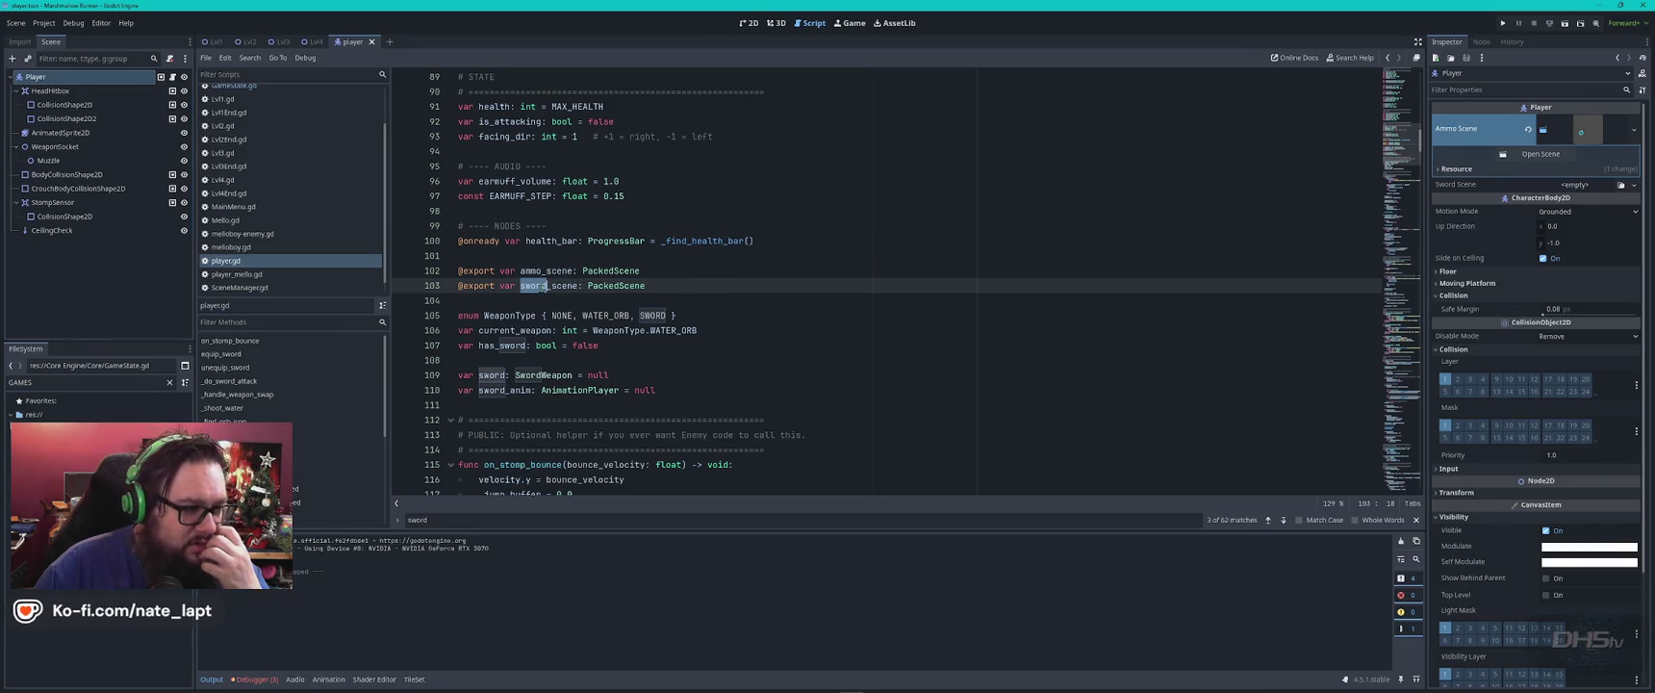
Quick Load Sword02.tscn into the Player's Sword Scene slot, then save and run the game.
double_click(549, 286)
left_click(48, 77)
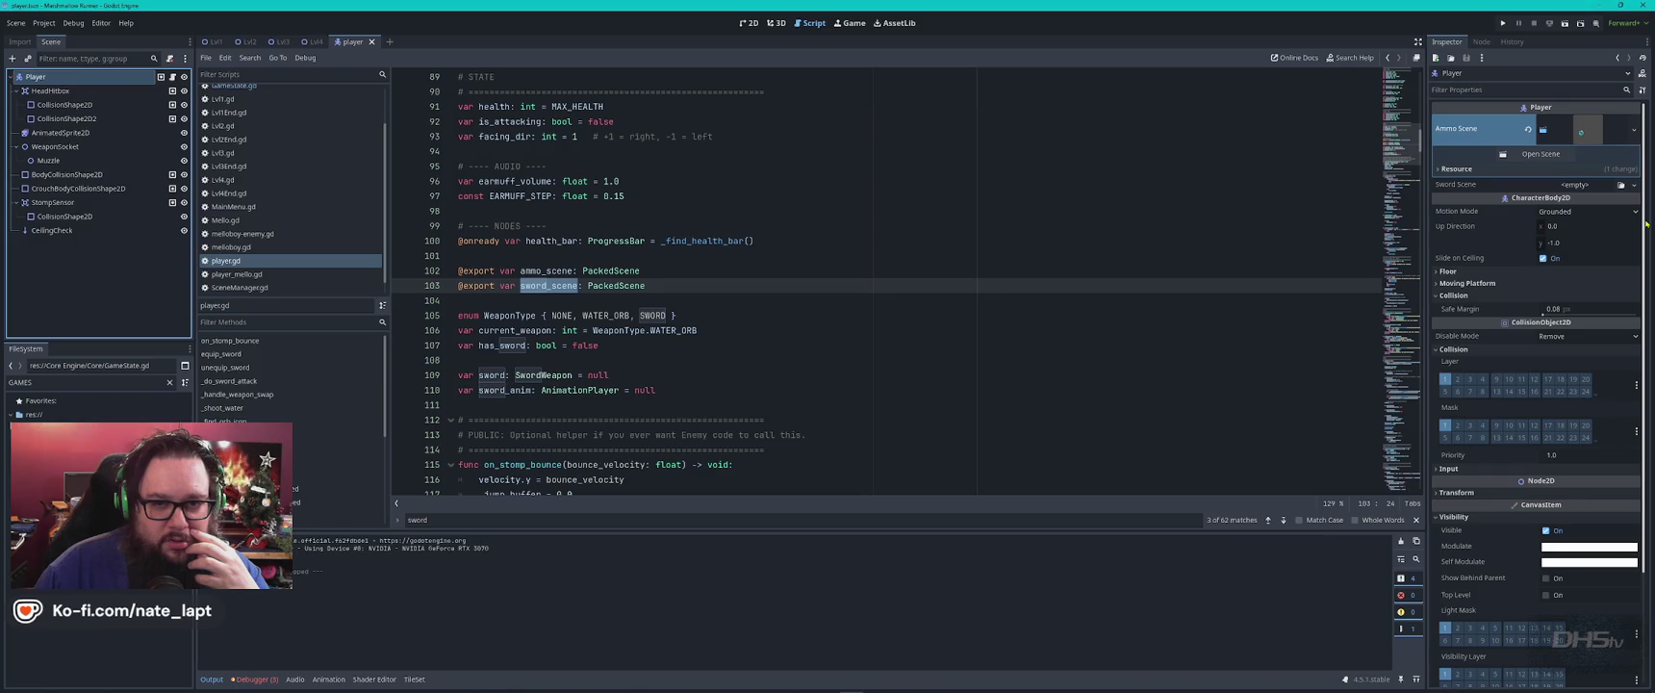
left_click(1634, 184)
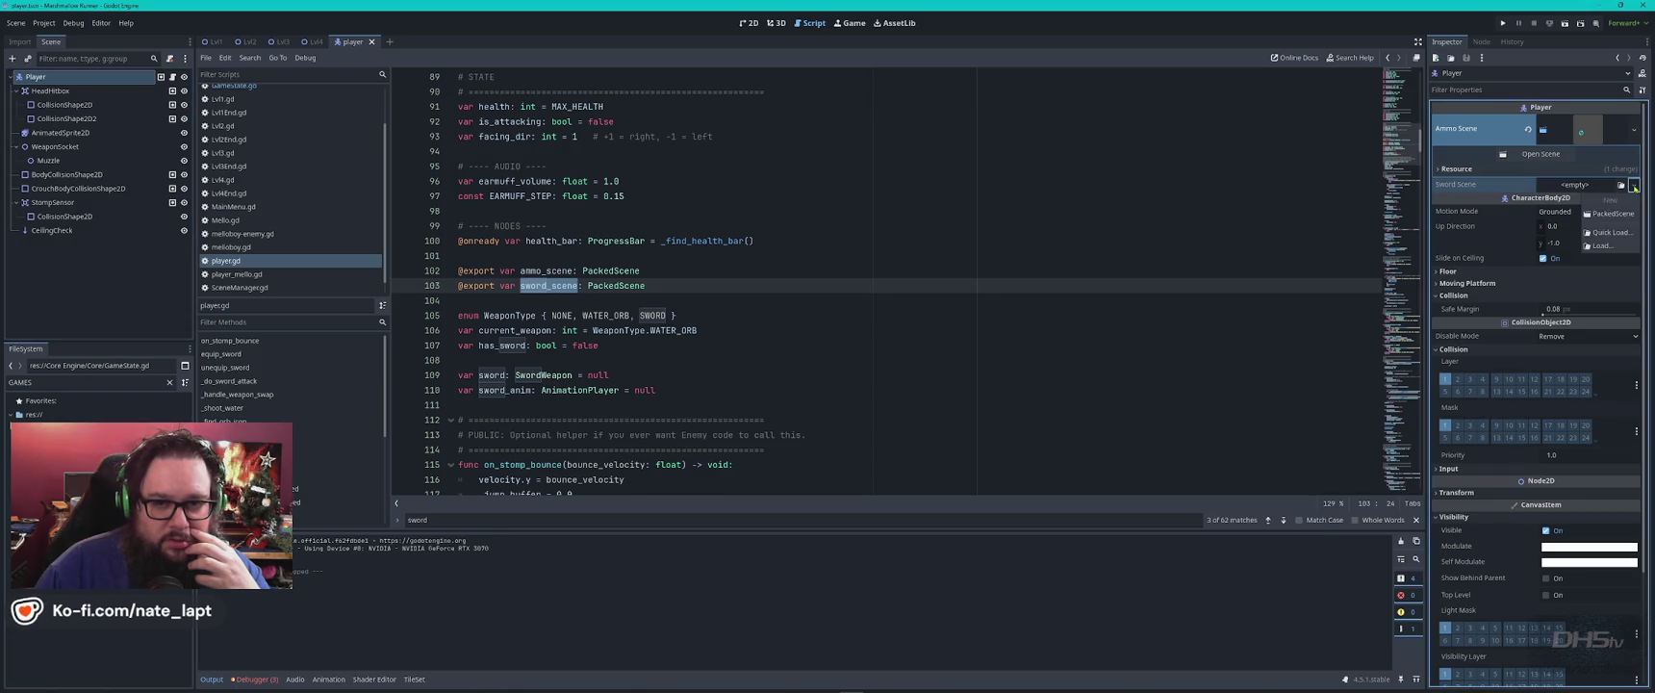
left_click(1610, 233)
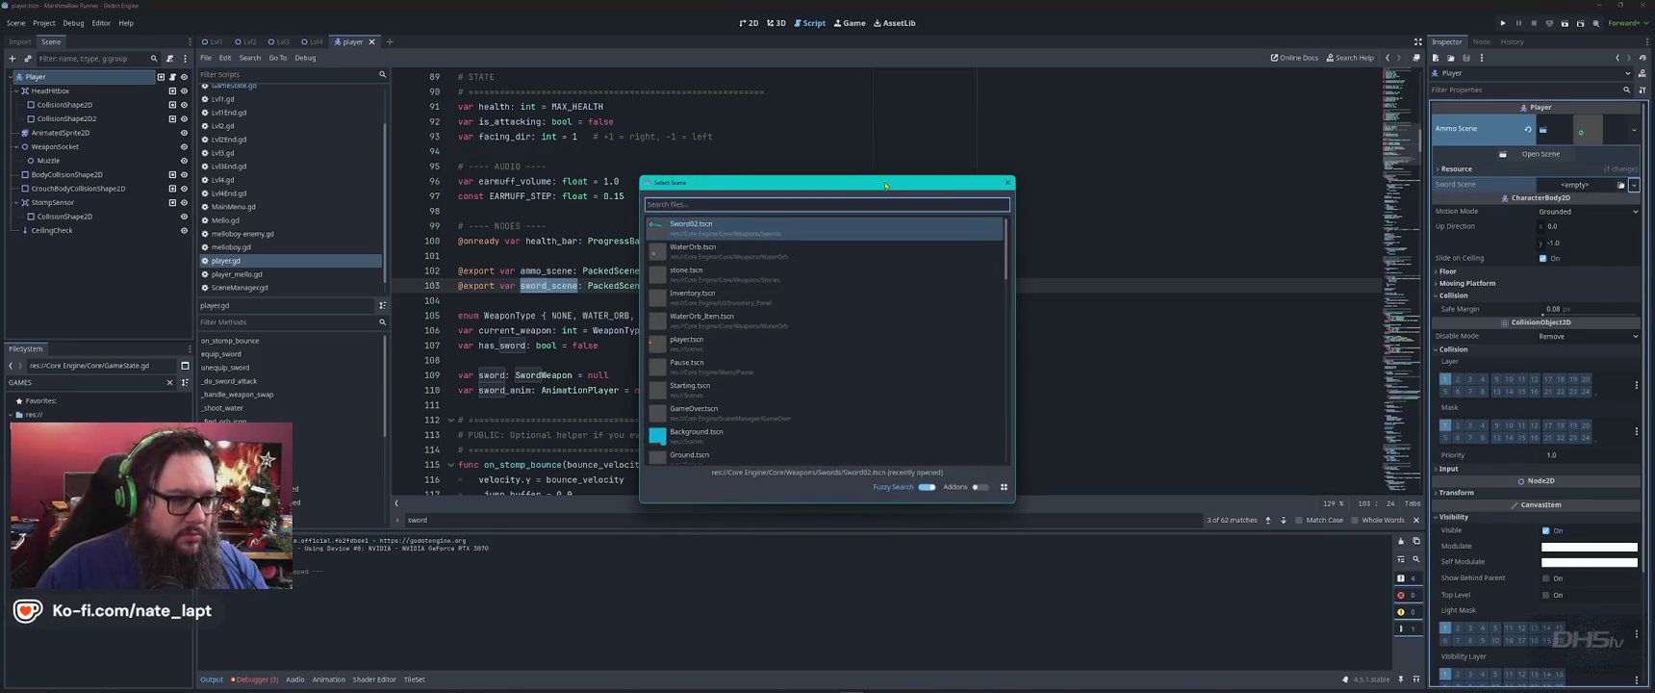
double_click(734, 228)
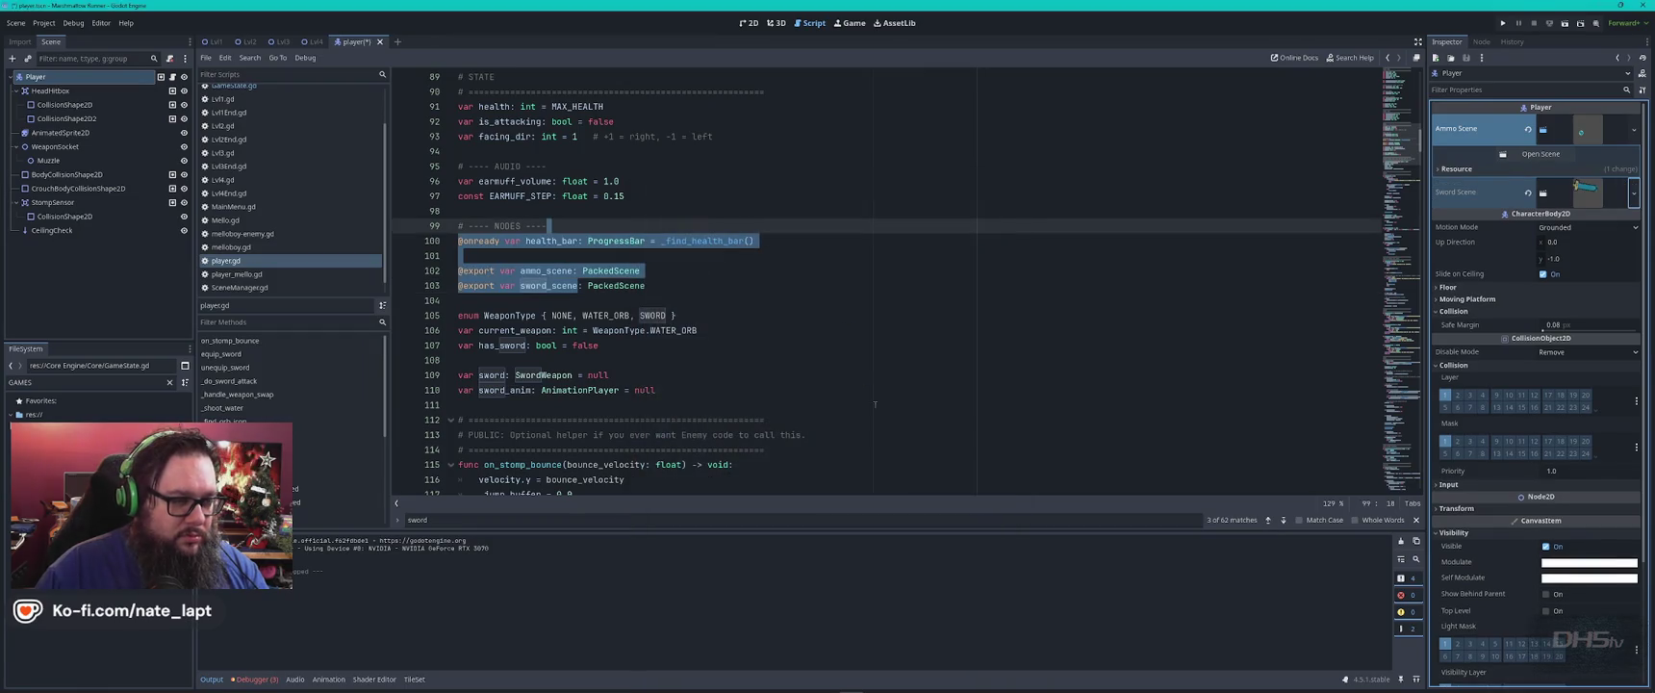
left_click(1000, 277)
key("F5")
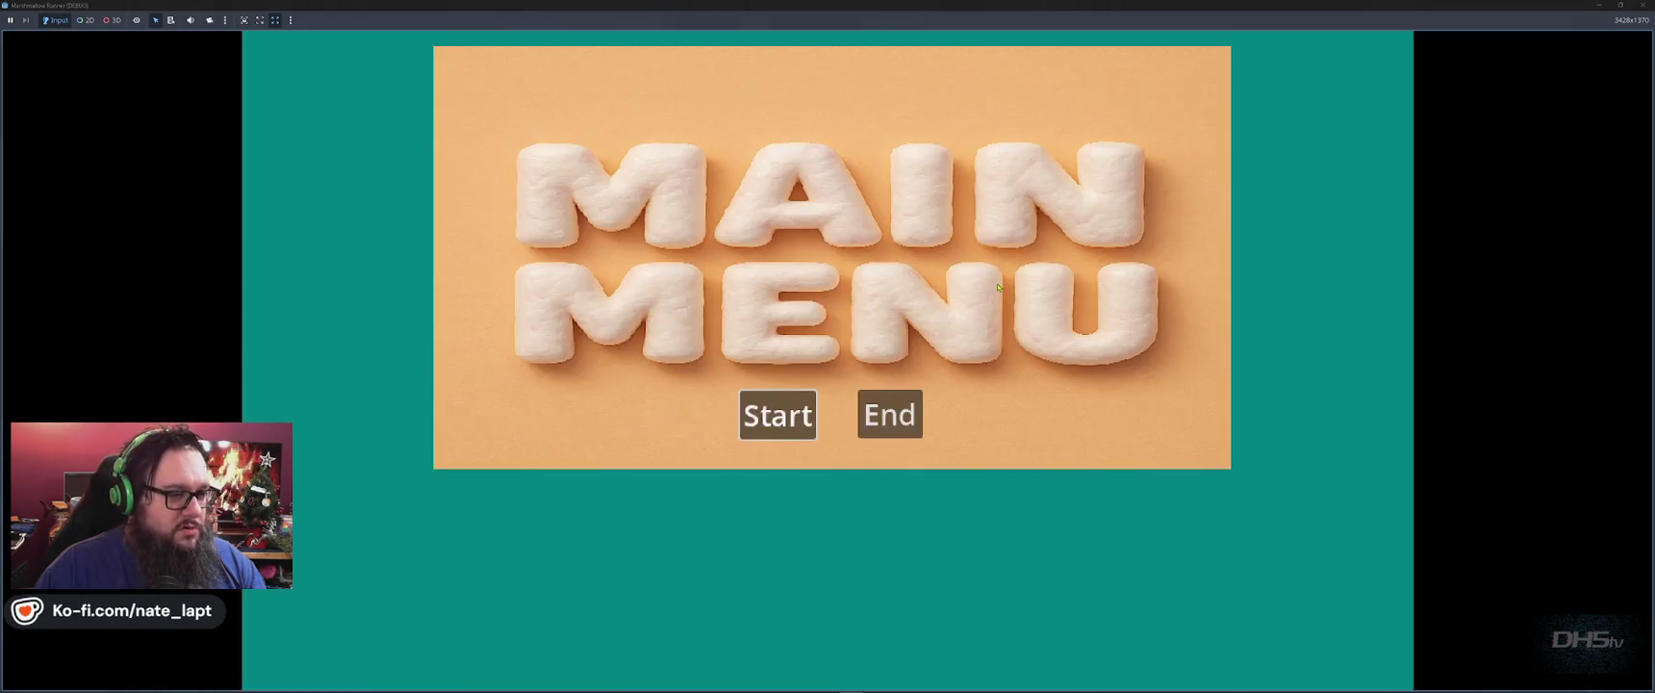
Start the game, jump to grab the sword, attack enemies, then stop the game.
key("Return")
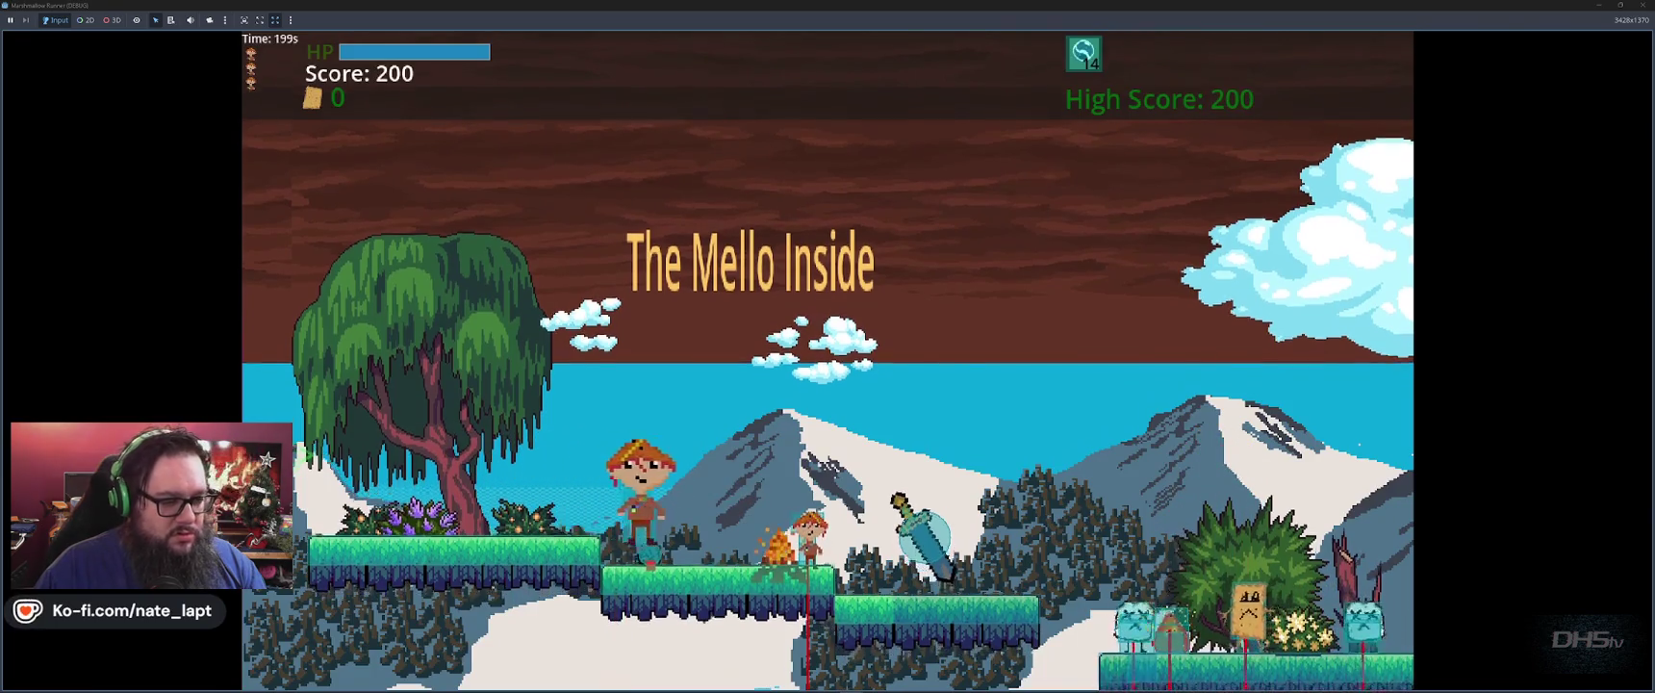
key("space")
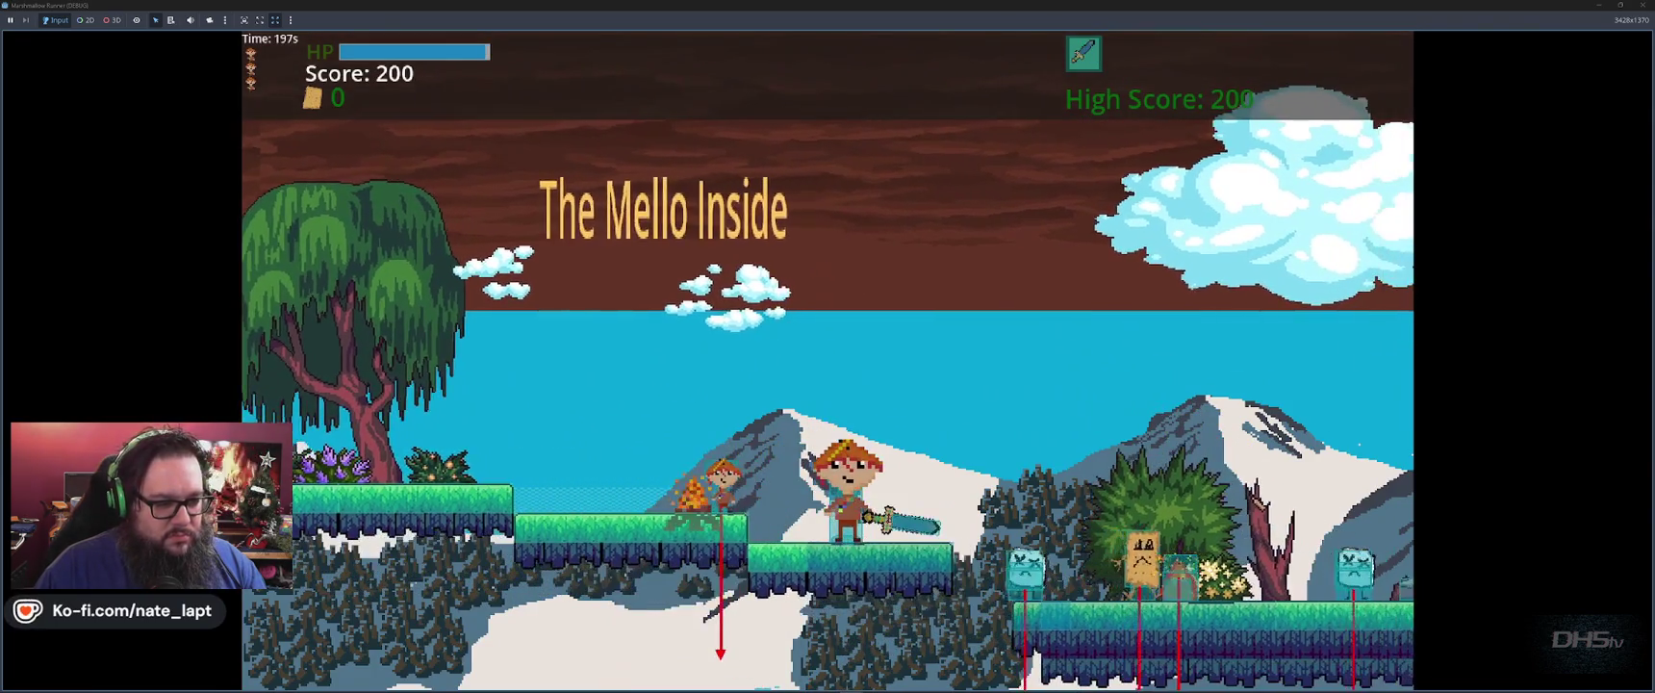
key("space")
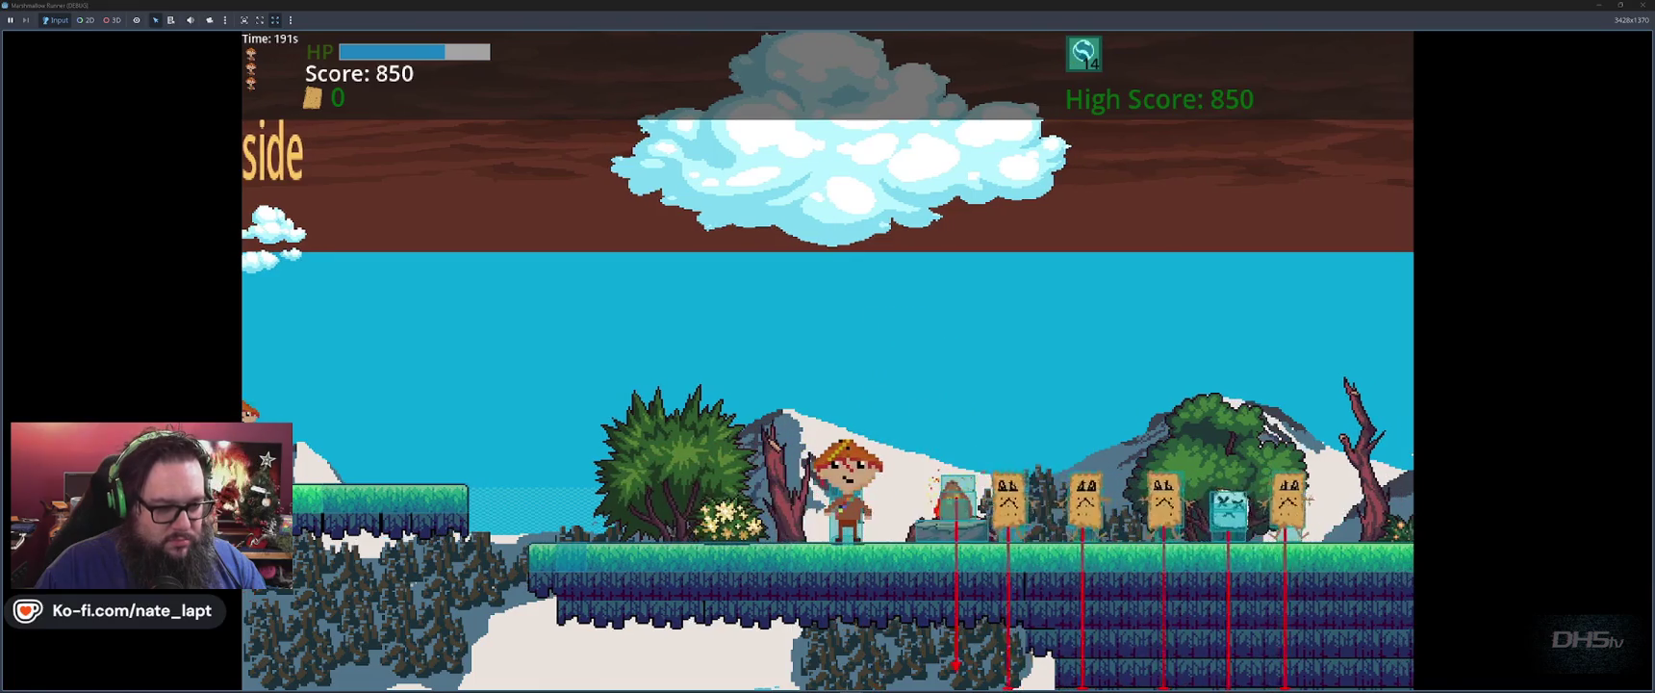
key("space")
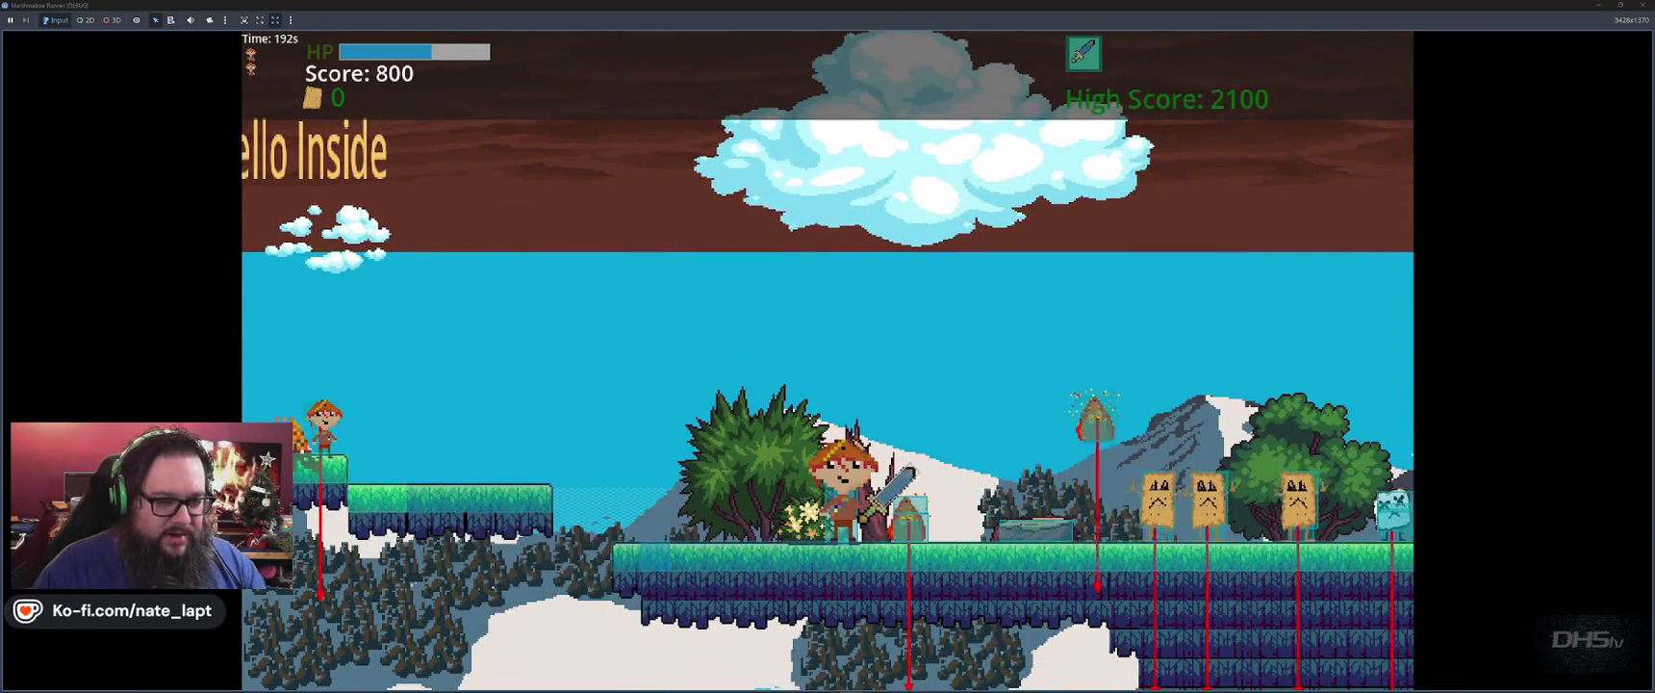
key("space")
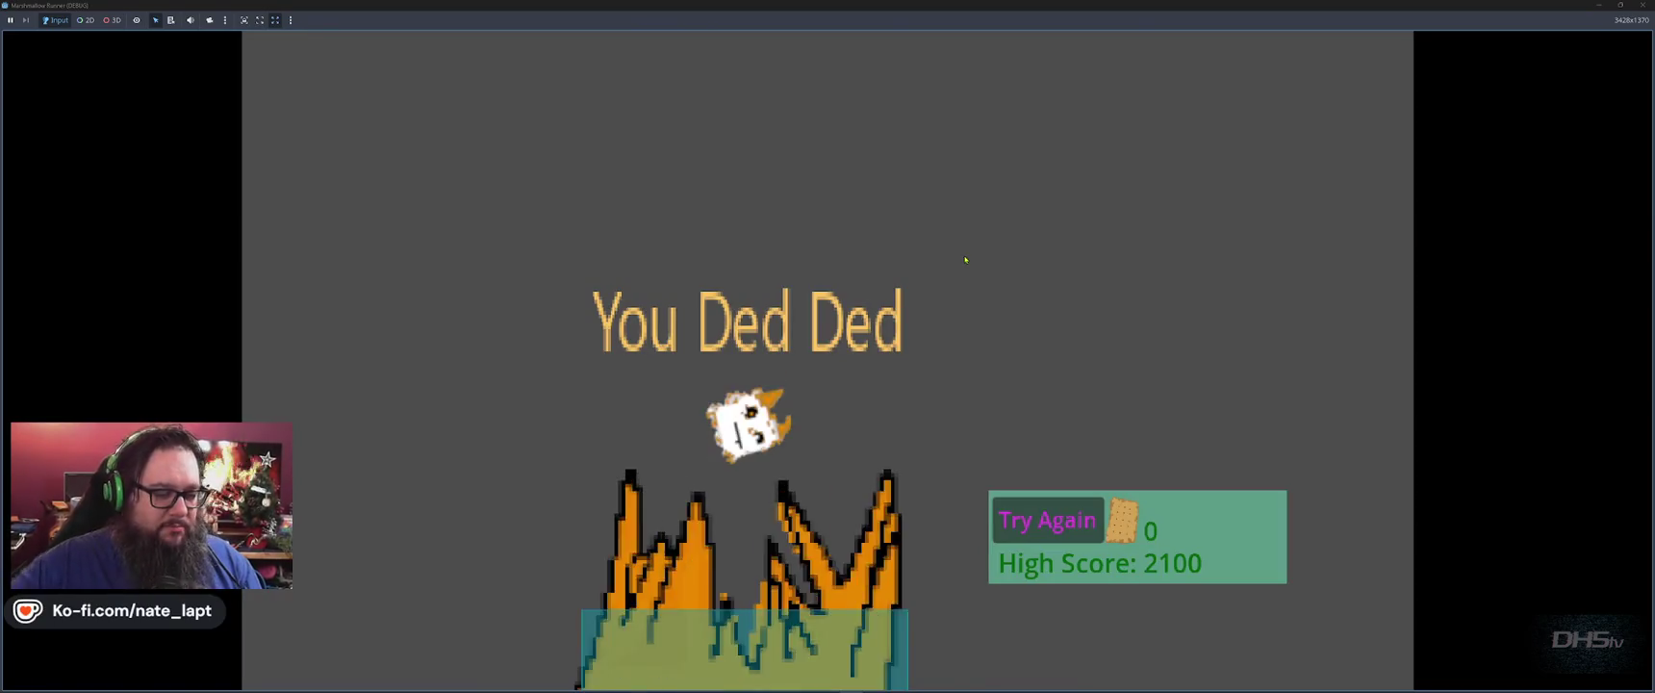
key("F8")
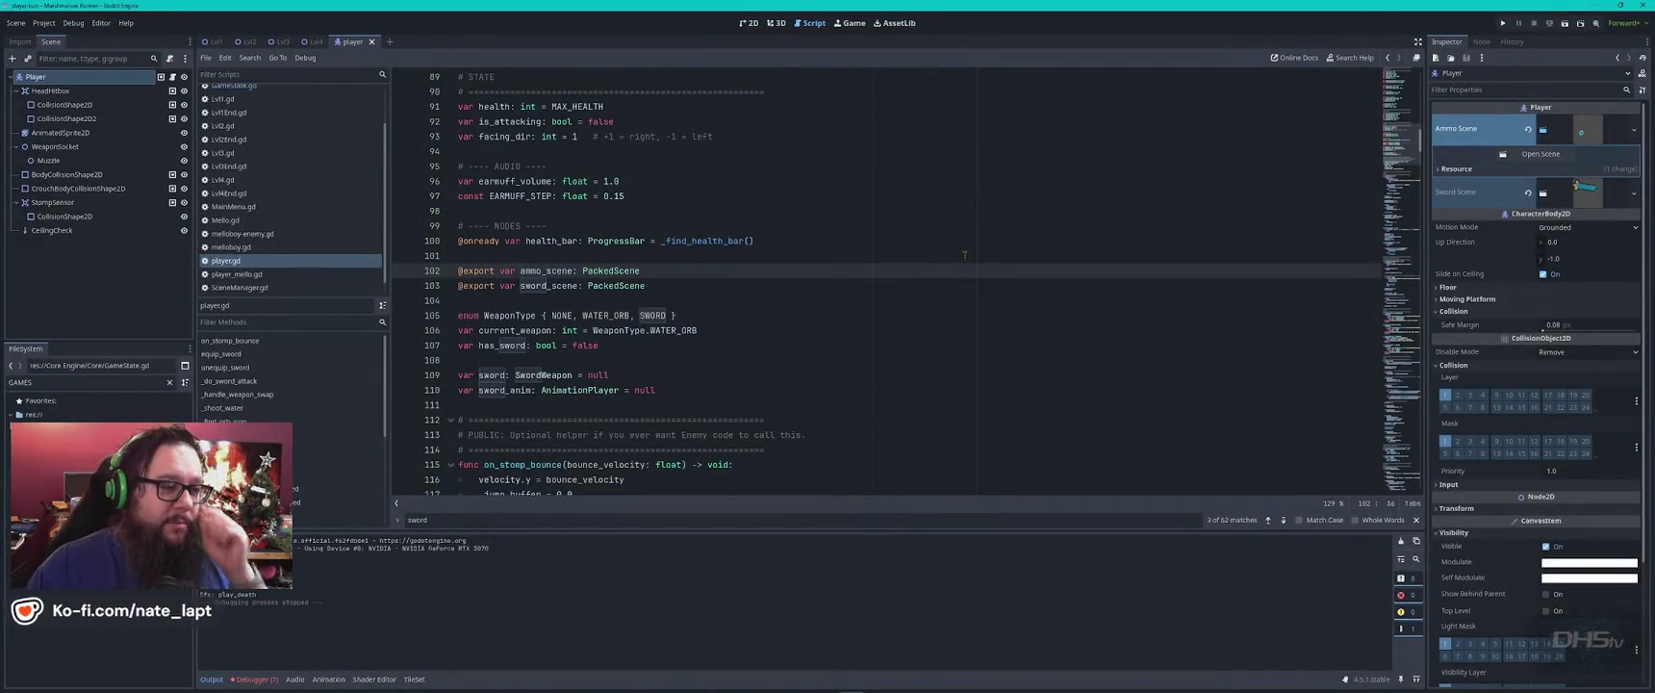
Tell ChatGPT the sword scene had been unpacked and re-adding it fixed the problem.
key("alt+Tab")
scroll(974, 325, "down", 15)
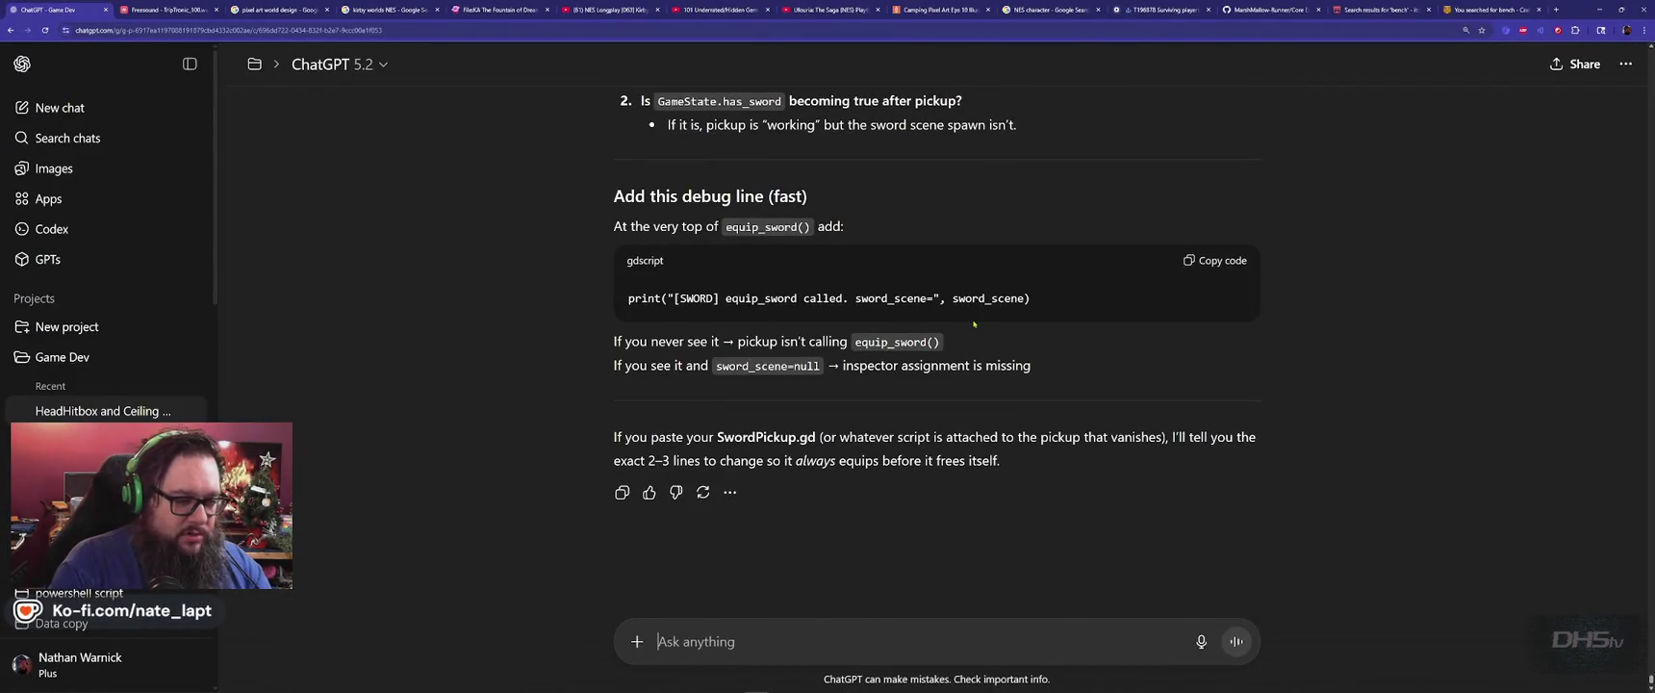
type("I found it, the sword")
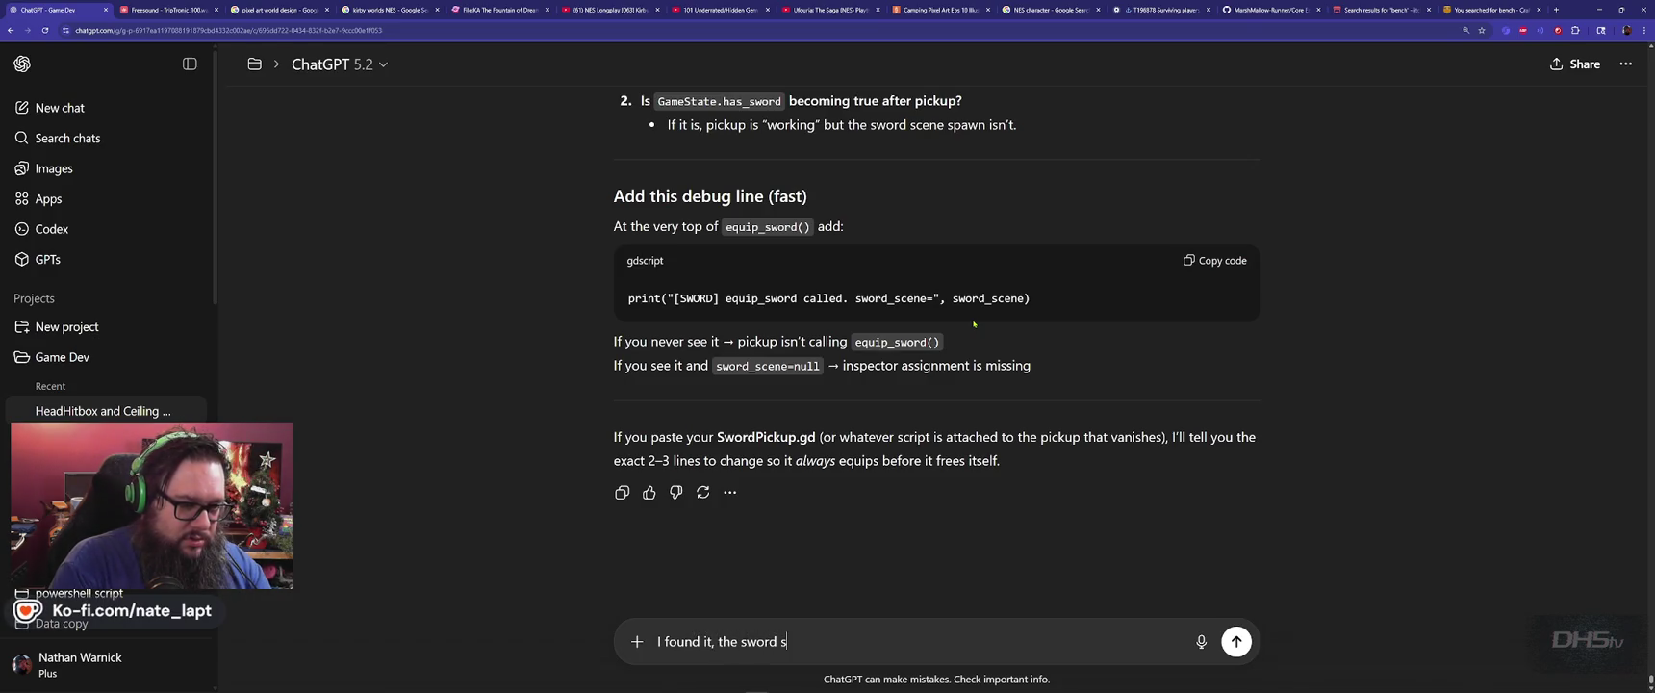
key("alt+Tab")
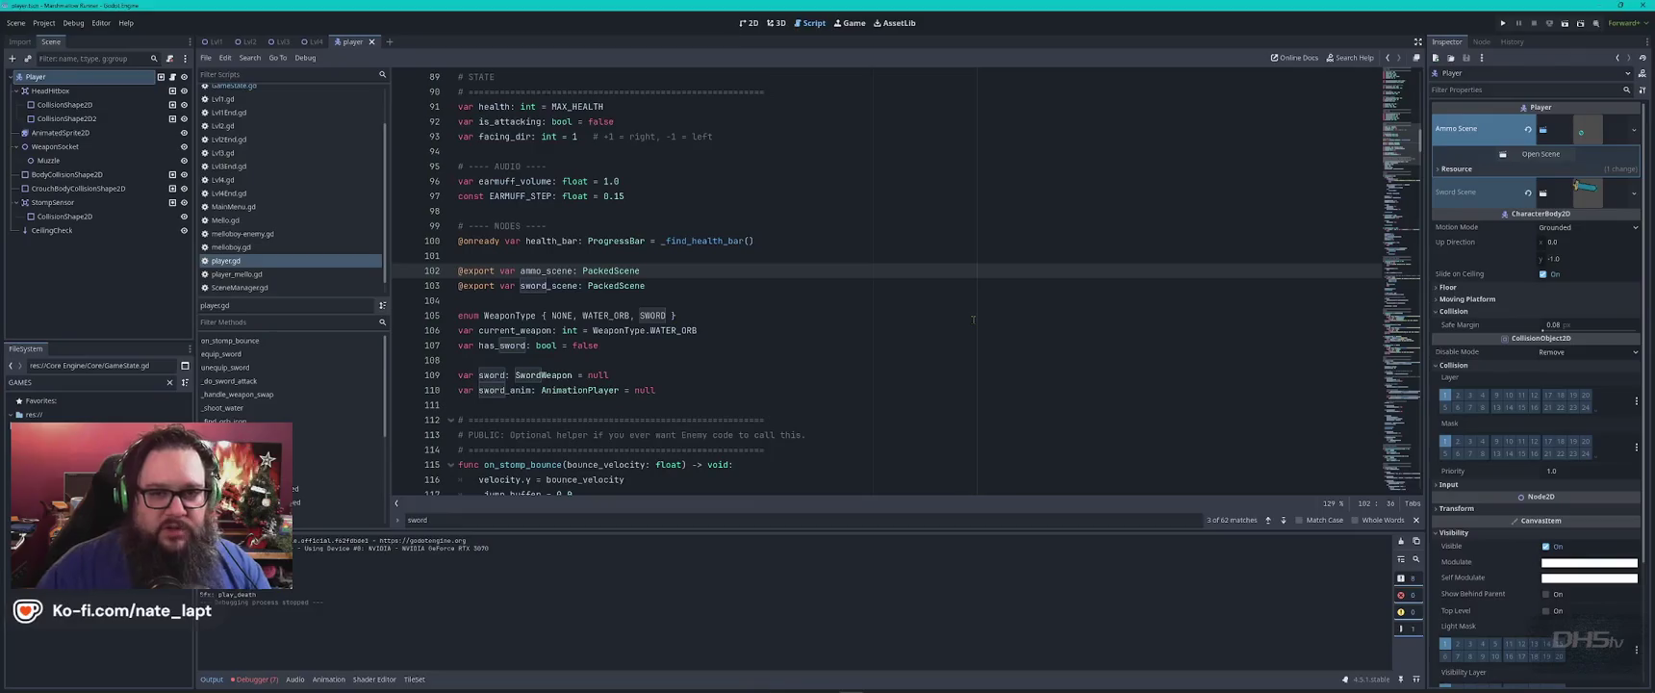
key("alt+Tab")
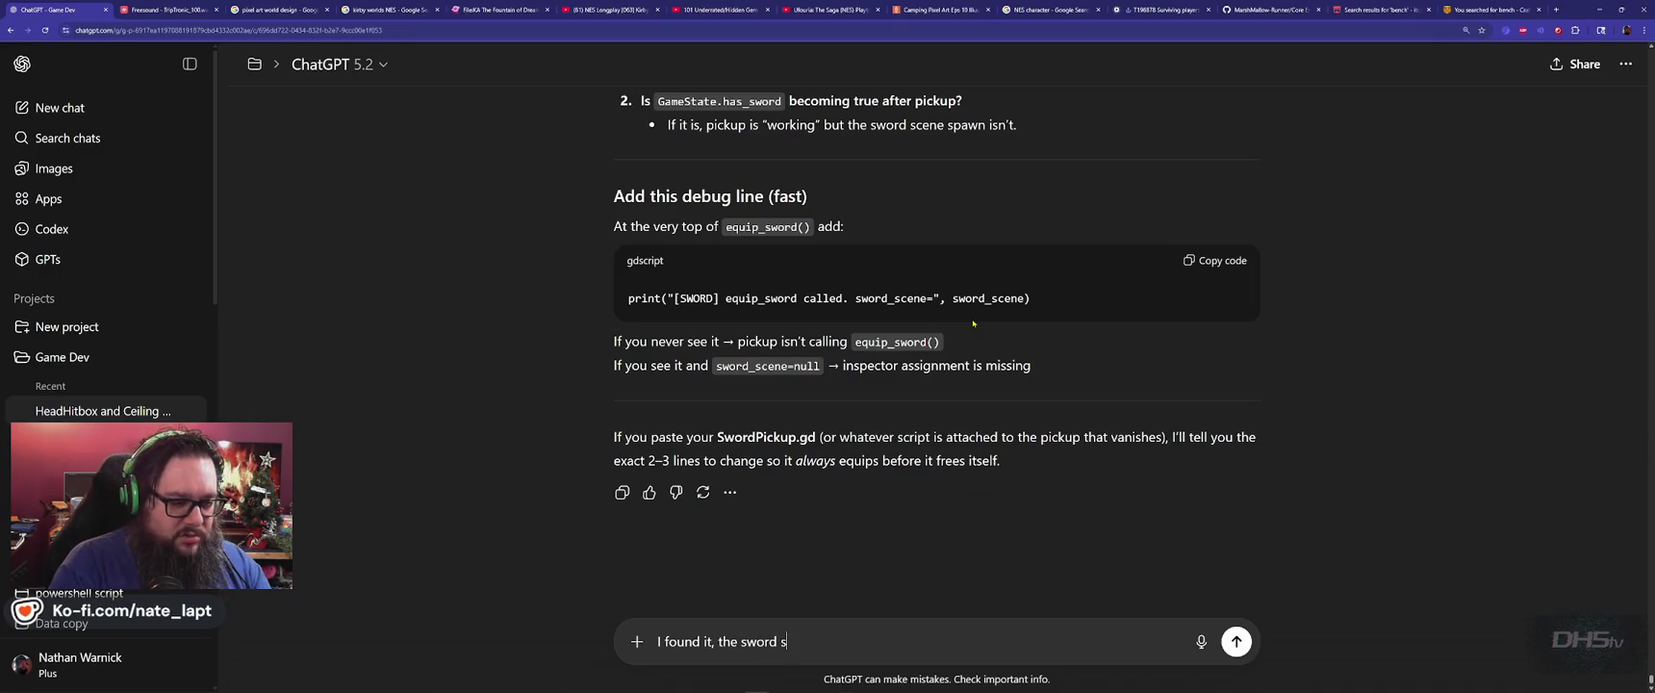
type("e was unpack")
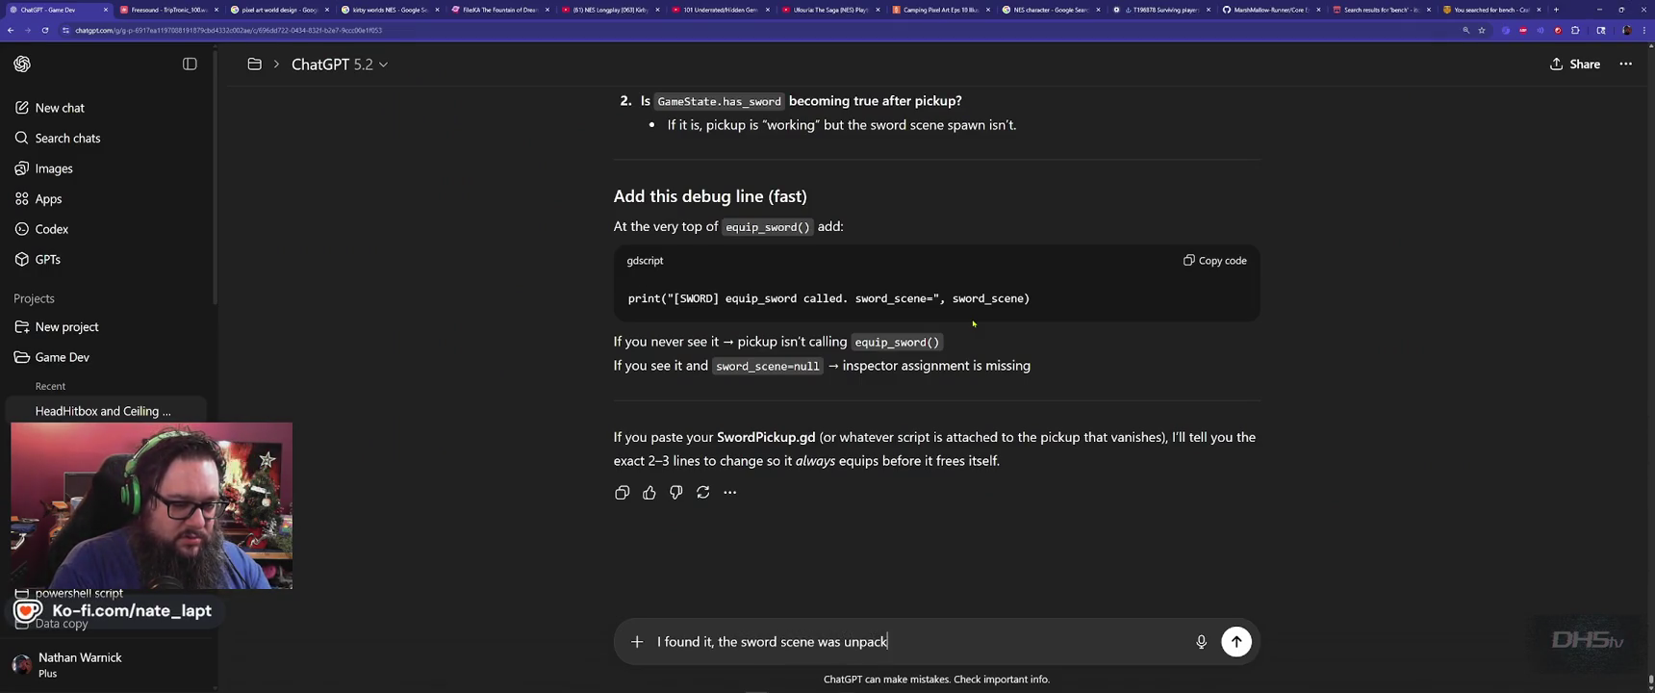
type("ed.  readd")
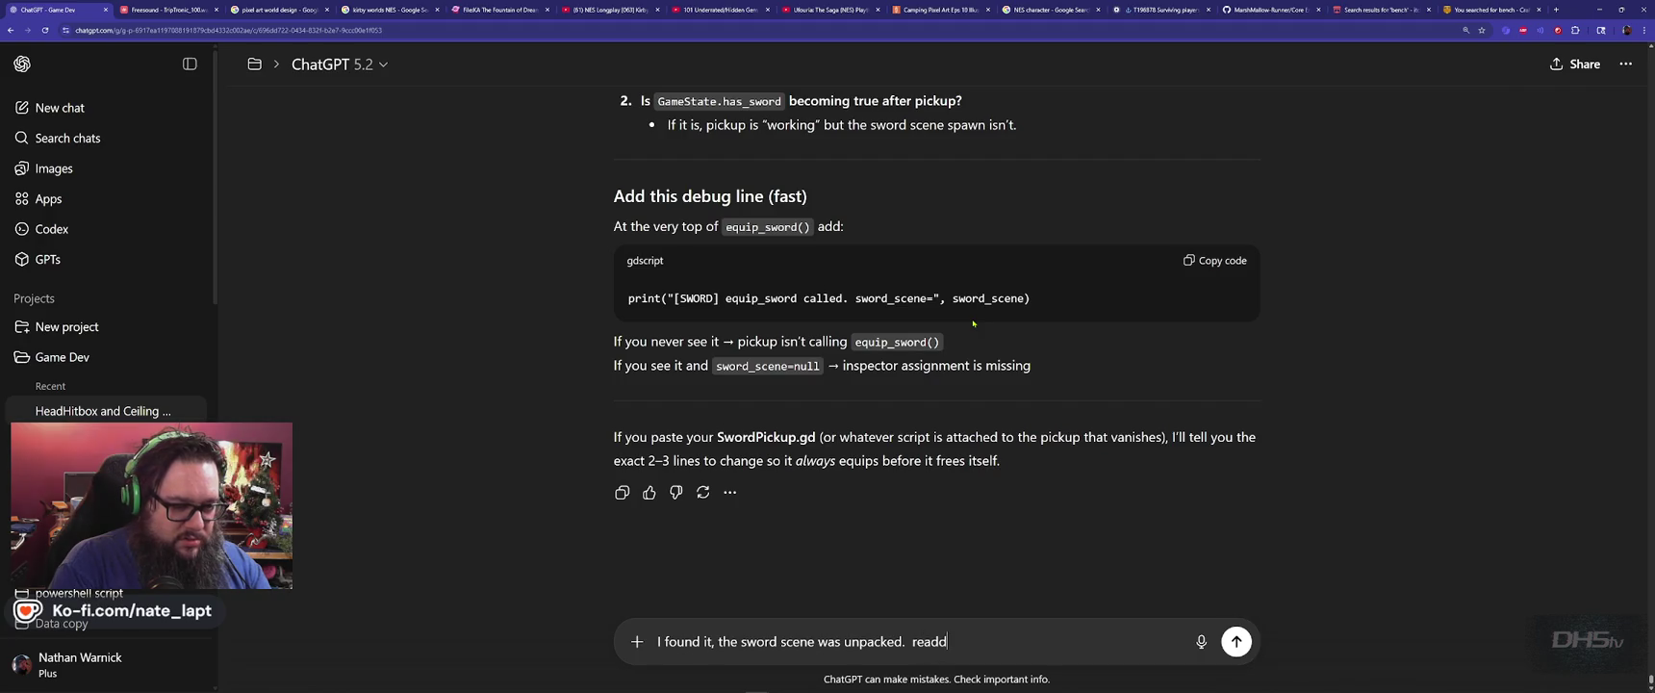
type("and it fixed it")
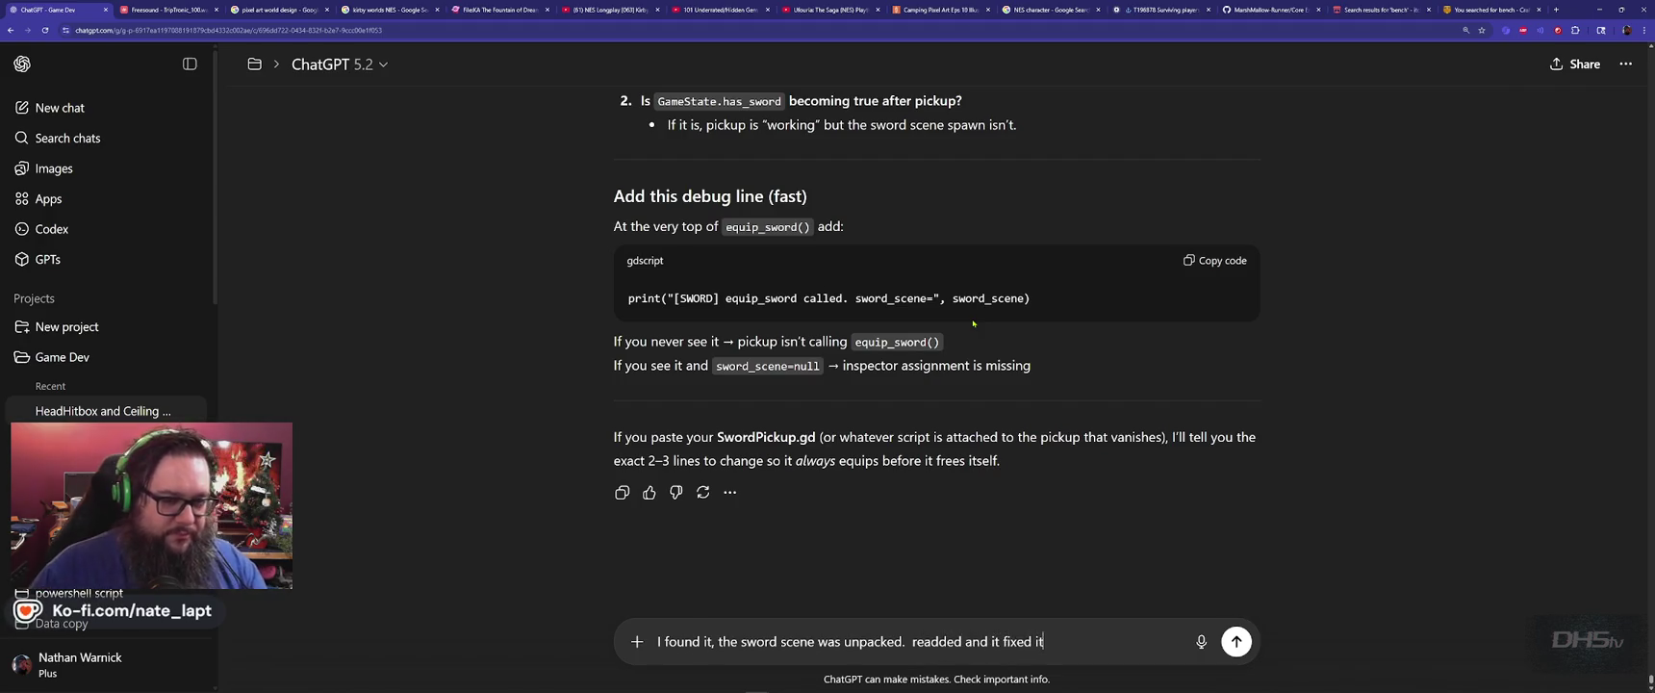
key("Return")
key("alt+Tab")
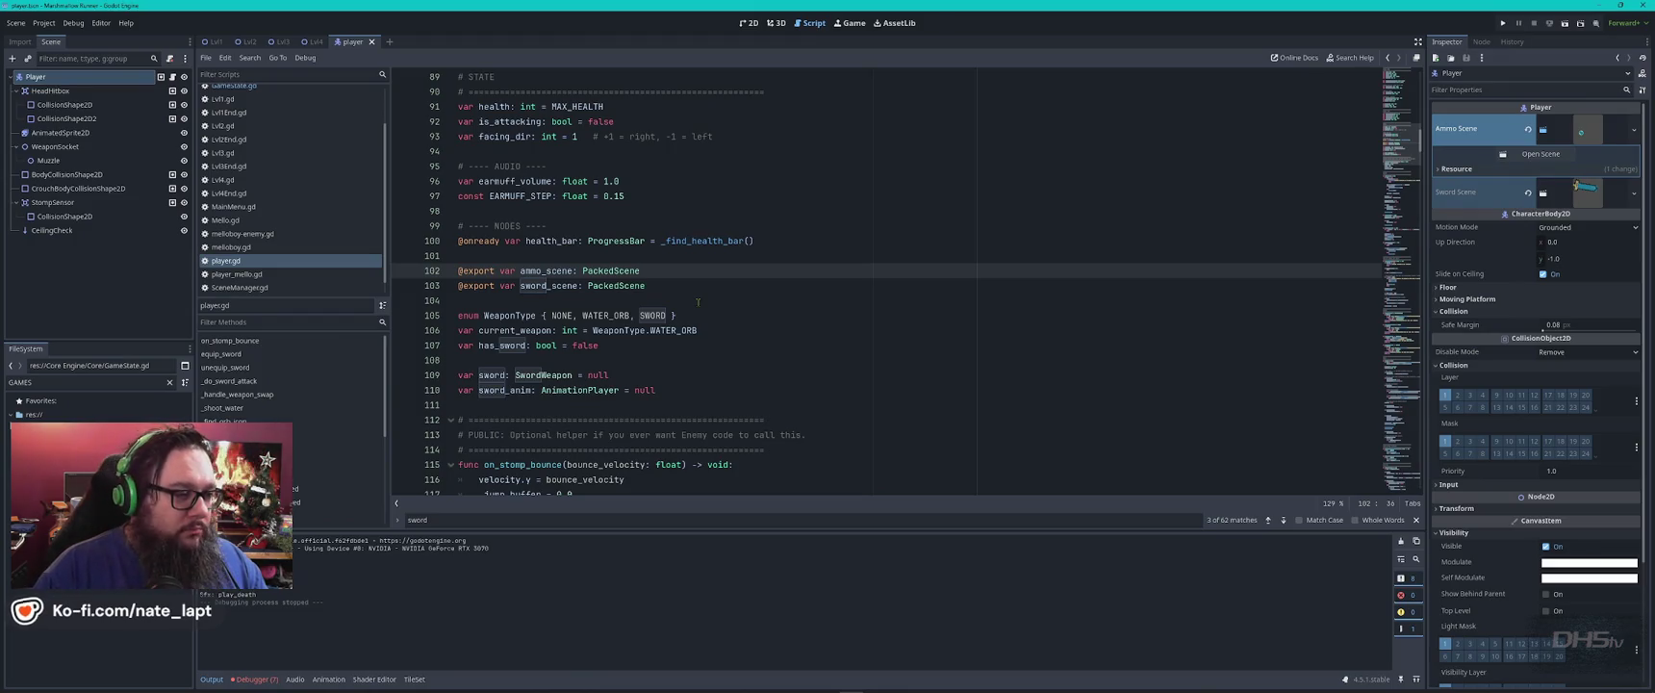
left_click(691, 284)
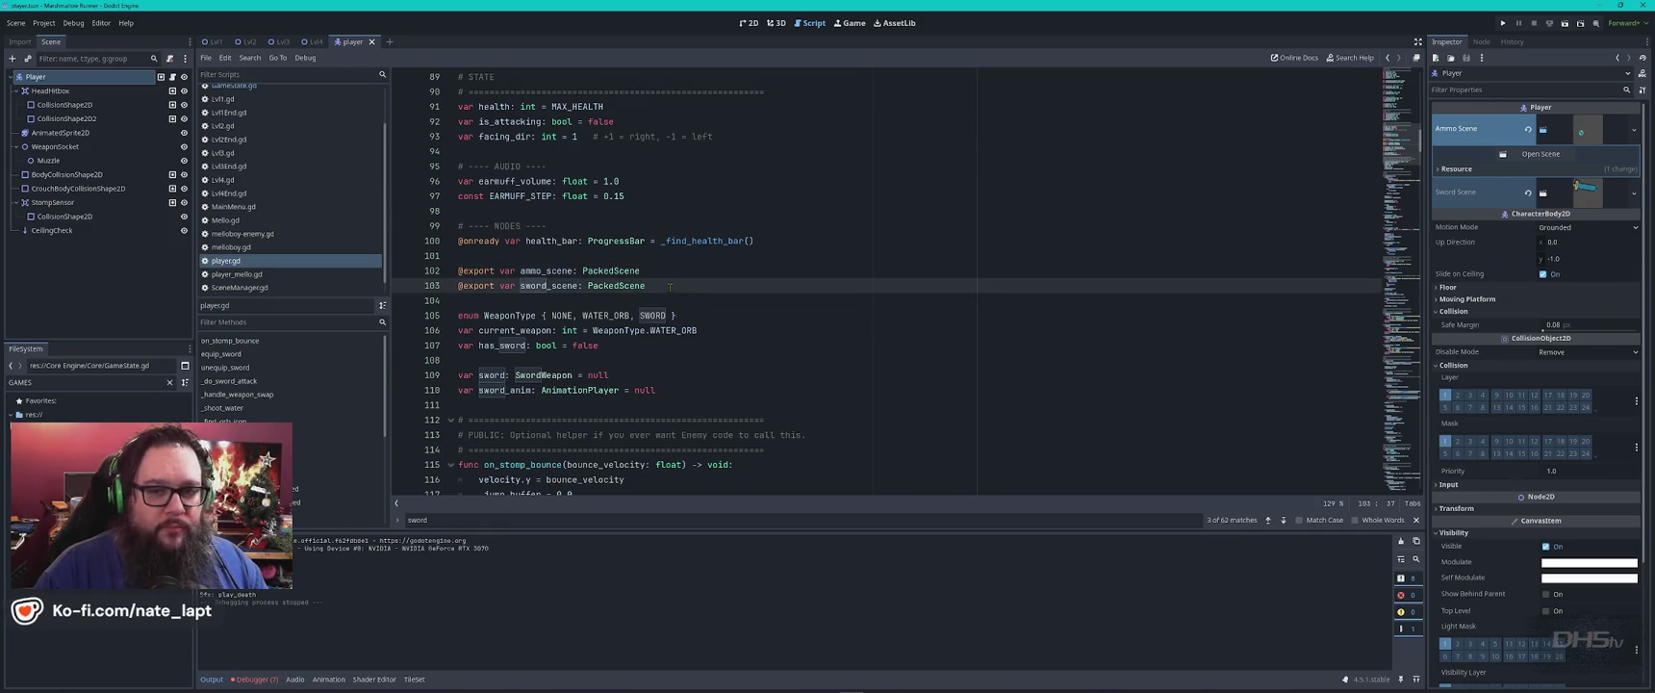
Ask ChatGPT whether the sword scene can be set in code instead of the inspector.
key("alt+Tab")
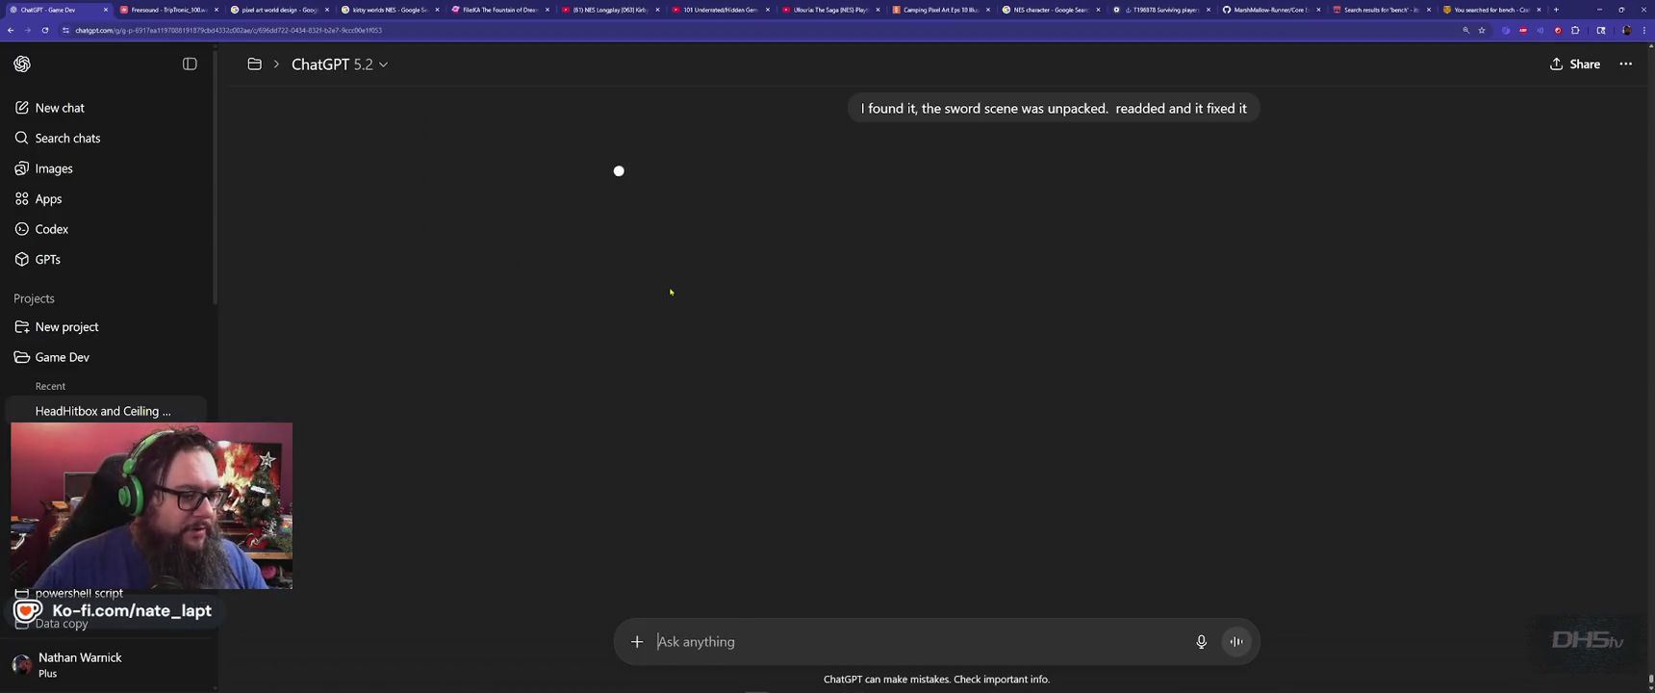
type("Can I force the scene in code instea")
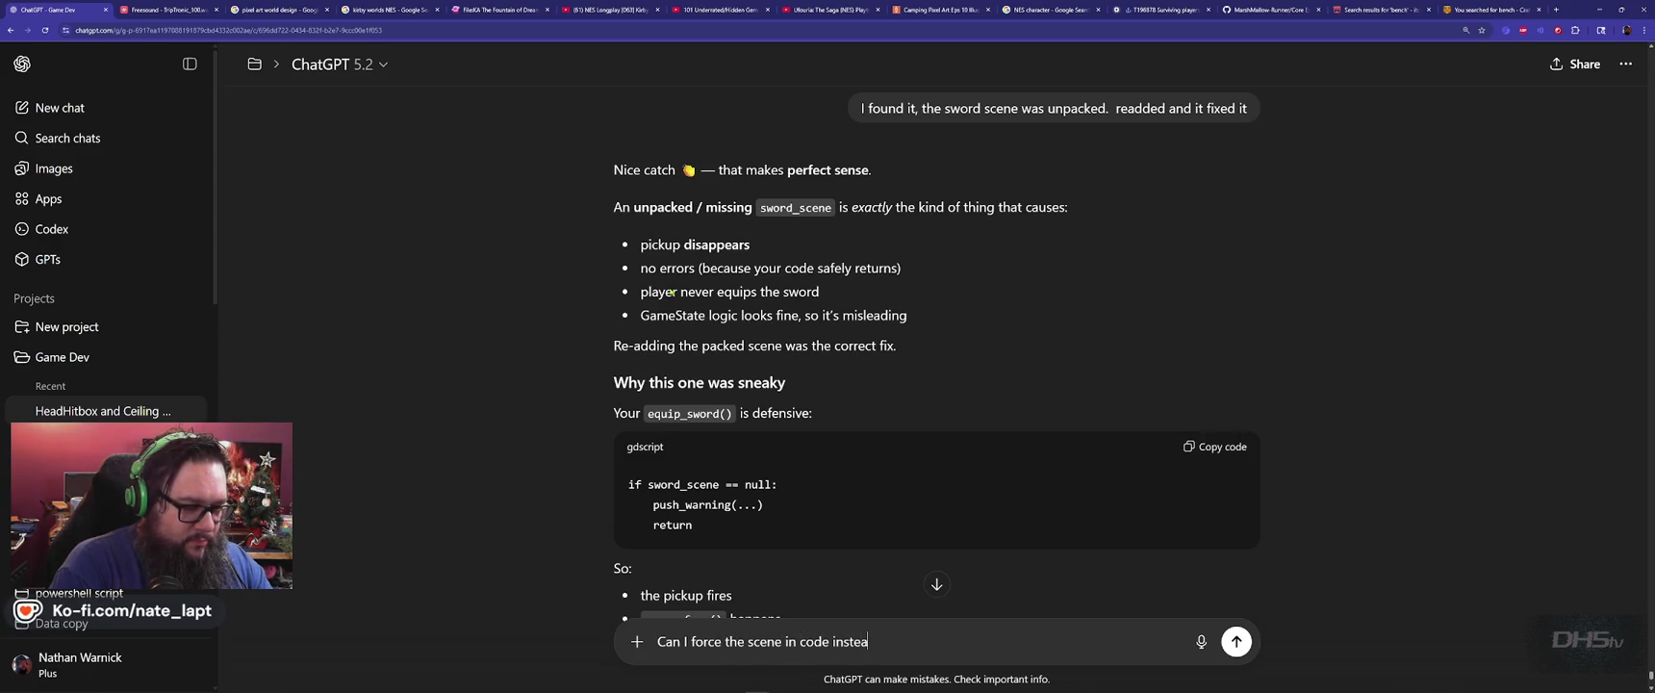
type("tor?")
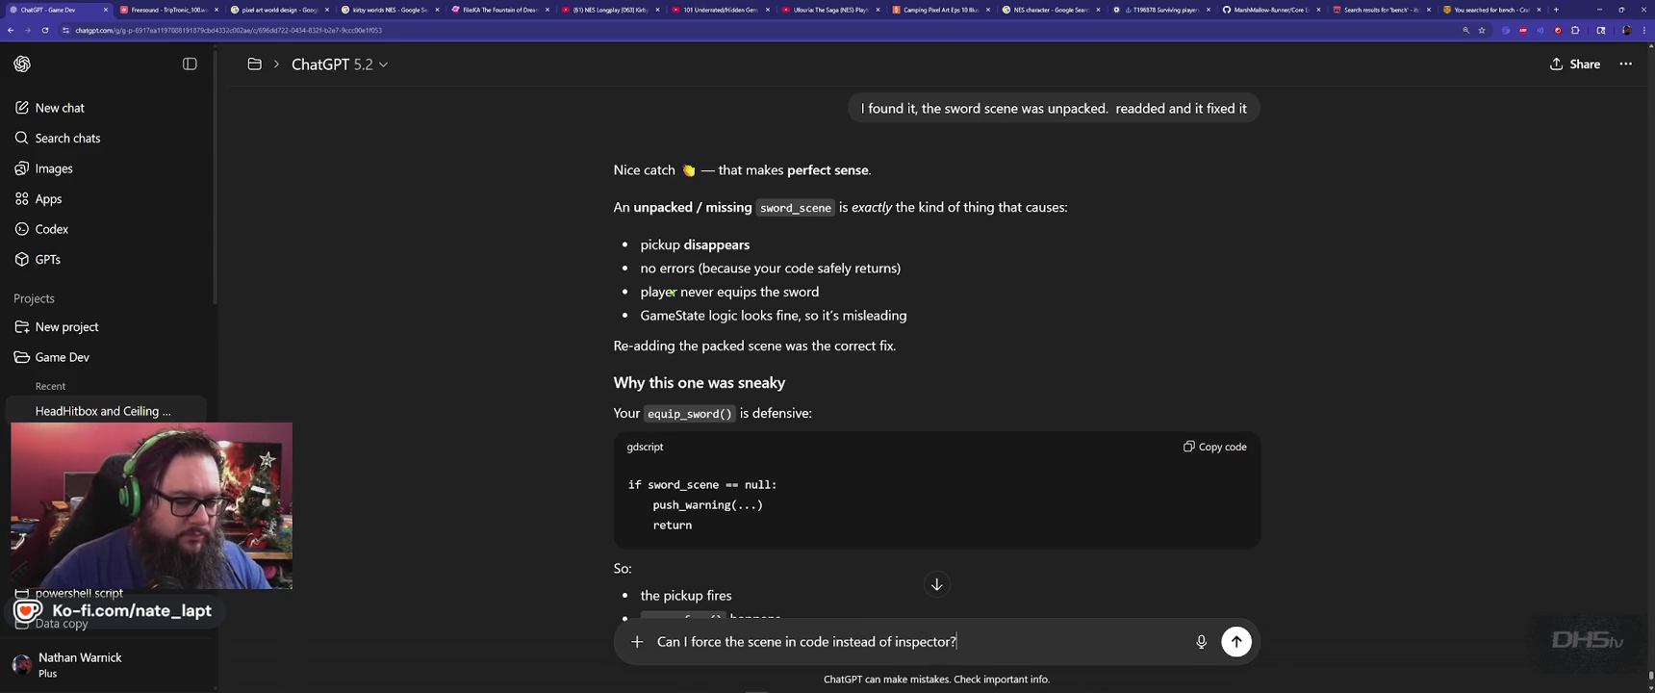
key("Return")
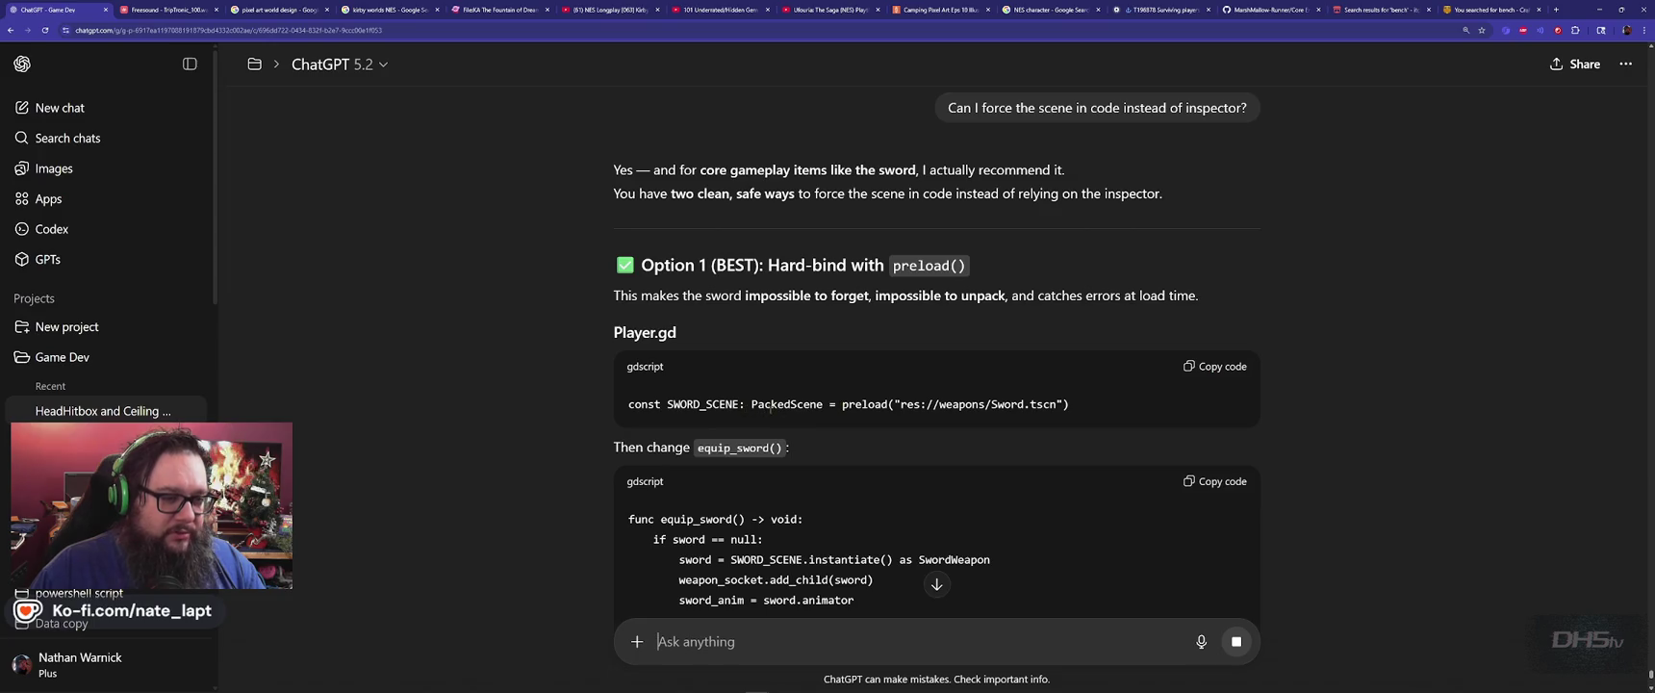
Copy '= preload' from ChatGPT's Player.gd snippet and paste it after PackedScene on line 103.
left_click_drag(842, 404, 887, 404)
key("ctrl+c")
left_click(836, 405)
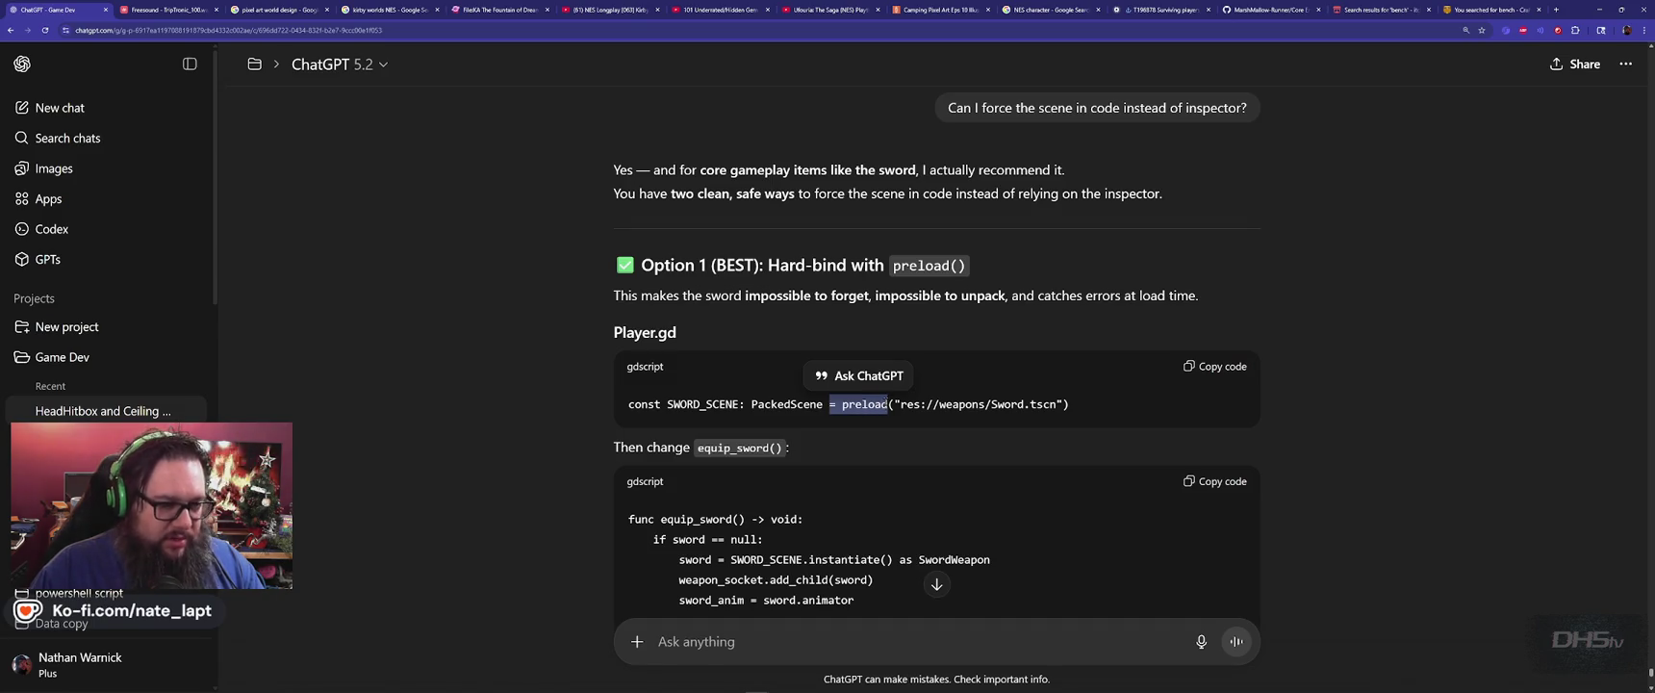
scroll(937, 385, "down", 3)
key("alt+Tab")
key("ctrl+v")
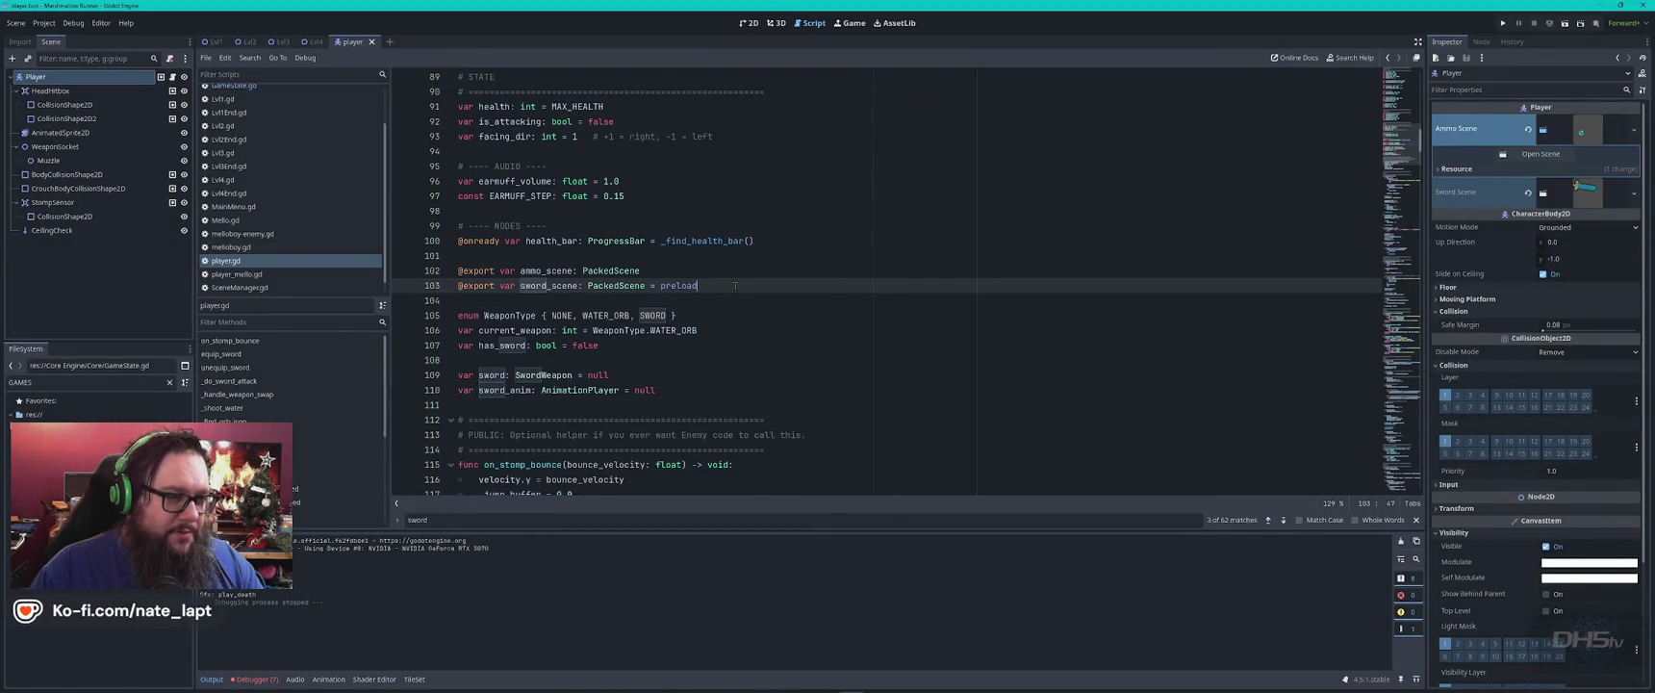
Filter FileSystem for 'sword', copy the sword scene's uid and paste it after preload.
left_click(55, 384)
type("sword")
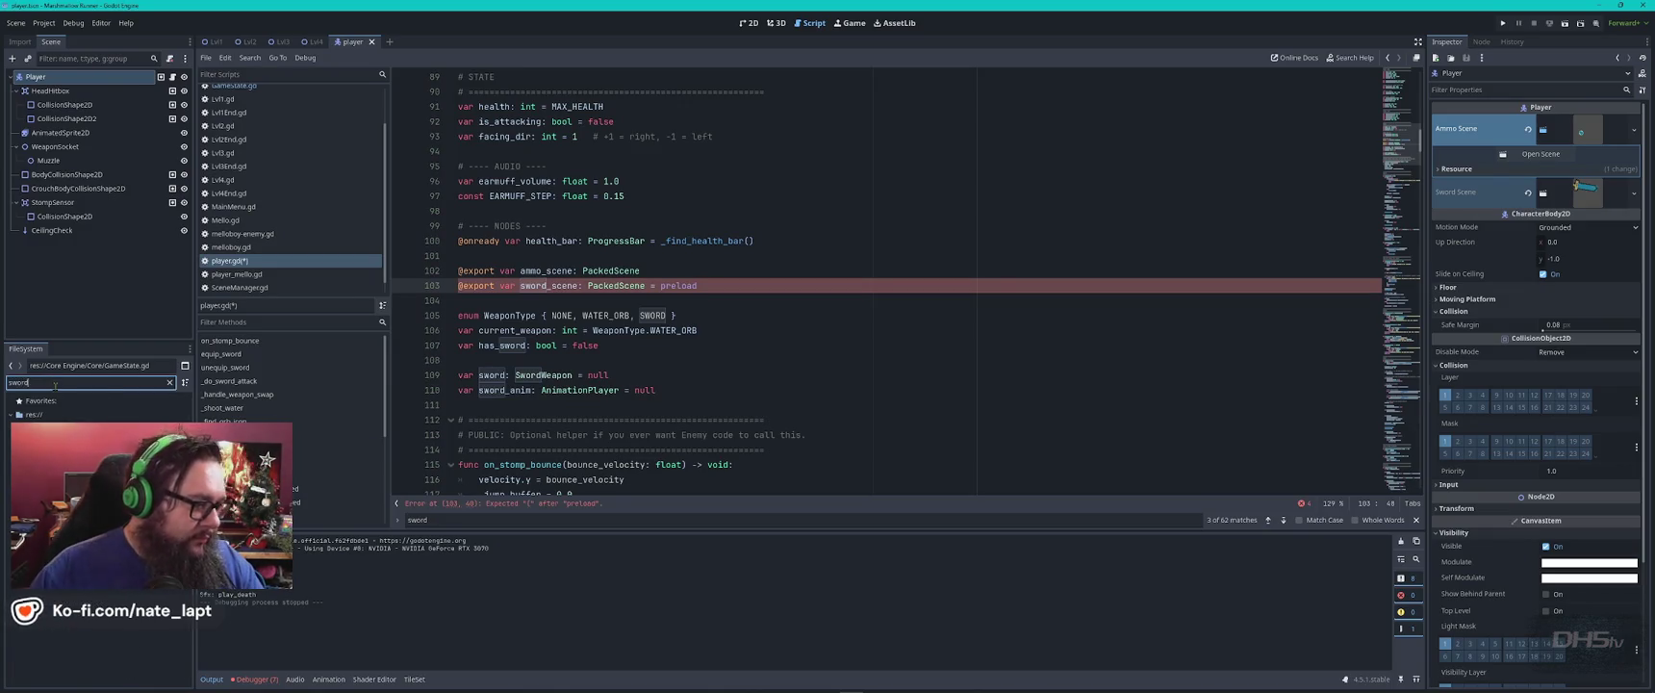
right_click(83, 589)
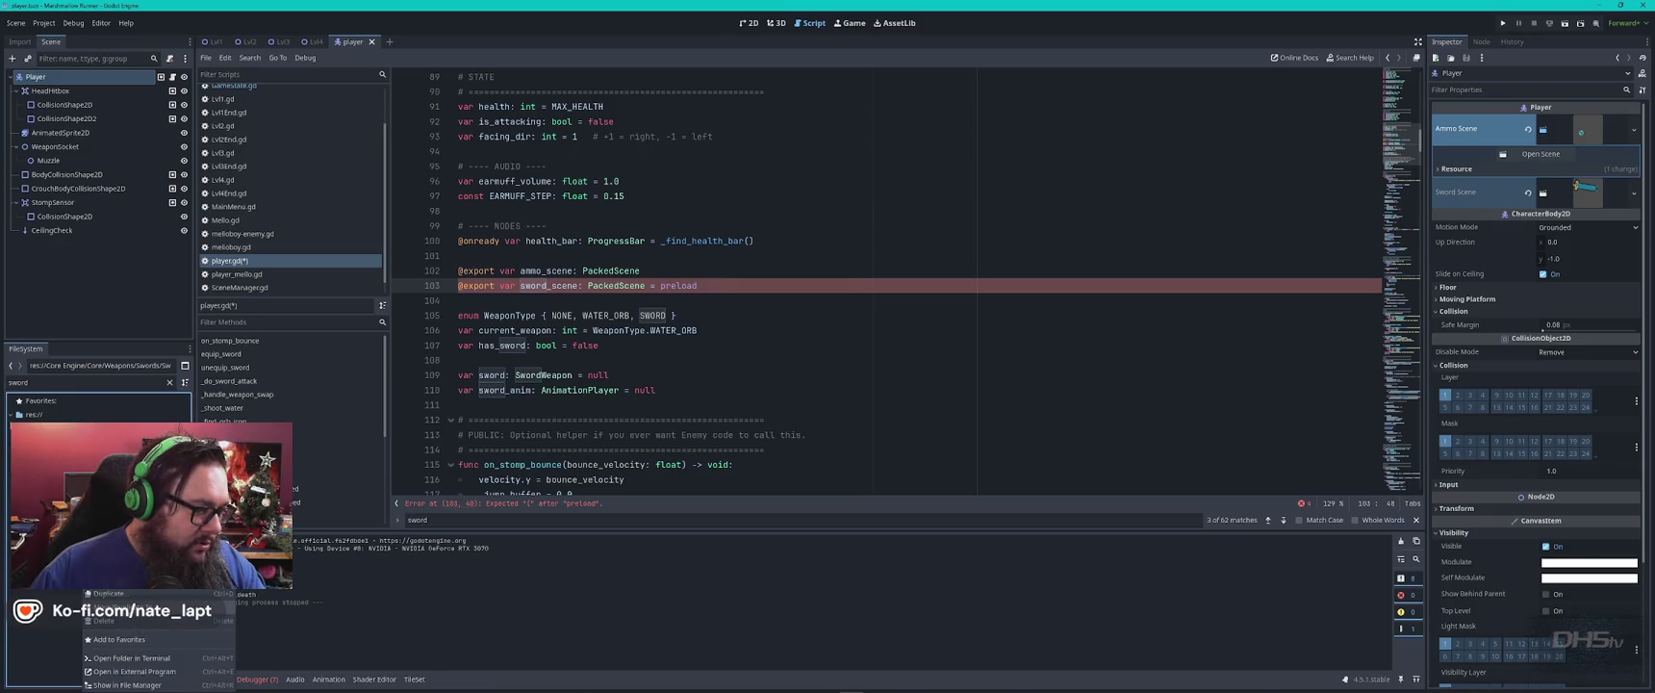
left_click(111, 577)
type("uid://c5r3io5xnslux")
Add the parenthesis and quotes so line 103 reads preload("uid://c5r3io5xnslux").
key("alt+Tab")
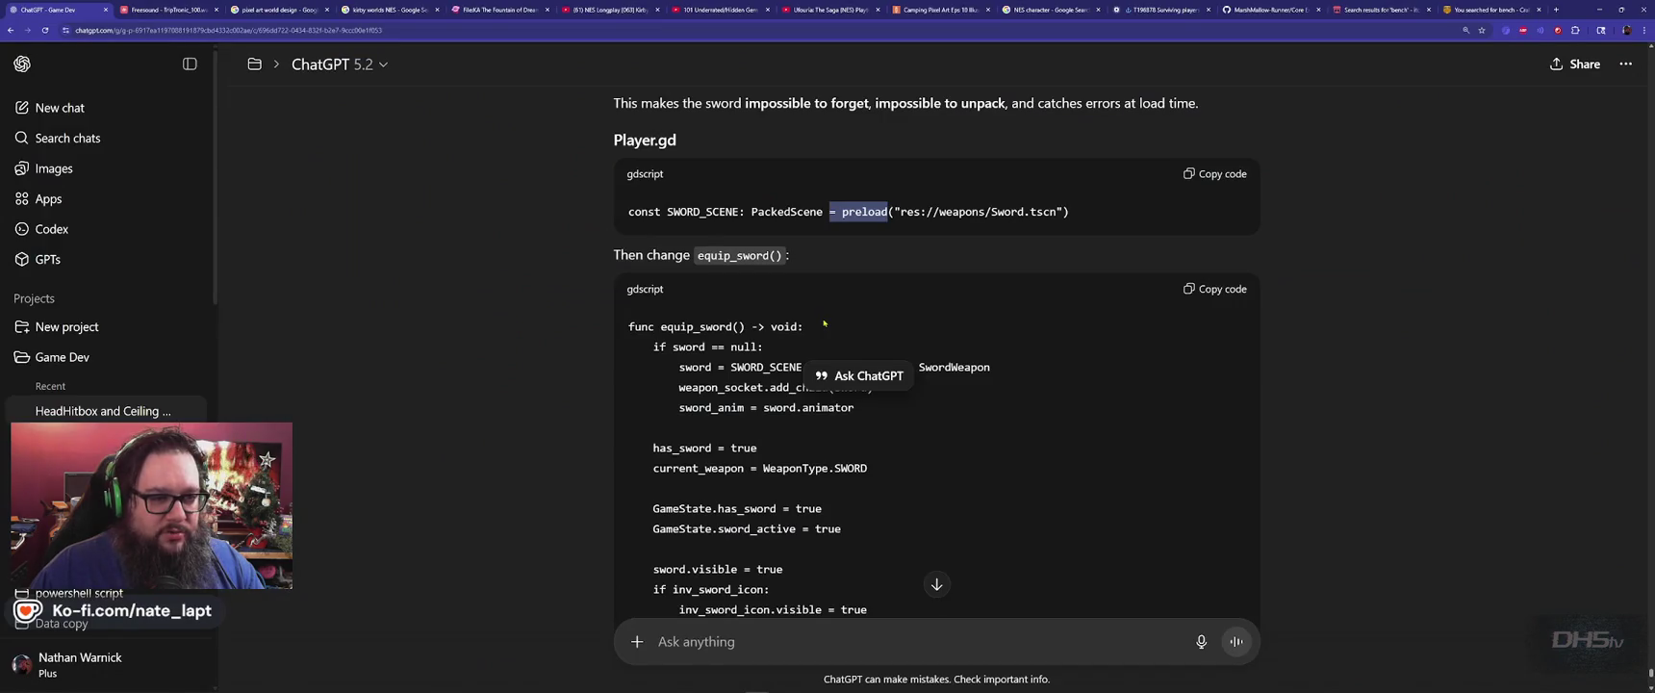
key("alt+Tab")
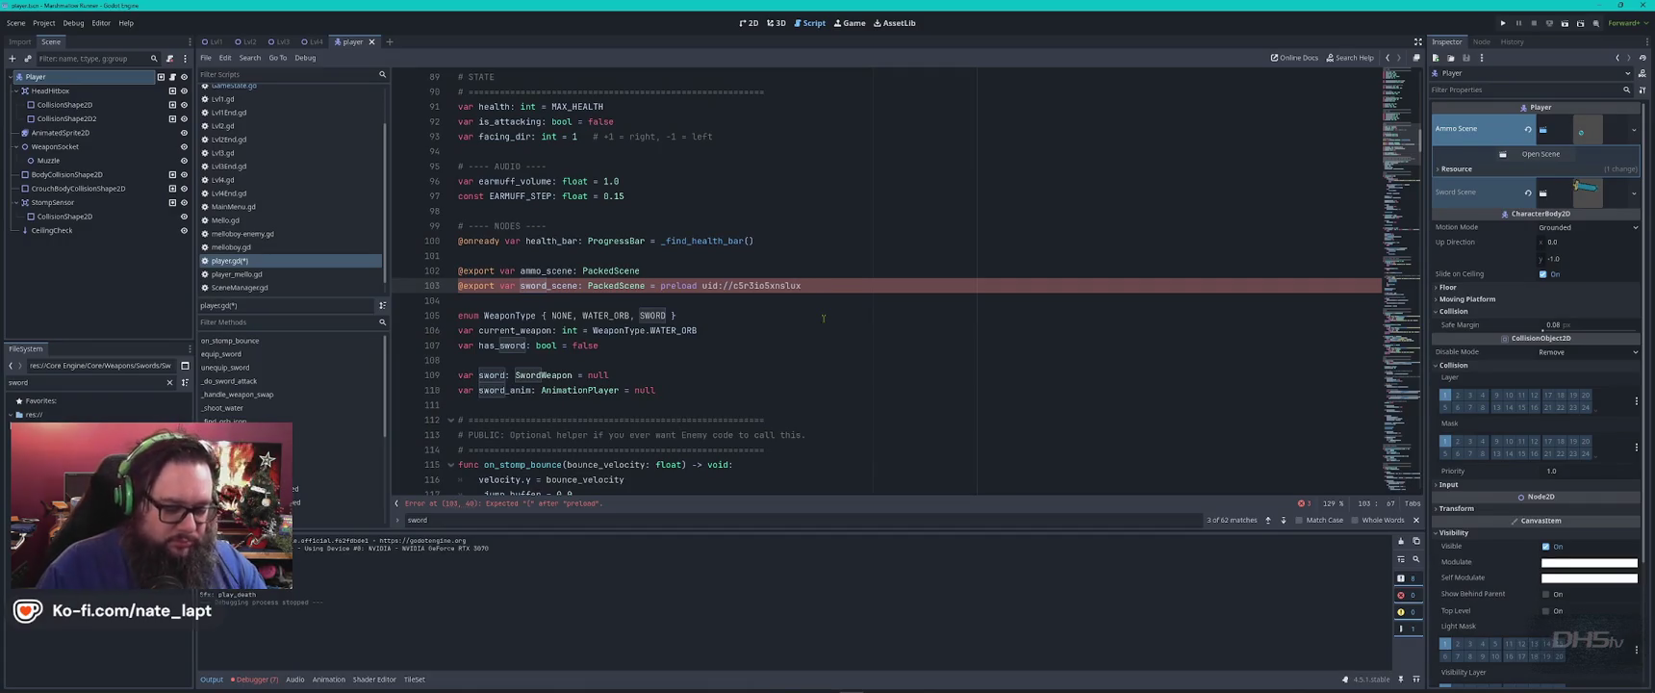
type("\")")
key("ctrl+Left")
key("ctrl+Left")
key("ctrl+Left")
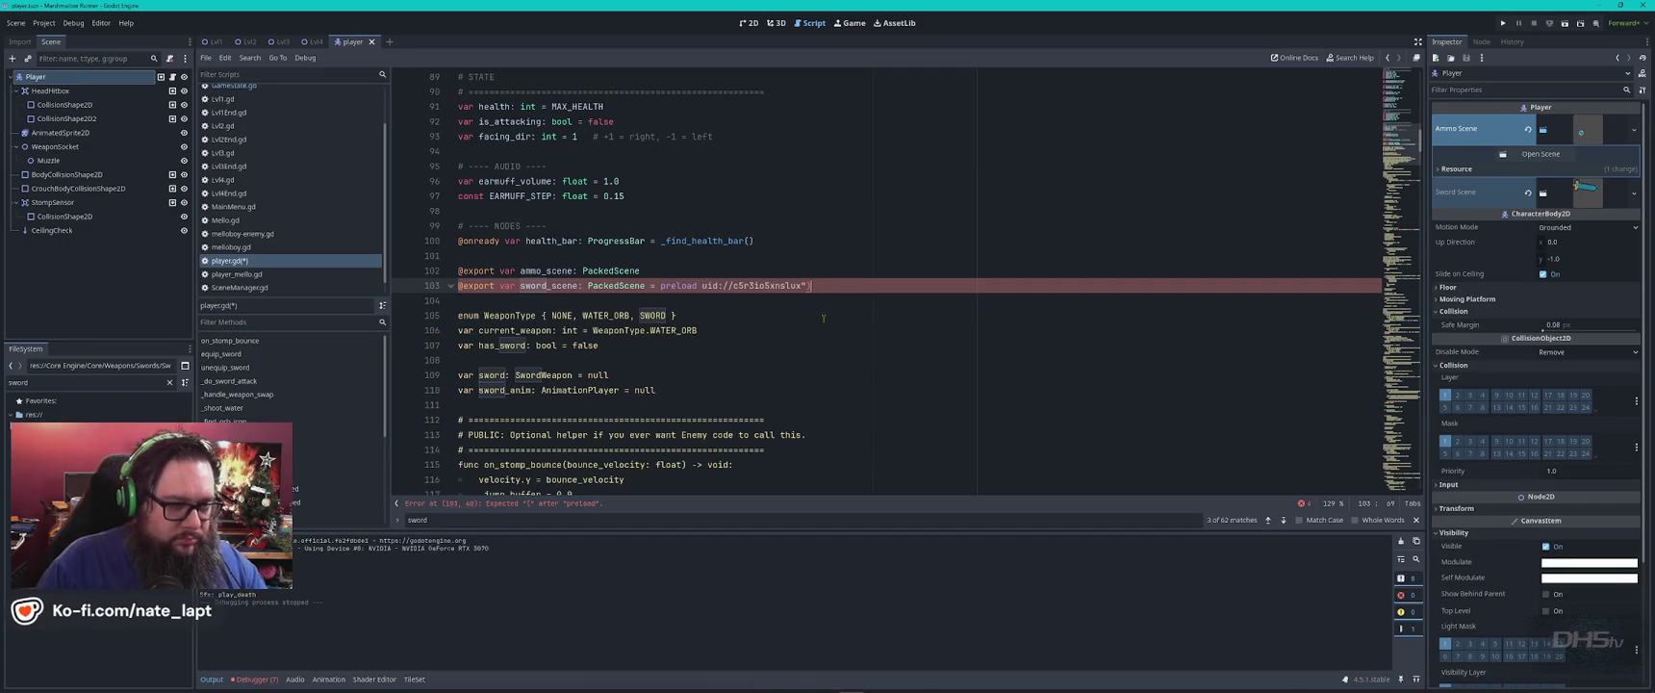
type("(\"")
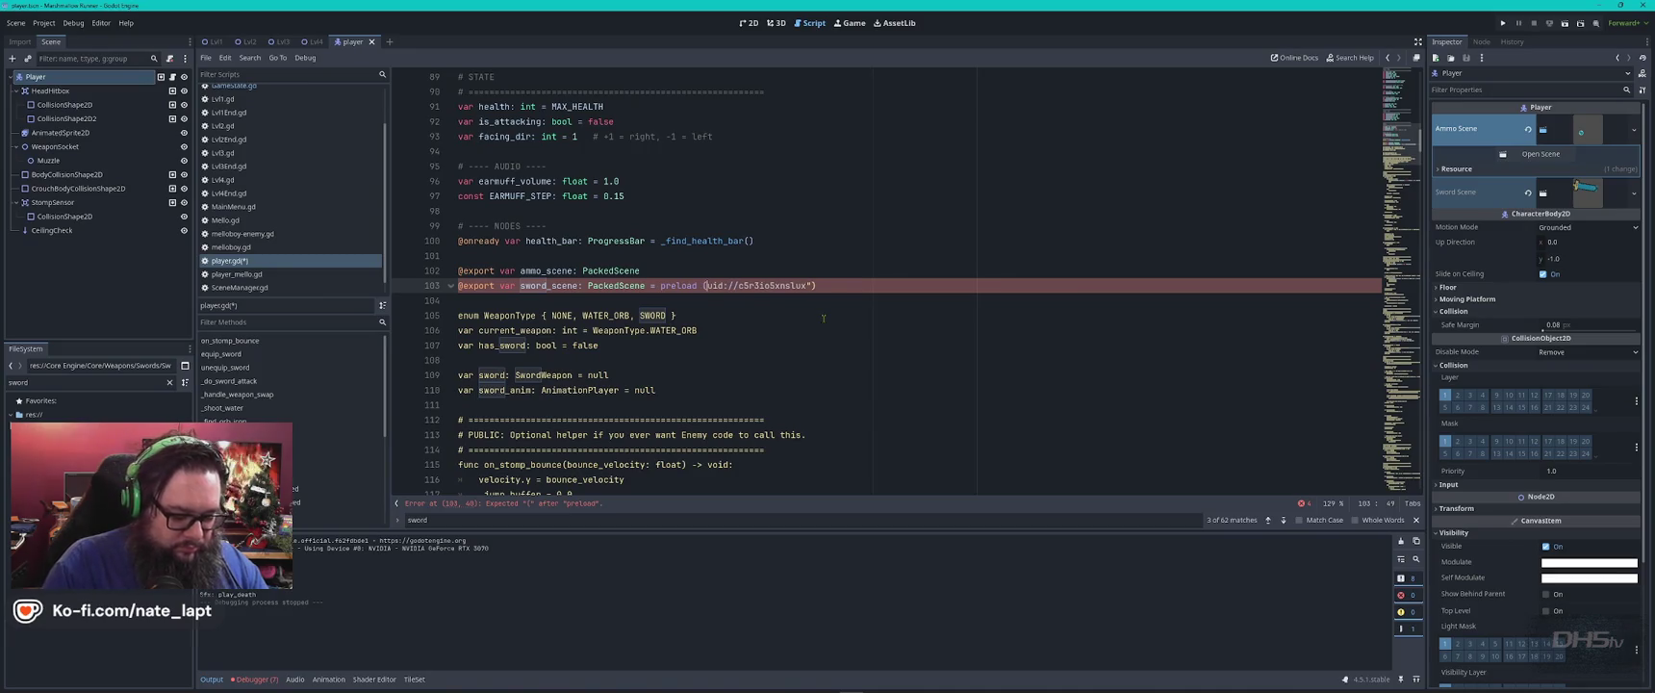
key("End")
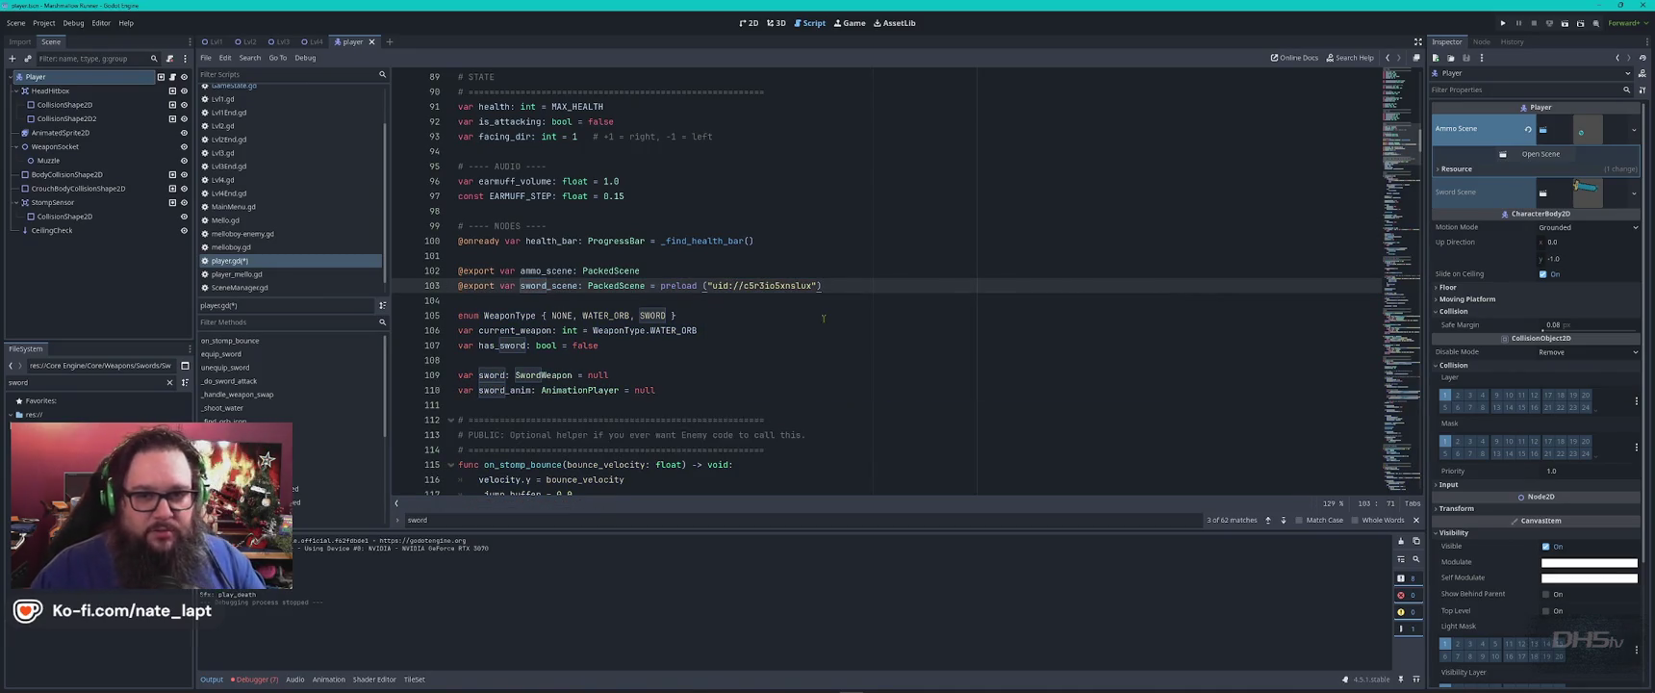
Clear the Sword Scene and Ammo Scene assignments in the Player's Inspector.
left_click(1634, 192)
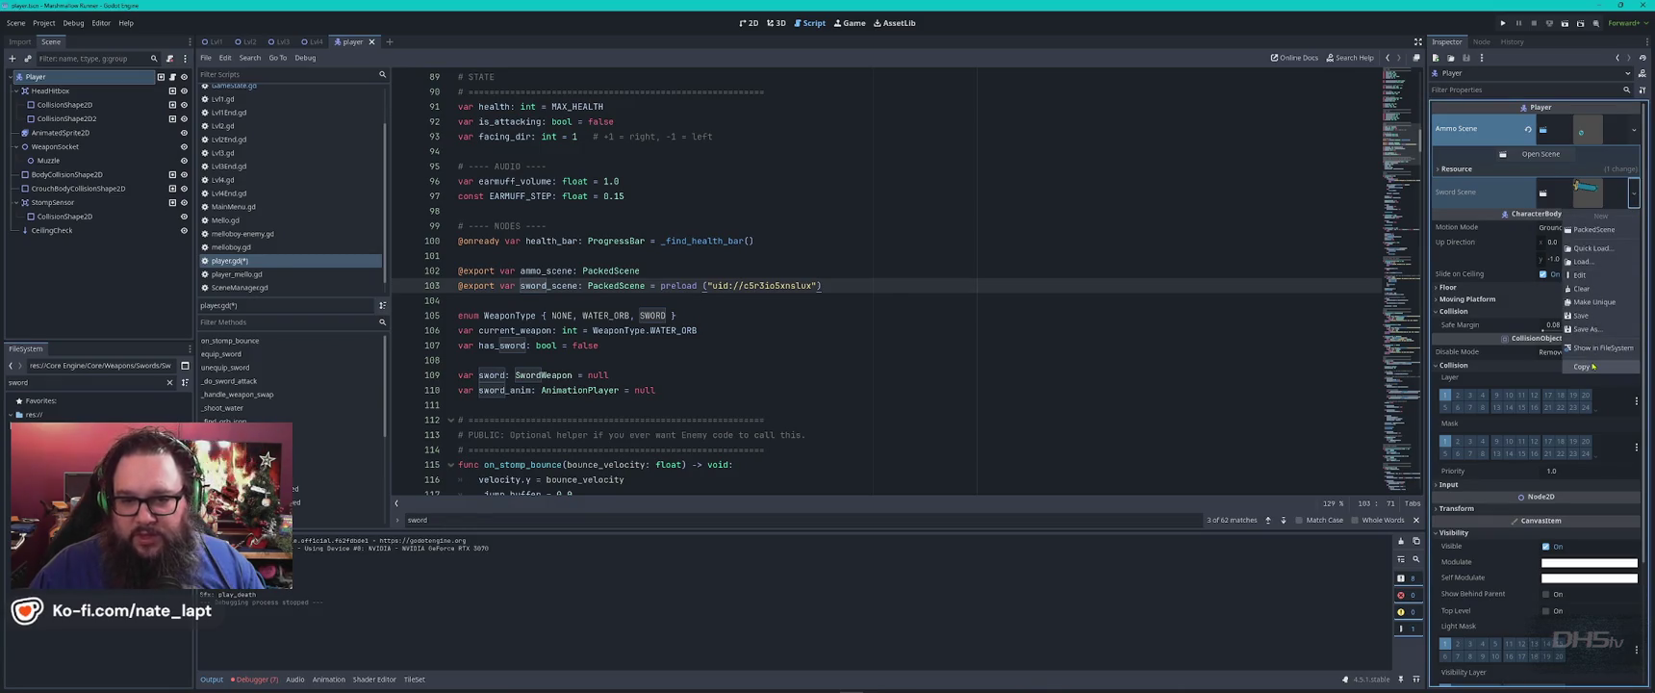
left_click(1582, 289)
left_click(1633, 130)
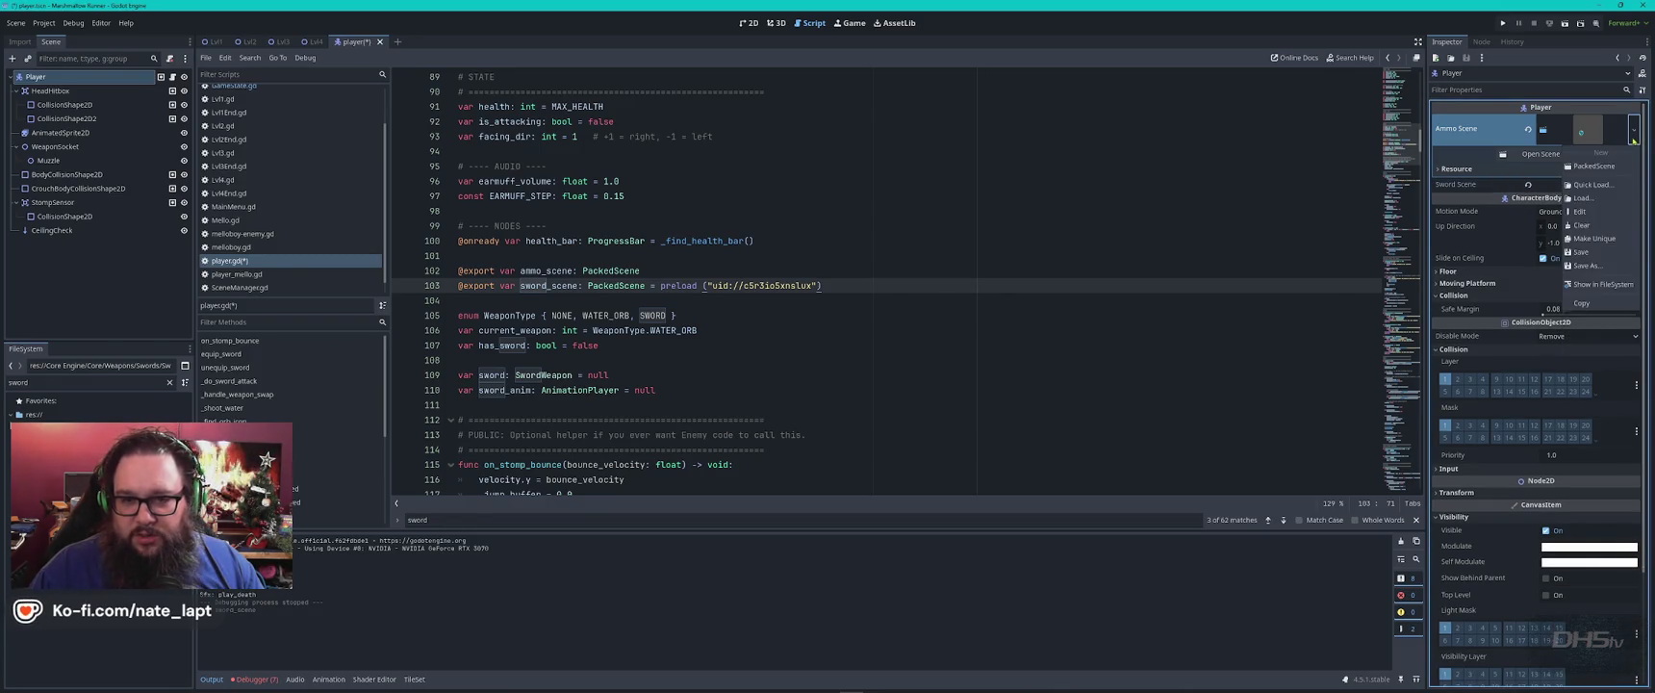
left_click(1581, 224)
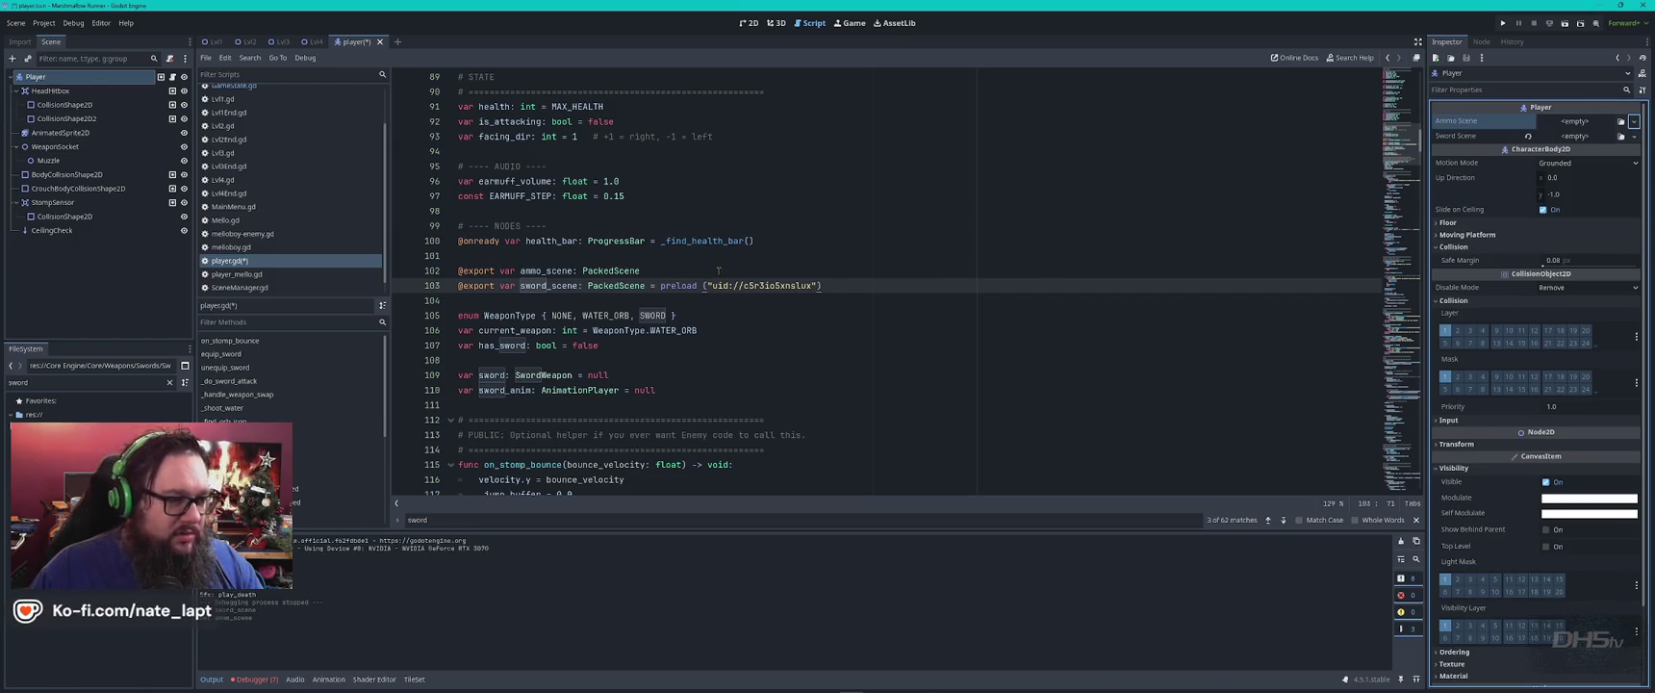
Copy line 103's preload expression onto the end of the ammo_scene line 102.
left_click_drag(651, 286, 847, 285)
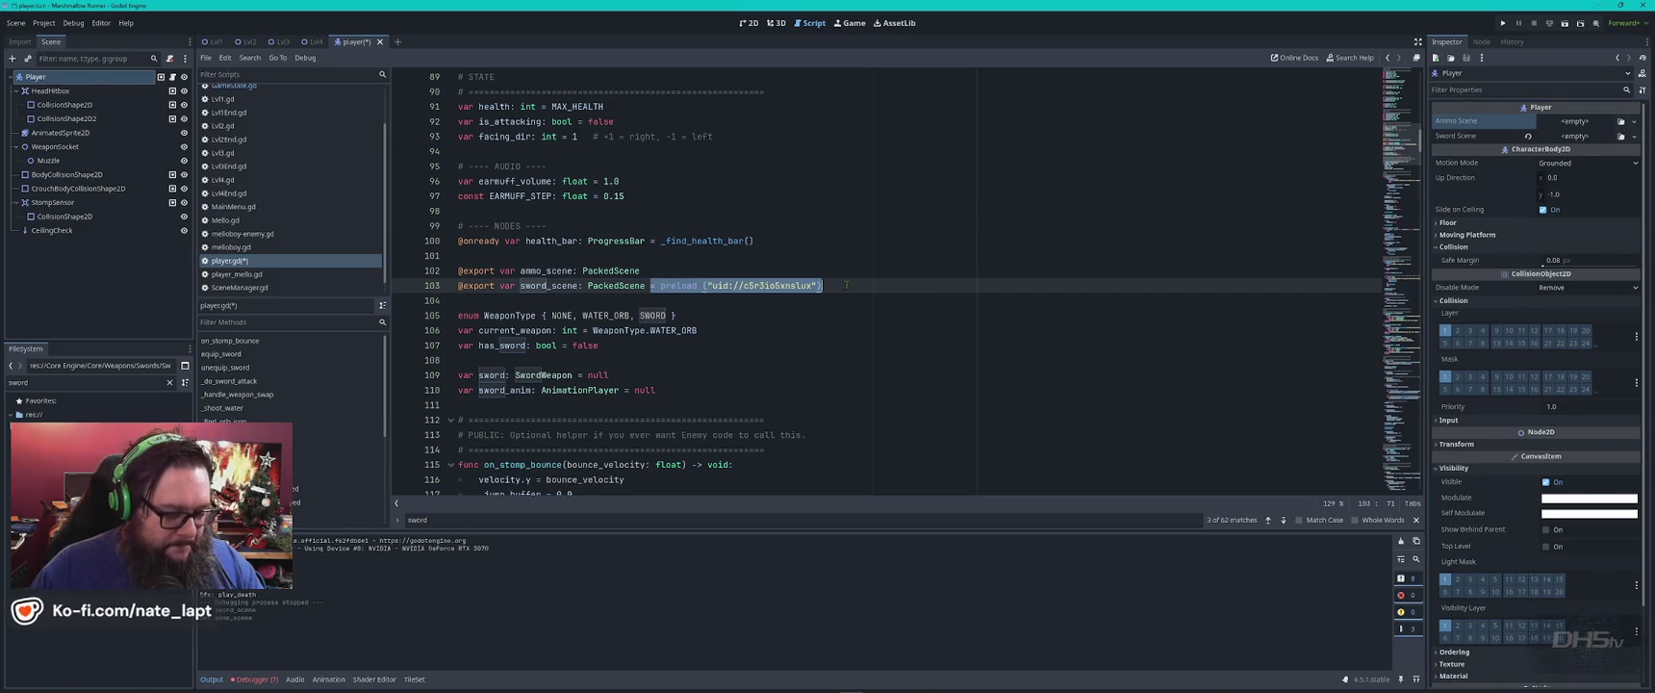
left_click(743, 271)
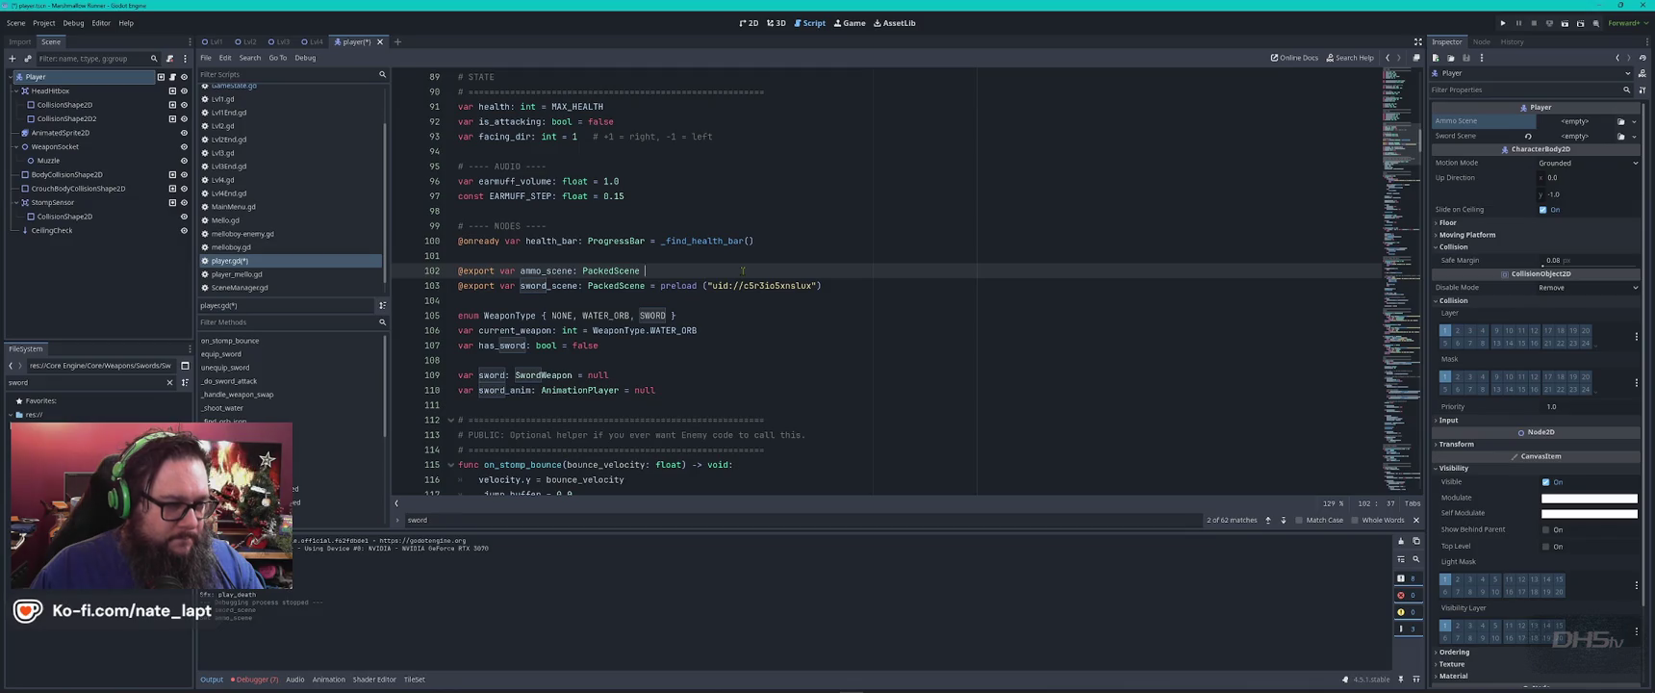
key("ctrl+shift+d")
key("ctrl+z")
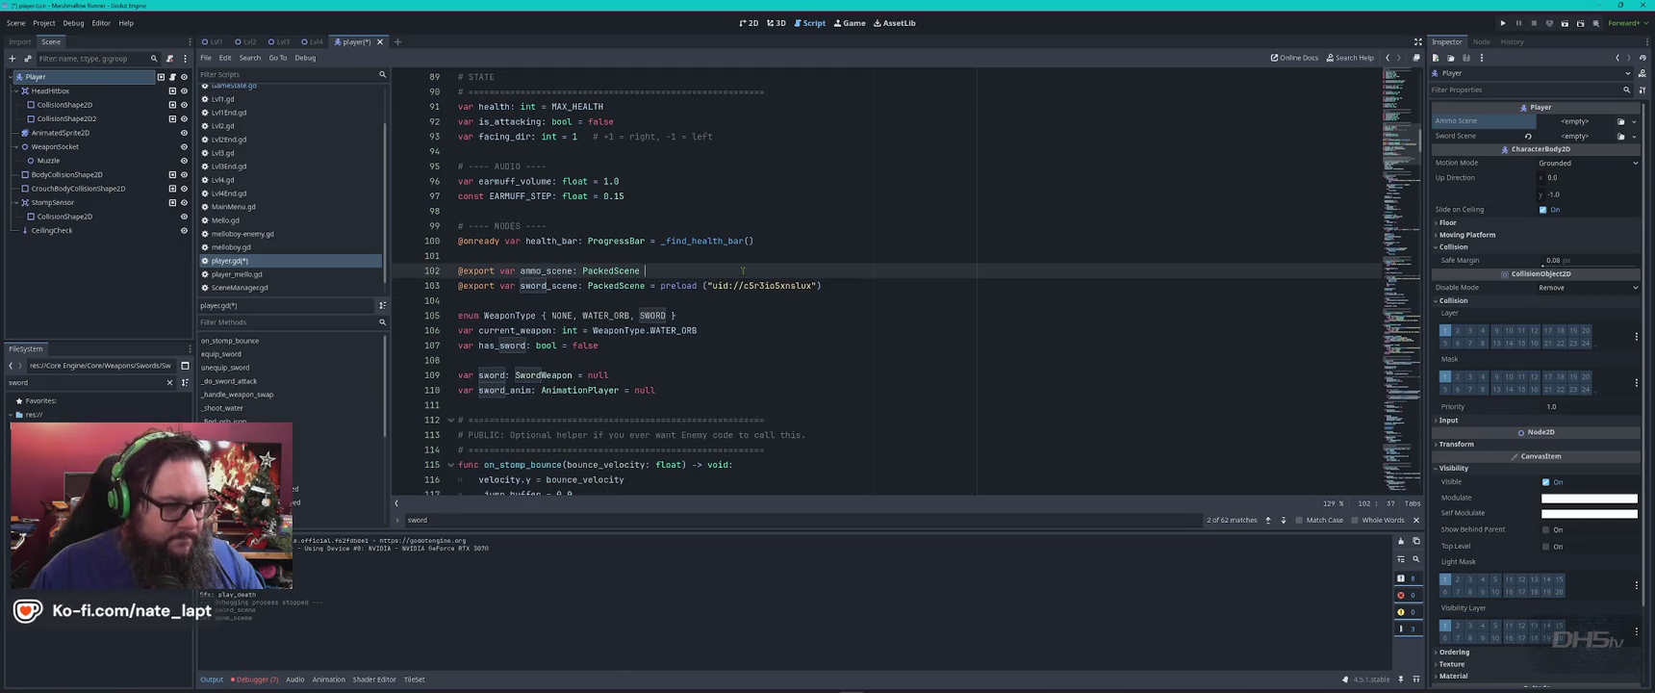
key("Down")
key("shift+End")
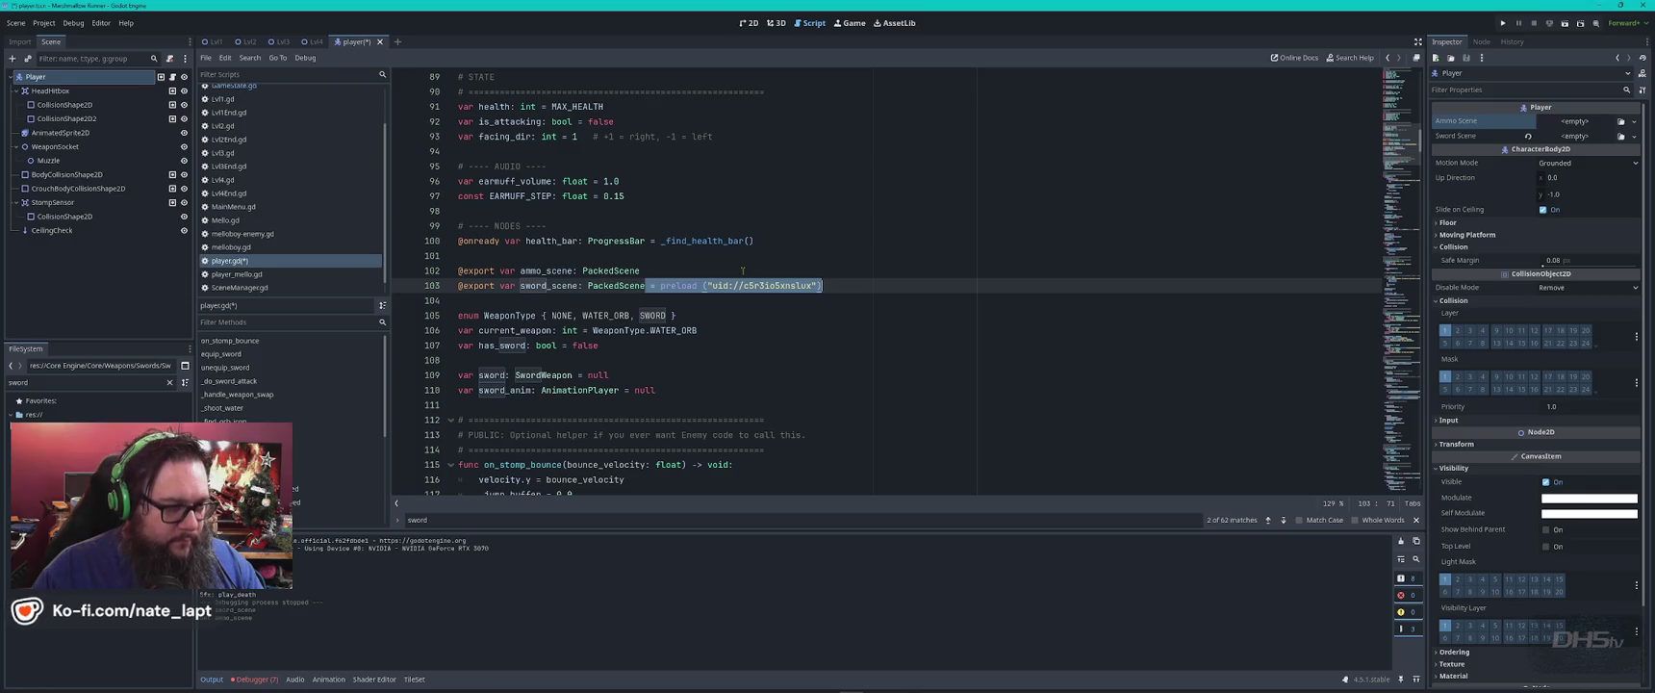
key("ctrl+c")
key("Up")
key("ctrl+v")
Replace line 102's sword uid with the water orb scene's uid b6jbthqq7iowx.
double_click(55, 383)
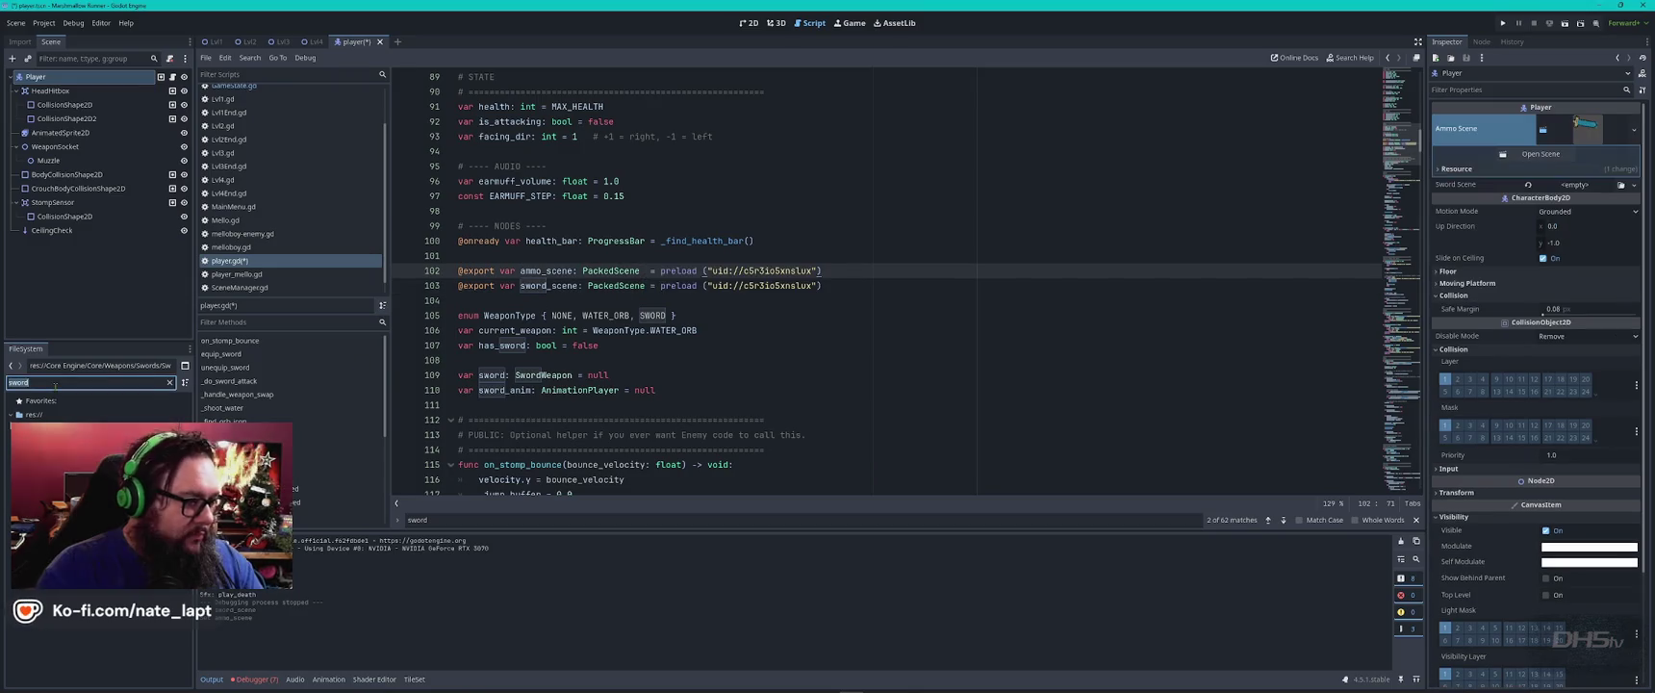
type("orb")
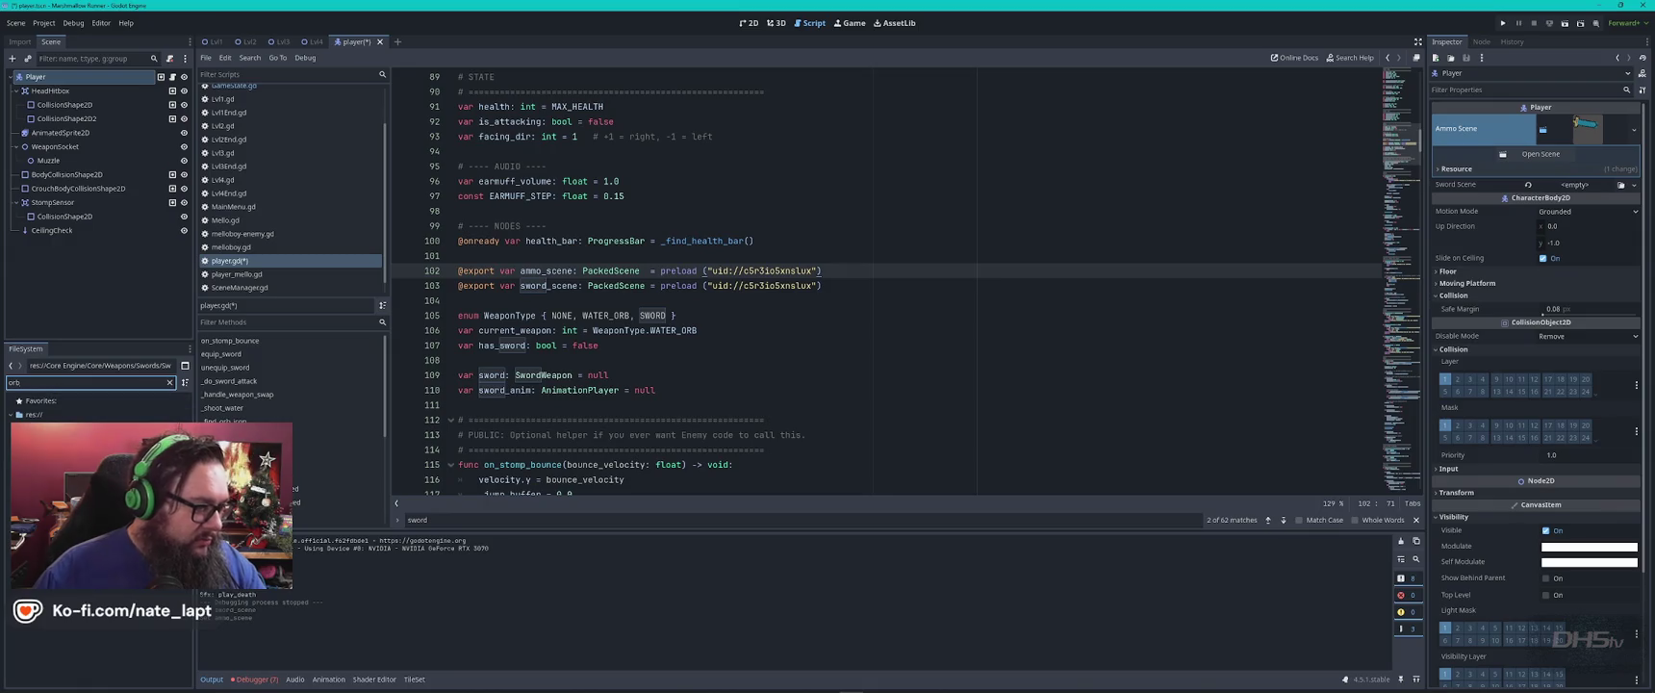
right_click(99, 588)
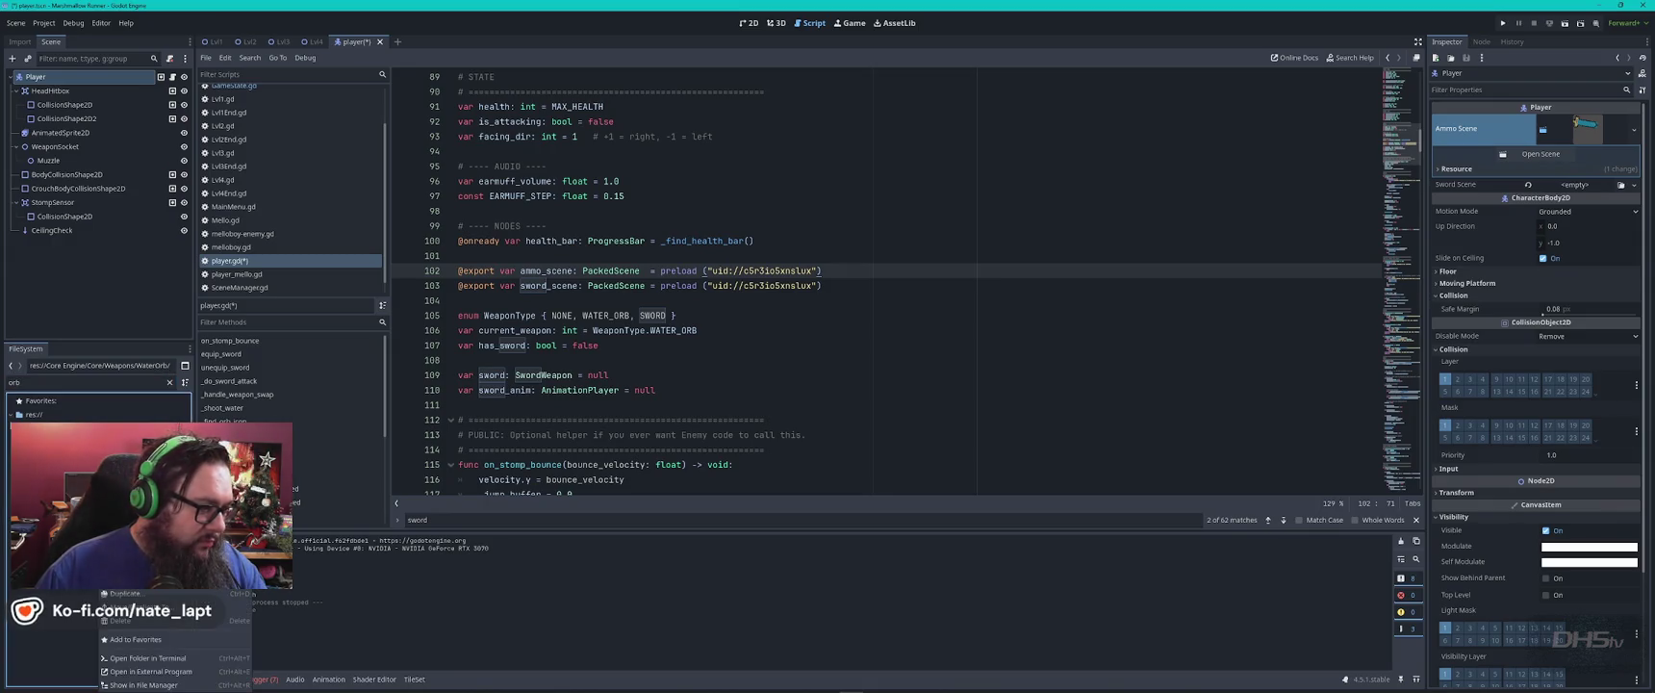
key("Escape")
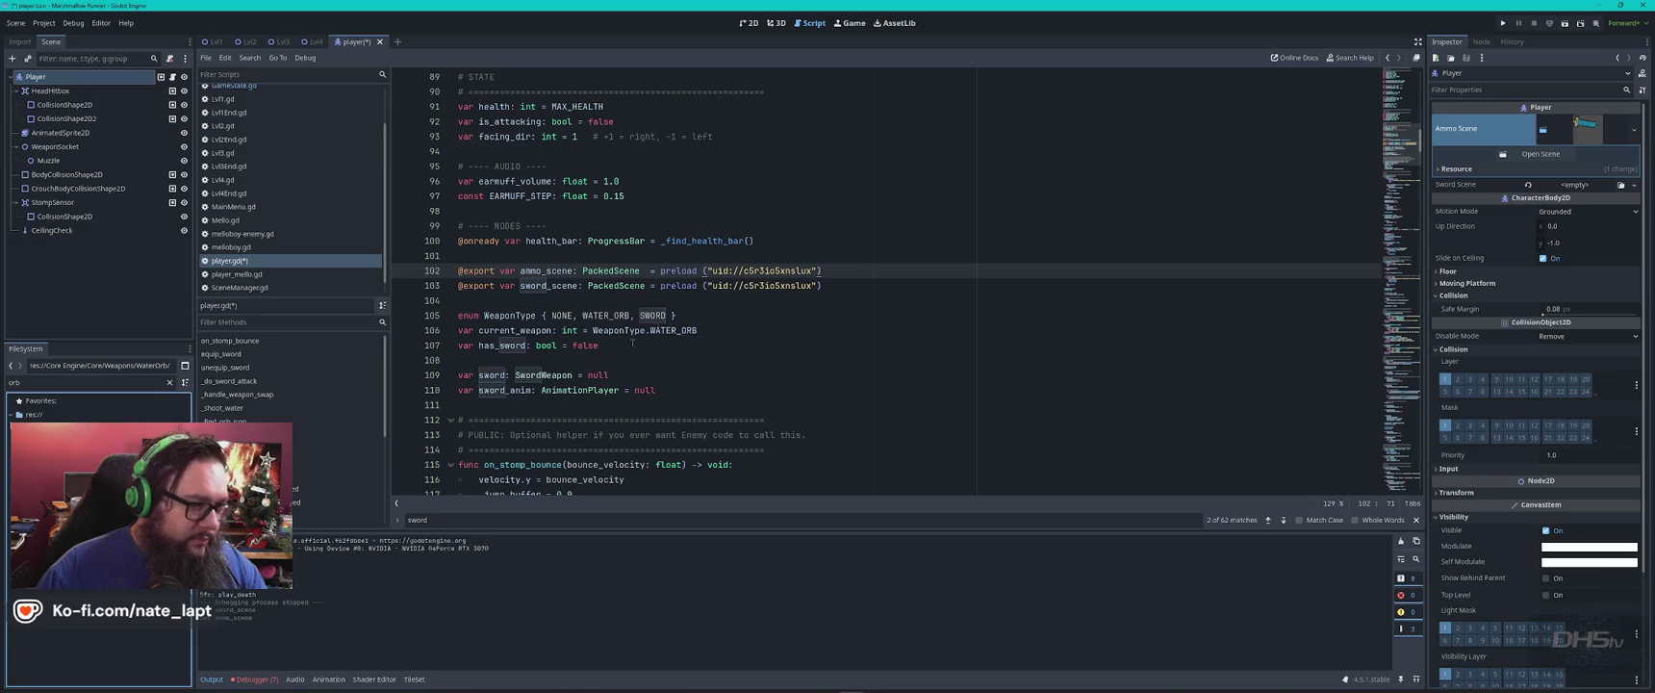
left_click(712, 270)
left_click_drag(711, 270, 865, 282)
key("ctrl+v")
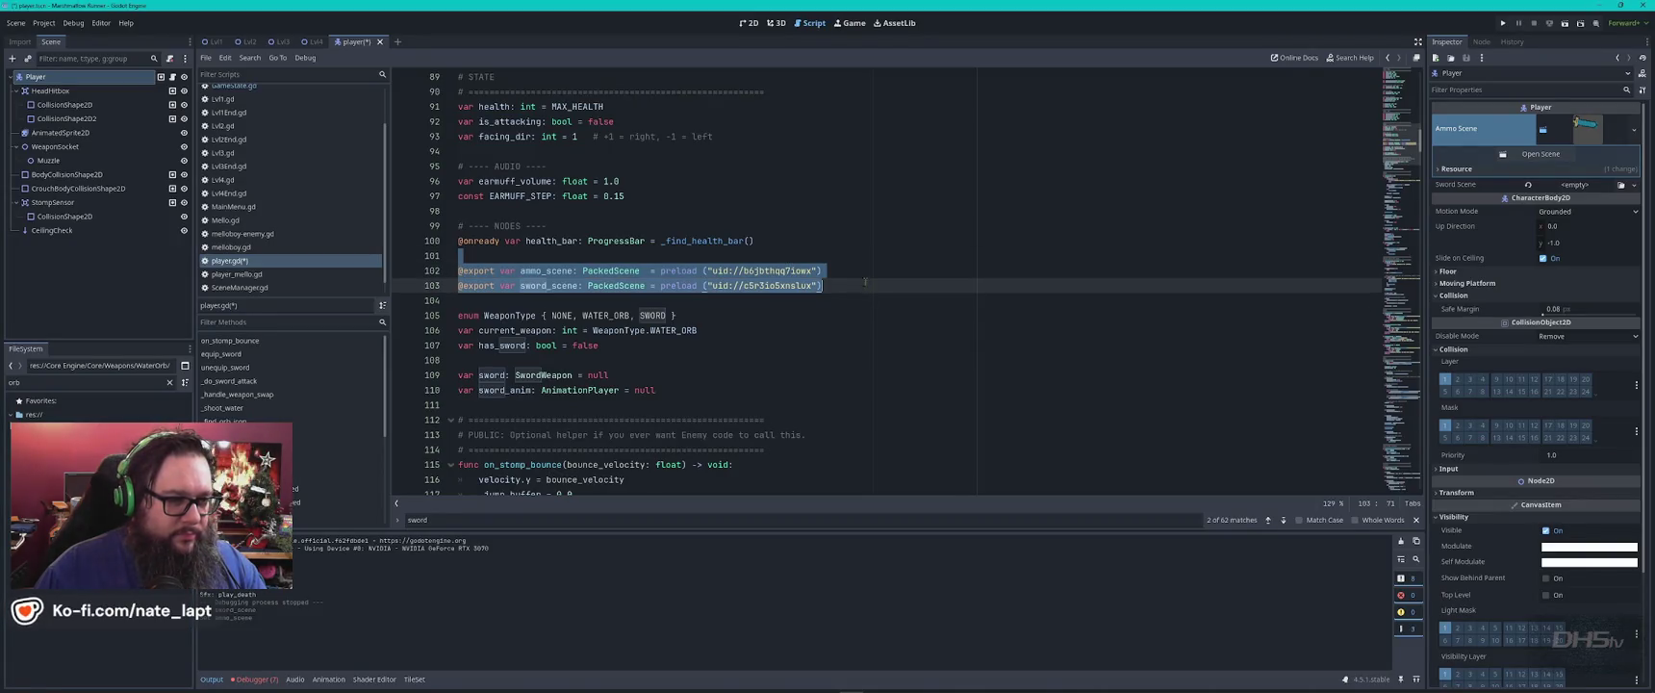
key("alt+Tab")
scroll(787, 398, "down", 10)
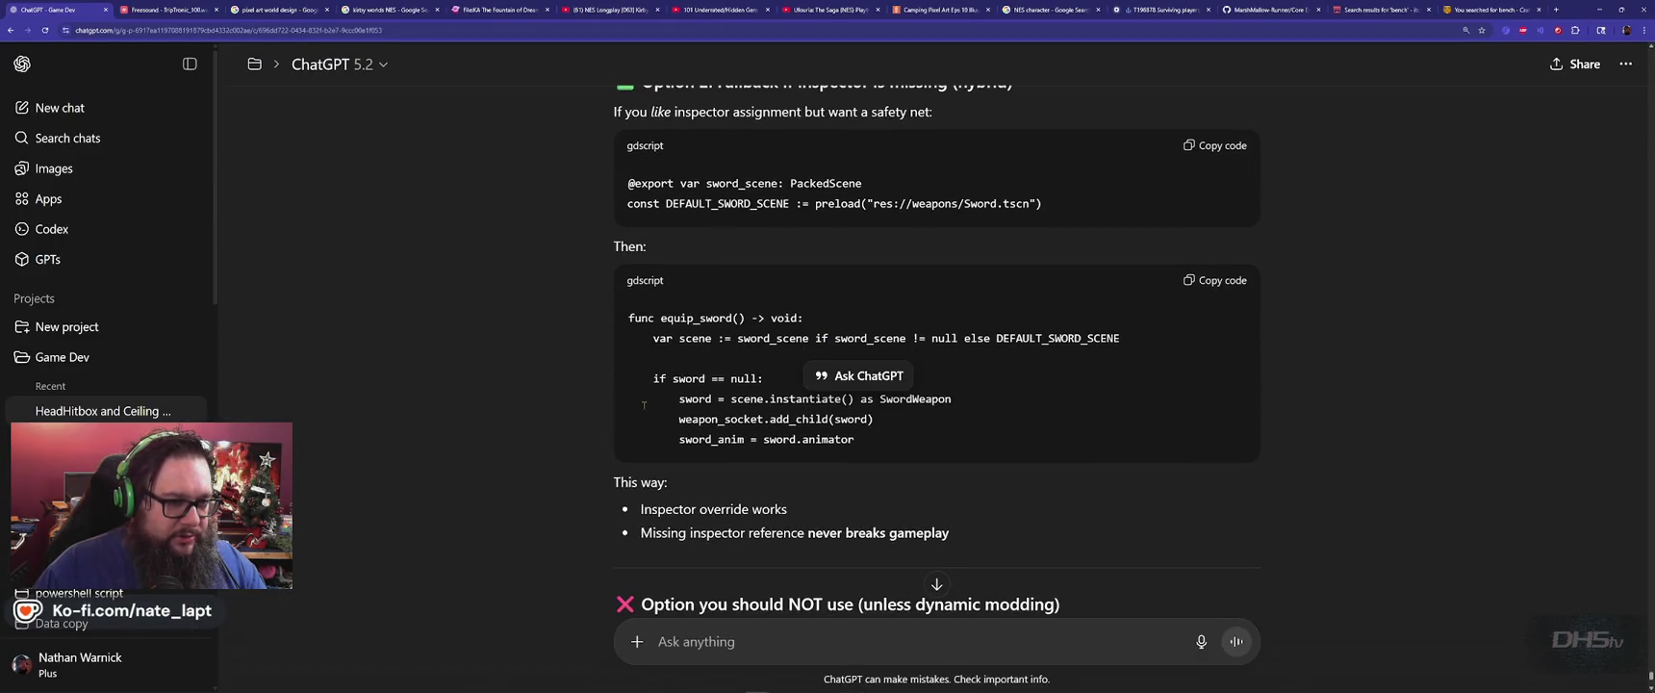
scroll(644, 404, "down", 10)
left_click(834, 629)
type("how about this")
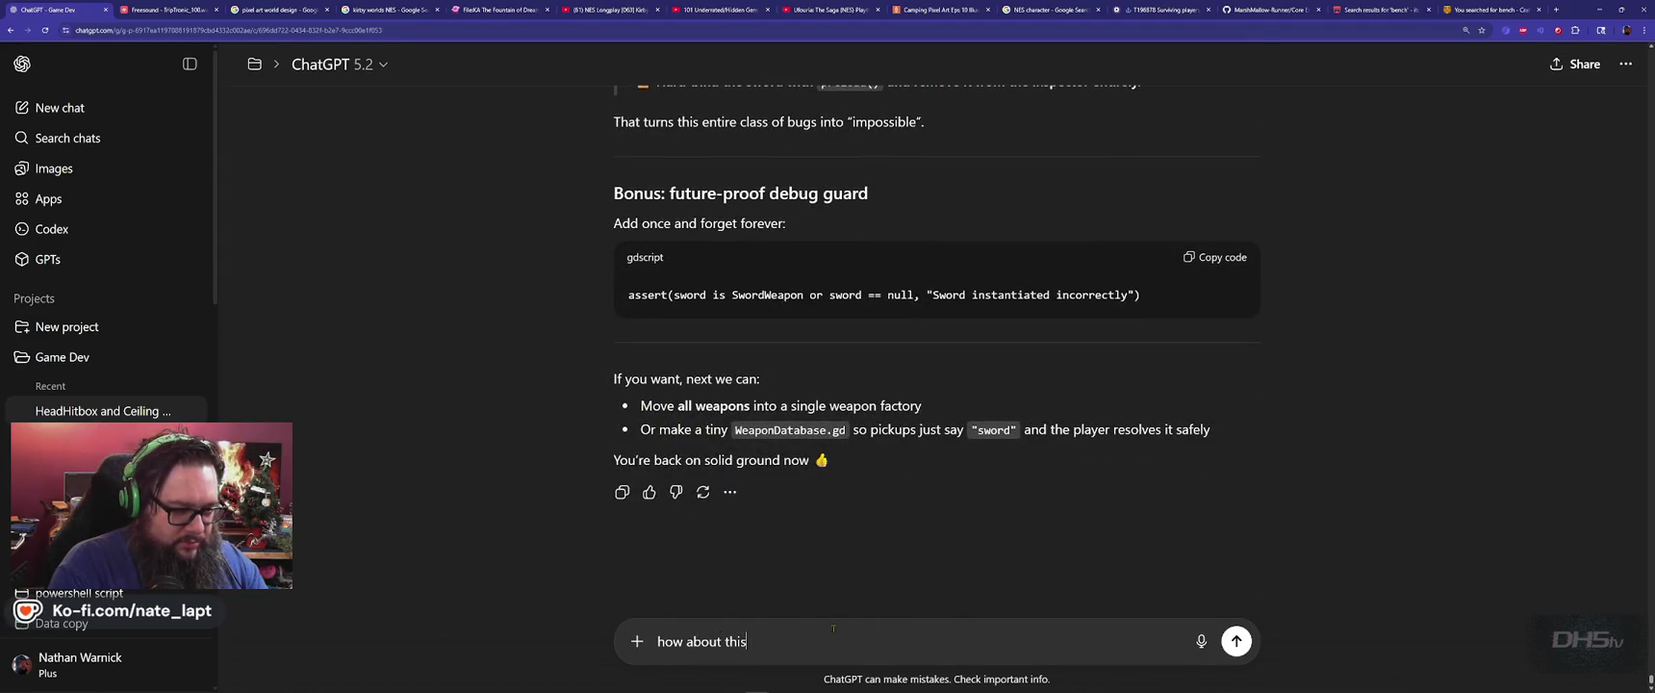
type(" instead")
key("shift+Return")
key("shift+Return")
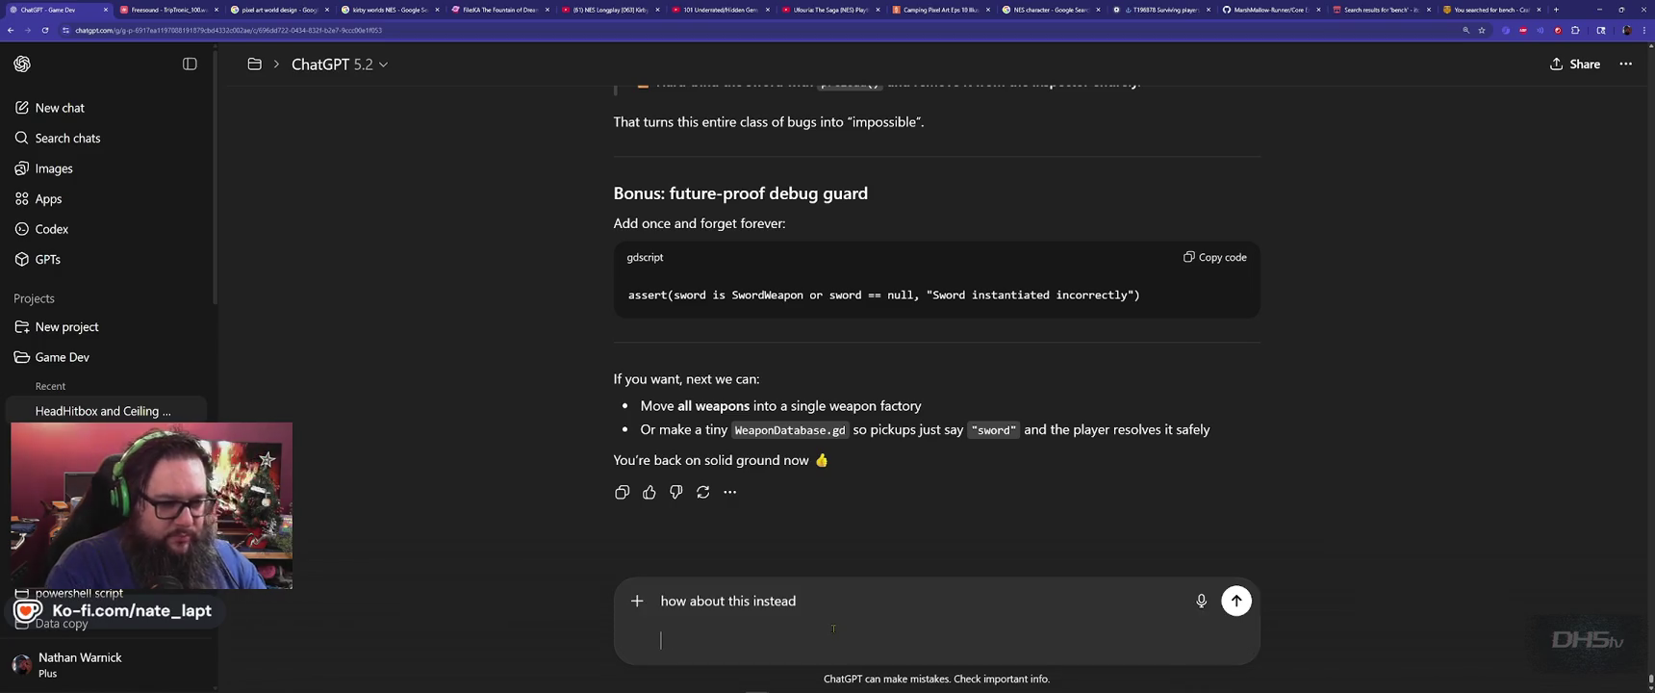
key("ctrl+v")
key("Return")
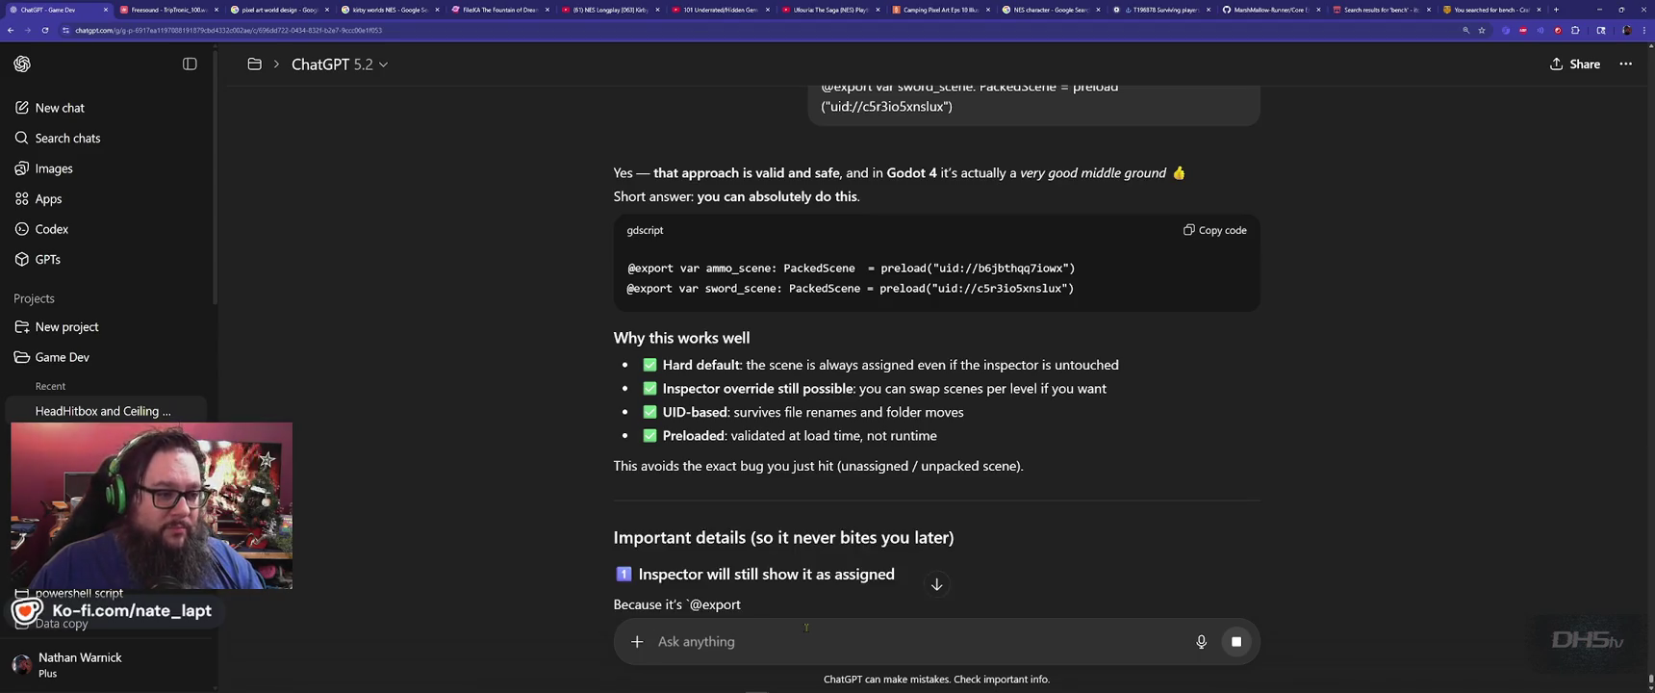
key("alt+Tab")
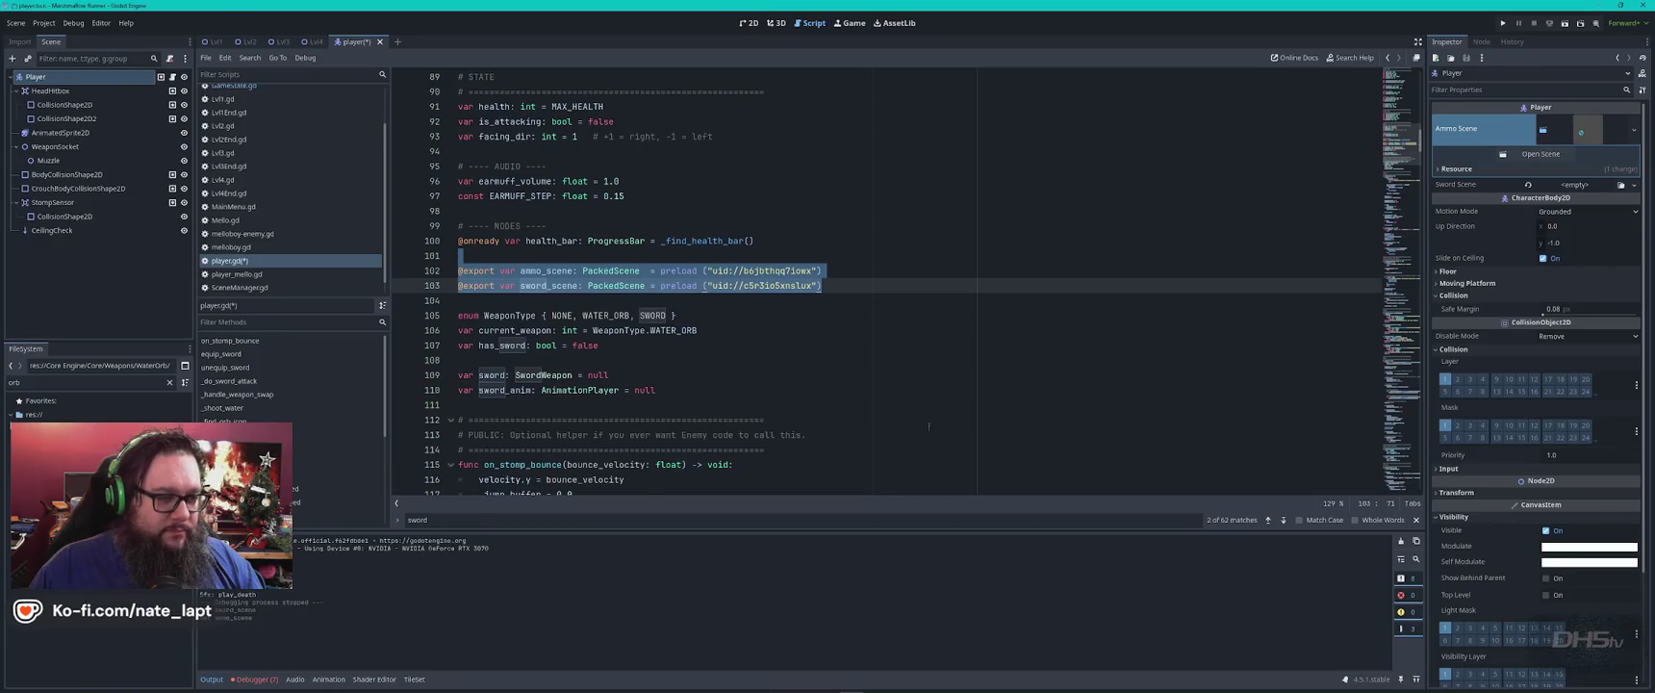
Save player.gd, launch the game, then close it again.
left_click(882, 384)
key("ctrl+s")
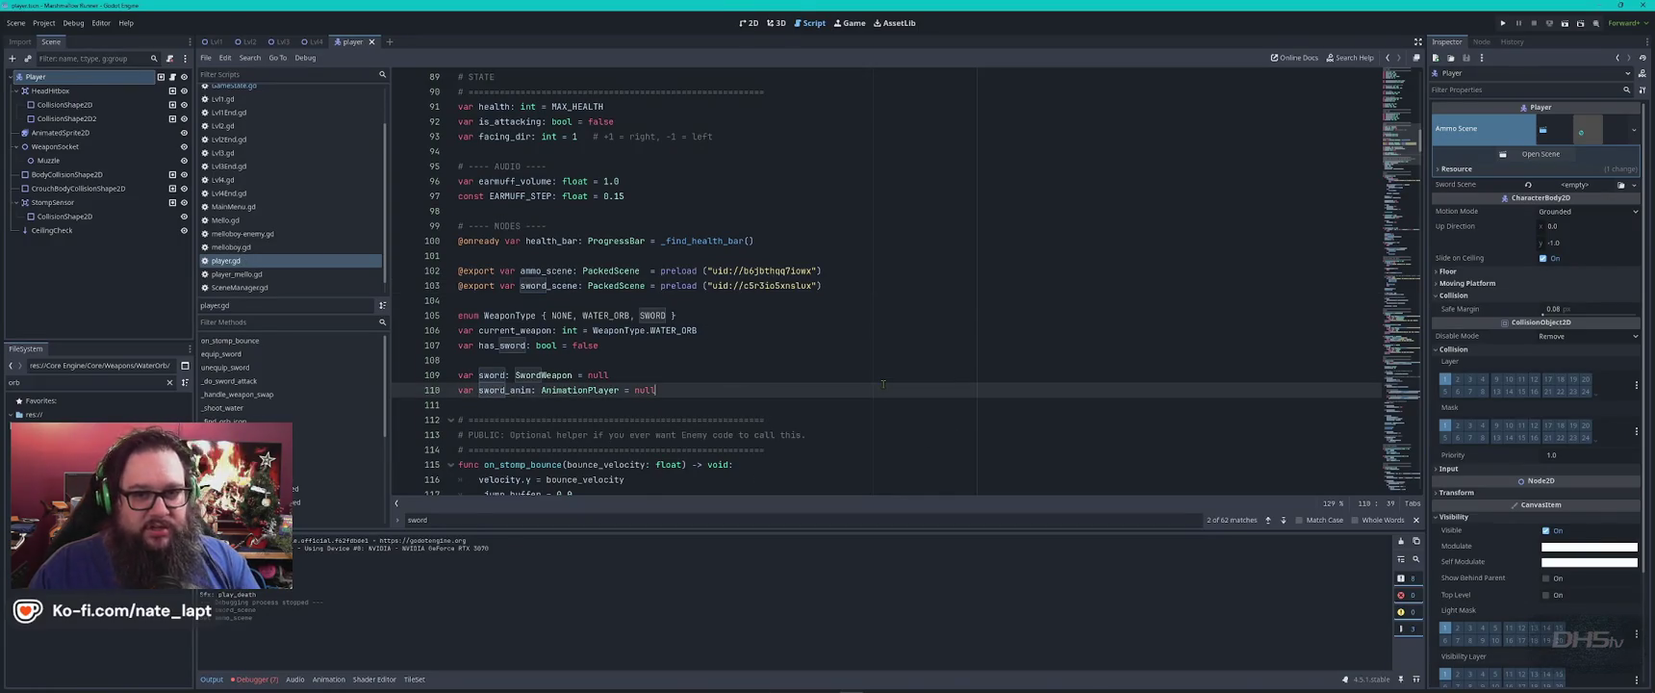
key("F5")
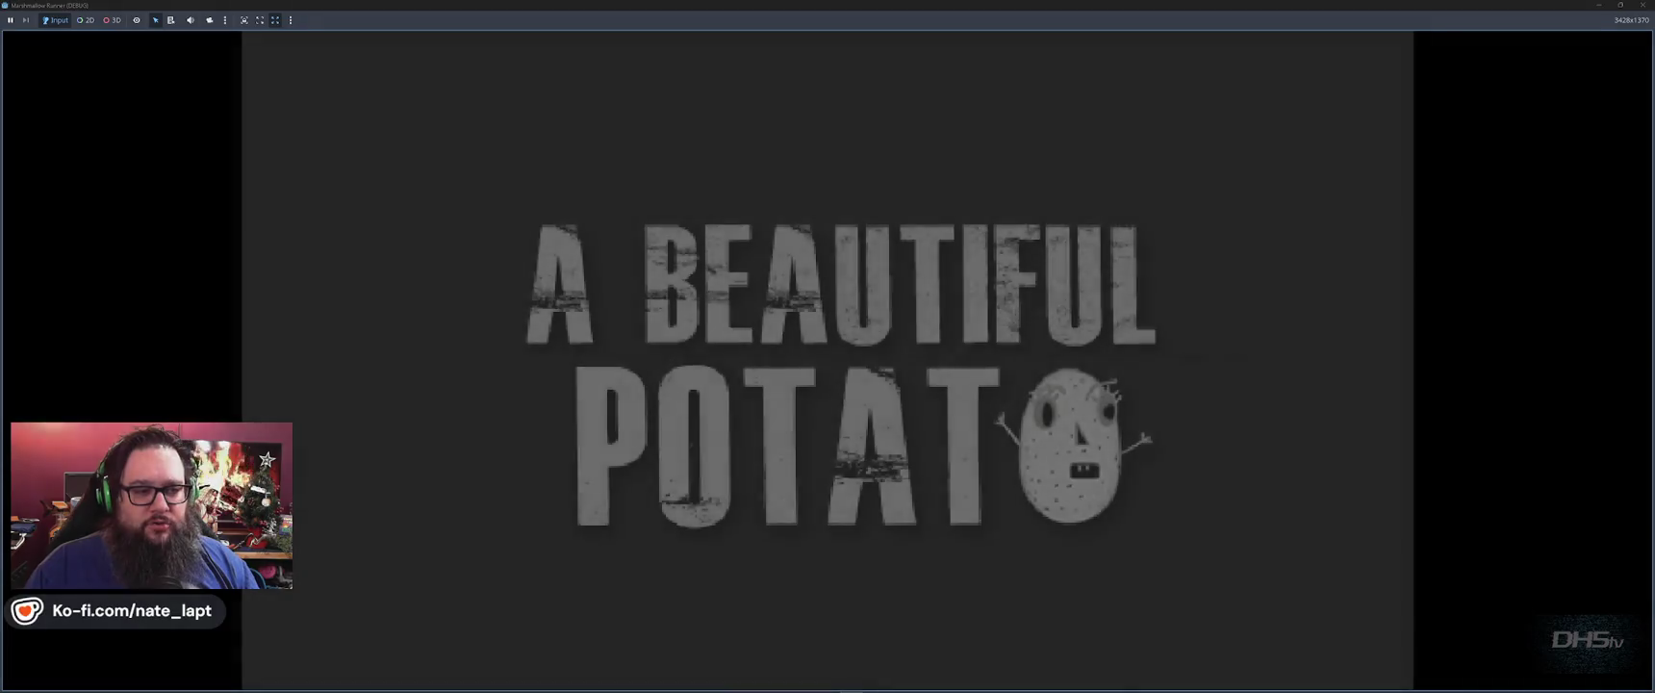
key("alt+Tab")
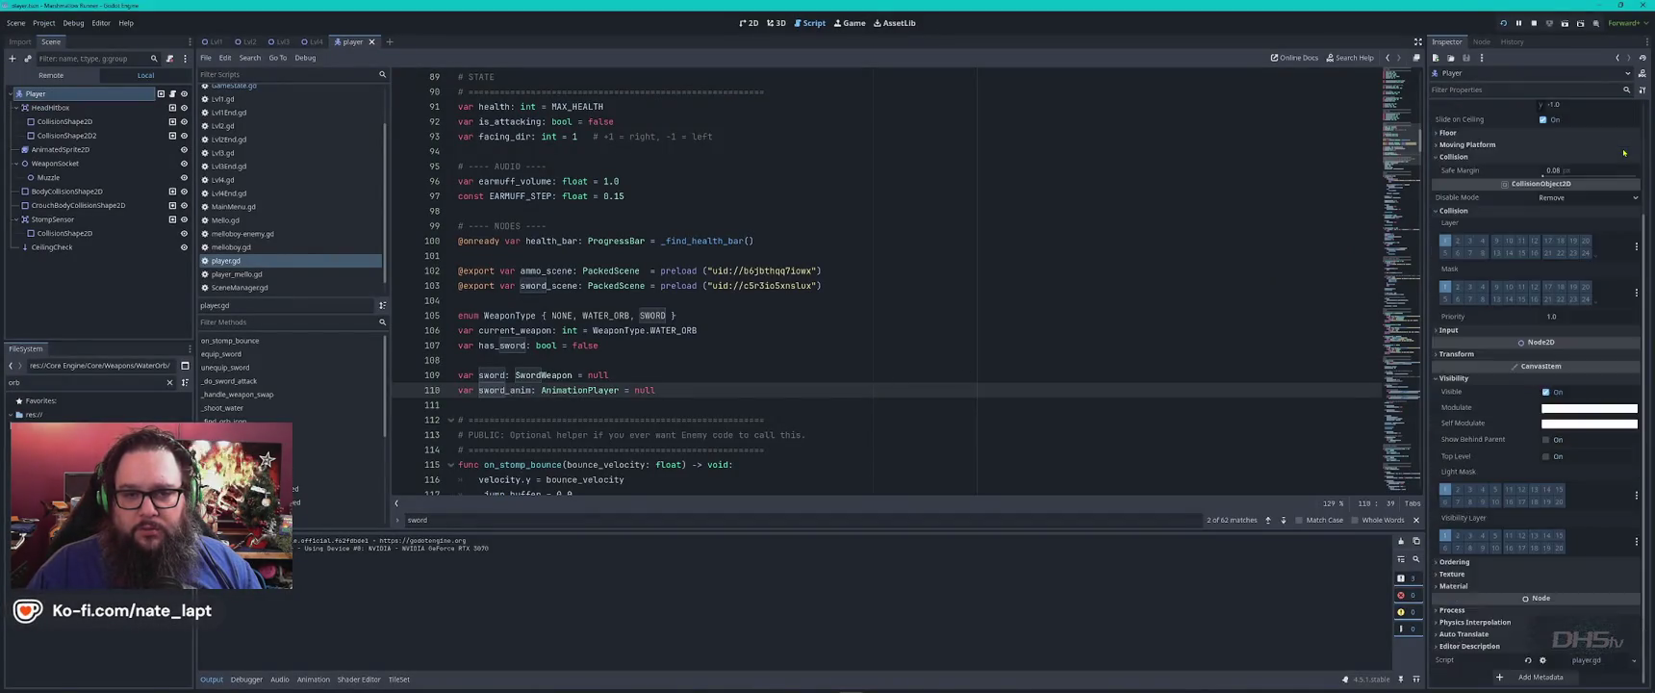
left_click(942, 271)
left_click(945, 294)
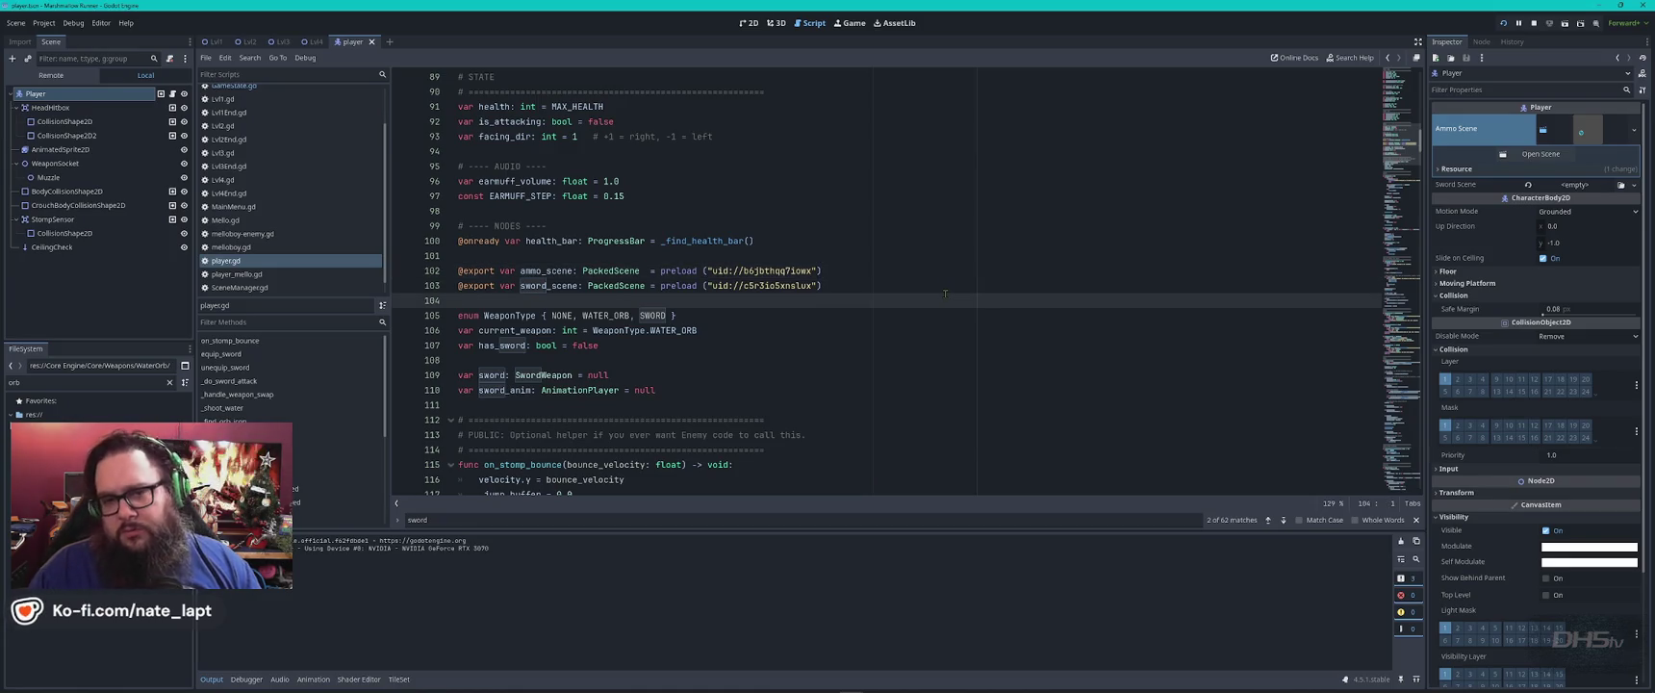
Relaunch the game, start the first level, play briefly to a score of 200, then stop.
key("F5")
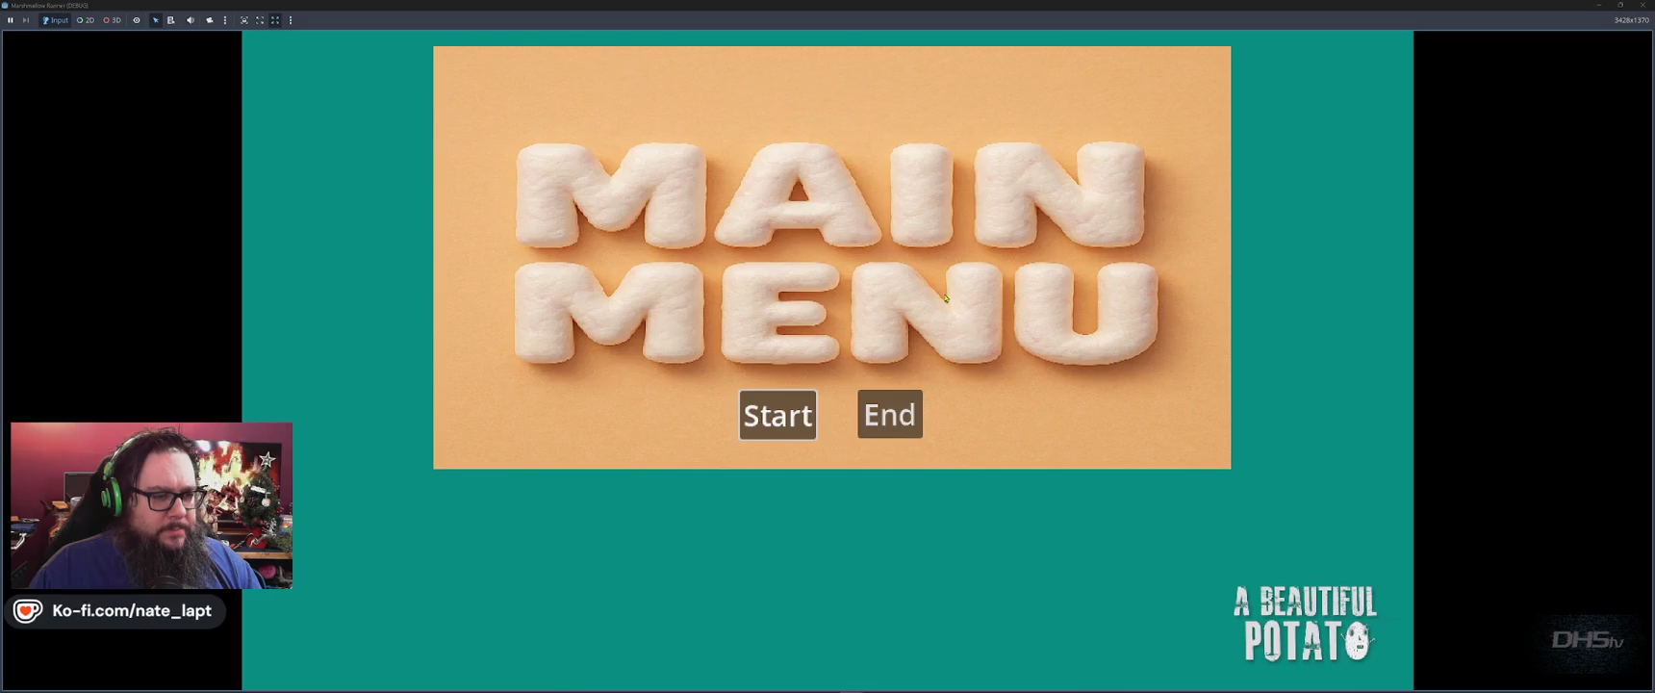
key("F8")
key("F5")
left_click(778, 415)
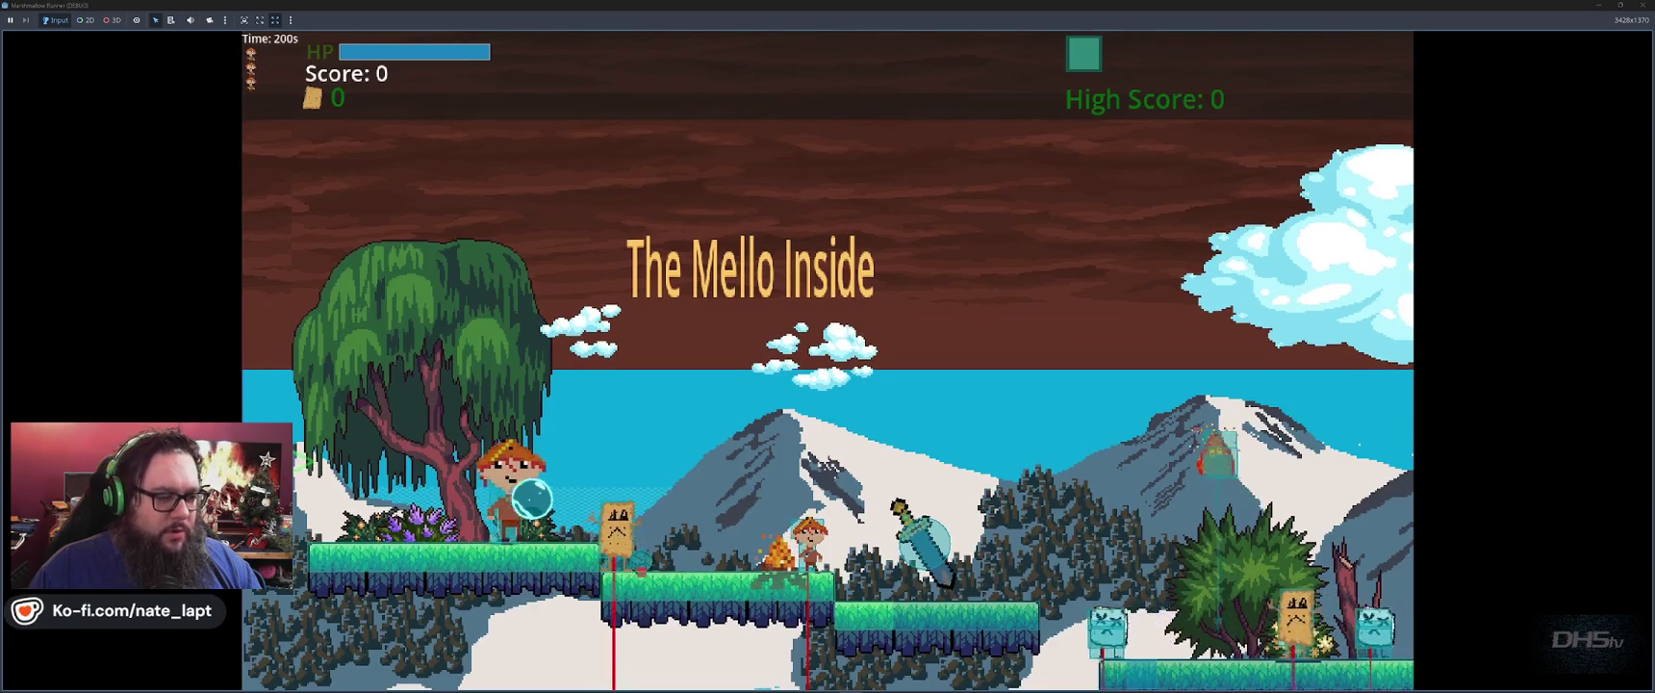
key("space")
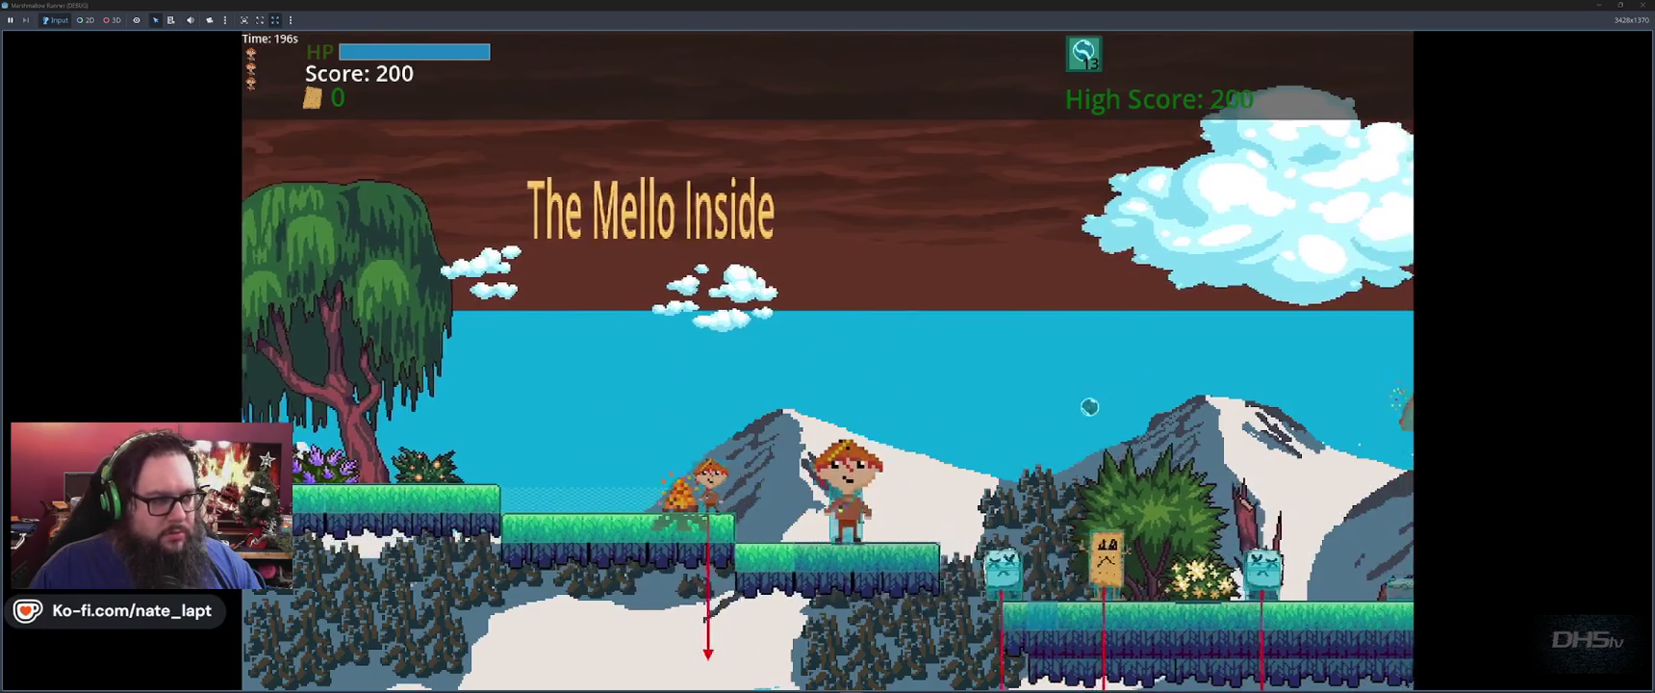
key("F8")
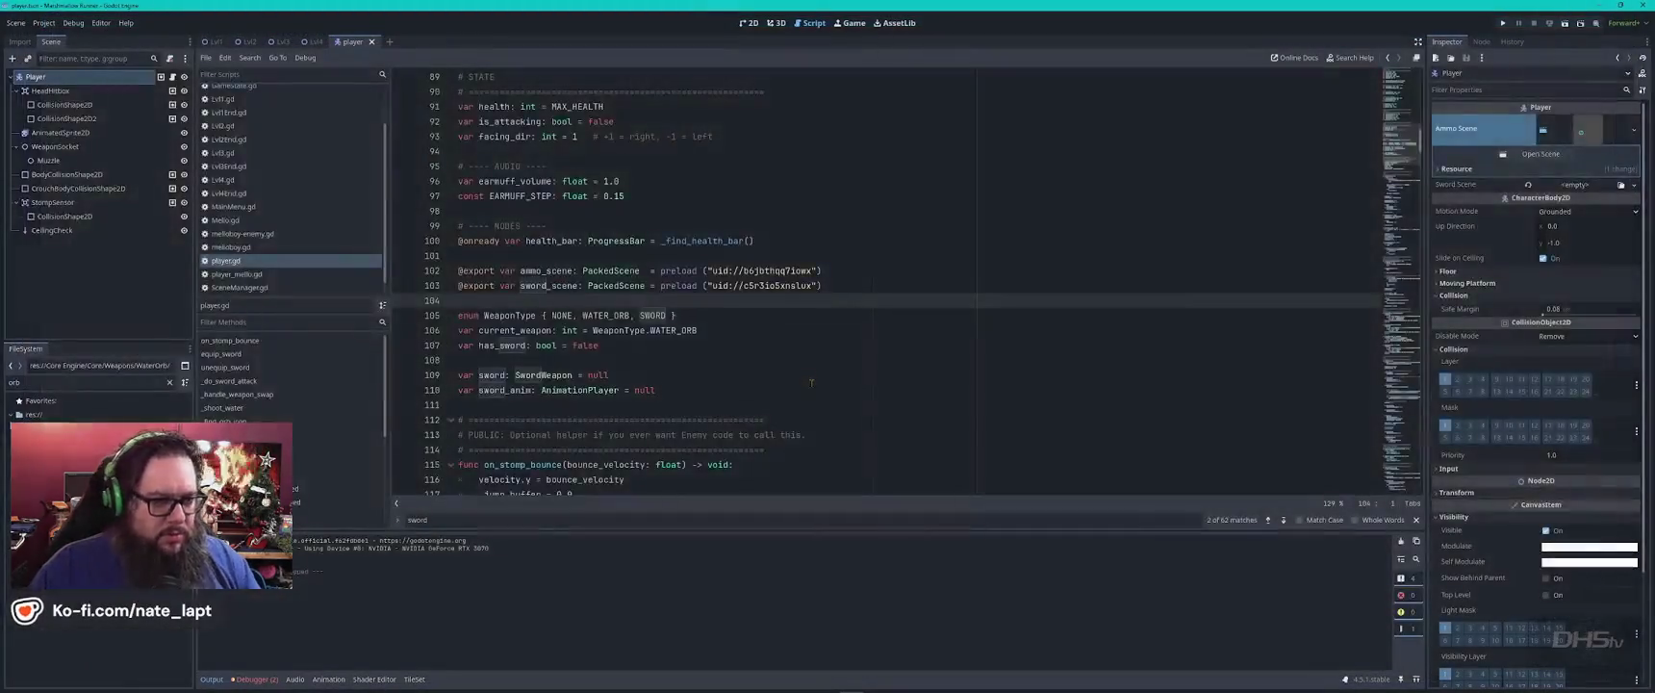
left_click(848, 286)
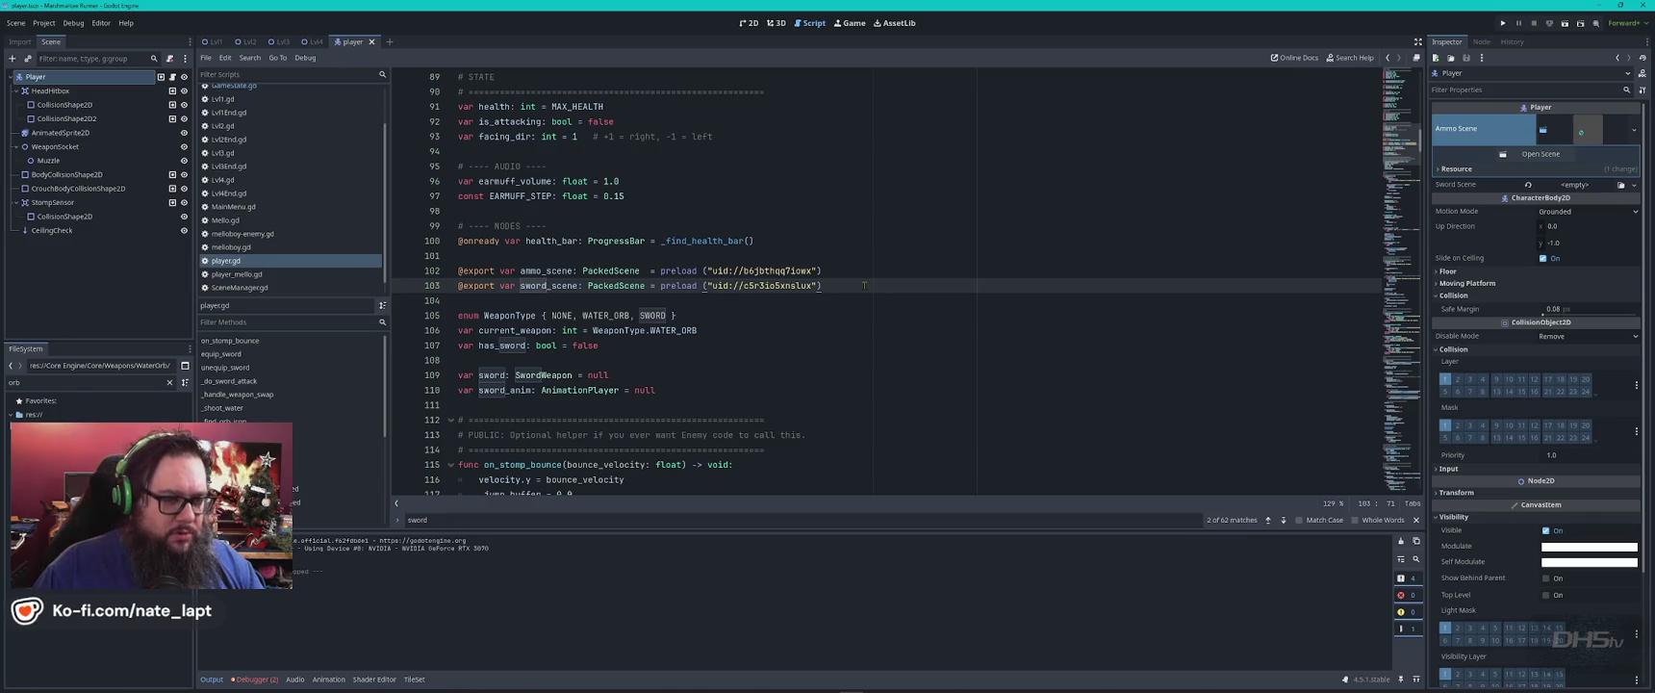
key("alt+Tab")
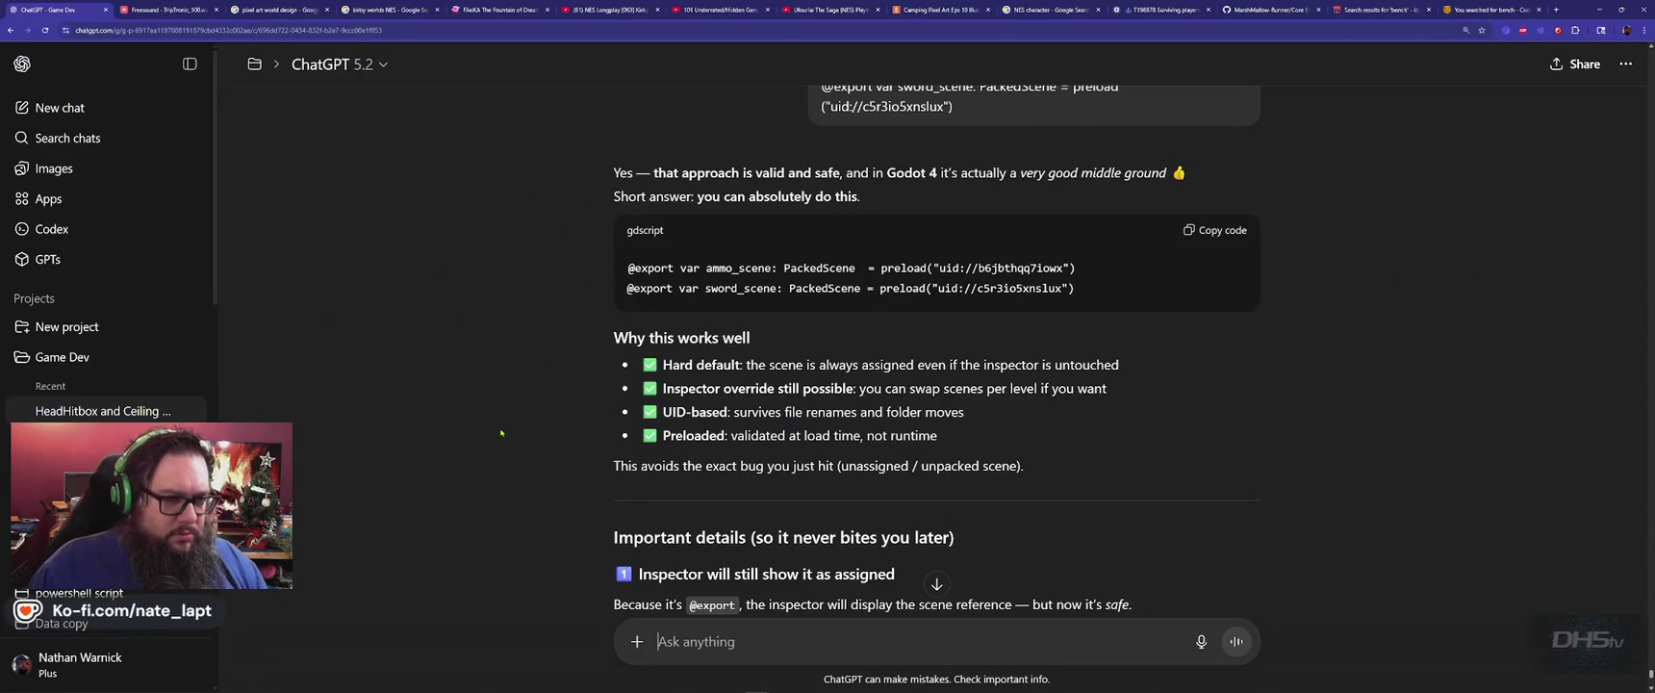
Scroll through ChatGPT's reply on export preloads down to its final recommendation.
scroll(500, 433, "down", 3)
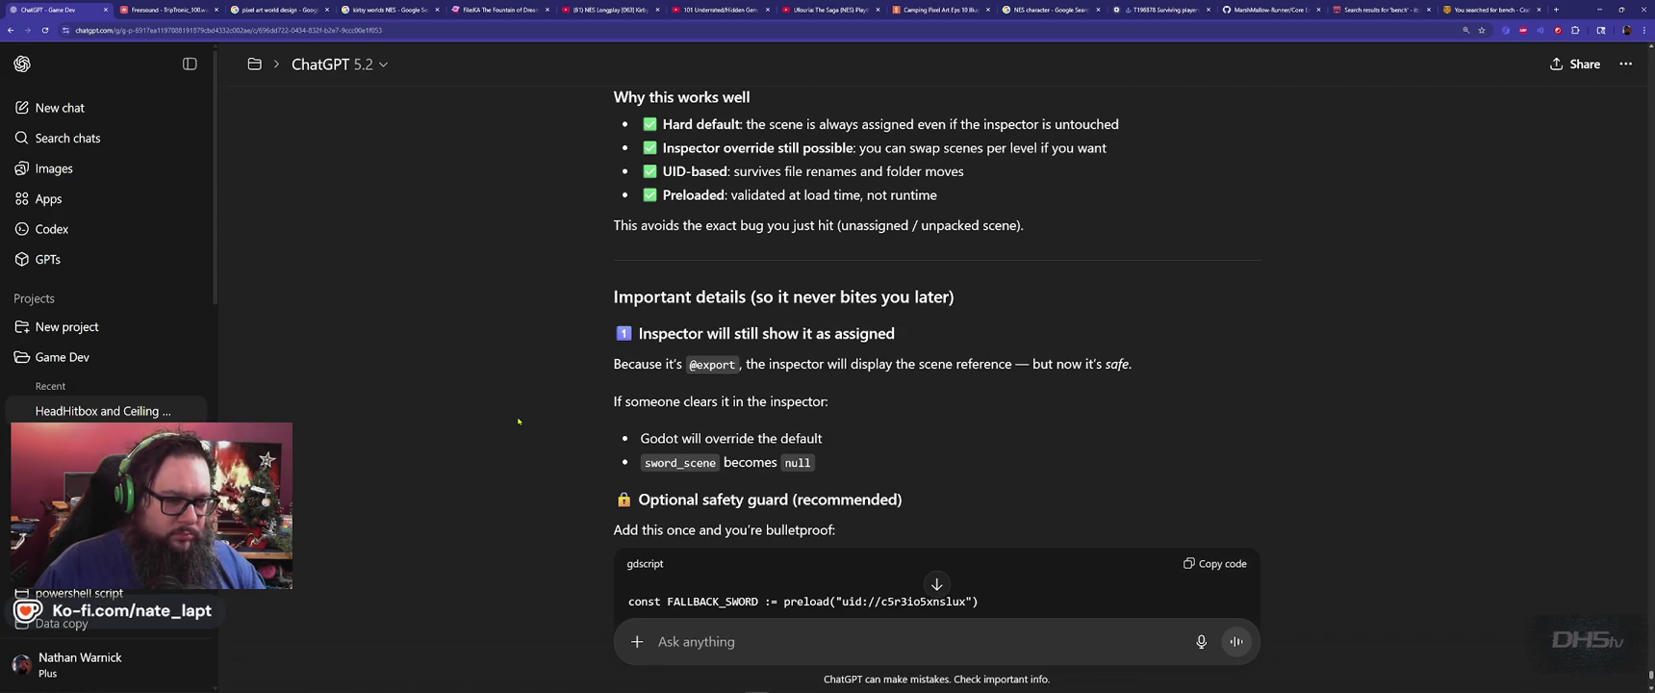
scroll(518, 420, "down", 3)
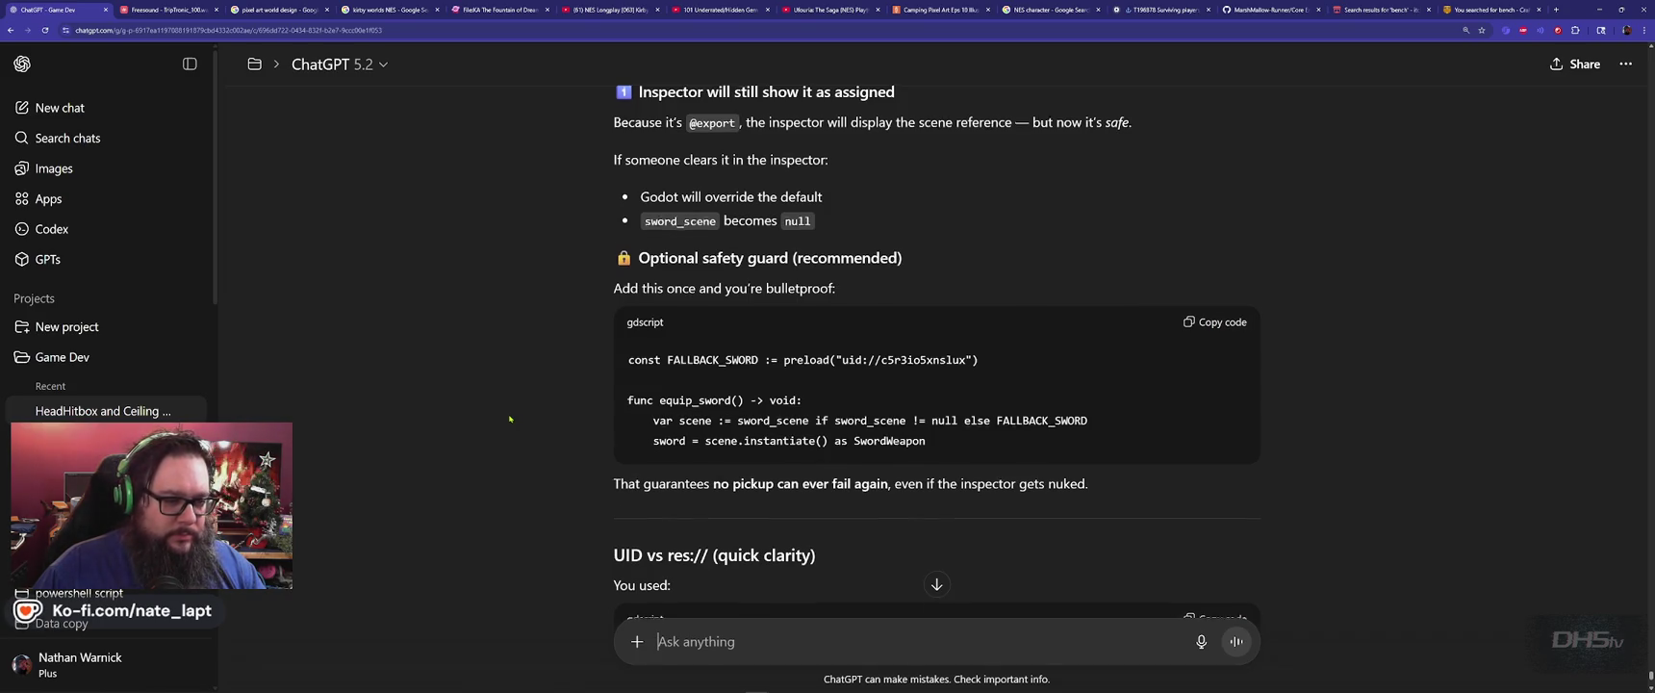
scroll(510, 418, "down", 2)
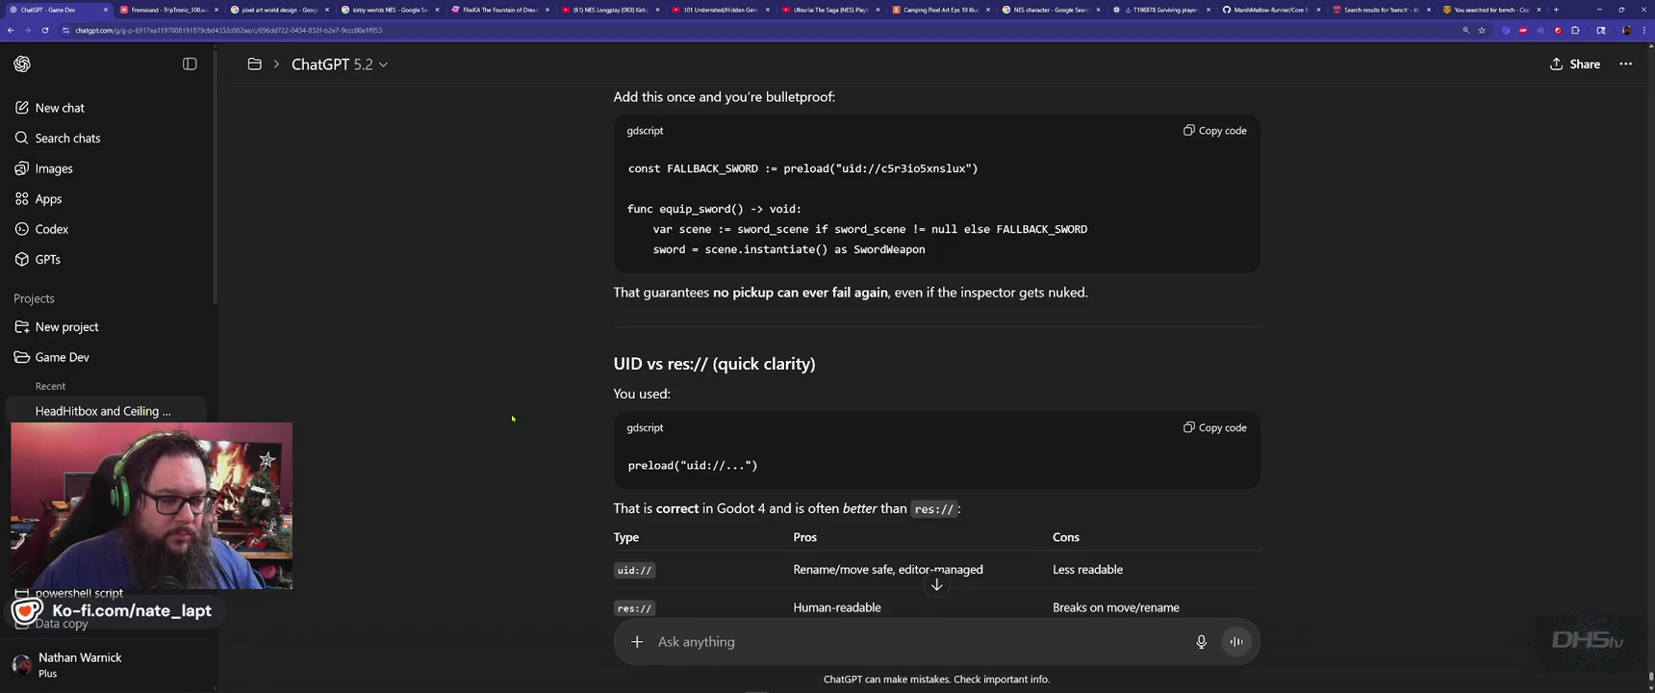
scroll(512, 418, "down", 3)
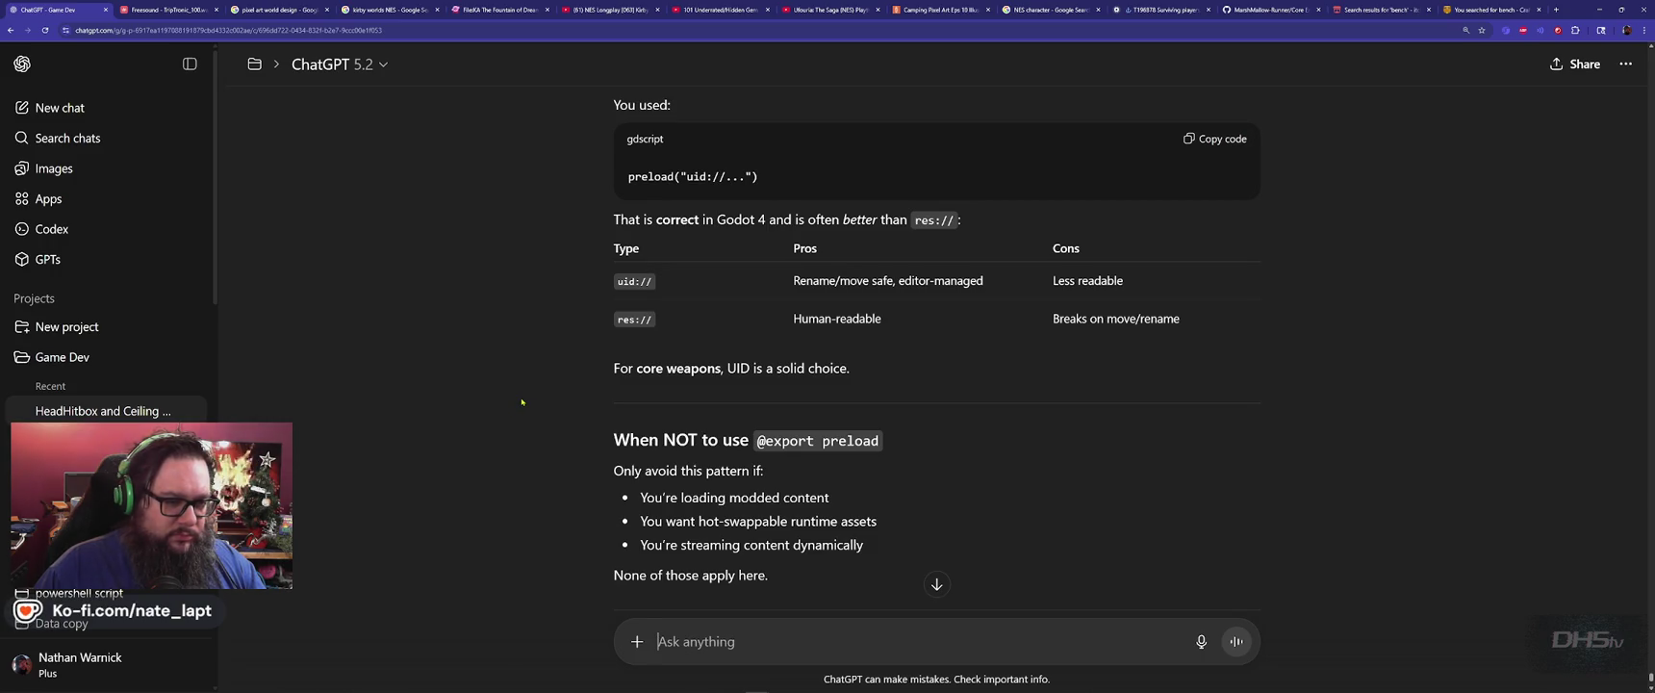
scroll(521, 401, "down", 2)
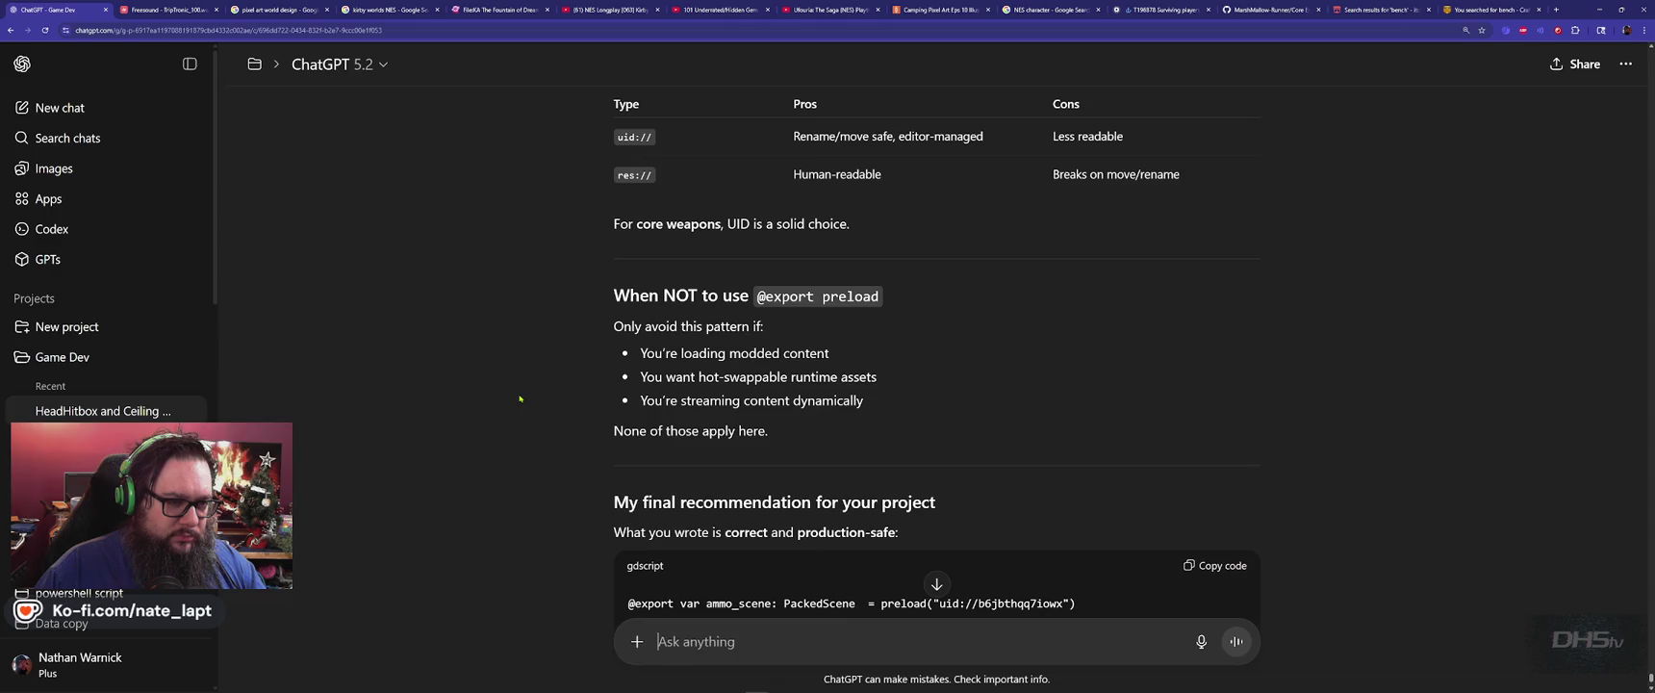
scroll(520, 399, "down", 4)
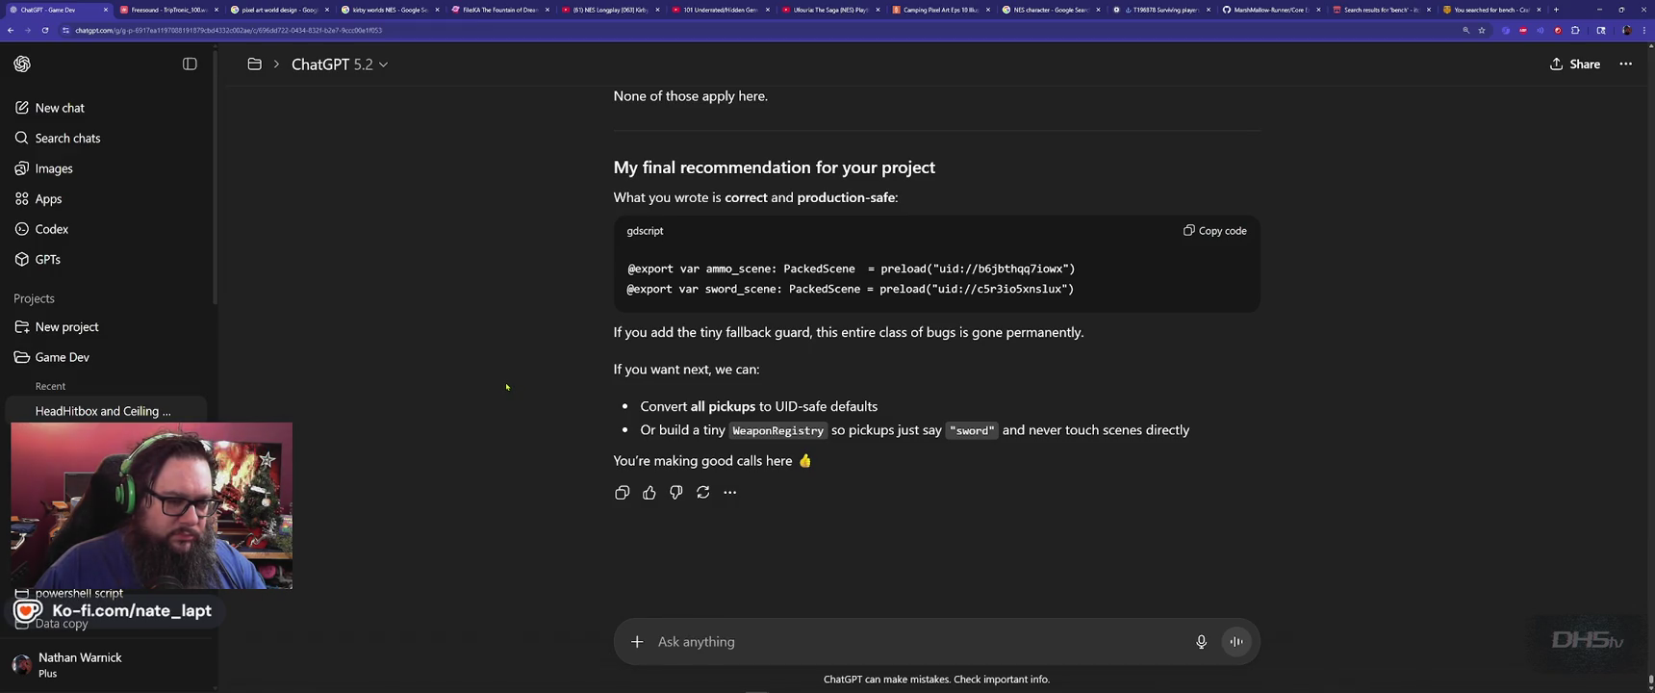
scroll(506, 386, "up", 3)
scroll(506, 386, "down", 3)
key("alt+Tab")
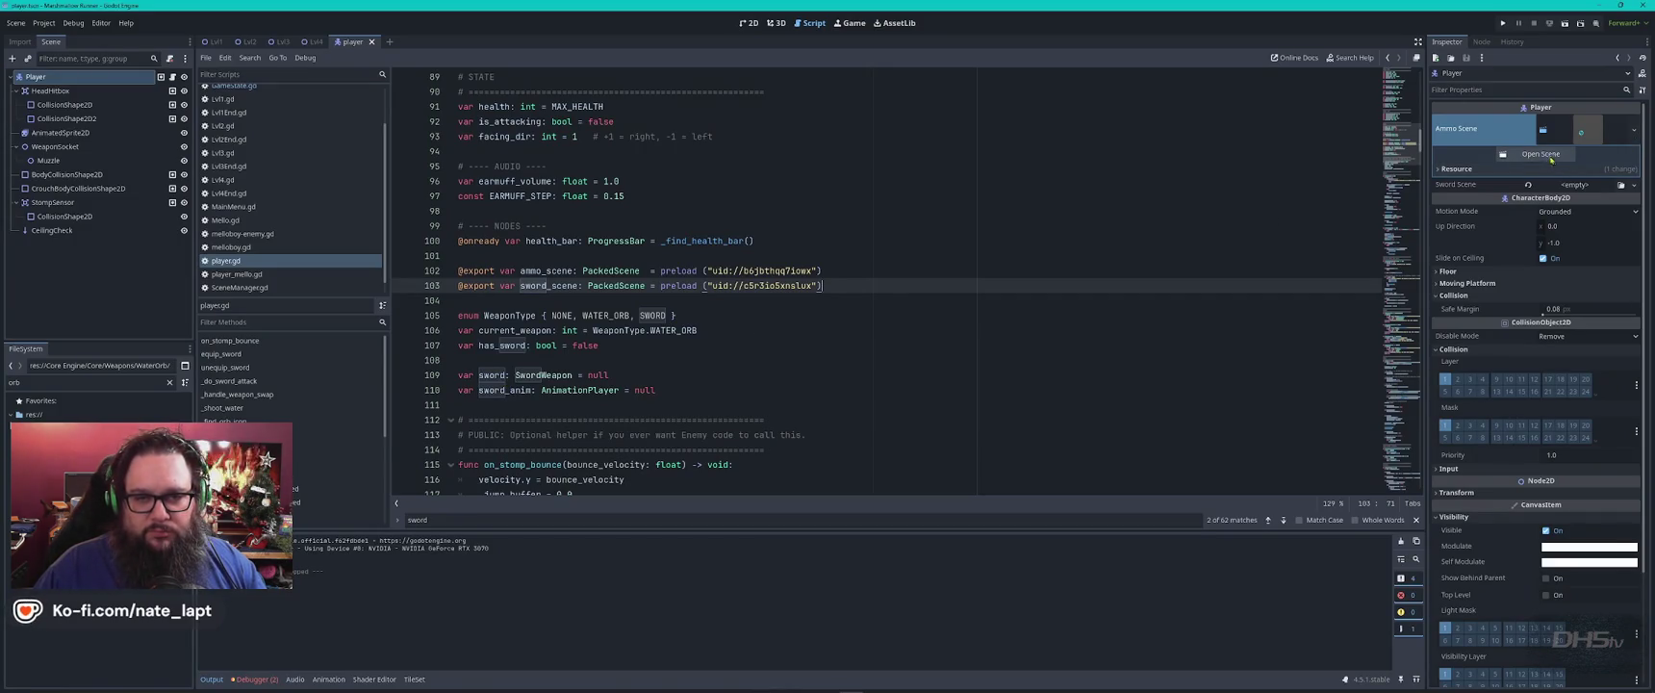
Close the player tab, reopen player.tscn via the 'play' filter, and expand the Ammo Scene resource.
left_click(912, 274)
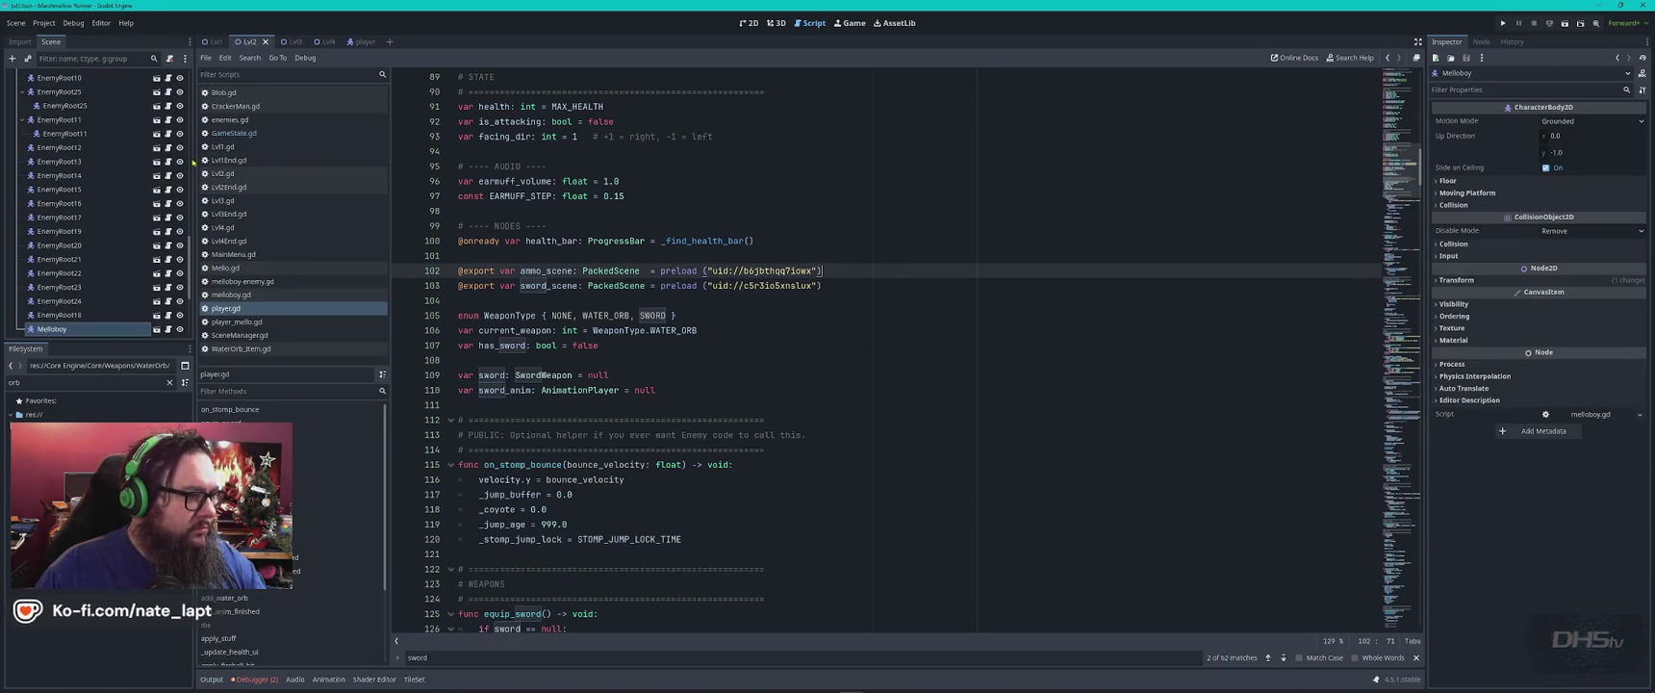
left_click(350, 42)
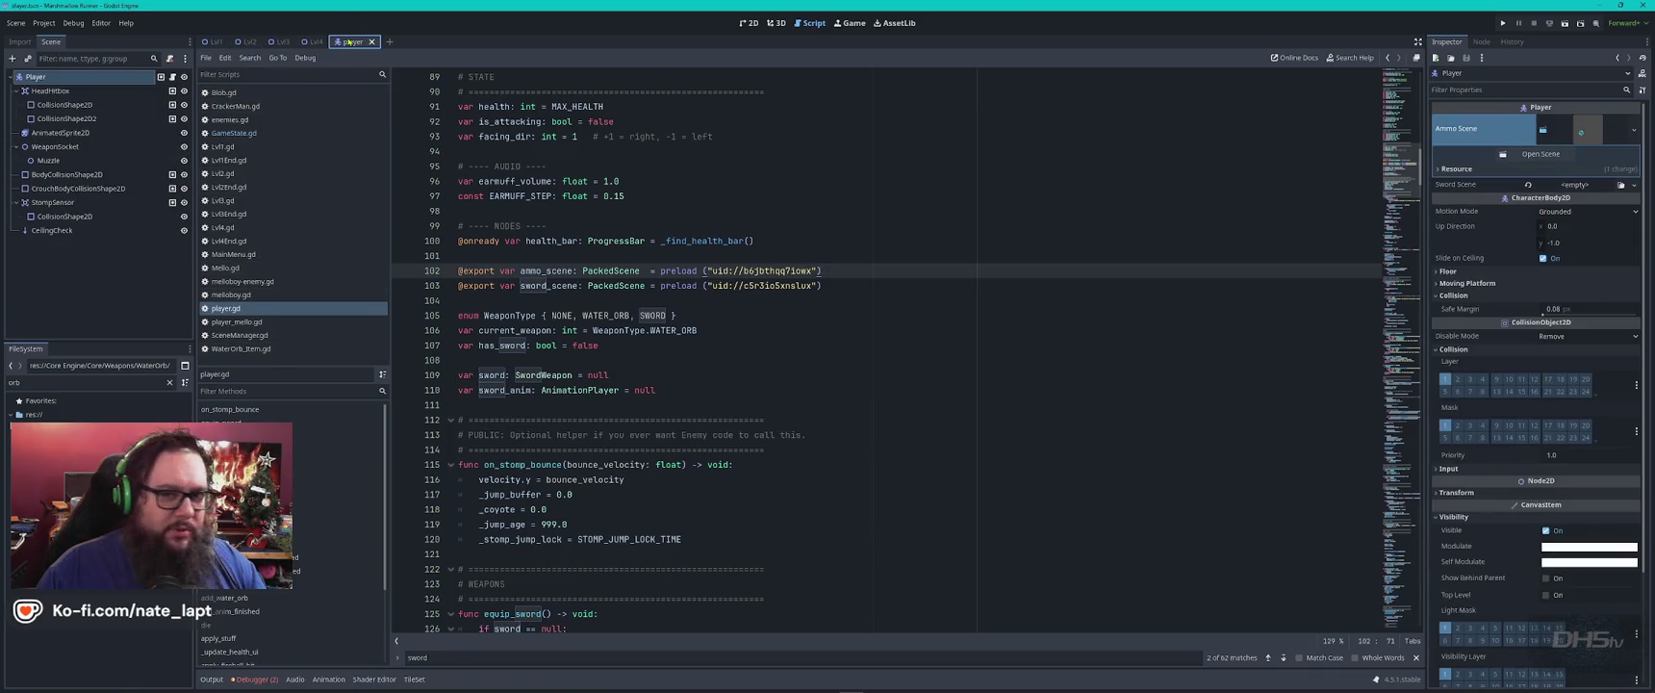
left_click(372, 41)
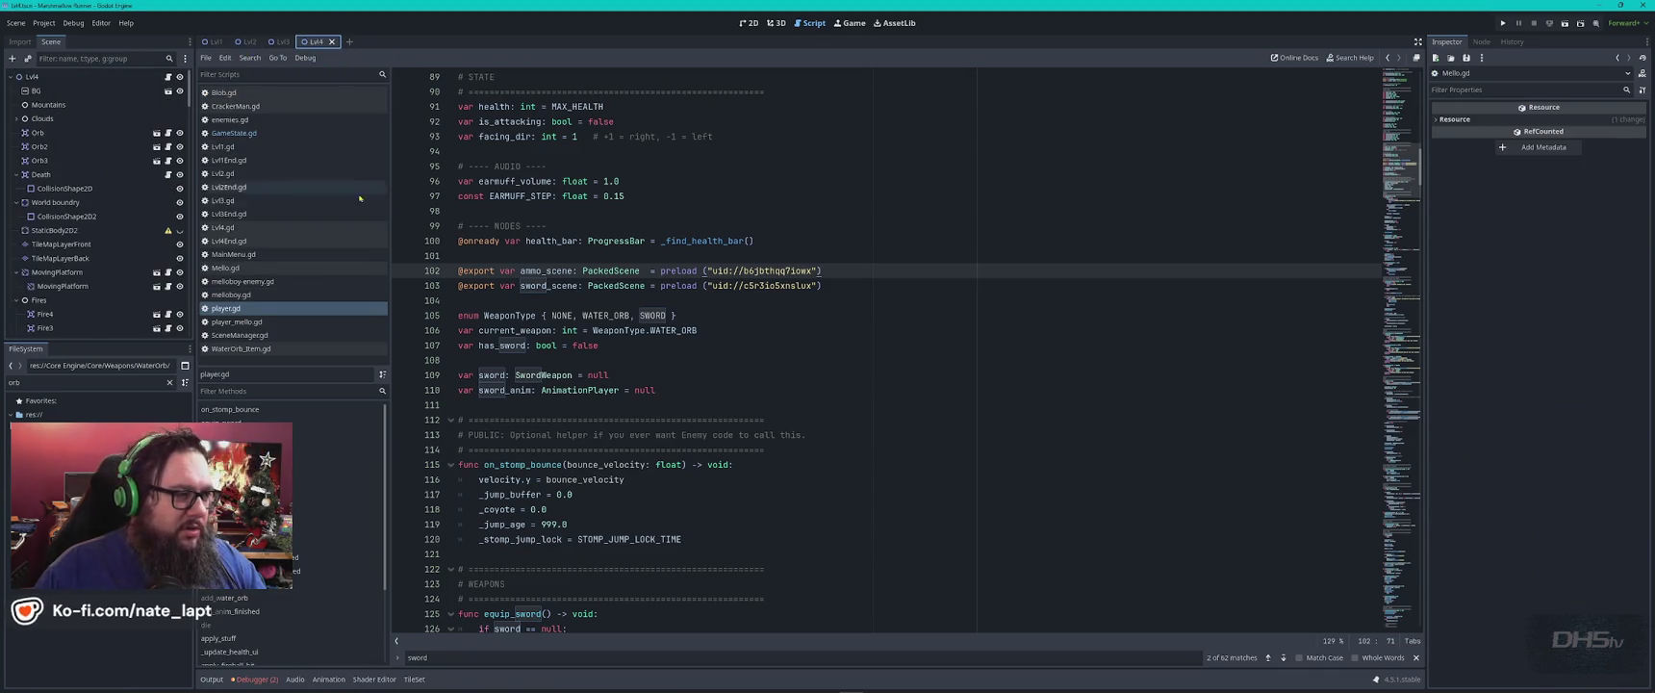
double_click(73, 383)
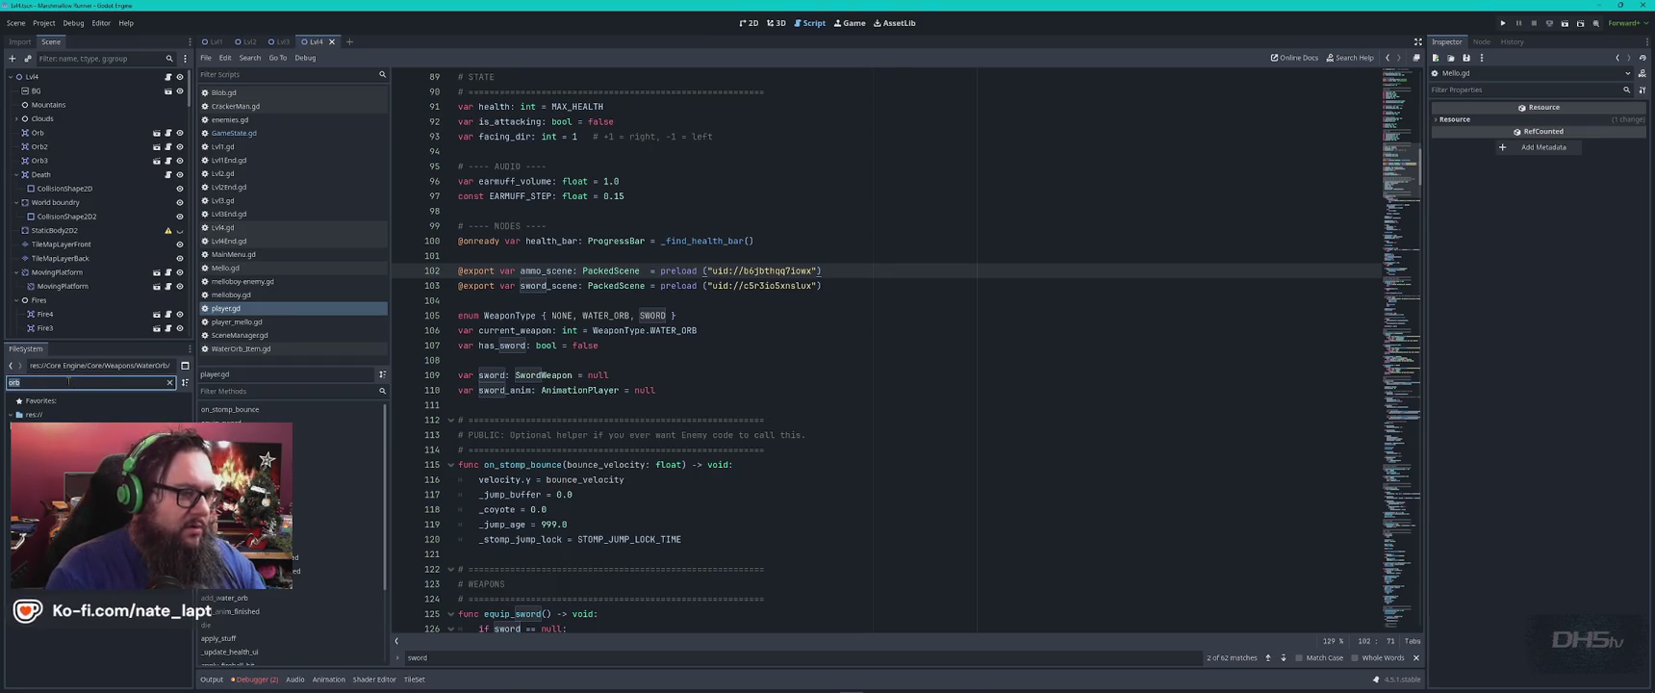
type("player")
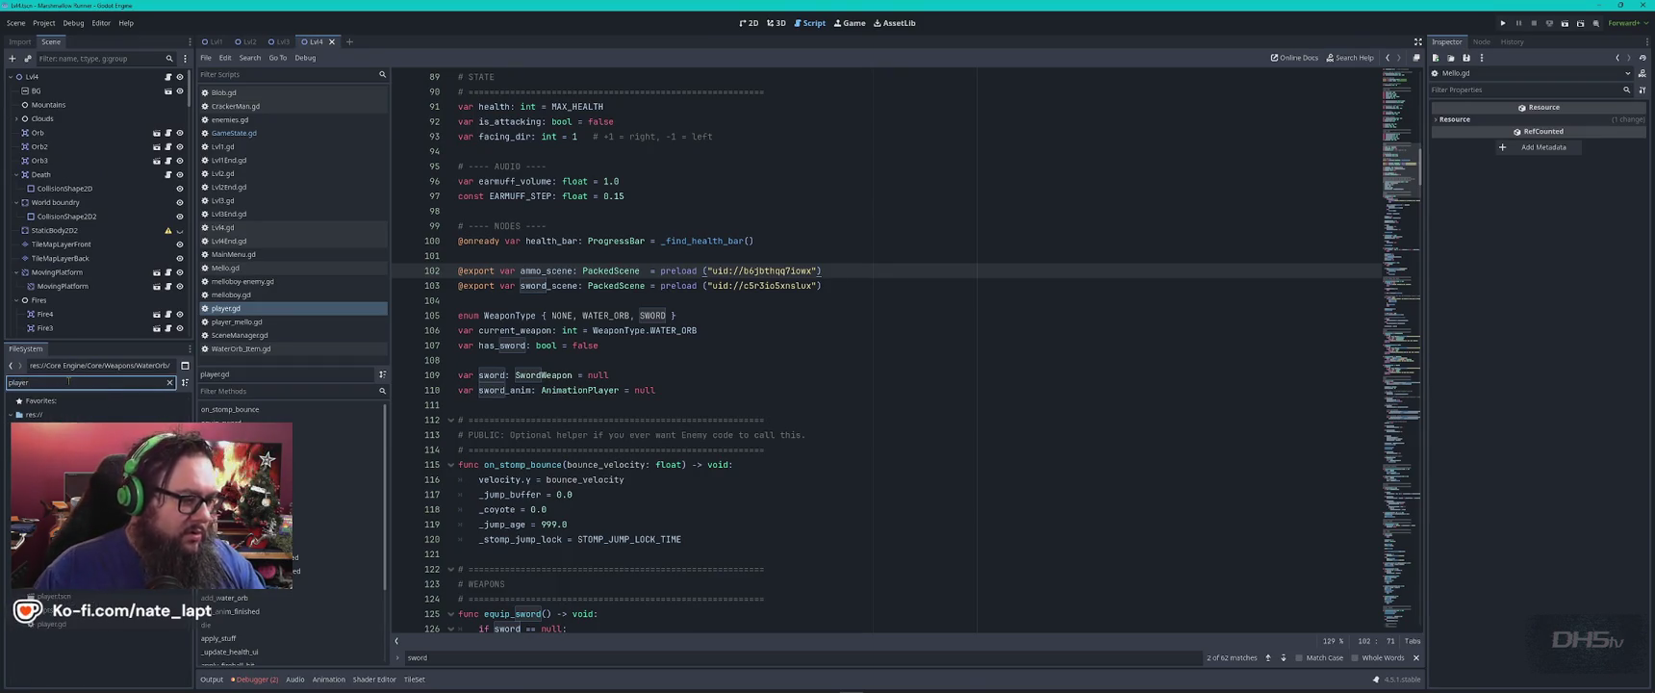
double_click(96, 598)
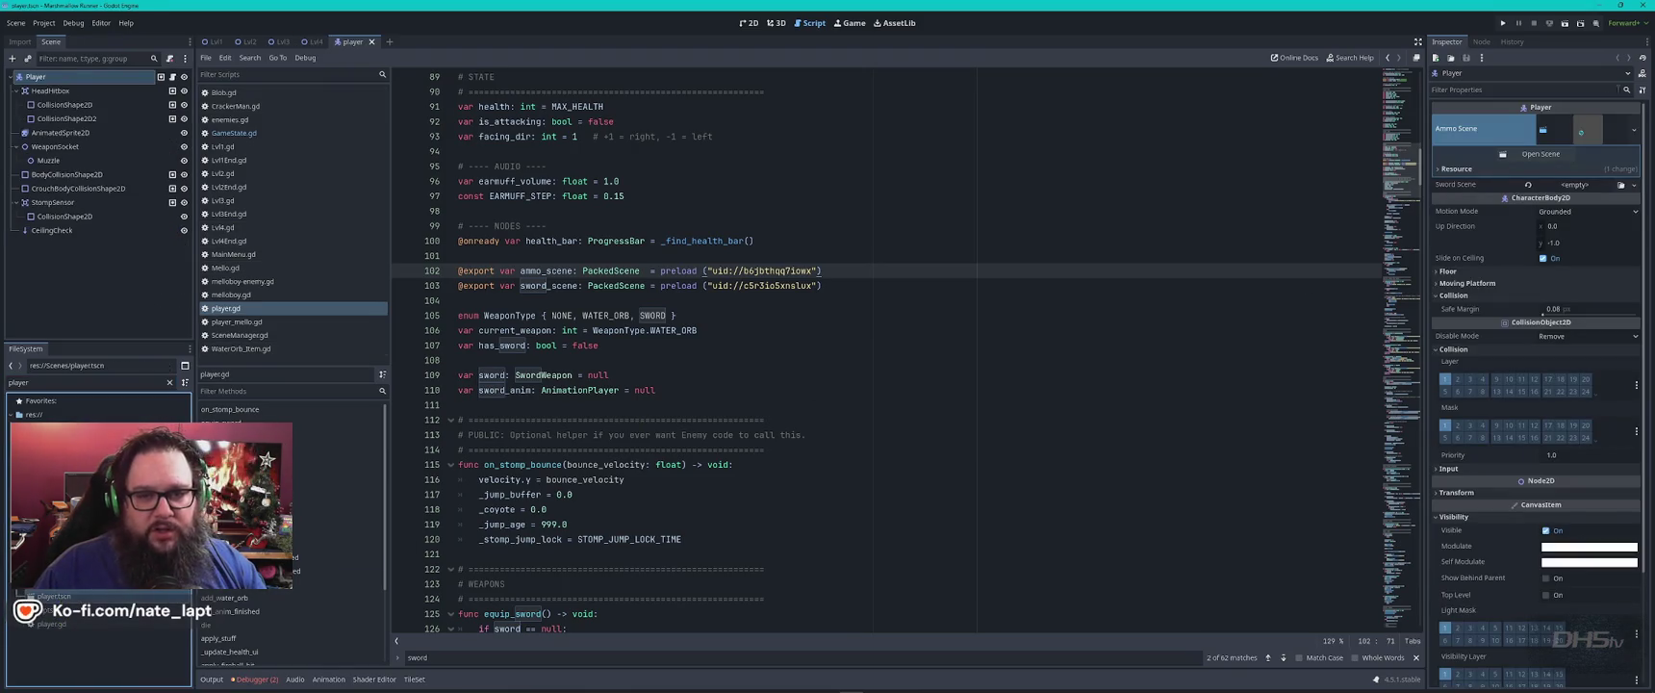
left_click(1481, 41)
left_click(1445, 41)
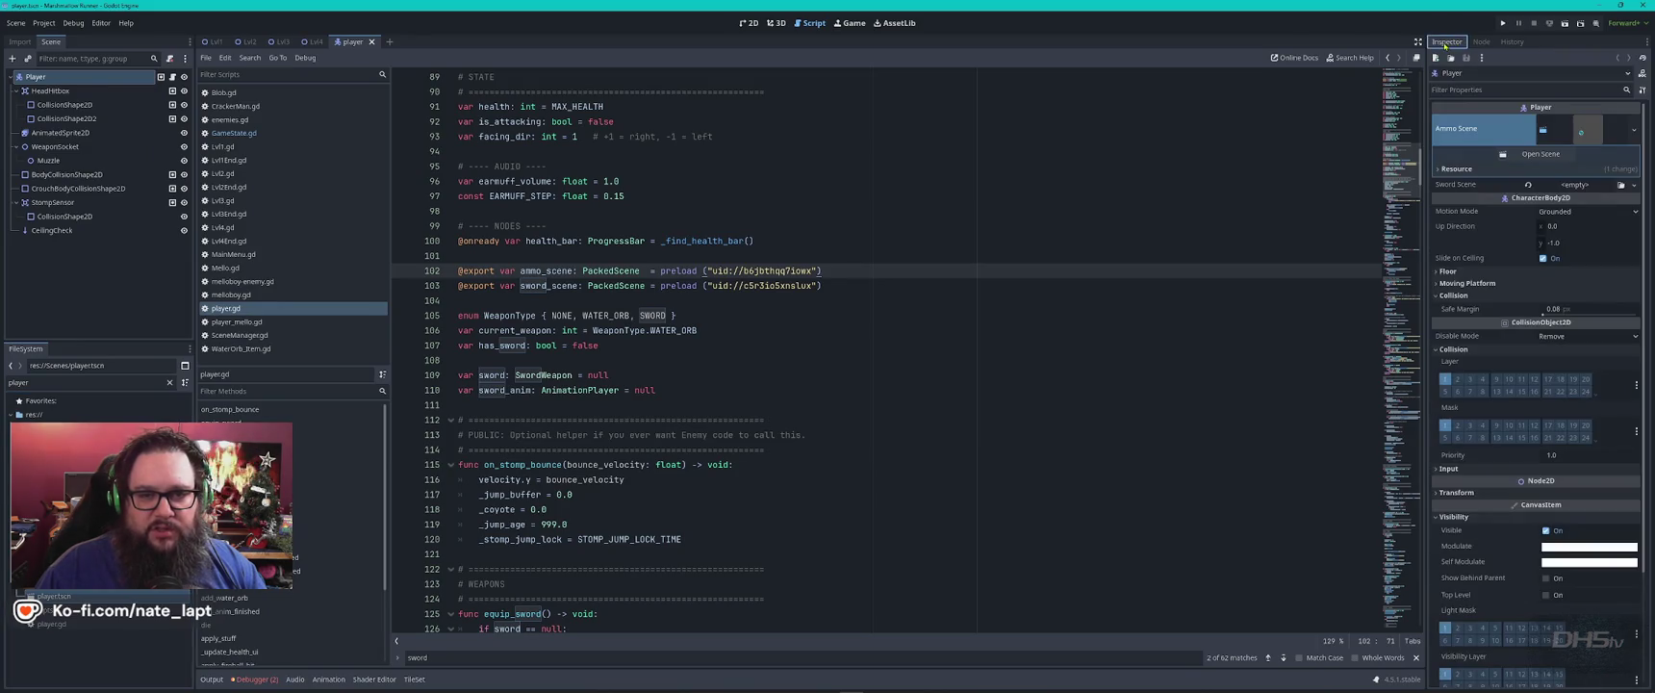
left_click(1437, 170)
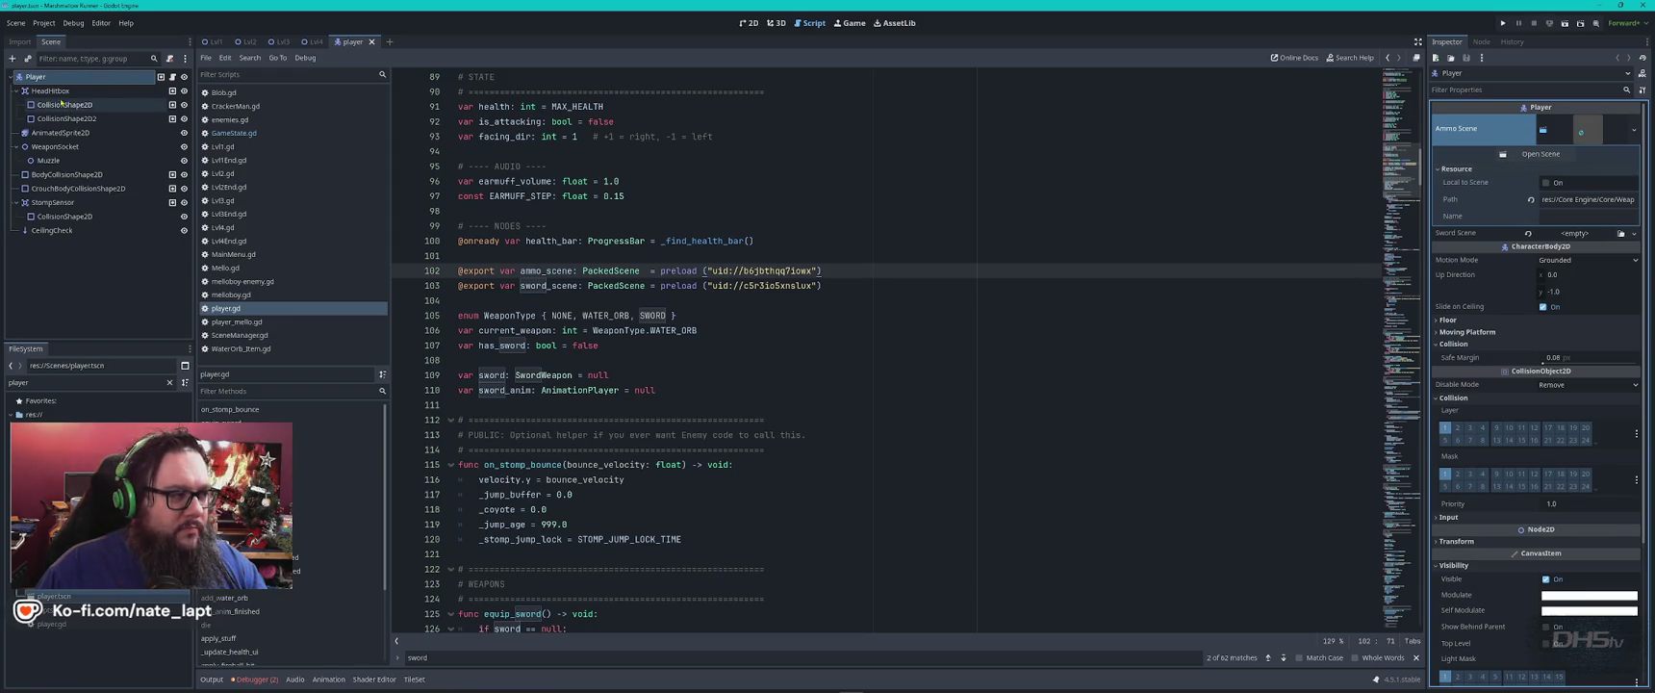
left_click(38, 77)
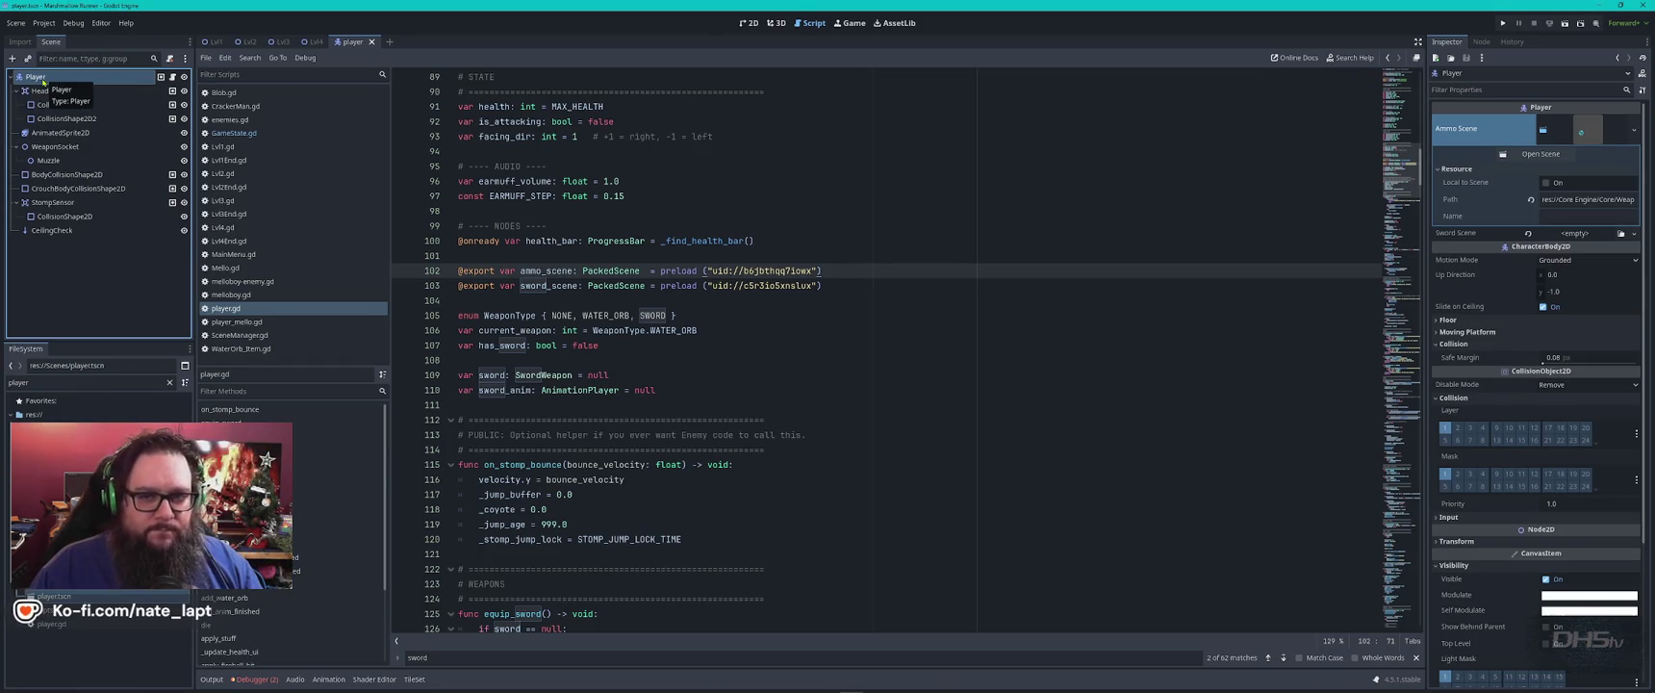
Play-test the level with F5, running right and jumping, then stop the game.
key("F5")
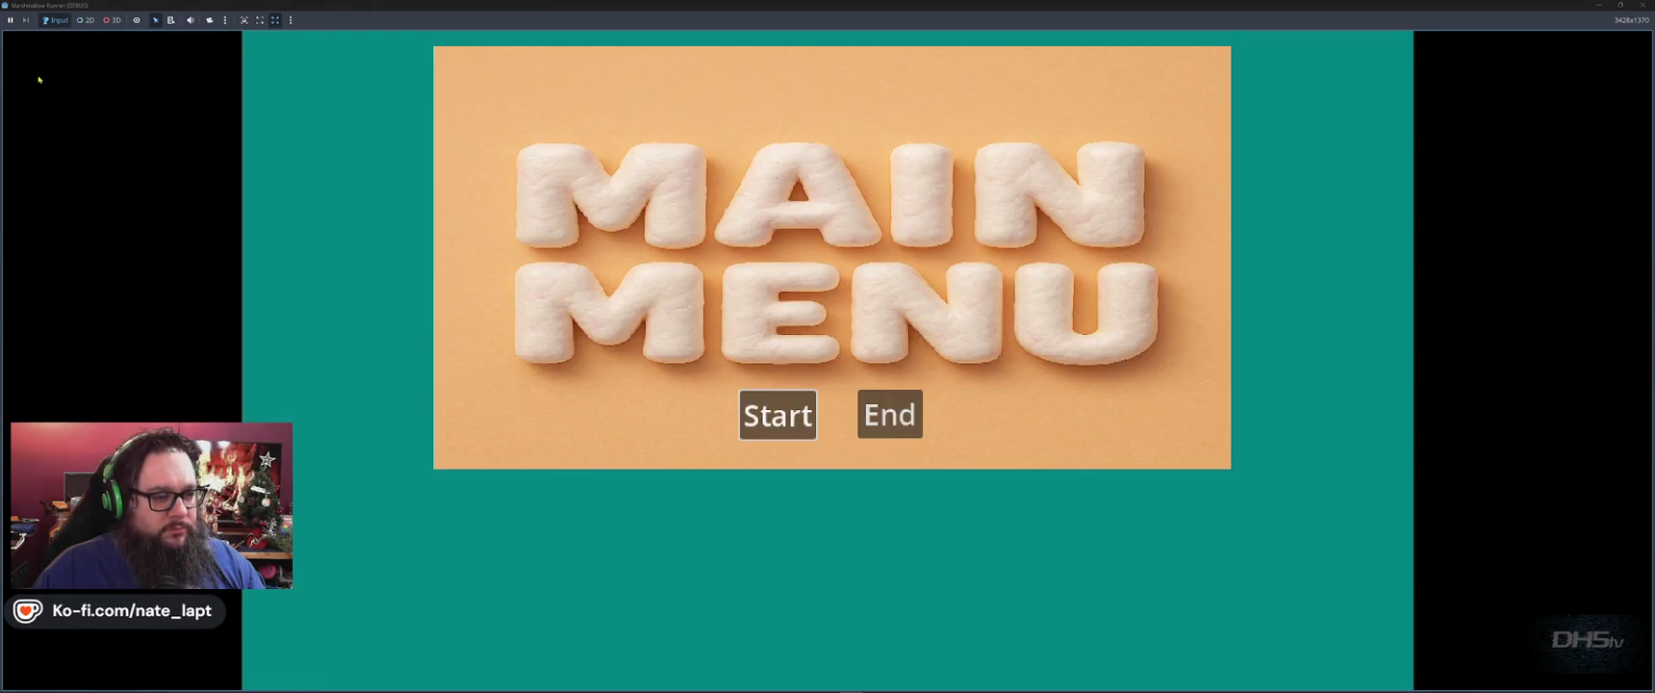
left_click(778, 414)
key("Right")
key("space")
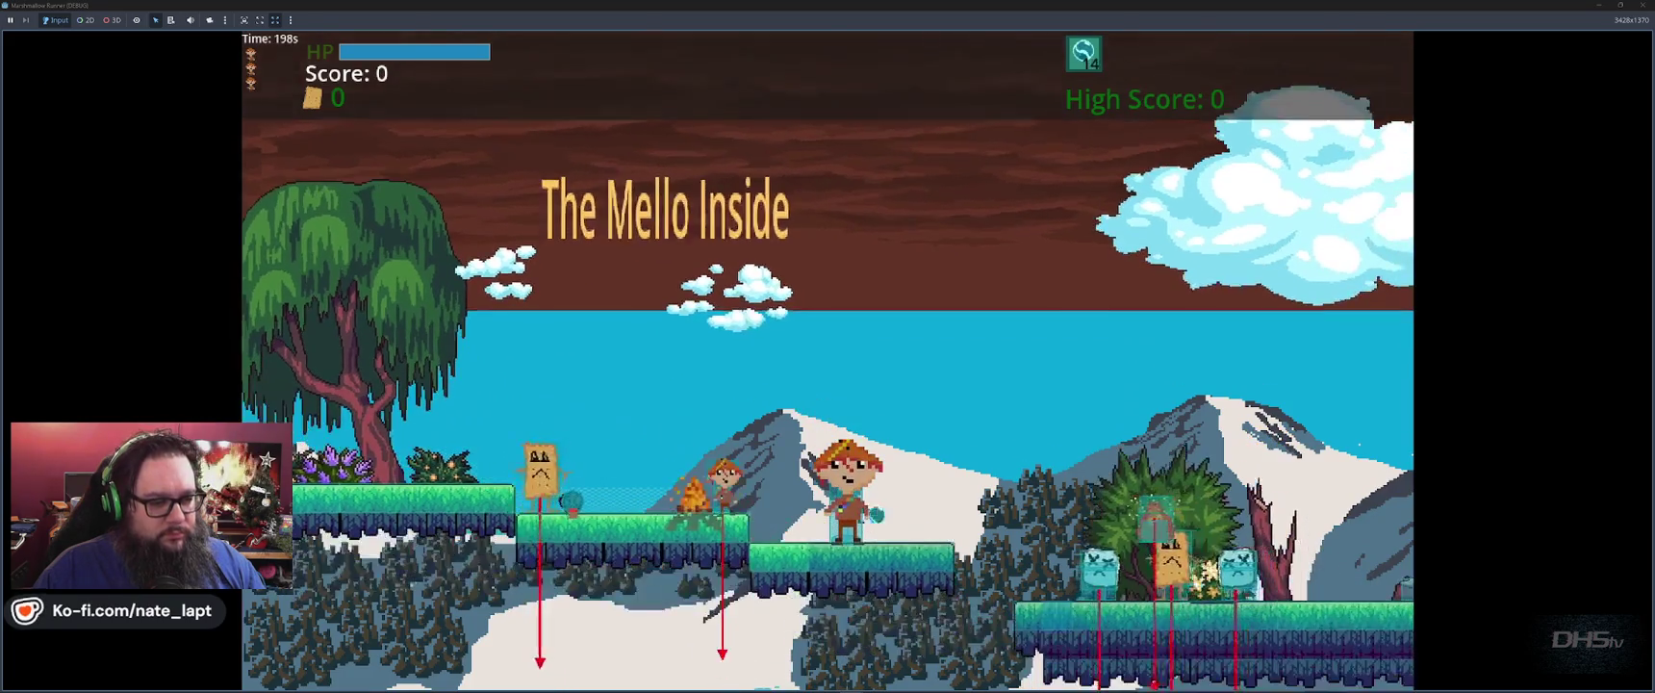
key("F8")
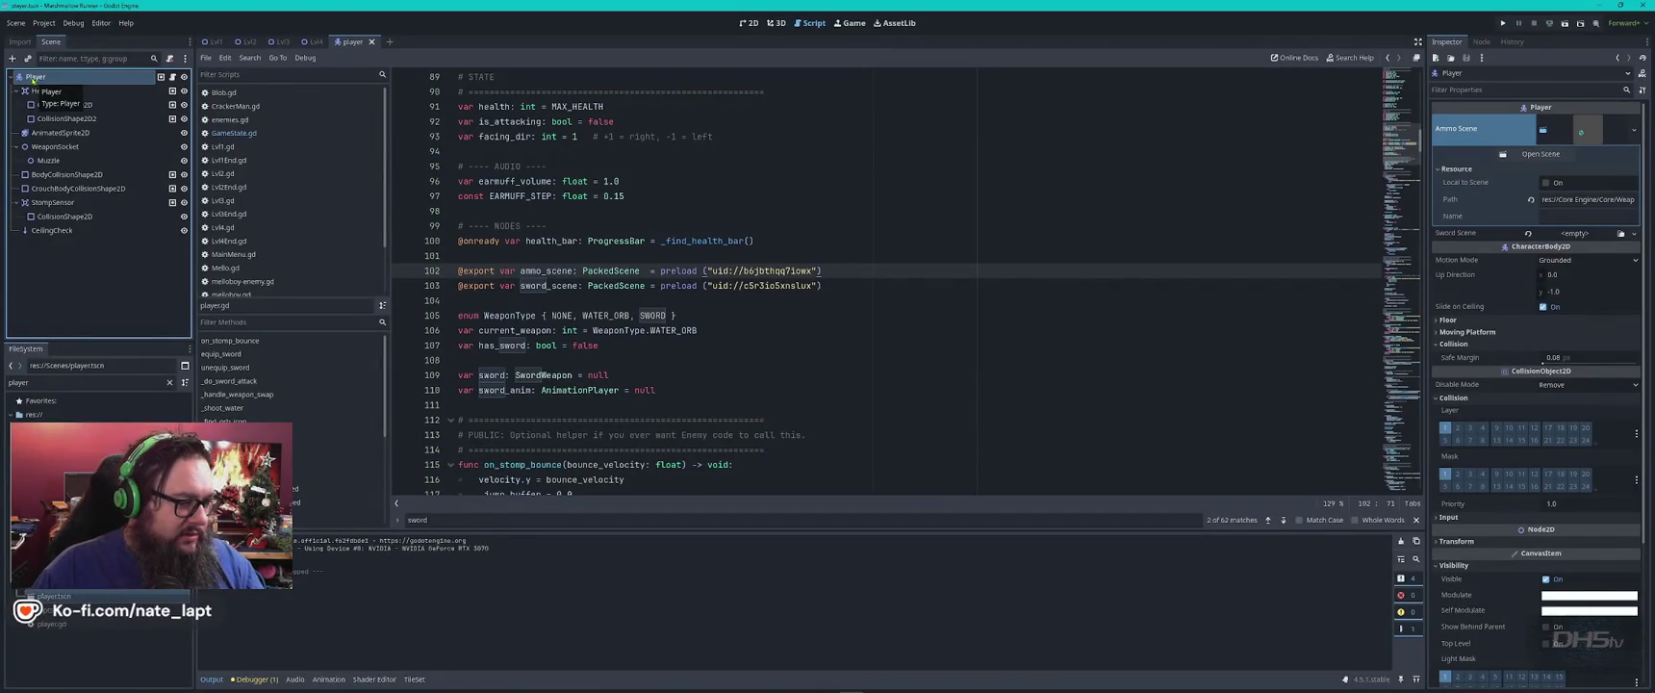
double_click(109, 385)
Filter FileSystem for 'sw', paste over the sword_scene preload's uid, and relaunch the game.
type("sw")
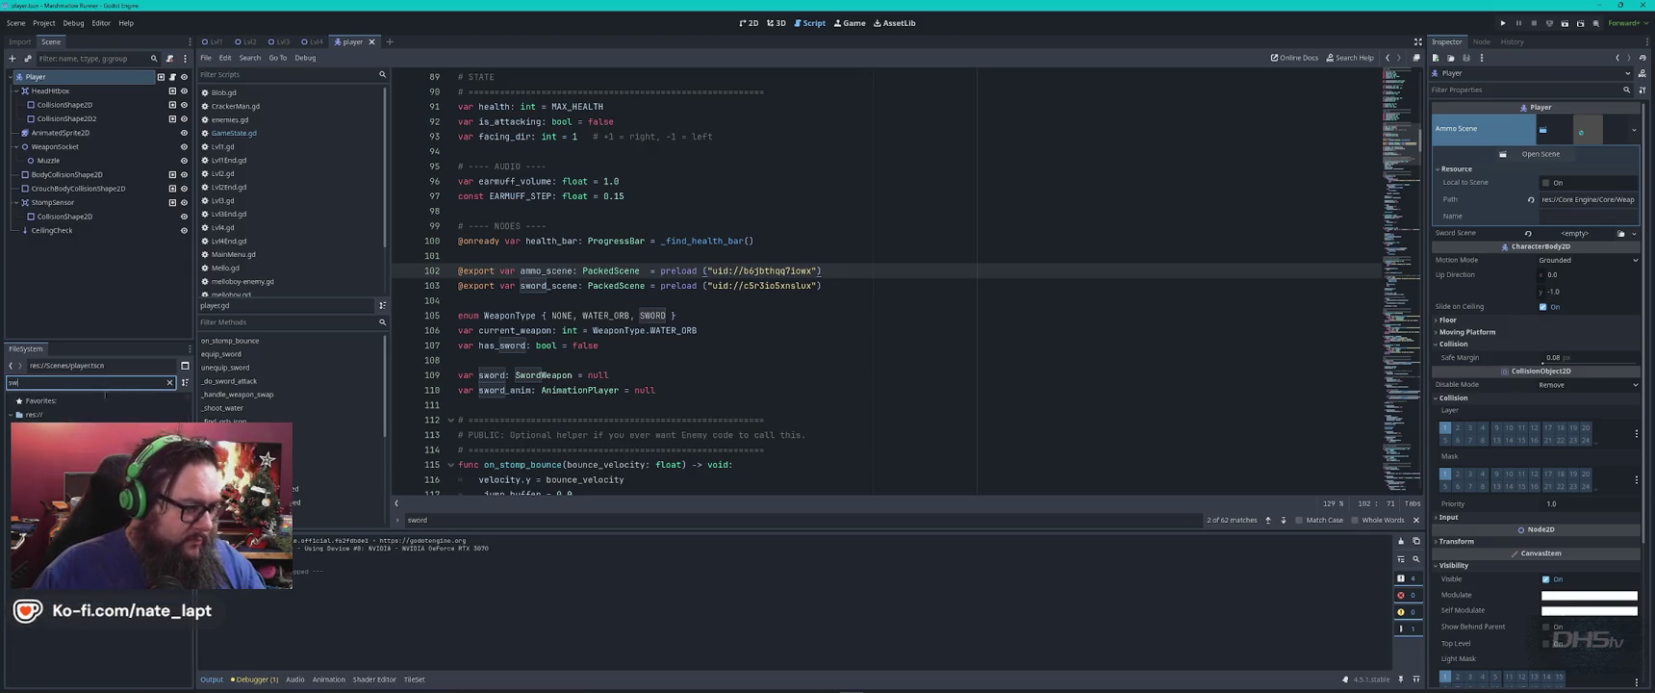
right_click(85, 589)
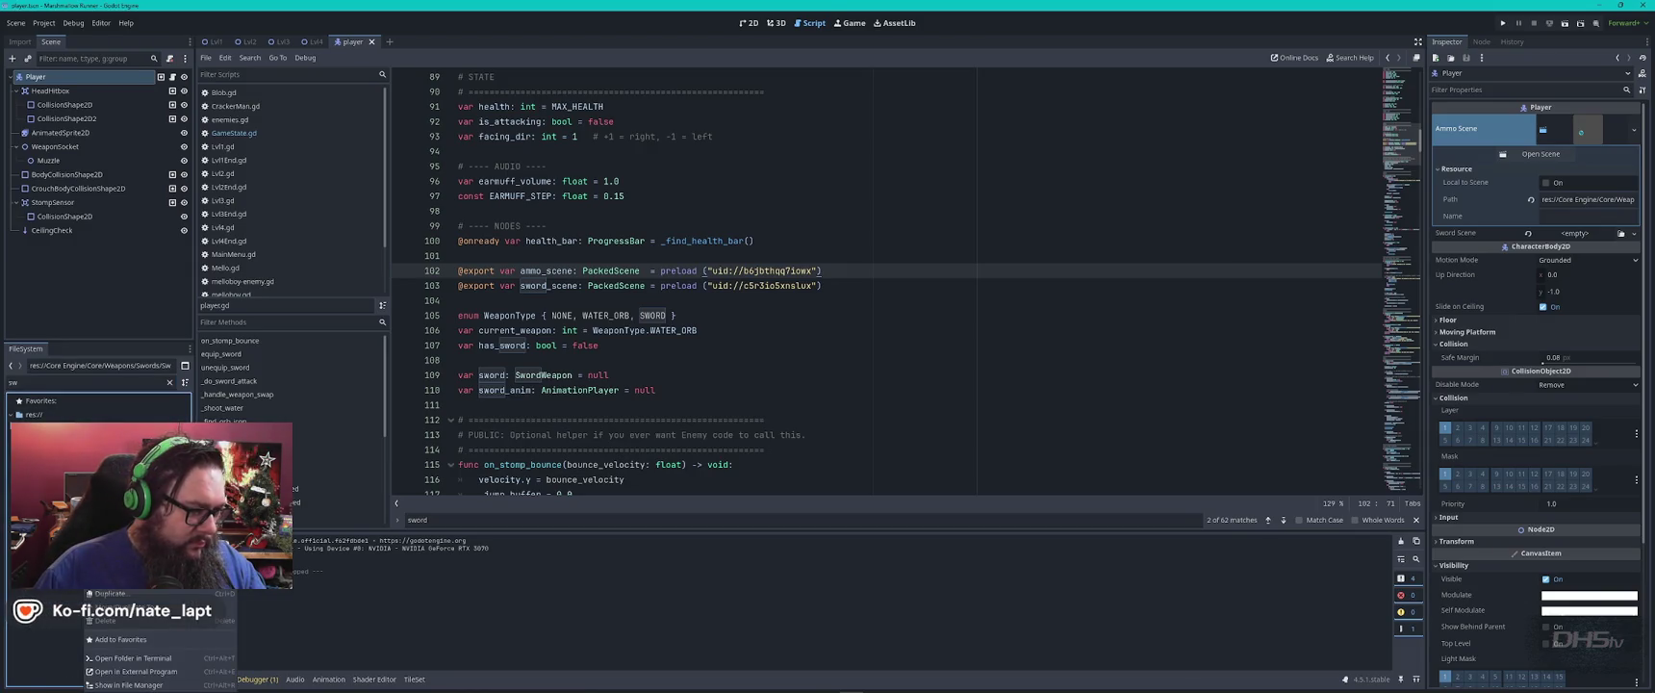
key("Escape")
left_click(714, 286)
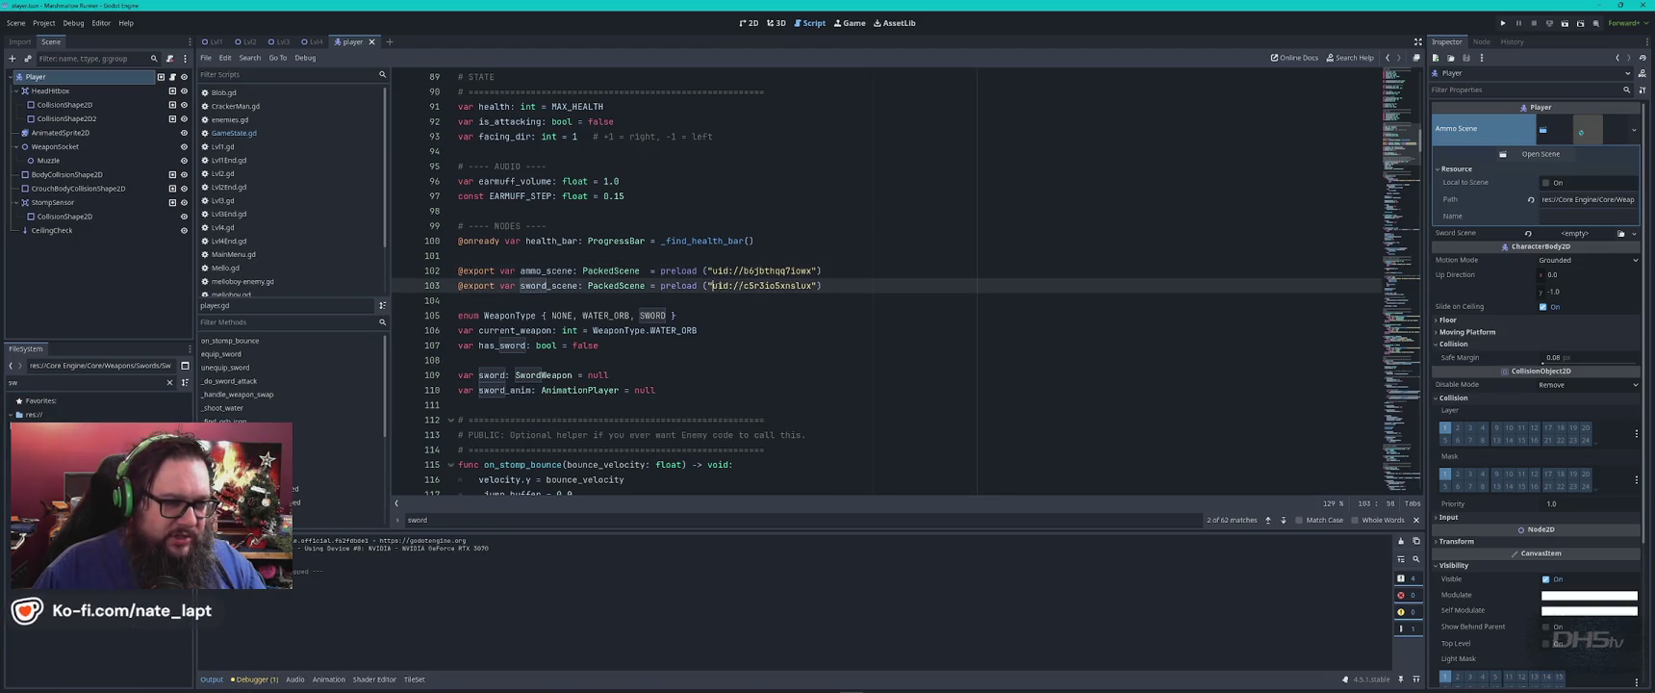
left_click_drag(714, 286, 814, 286)
key("ctrl+v")
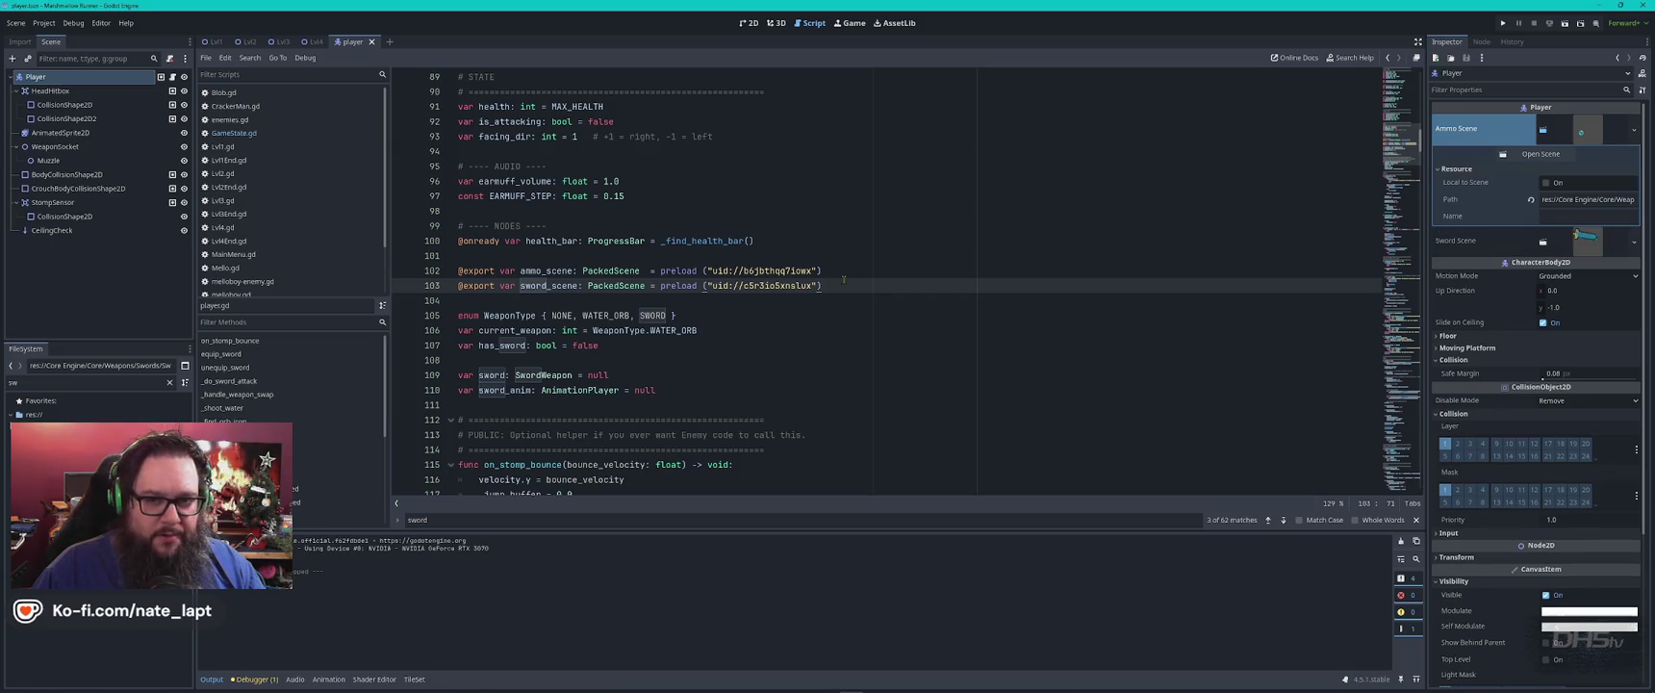
key("F5")
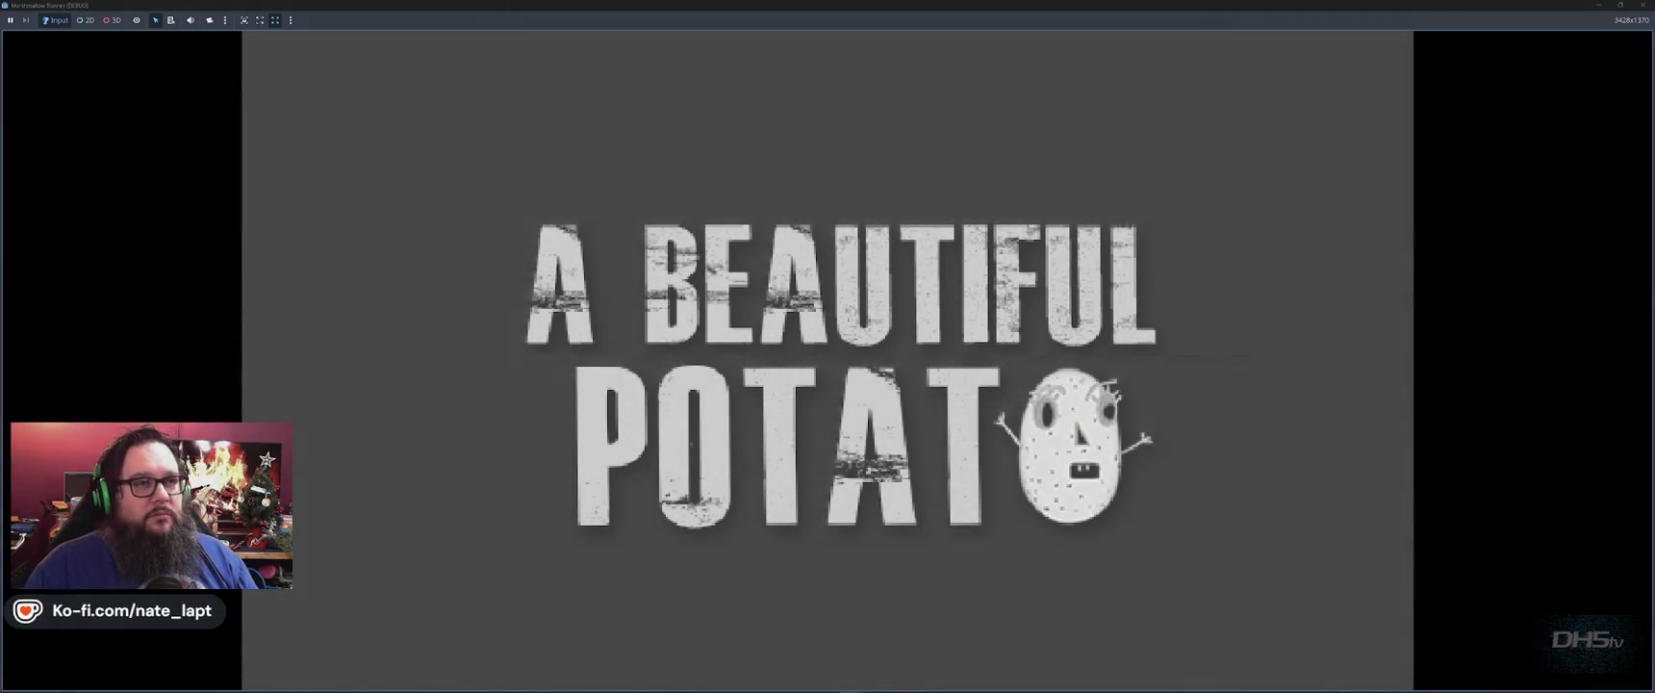
Start the level, jump the gap, stop the game, and collapse the Ammo Scene resource.
key("Return")
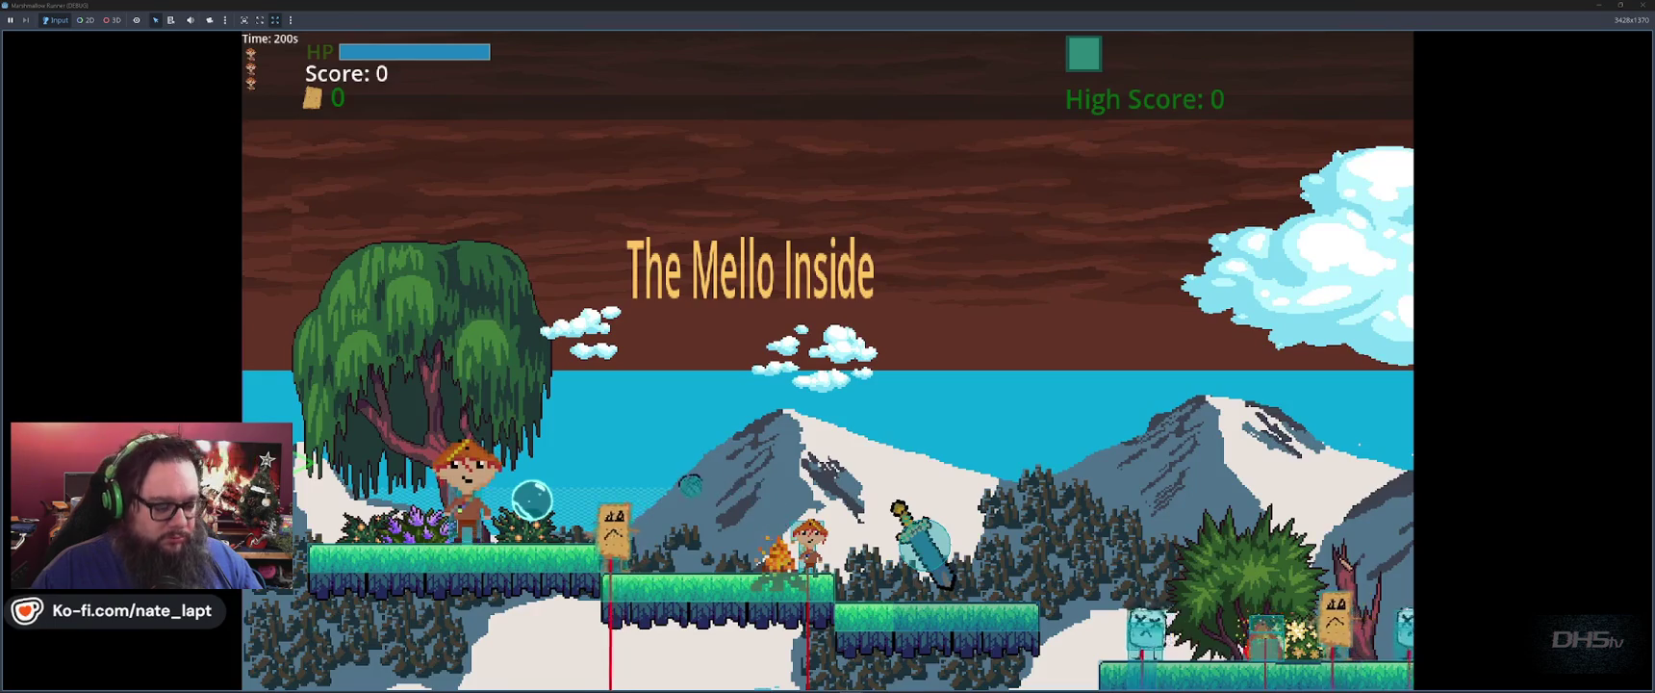
key("space")
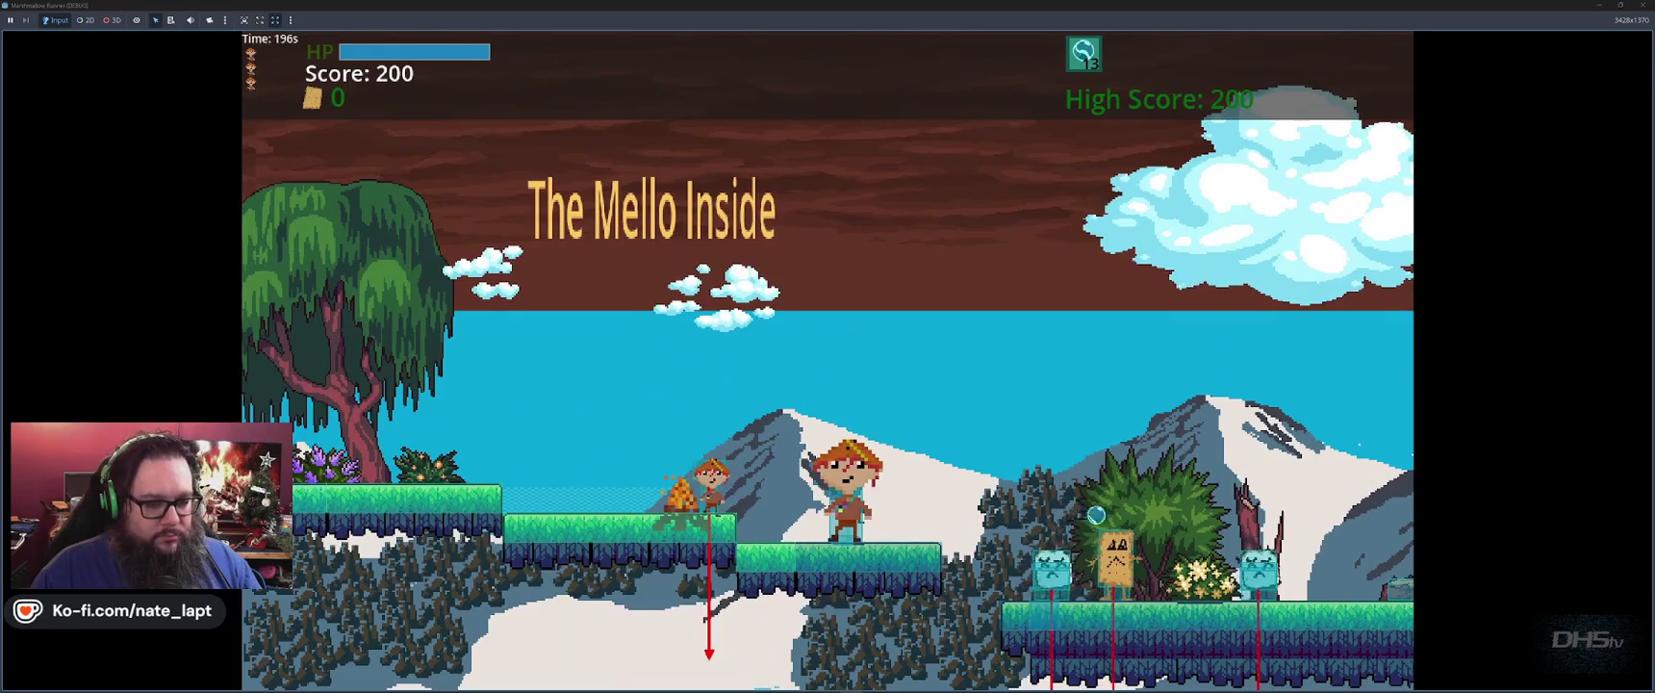
key("F8")
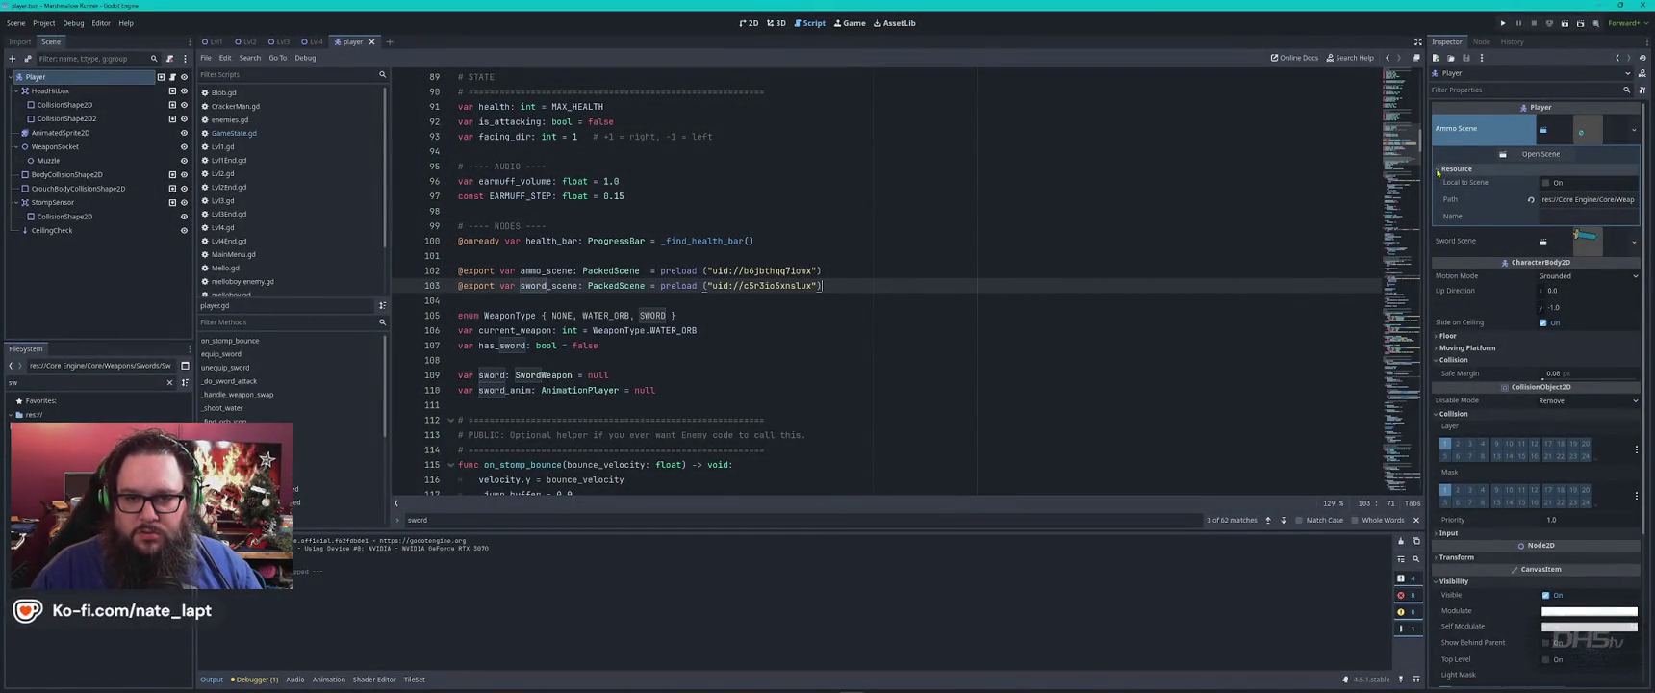
left_click(1472, 169)
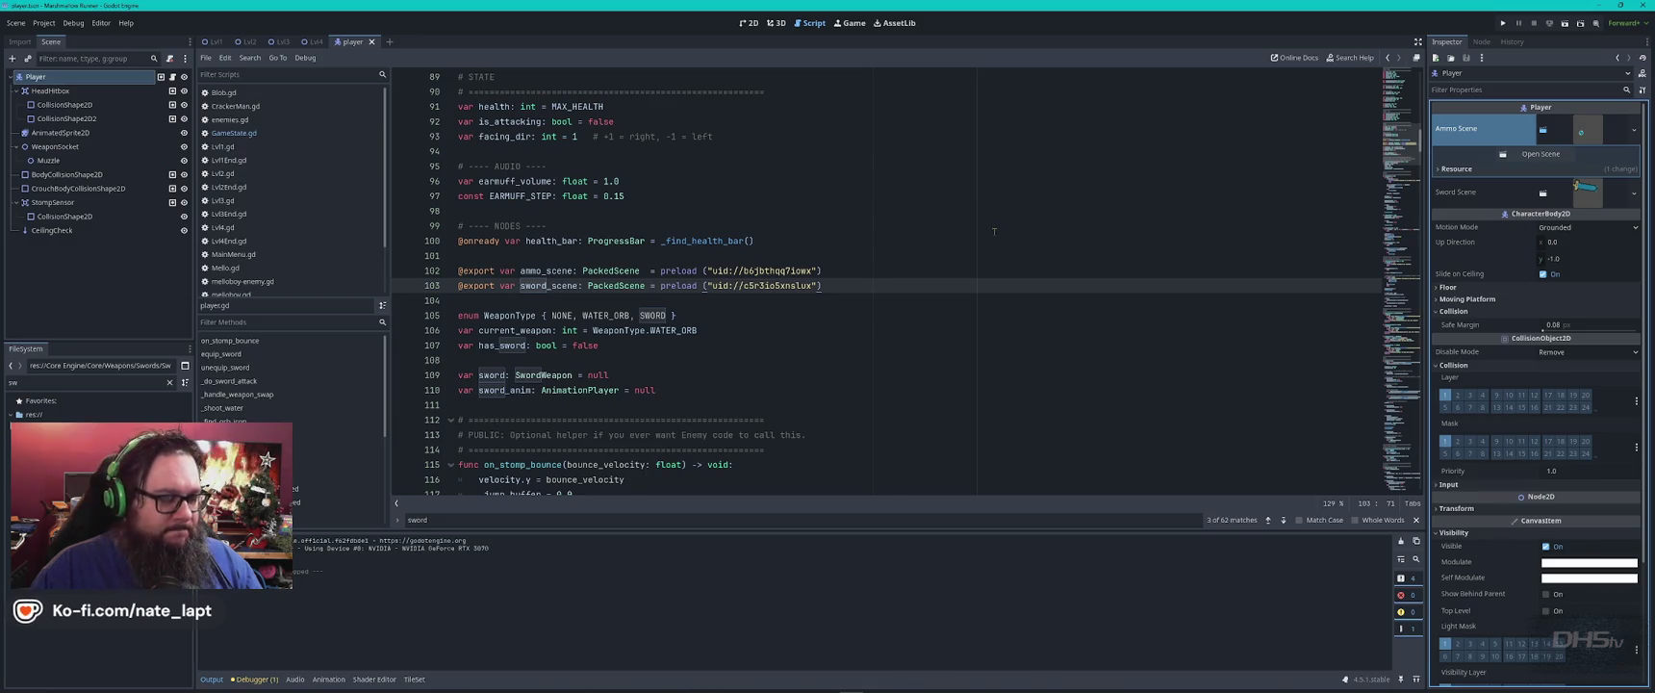
key("alt+Tab")
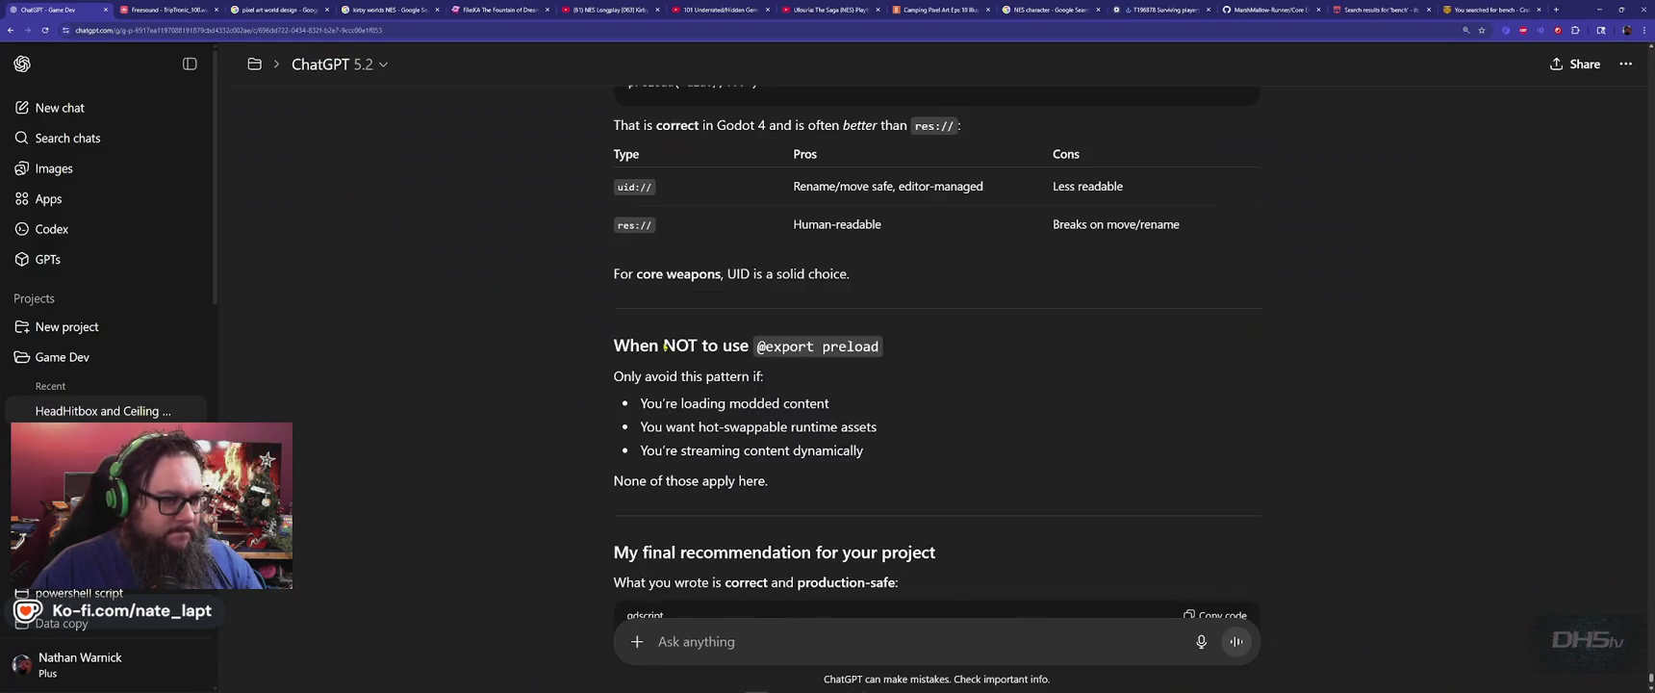
Copy equip_sword from ChatGPT's suggested code and find it in Godot's player.gd.
scroll(664, 347, "up", 3)
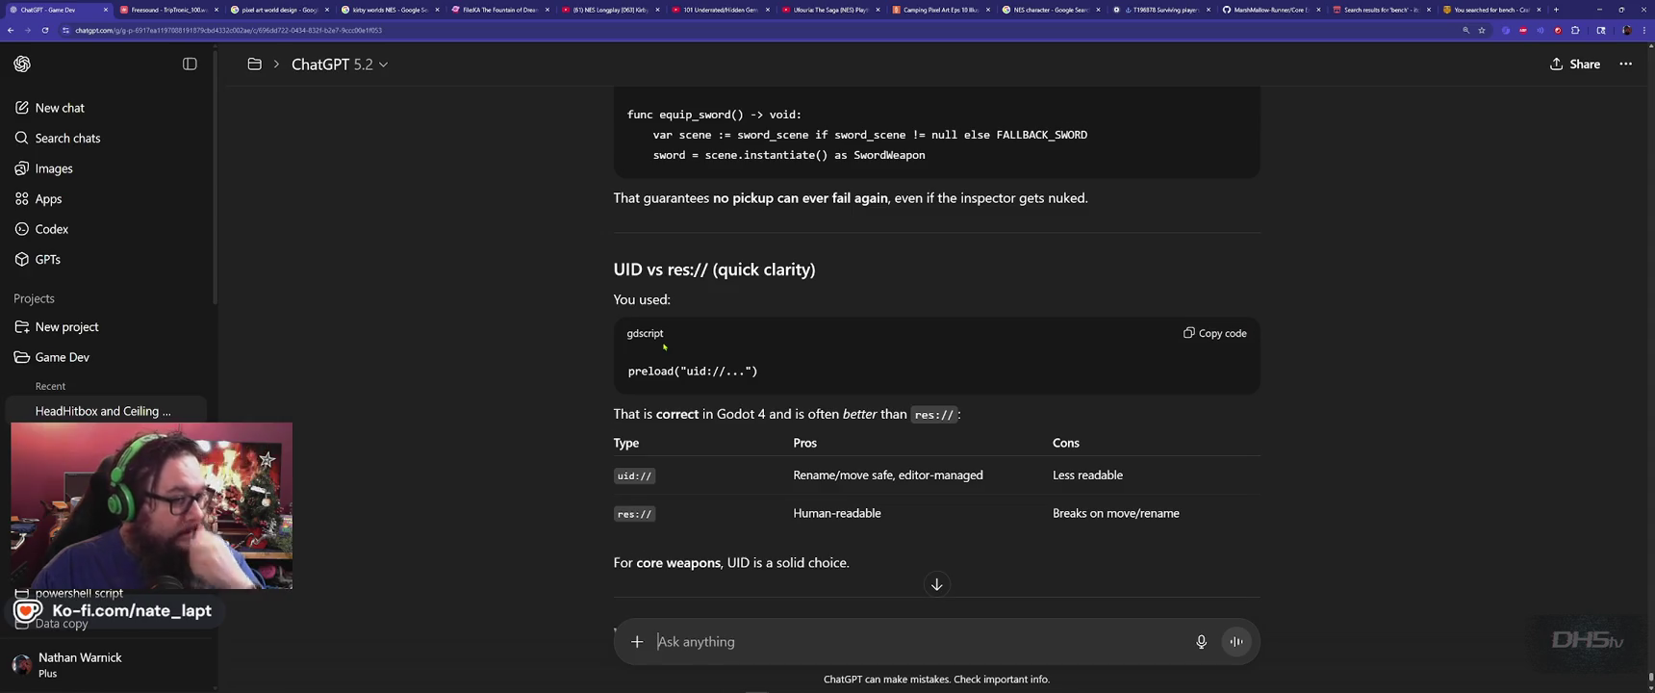
scroll(664, 347, "up", 2)
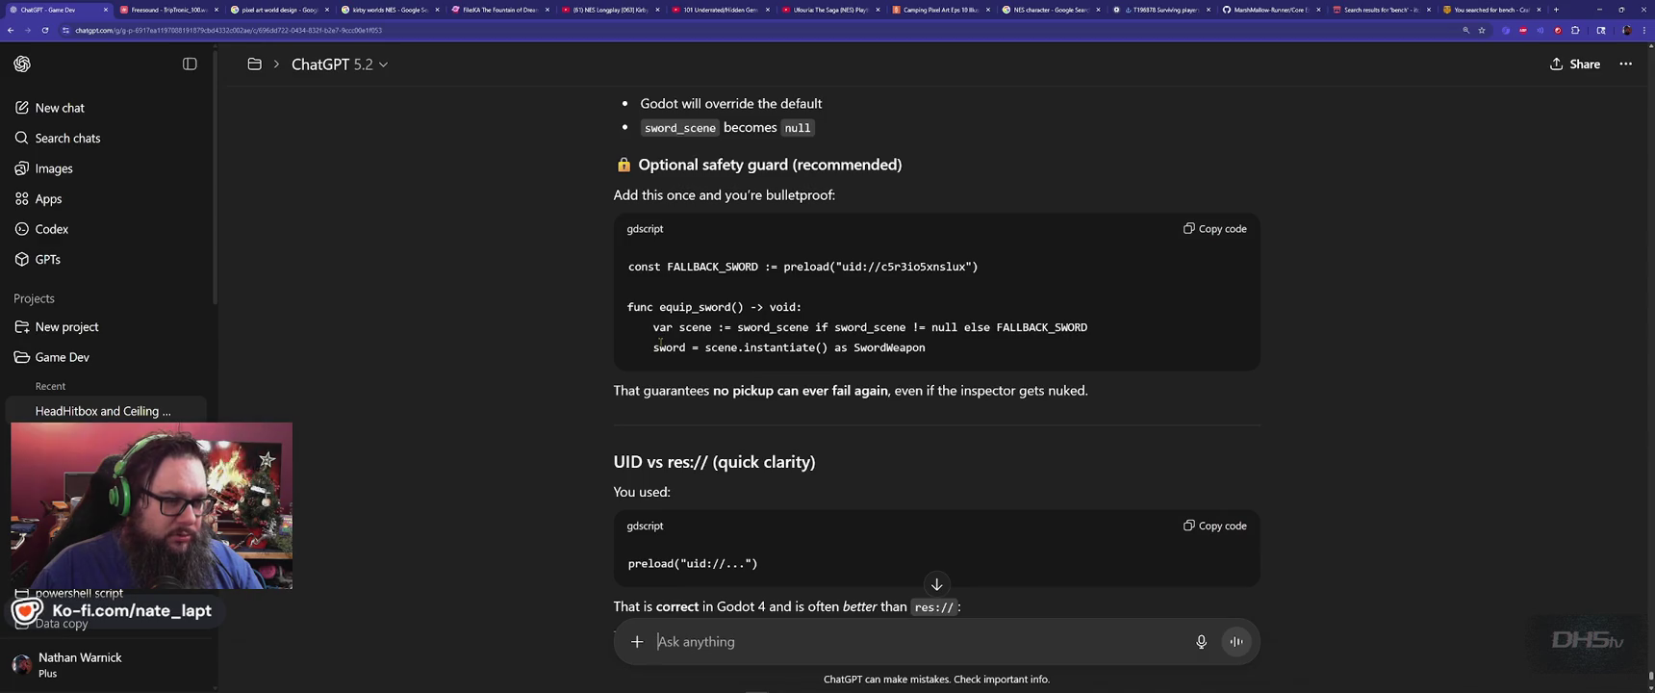
double_click(677, 306)
key("ctrl+c")
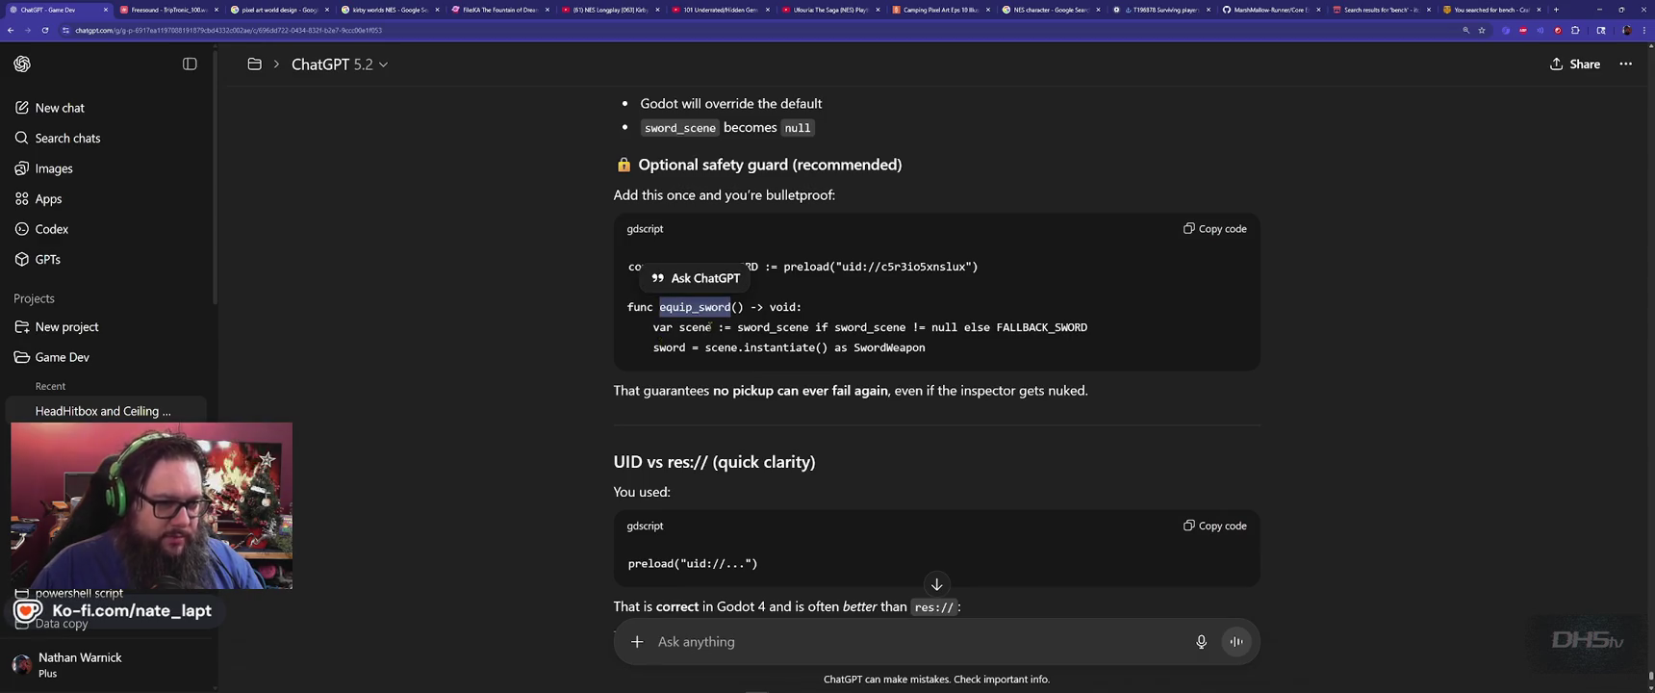
key("alt+Tab")
left_click(699, 330)
key("ctrl+f")
key("ctrl+v")
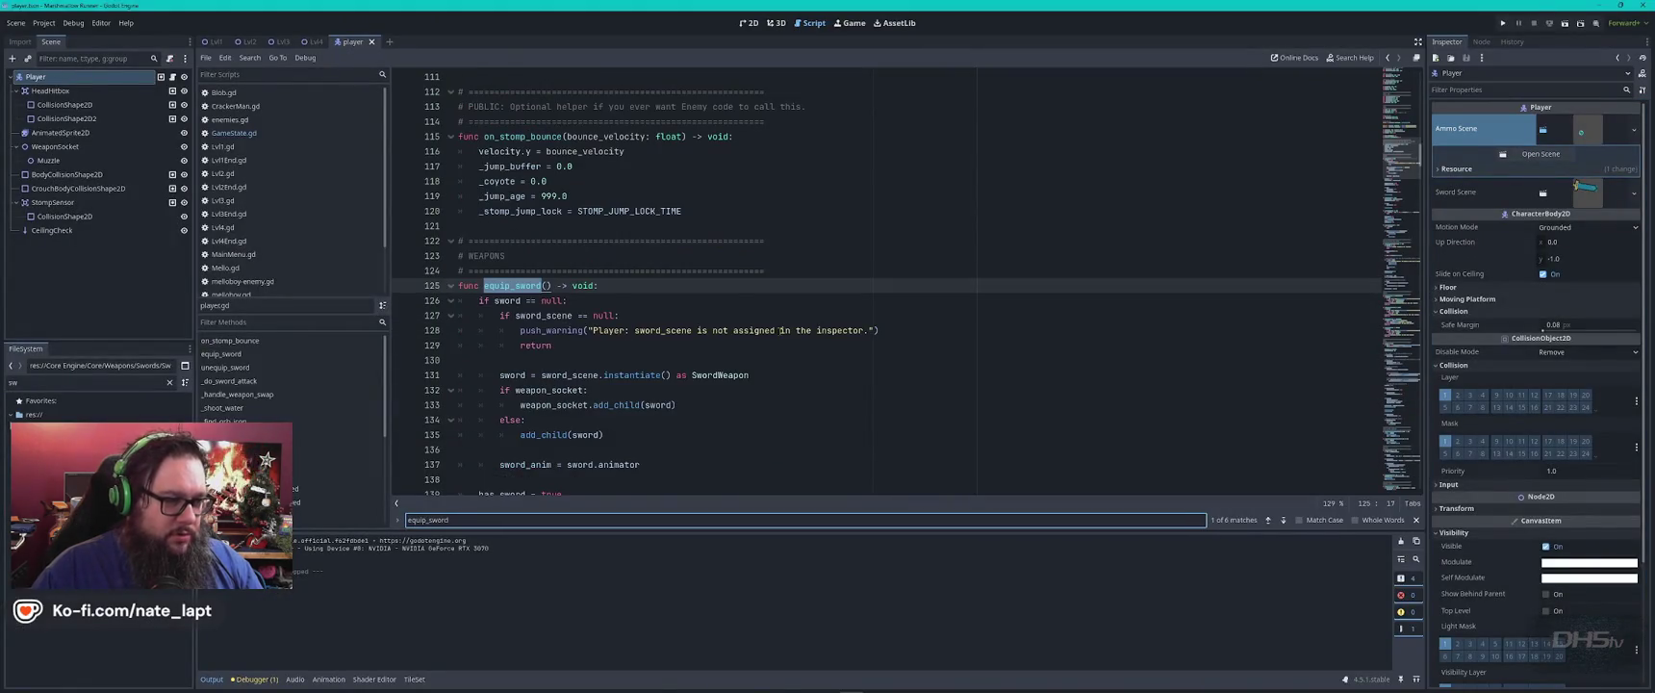
Close the Find bar and show the Debugger's Errors list with the sword_scene warning.
key("Escape")
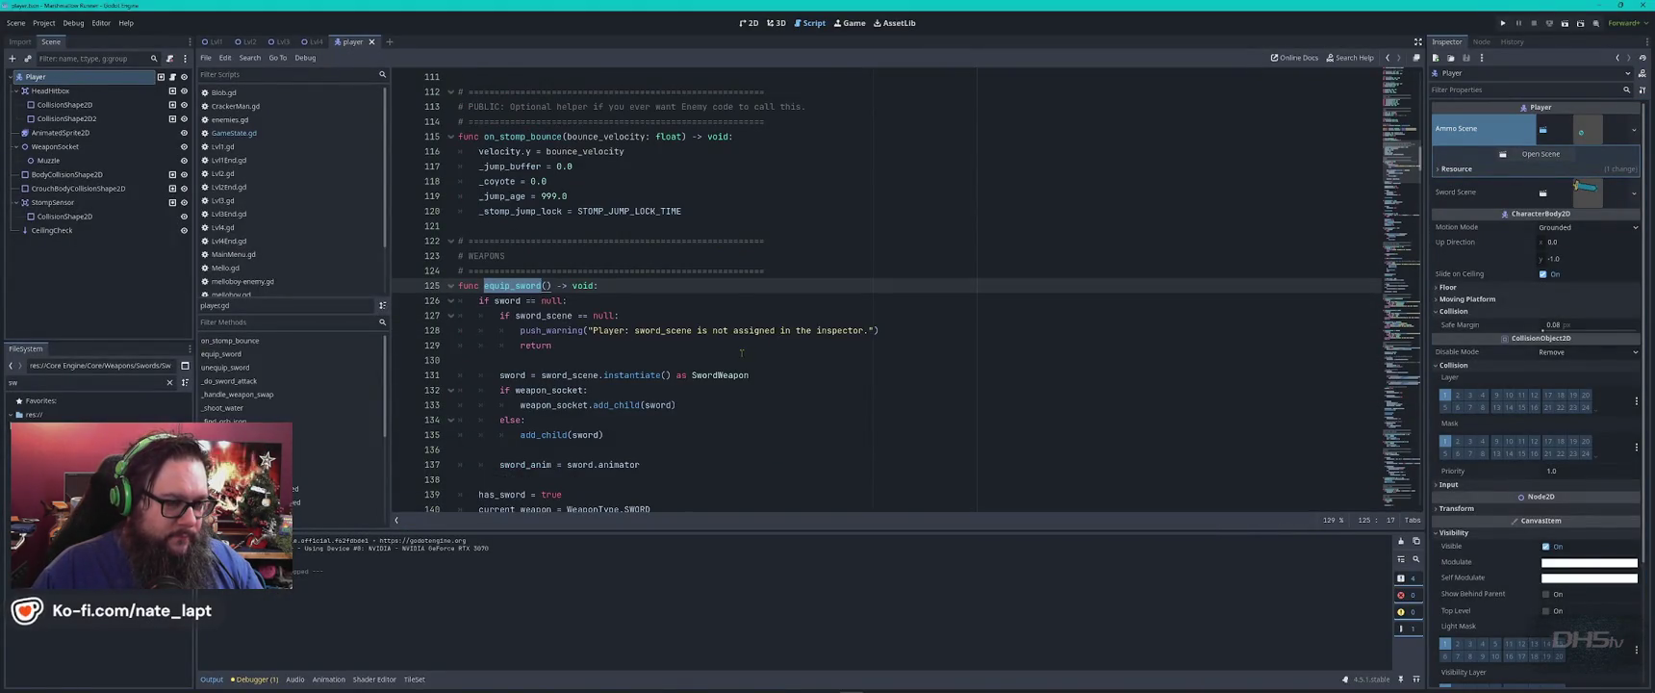
scroll(741, 353, "down", 1)
left_click(256, 679)
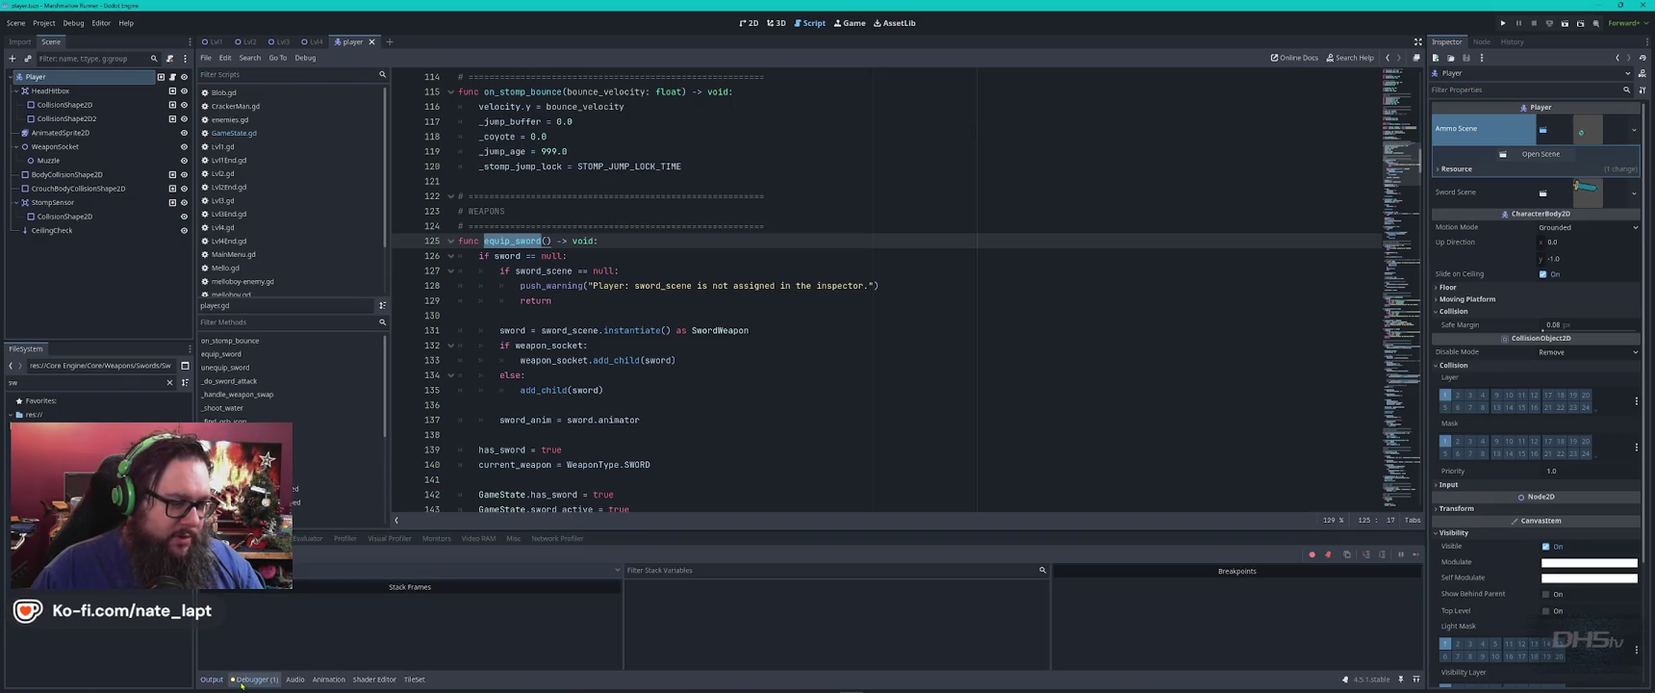
left_click(265, 538)
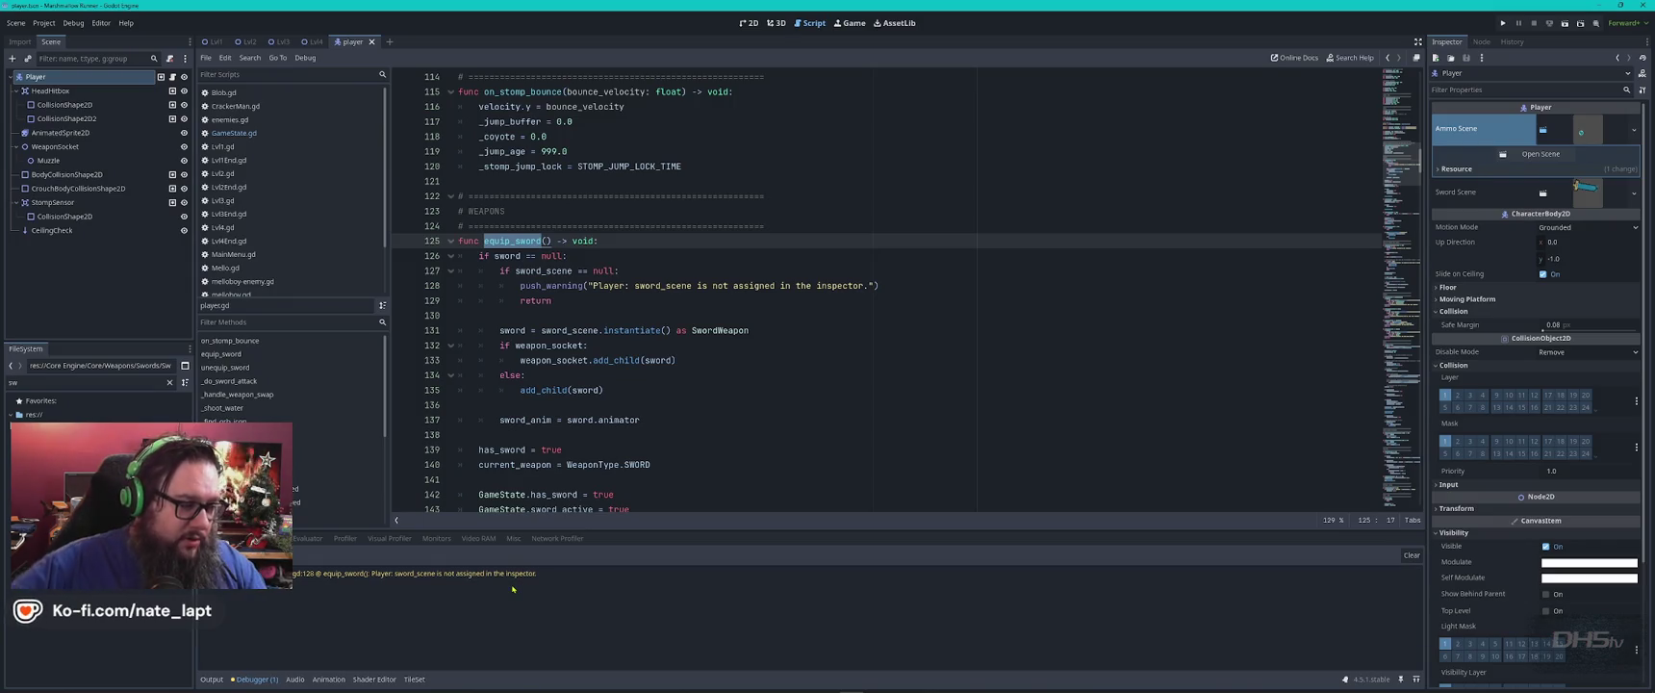
key("alt+Tab")
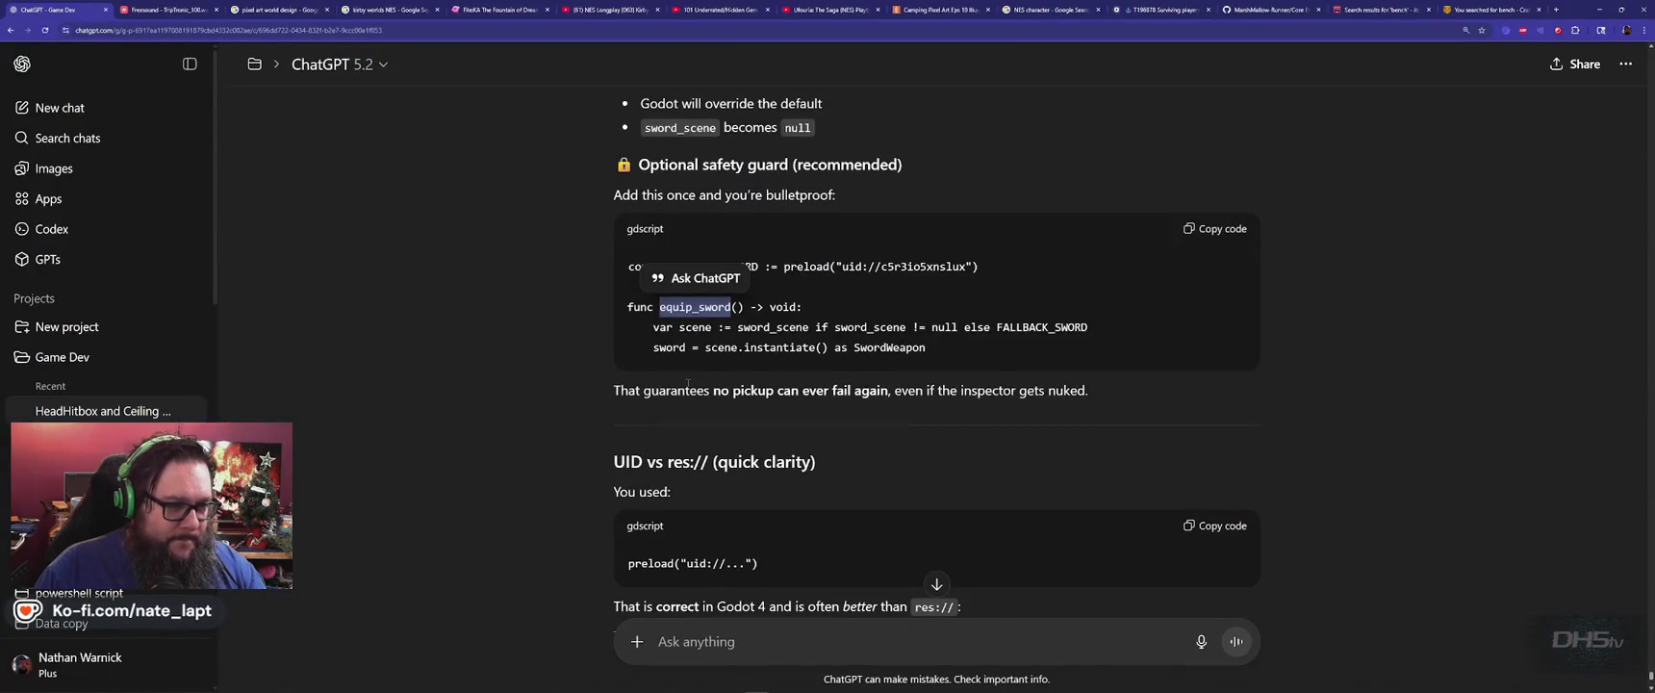
Scroll ChatGPT's answer back to the Important details and safety-guard advice.
left_click(534, 364)
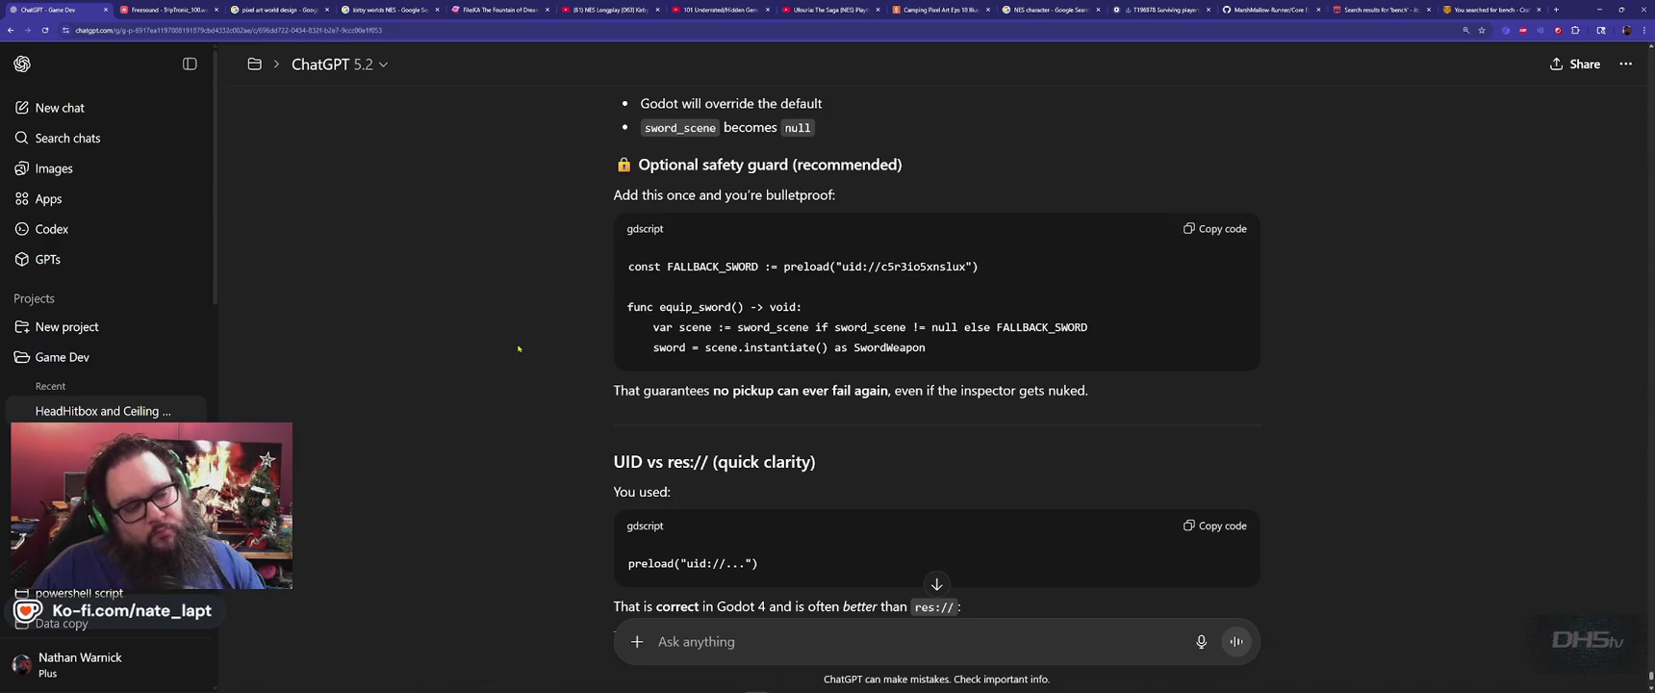
scroll(519, 349, "down", 2)
scroll(530, 351, "up", 4)
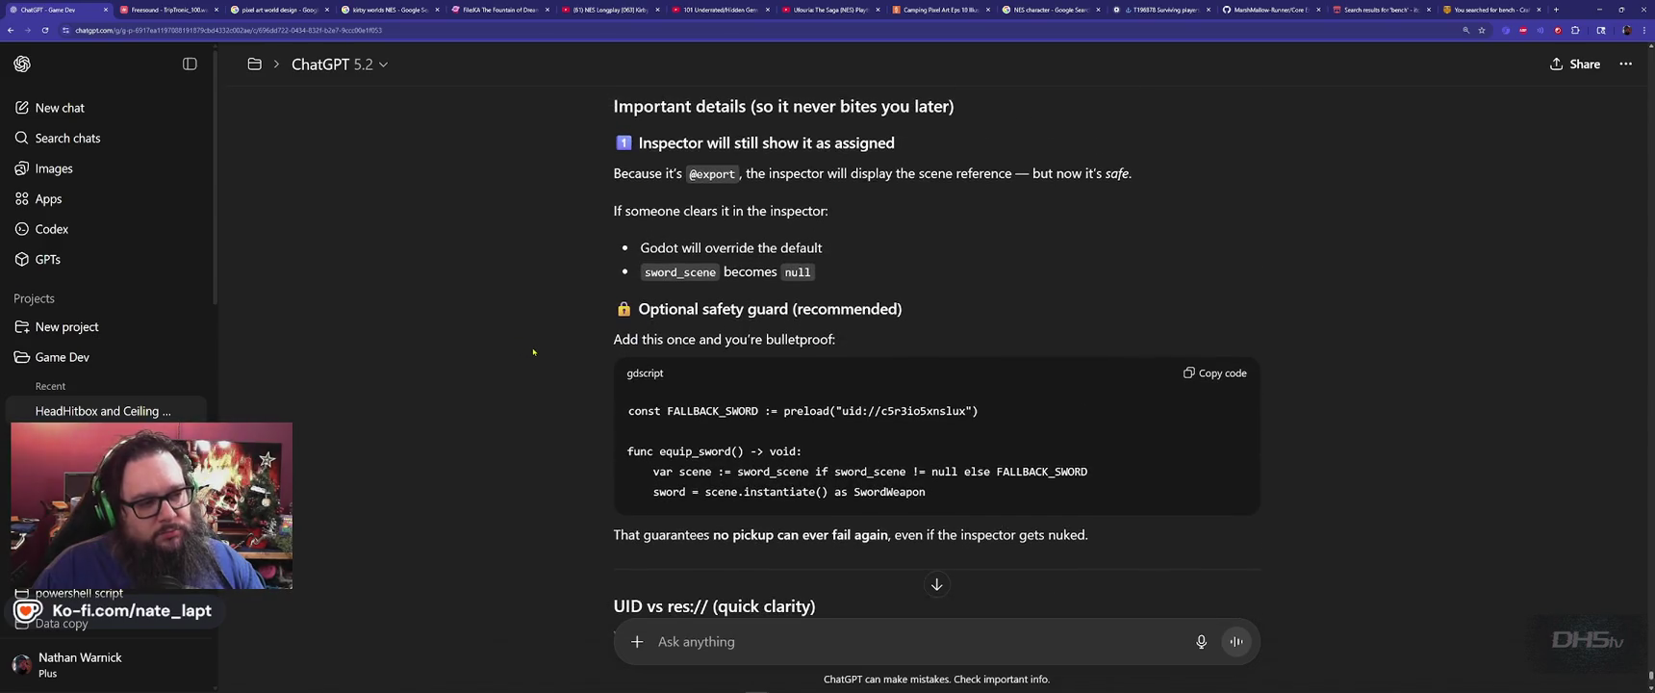
key("alt+Tab")
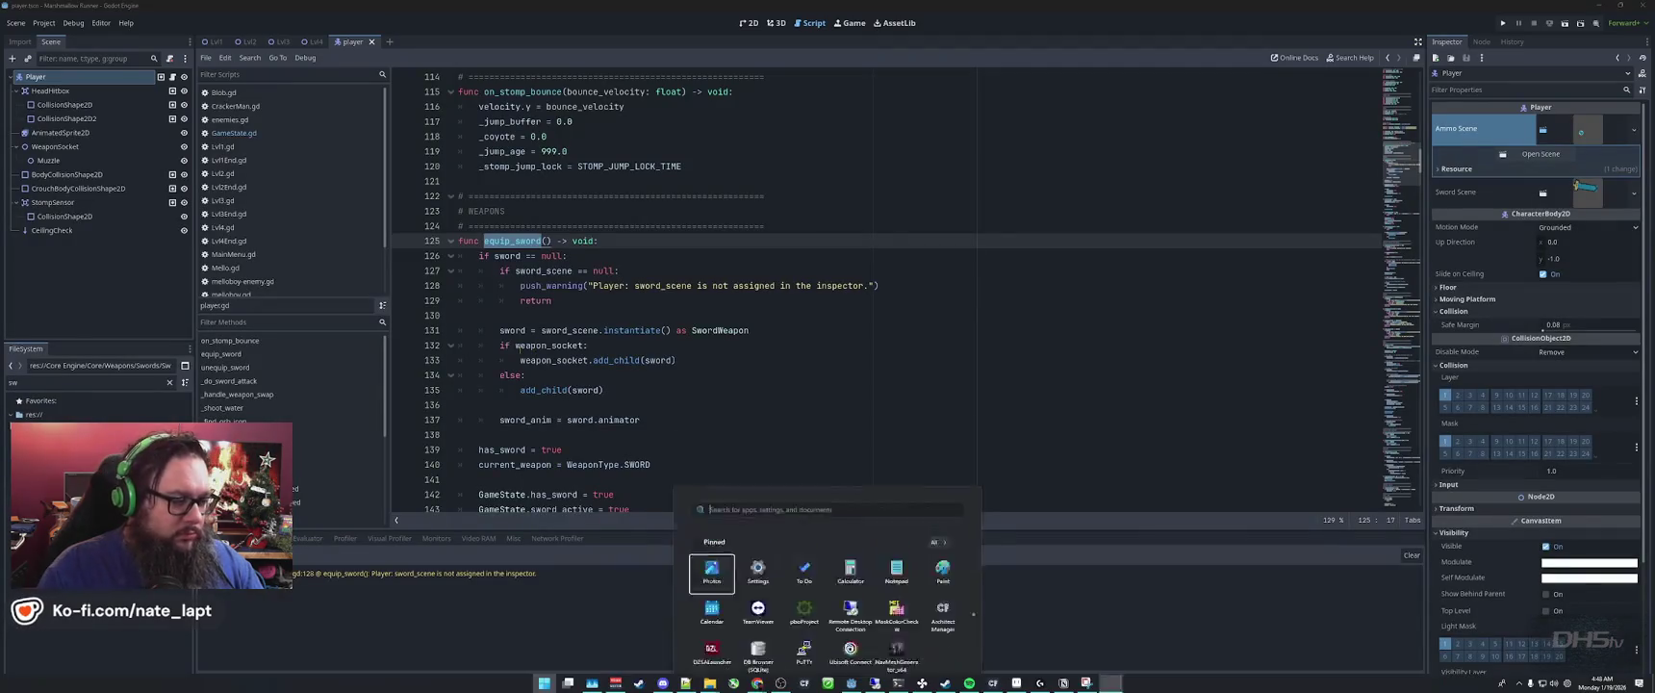
Snip the Debugger's sword_scene warning and its stack trace with Snipping Tool.
key("Return")
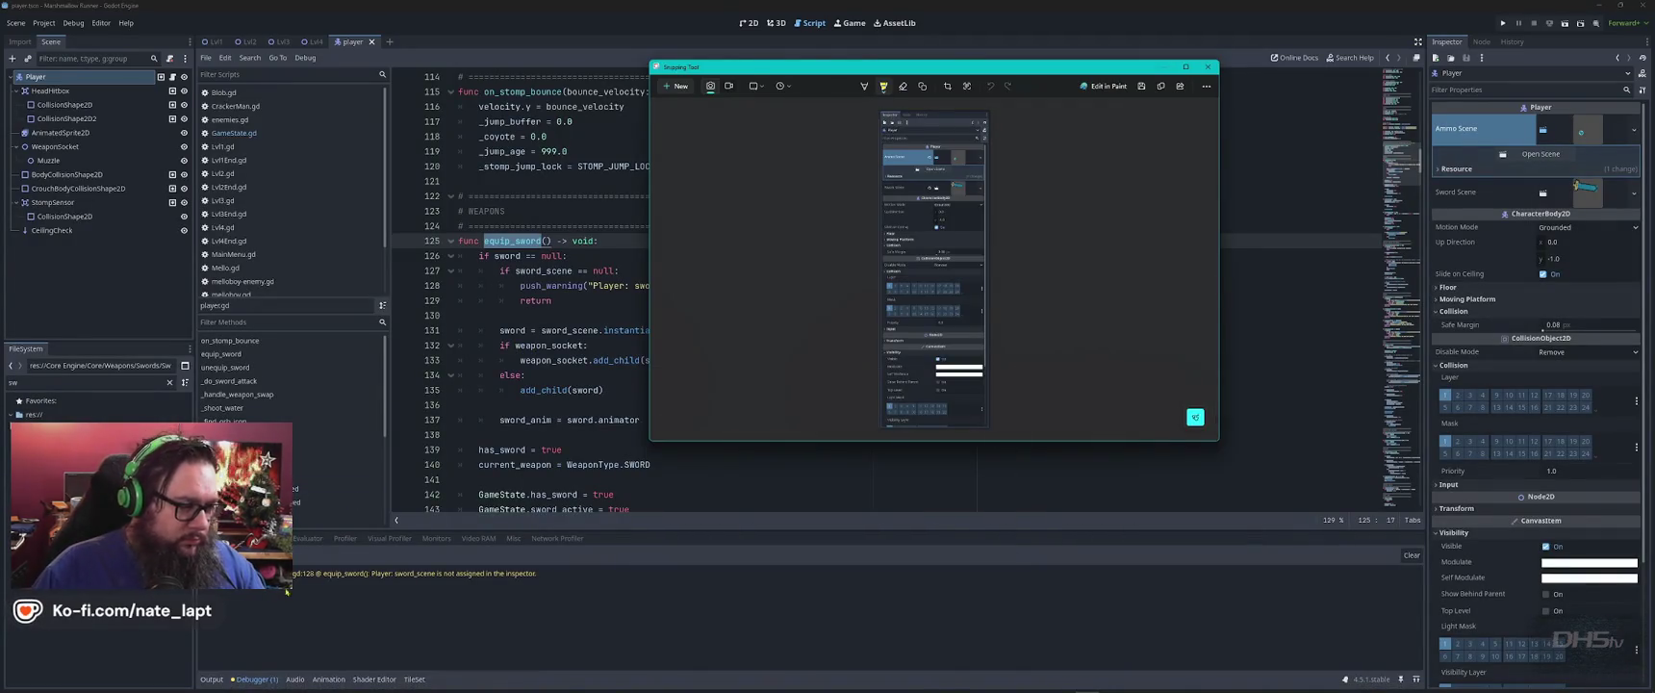
left_click(414, 573)
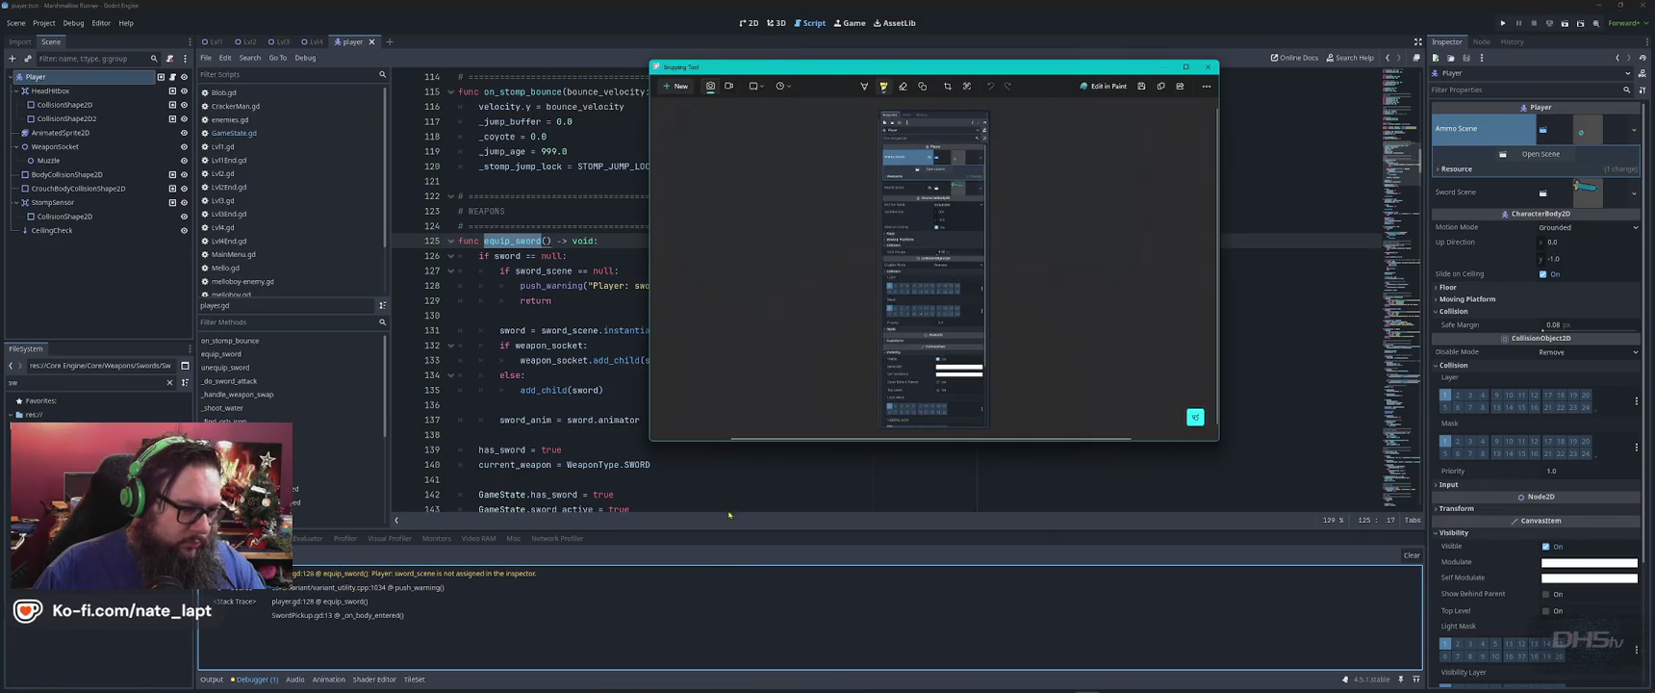
key("super+shift+s")
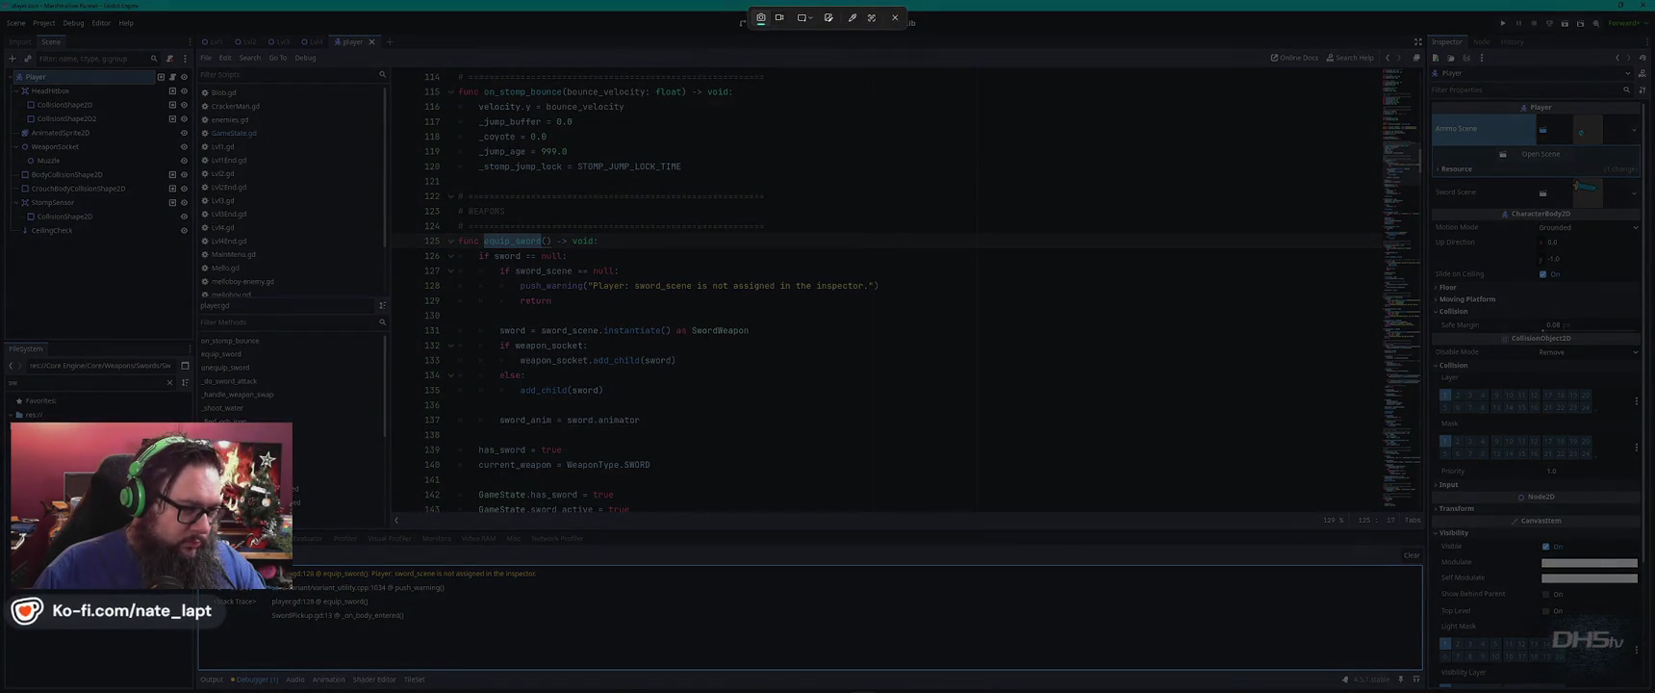
left_click_drag(199, 532, 556, 657)
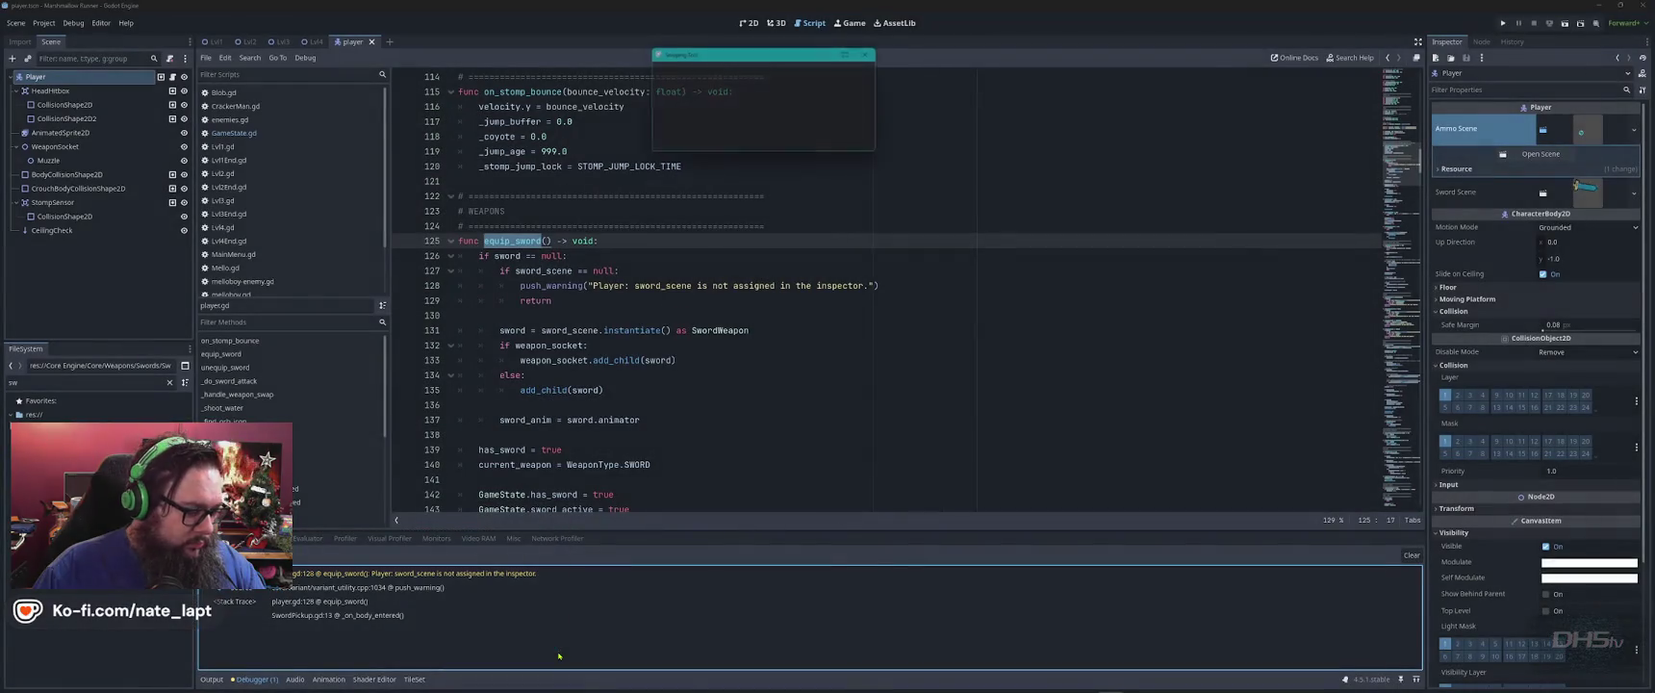
key("alt+Tab")
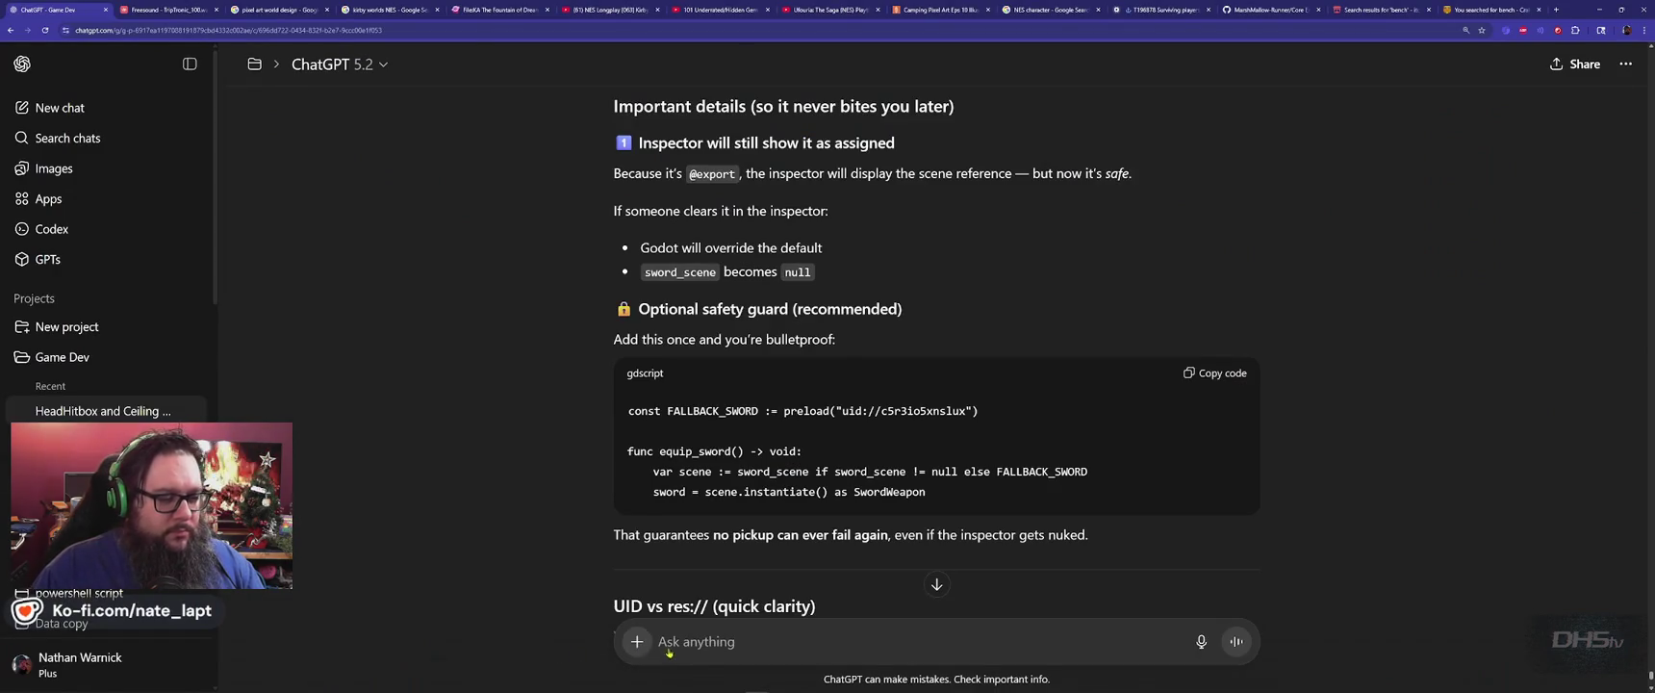
Send the warning screenshot to ChatGPT and read its three suggested fixes.
left_click(749, 652)
key("ctrl+v")
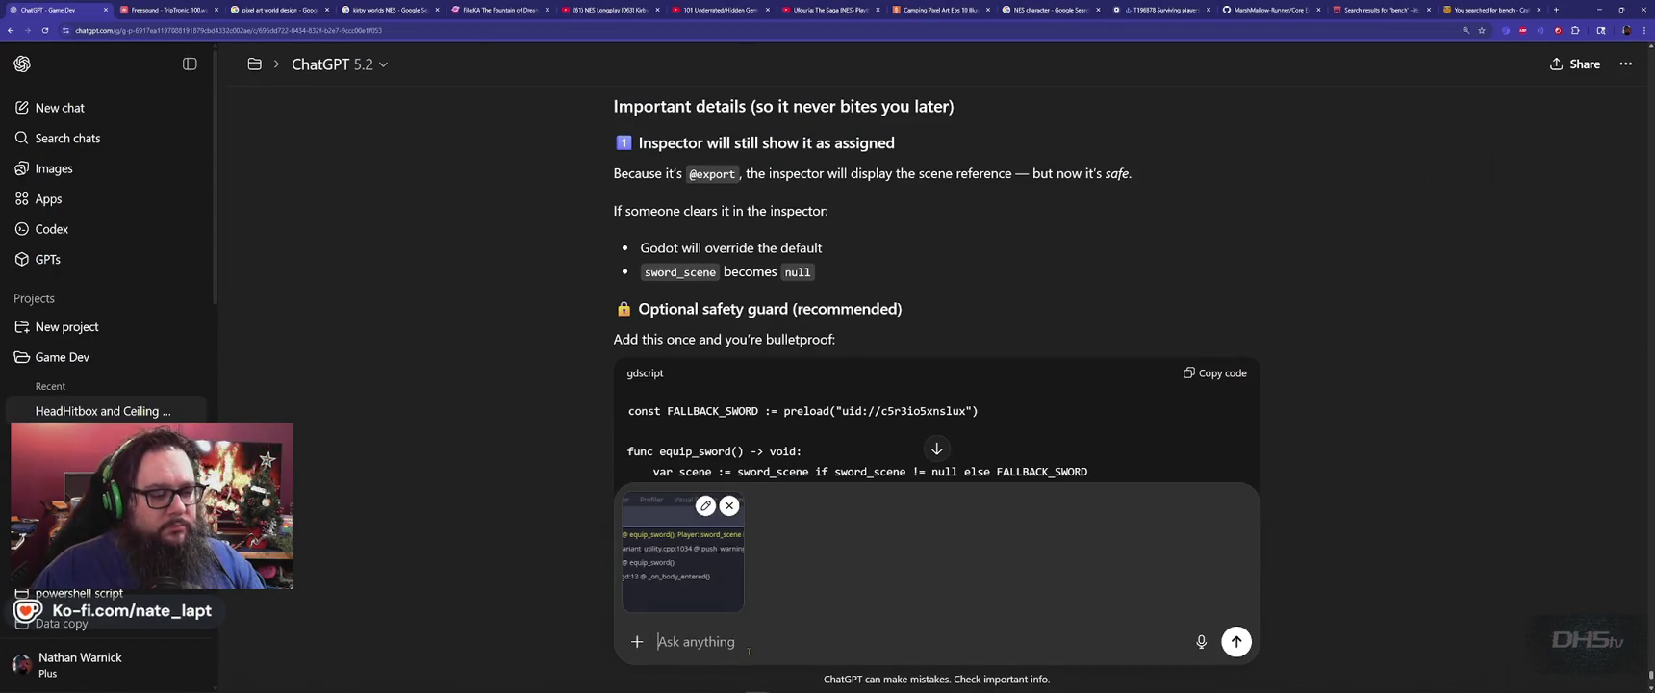
key("Return")
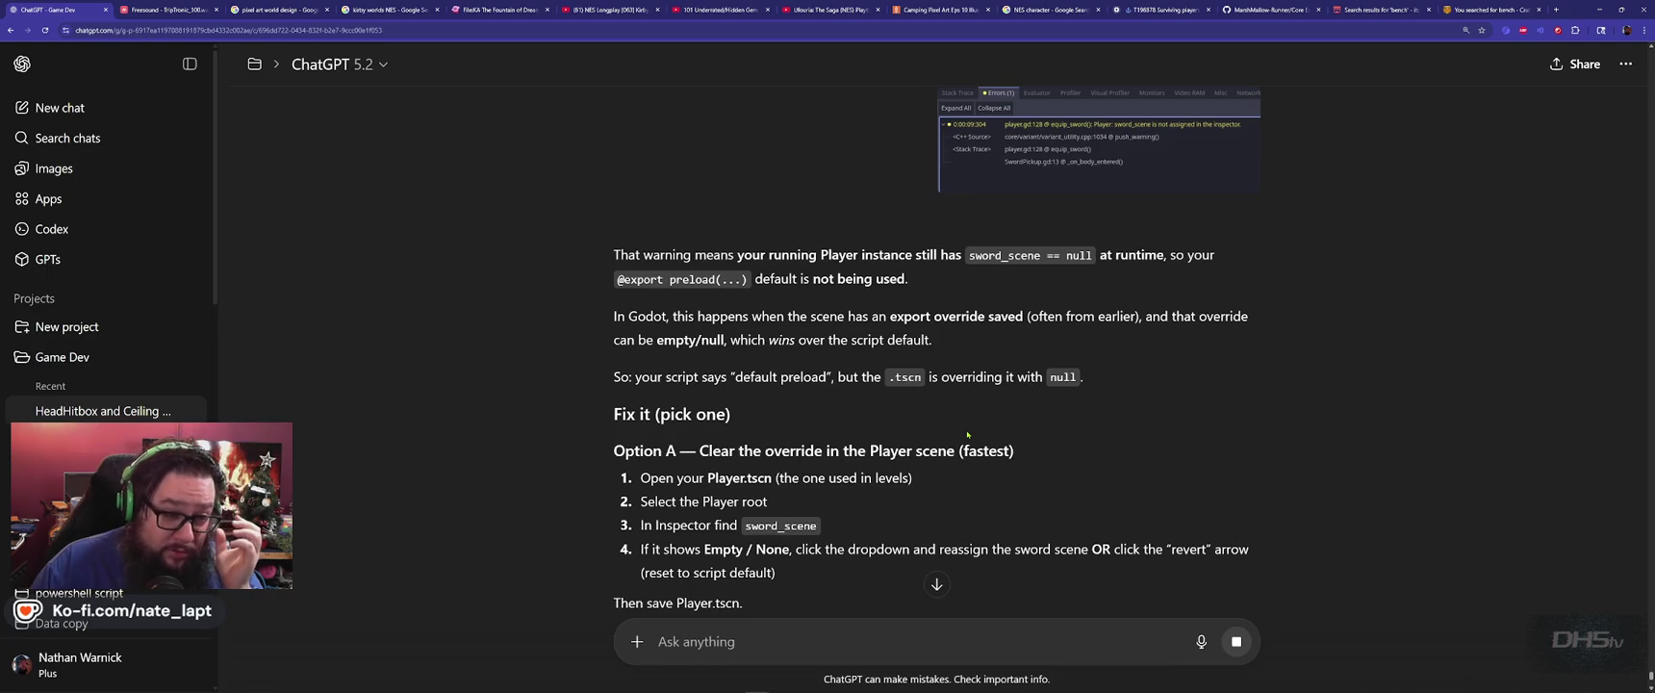
scroll(777, 444, "down", 2)
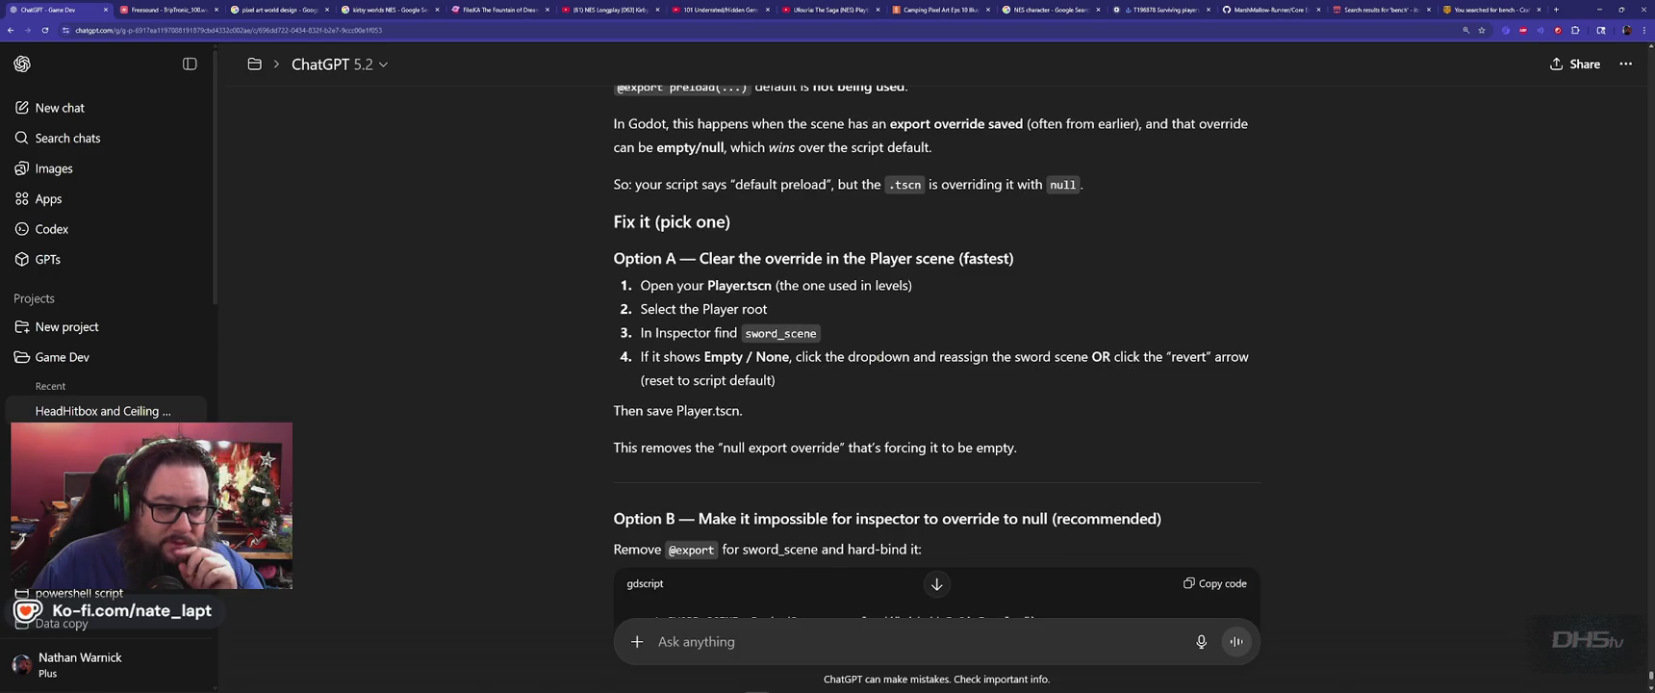
scroll(604, 374, "down", 1)
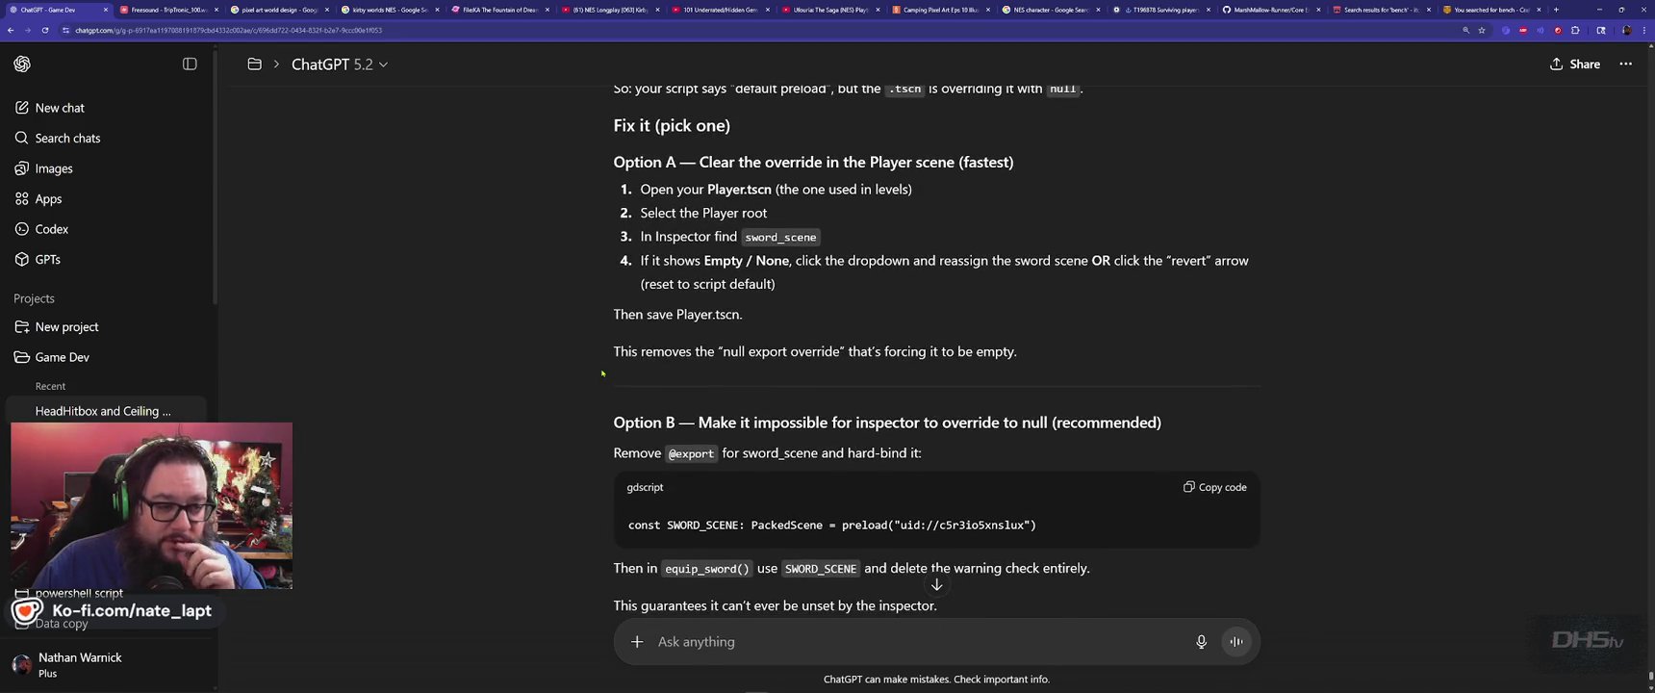
scroll(600, 372, "down", 2)
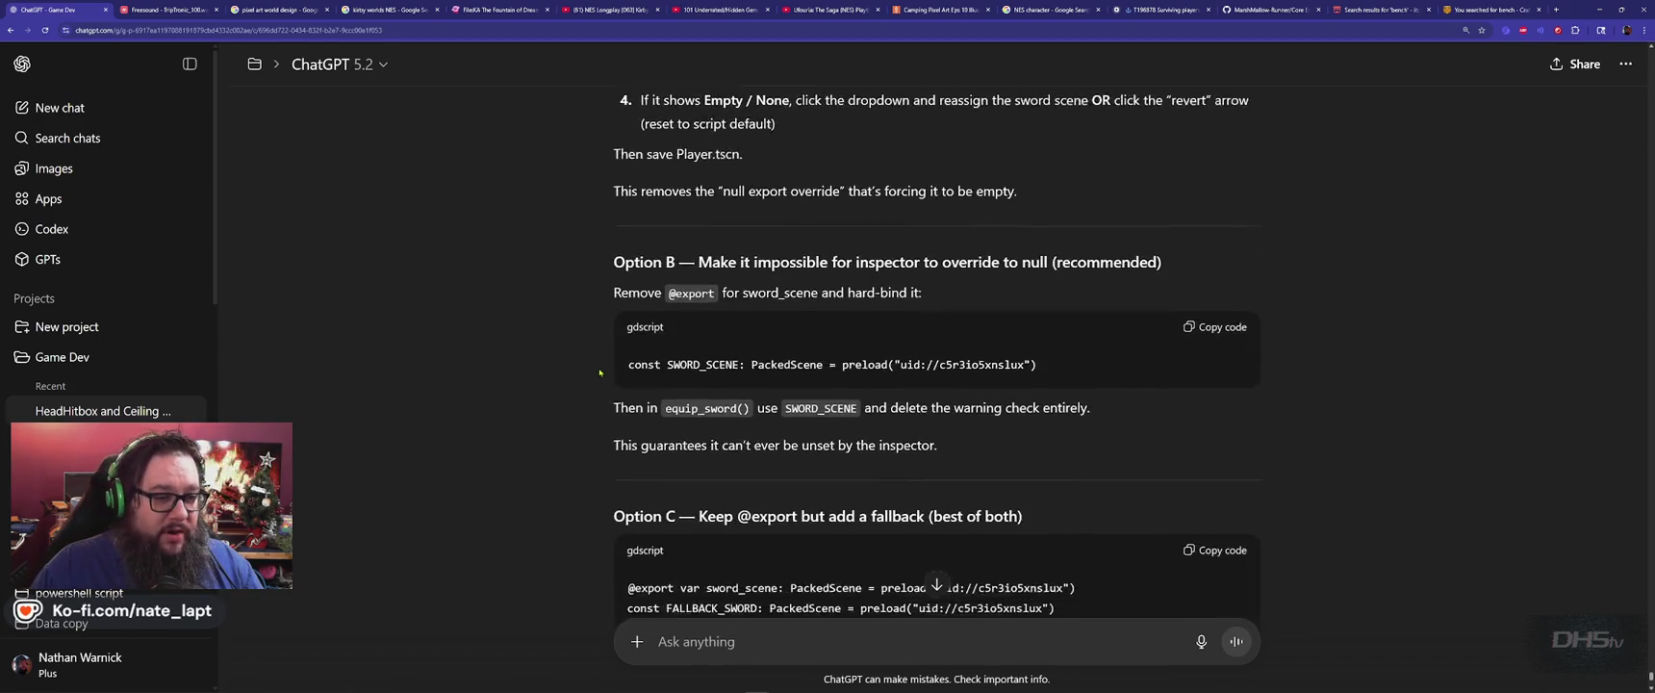
key("alt+Tab")
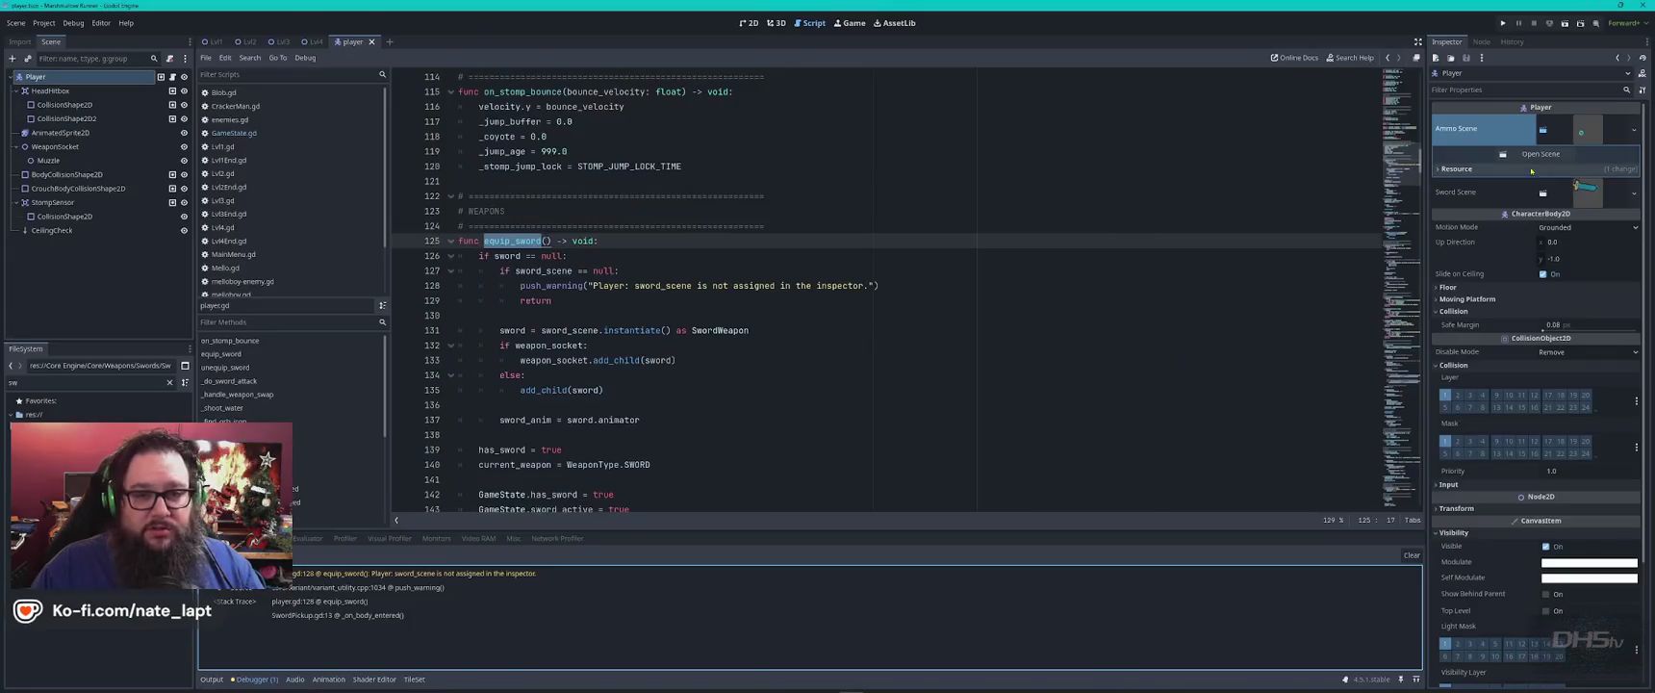
Load the sword scene into the Player's Sword Scene slot, save, and run the game.
left_click(1633, 193)
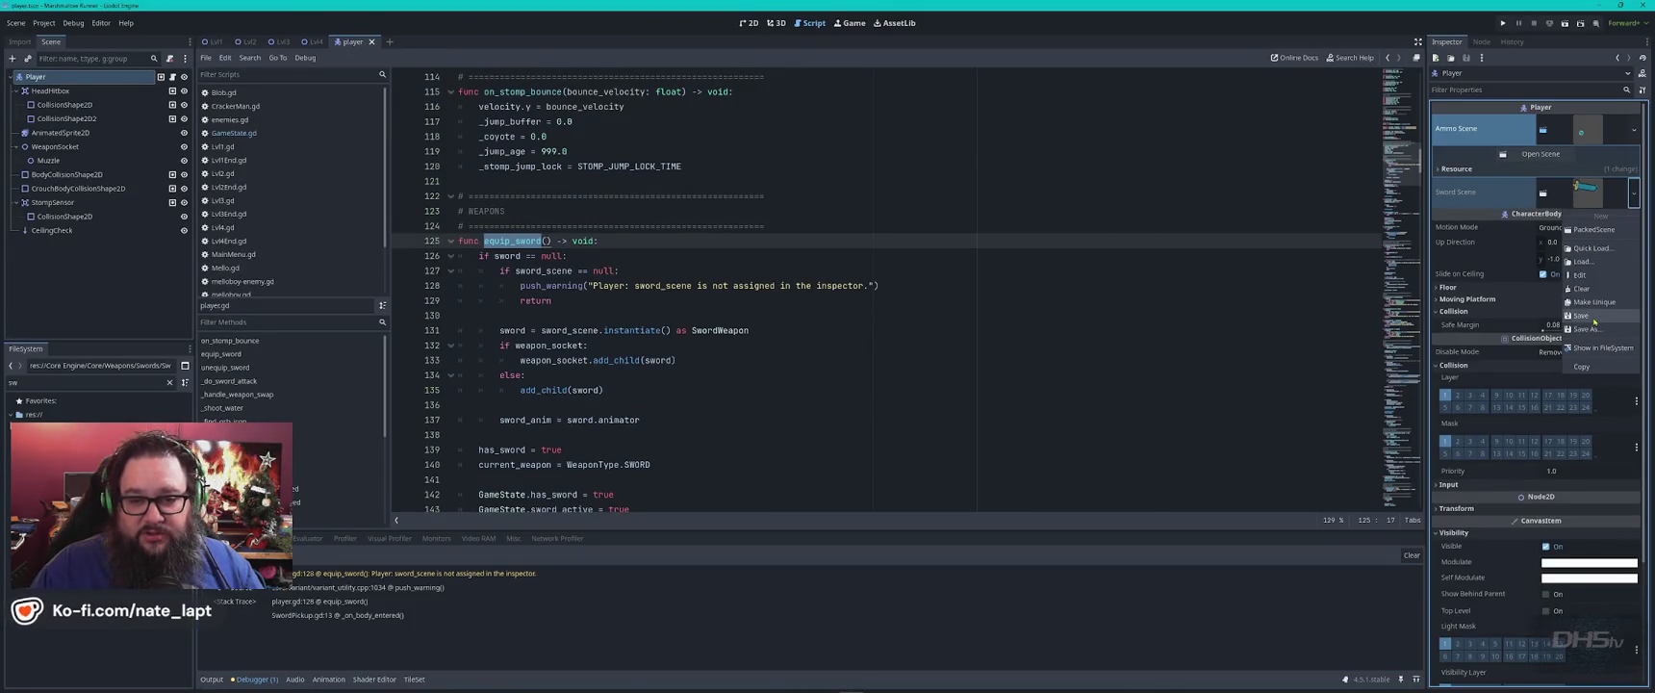
left_click(1583, 260)
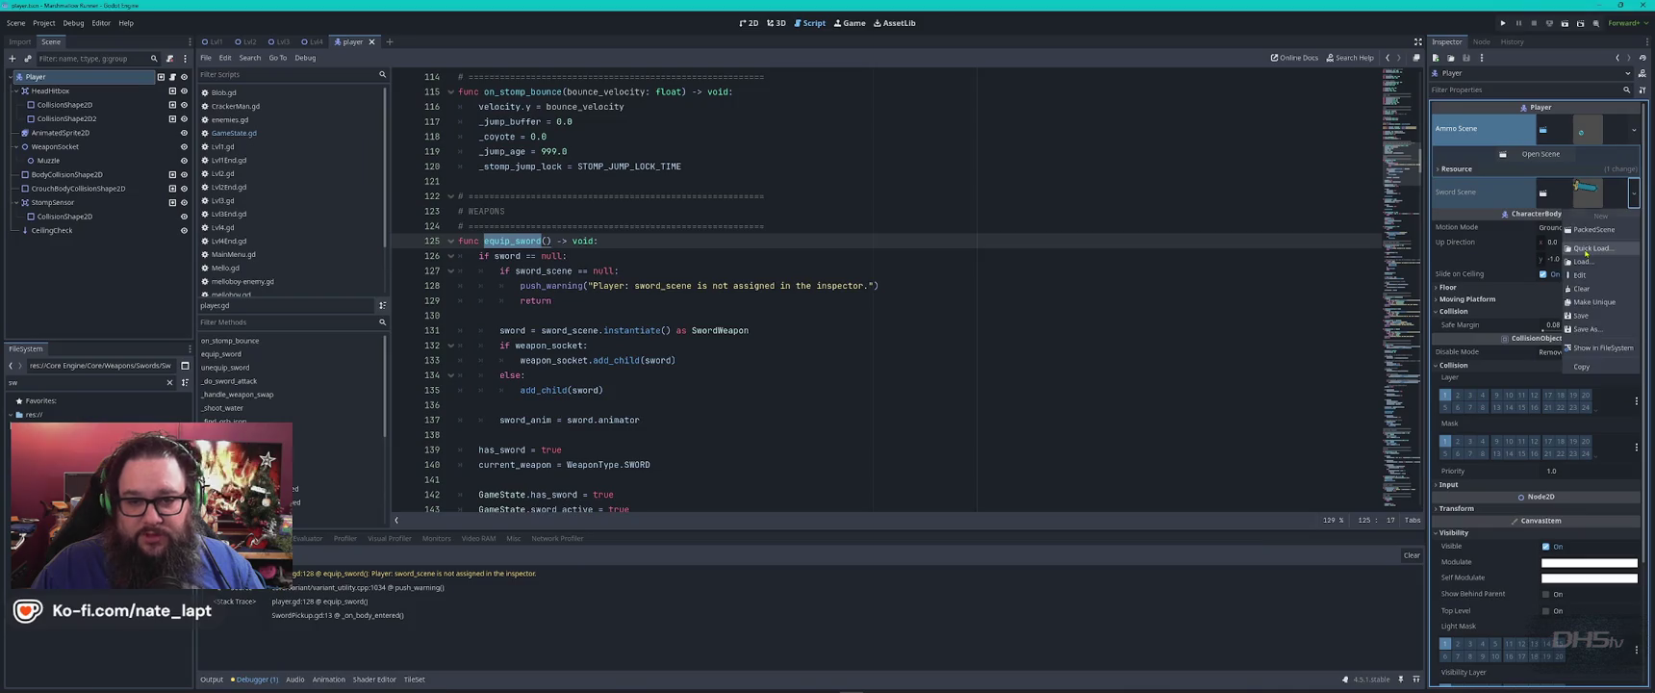
double_click(898, 276)
left_click(1213, 258)
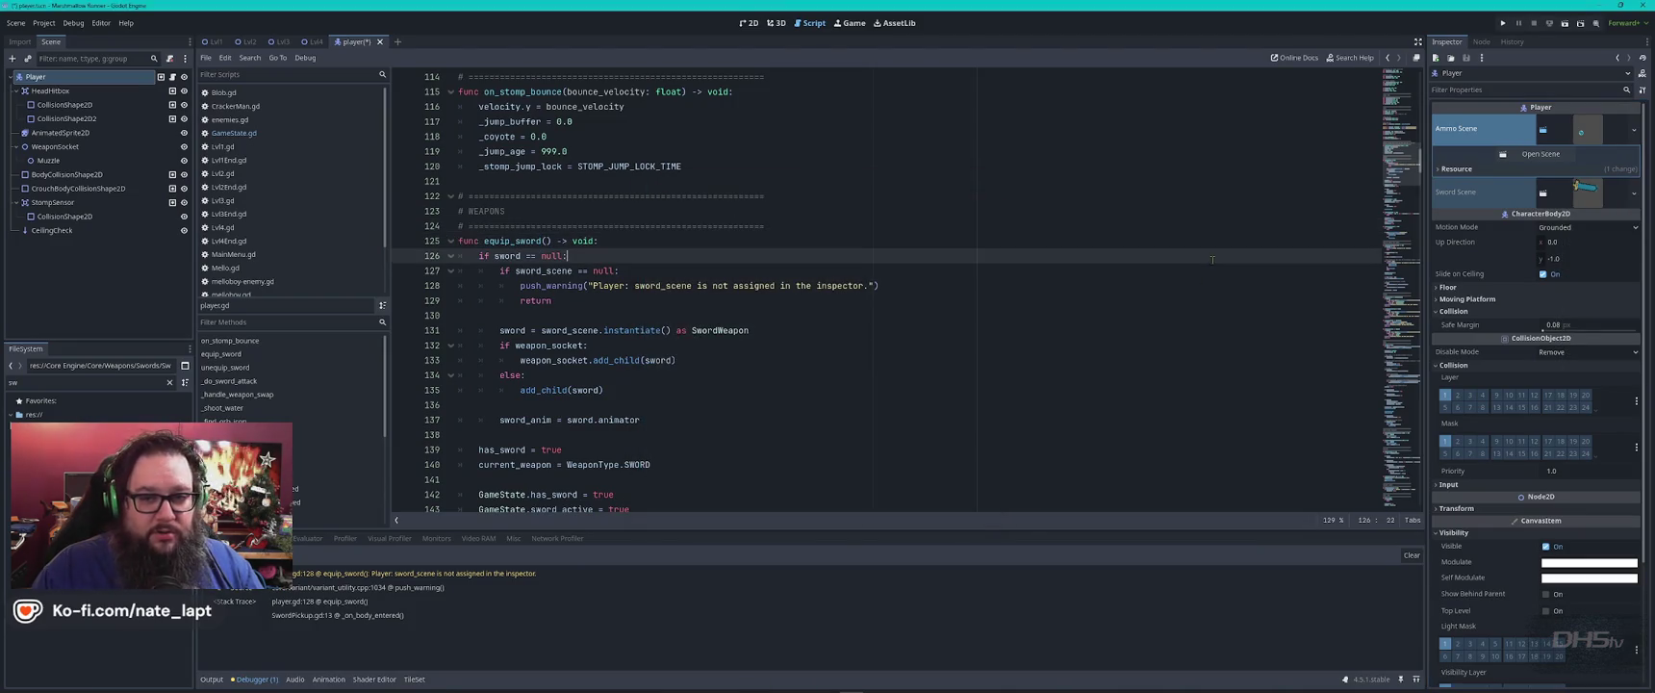
key("ctrl+s")
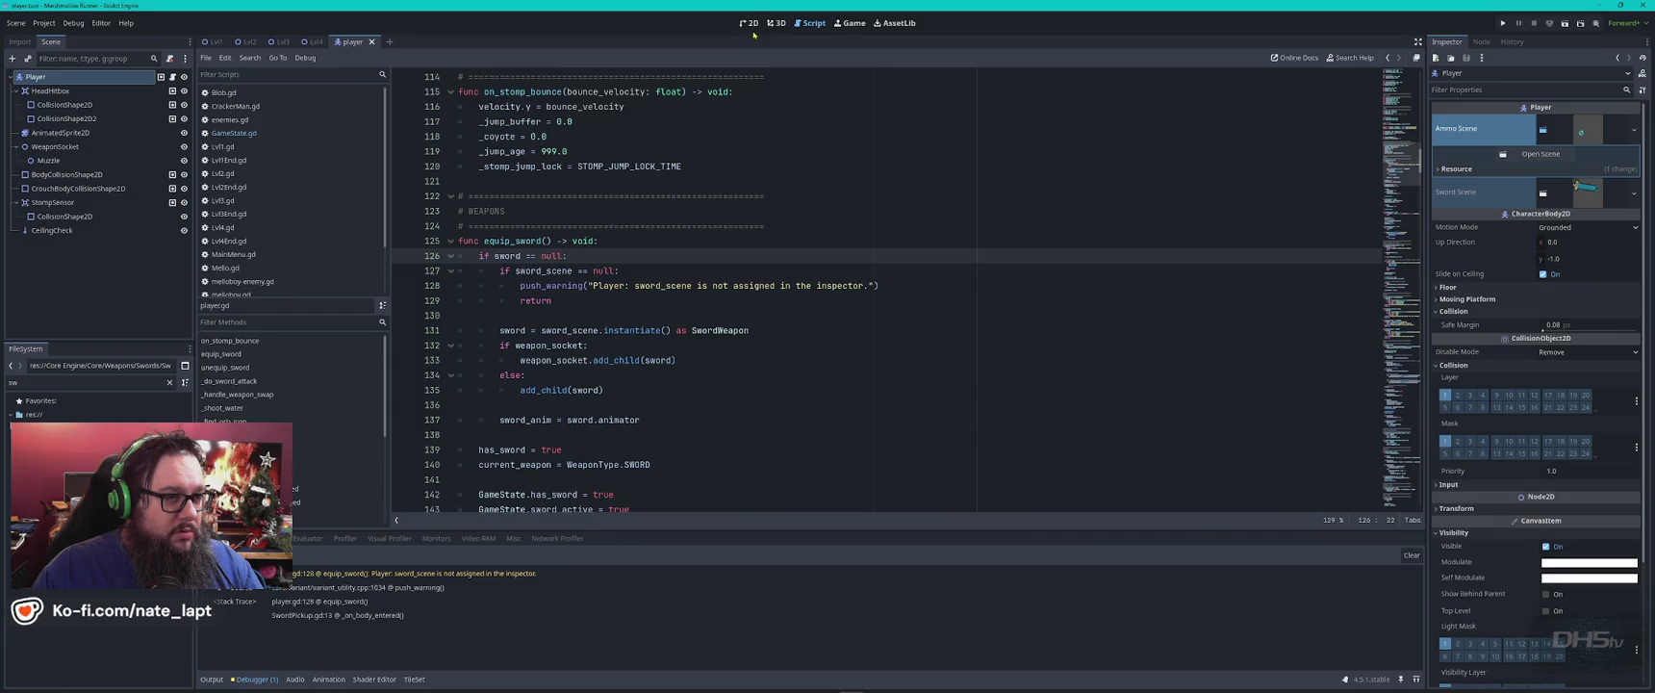
key("ctrl+F1")
left_click(38, 77)
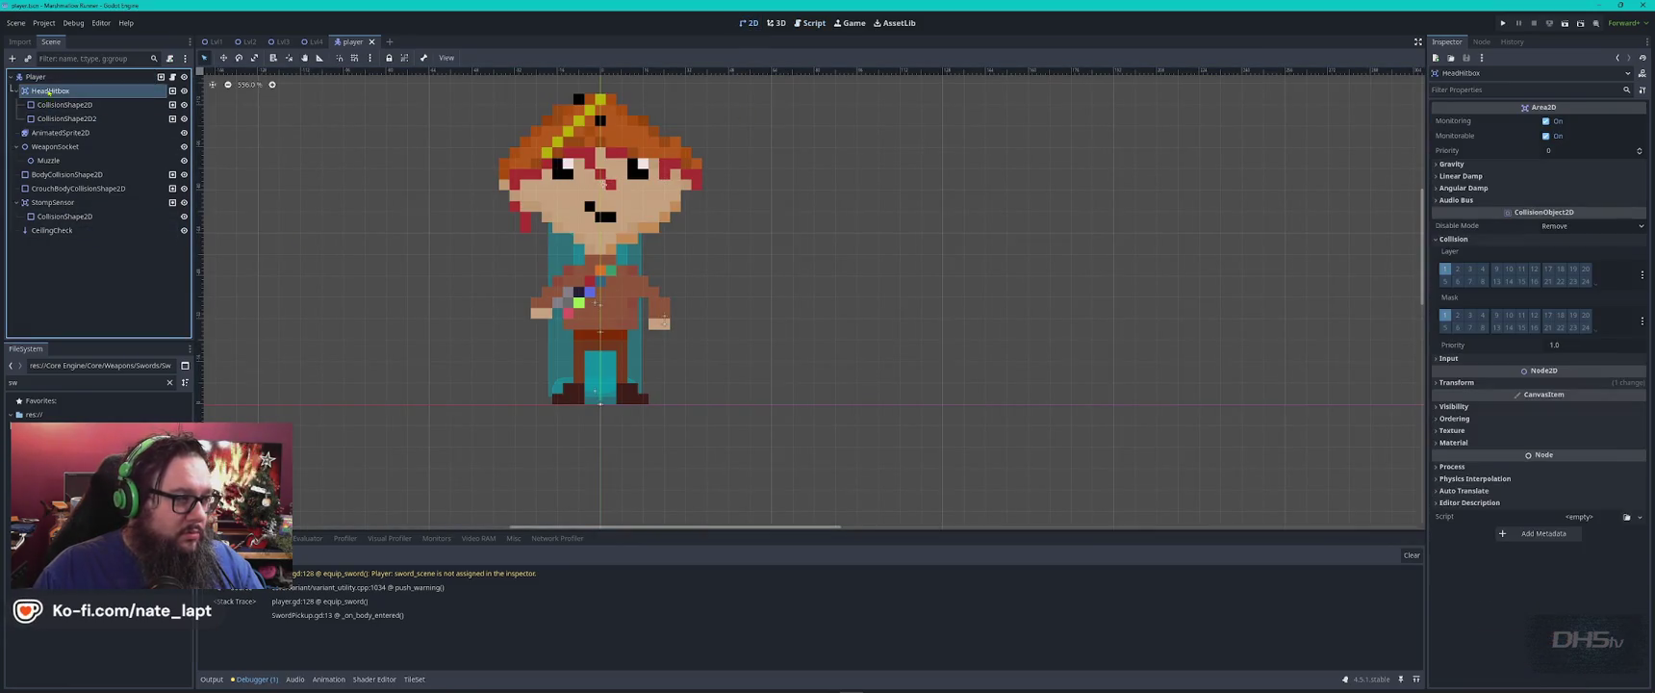
key("F5")
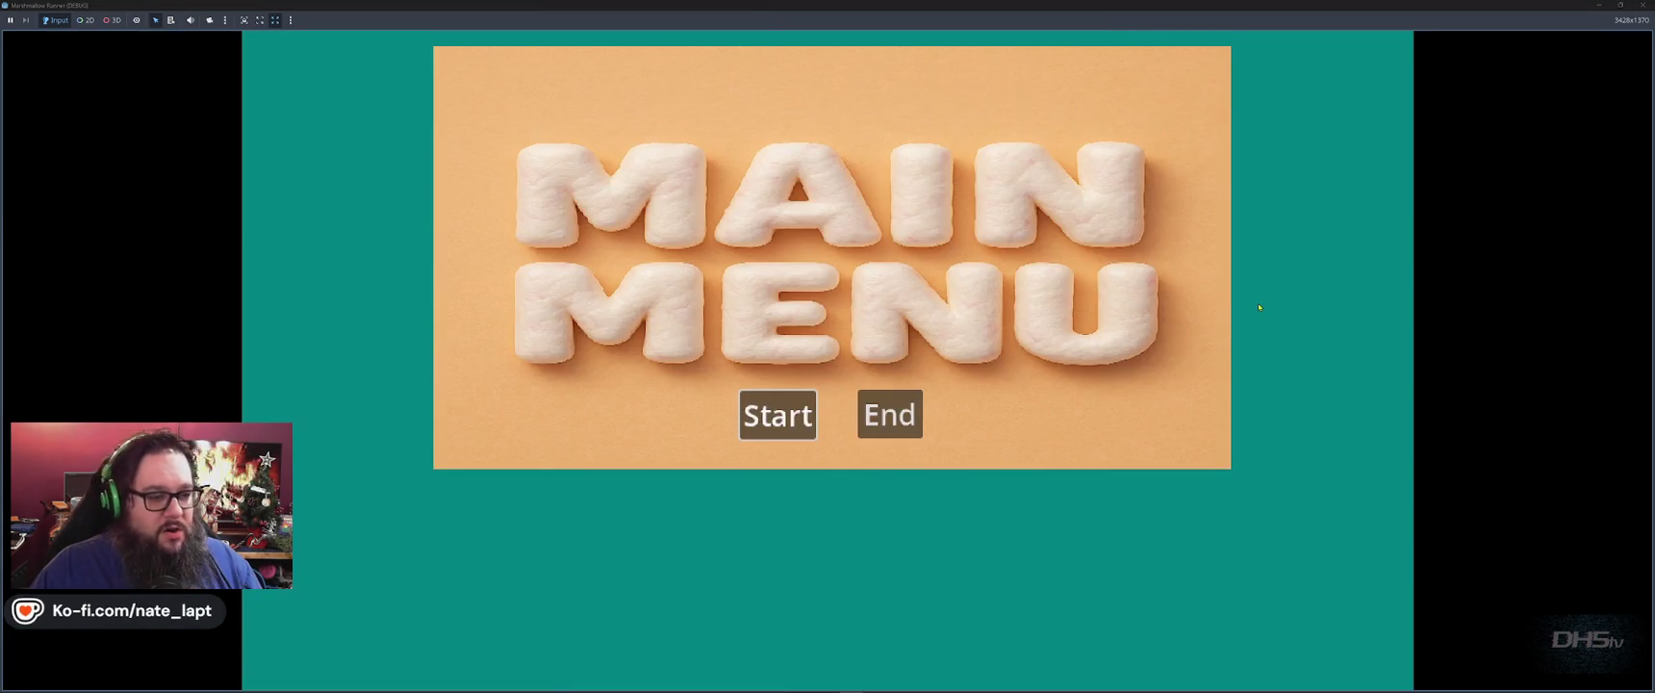
Start a new game, grab the sword, and advance right jumping between platforms.
left_click(779, 415)
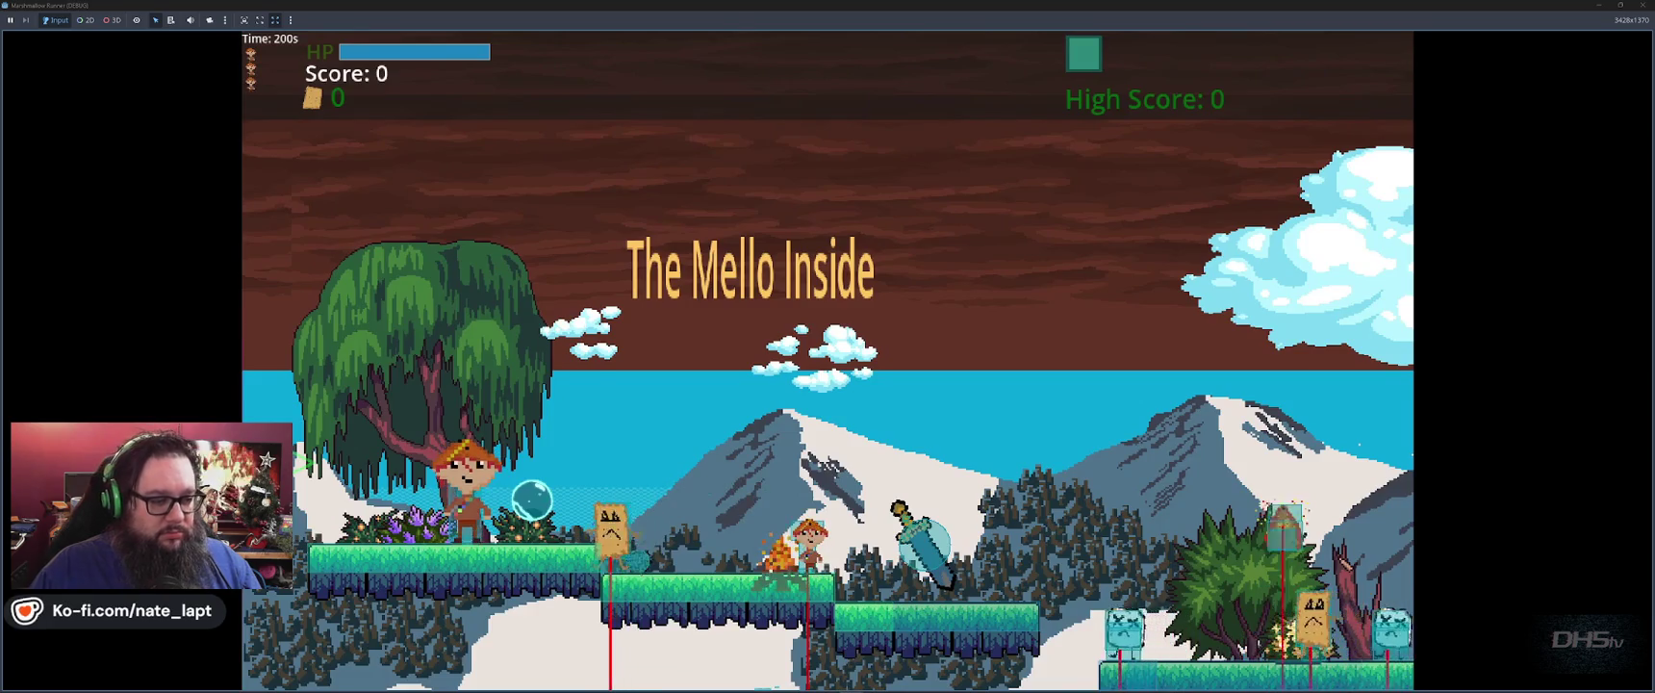
key("Right")
key("space")
key("Right")
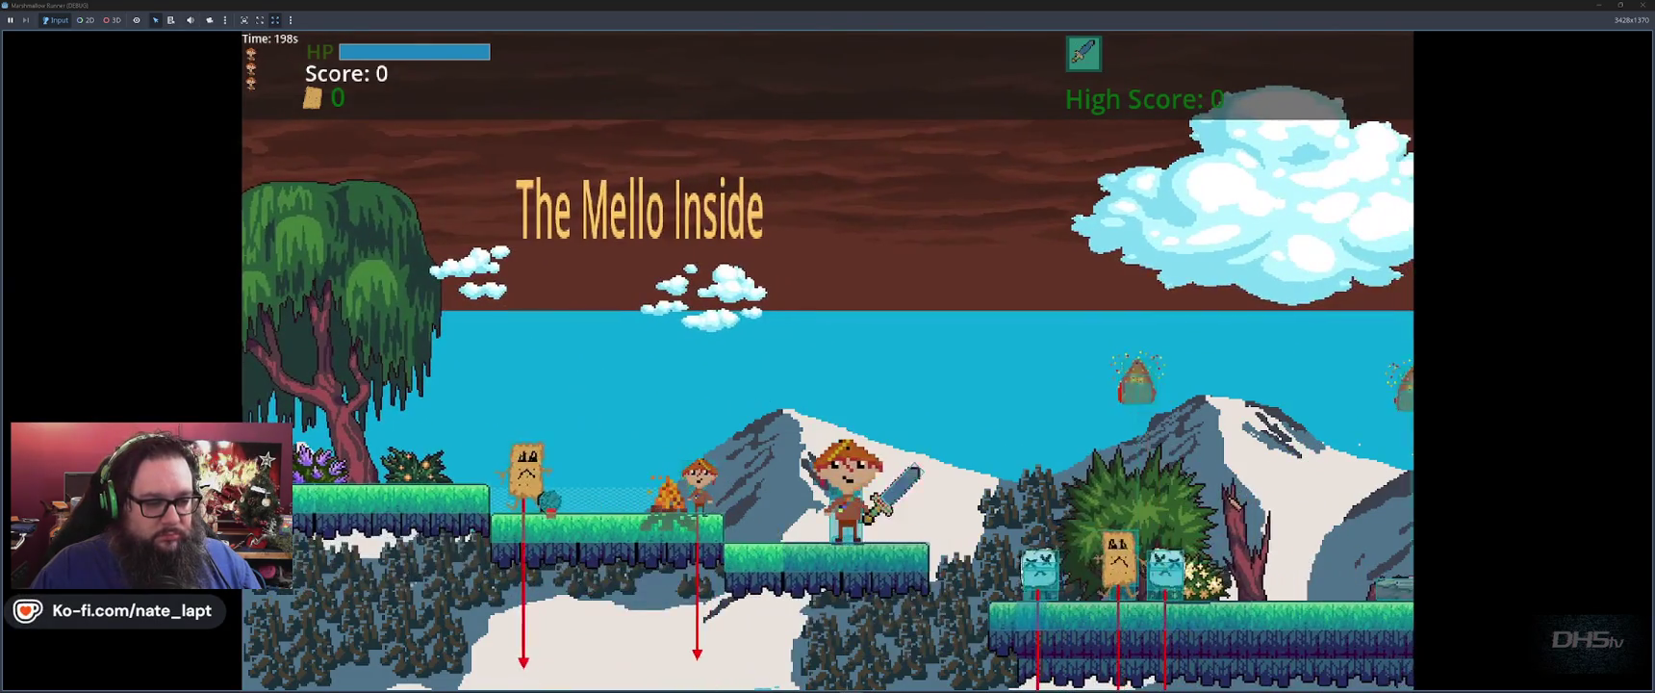
key("Right")
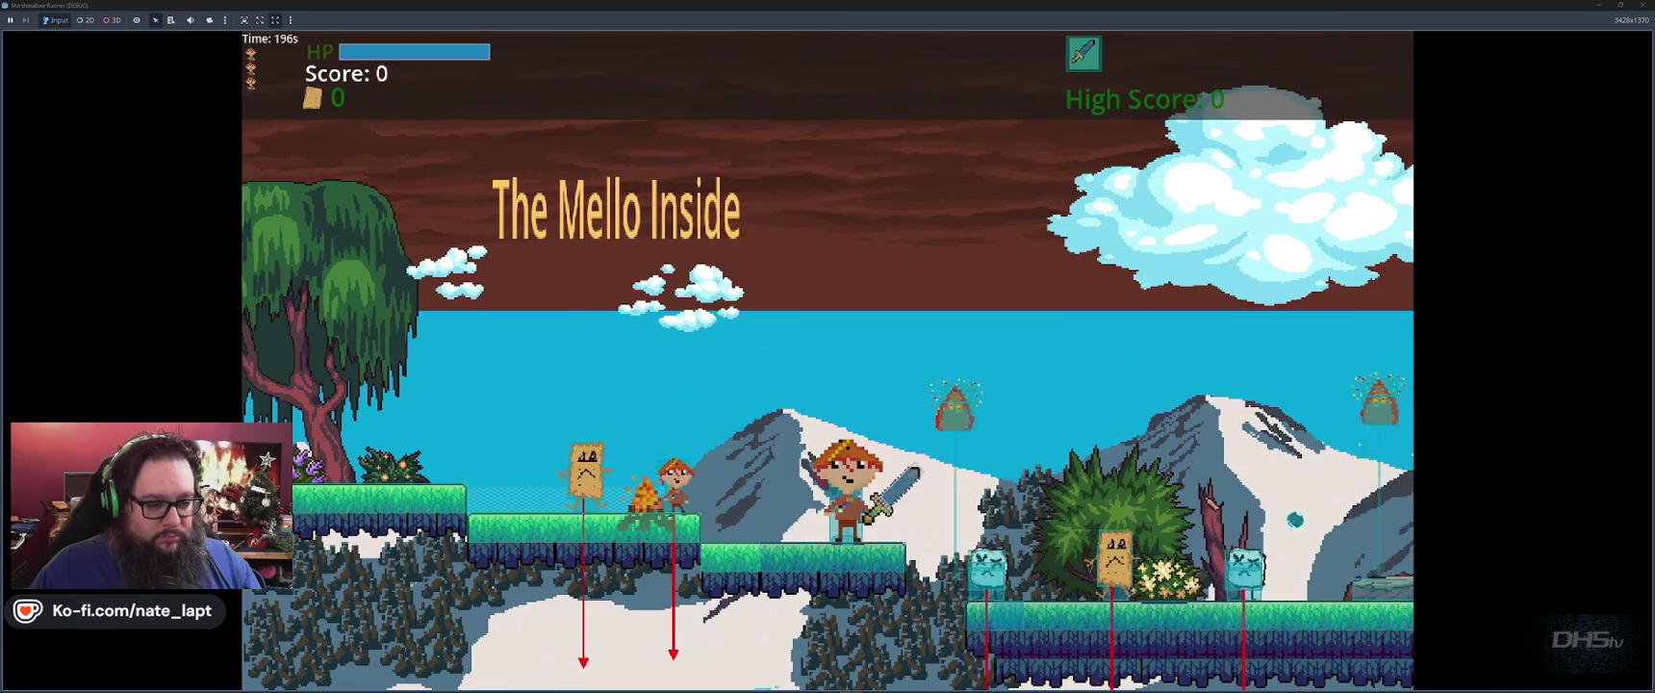
key("space")
key("Right")
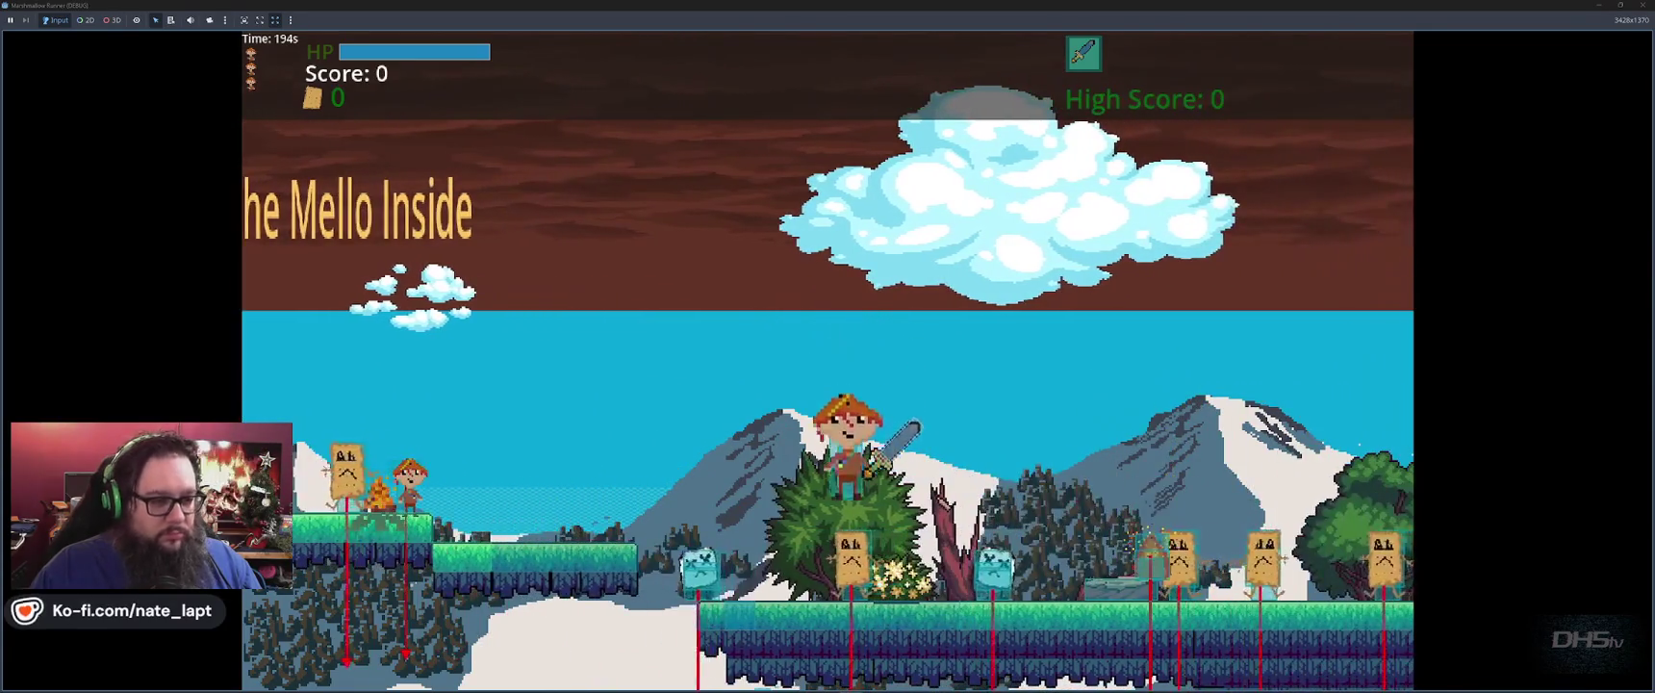
key("Right")
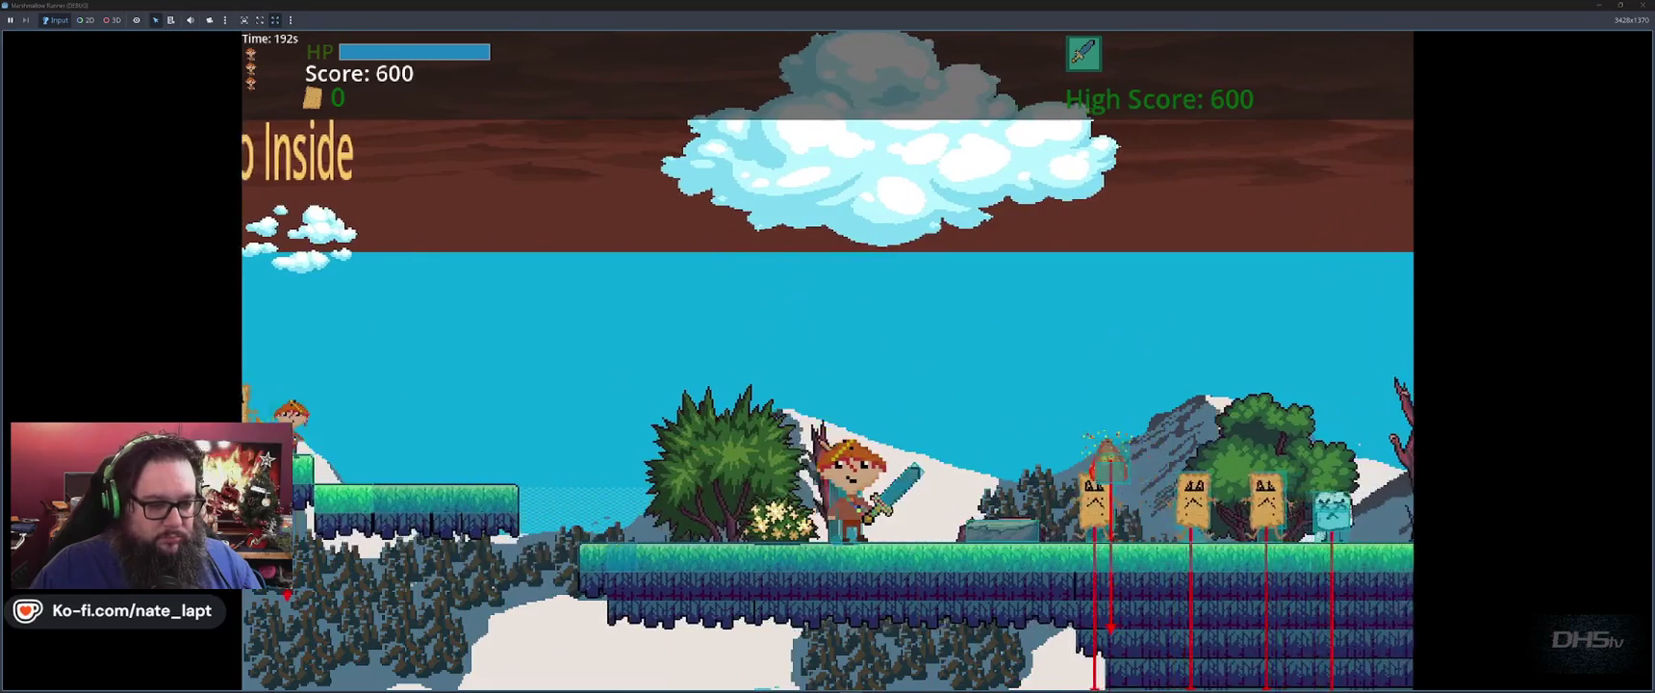
key("space")
Jump past enemies and across the ledges to a score of 4240, then stop the game.
key("Right")
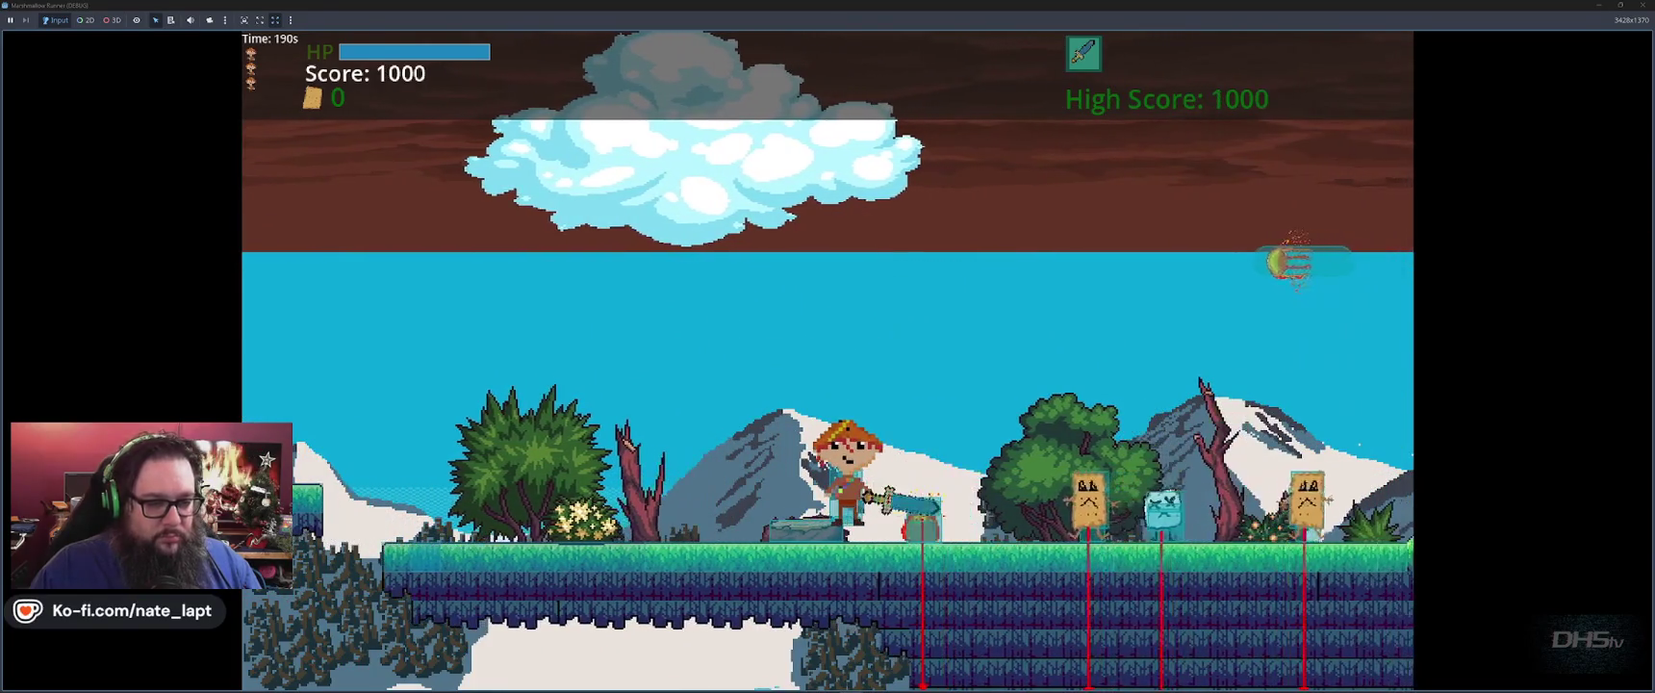
key("Right")
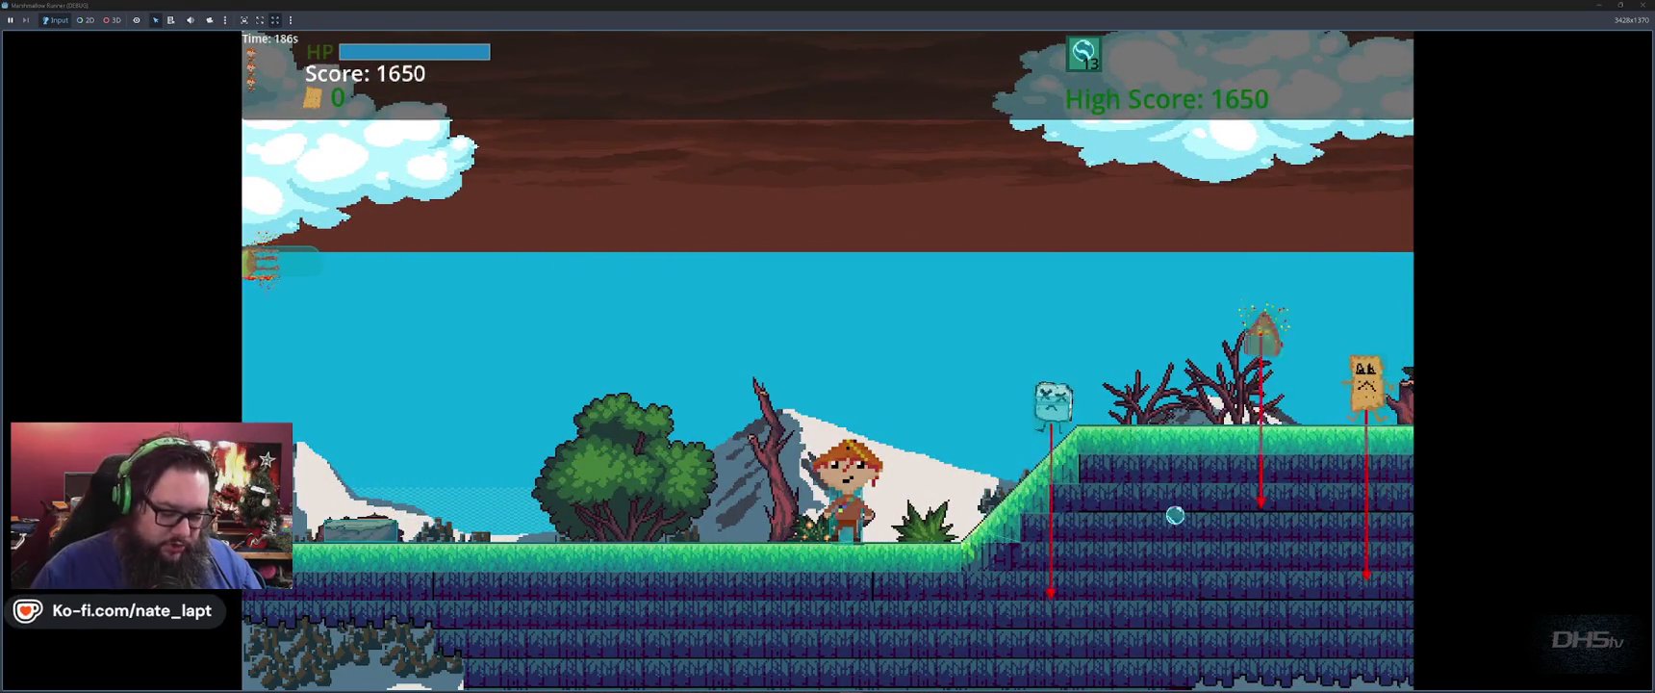
key("space")
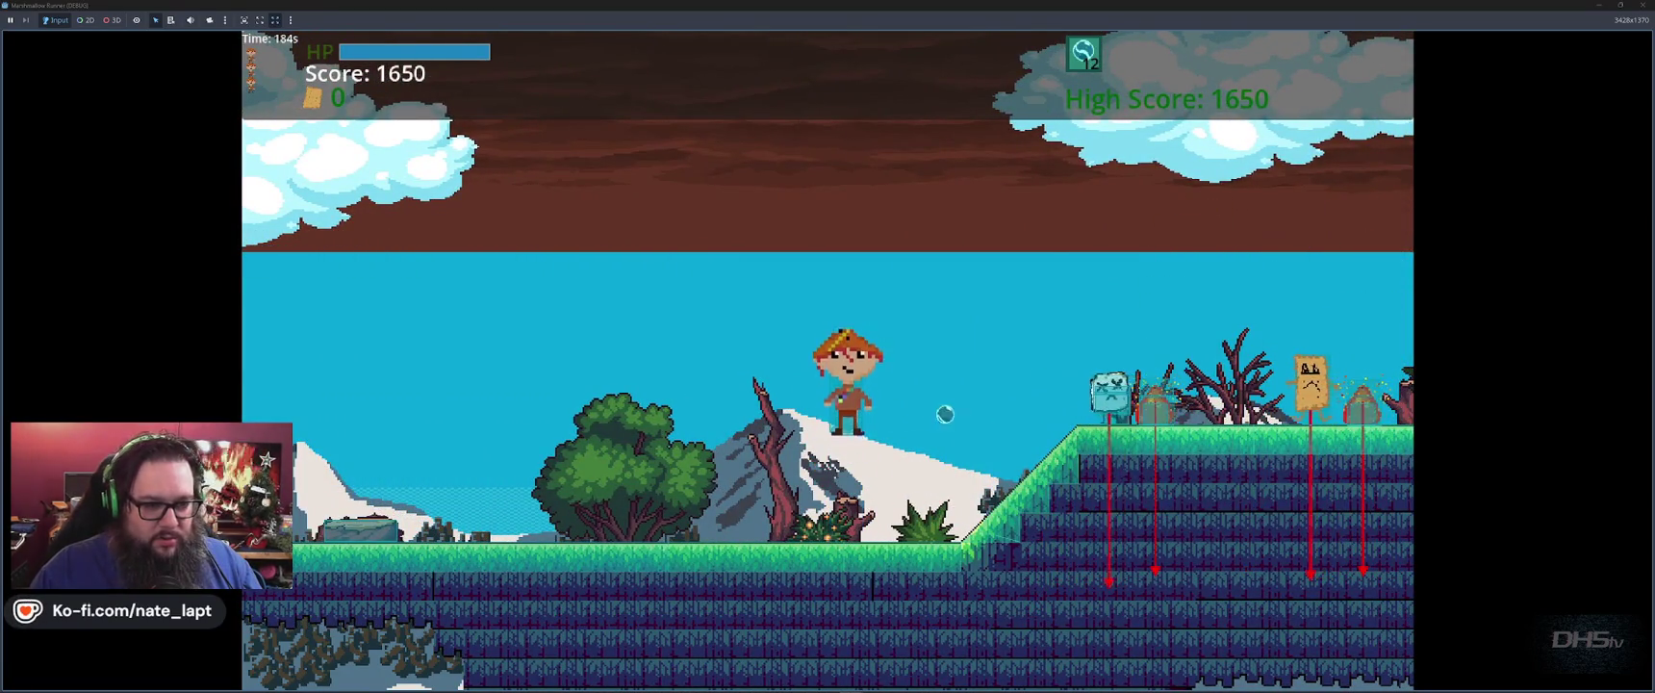
key("space")
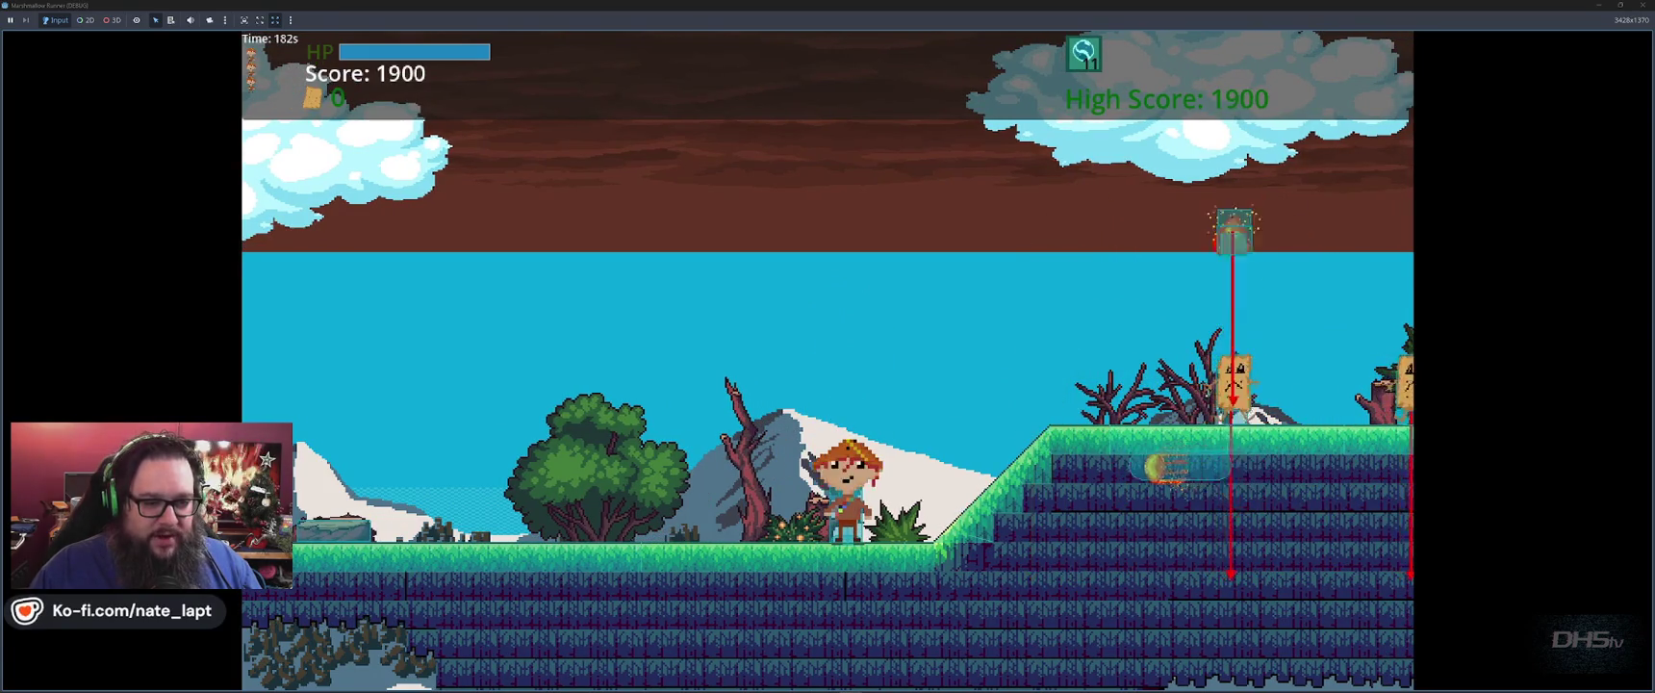
key("space")
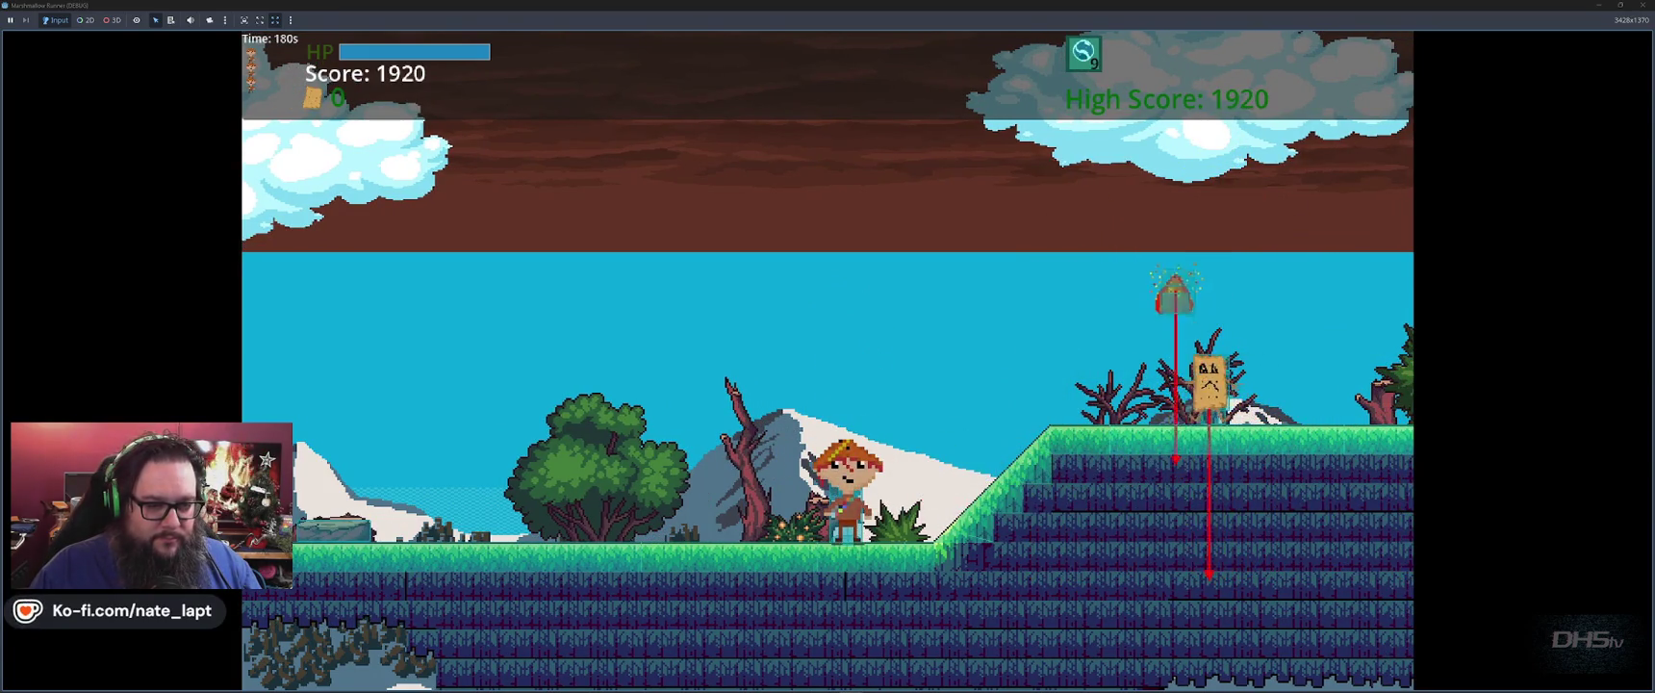
key("space")
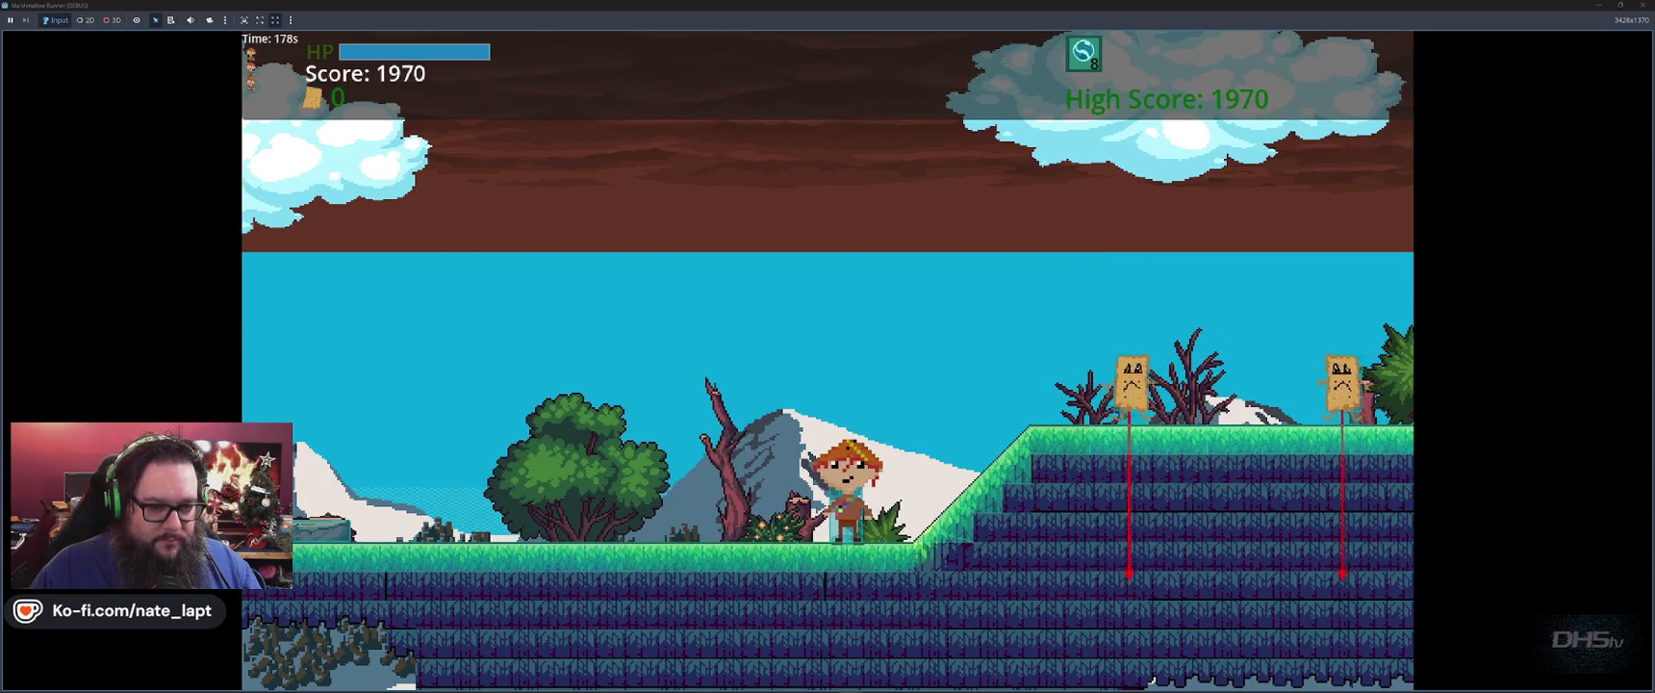
key("space")
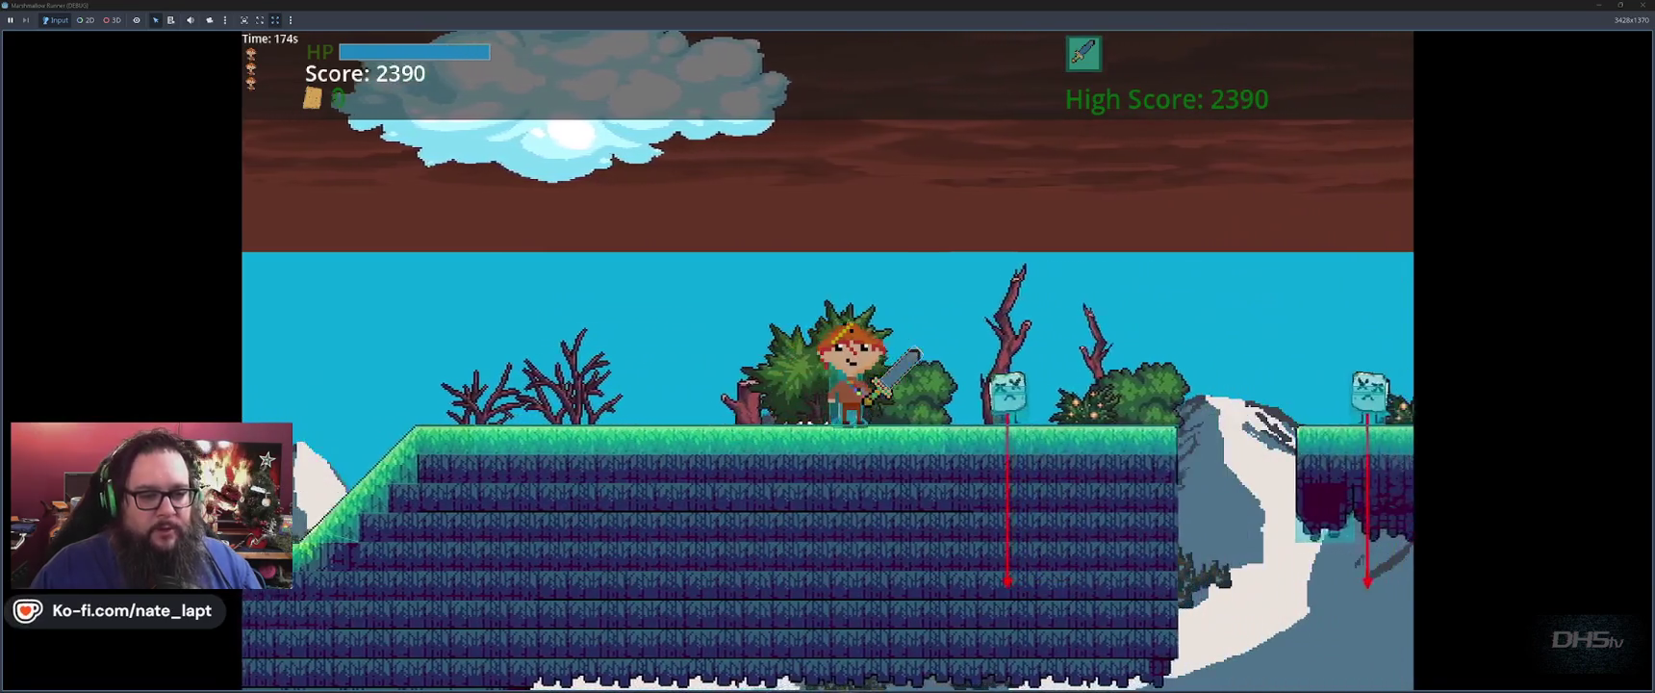
key("space")
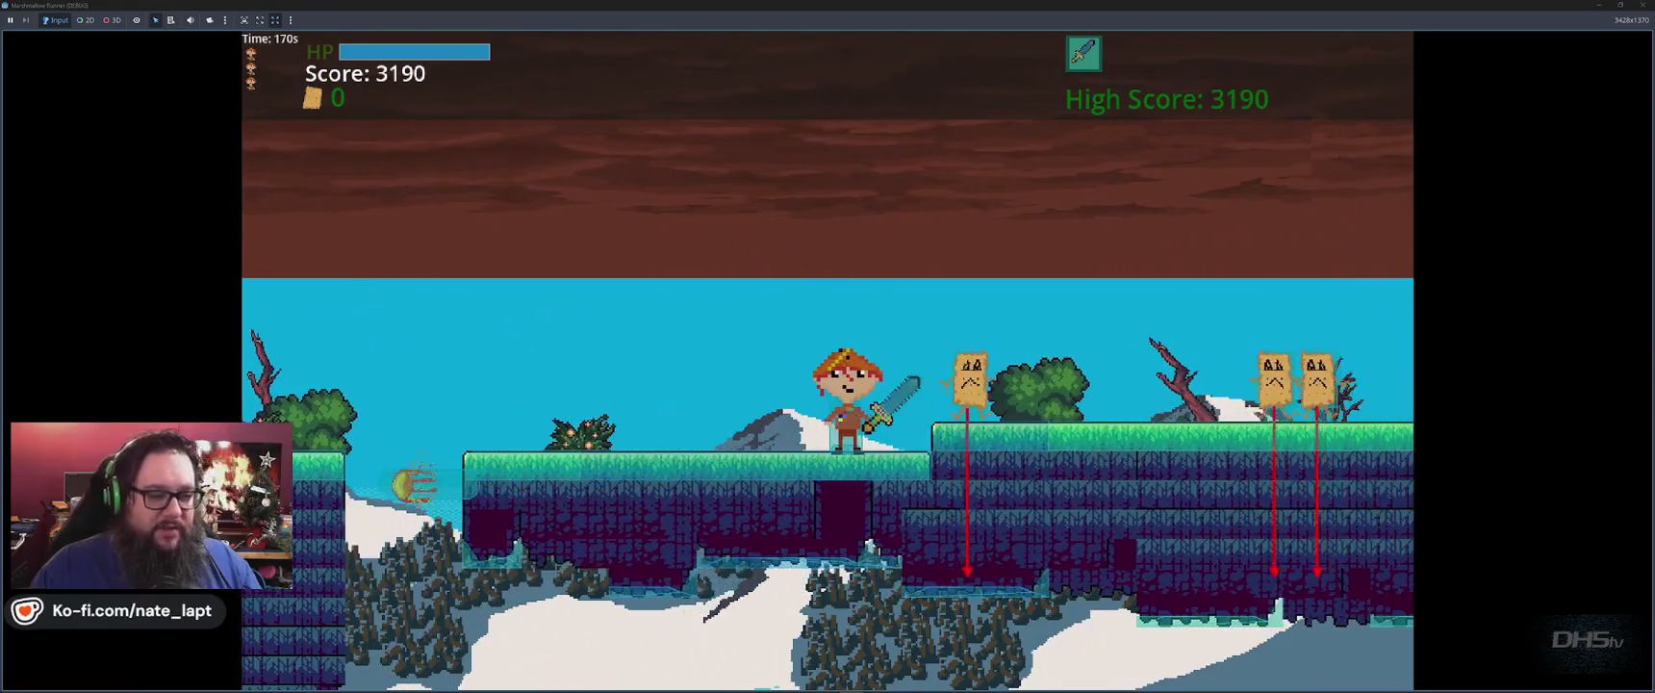
key("space")
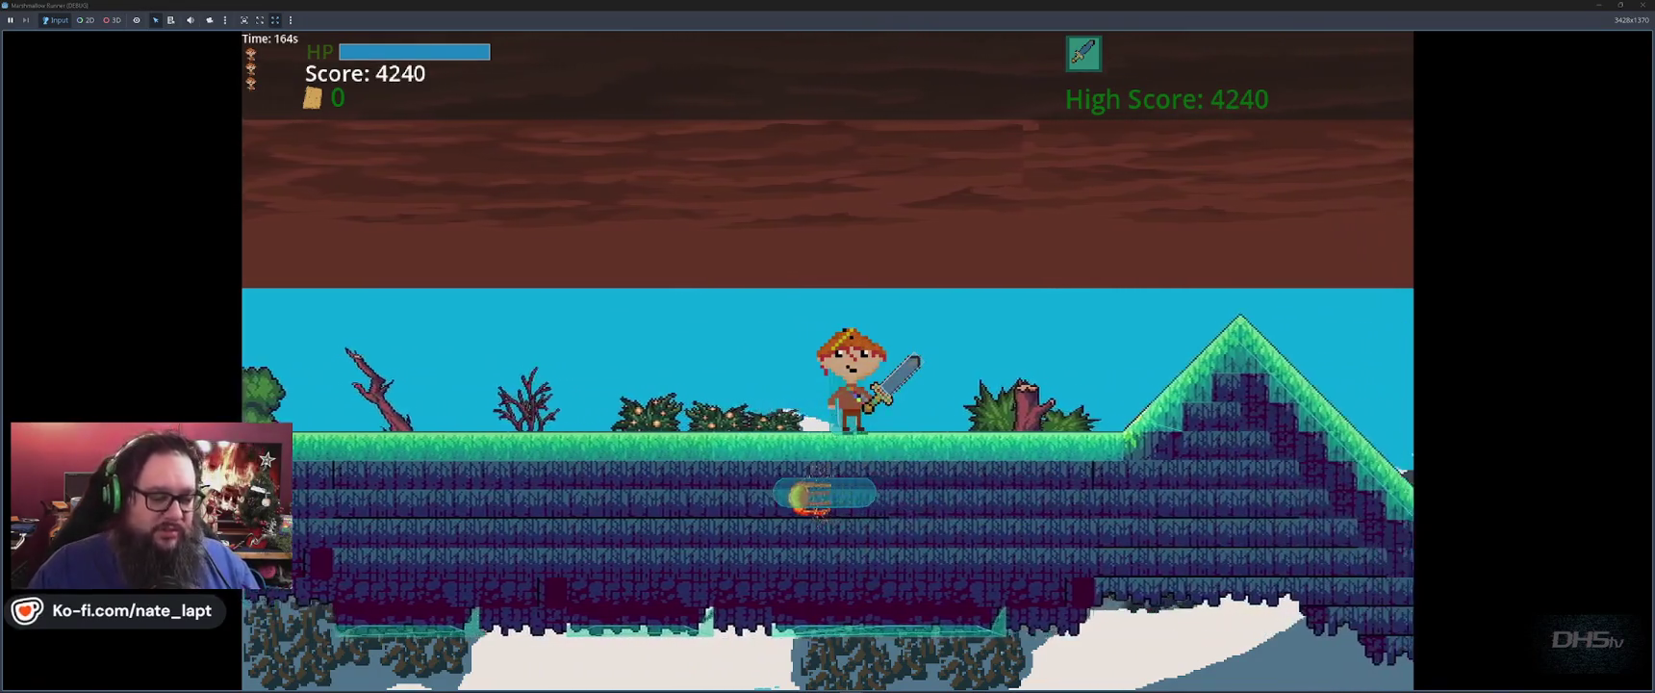
key("F8")
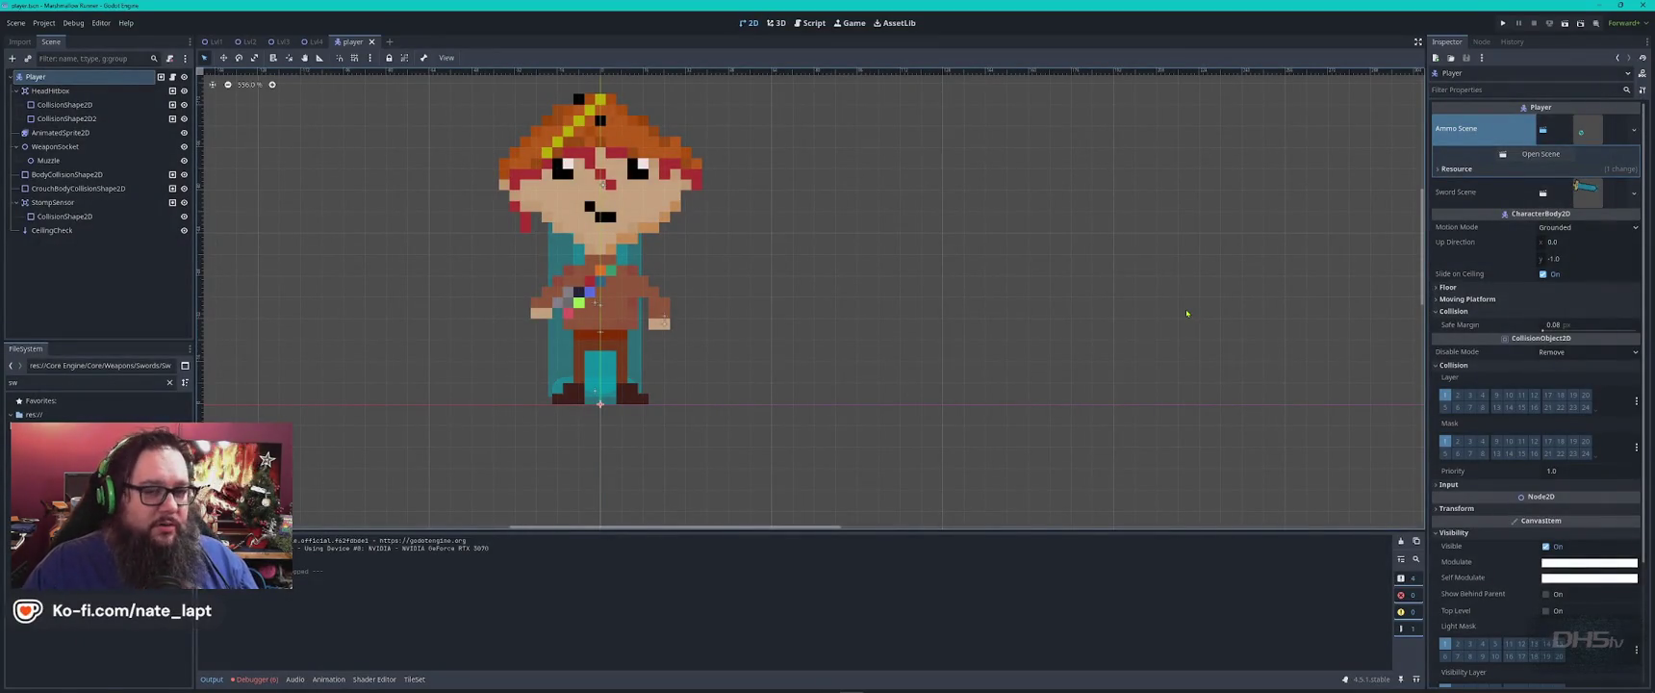
Switch from Godot to the ChatGPT conversation about hard-binding the sword scene.
key("alt+Tab")
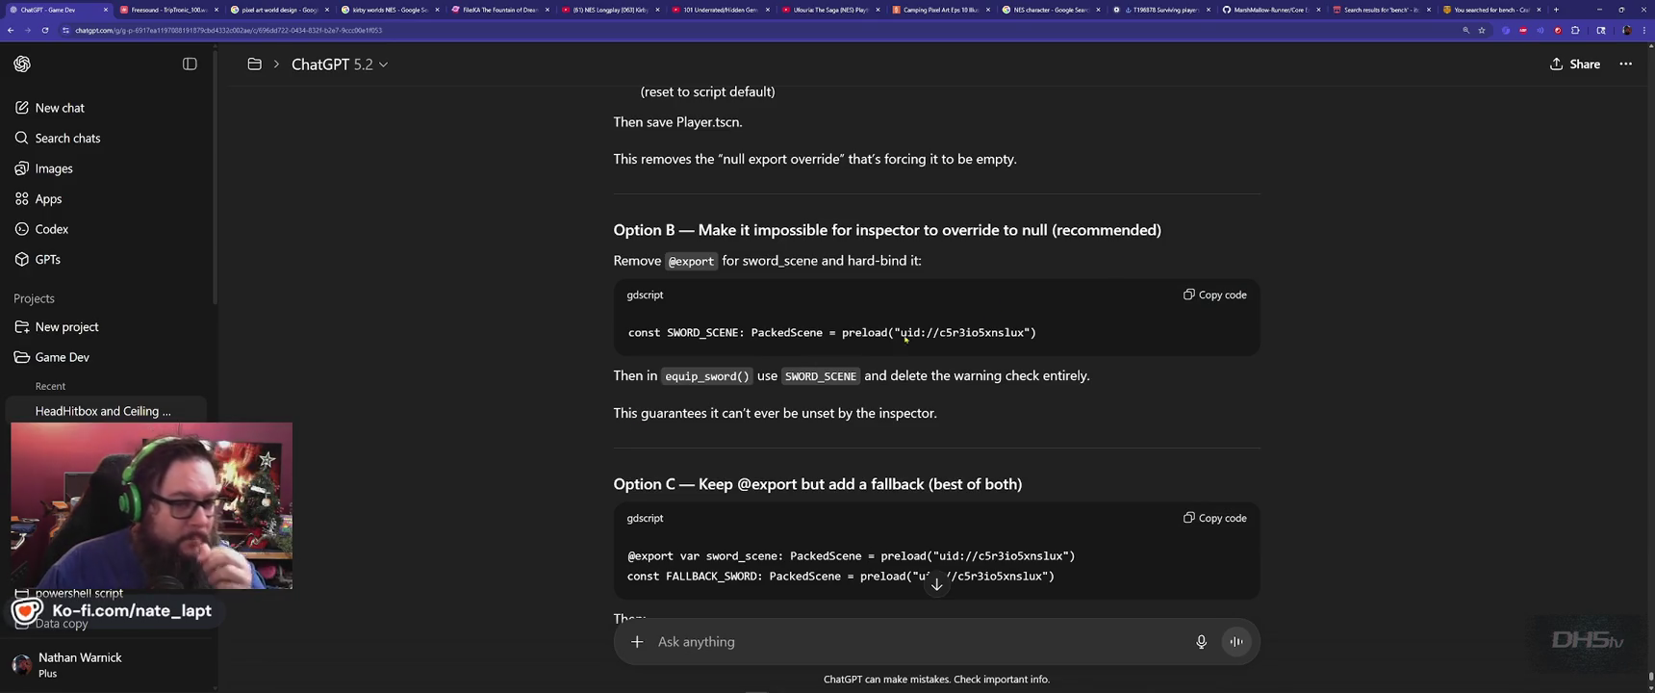
Copy ChatGPT's Option B SWORD_SCENE preload constant and read through Option C and the explanation.
left_click(1213, 295)
key("alt+Tab")
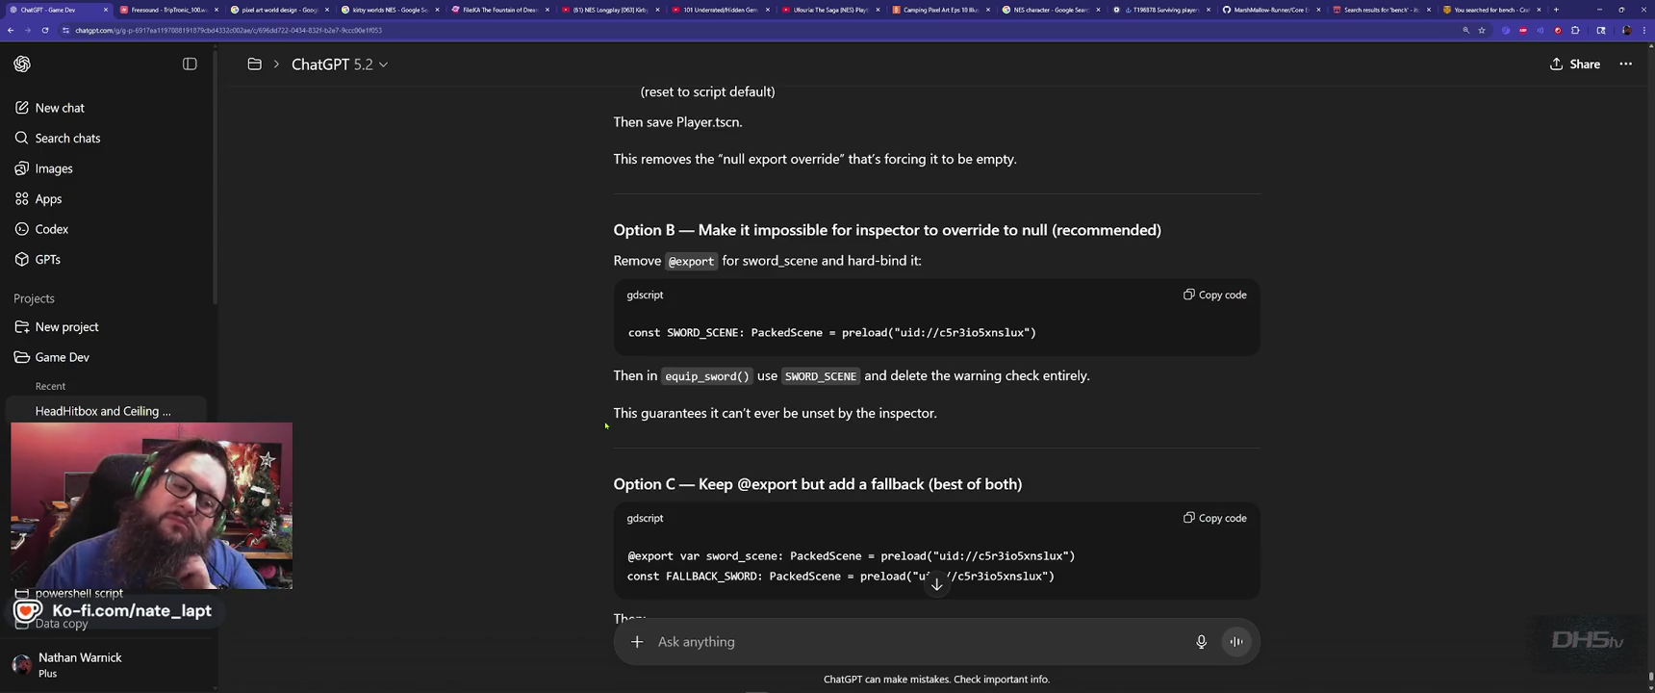
scroll(605, 424, "down", 3)
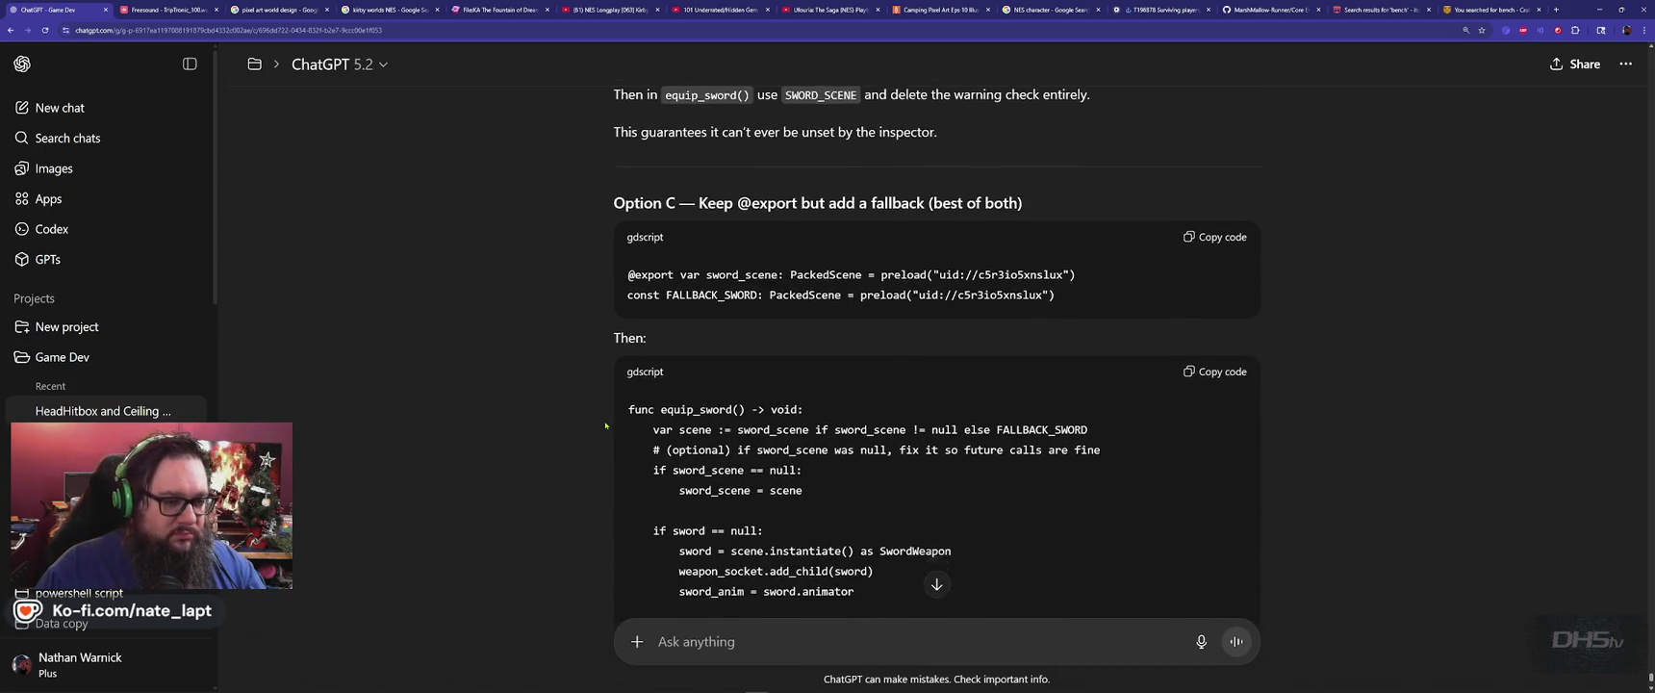
scroll(605, 425, "down", 3)
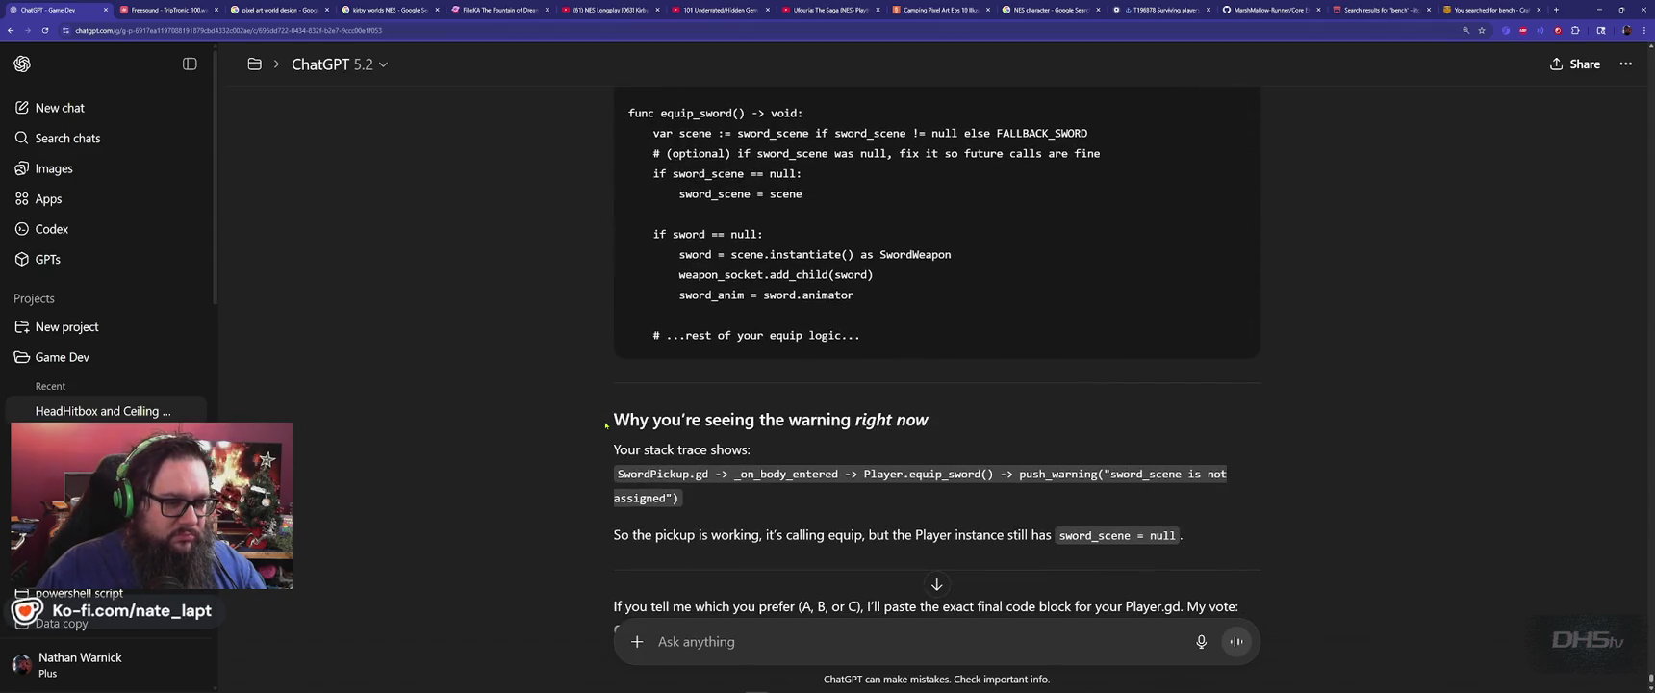
scroll(605, 424, "down", 2)
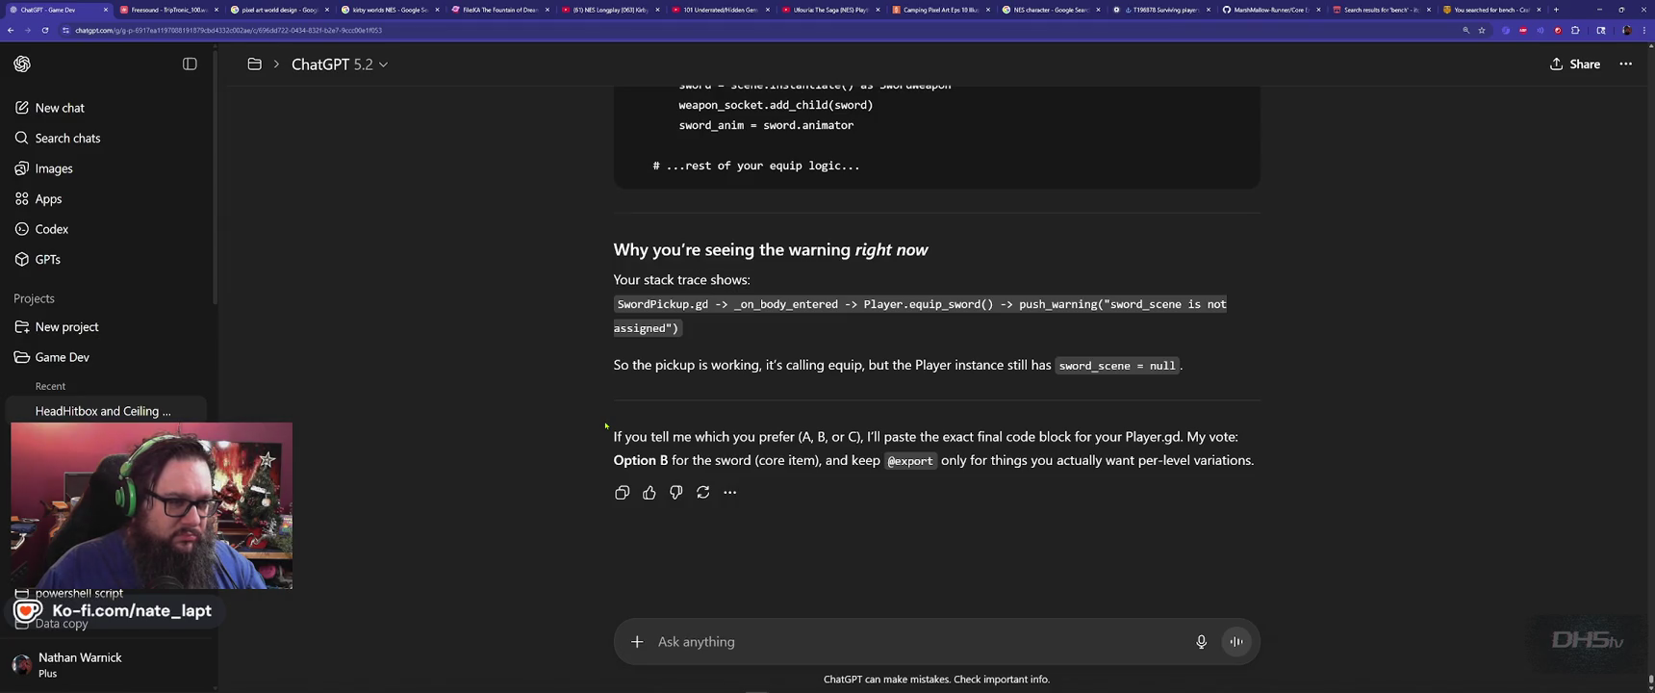
scroll(605, 424, "up", 8)
key("alt+Tab")
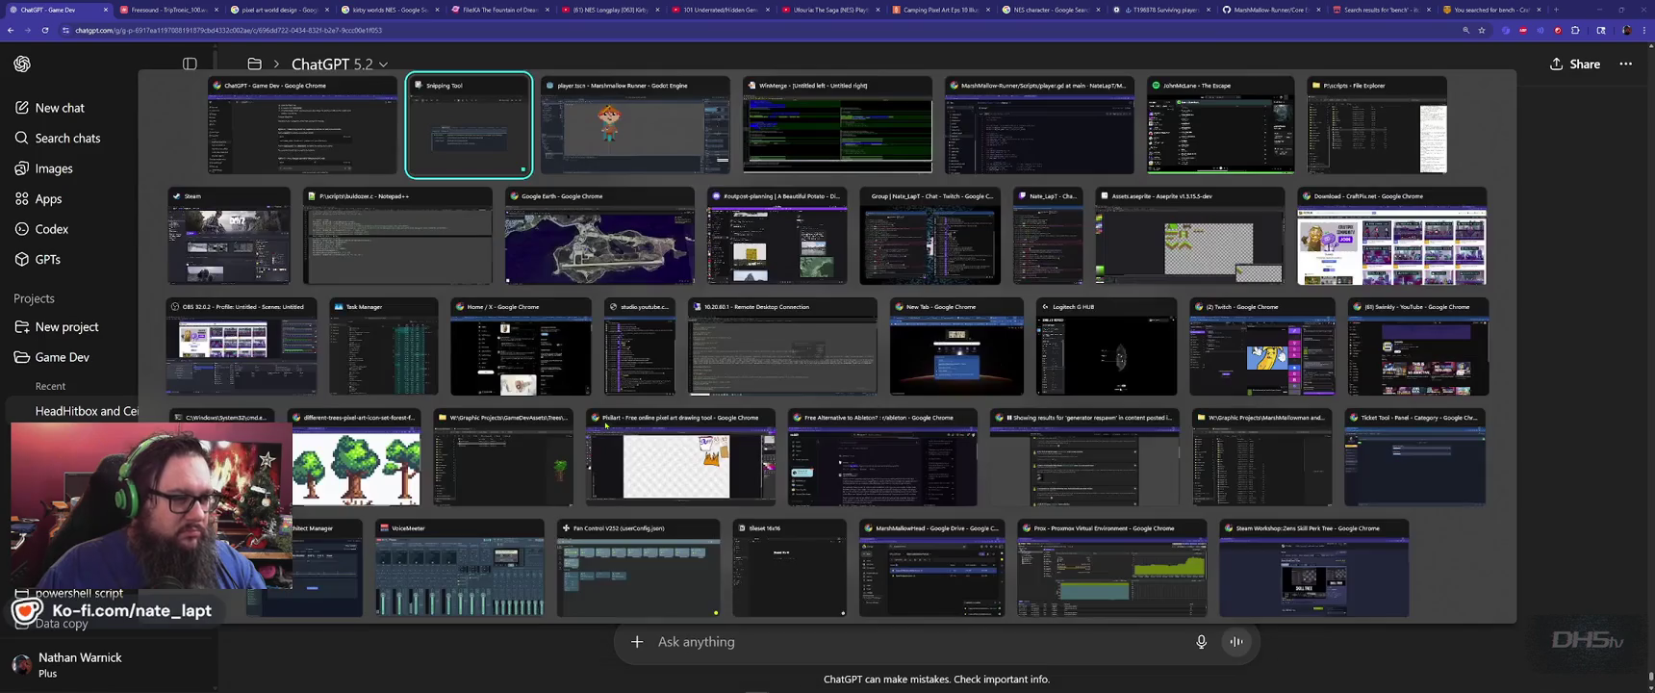
In player.gd, find the PackedScene declarations and paste the const SWORD_SCENE preload line above them.
left_click(810, 23)
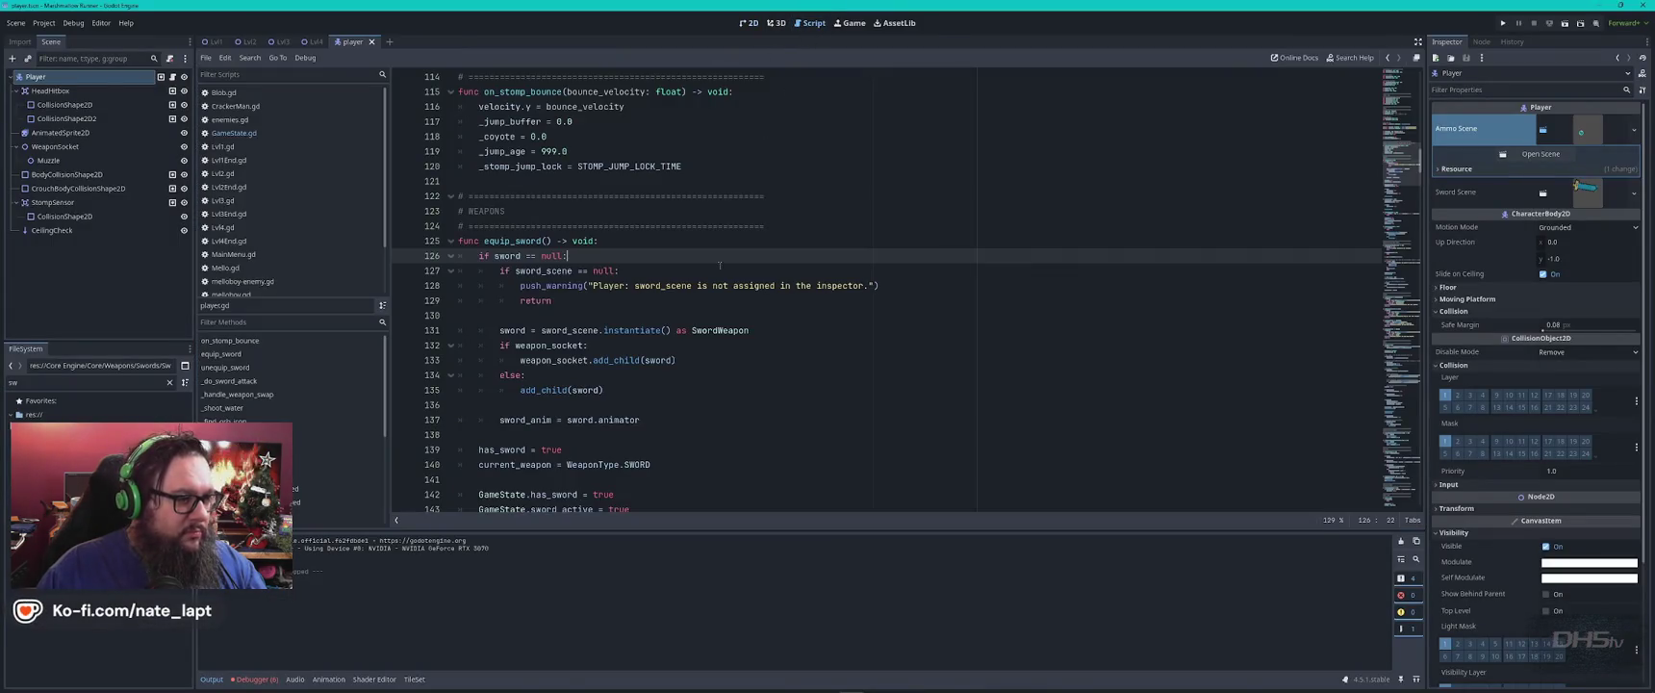
key("ctrl+Home")
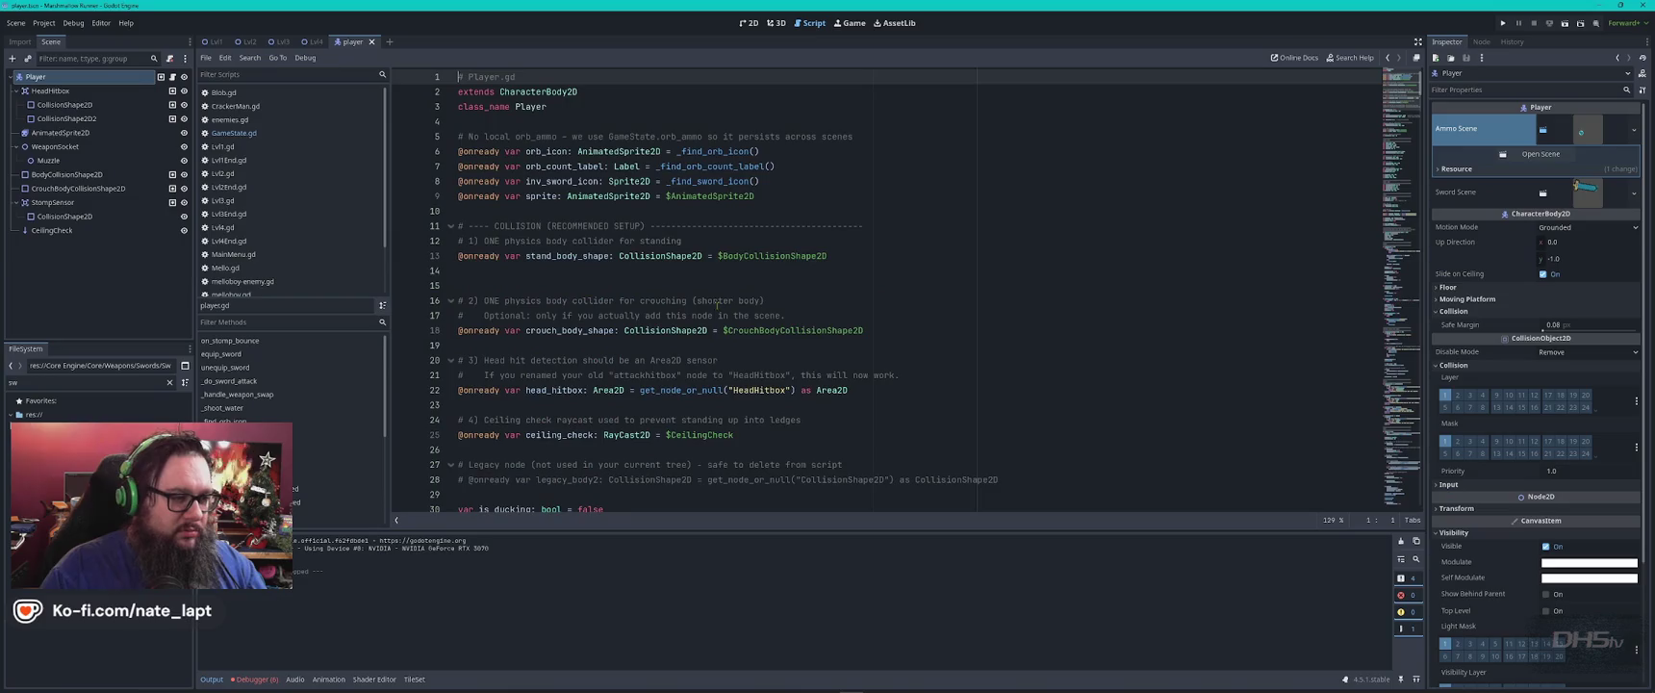
left_click(954, 255)
key("ctrl+f")
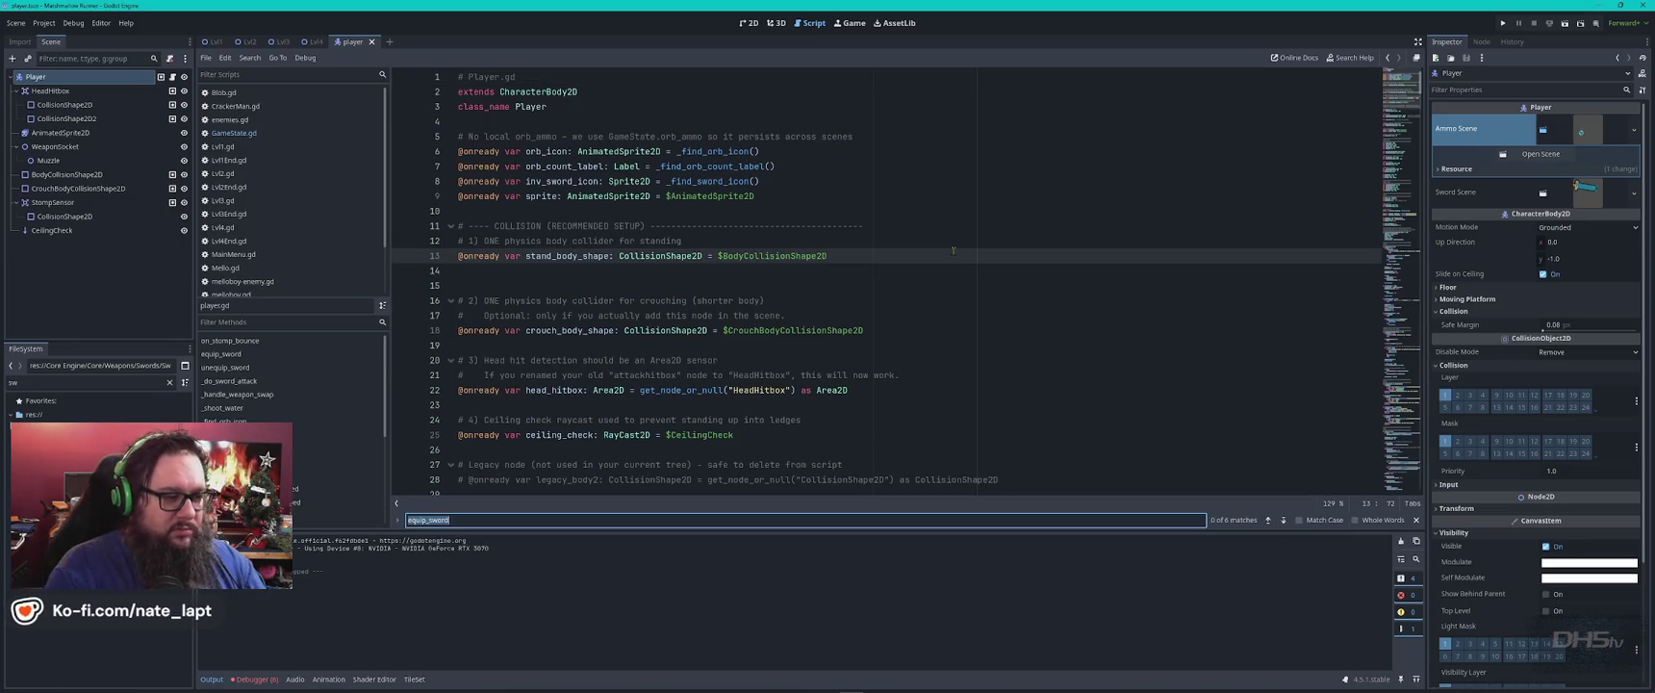
type("packed")
key("Escape")
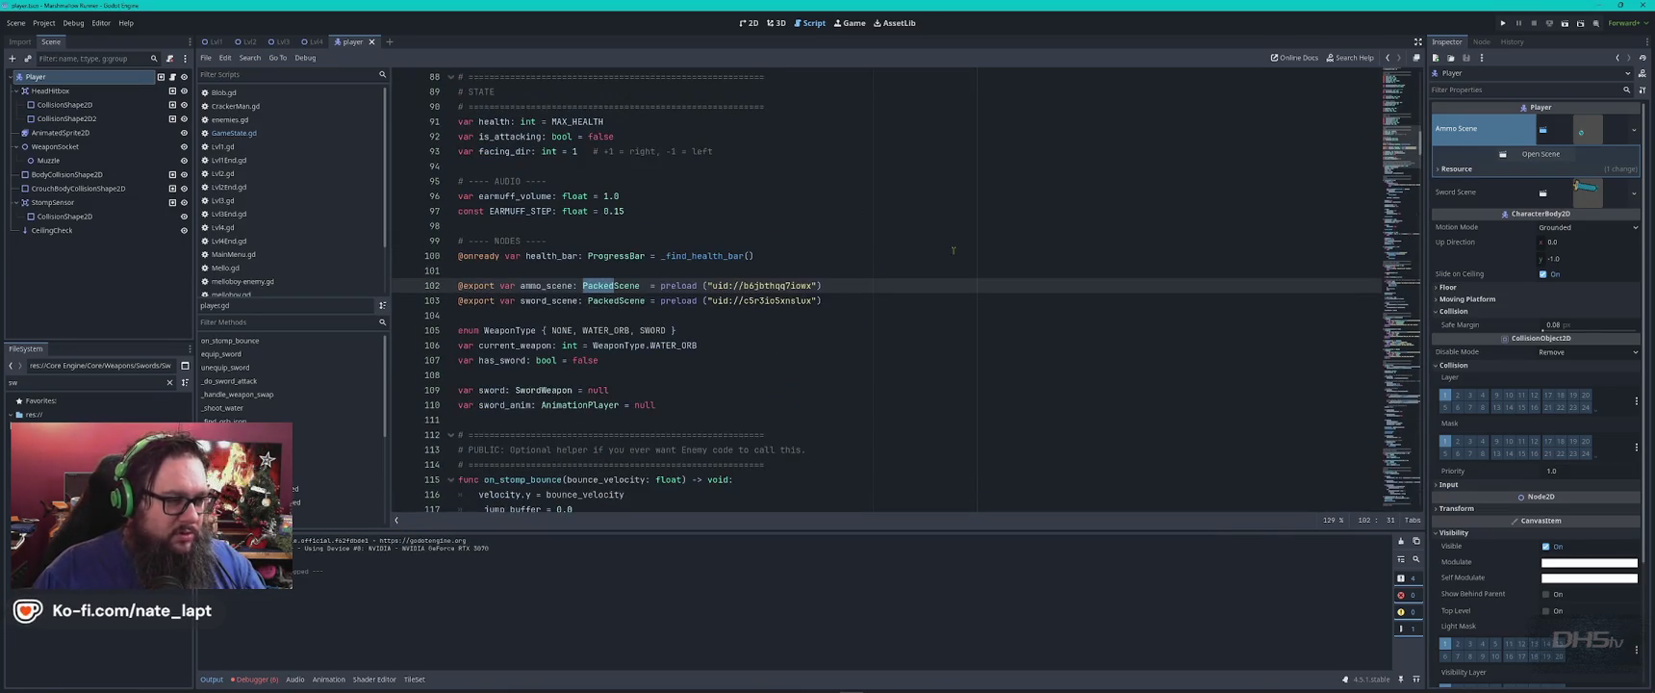
left_click(833, 269)
key("ctrl+v")
Duplicate the constant as ammo_scene, swapping in the ammo scene's uid.
left_click(827, 255)
key("Return")
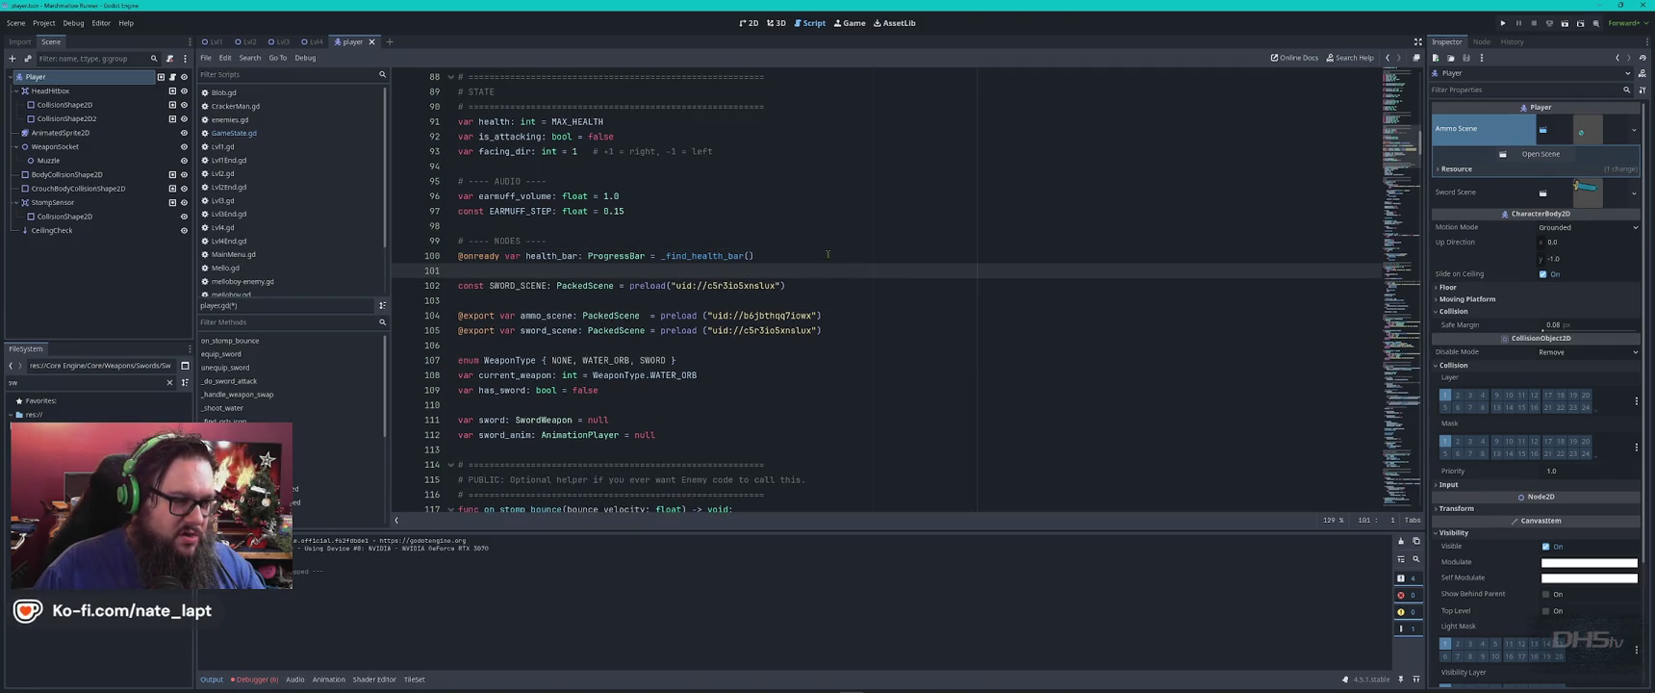
type("const SWORD_SCENE: PackedScene = preload(\"uid://c5r3io5xnslux\")")
left_click(542, 330)
double_click(541, 330)
key("ctrl+c")
double_click(525, 300)
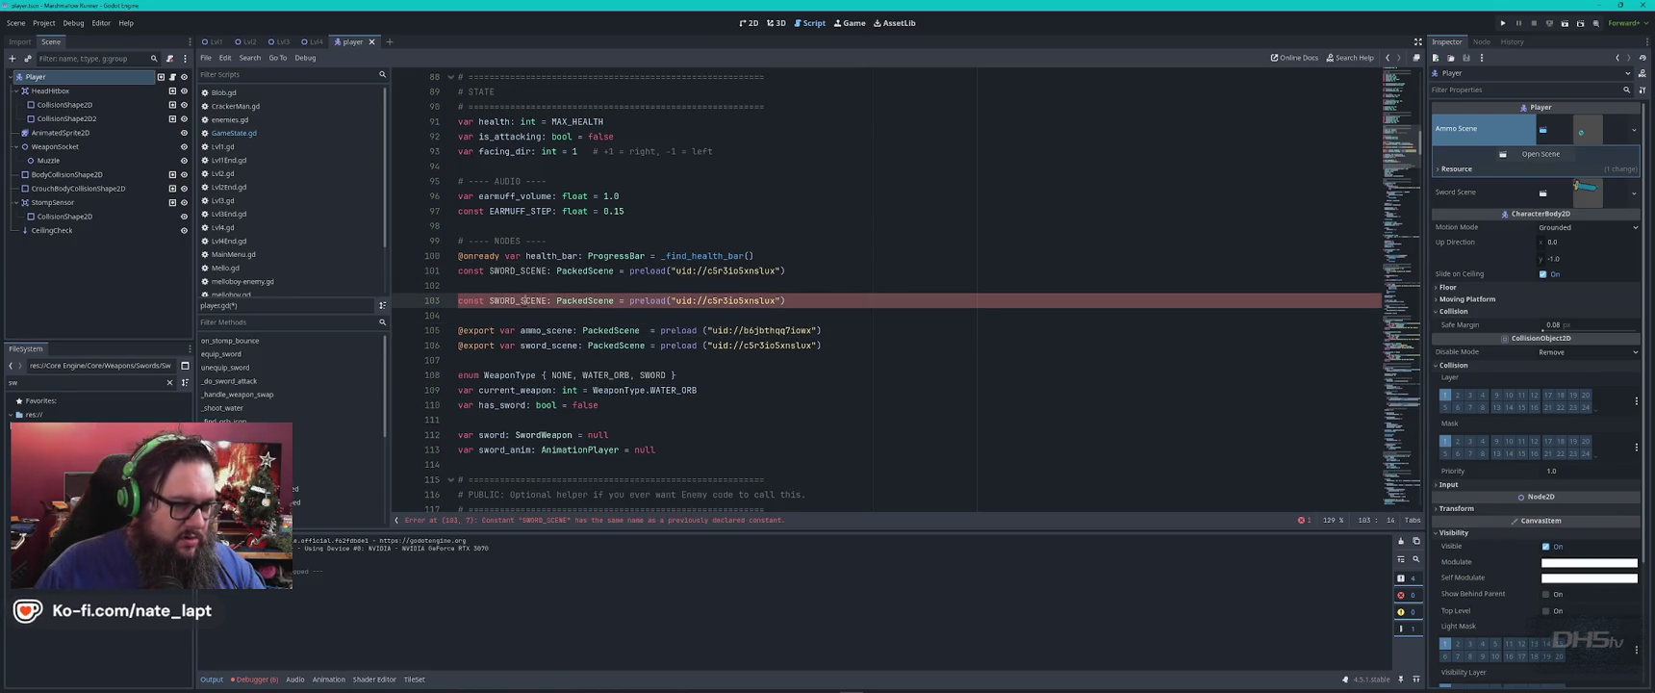
double_click(517, 270)
key("ctrl+v")
double_click(720, 330)
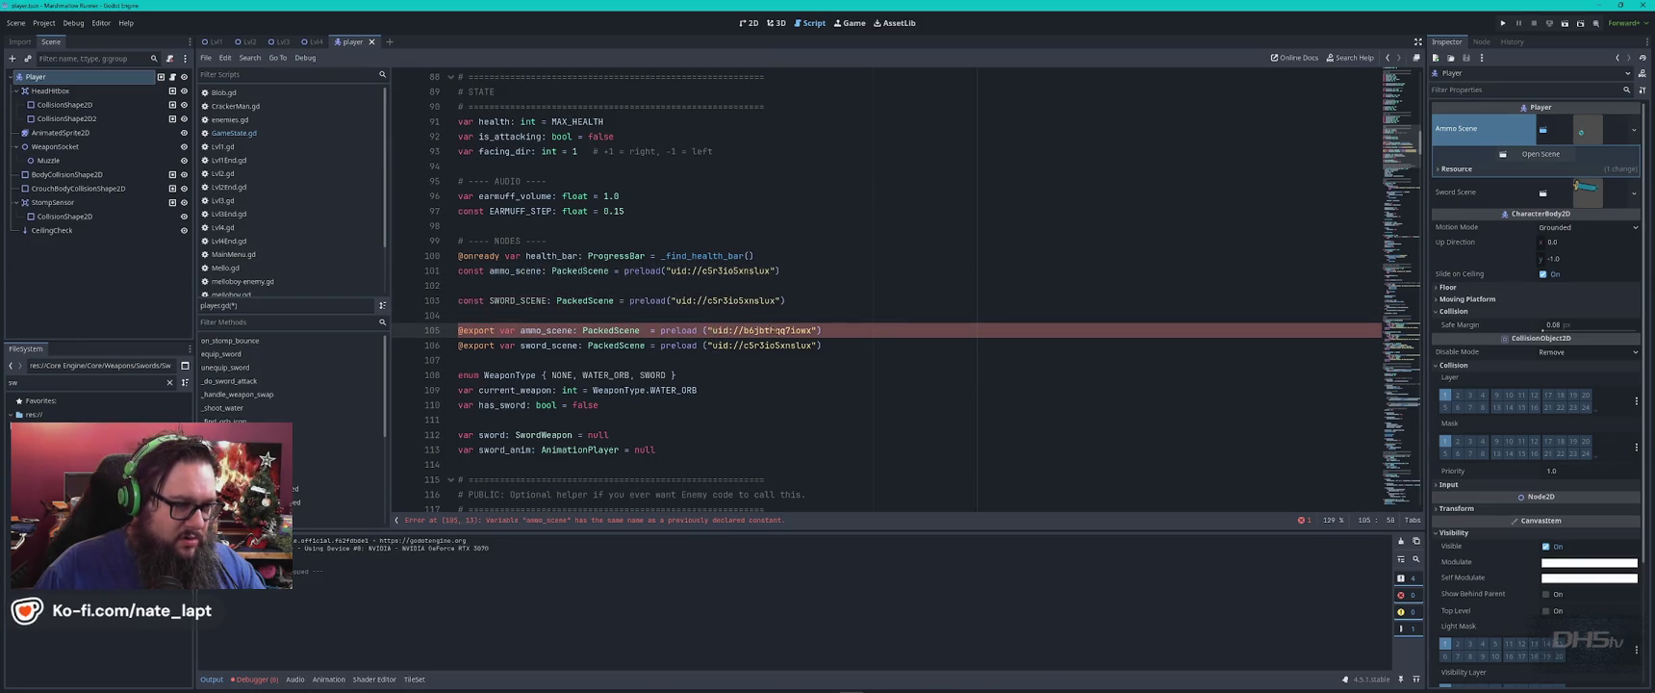
left_click_drag(713, 330, 813, 330)
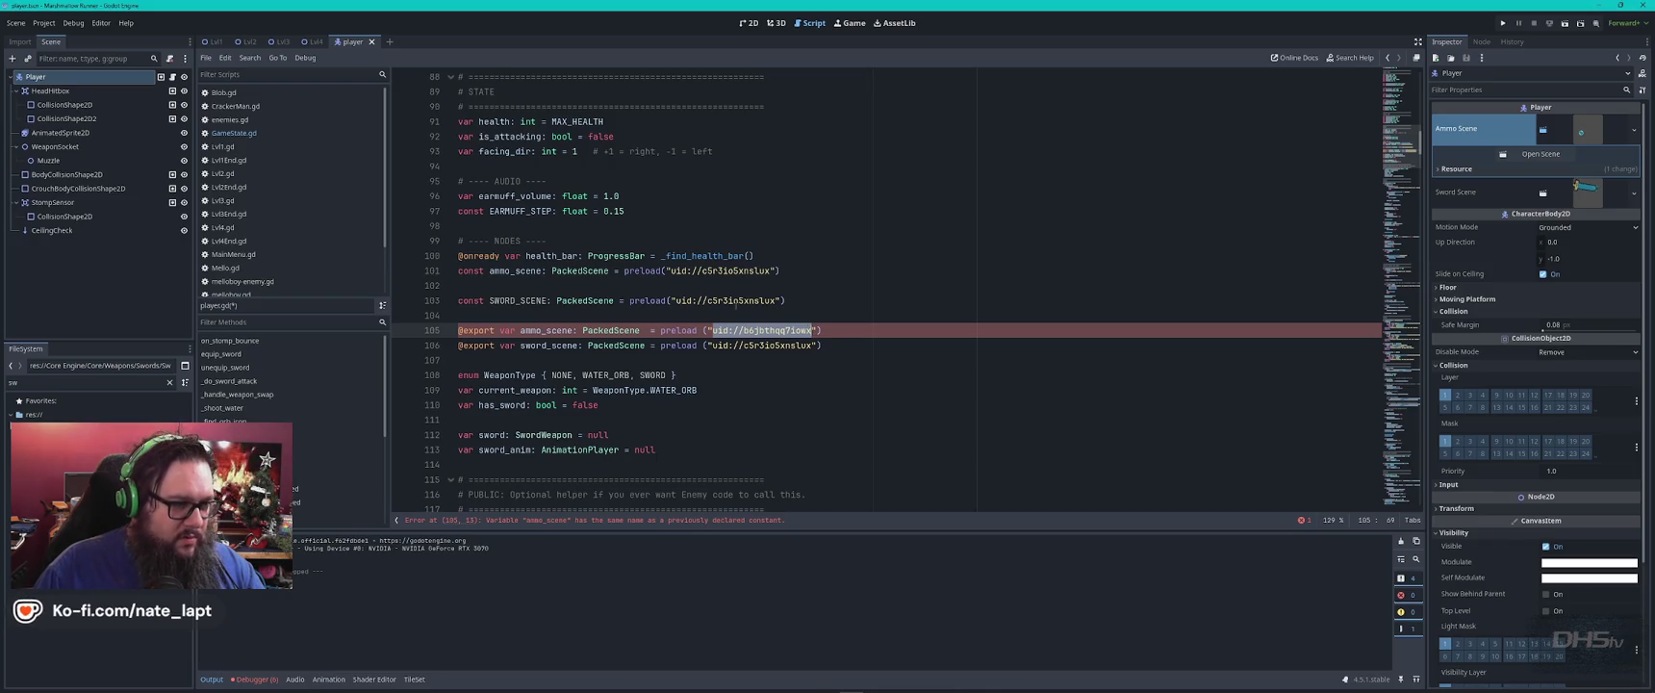
left_click(671, 270)
left_click_drag(671, 271, 776, 271)
type("uid://b6jbthqq7iowx")
left_click(804, 252)
key("Return")
key("Down")
key("Down")
key("Delete")
key("Down")
key("Down")
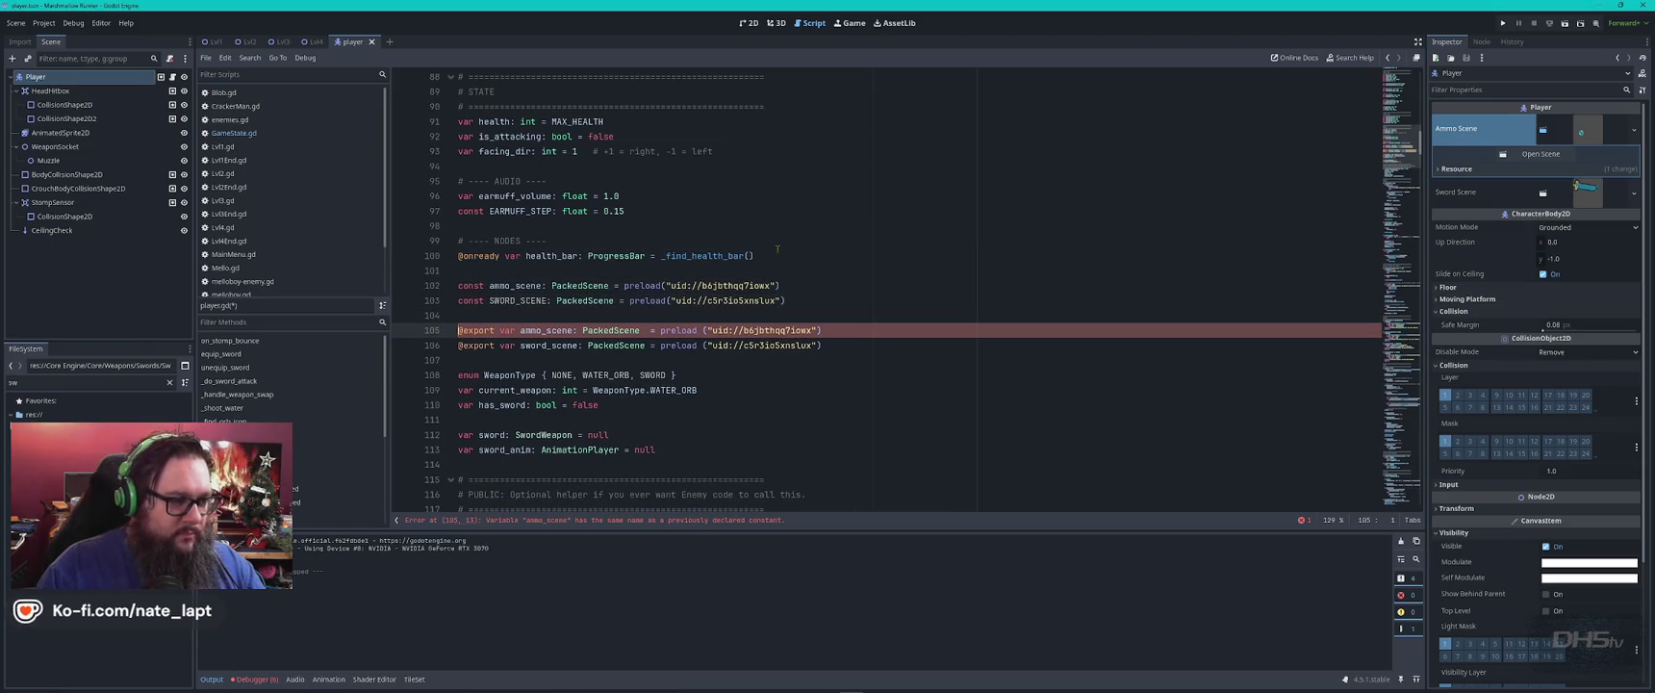
type("#")
key("Down")
type("#")
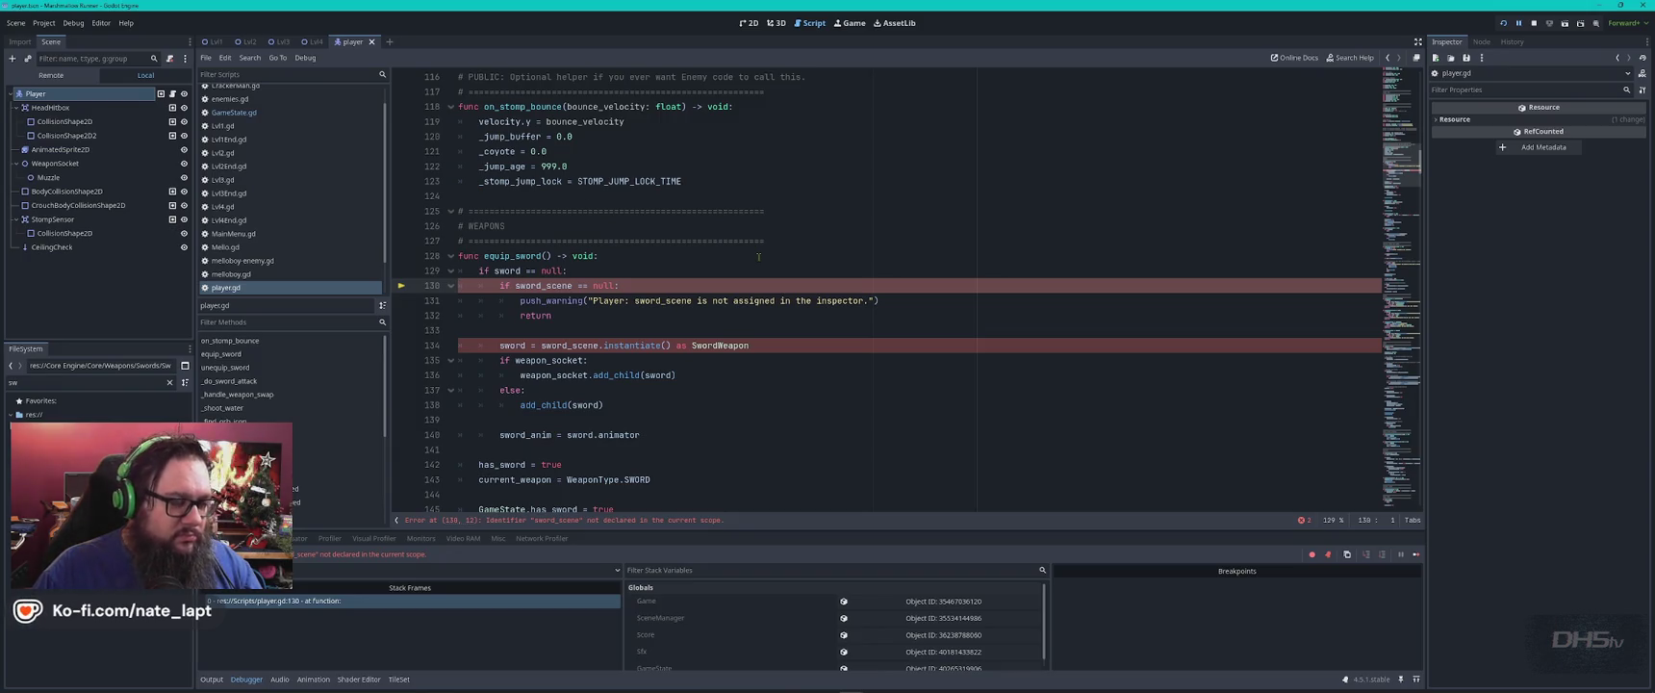
Rename the SWORD_SCENE constant on line 103 to sword_scene and run the project with F5.
key("ctrl+f")
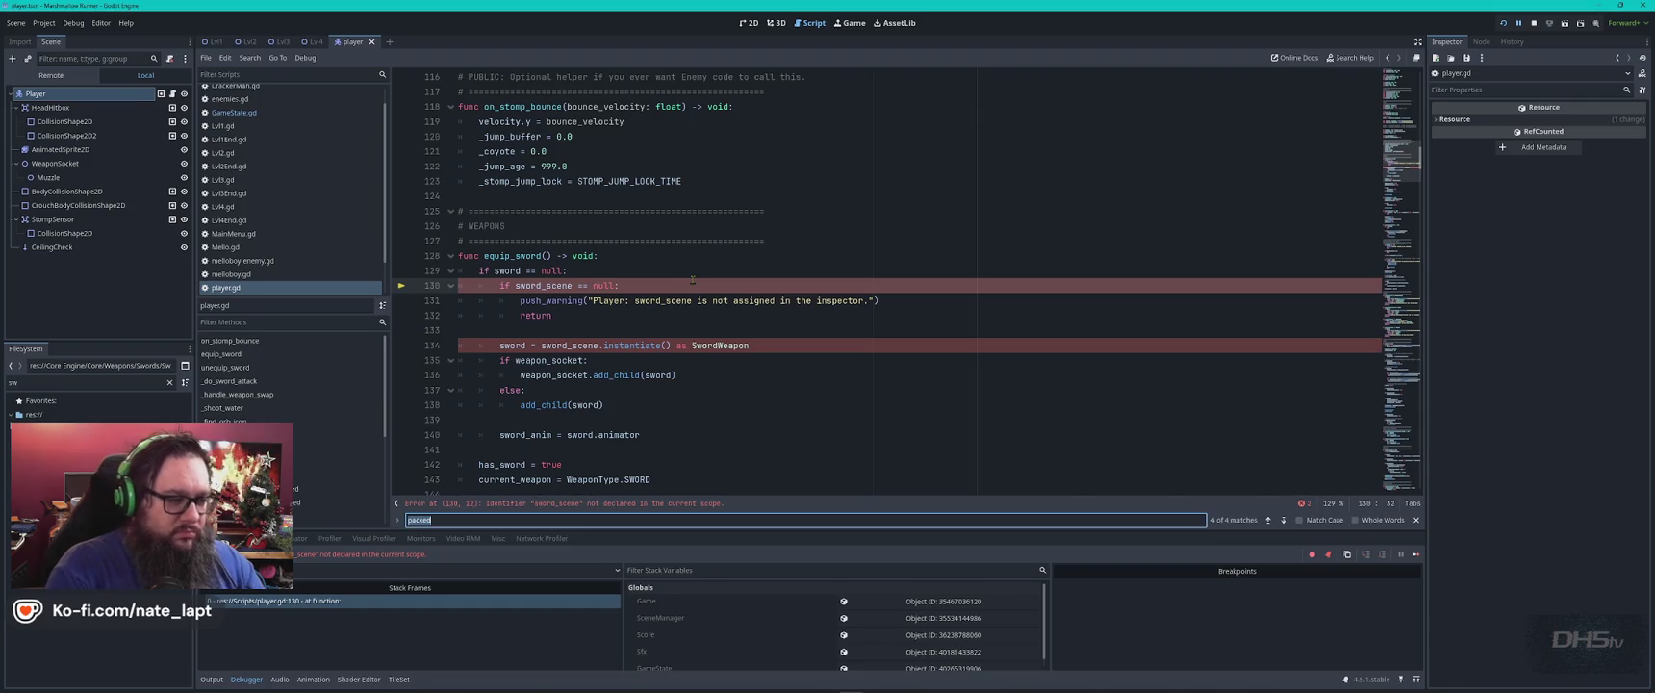
key("Return")
key("Escape")
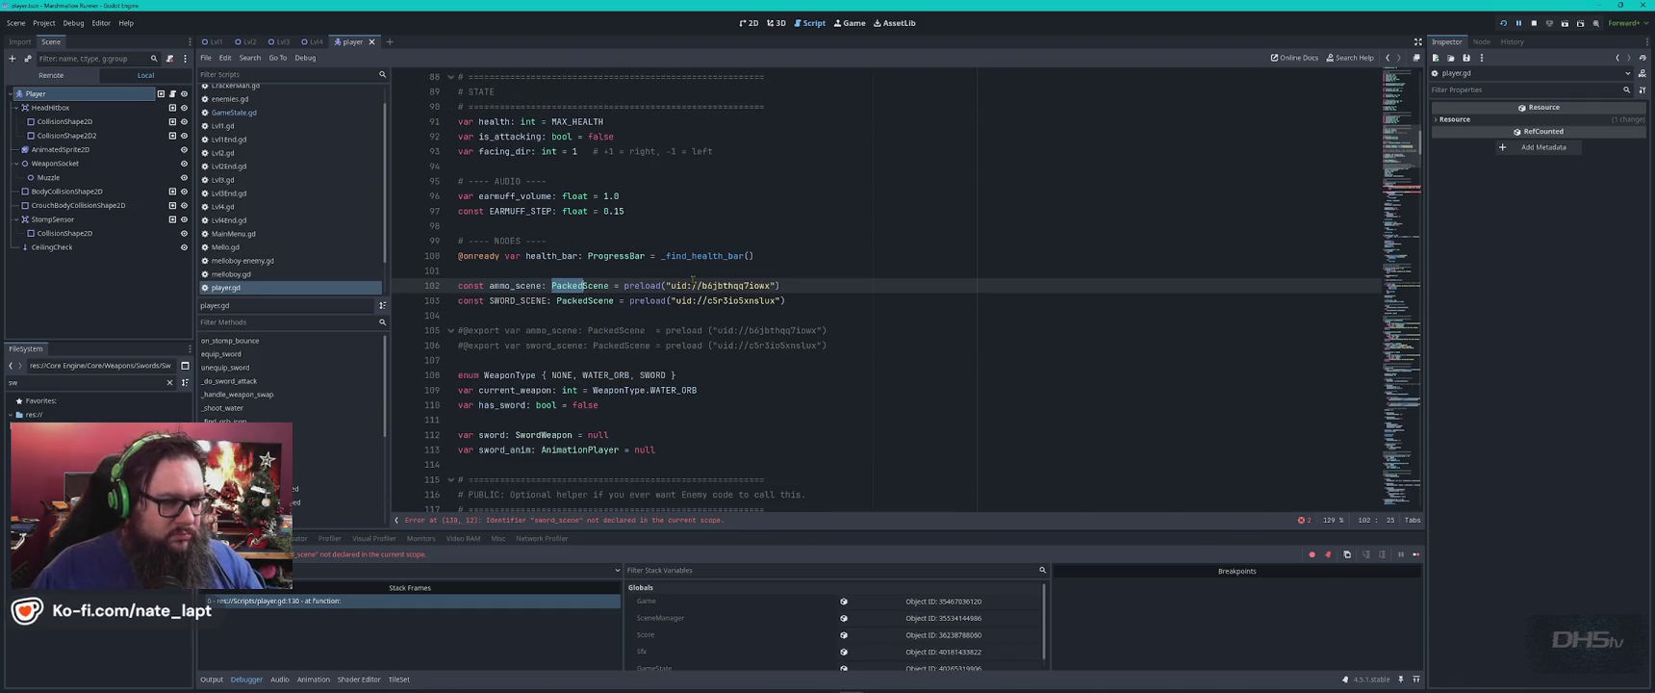
mouse_move(692, 281)
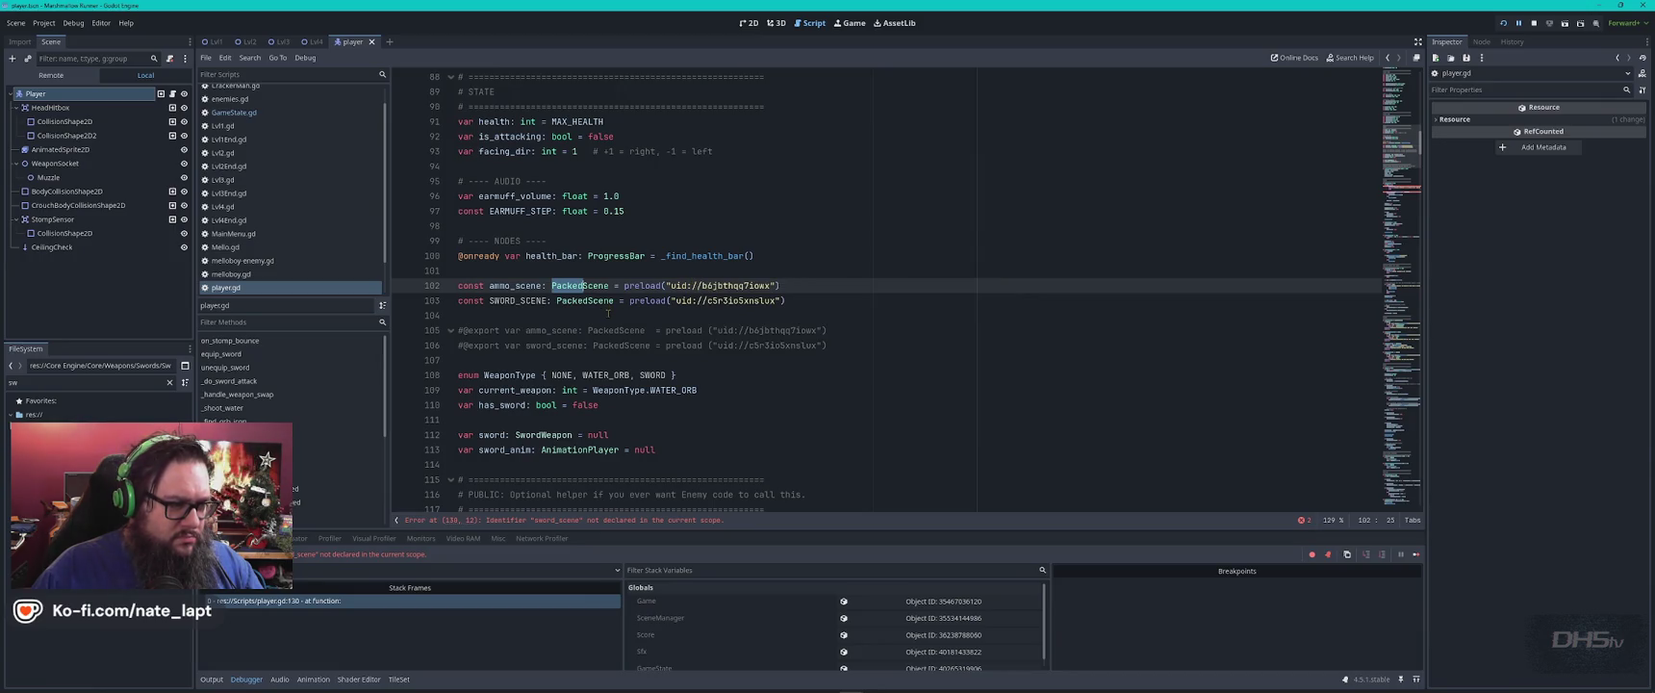
double_click(554, 344)
key("ctrl+c")
double_click(520, 301)
key("ctrl+v")
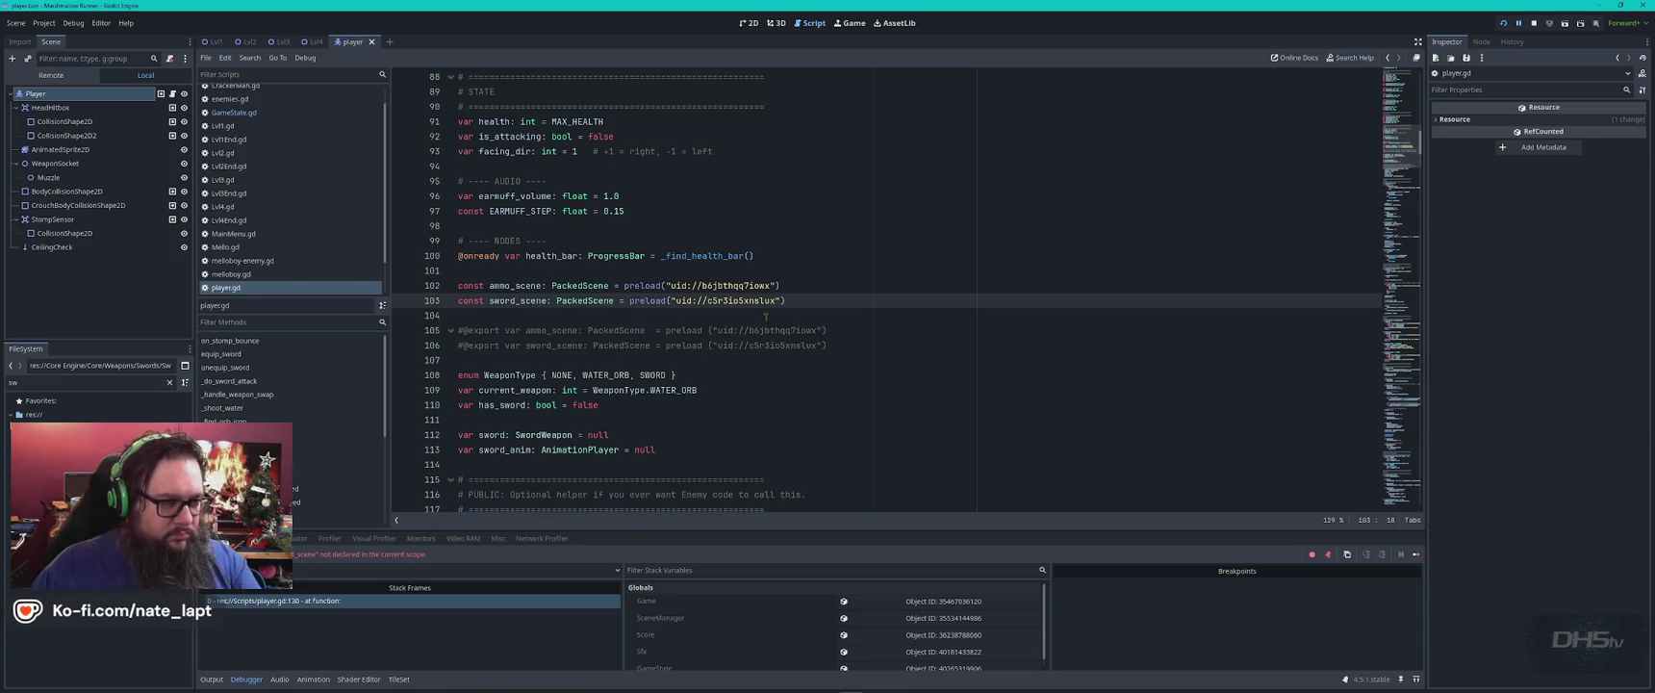
key("F5")
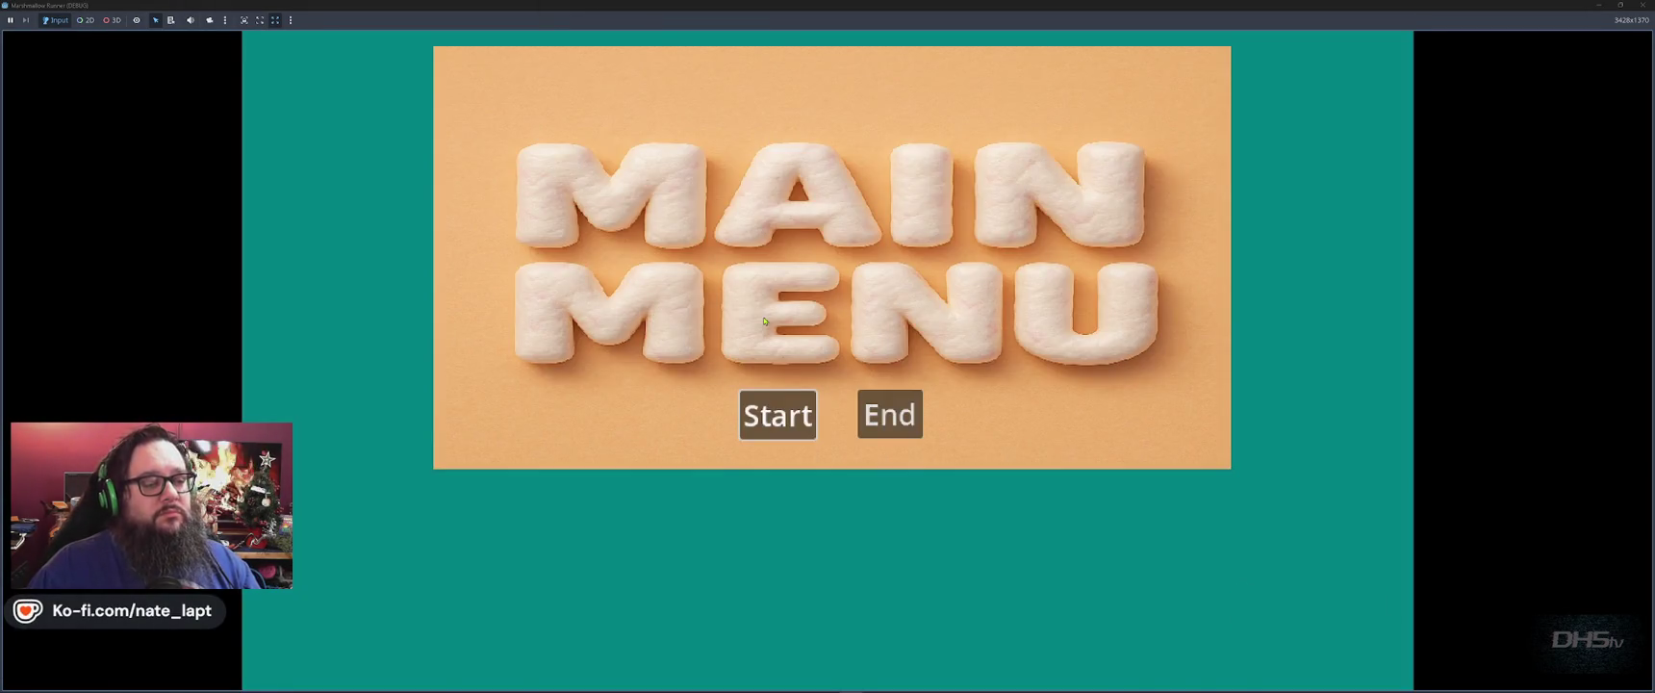
Start the game, pick up the sword, swing it at enemies to reach 1350 points, then stop the game.
left_click(778, 415)
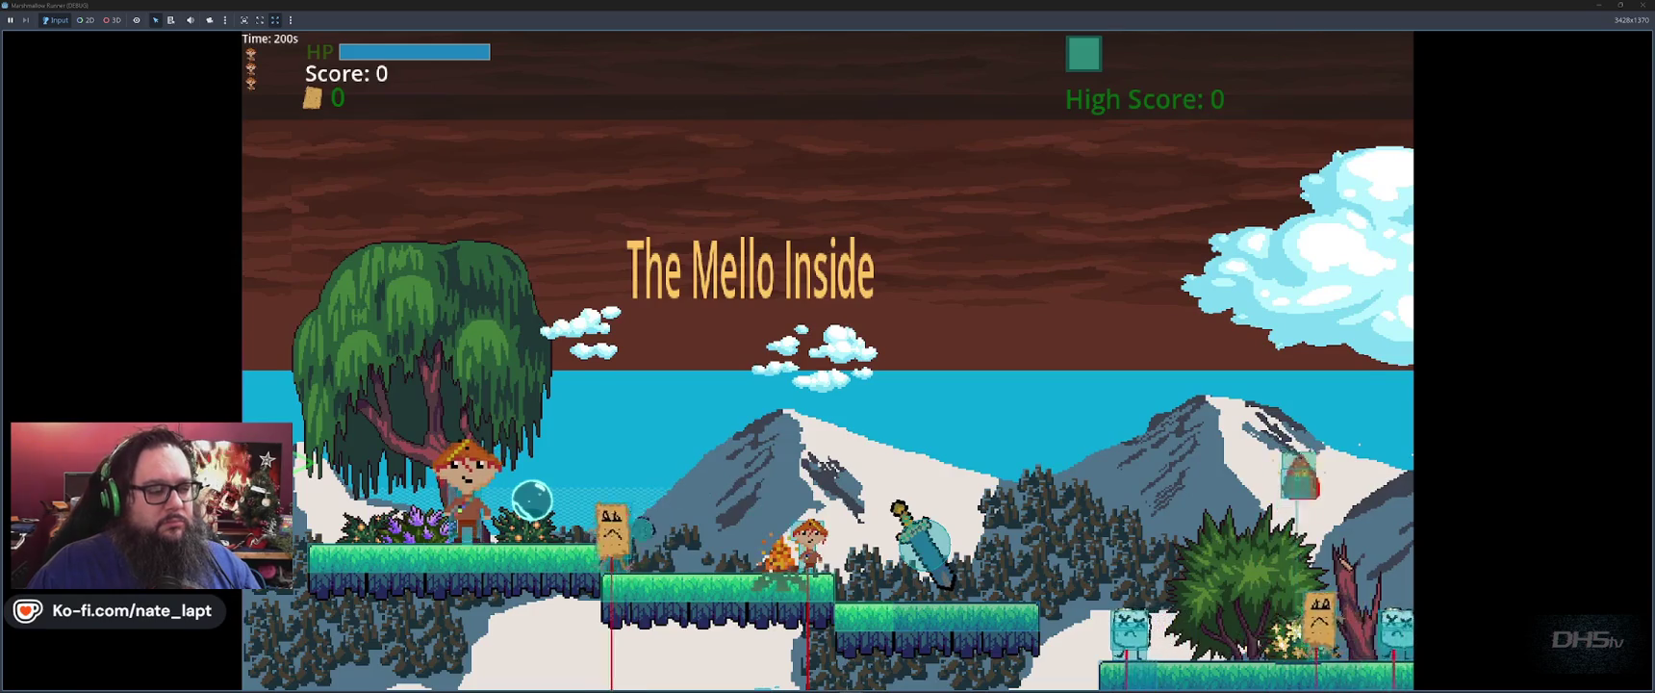
key("Right")
key("space")
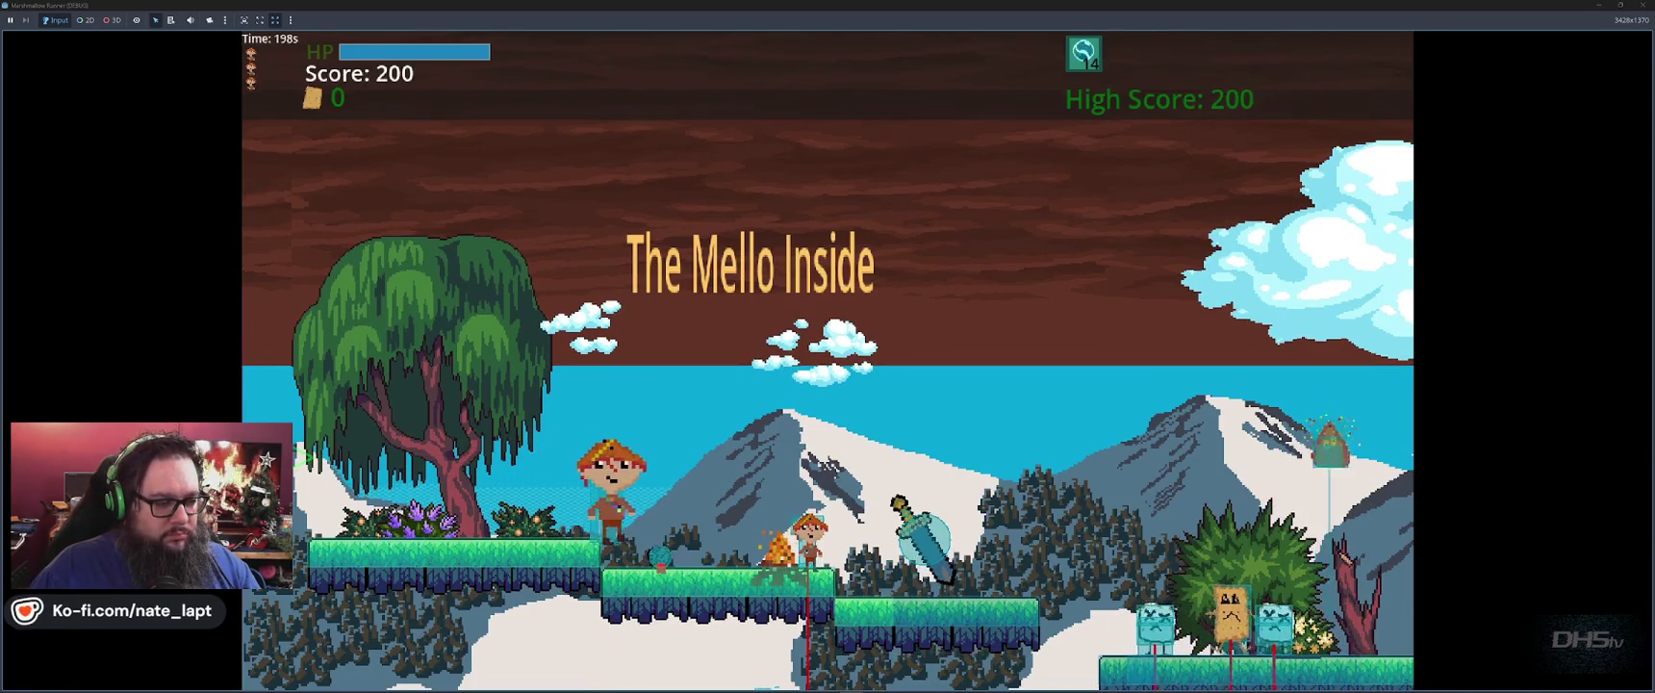
key("Right")
key("space")
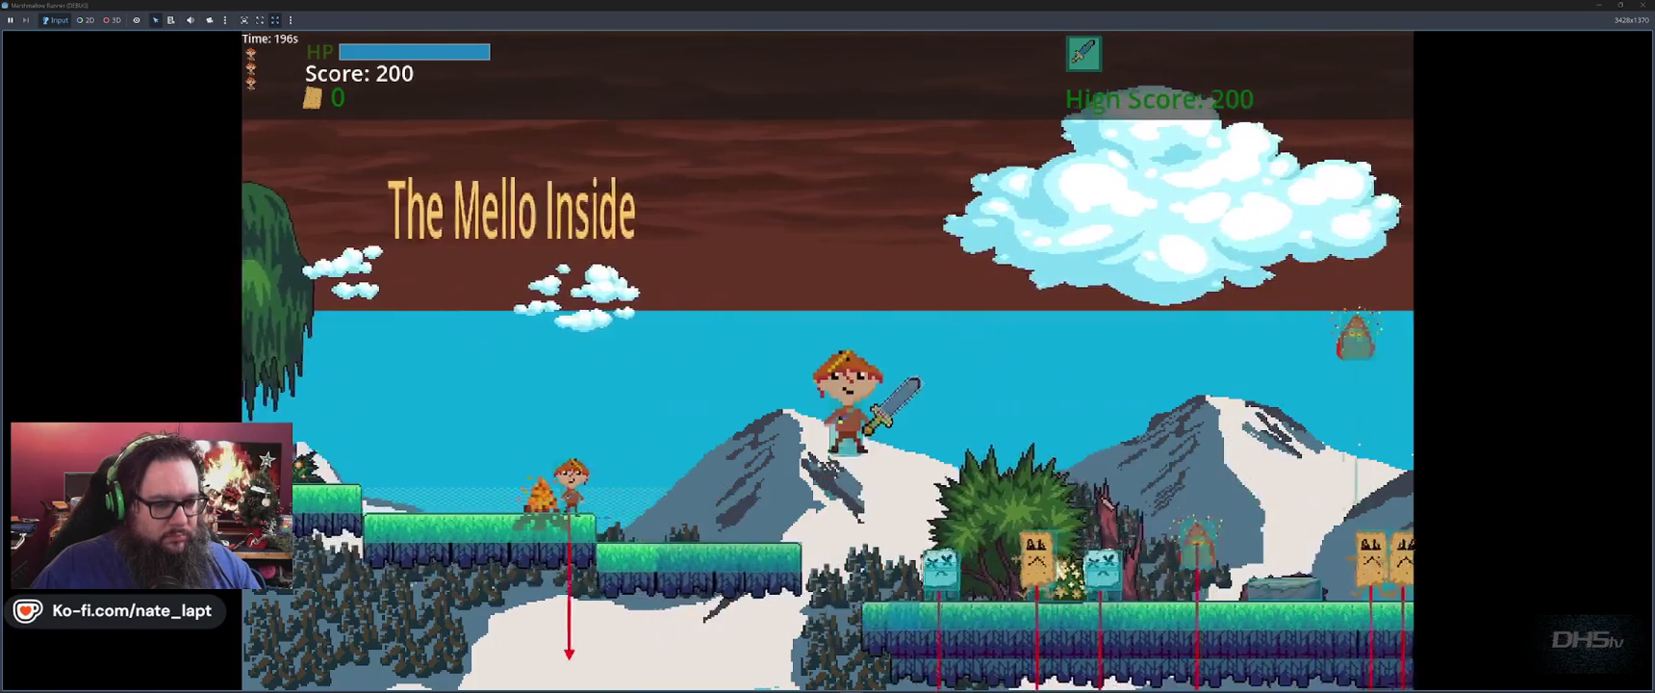
key("Right")
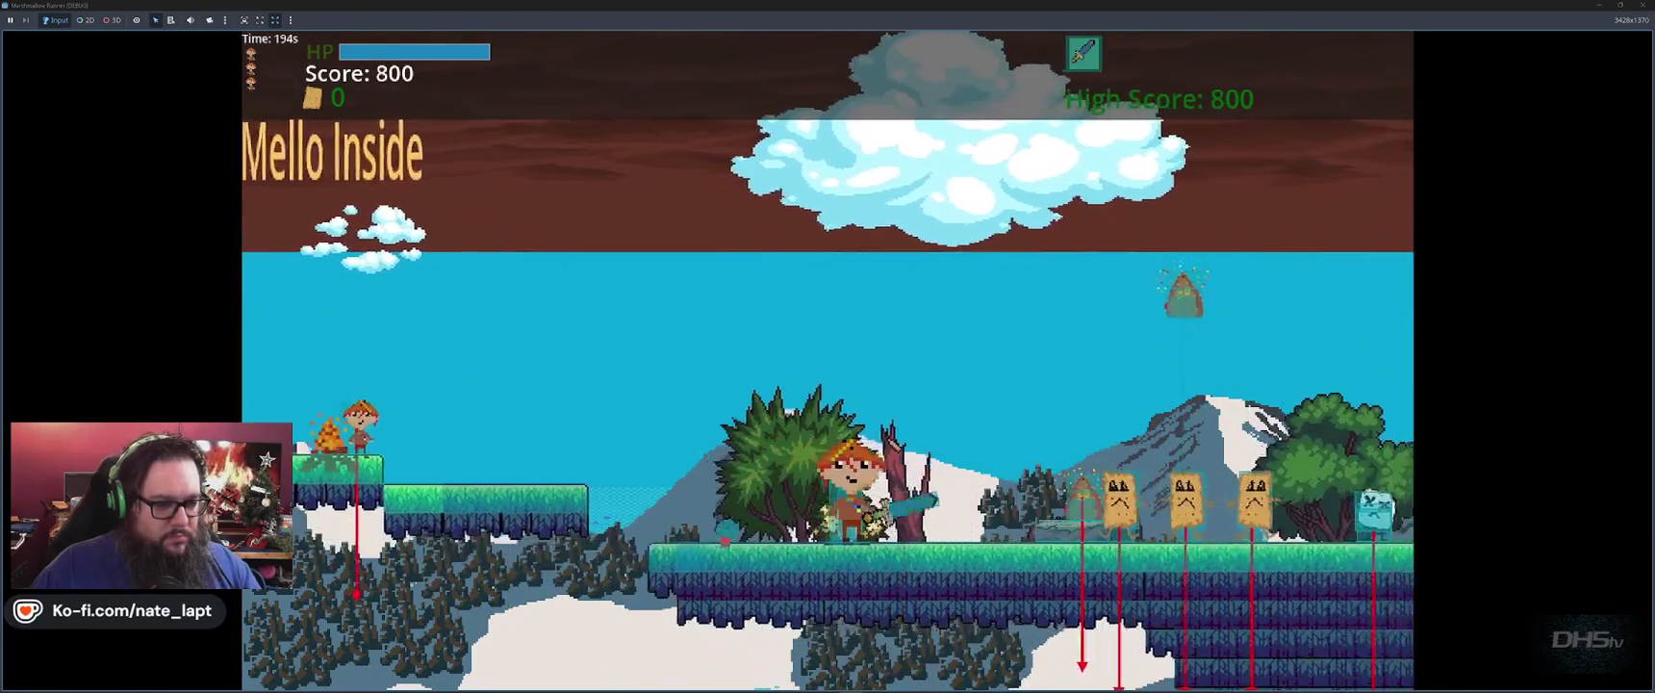
key("Right")
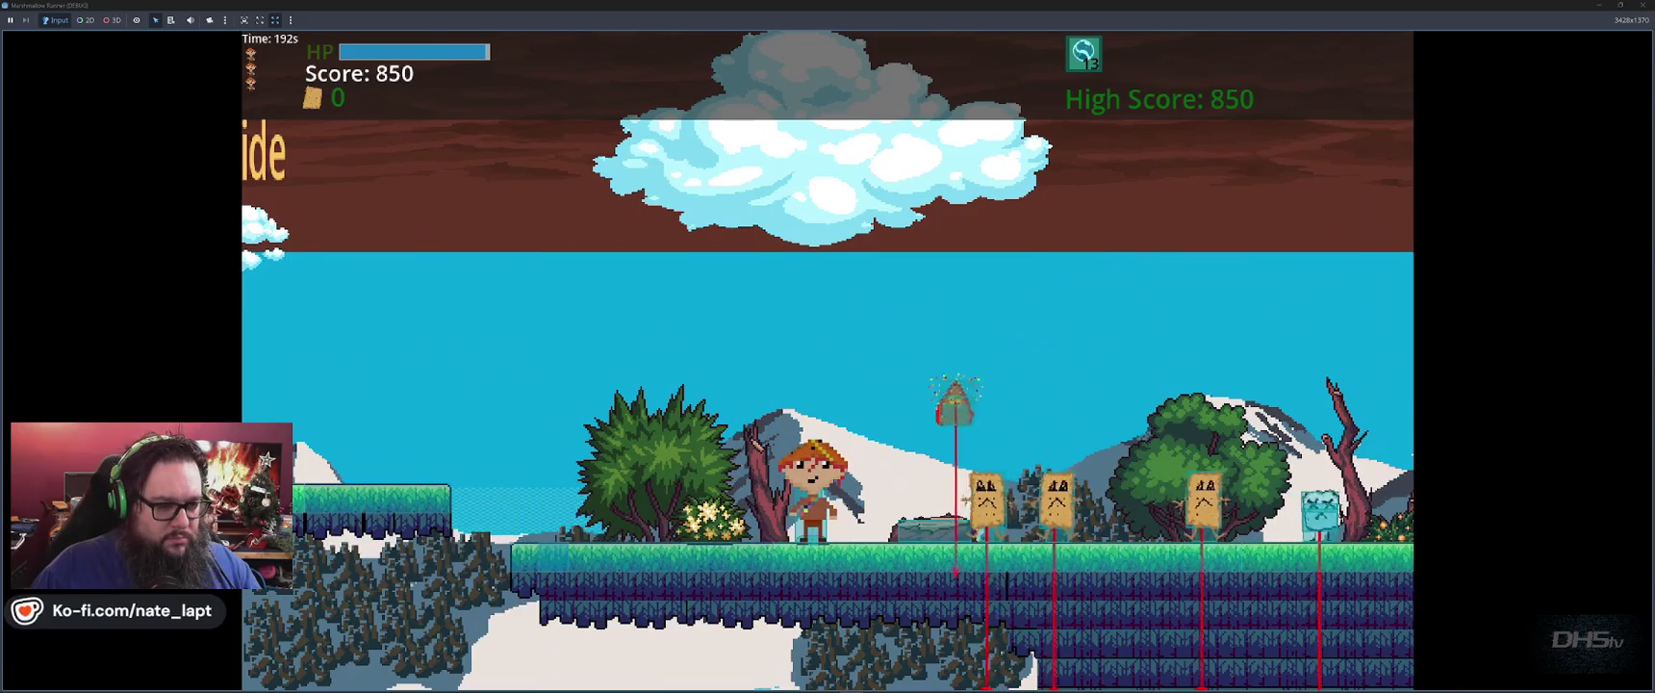
key("space")
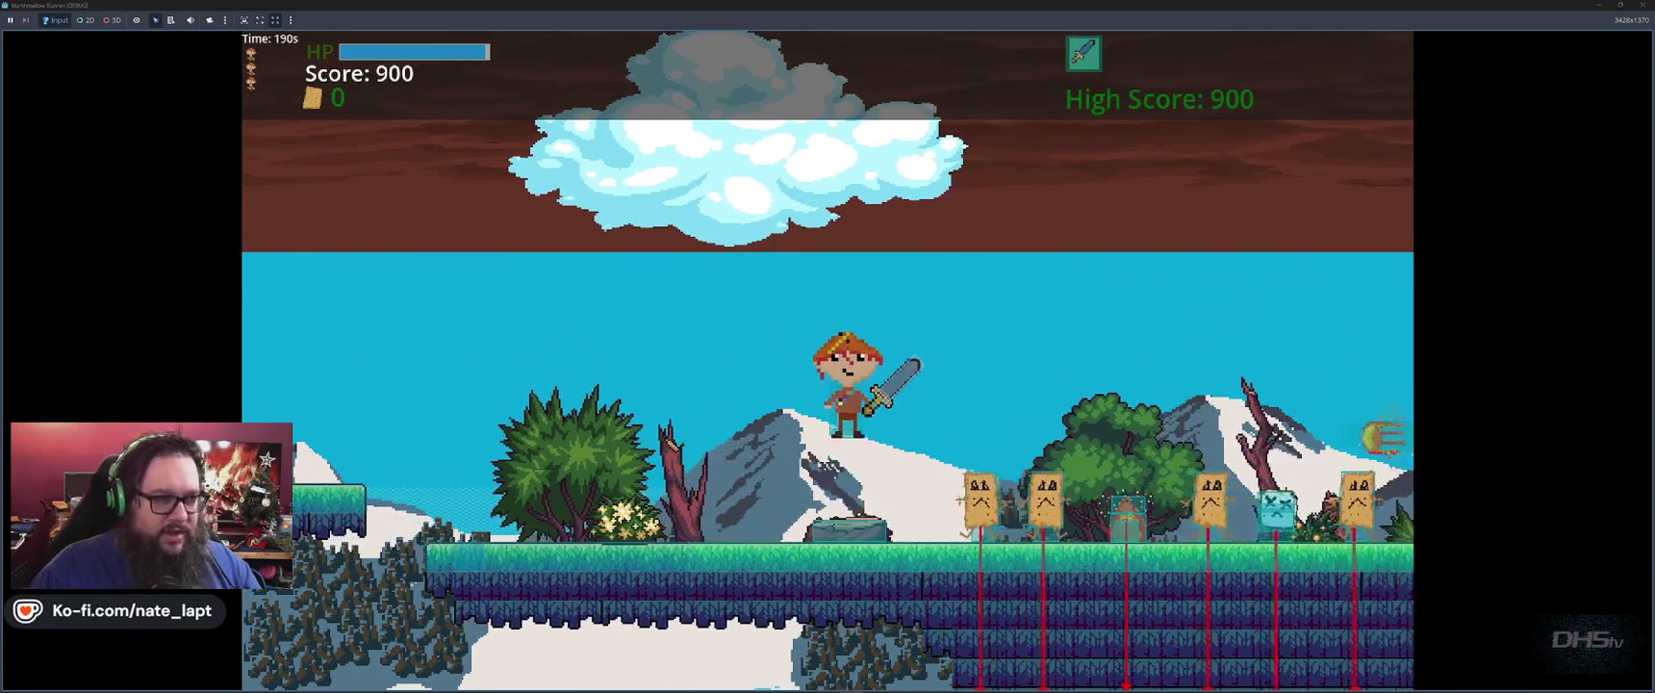
key("Right")
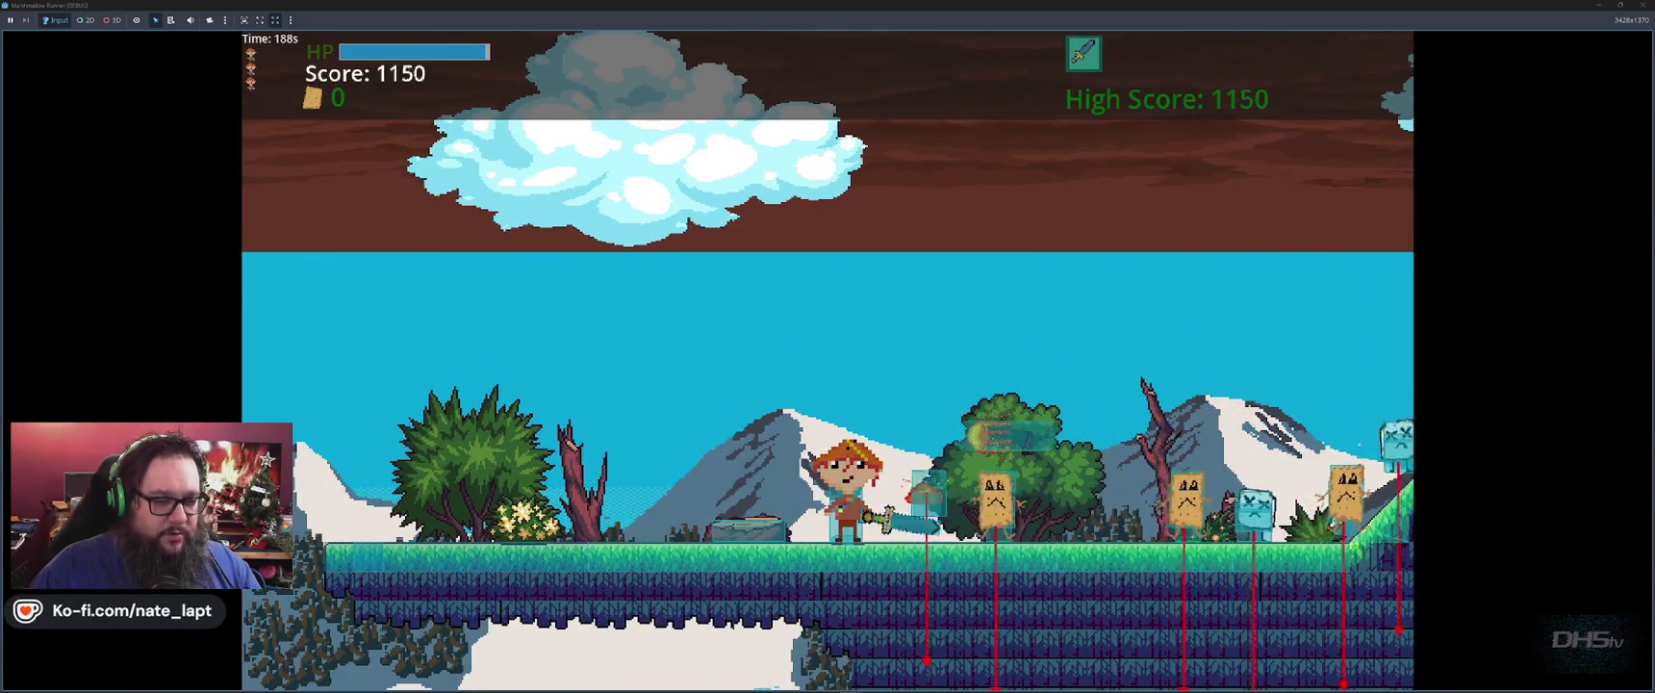
key("Right")
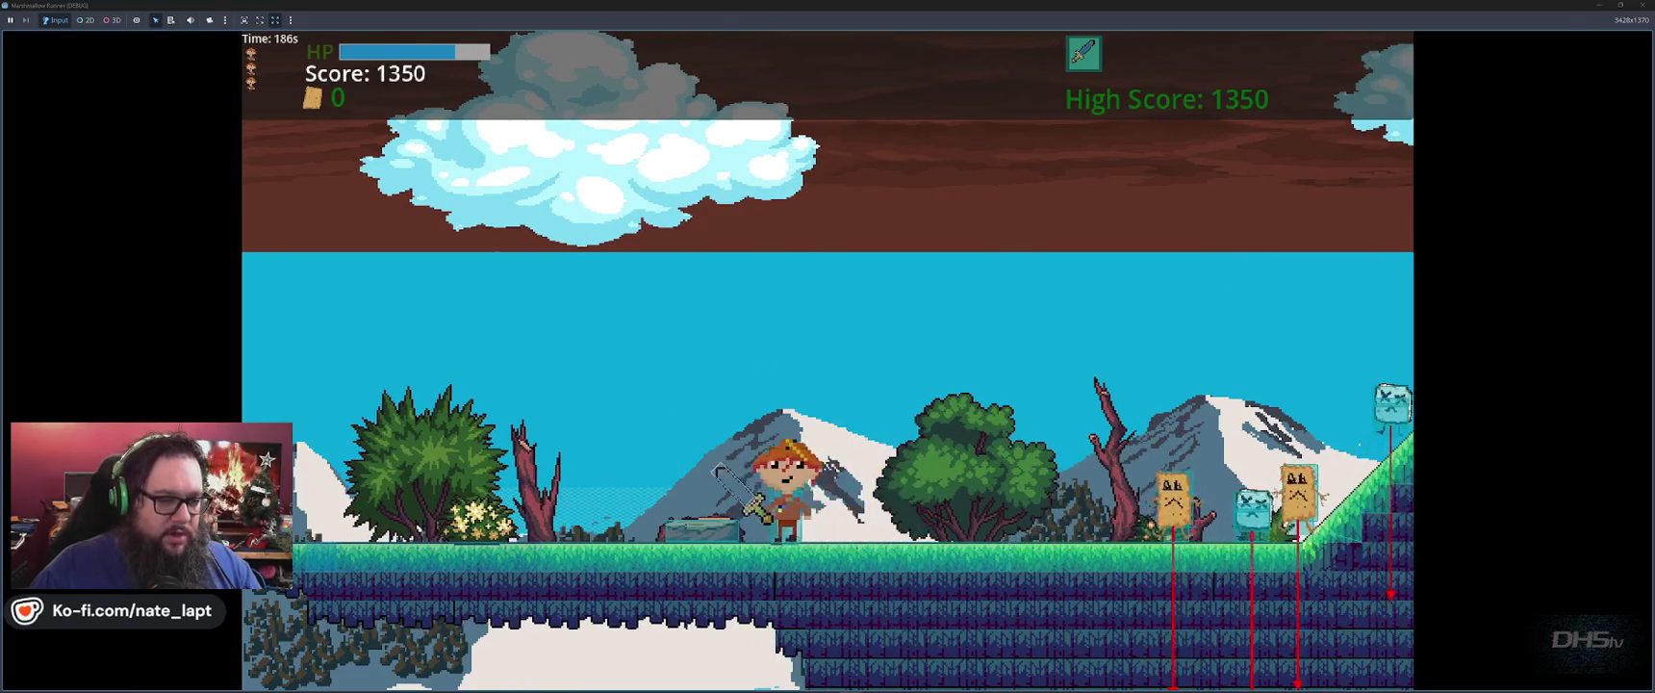
key("F8")
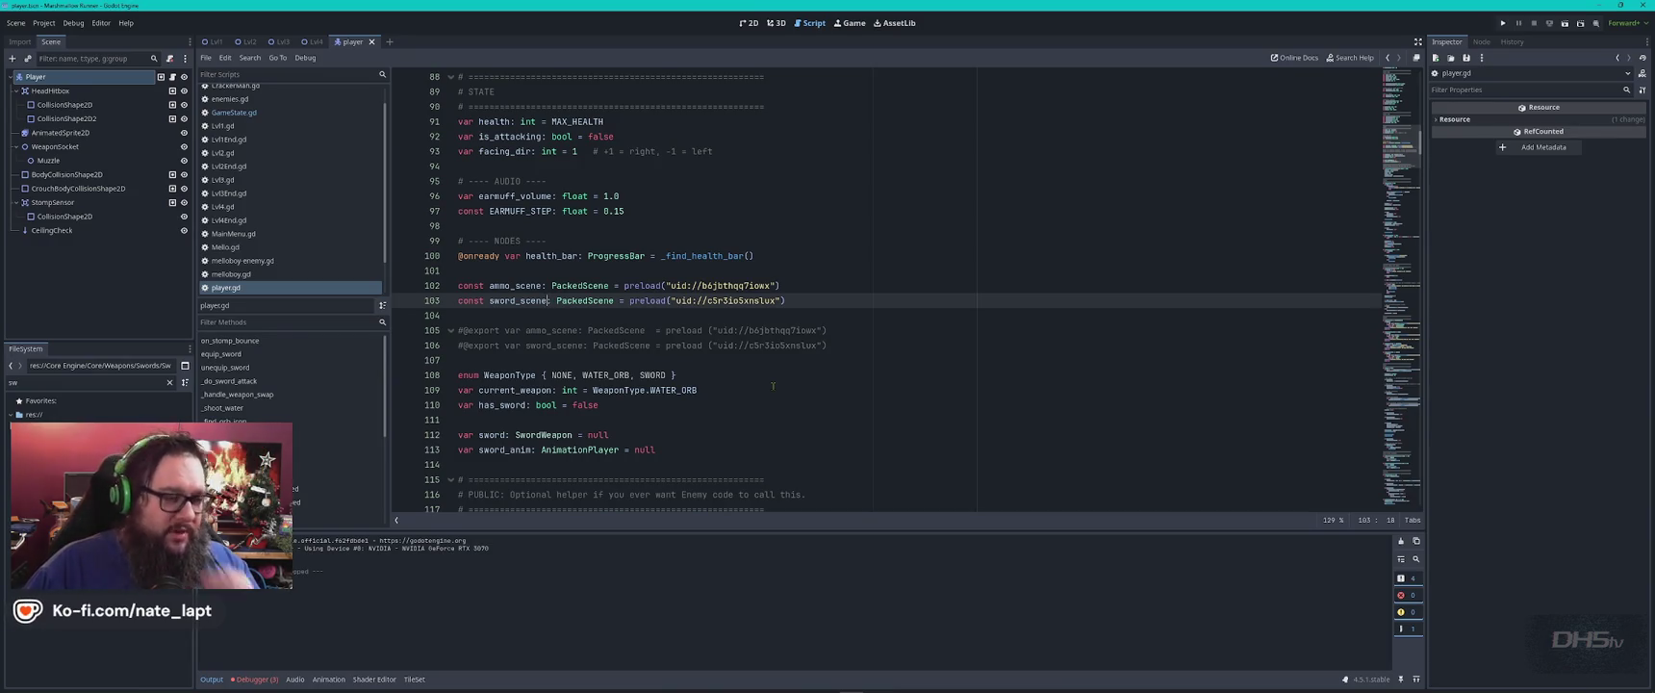
Rerun the game, shoot a bubble at an enemy for a quick check, and close it.
key("F5")
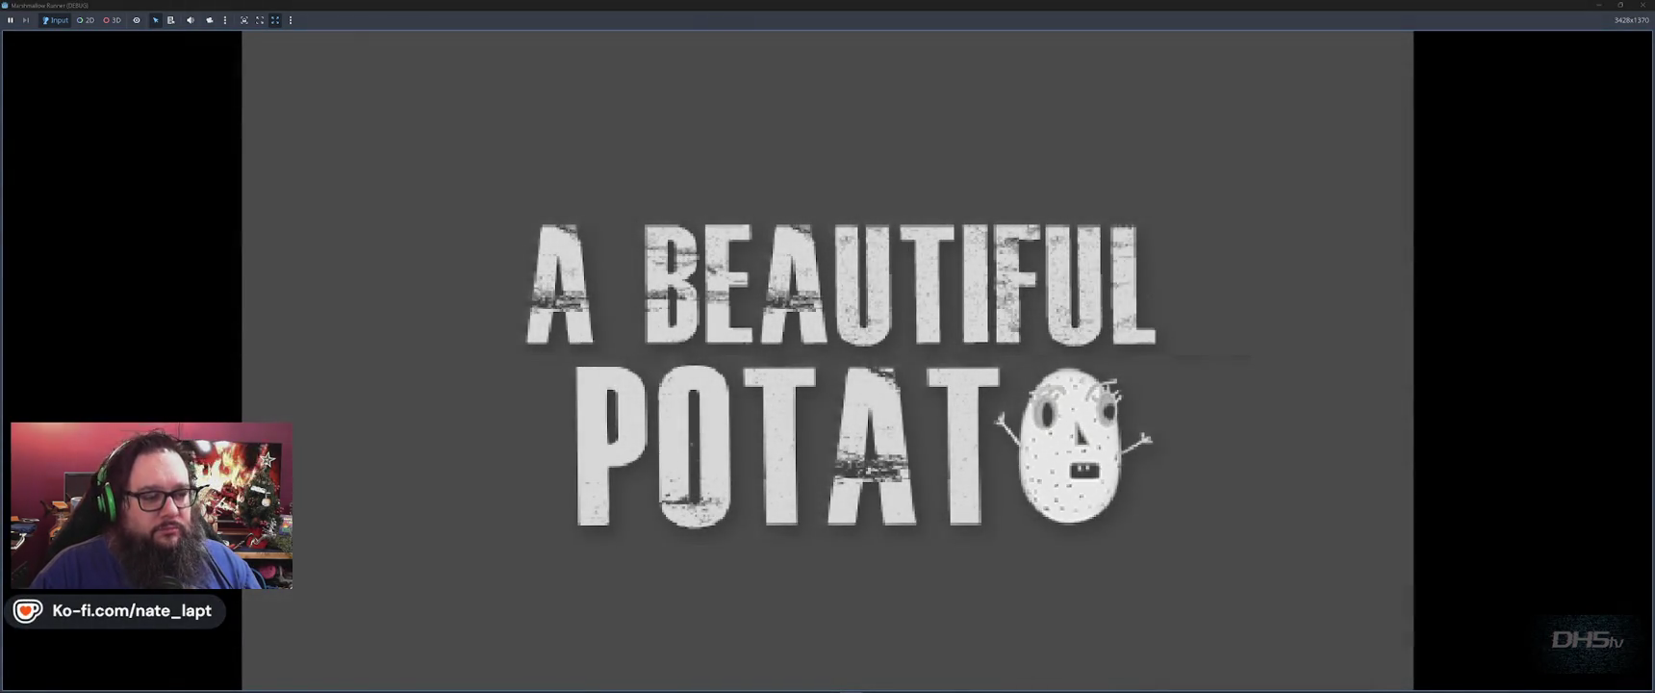
key("Return")
key("Right")
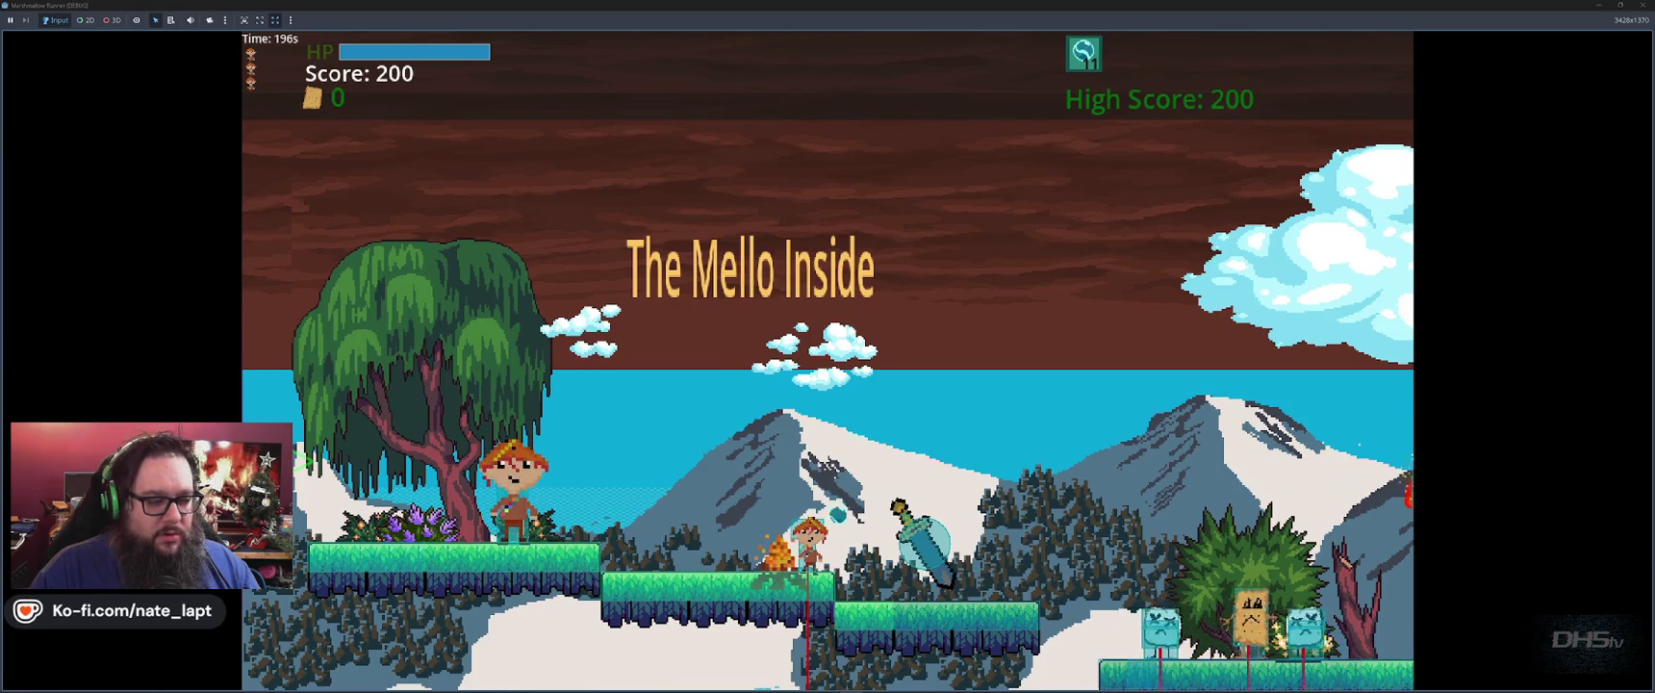
key("alt+F4")
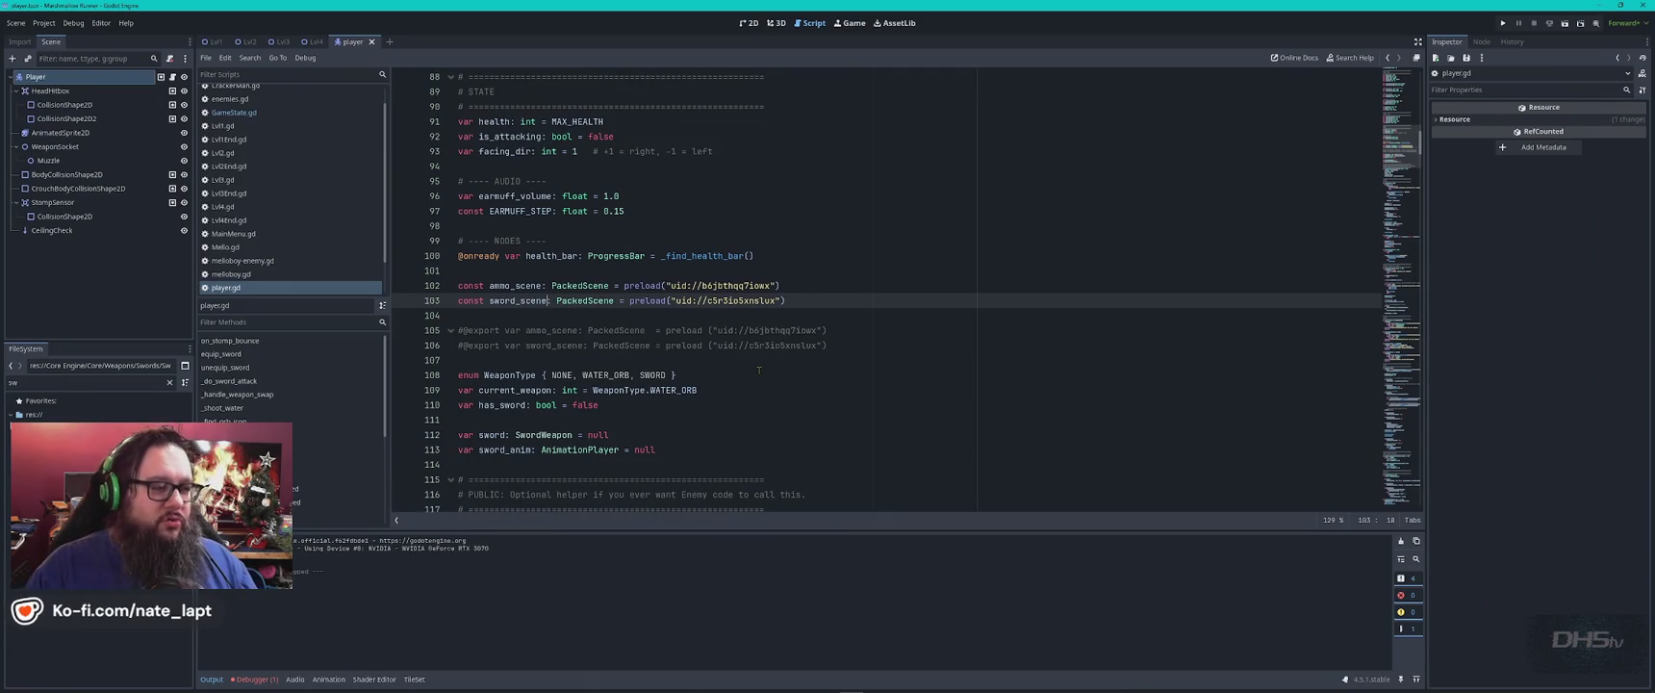
Copy the whole player.gd script and start a ChatGPT message reading 'ok, current code.'.
key("ctrl+a")
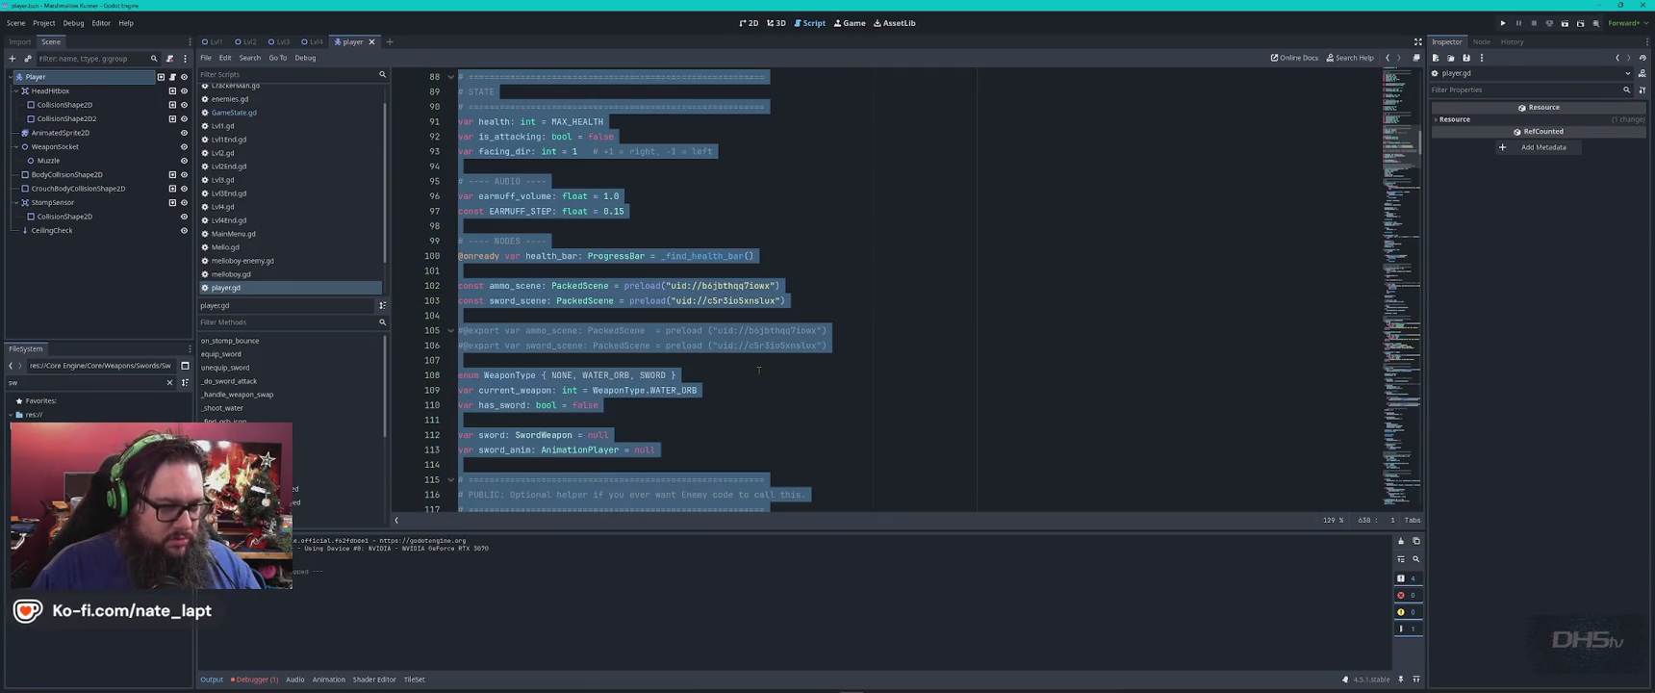
key("alt+Tab")
type("ok, current code.")
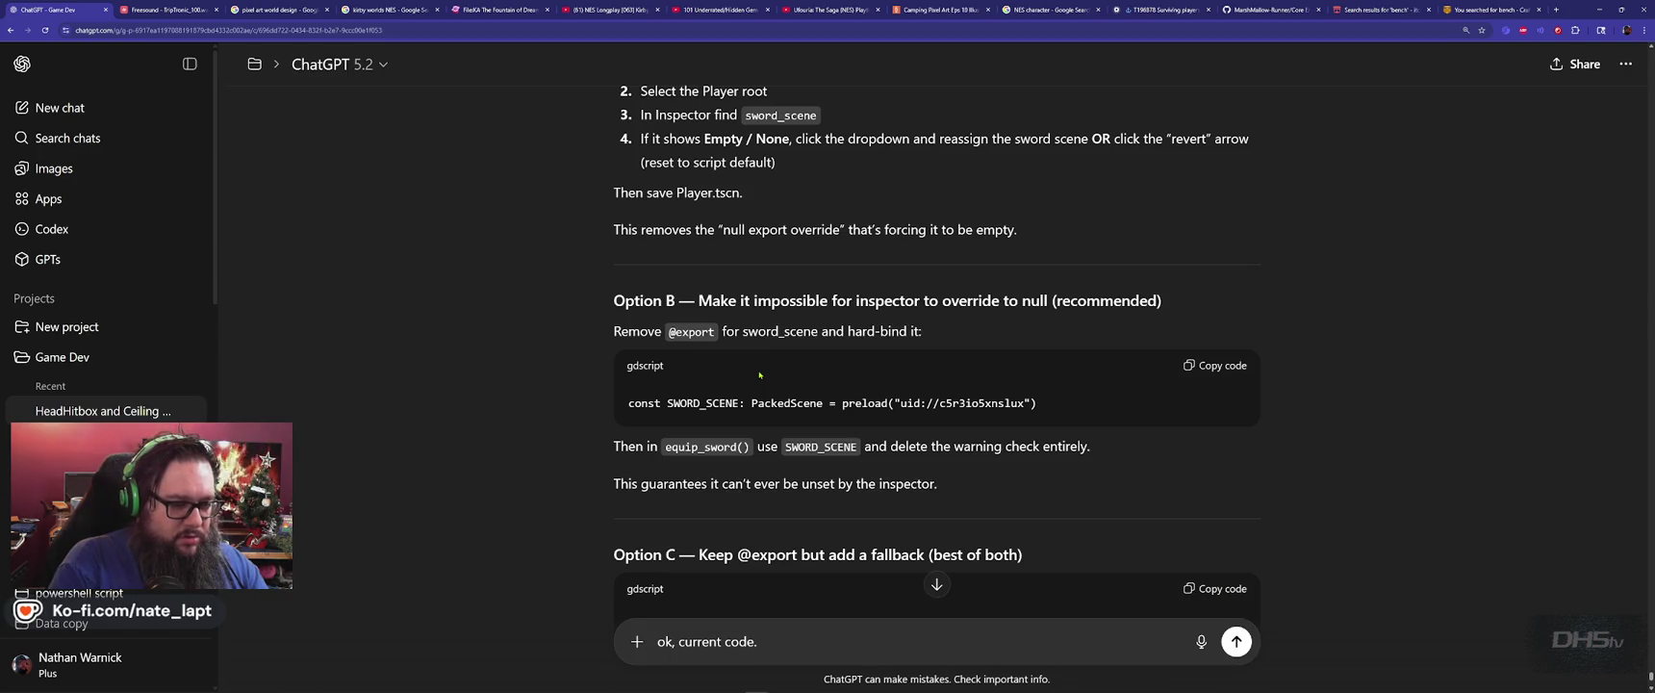
Ask ChatGPT to lower the weapon socket and muzzle position when ducking, with Player.gd pasted below.
key("shift+Return")
key("shift+Return")
type("I need to")
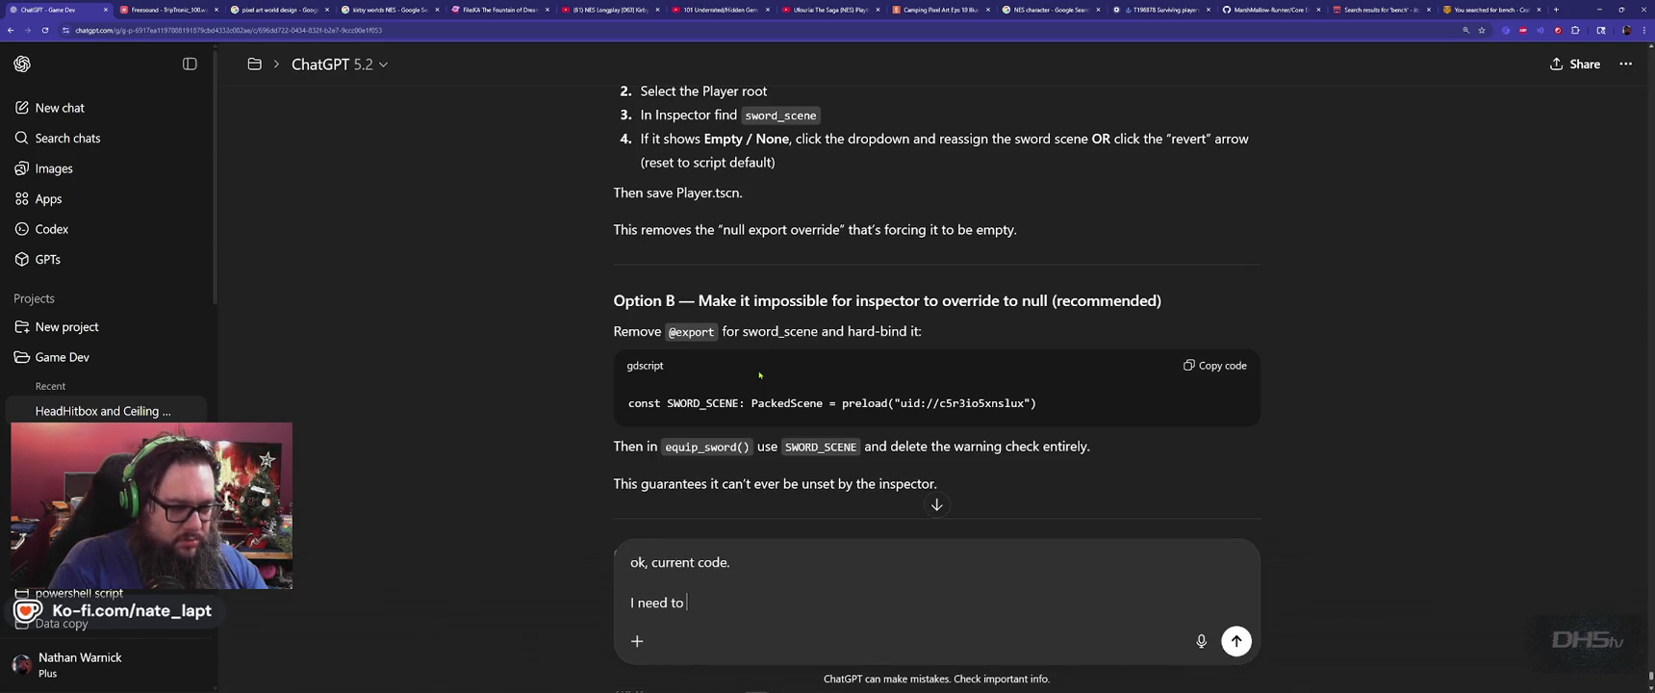
type(" when ducking, lower the a")
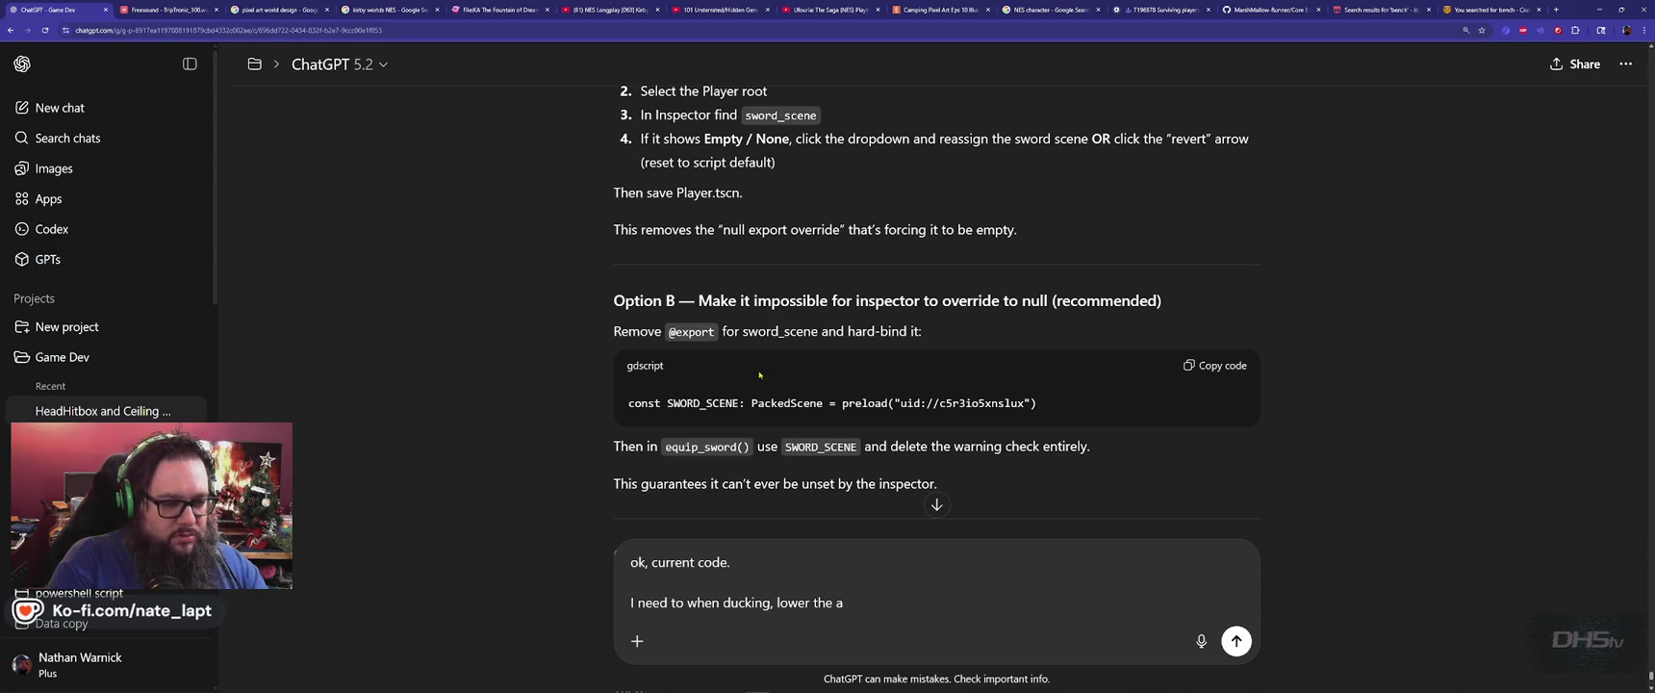
key("BackSpace")
type("weapon ")
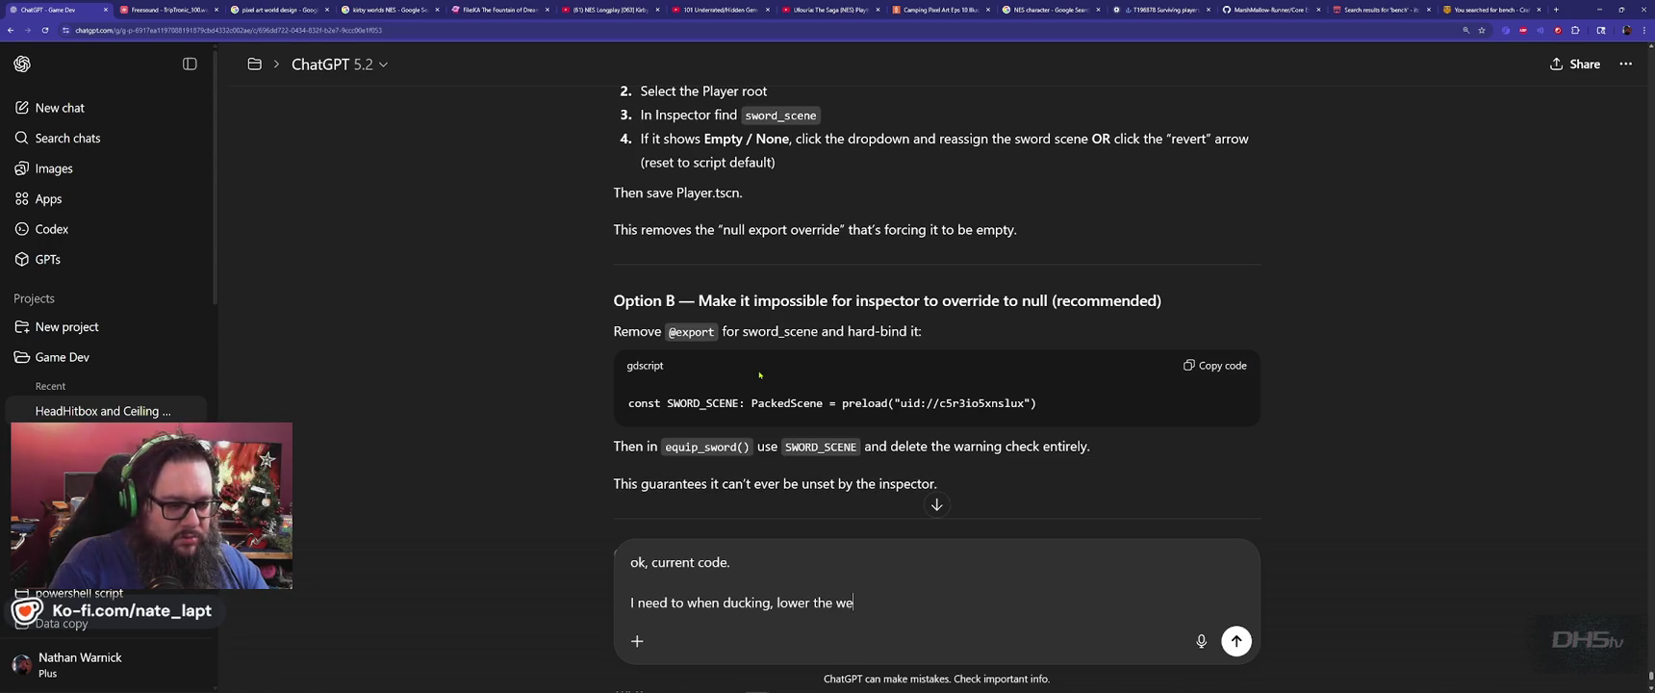
type("socket and muzzel po")
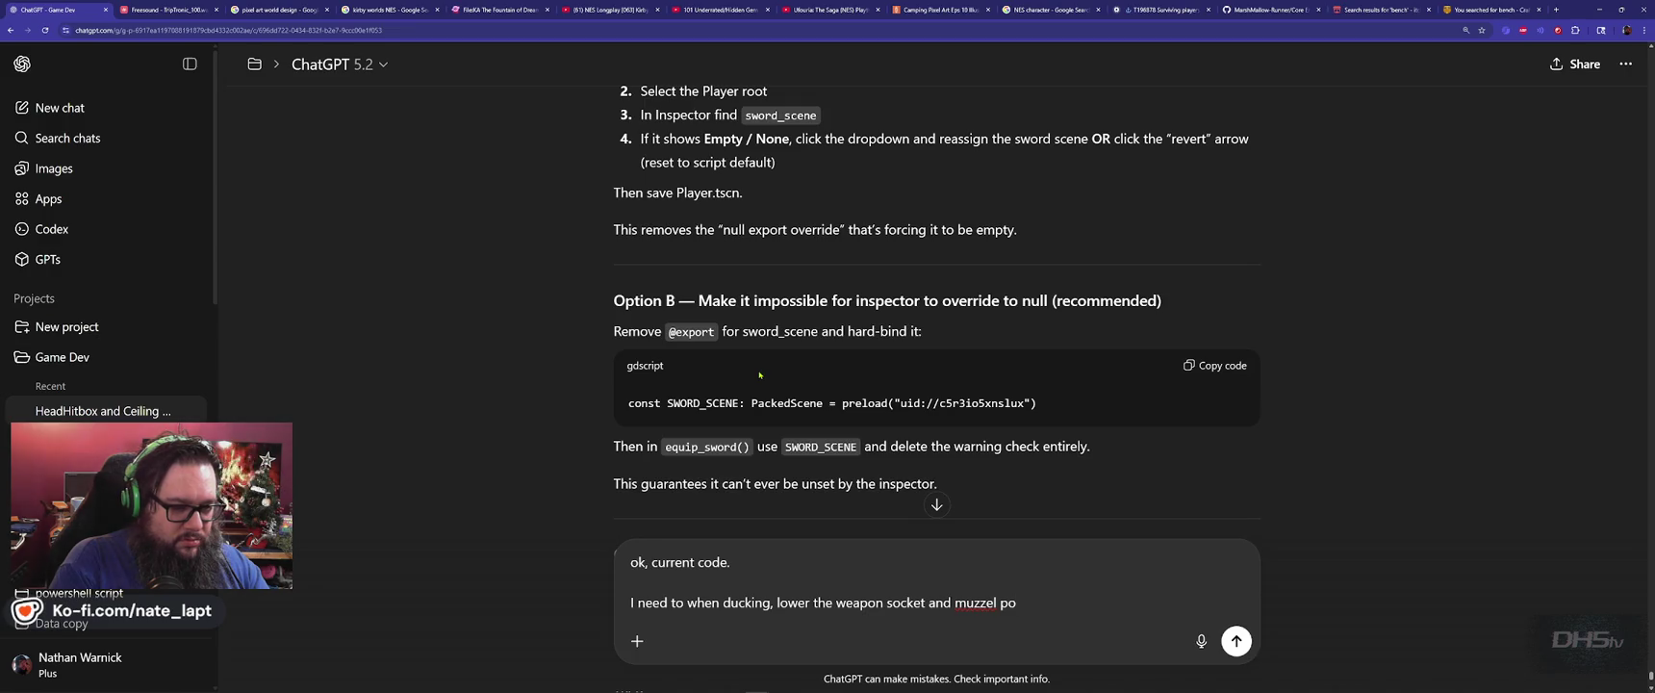
key("BackSpace")
key("BackSpace")
key("BackSpace")
key("BackSpace")
key("BackSpace")
type("le position by ")
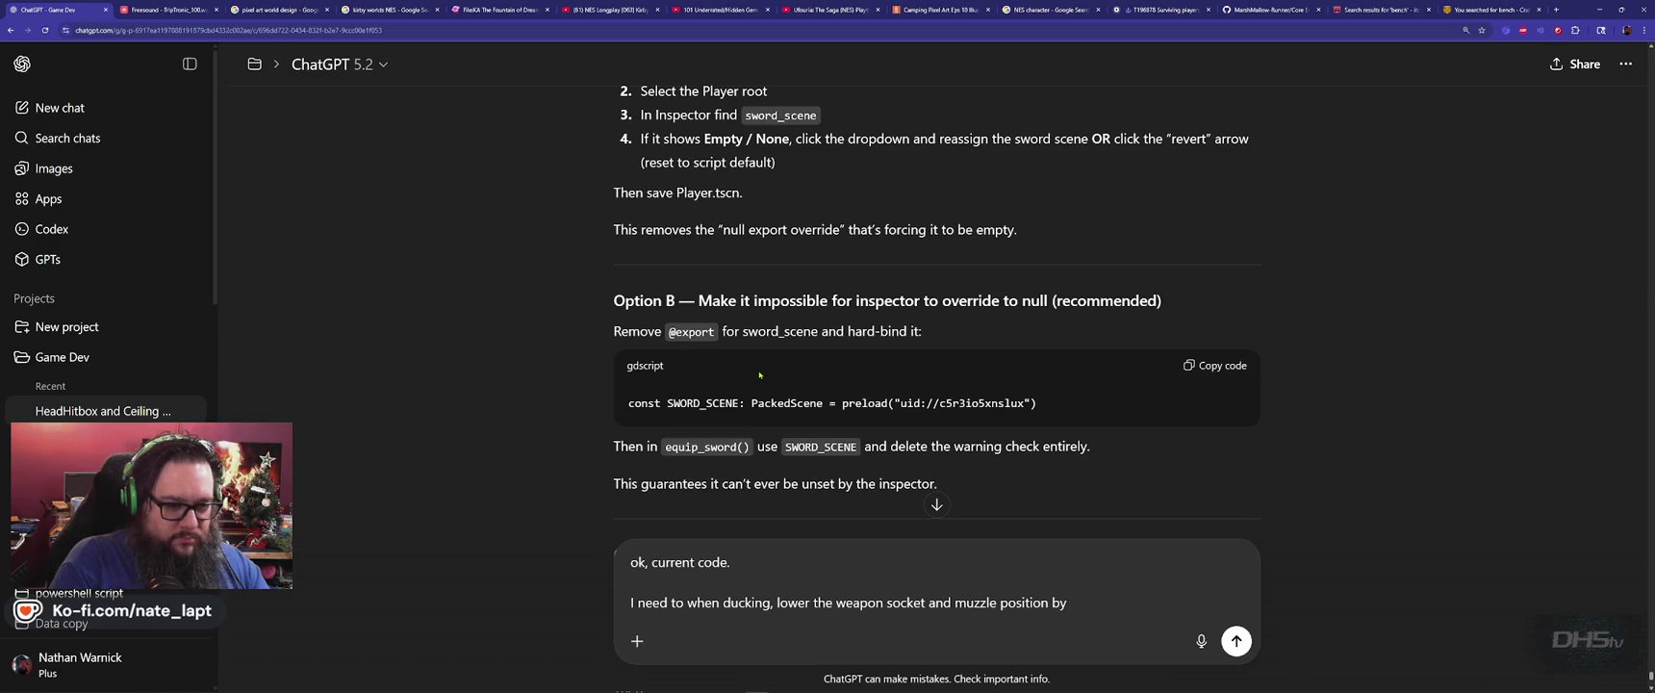
type("an amount of pixels.")
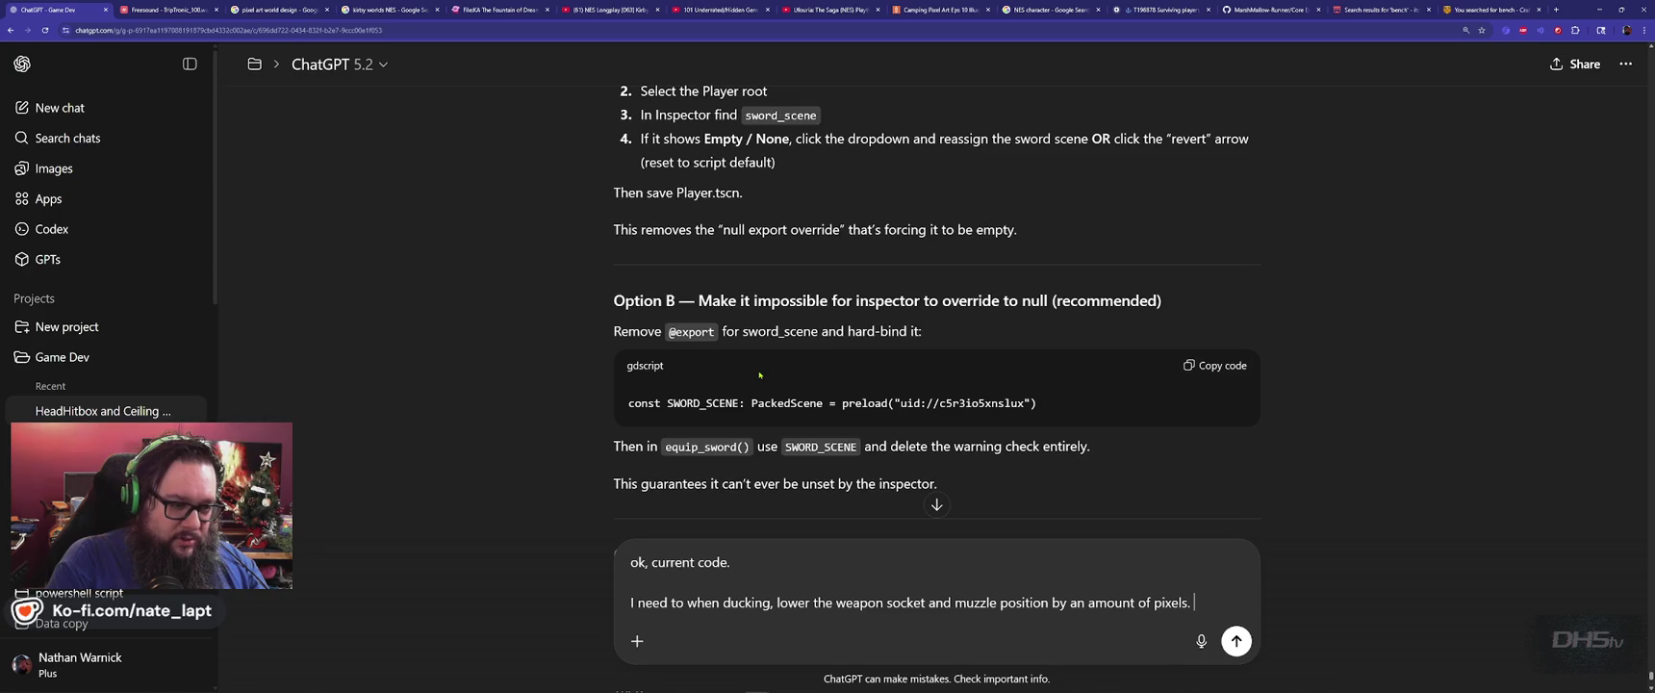
key("shift+Return")
type("Lets start with 5p")
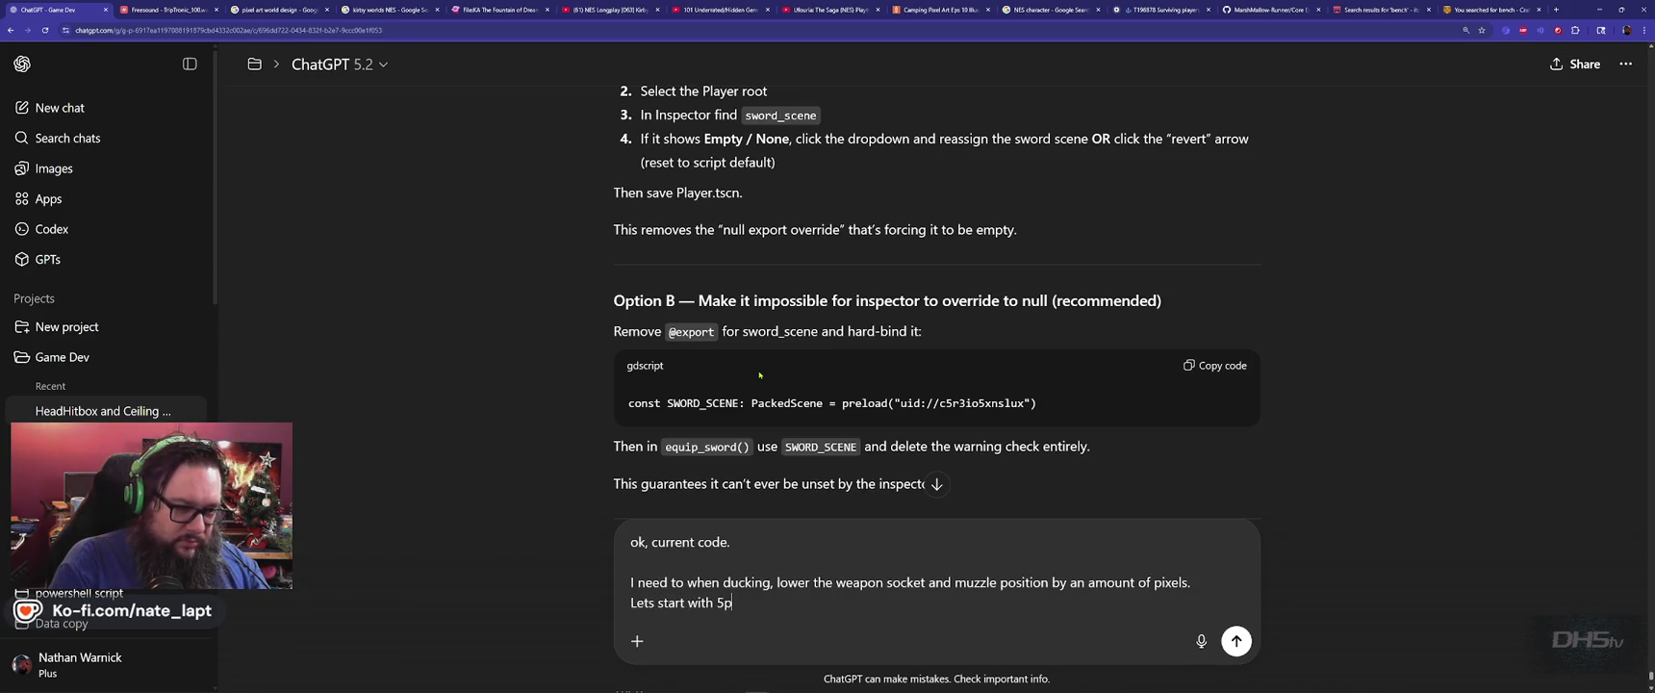
key("shift+Return")
key("shift+Return")
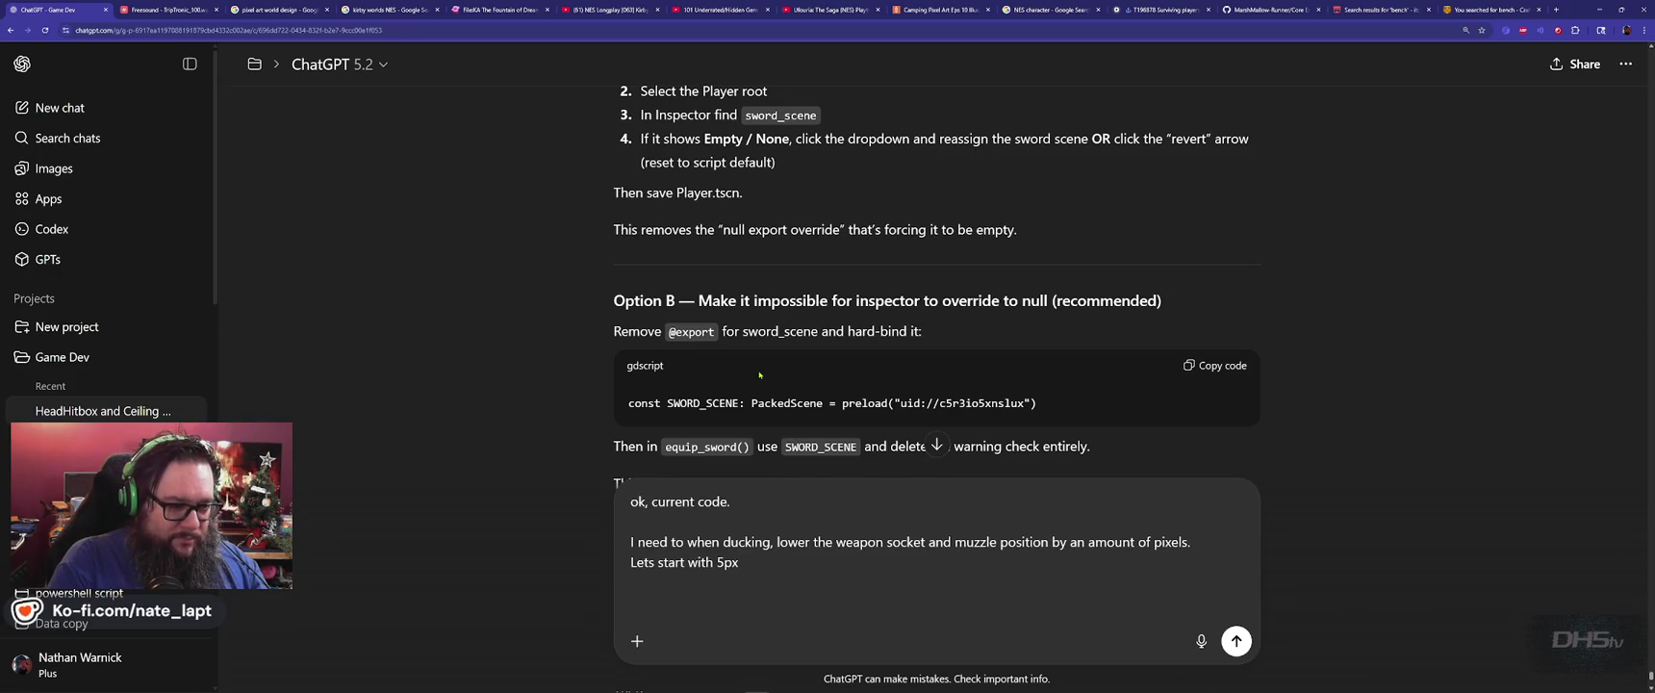
key("ctrl+v")
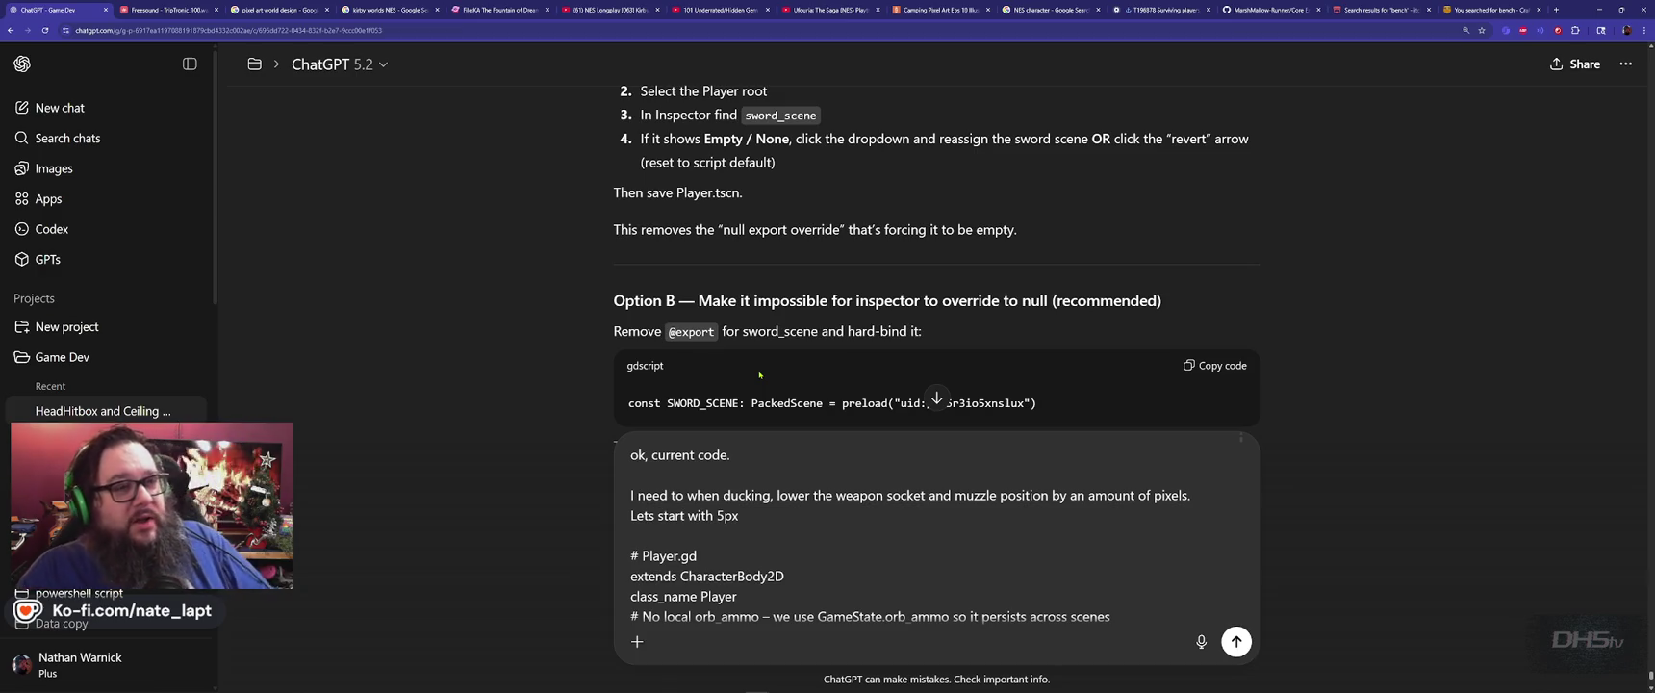
key("Return")
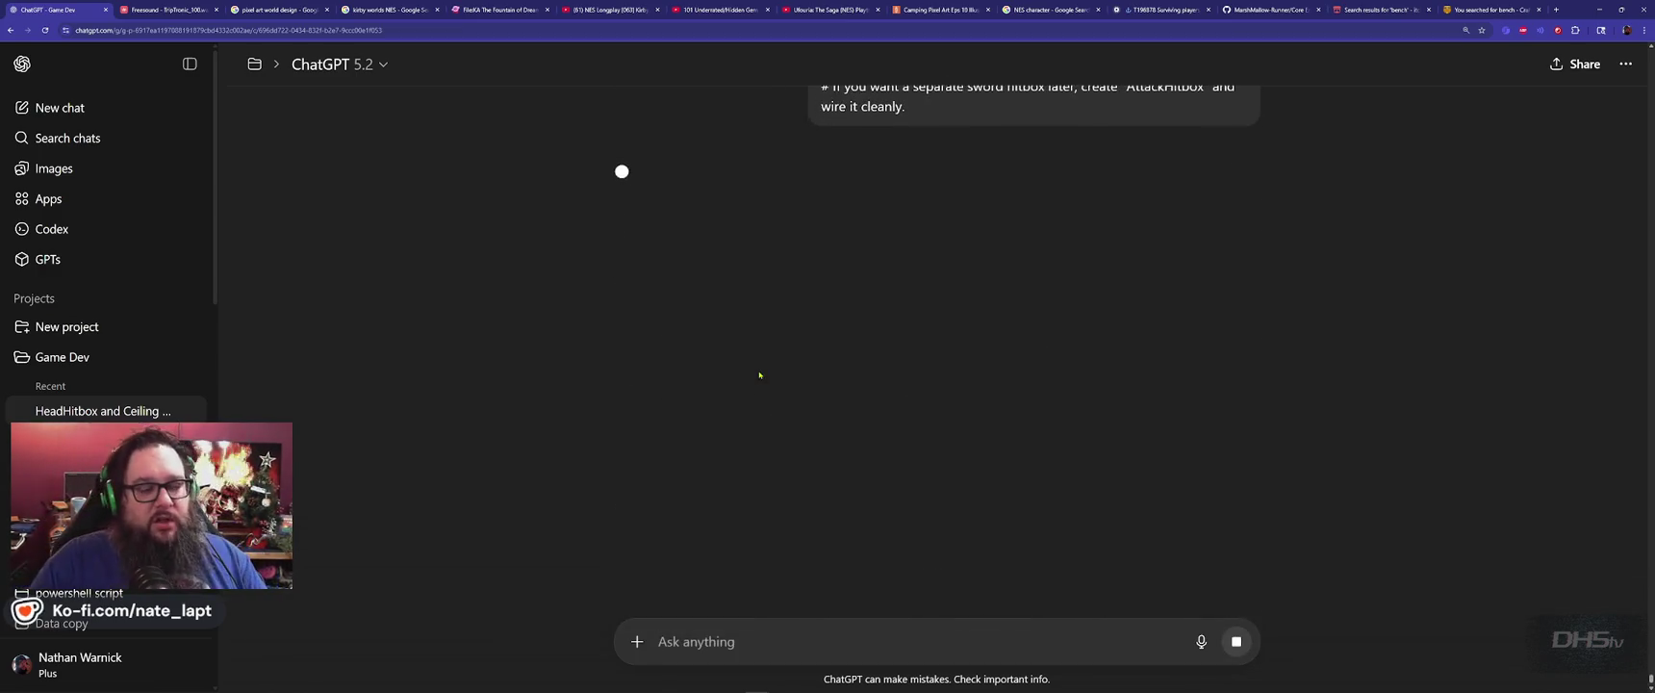
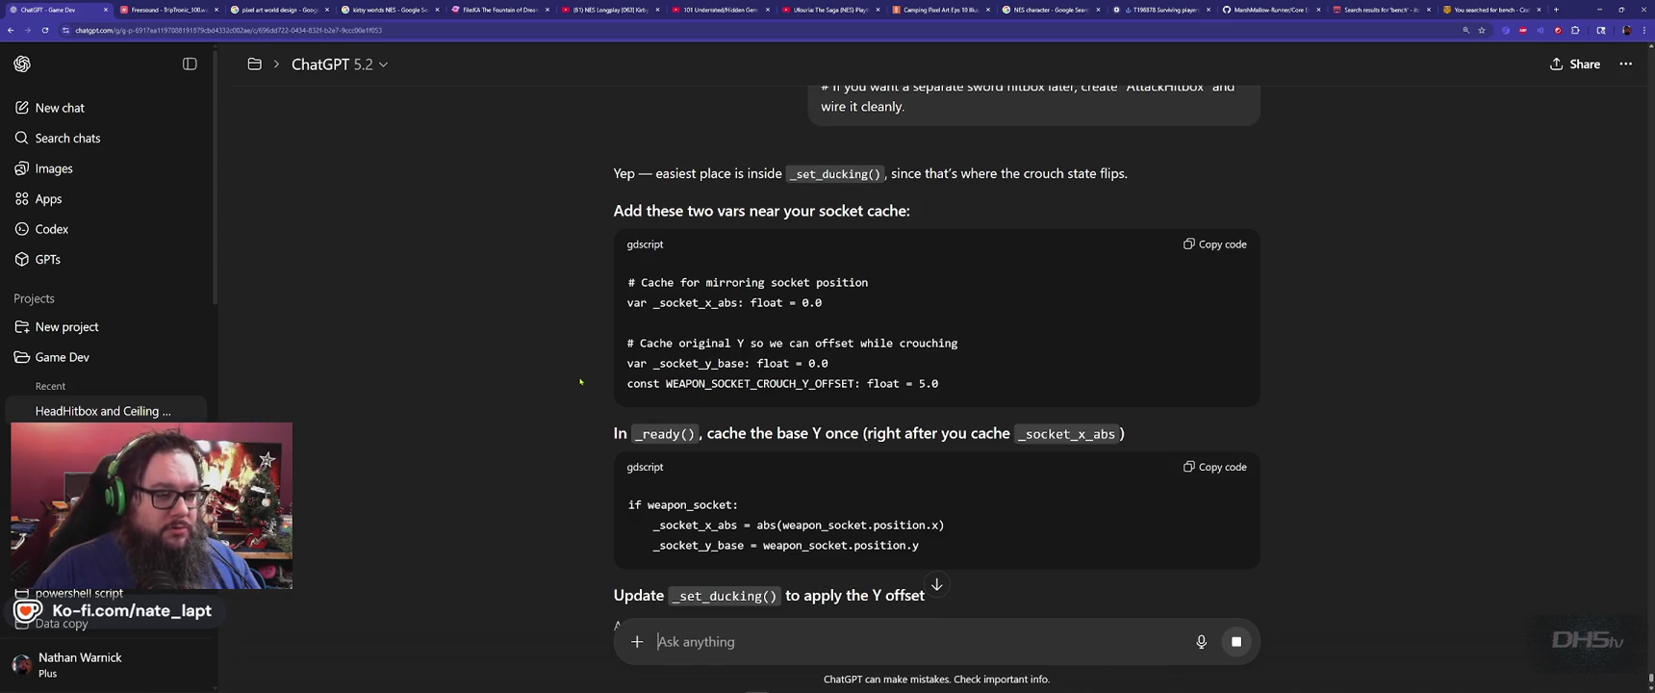
Check the WeaponSocket node in Godot and copy the socket variable code from ChatGPT's reply.
scroll(580, 381, "down", 3)
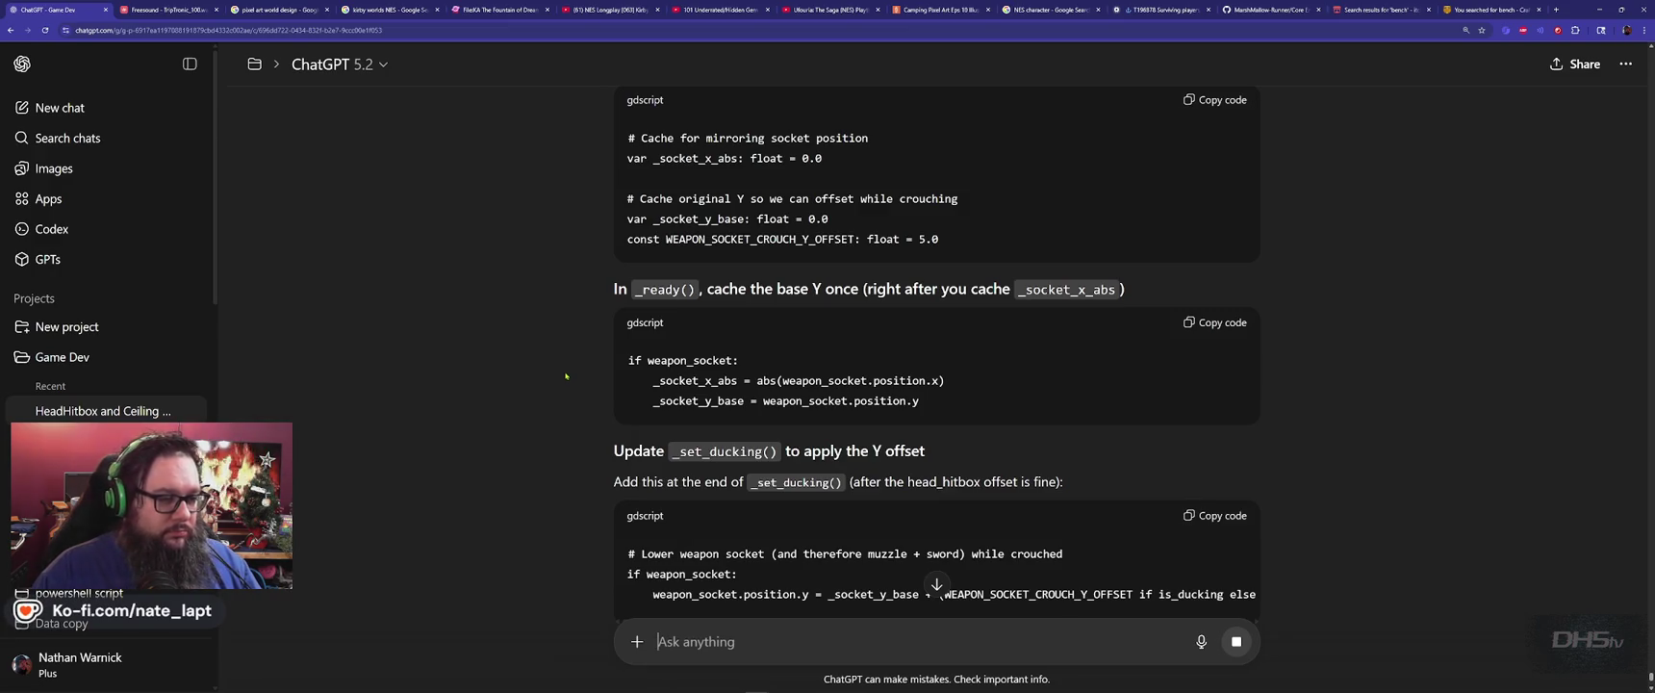
scroll(566, 375, "down", 3)
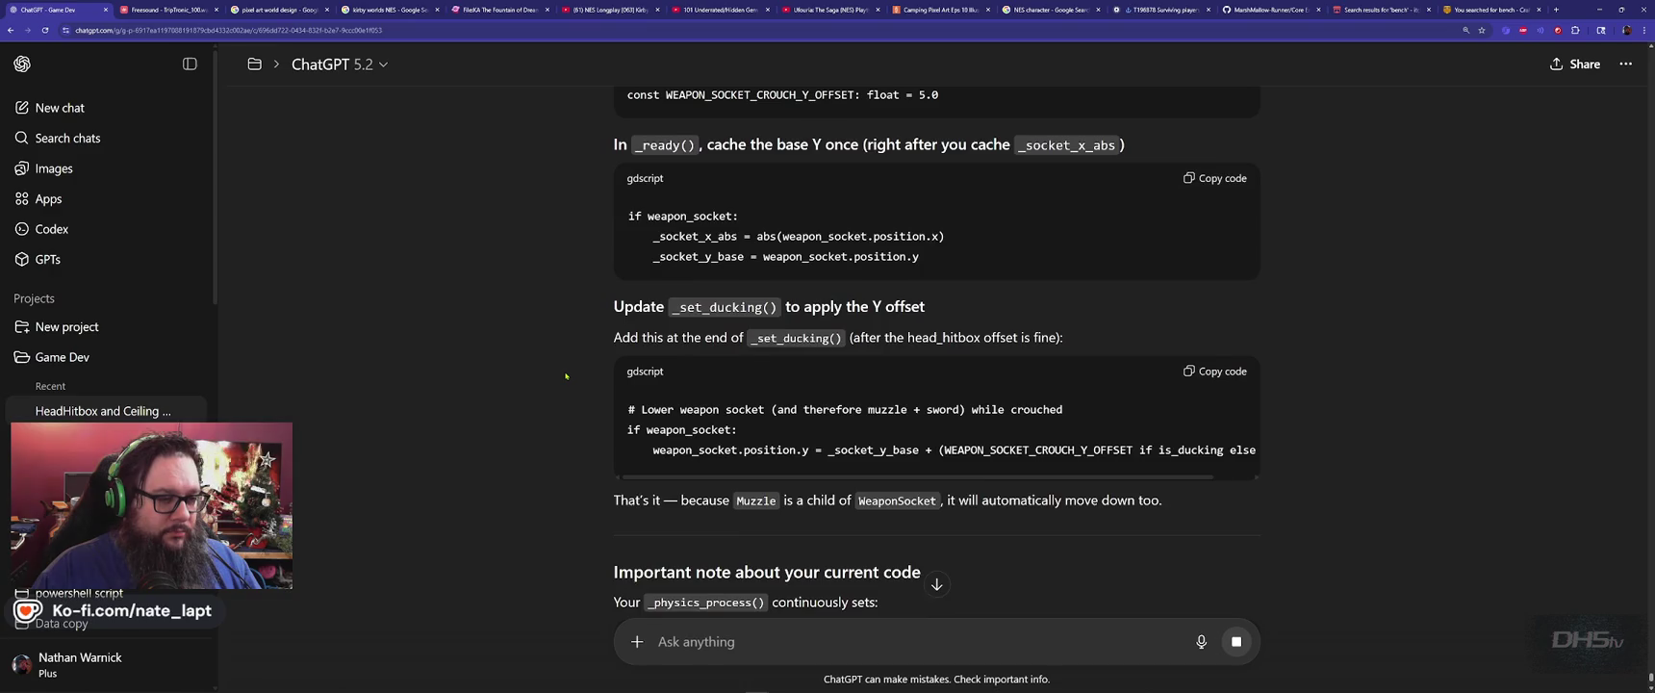
scroll(565, 375, "down", 3)
scroll(566, 376, "down", 2)
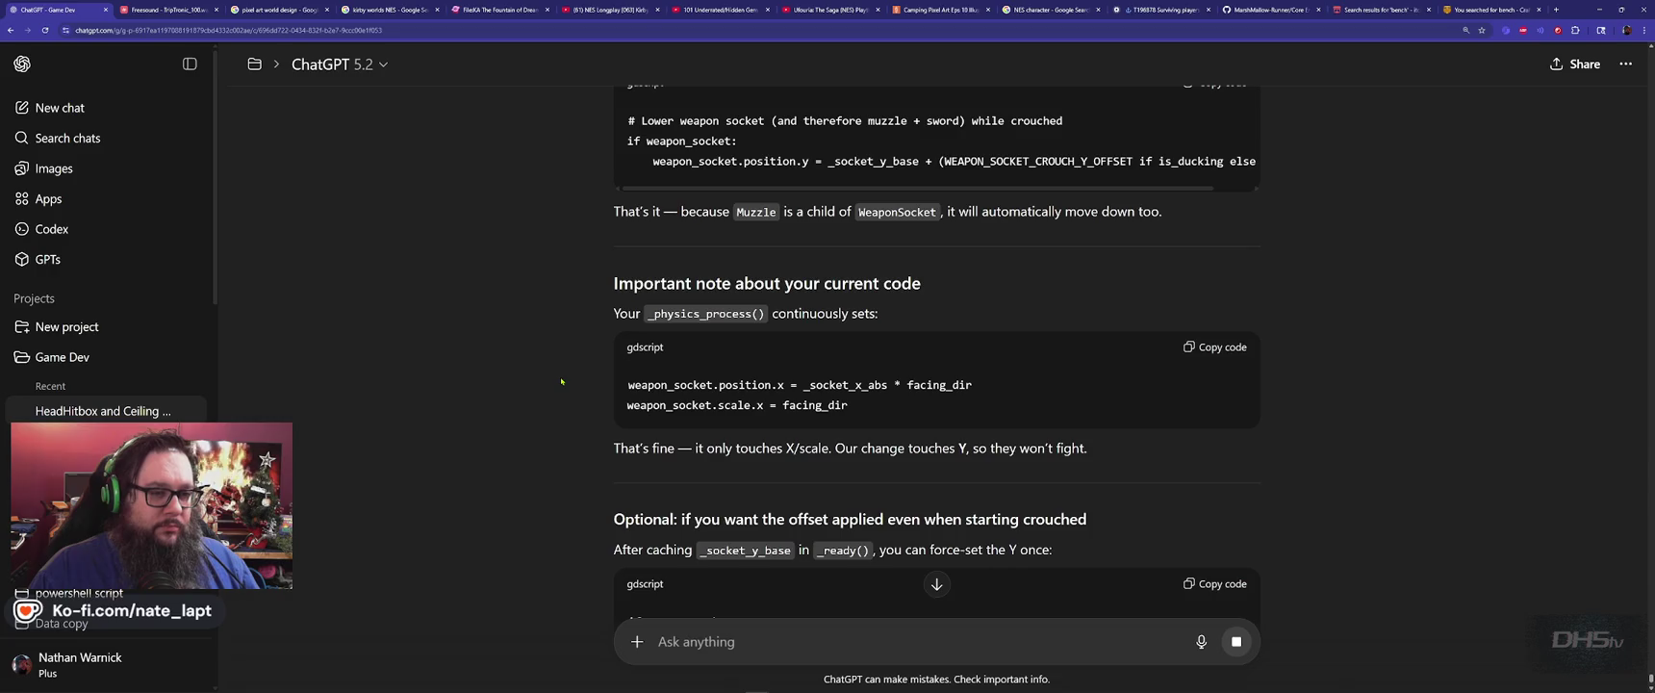
key("alt+Tab")
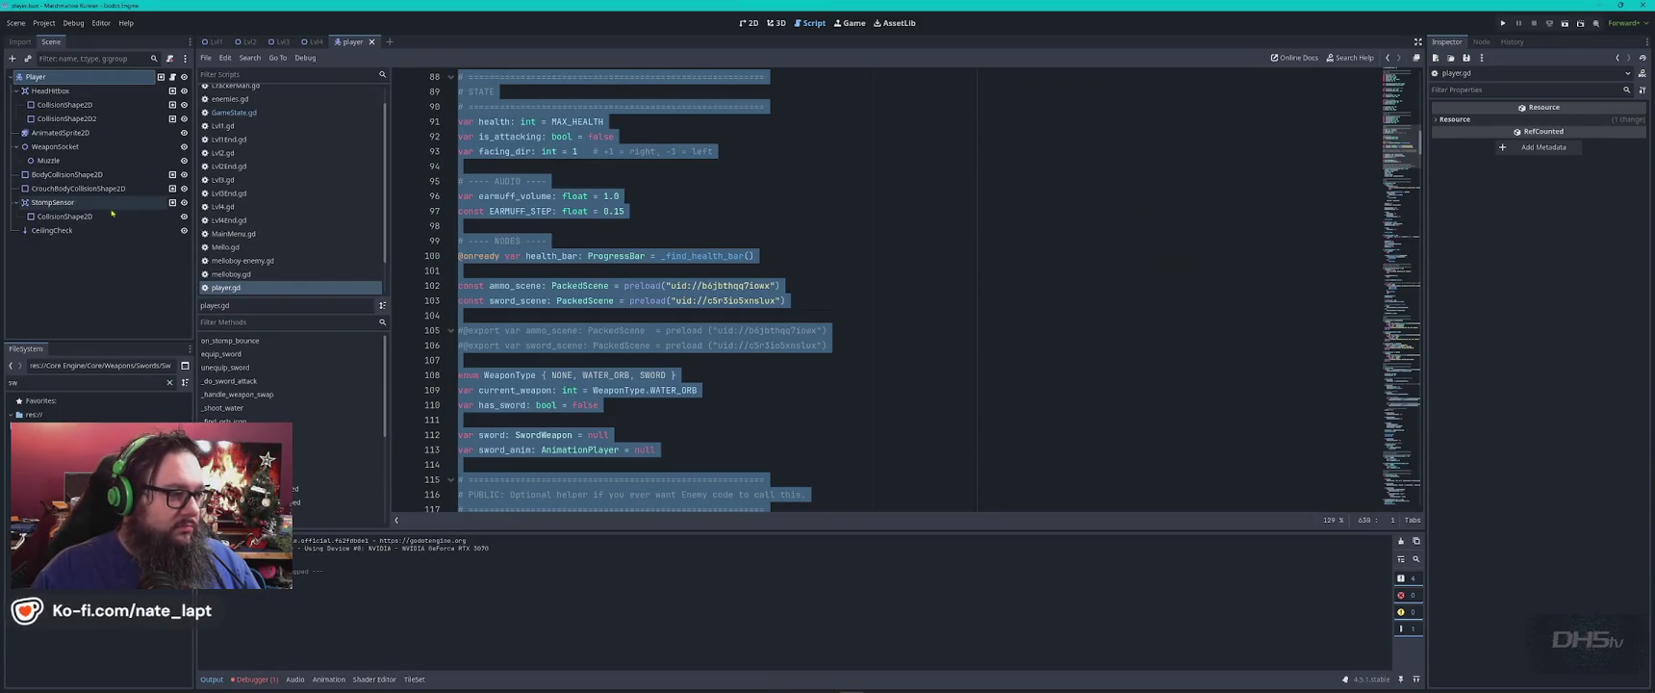
left_click(53, 147)
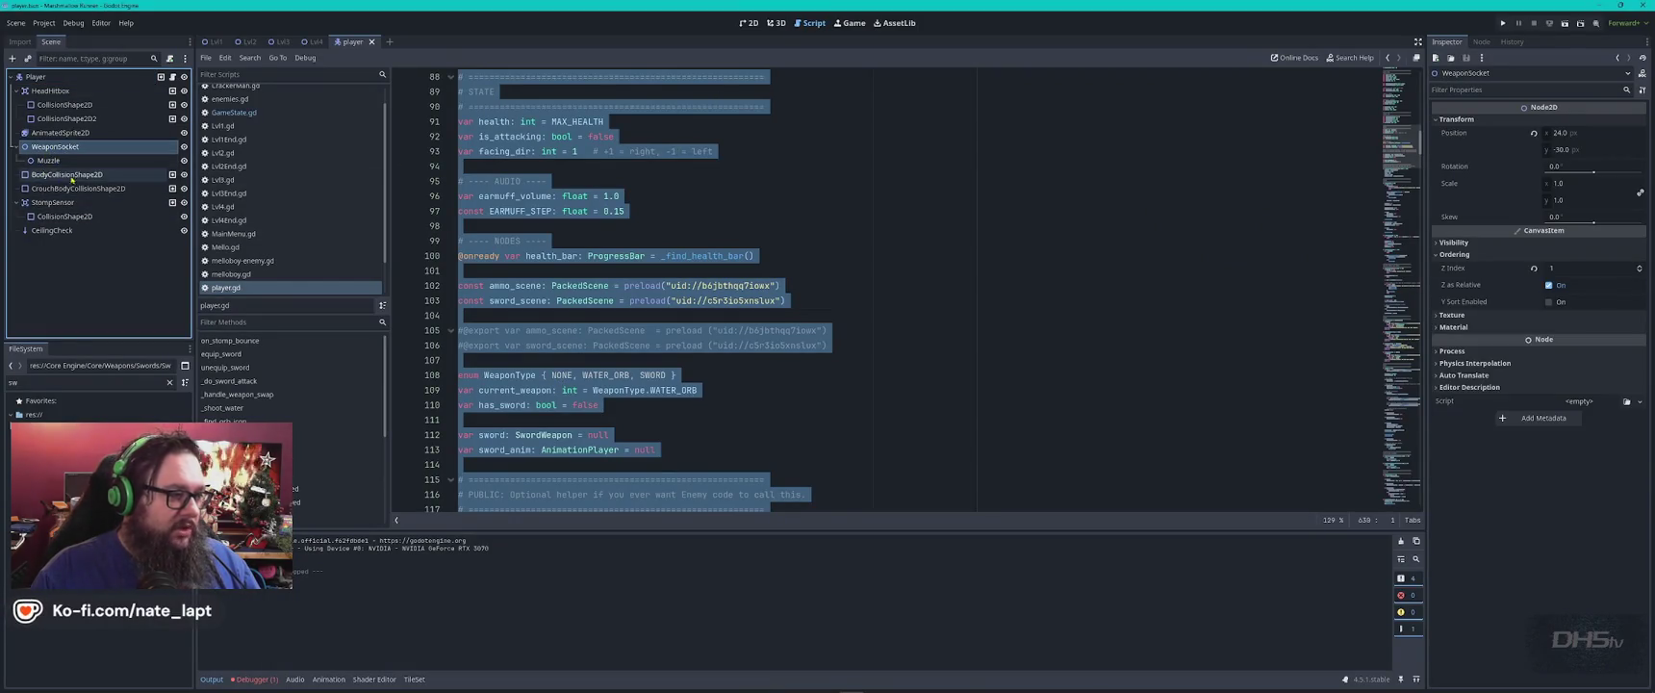
key("alt+Tab")
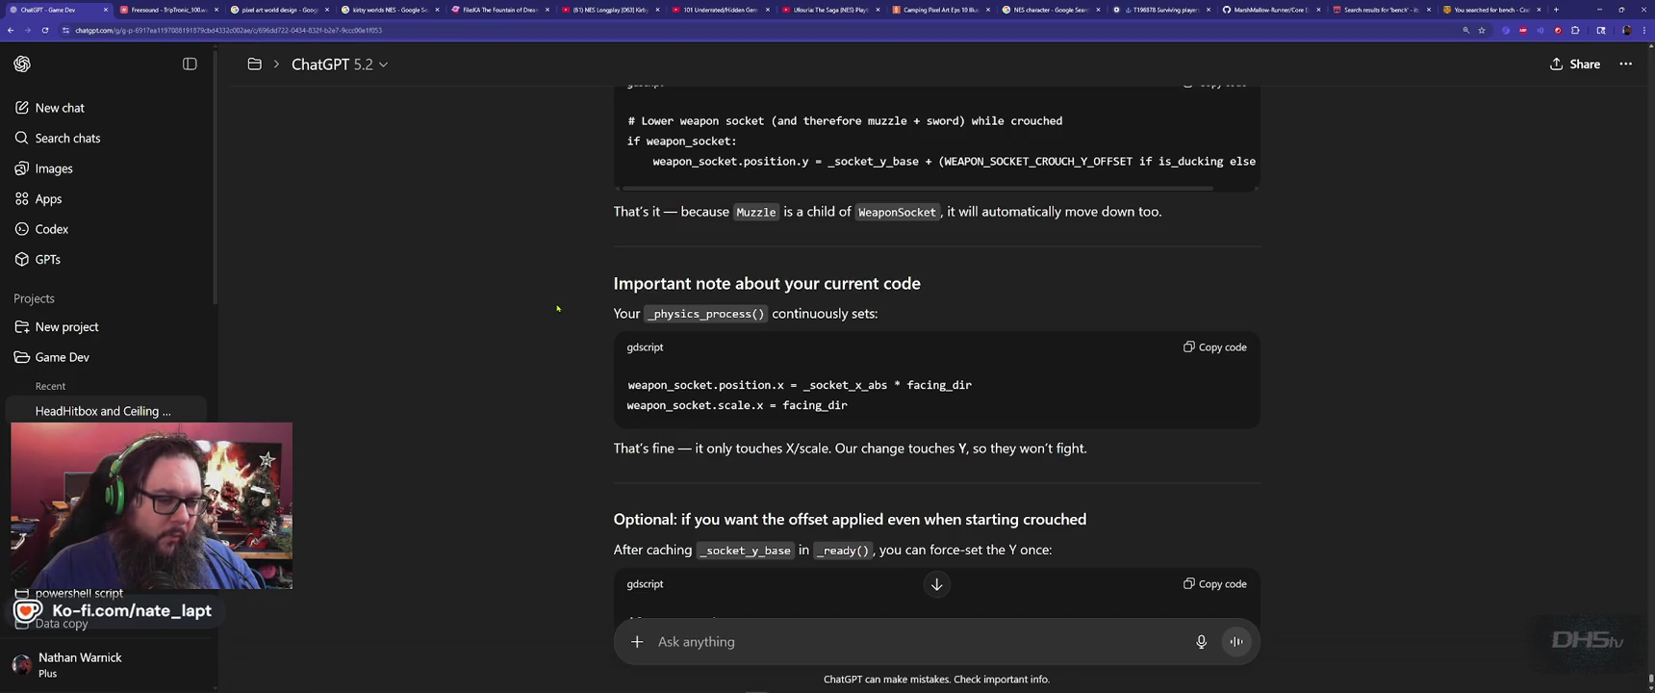
scroll(557, 308, "down", 3)
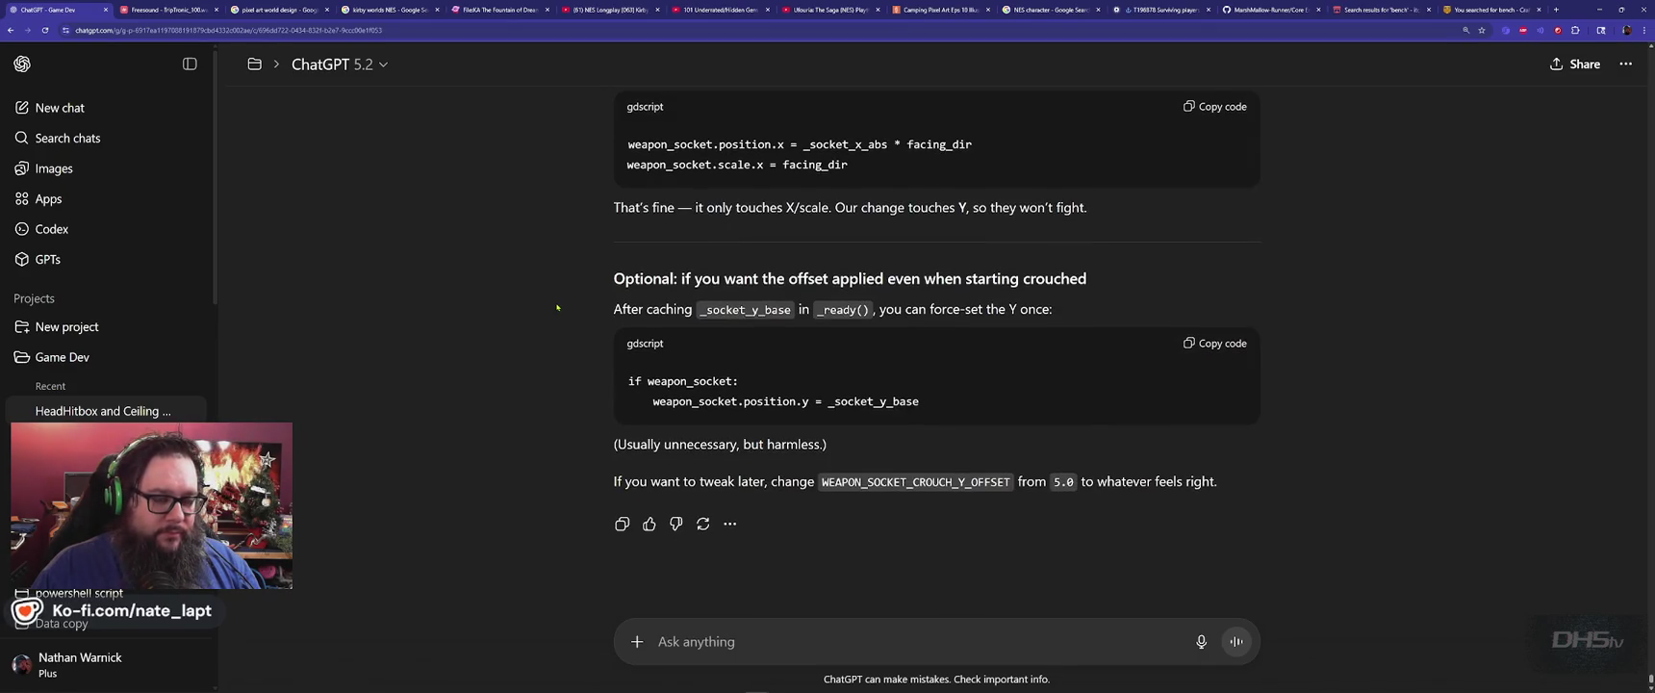
scroll(557, 308, "up", 20)
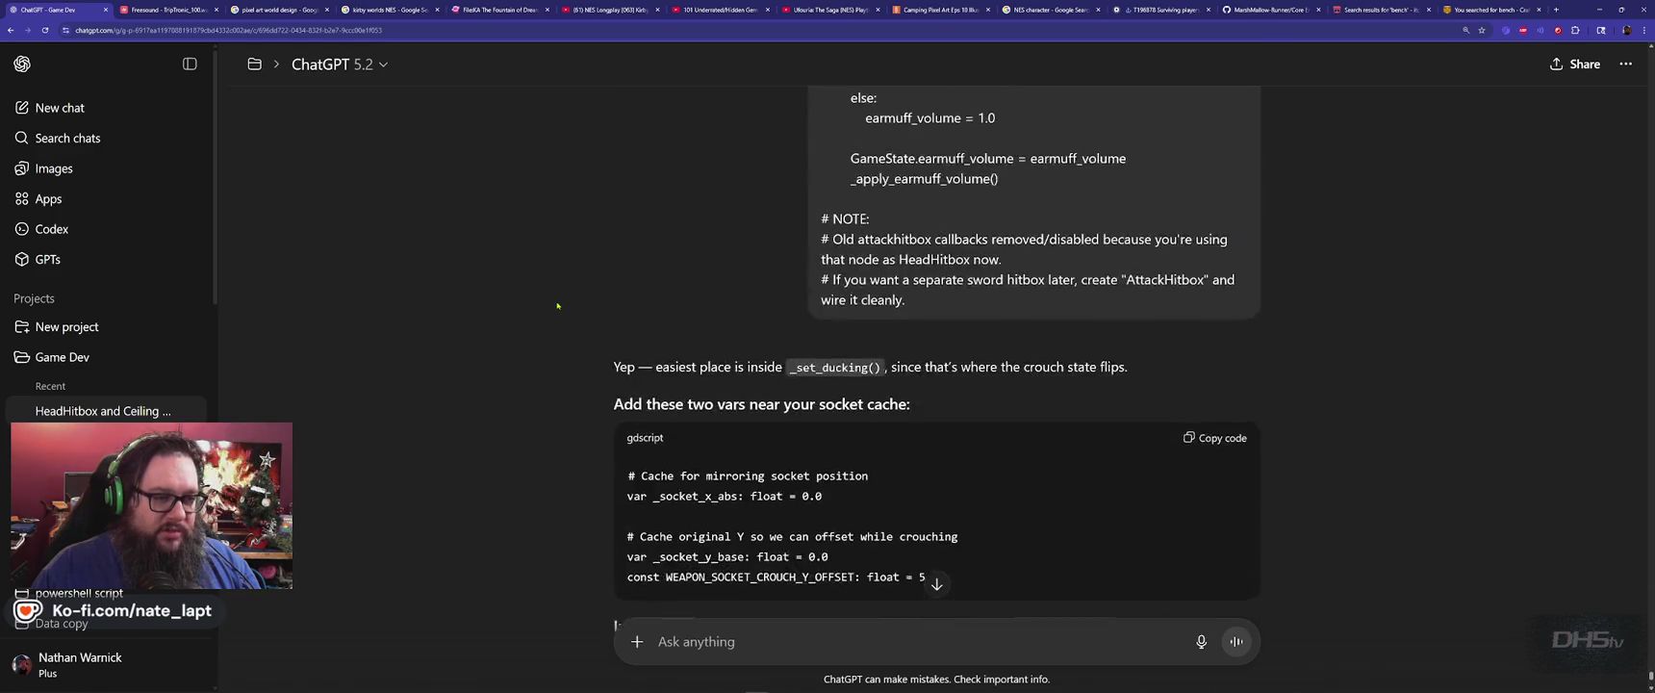
scroll(558, 306, "down", 5)
left_click(1217, 149)
Delete the legacy-node comment lines 26–28 near the top of player.gd.
key("alt+Tab")
left_click(1093, 354)
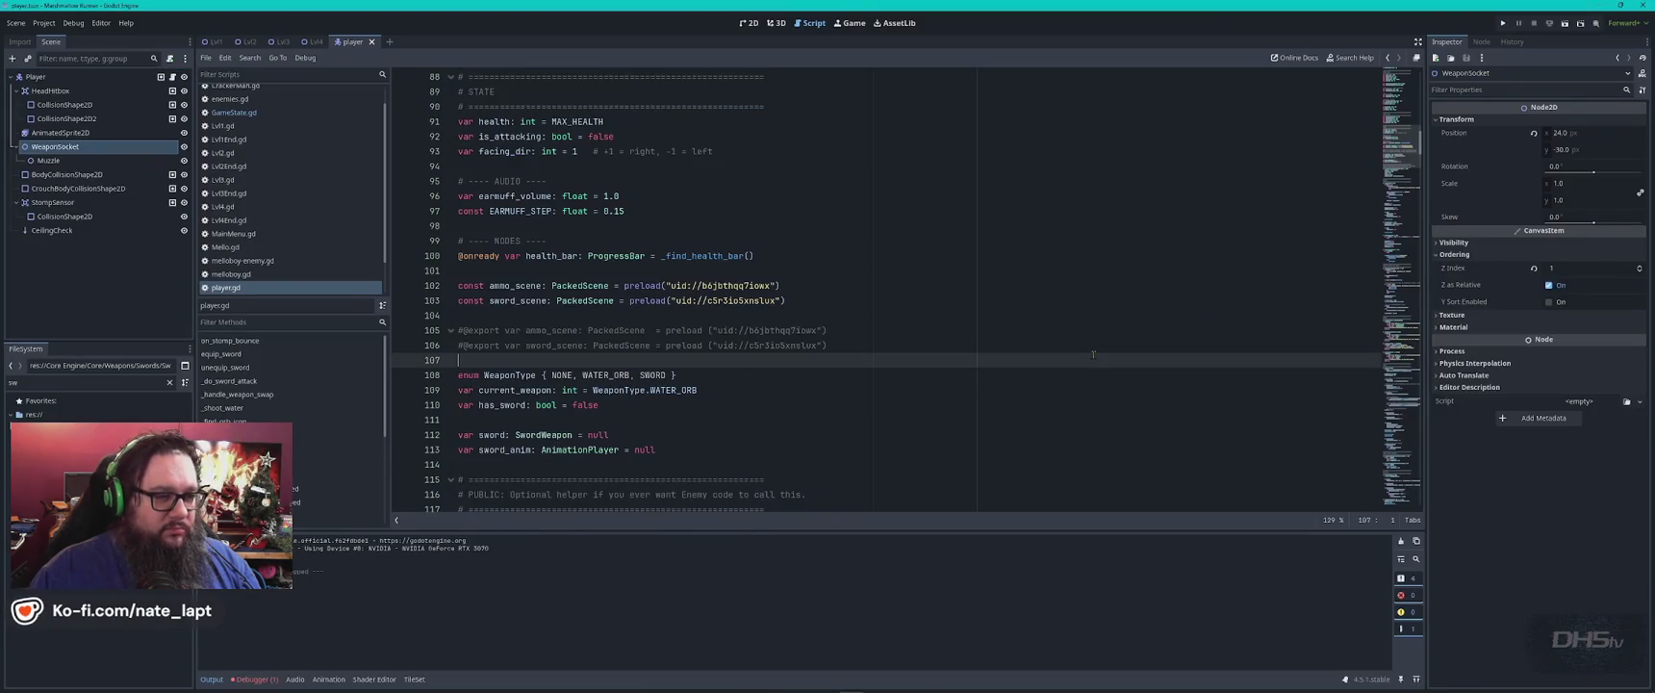
key("ctrl+Home")
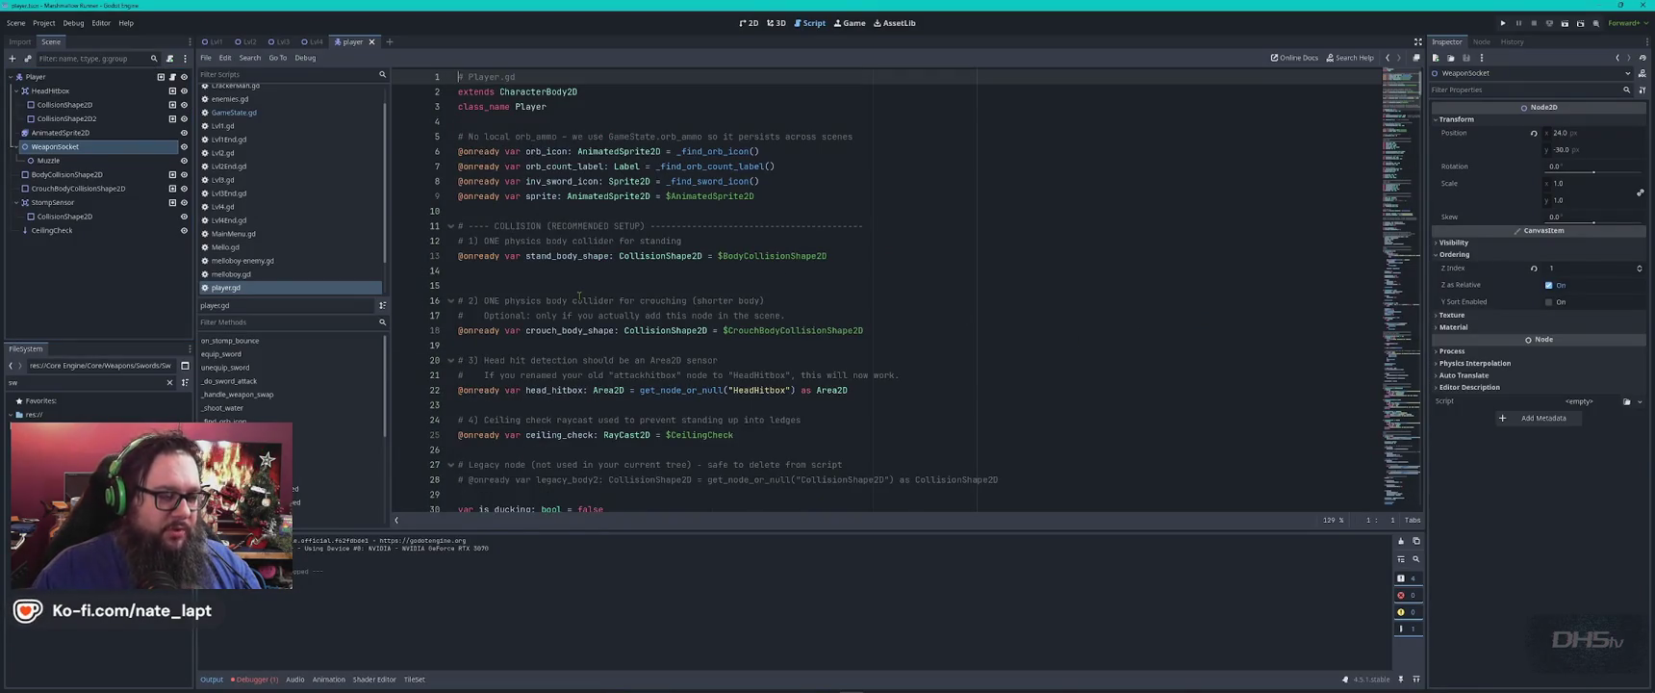
scroll(724, 341, "down", 5)
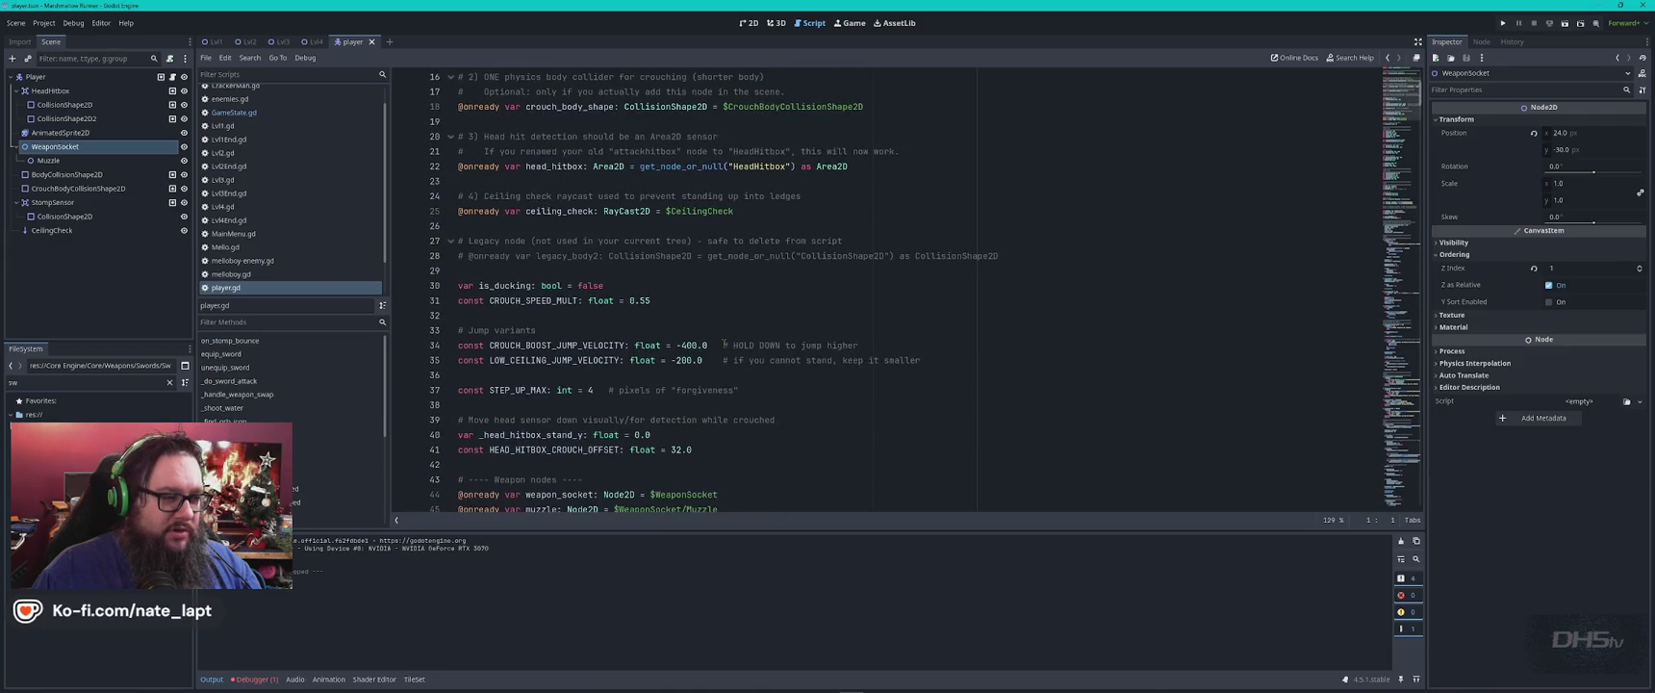
key("alt+Tab")
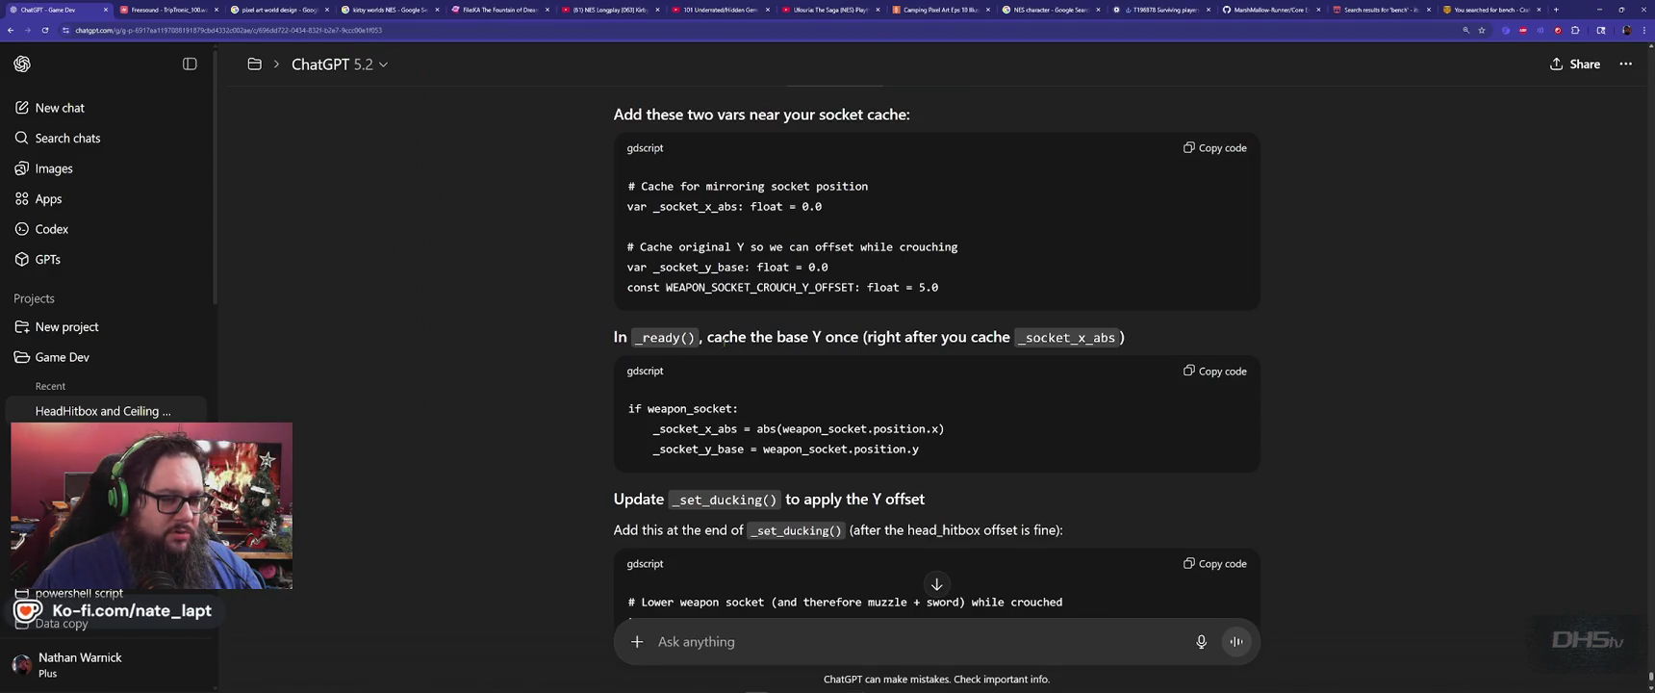
key("alt+Tab")
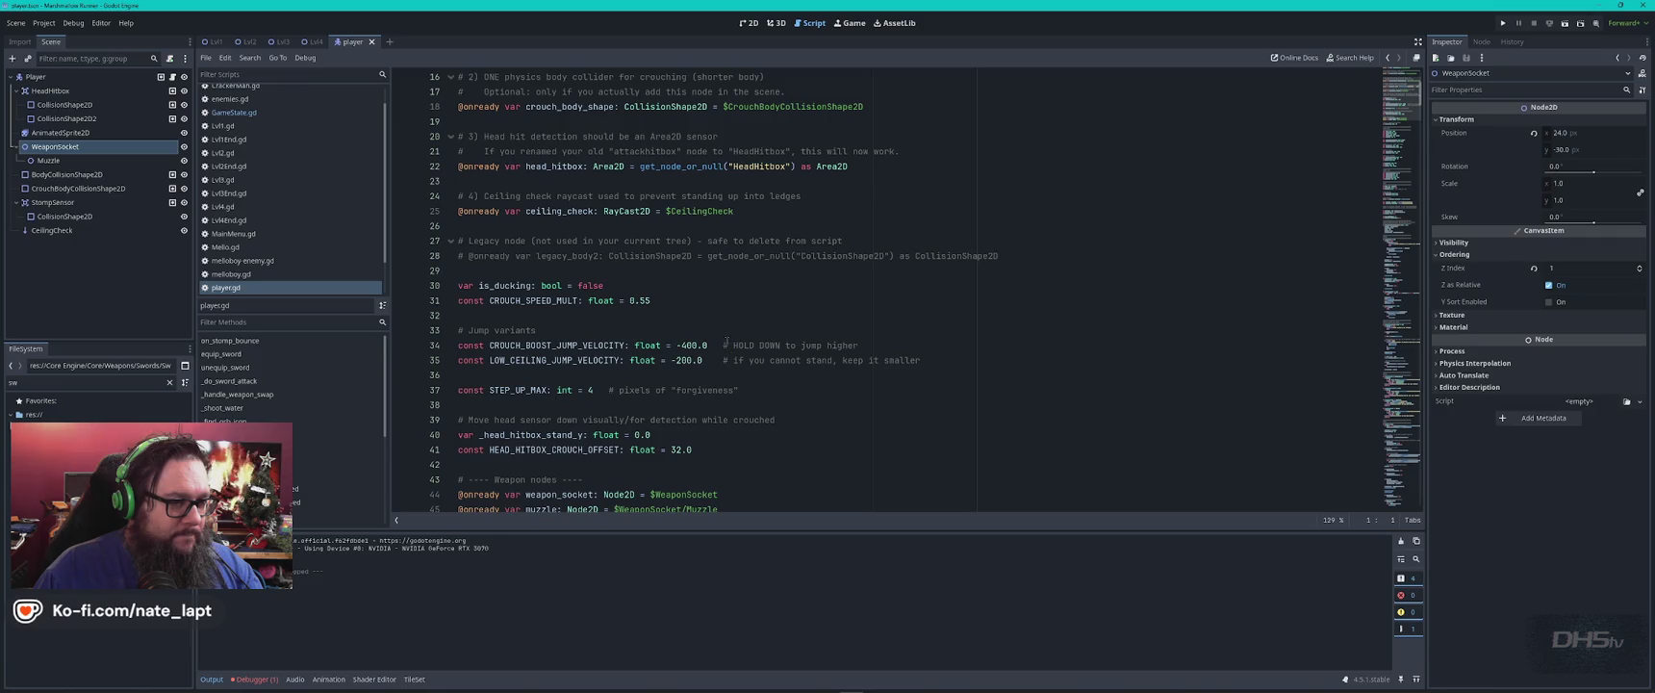
left_click_drag(496, 228, 1066, 273)
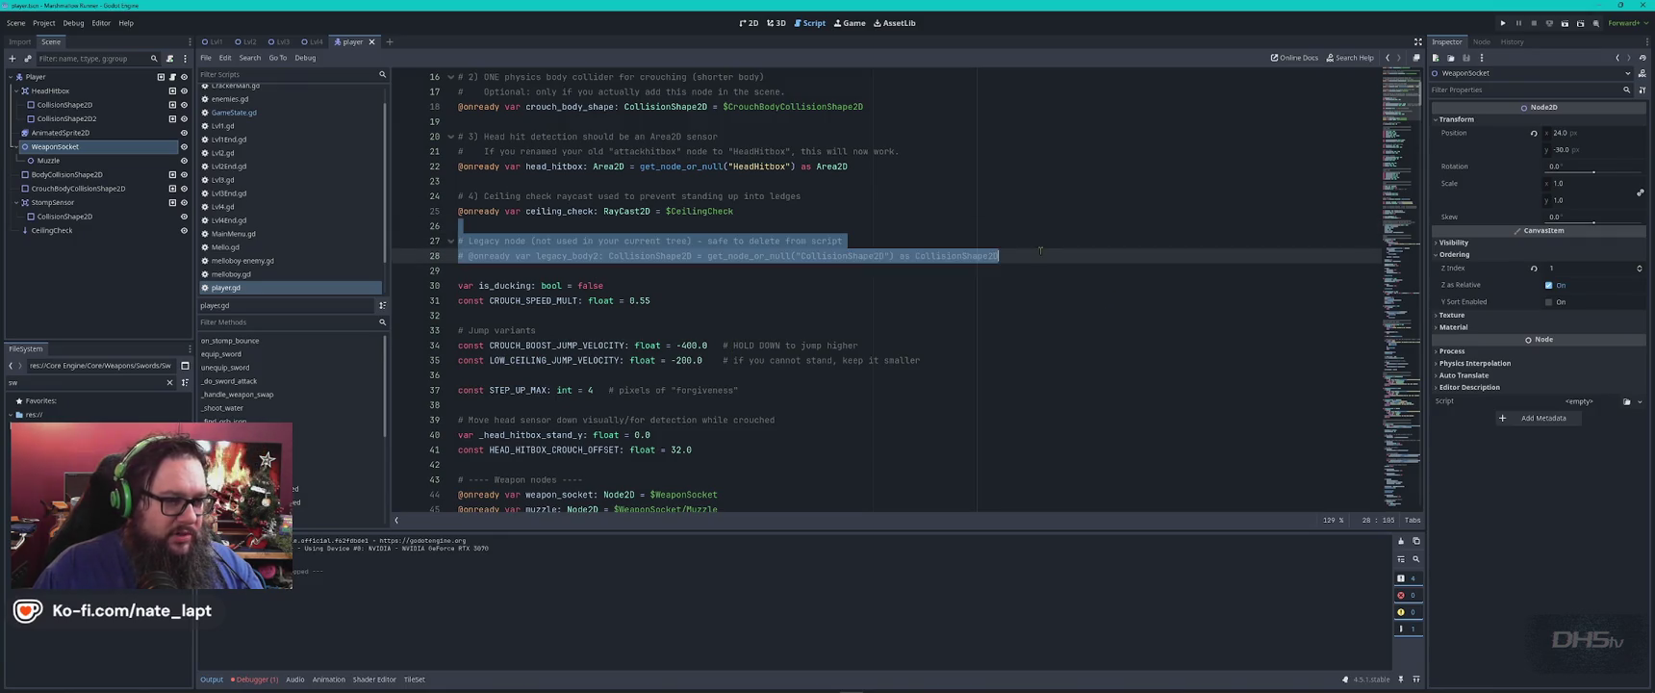
key("Delete")
key("Return")
key("Return")
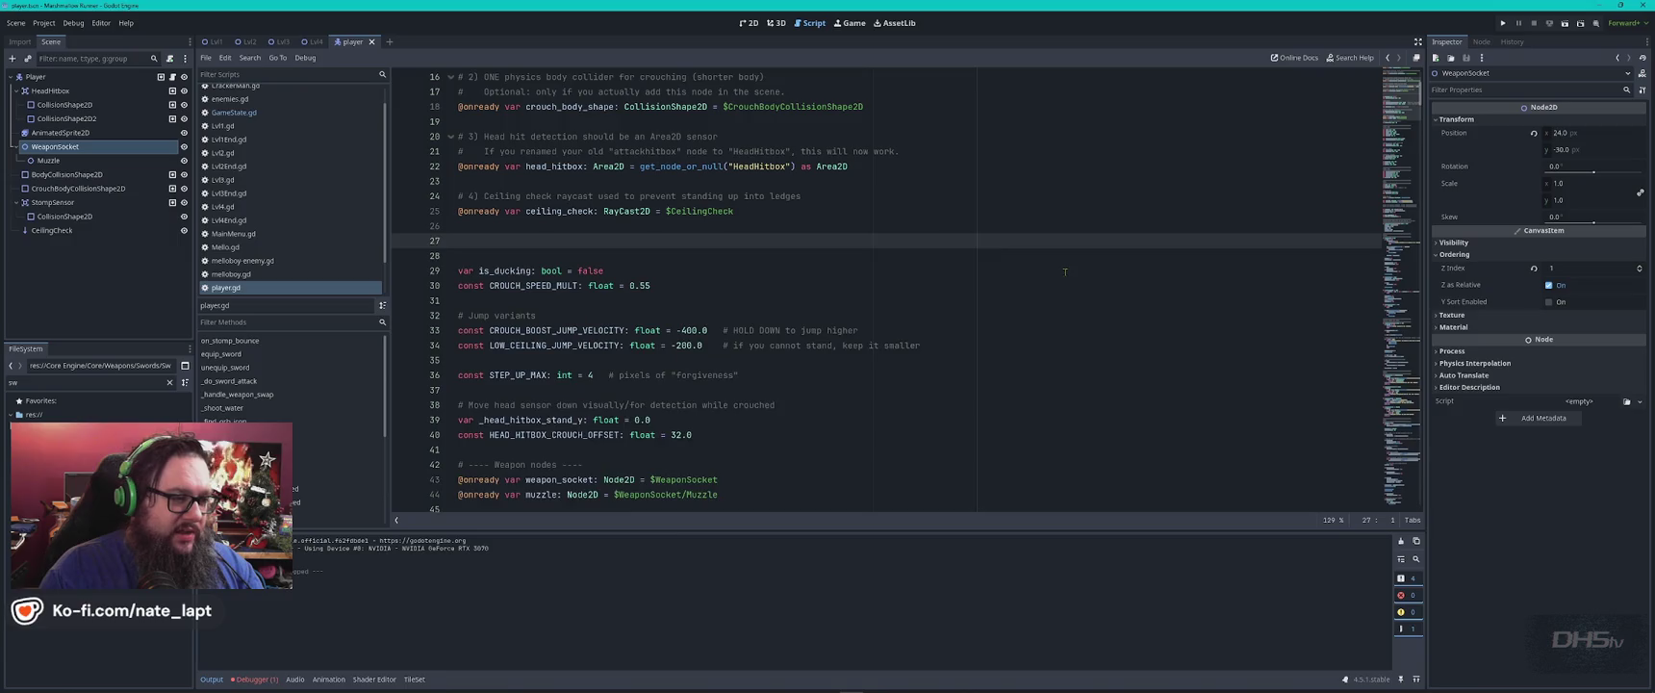
Add a '# Weapon Socket Y Adjustment when Crouching' comment and paste the socket variables beneath it.
type("c")
key("BackSpace")
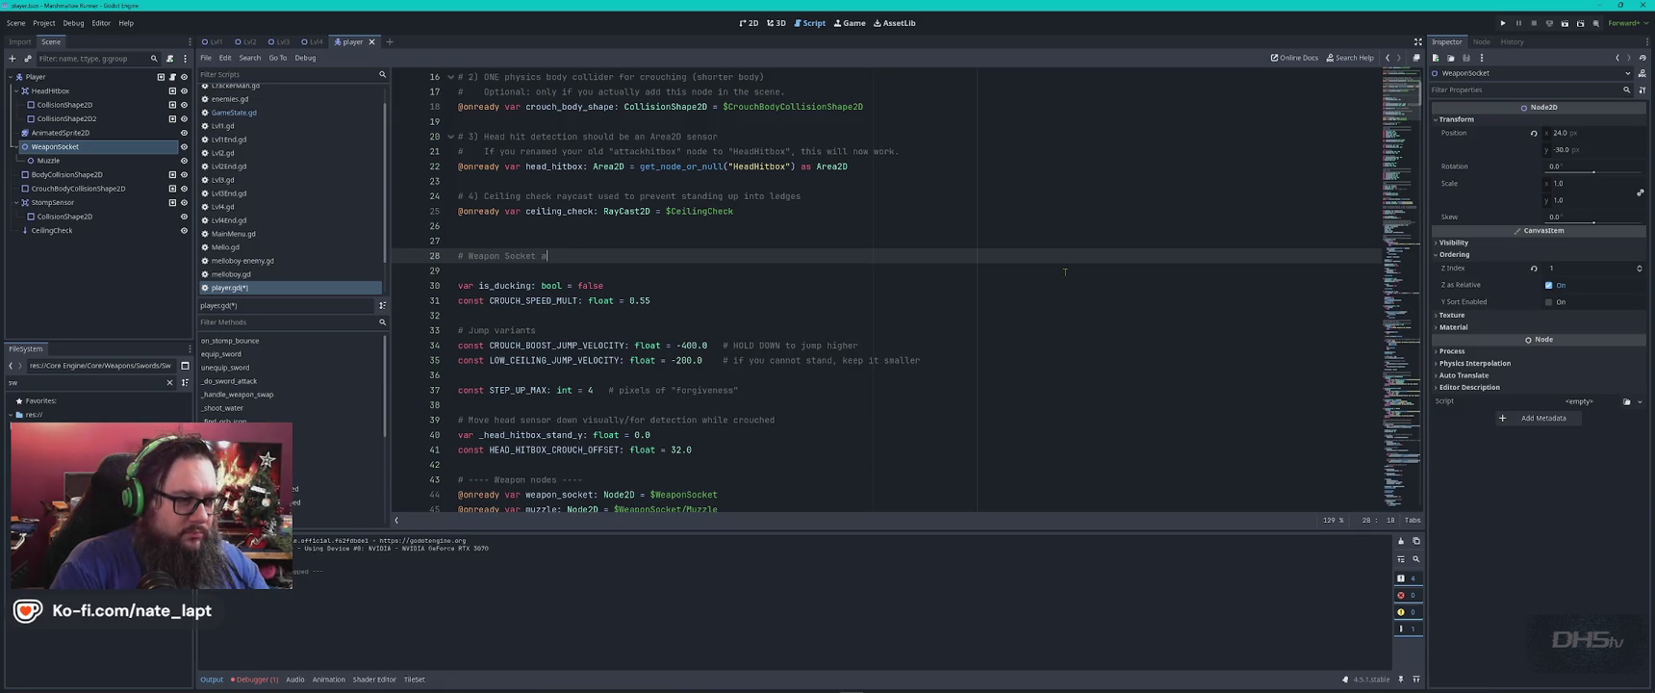
type("Adjus")
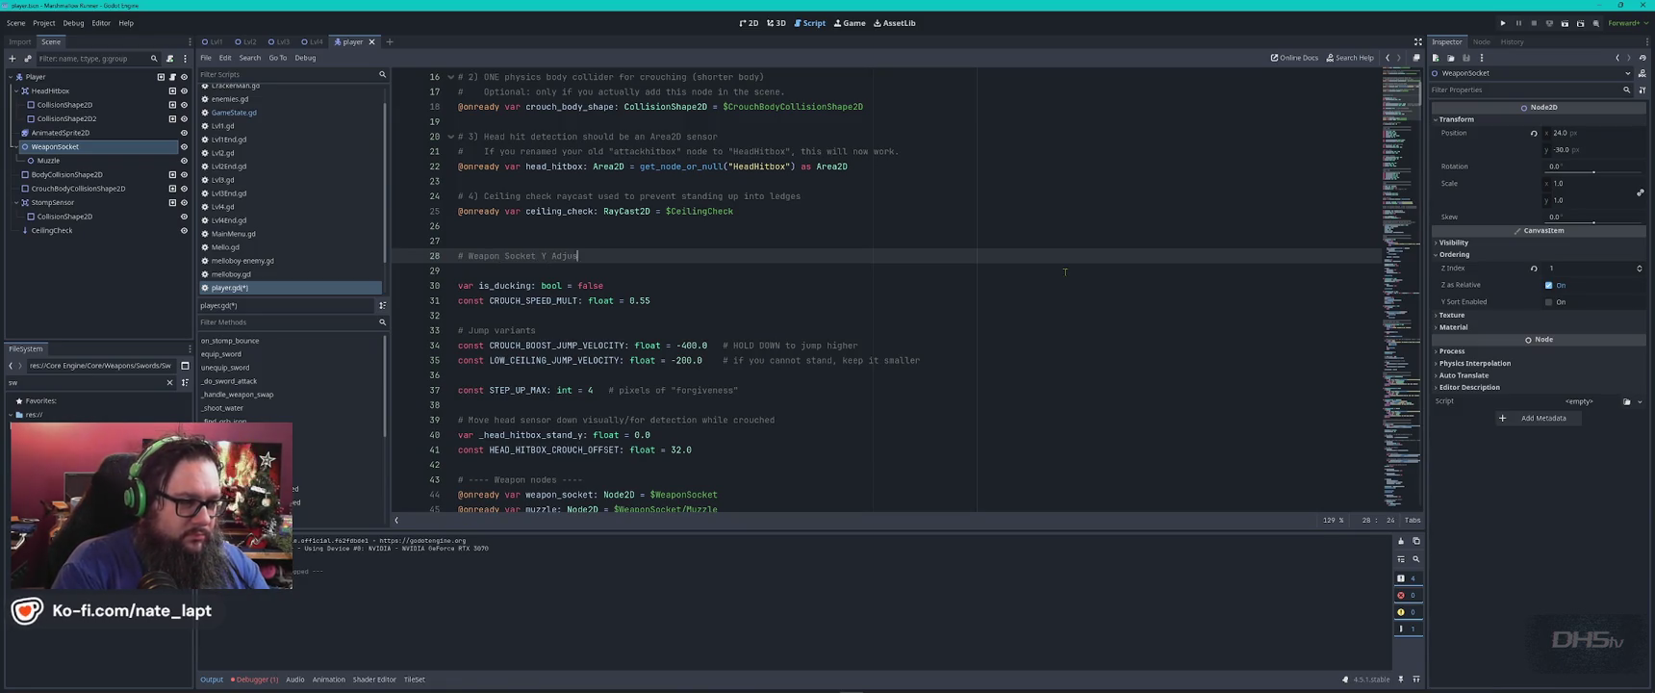
type("tment")
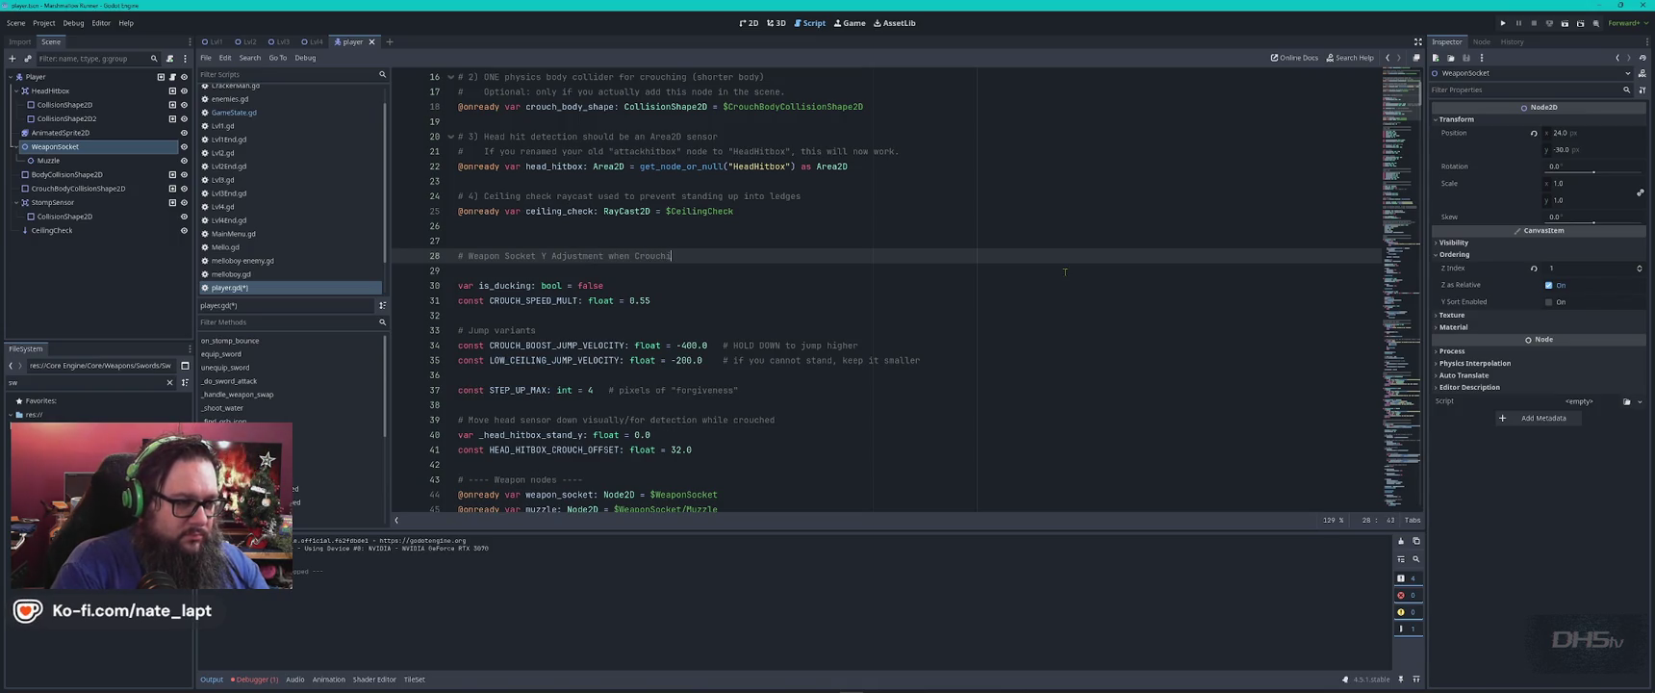
type("# Cache for mirroring socket position var _socket_x_abs: float = 0.0  # Cache original Y so we can offset while crouching var _socket_y_base: float = 0.0 const WEAPON_SOCKET_CROUCH_Y_OFFSET: float = 5.0")
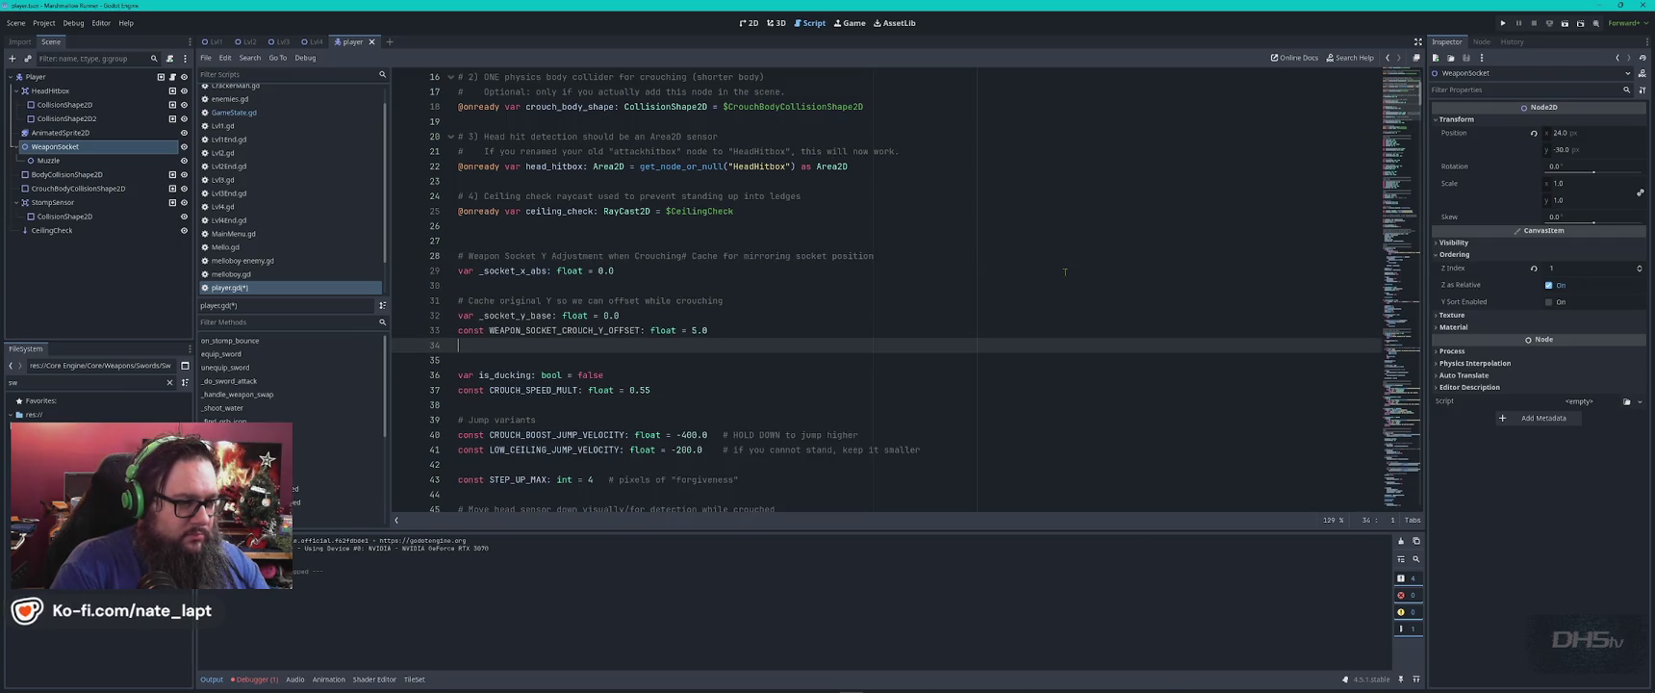
key("Up")
key("Up")
key("Up")
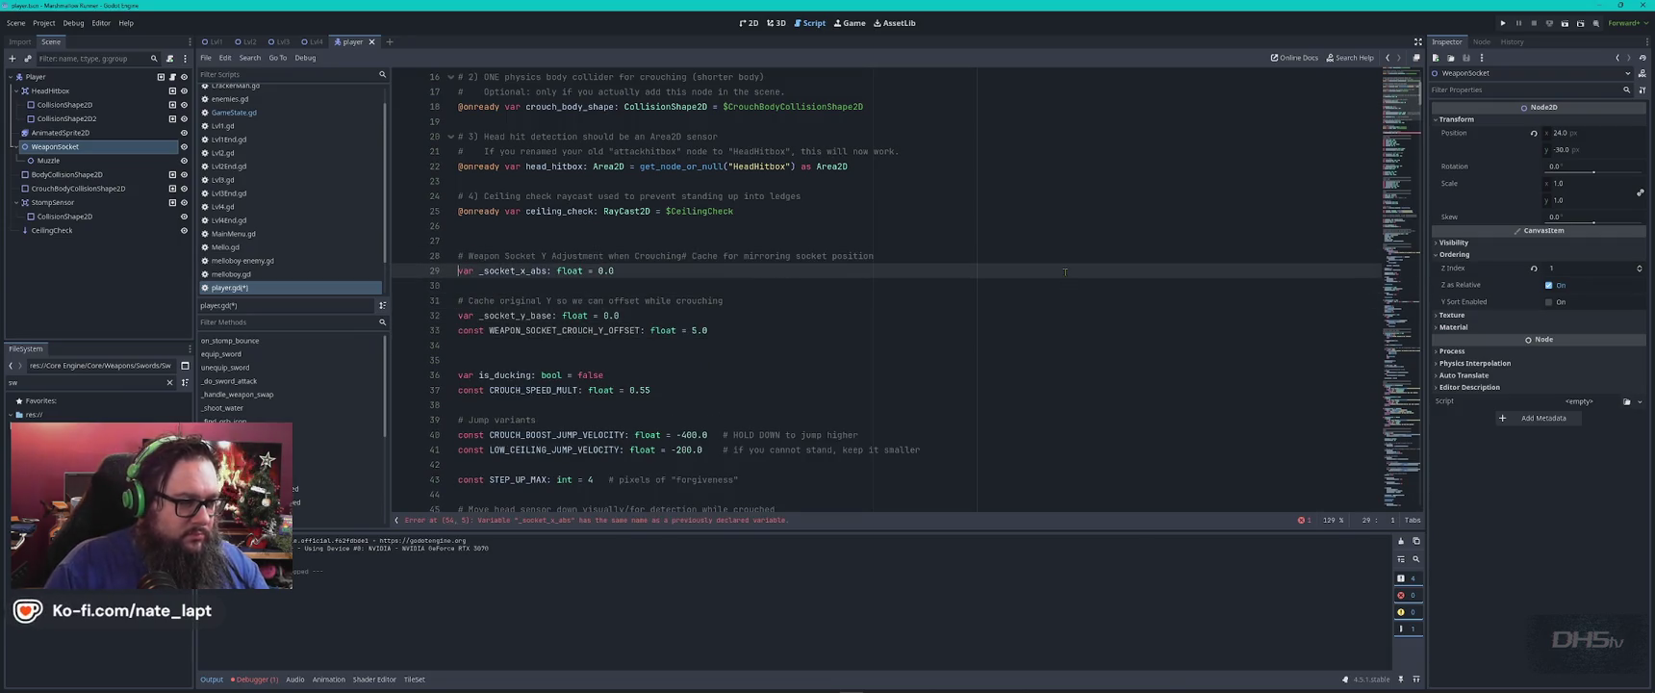
key("Return")
key("Down")
key("Down")
key("Down")
key("alt+Tab")
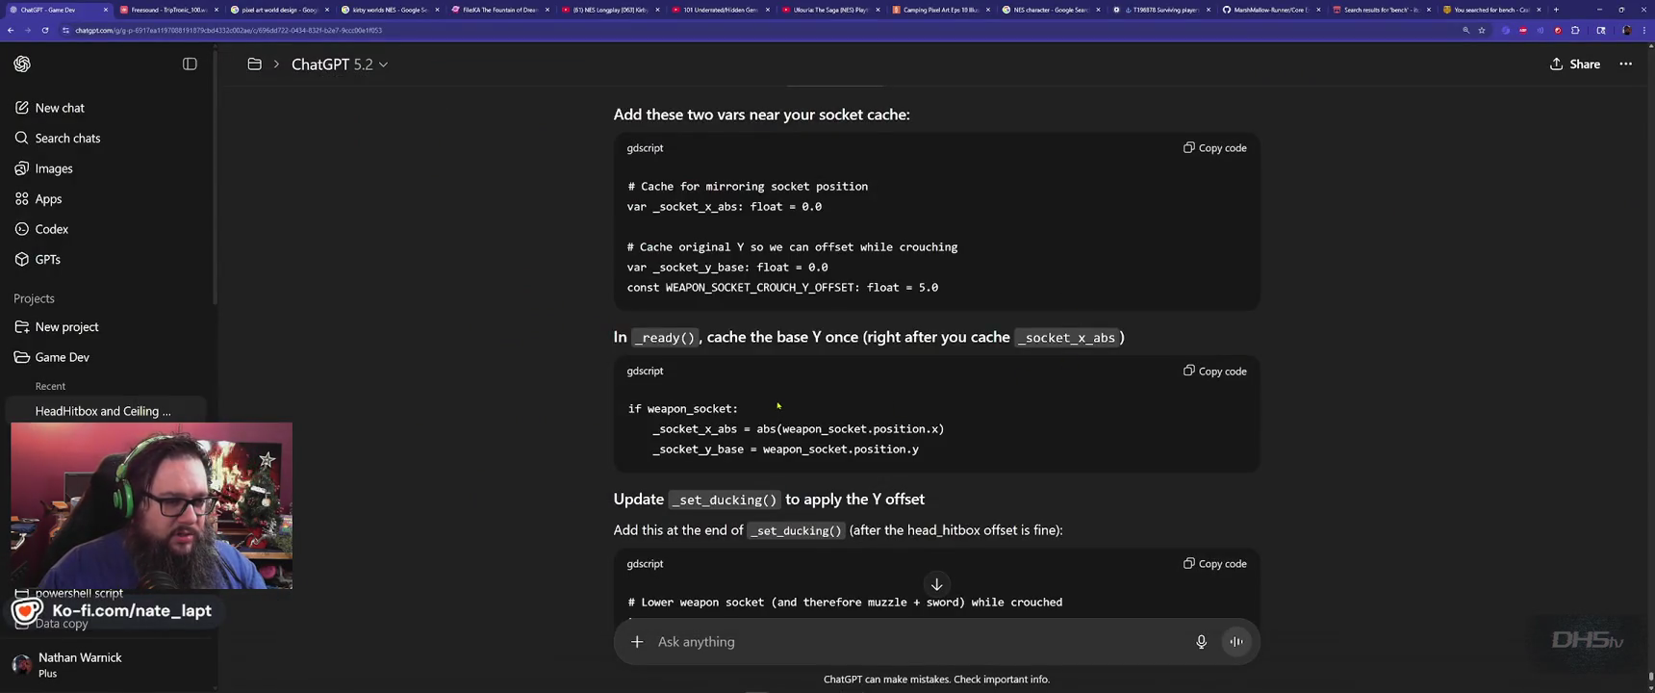
Locate the _ready function in player.gd using a search for its name copied from the reply.
key("alt+Tab")
scroll(769, 401, "down", 1)
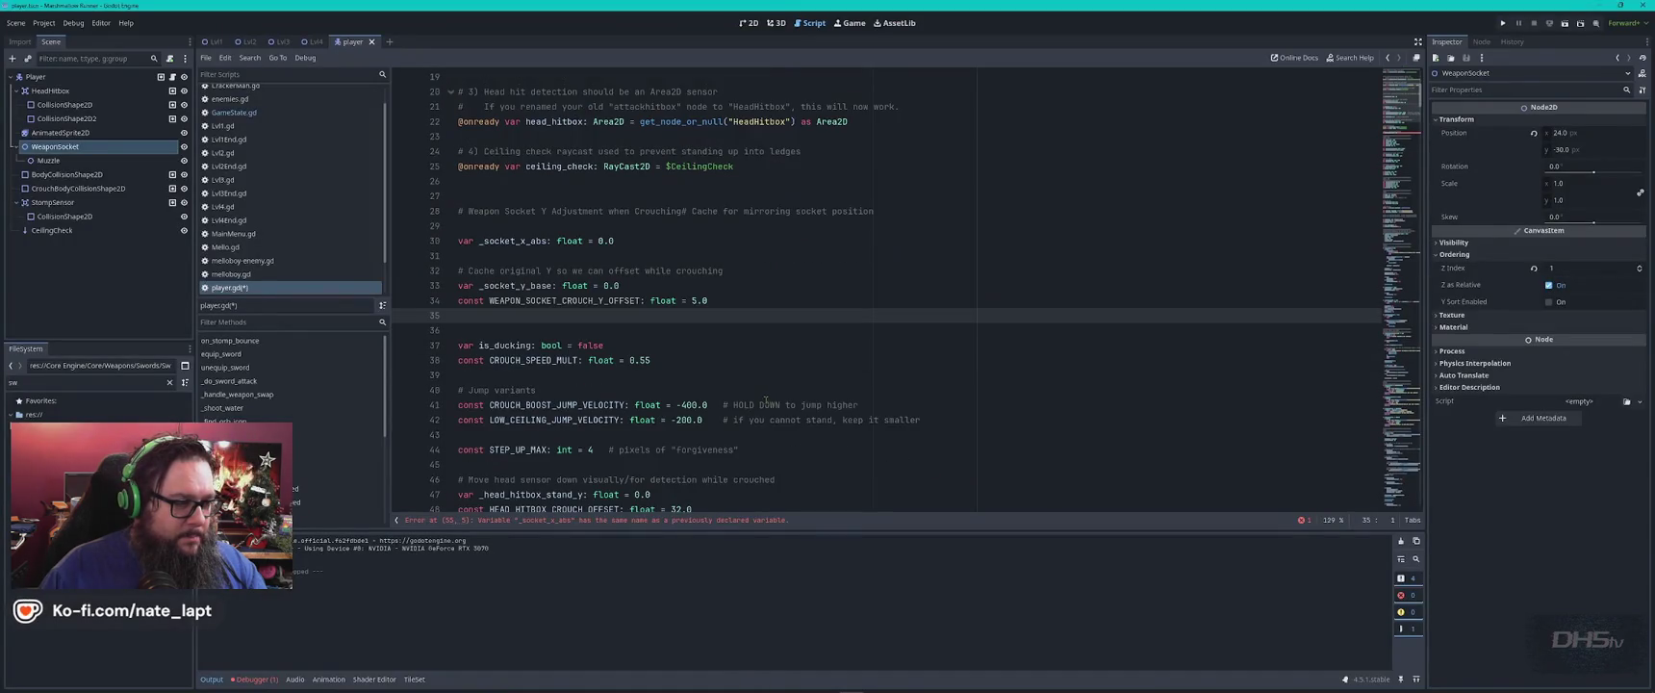
scroll(634, 325, "up", 1)
key("alt+Tab")
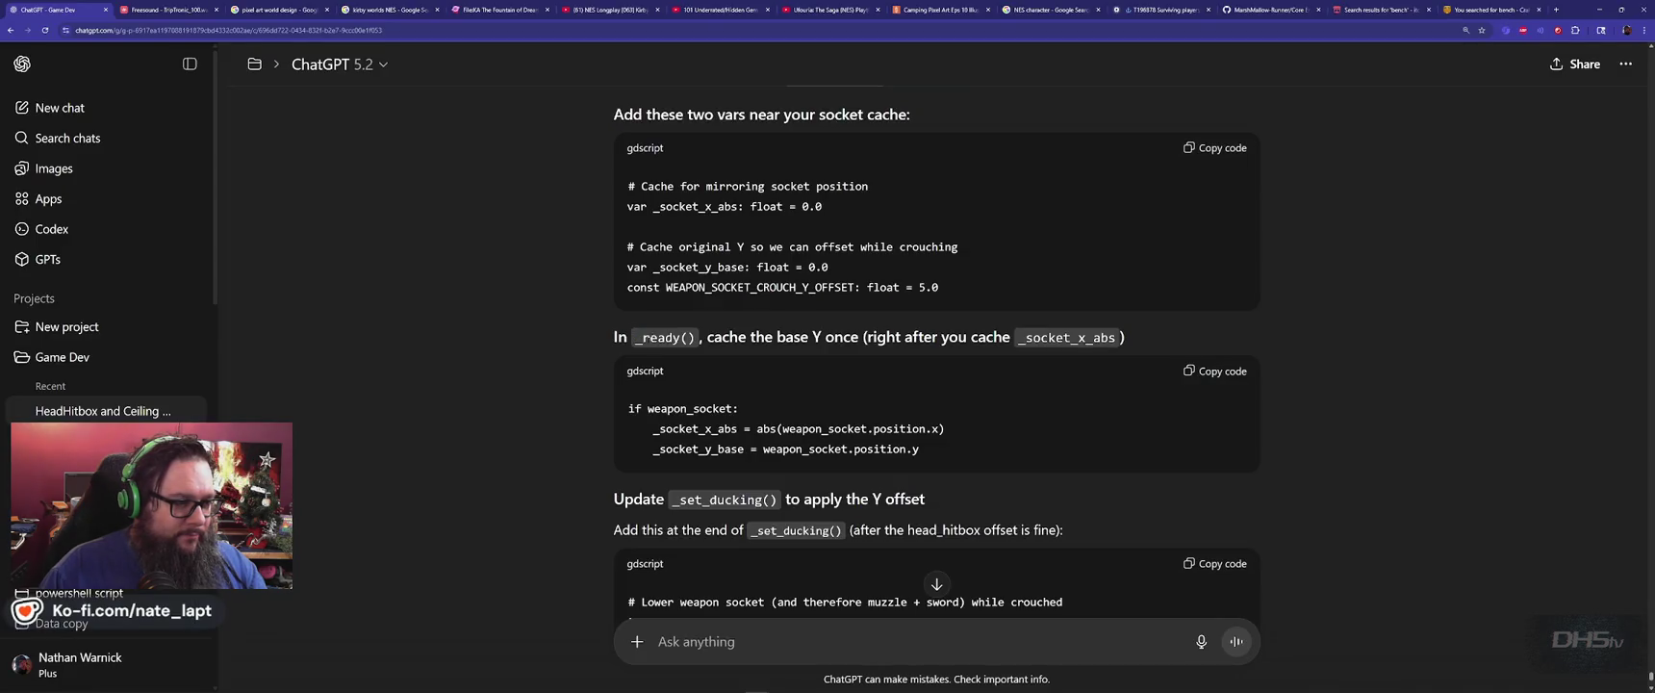
double_click(664, 337)
key("ctrl+c")
key("alt+Tab")
key("ctrl+f")
key("ctrl+v")
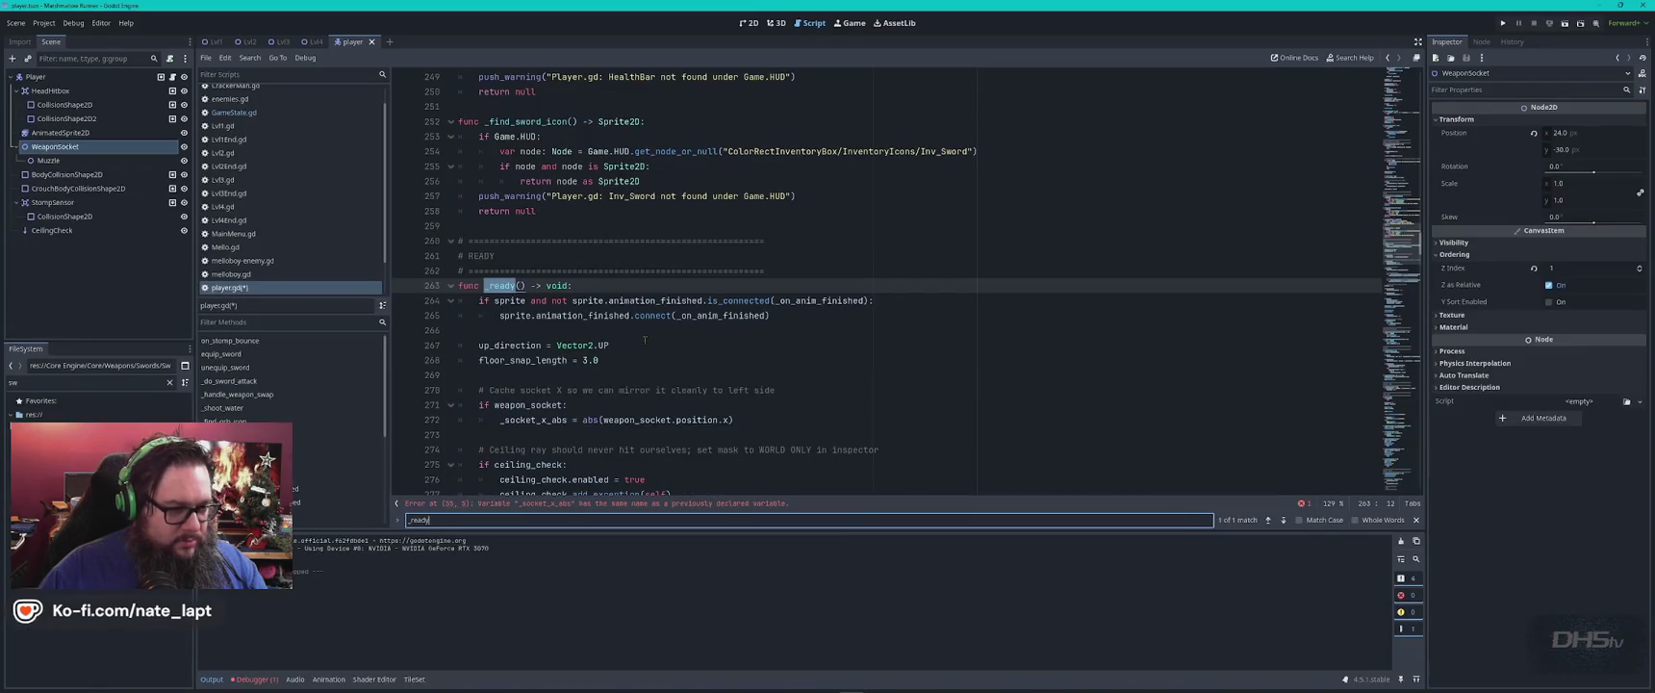
Copy the _socket_y_base line and paste it into _ready after the X position cache.
key("alt+Tab")
left_click(513, 408)
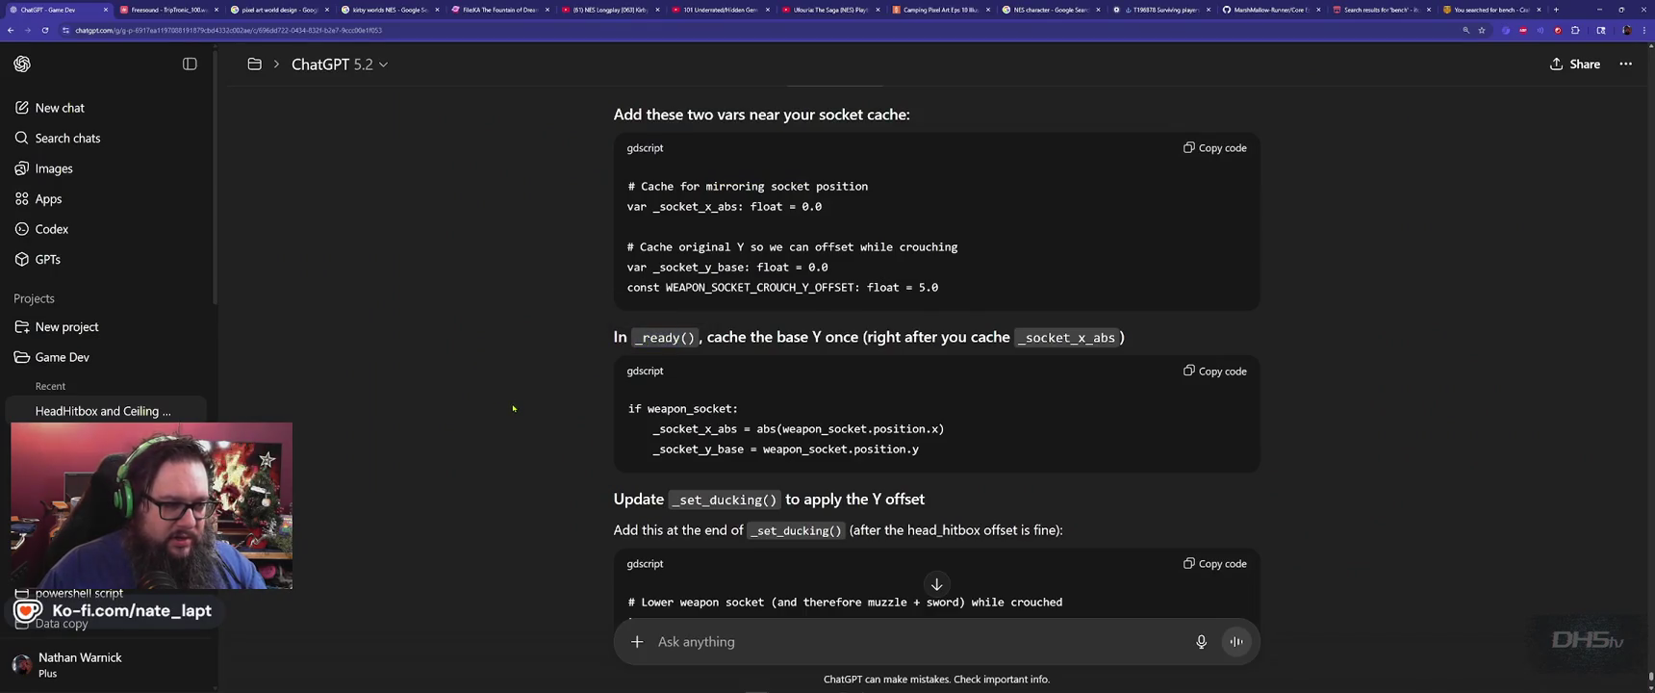
left_click(1217, 370)
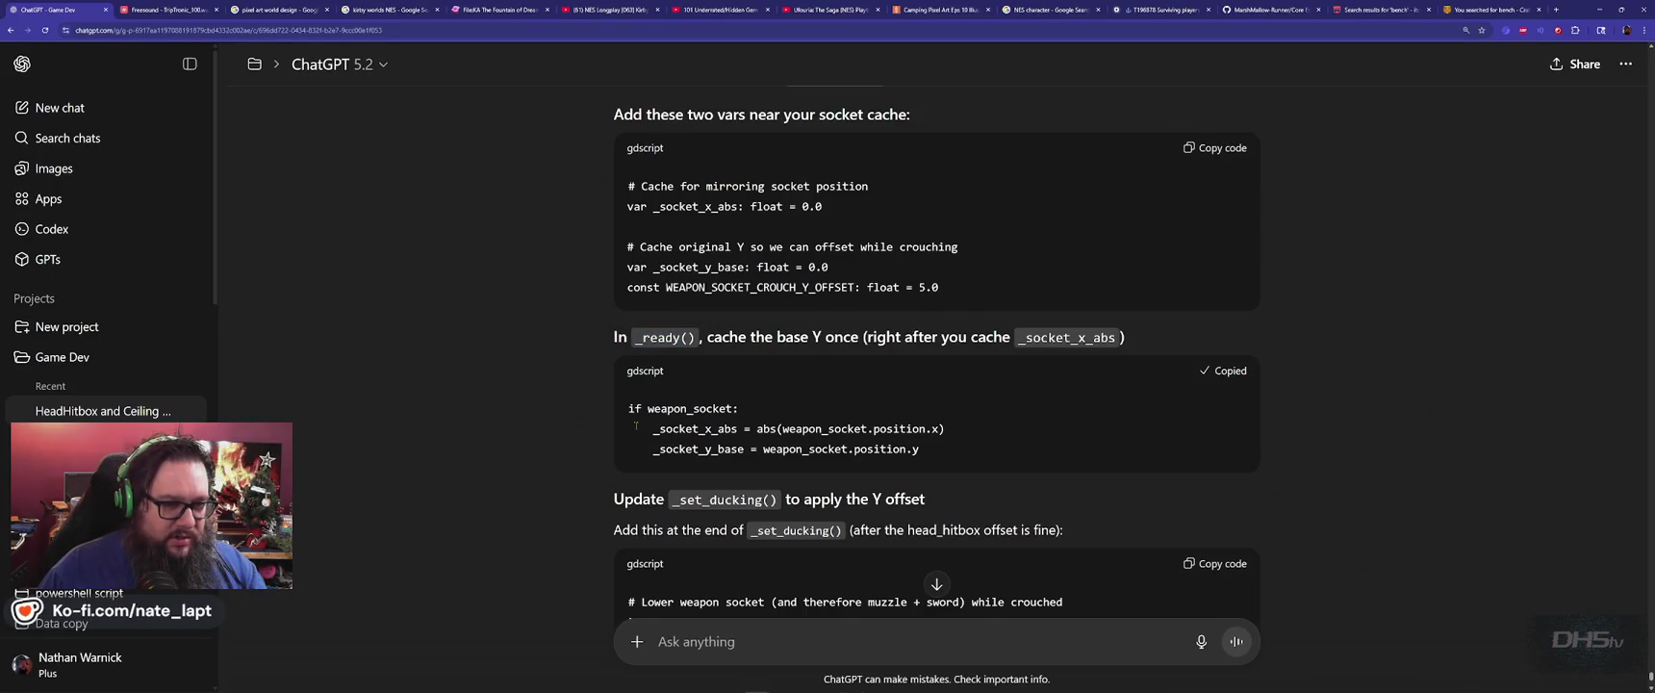
key("alt+Tab")
scroll(632, 420, "down", 3)
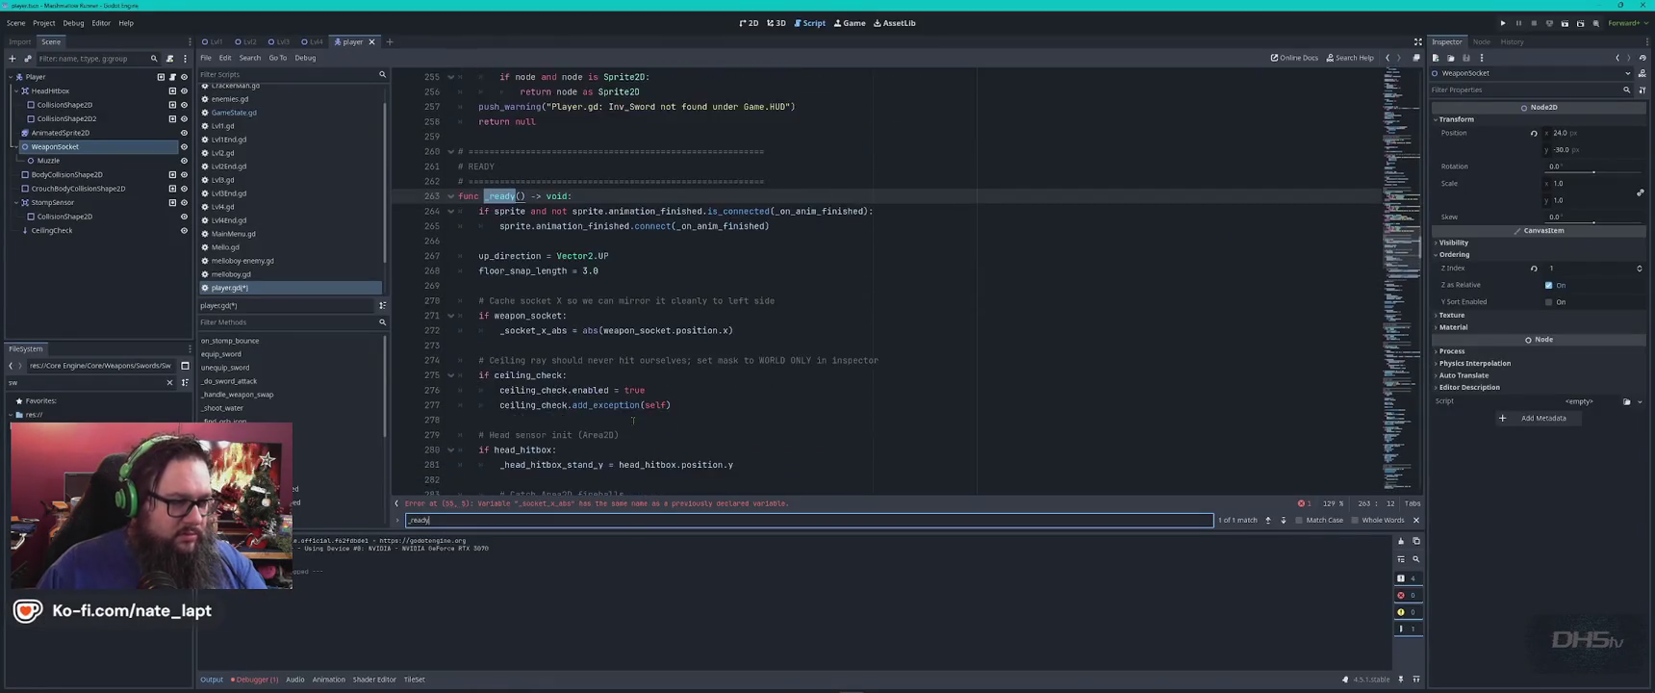
key("alt+Tab")
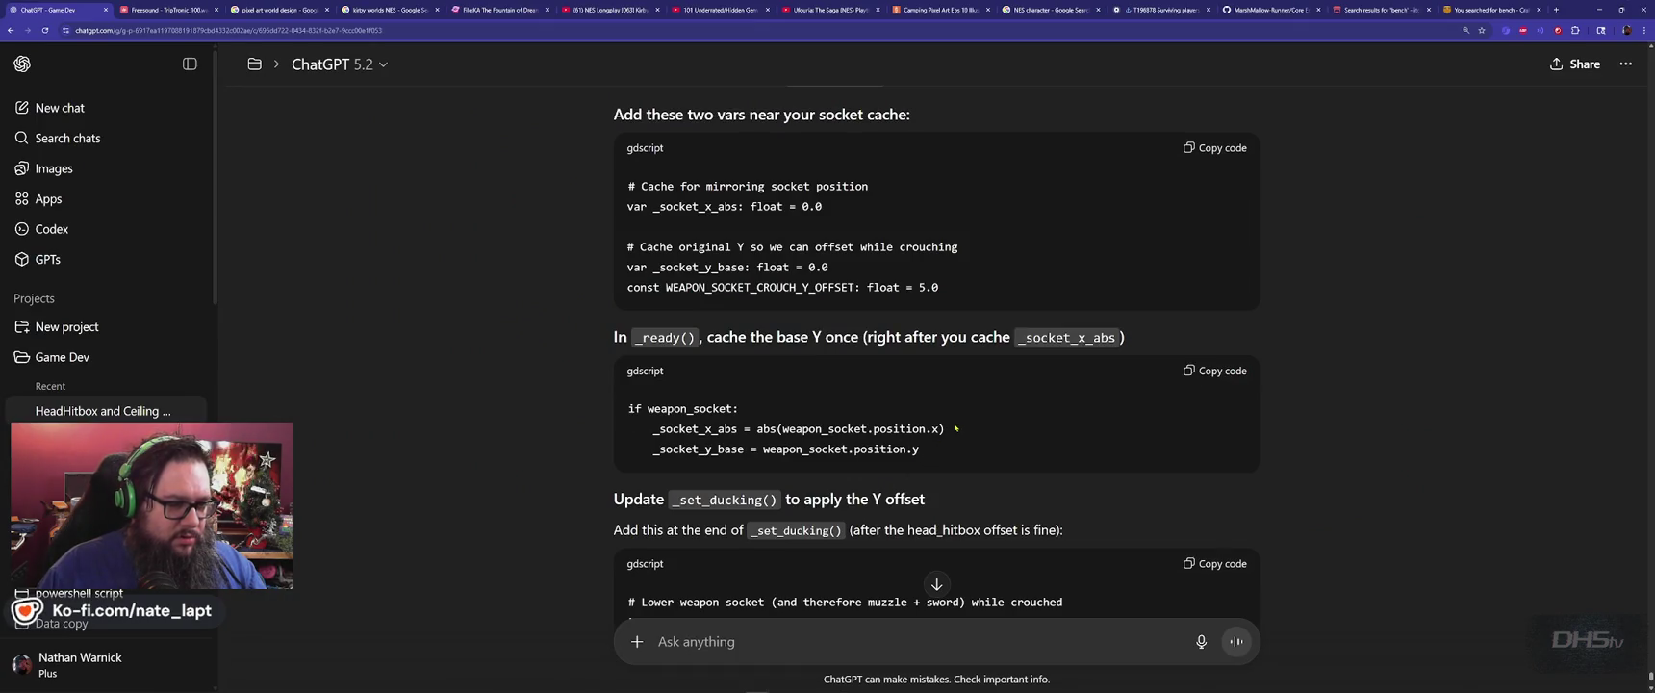
left_click_drag(948, 429, 985, 453)
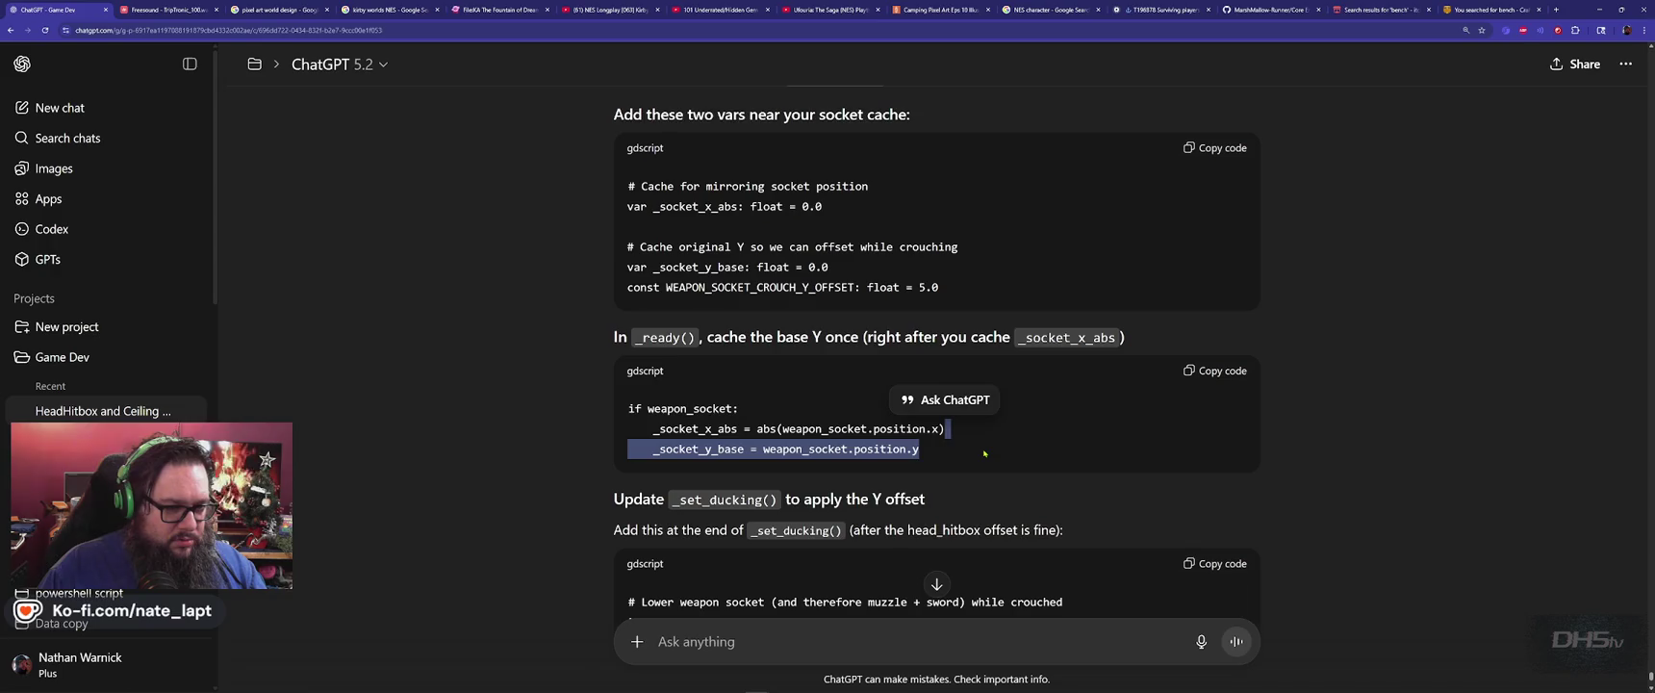
key("alt+Tab")
left_click(799, 286)
key("ctrl+v")
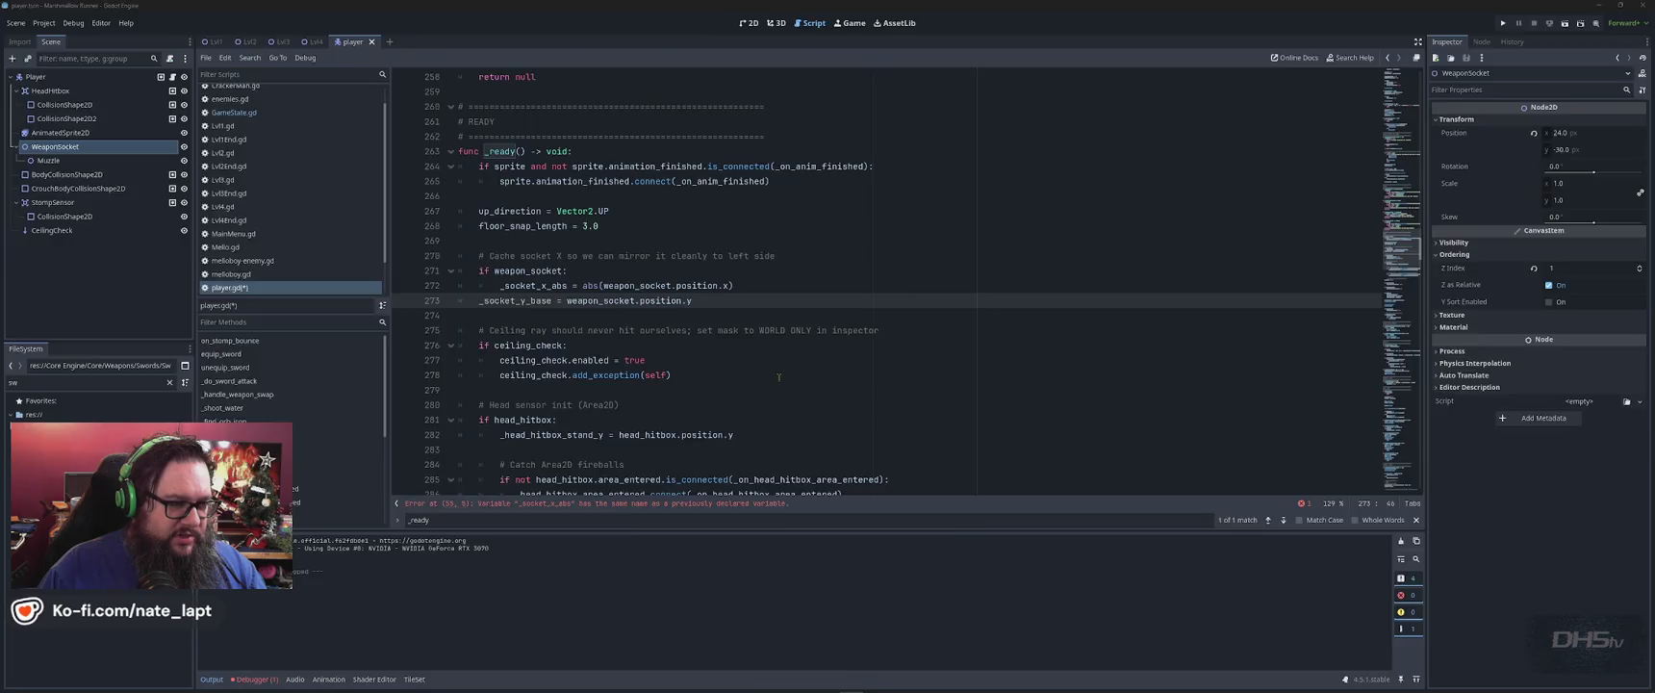
key("alt+Tab")
key("alt+Tab")
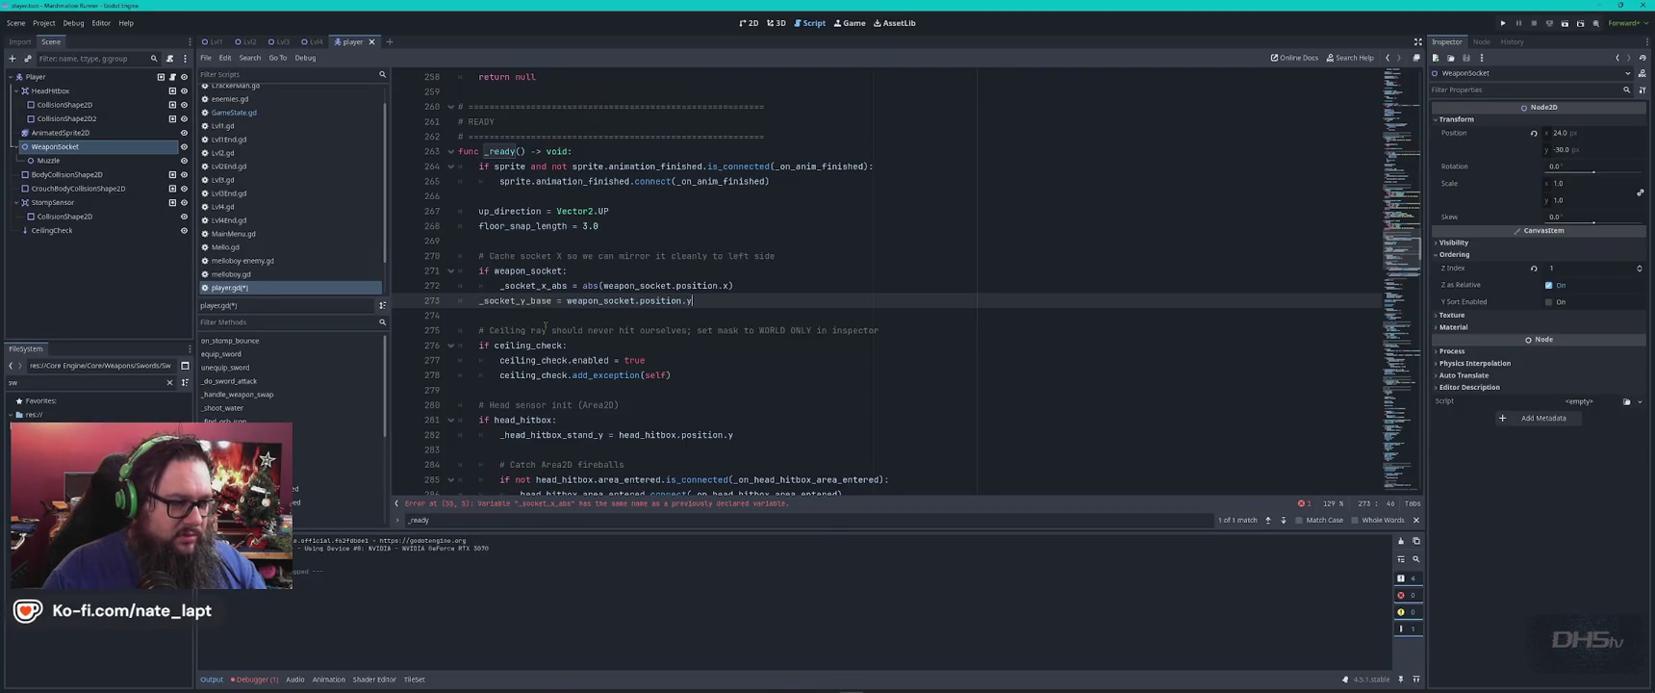
key("alt+Tab")
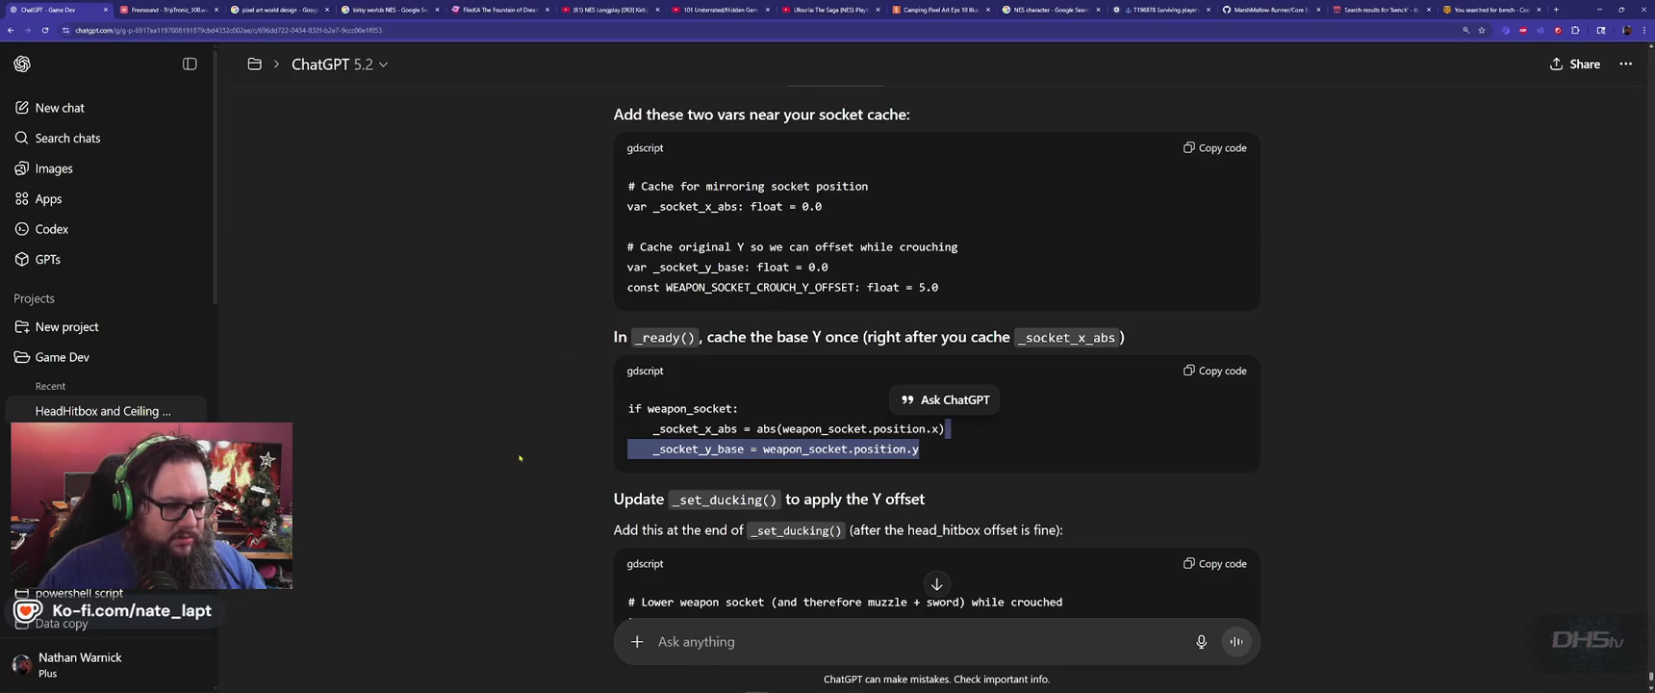
Copy the _set_ducking name from the reply and search player.gd for it.
left_click(520, 459)
scroll(529, 452, "down", 3)
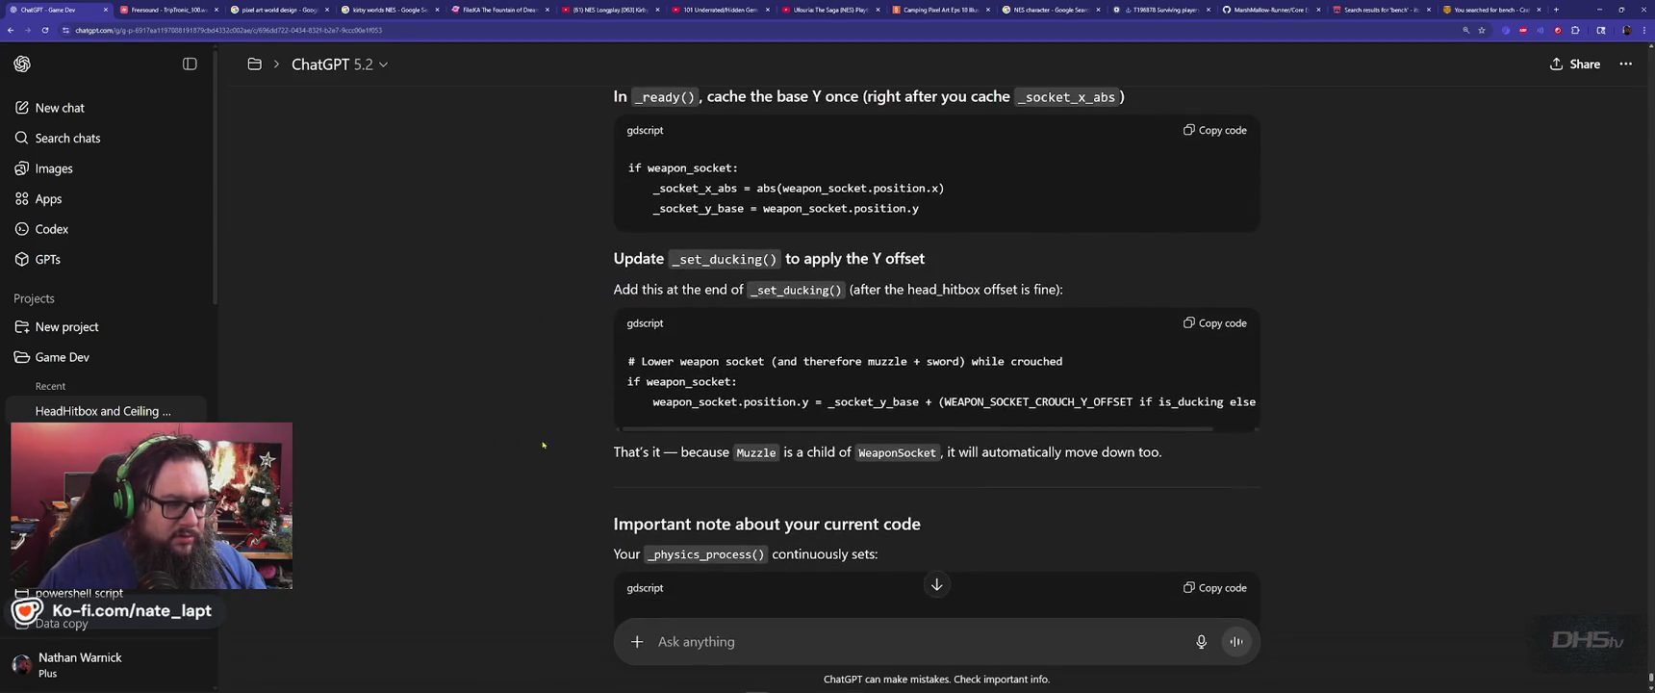
double_click(714, 260)
key("ctrl+c")
key("alt+Tab")
key("ctrl+f")
key("ctrl+v")
key("alt+Tab")
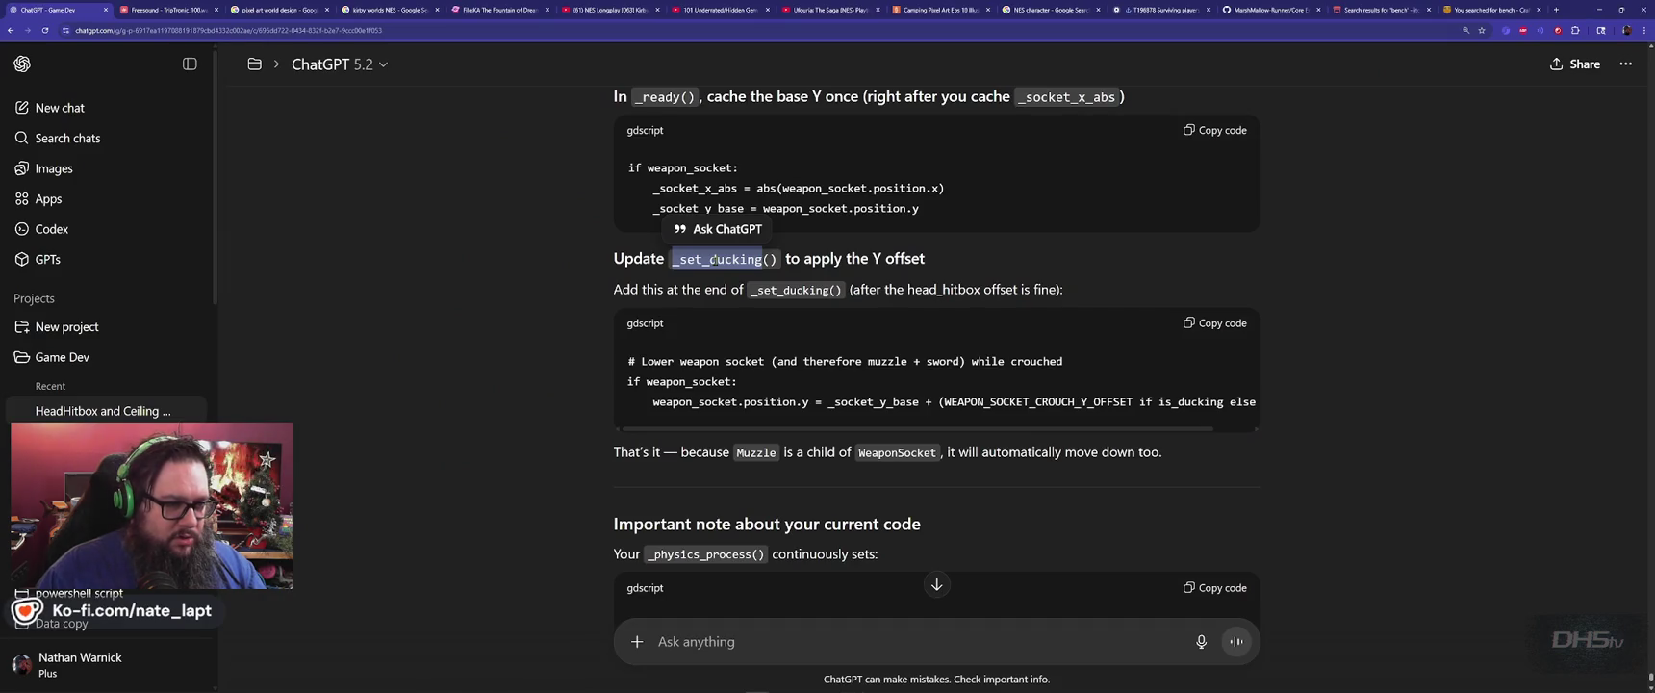
key("alt+Tab")
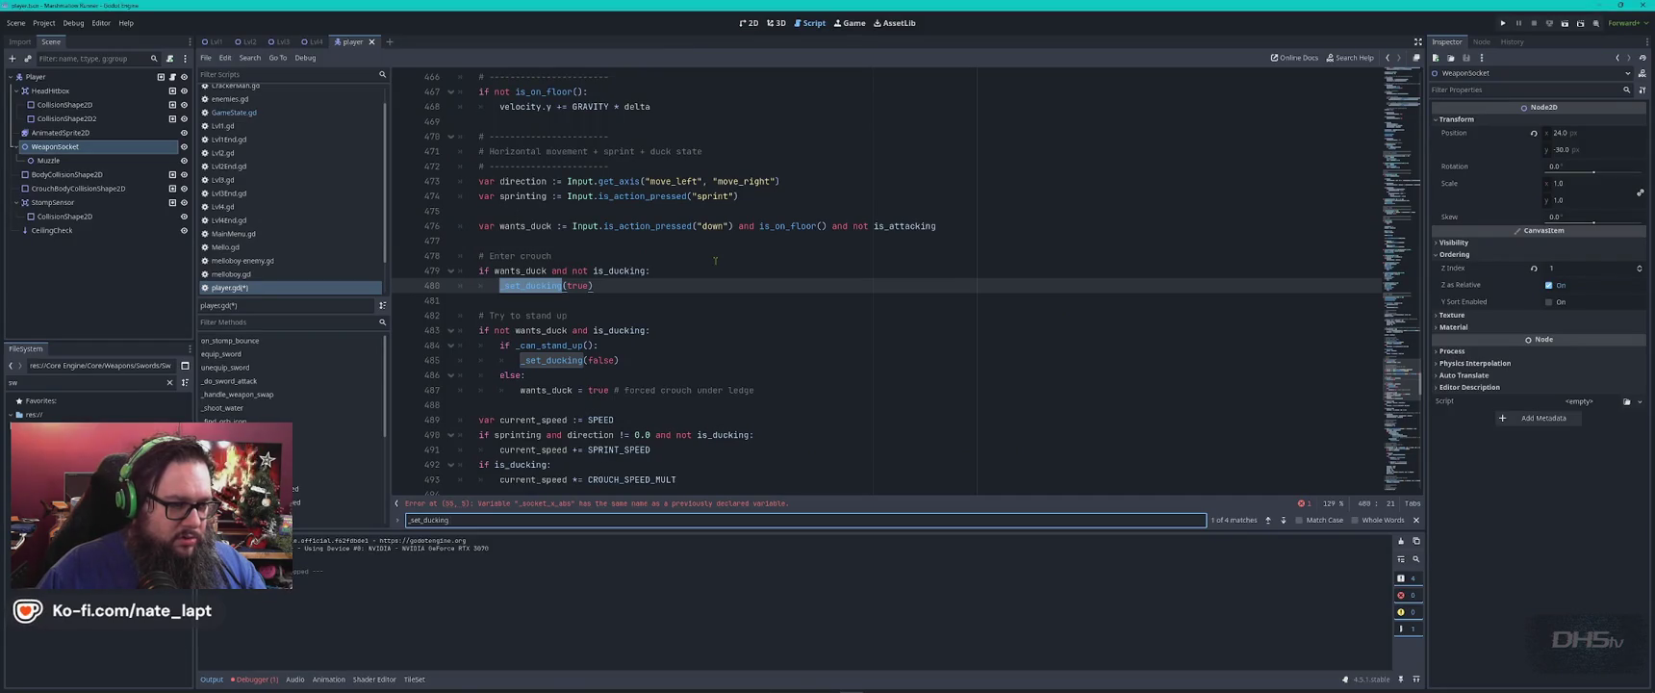
key("alt+Tab")
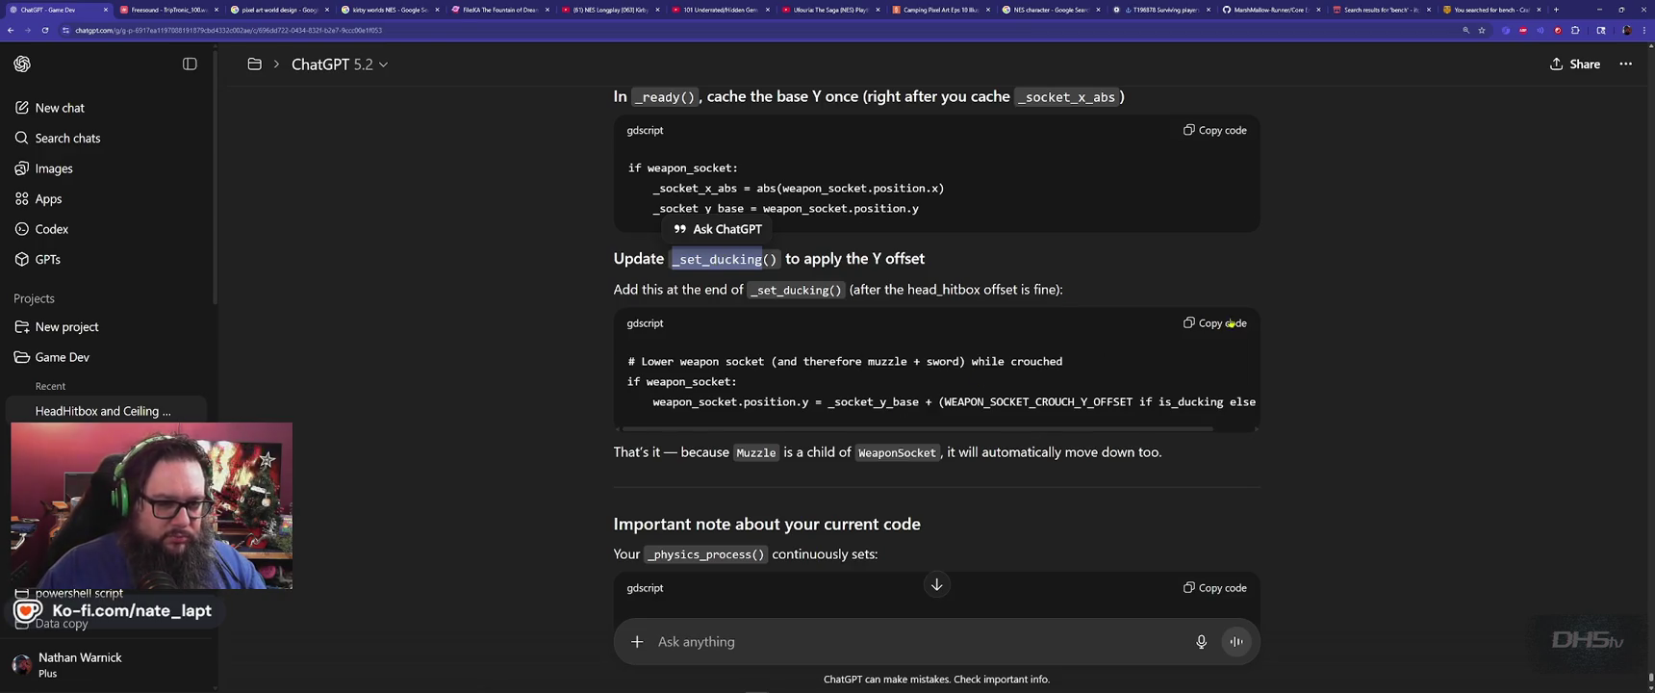
key("alt+Tab")
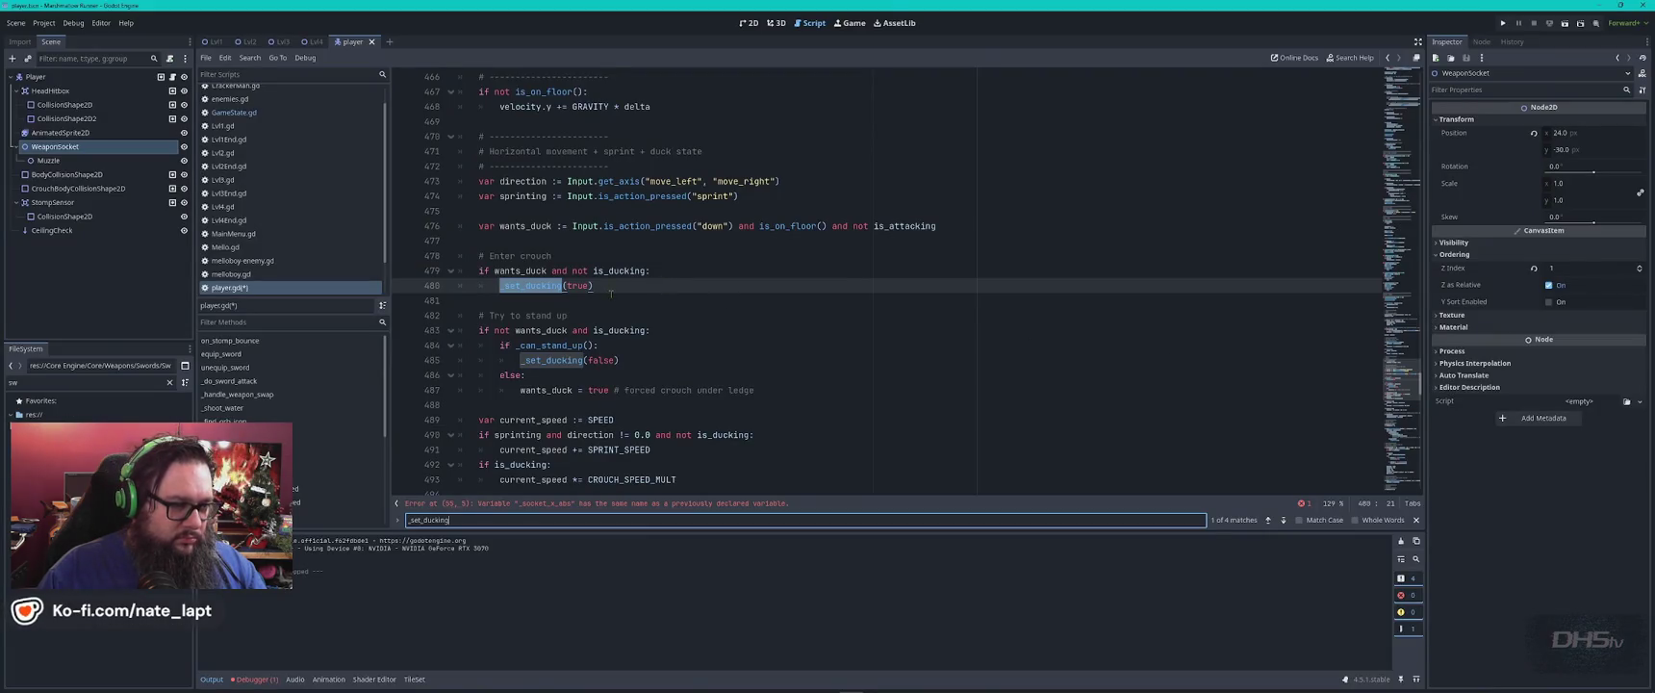
Paste the weapon_socket Y-offset block on line 481 and indent it one level.
left_click(685, 295)
key("ctrl+v")
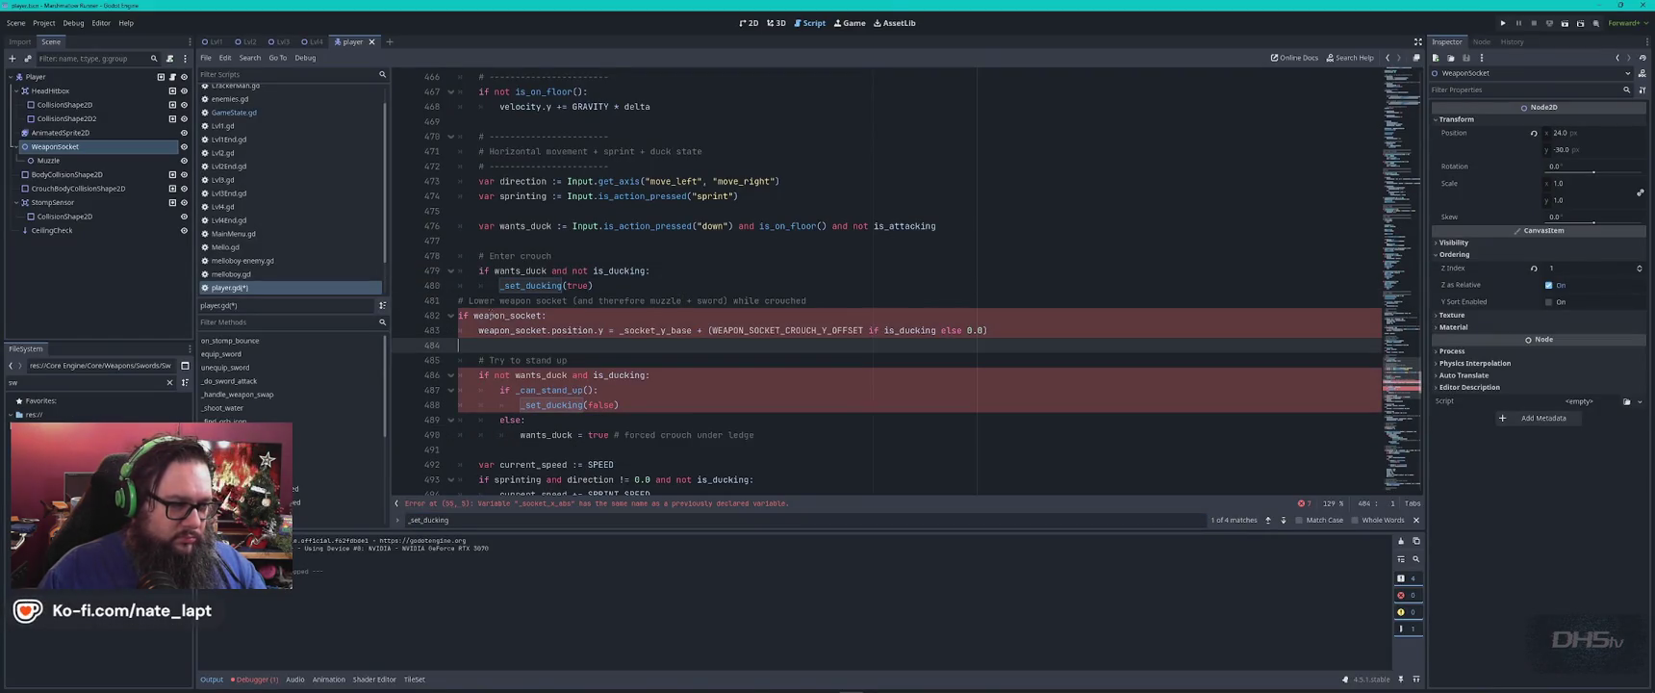
left_click_drag(459, 302, 991, 331)
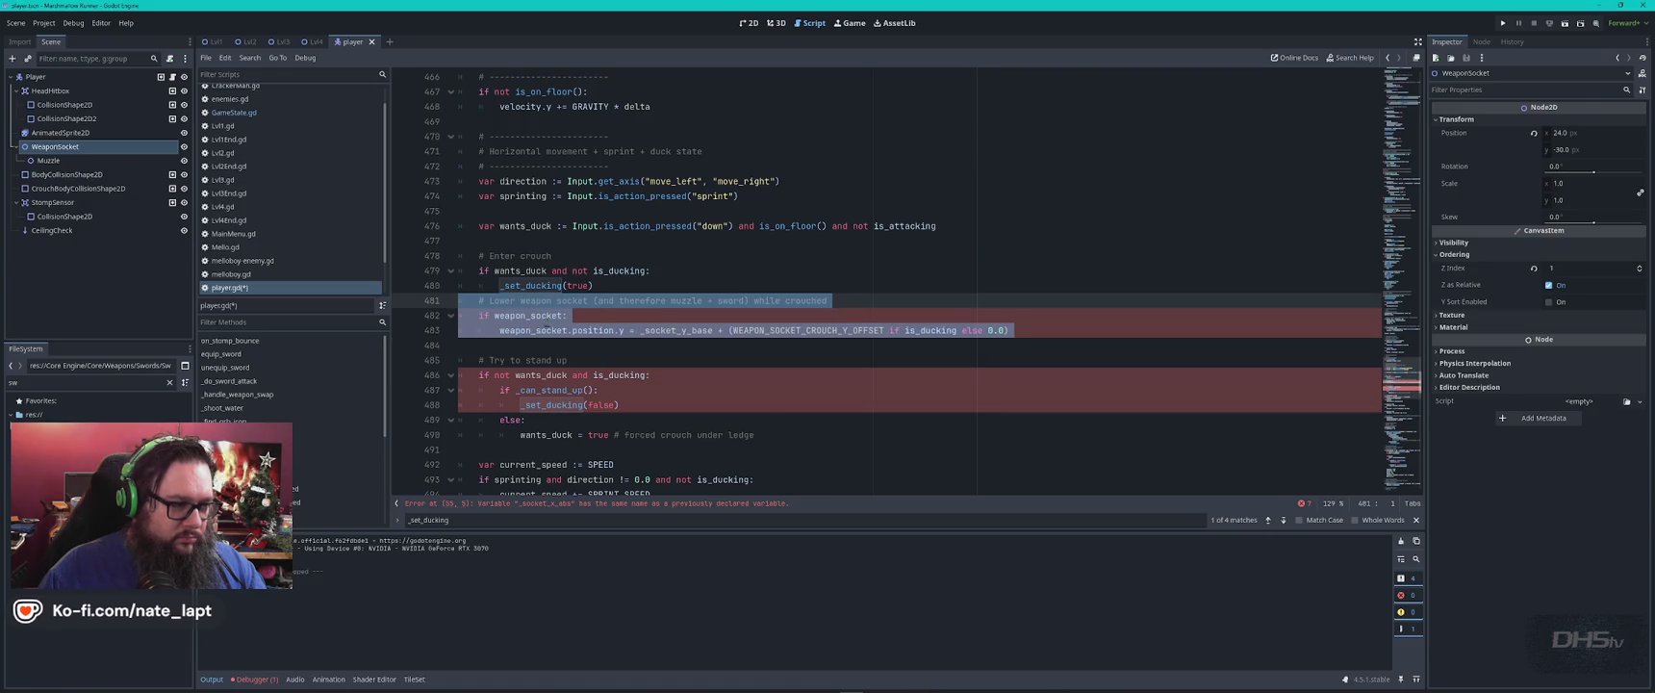
key("Tab")
left_click(718, 317)
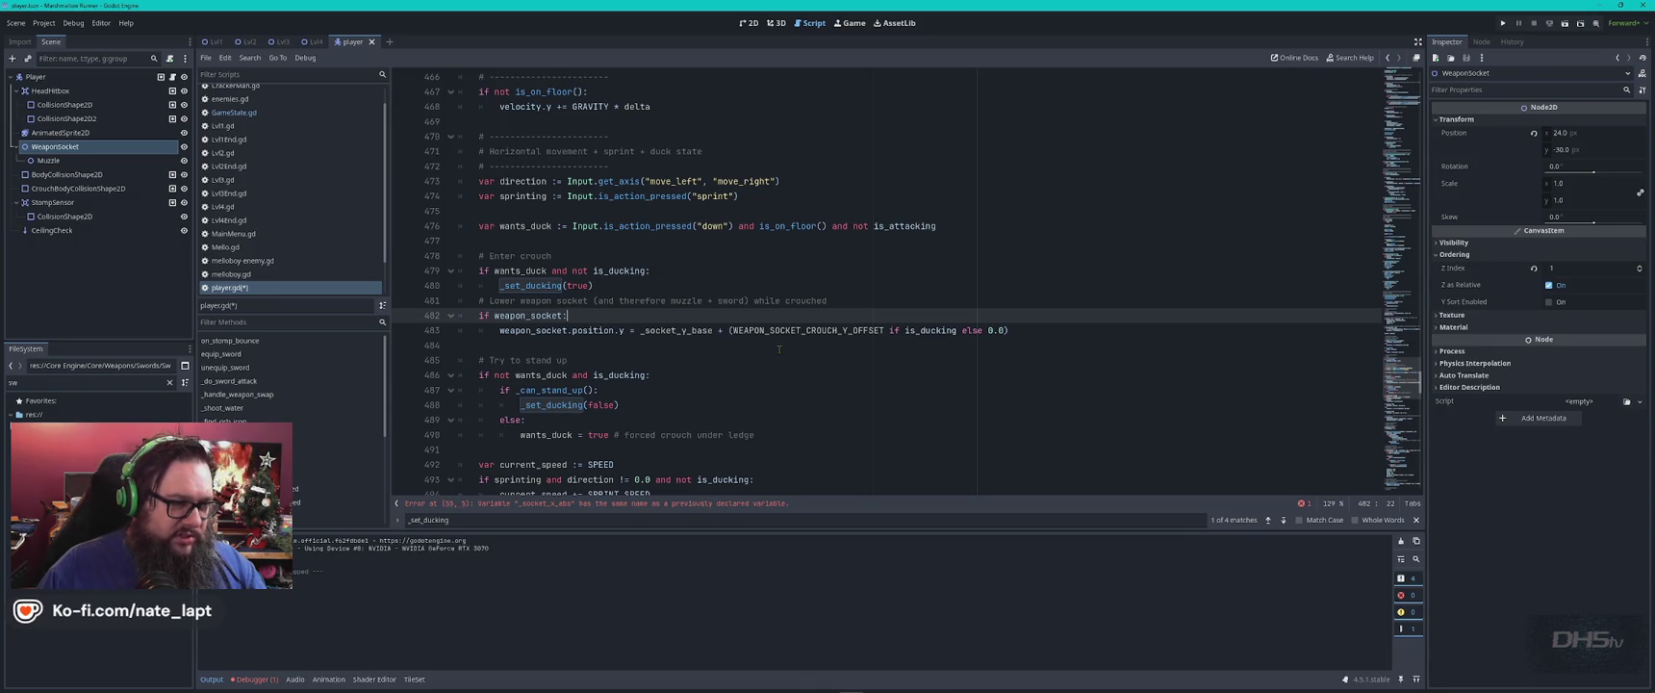
Step through further _set_ducking matches in the script search.
key("ctrl+f")
key("Return")
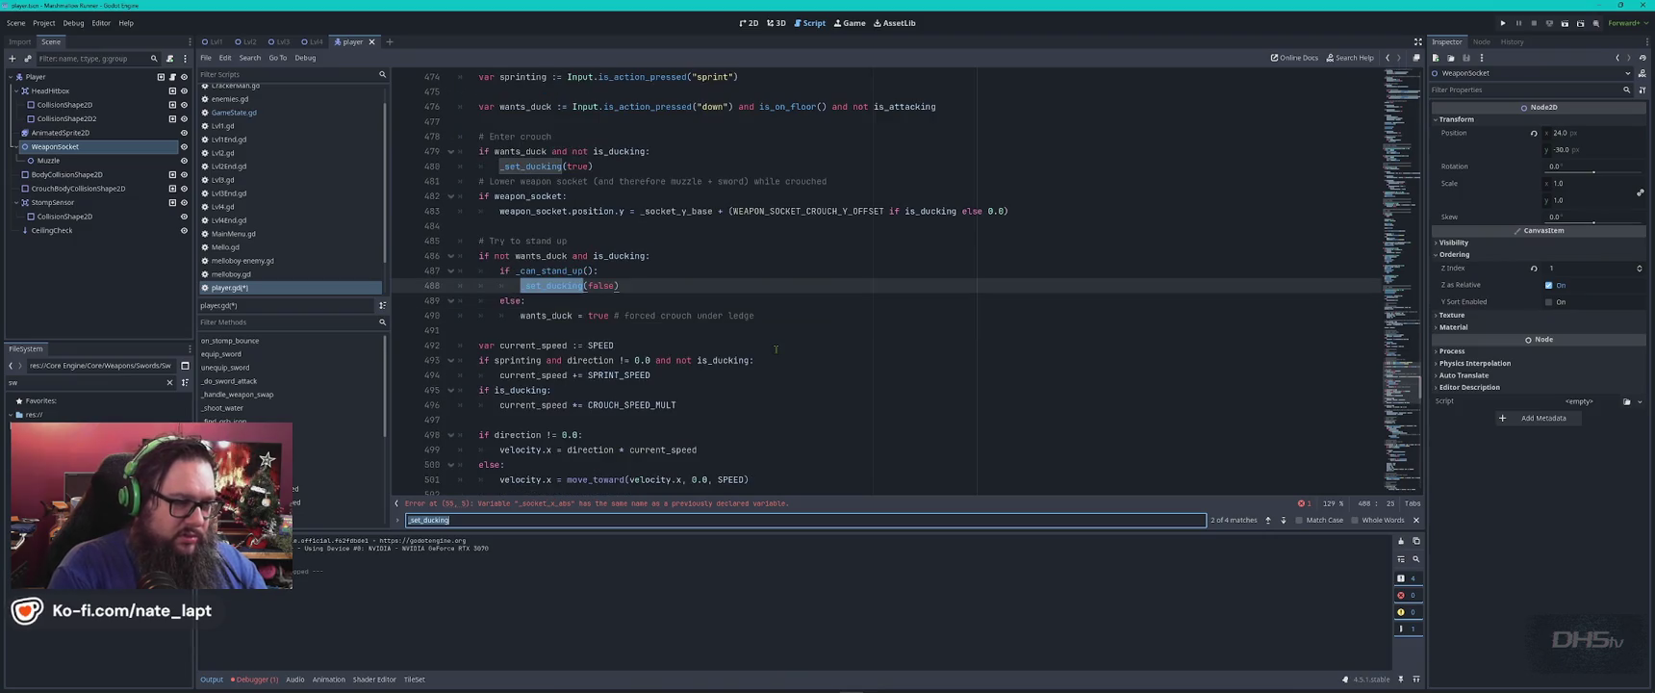
key("Return")
key("Return")
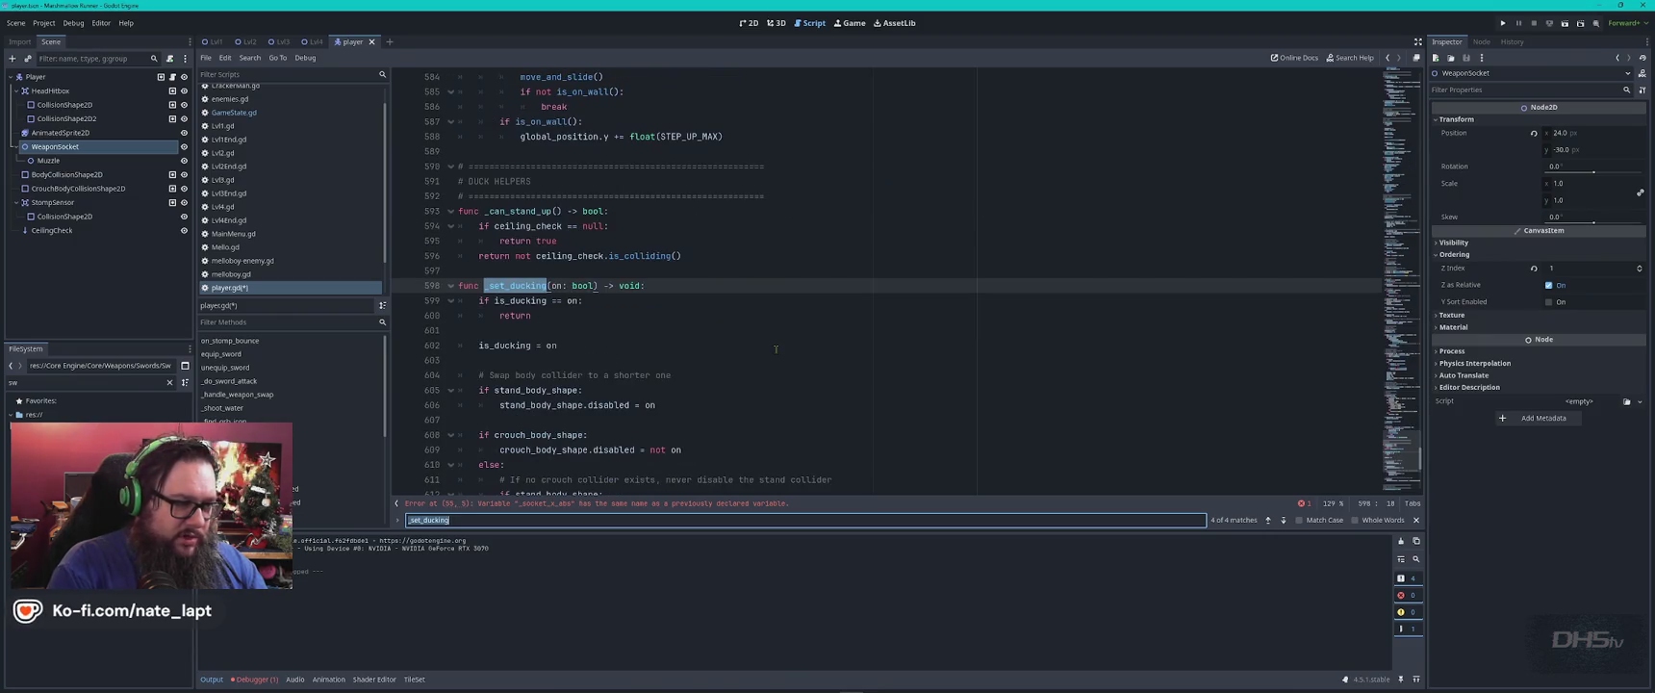
type("_ready")
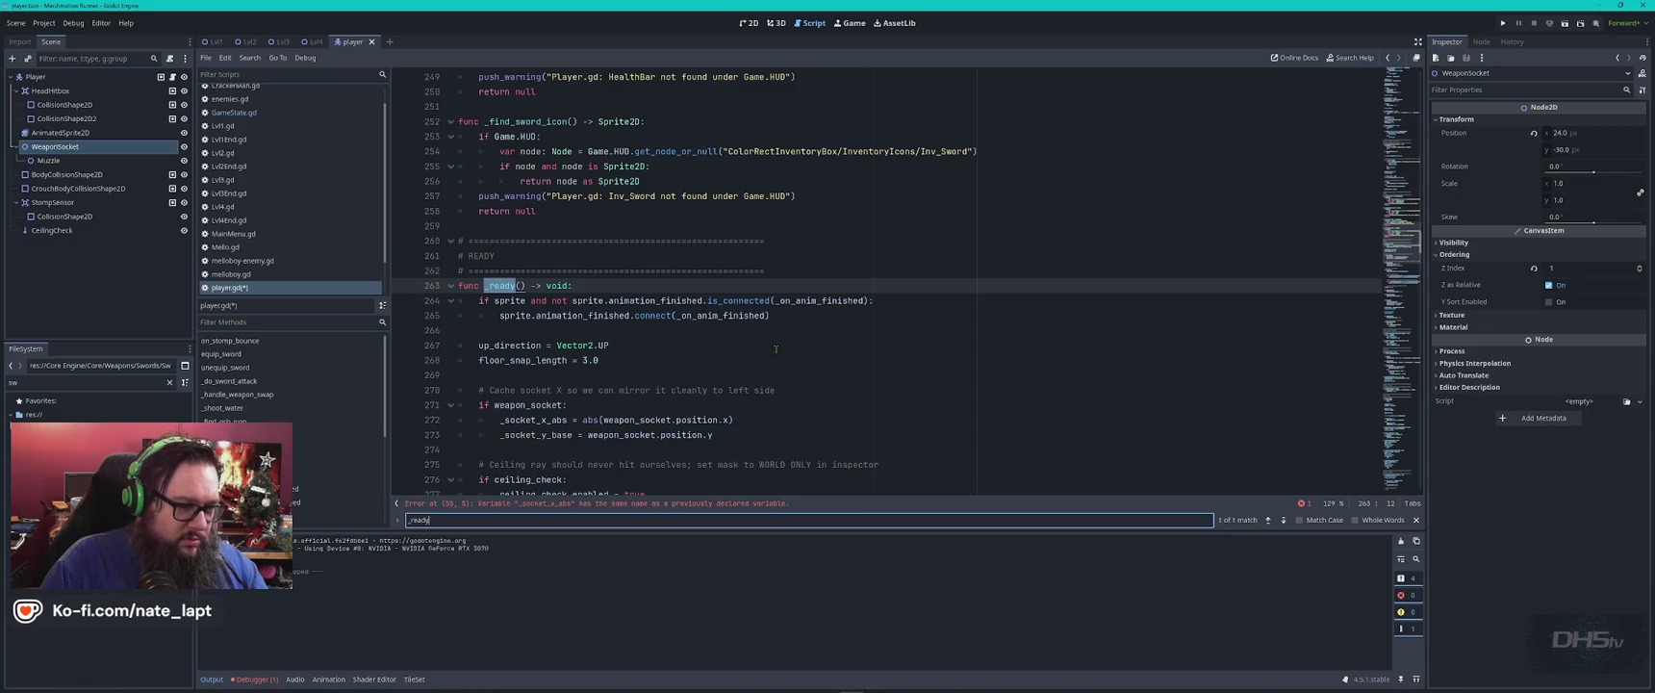
type("packed")
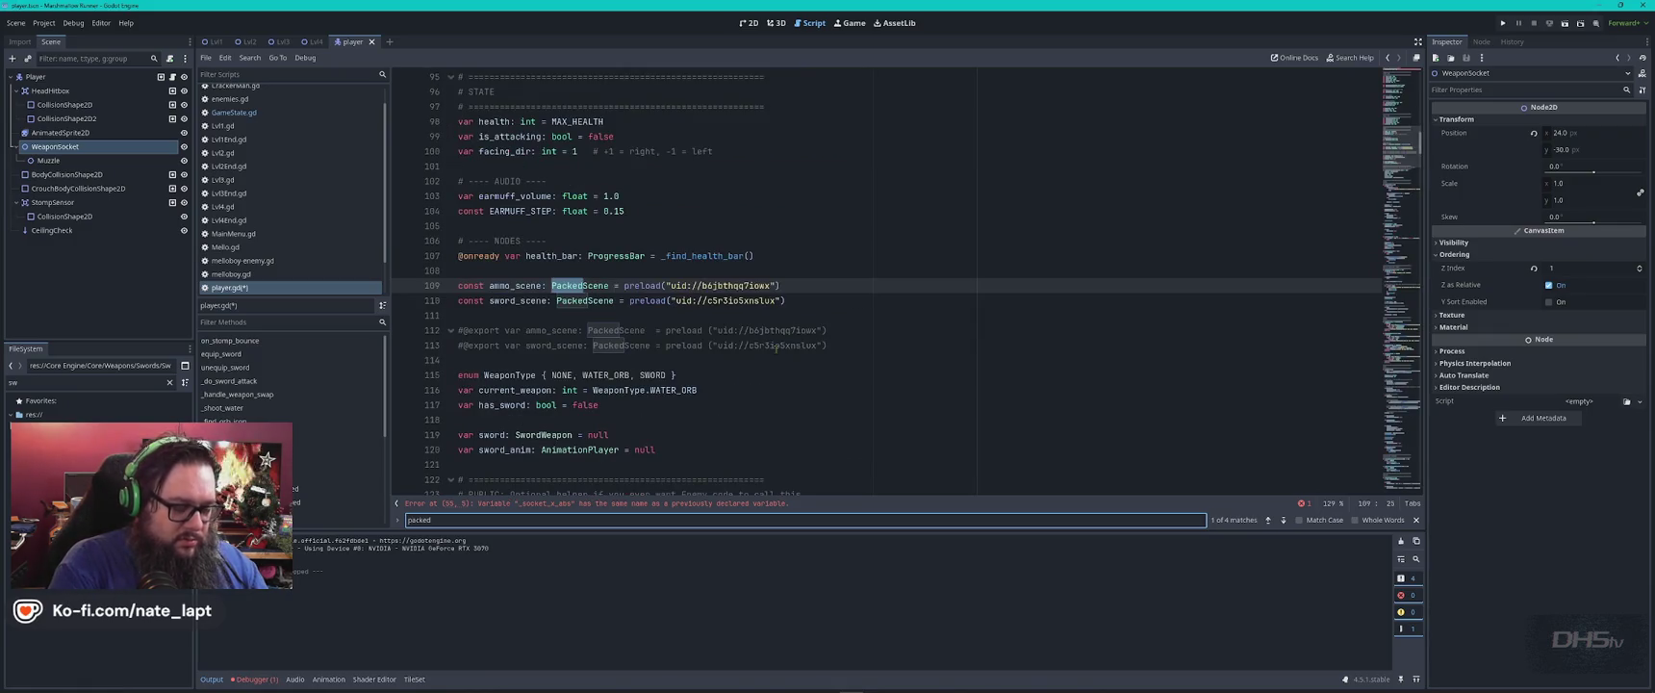
type("_set_ducking")
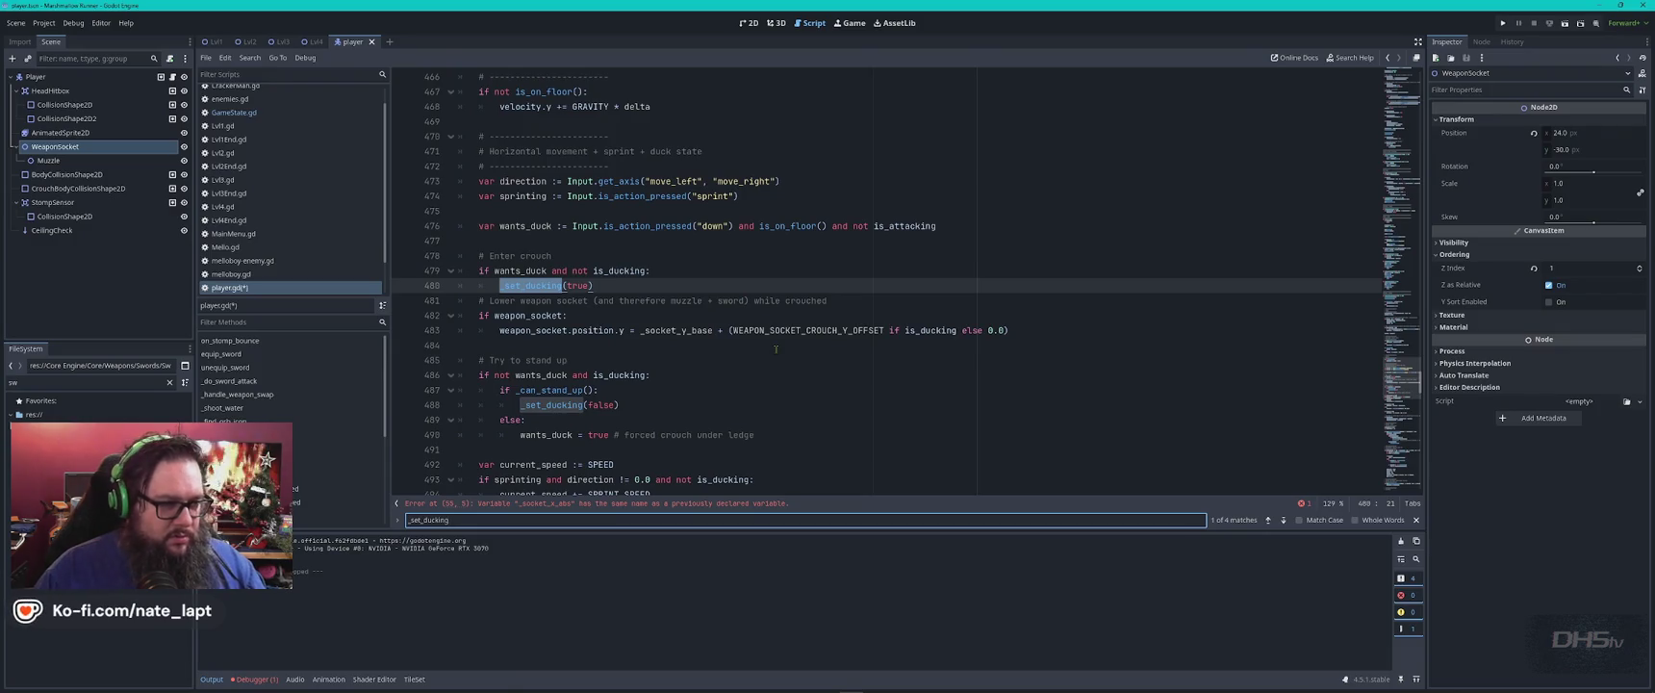
Remove the misplaced weapon socket block.
left_click(775, 348)
key("shift+Up")
key("shift+Up")
key("shift+Up")
key("ctrl+c")
key("shift+Tab")
key("BackSpace")
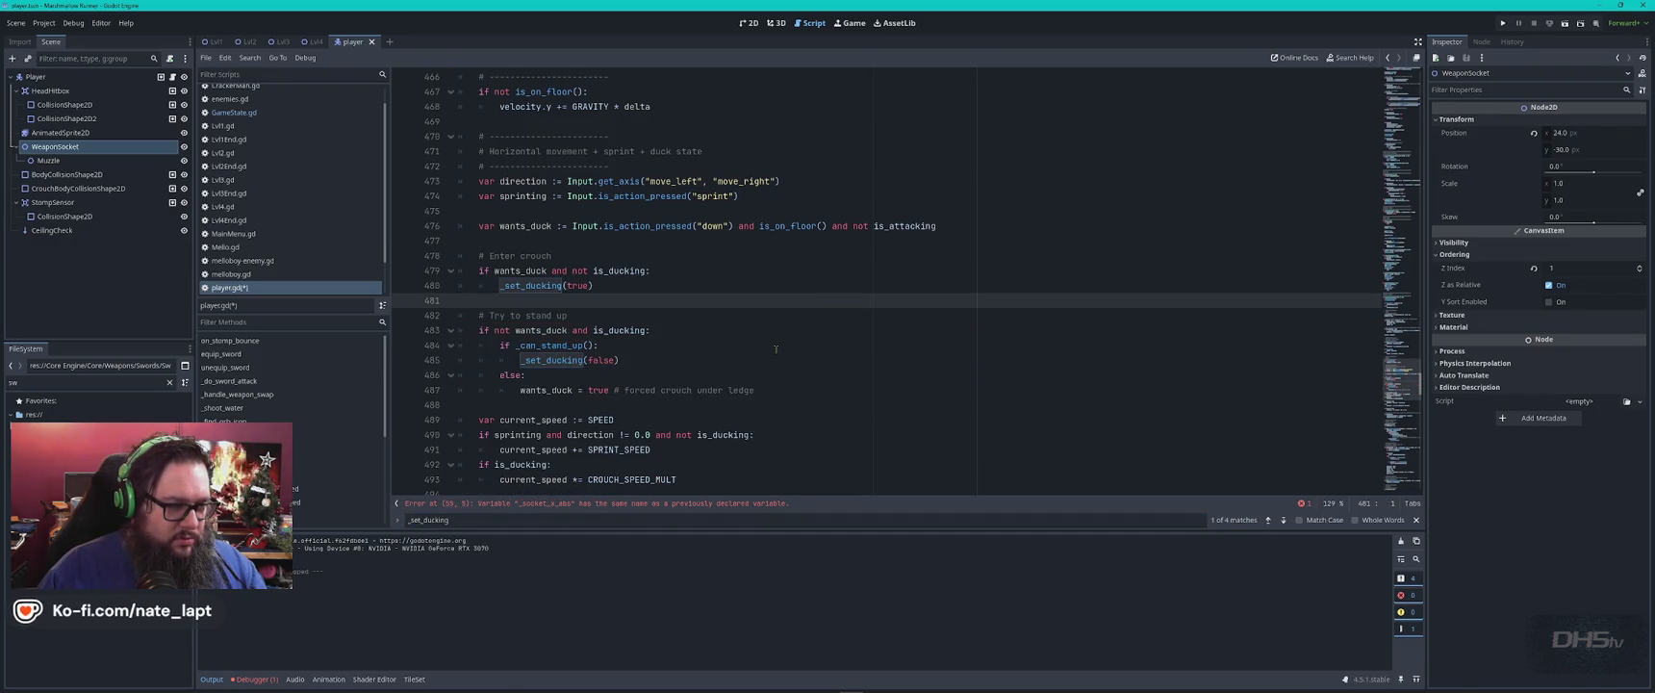
Jump to the _set_ducking definition and find the head_hitbox offset referenced in the reply.
key("ctrl+f")
key("Return")
key("Return")
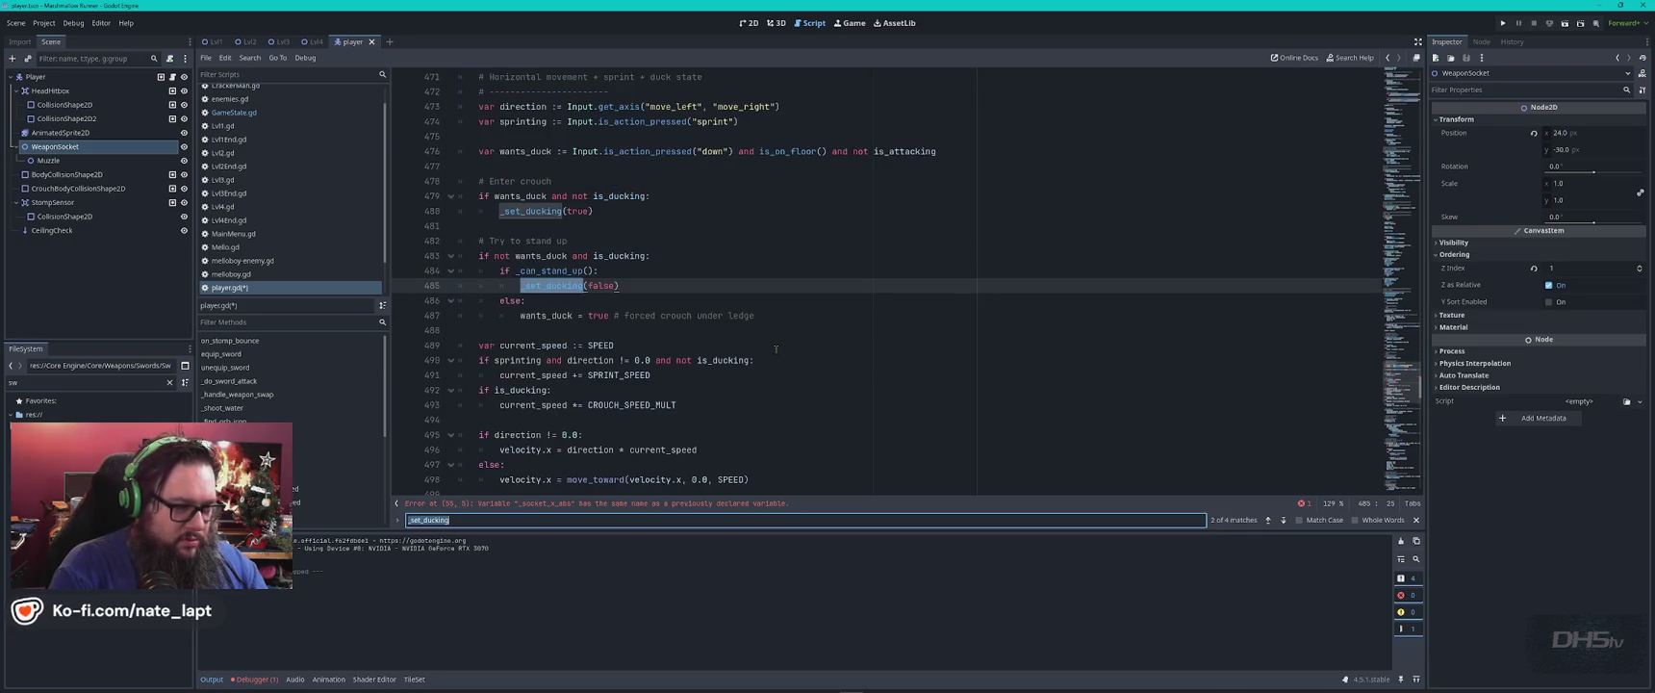
key("Return")
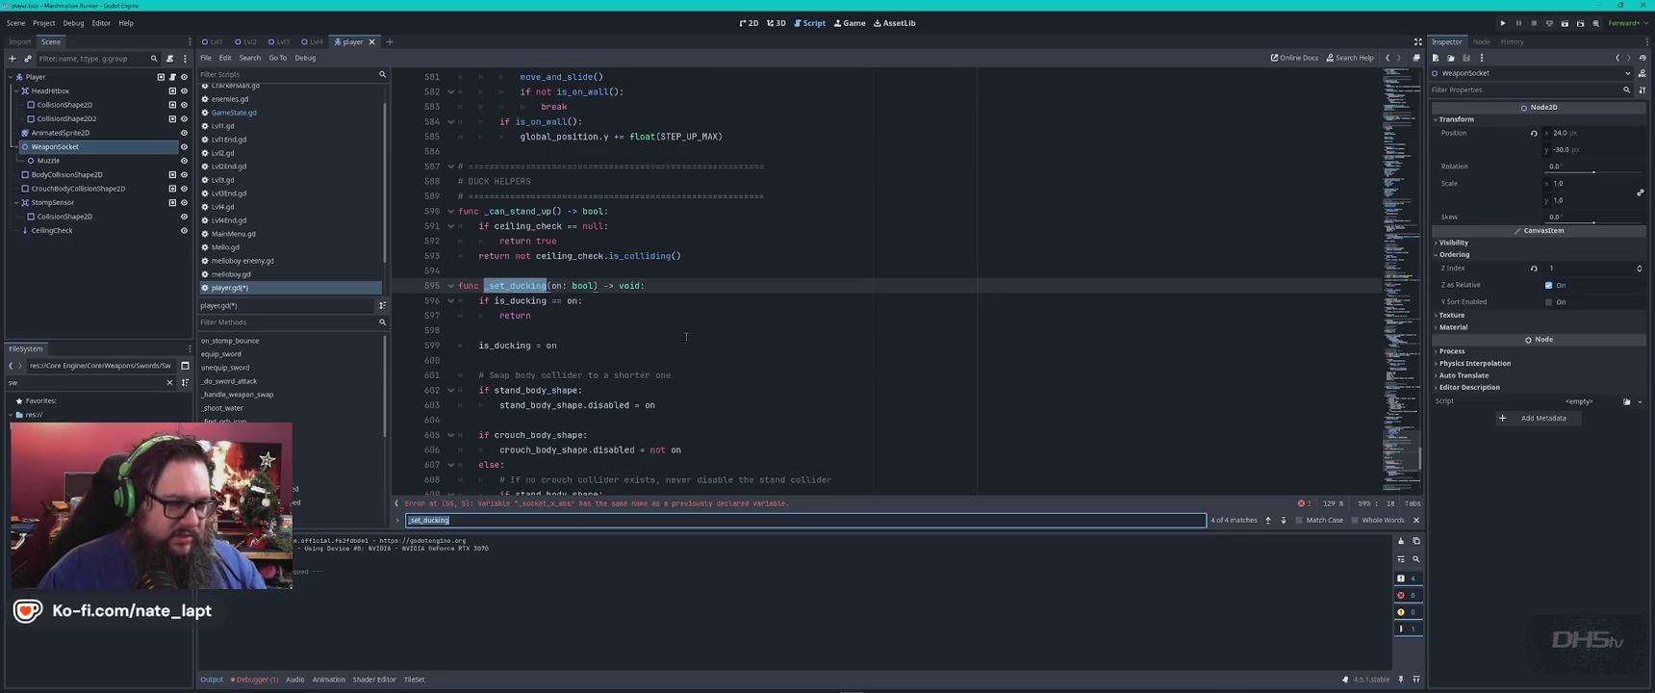
key("alt+Tab")
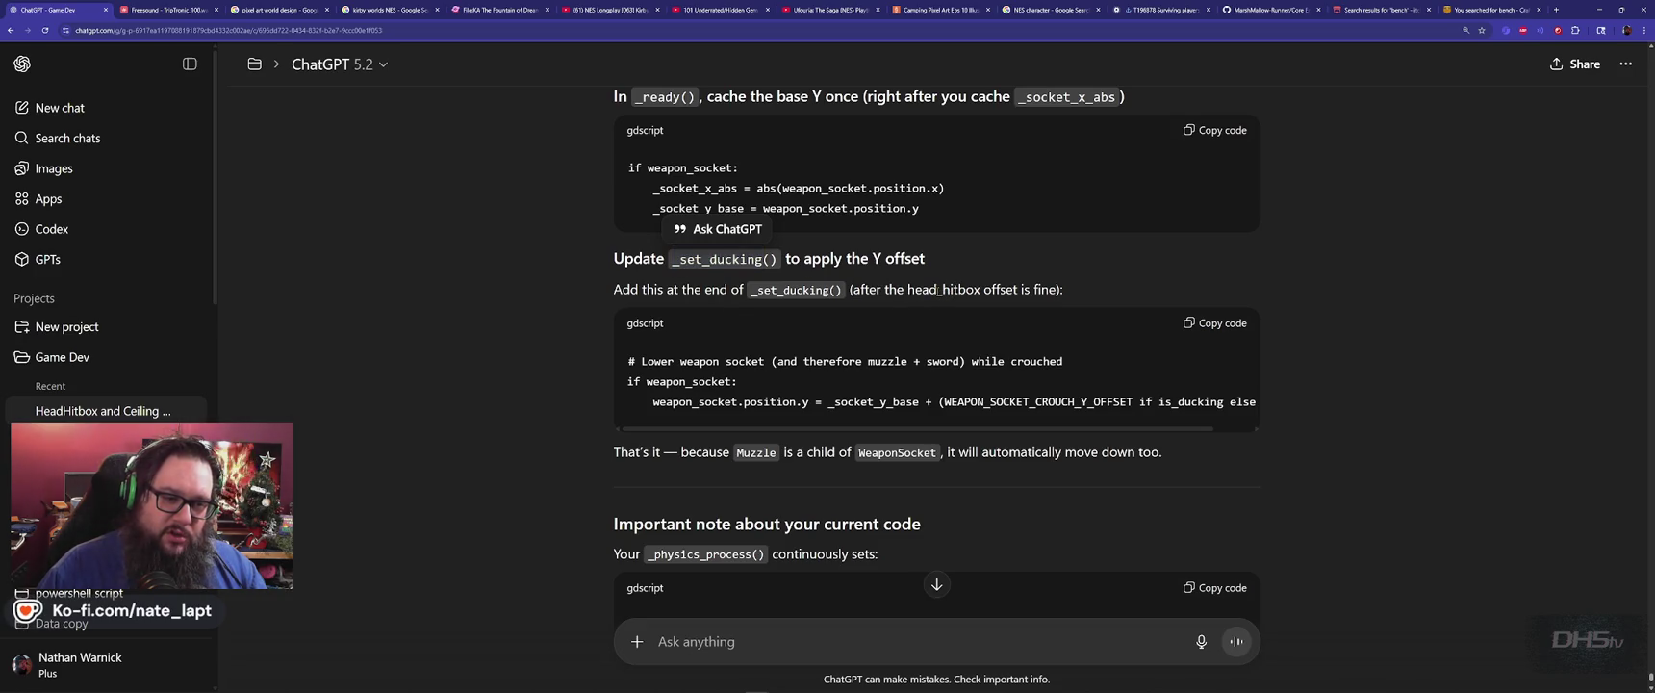
double_click(943, 290)
key("alt+Tab")
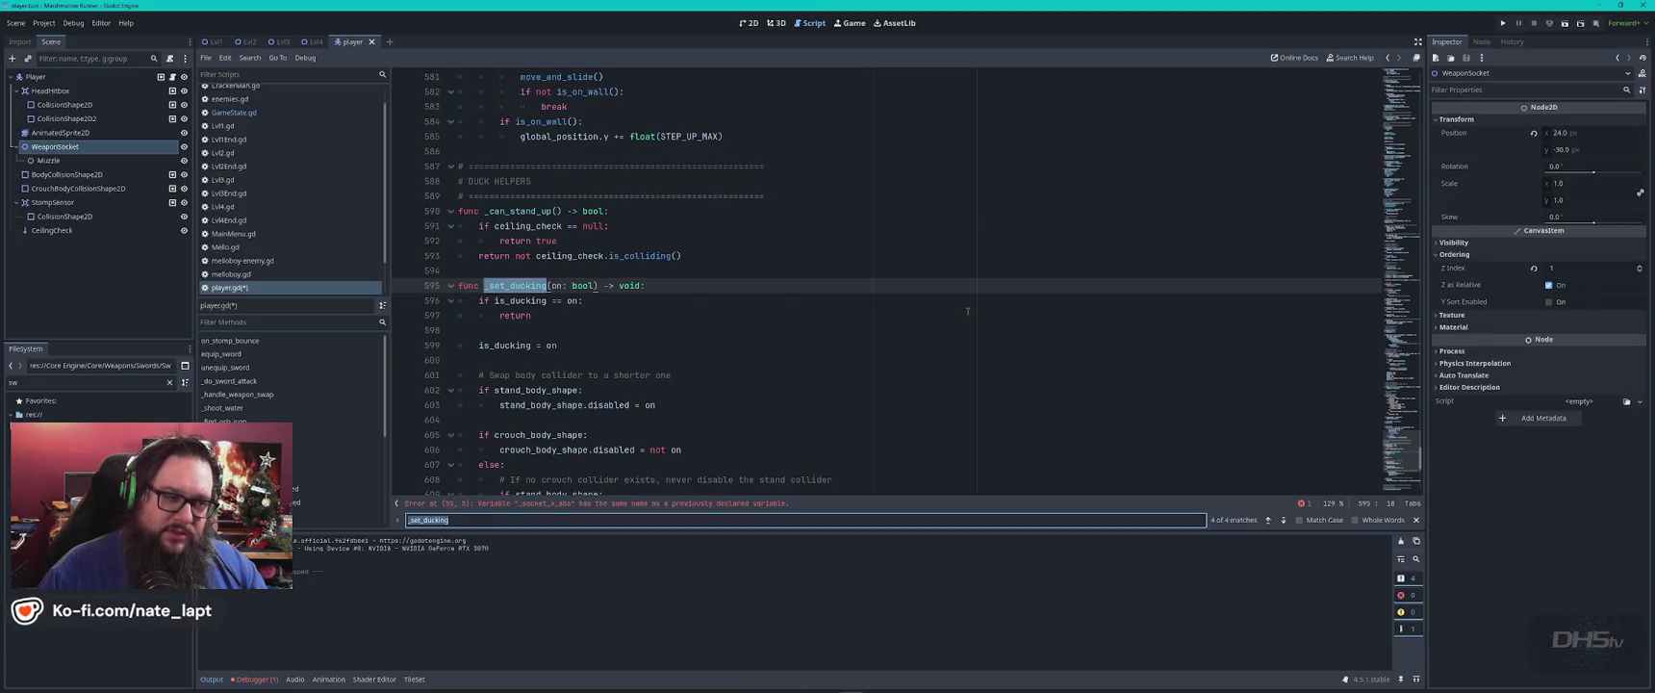
scroll(796, 334, "down", 3)
scroll(796, 334, "down", 2)
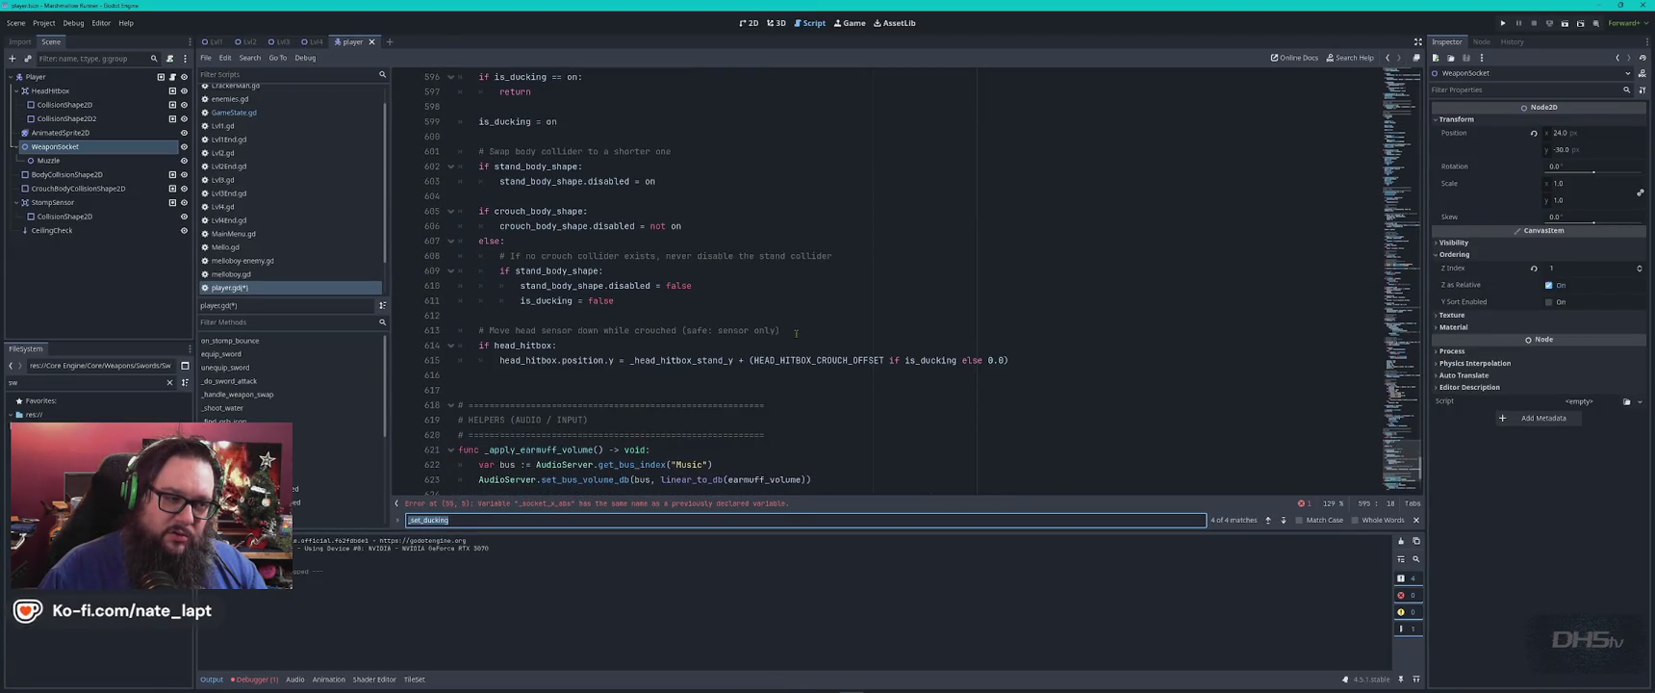
Paste the weapon-socket crouch offset lines on line 616 and indent them into _set_ducking.
left_click(530, 374)
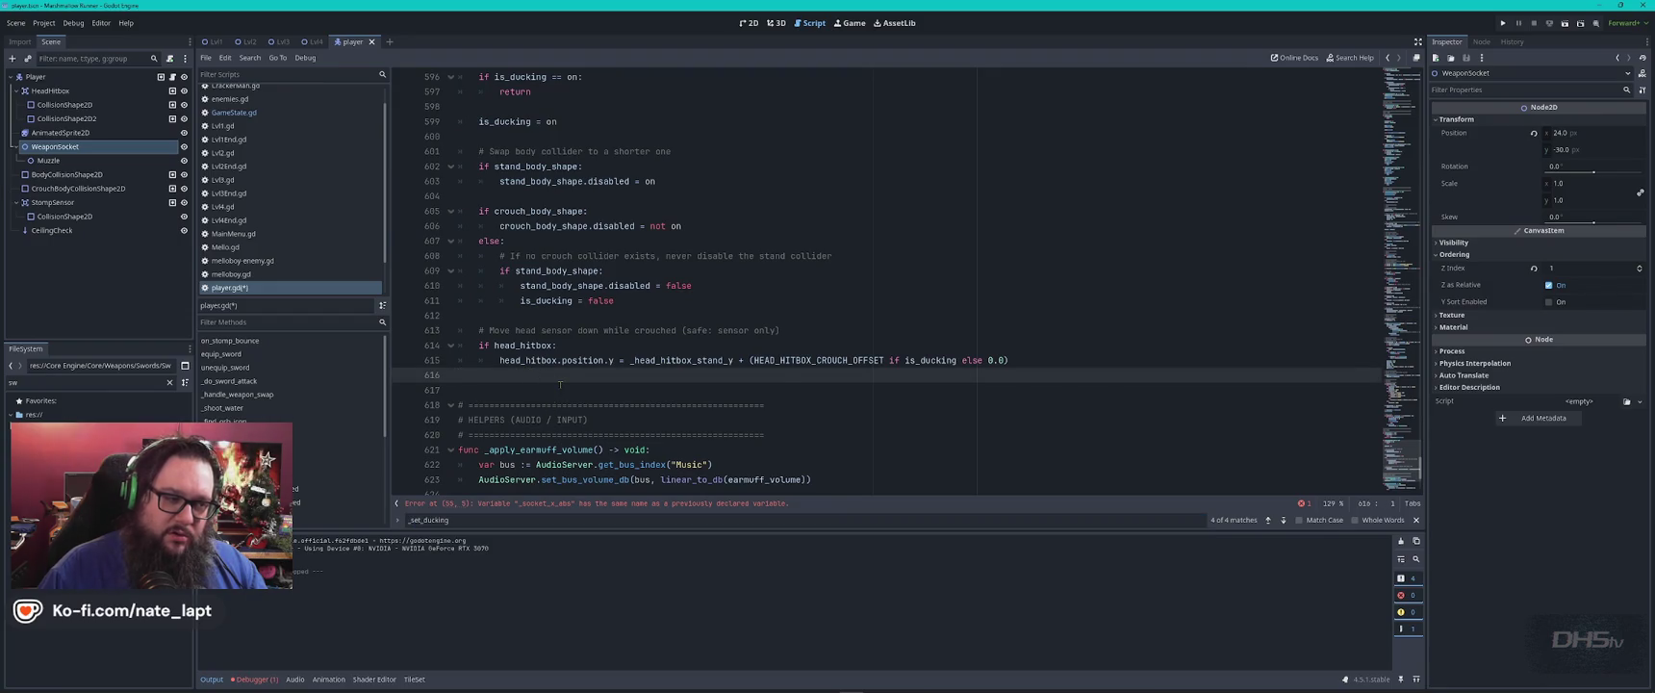
key("ctrl+v")
key("Caps_Lock")
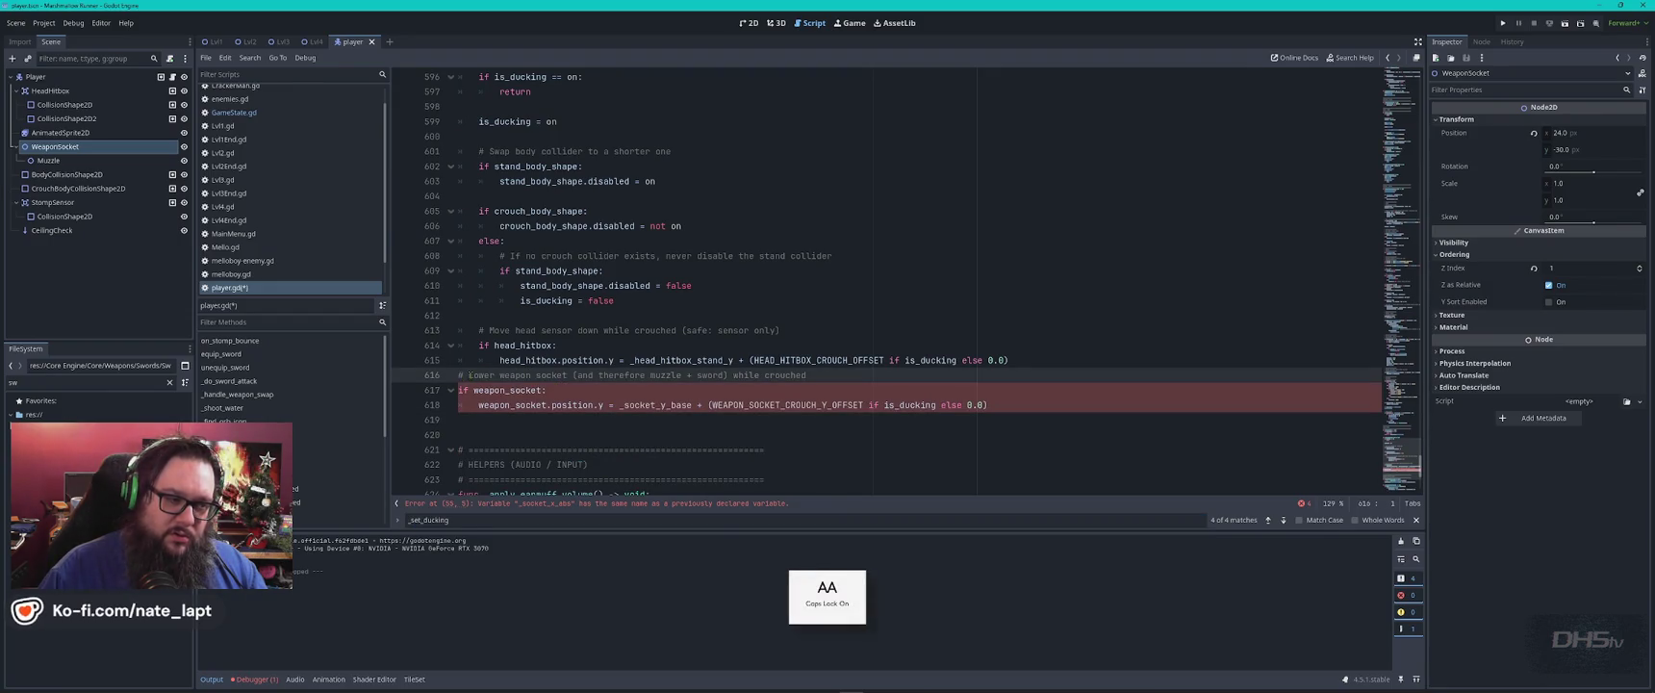
key("Caps_Lock")
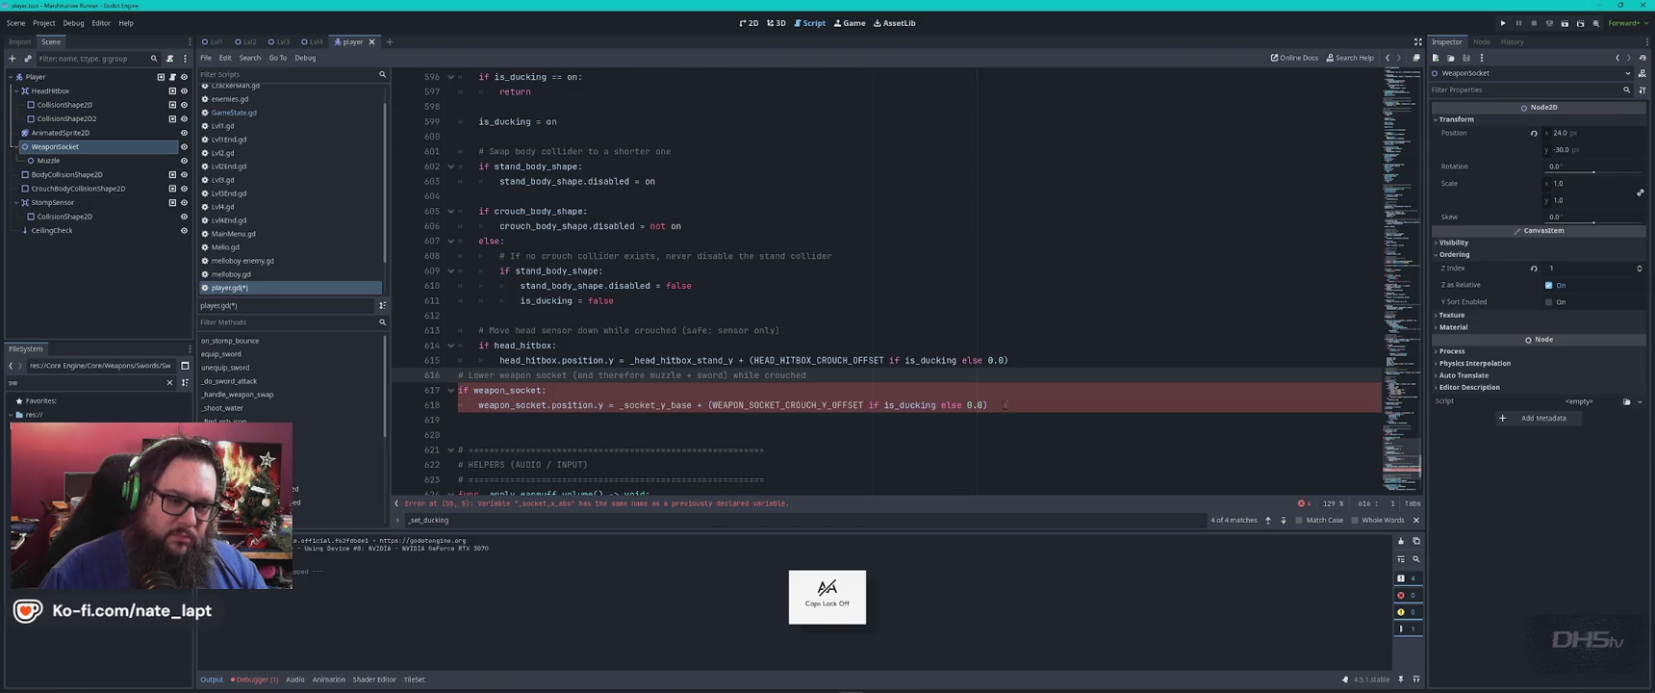
key("shift+Down")
key("shift+Down")
key("shift+Down")
key("Tab")
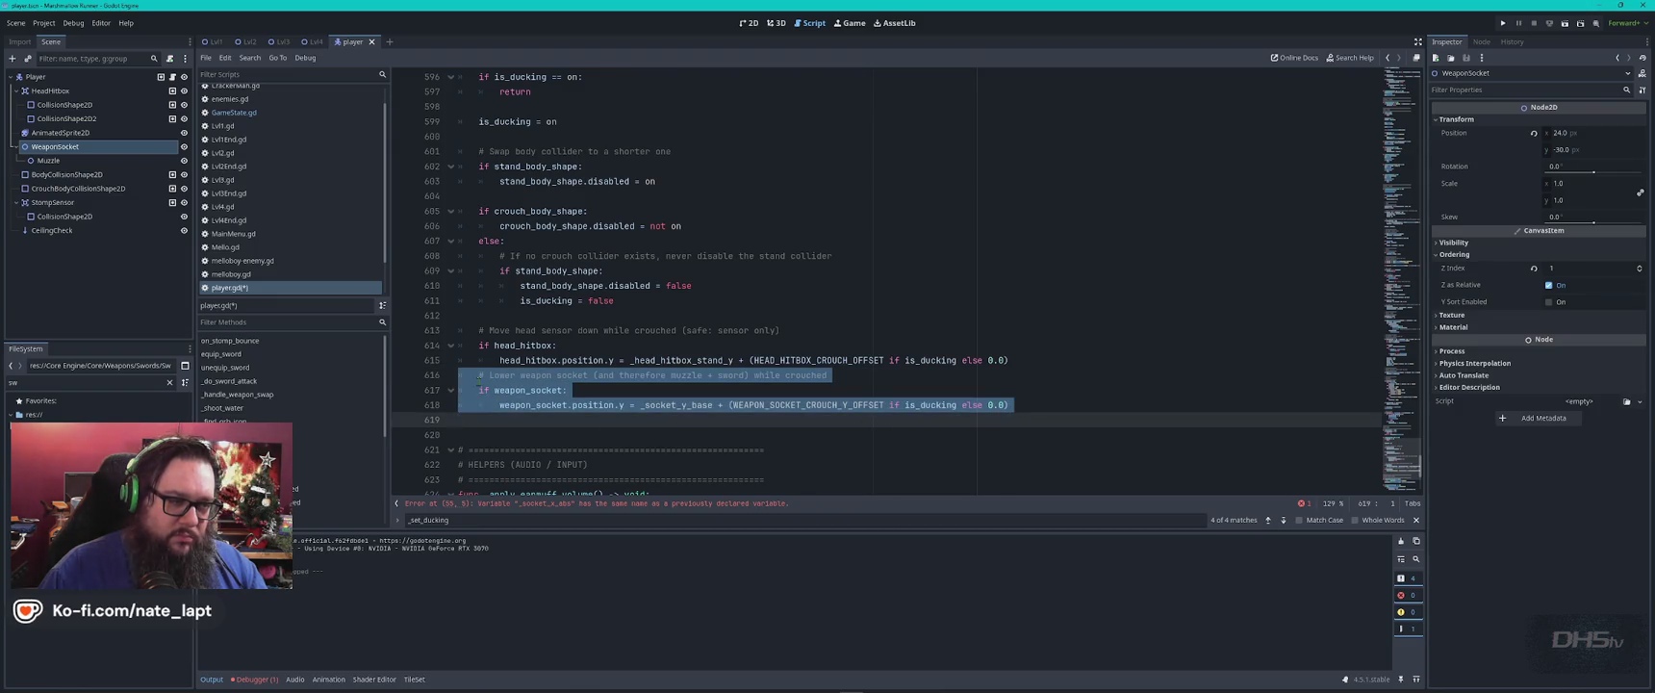
key("alt+Tab")
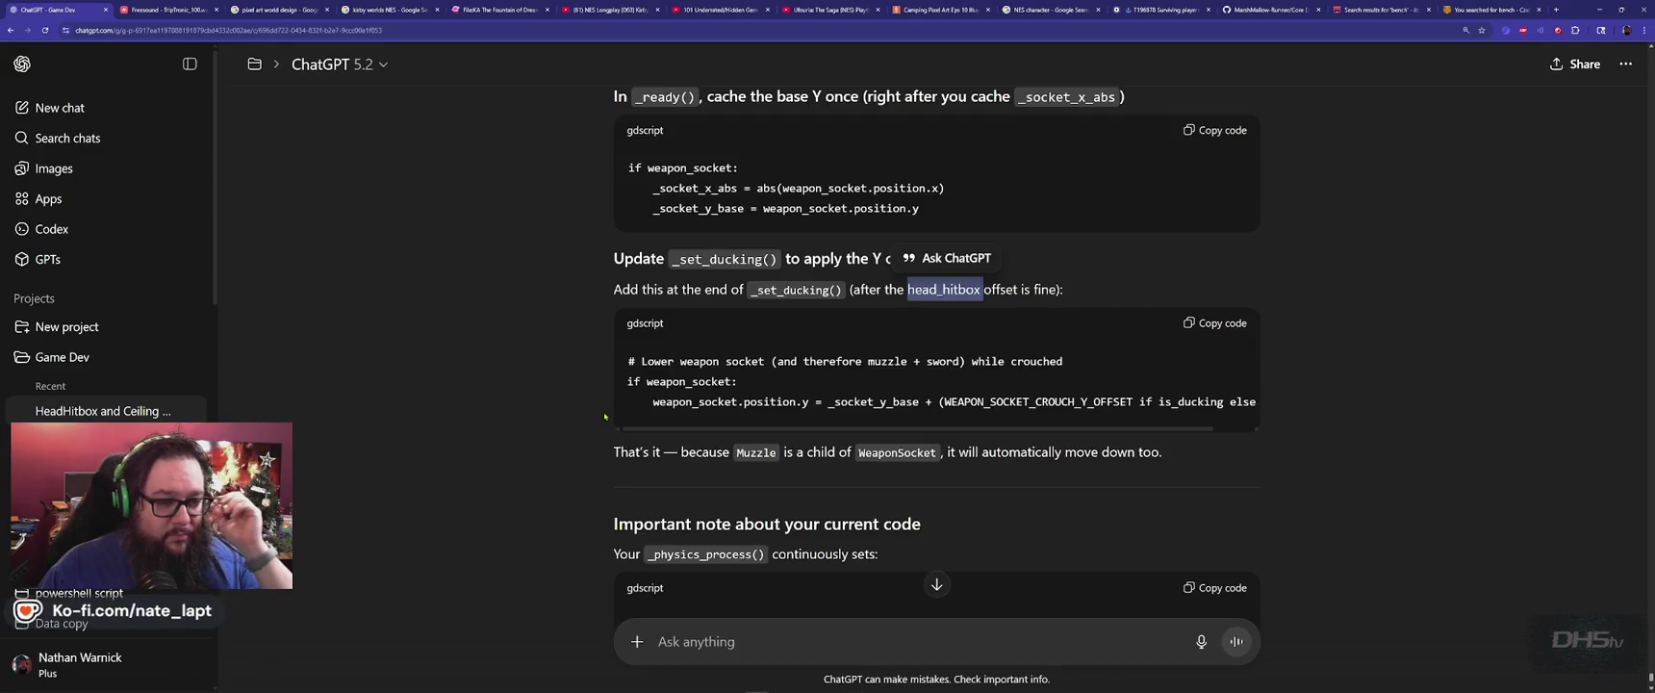
Copy _physics_process from the reply and search player.gd to jump to that function.
scroll(596, 424, "down", 3)
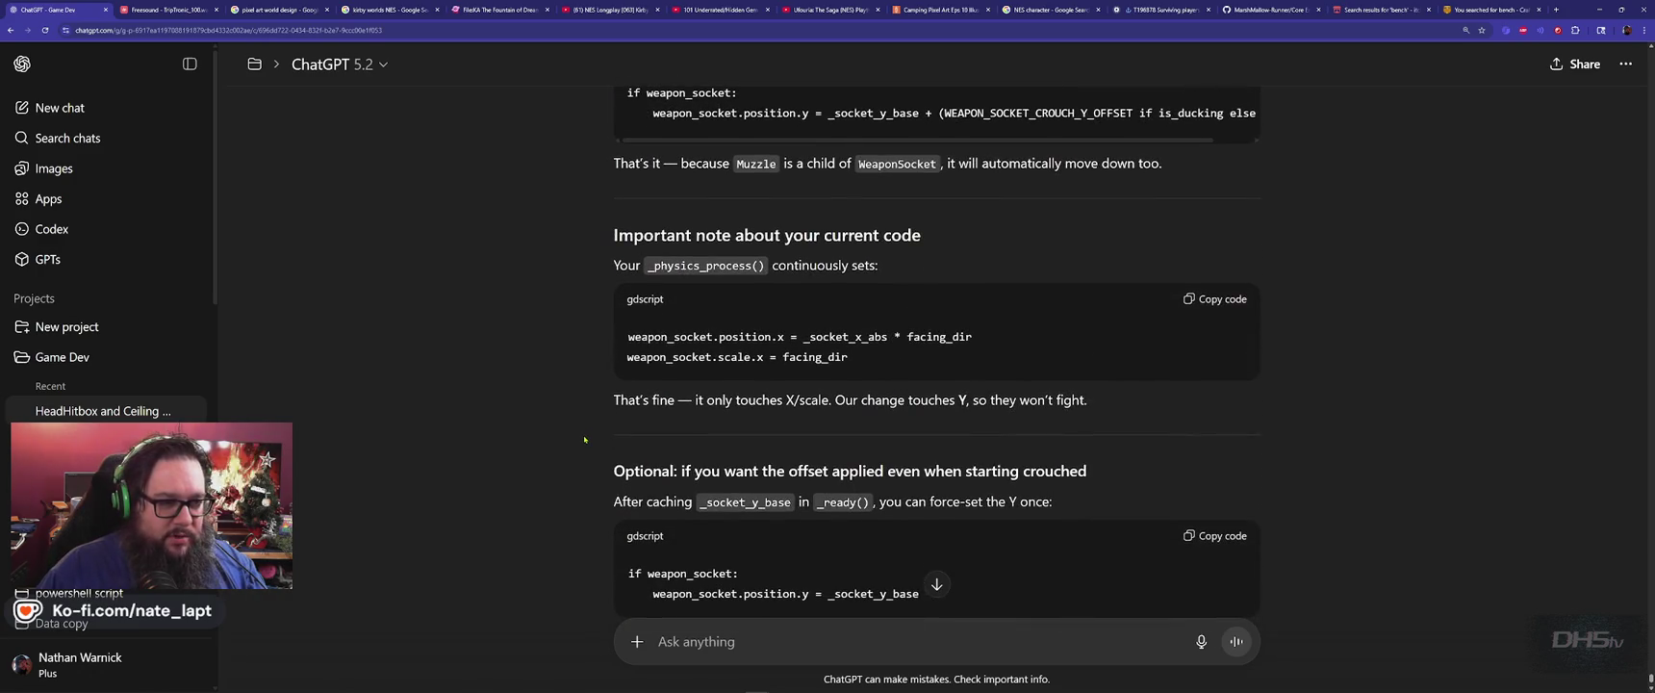
double_click(689, 266)
key("ctrl+c")
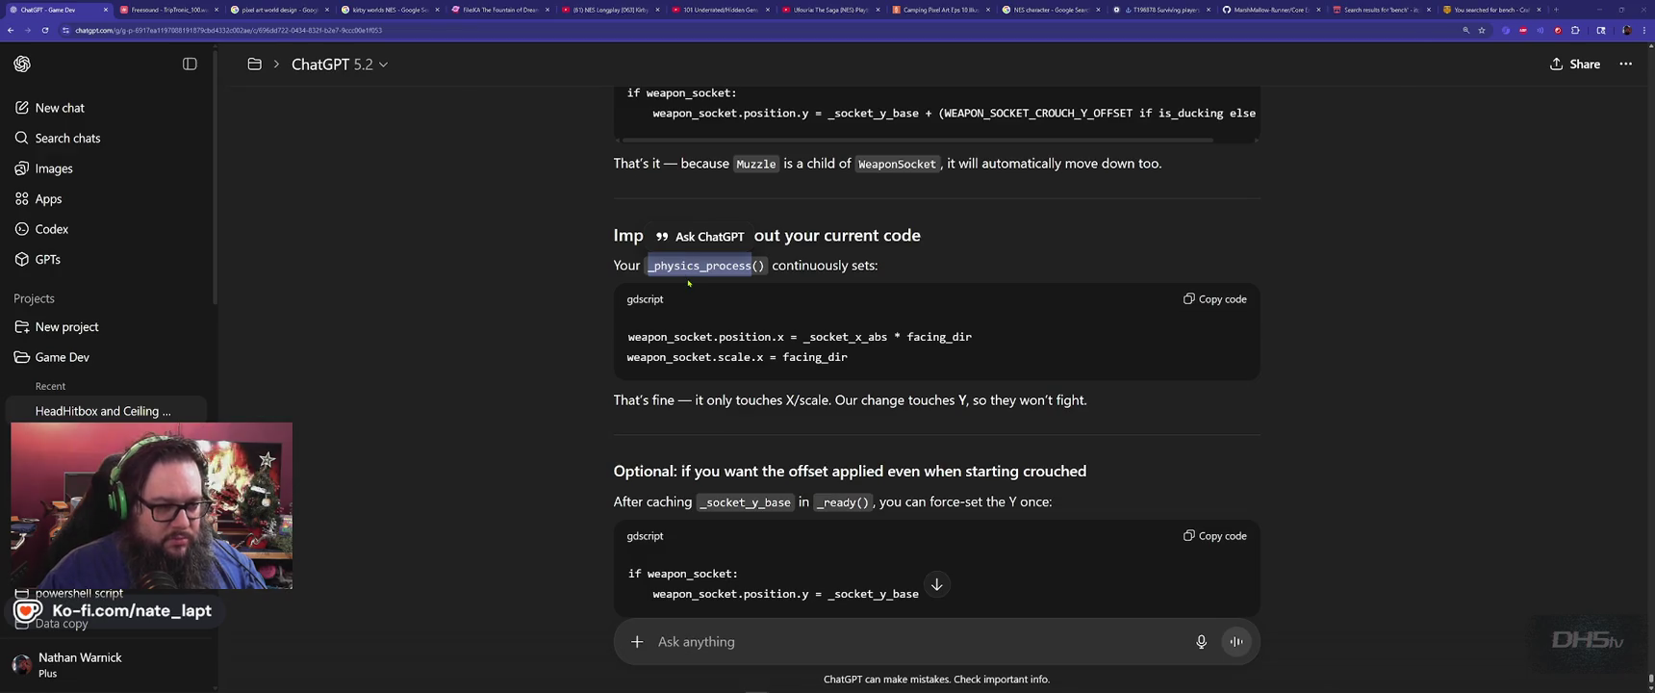
key("alt+Tab")
key("ctrl+f")
key("ctrl+v")
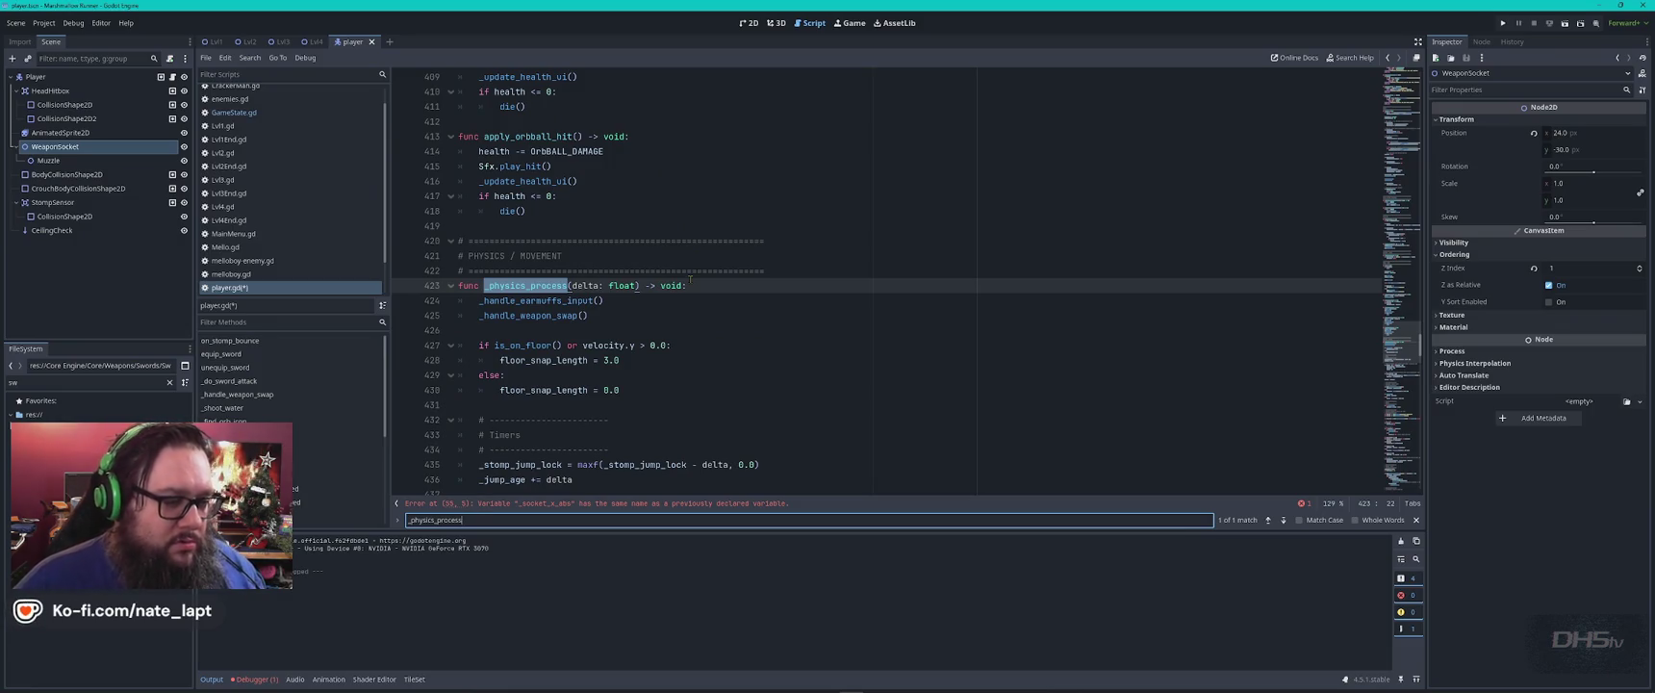
Jump to the redeclared-variable error and find both _socket_x_abs declarations in the script.
left_click(556, 504)
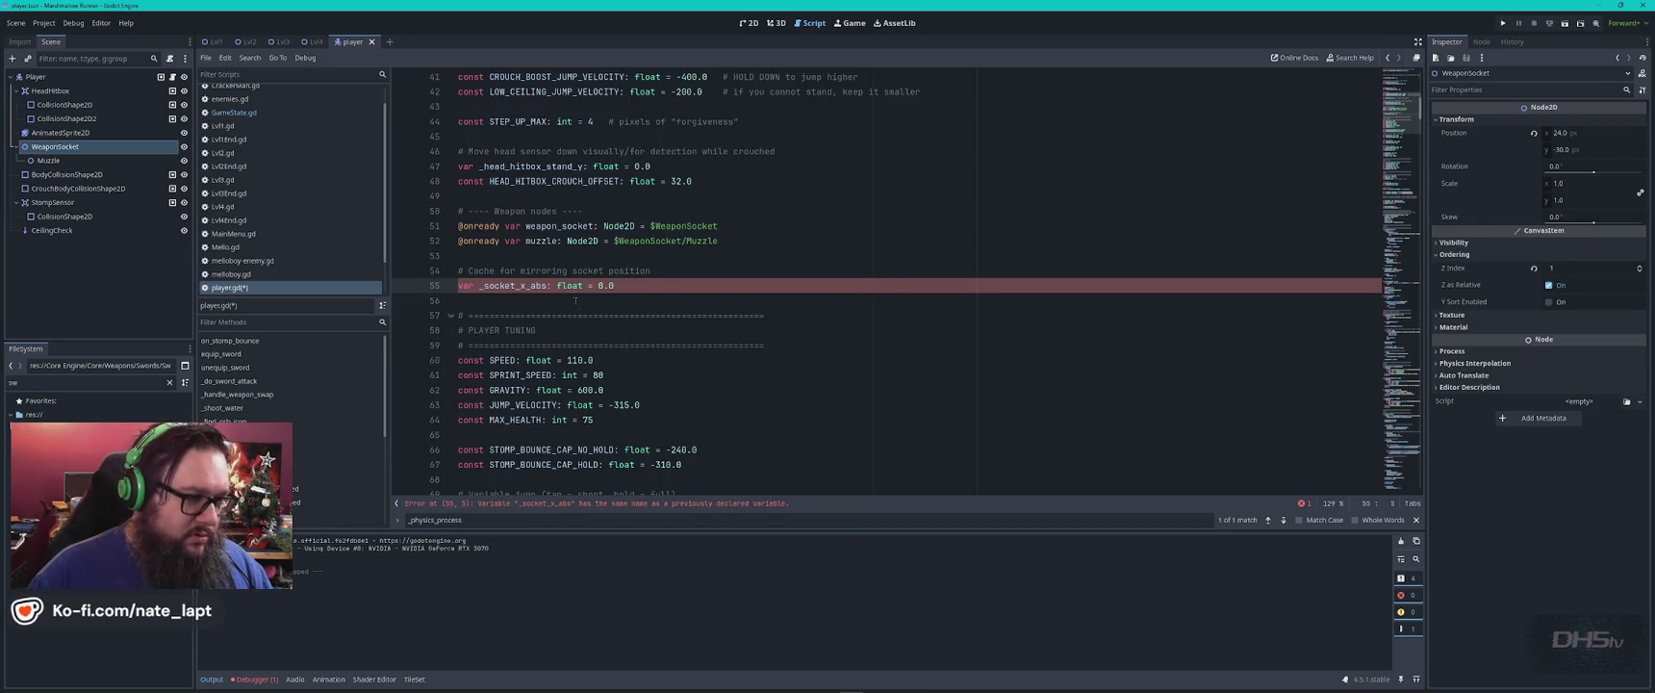
double_click(515, 286)
key("ctrl+f")
key("Return")
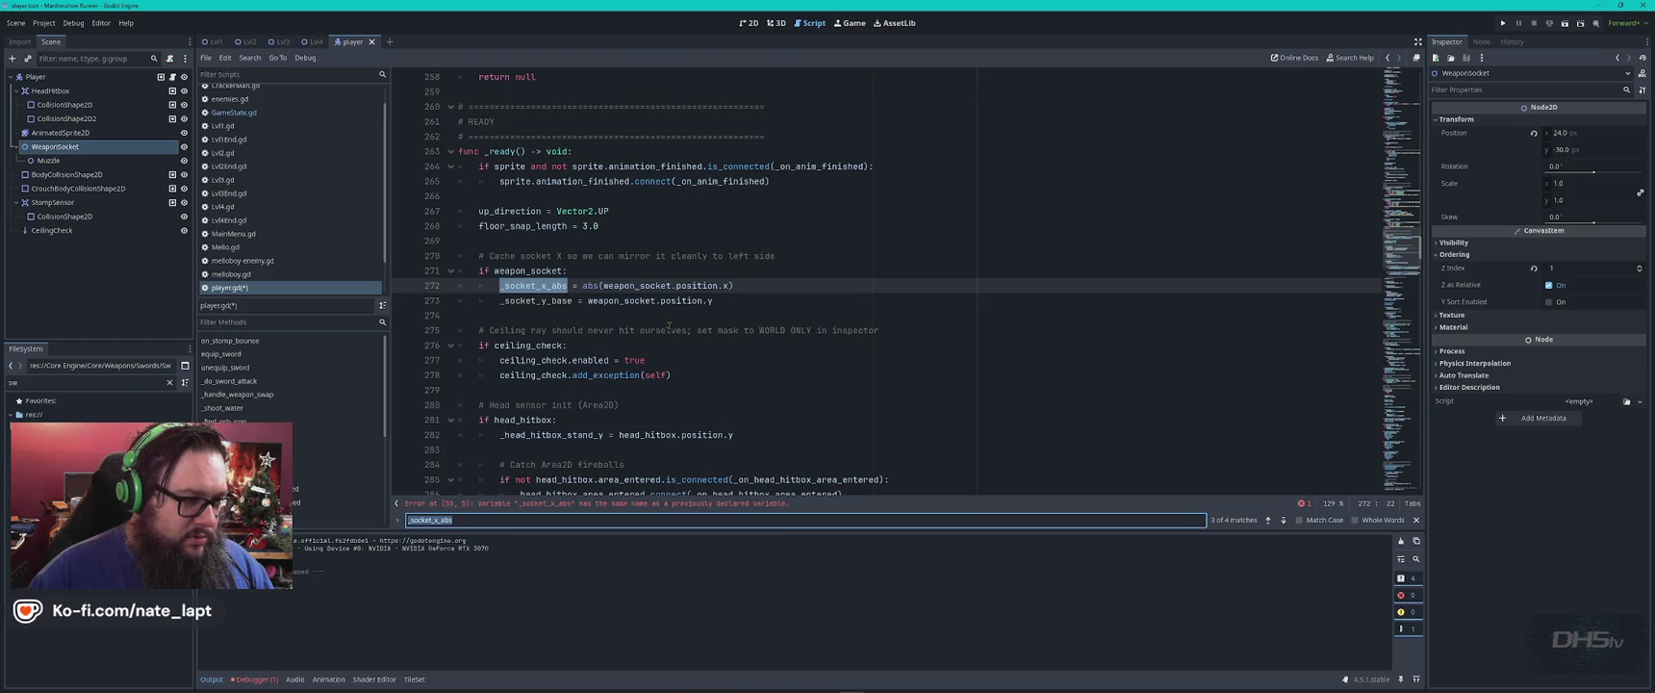
key("Return")
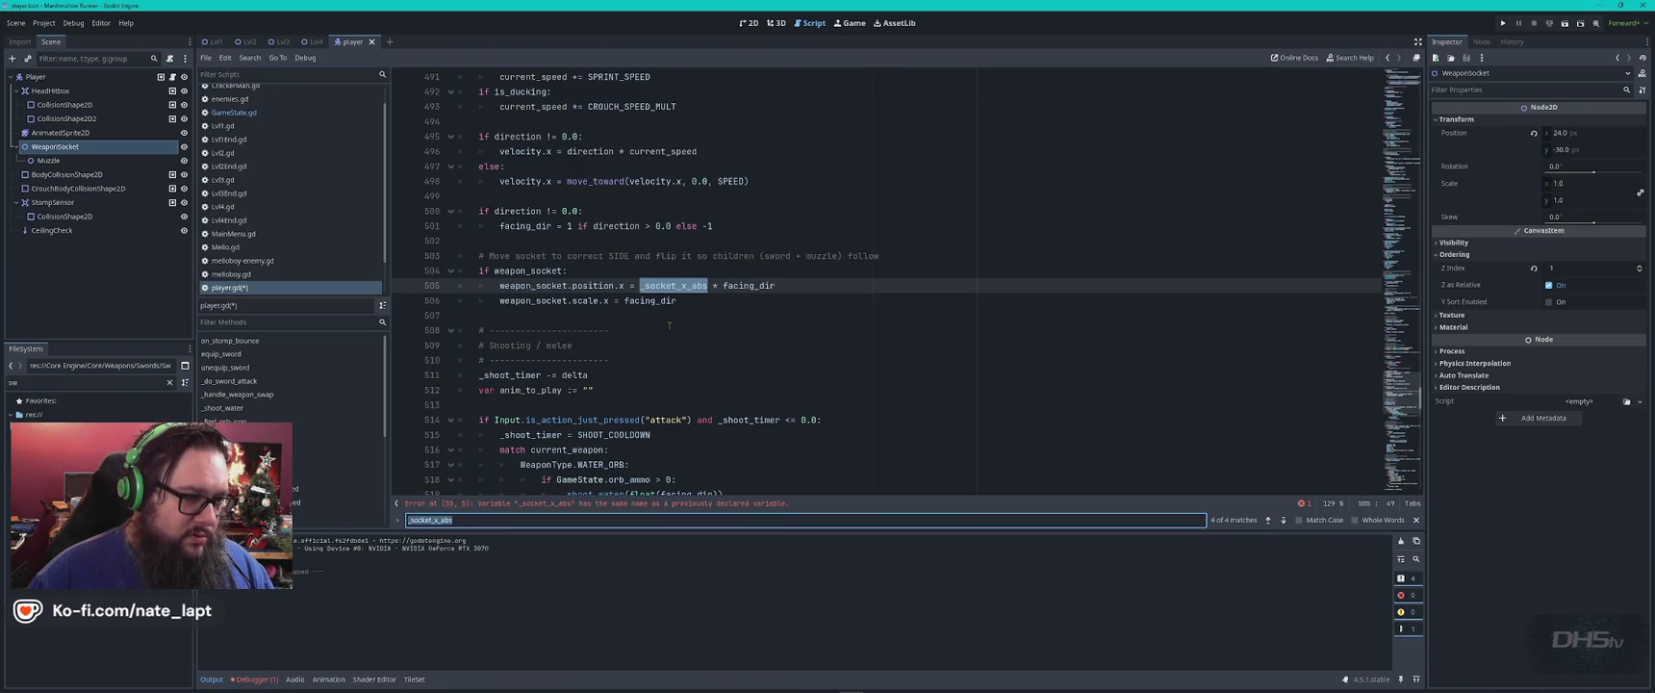
key("Return")
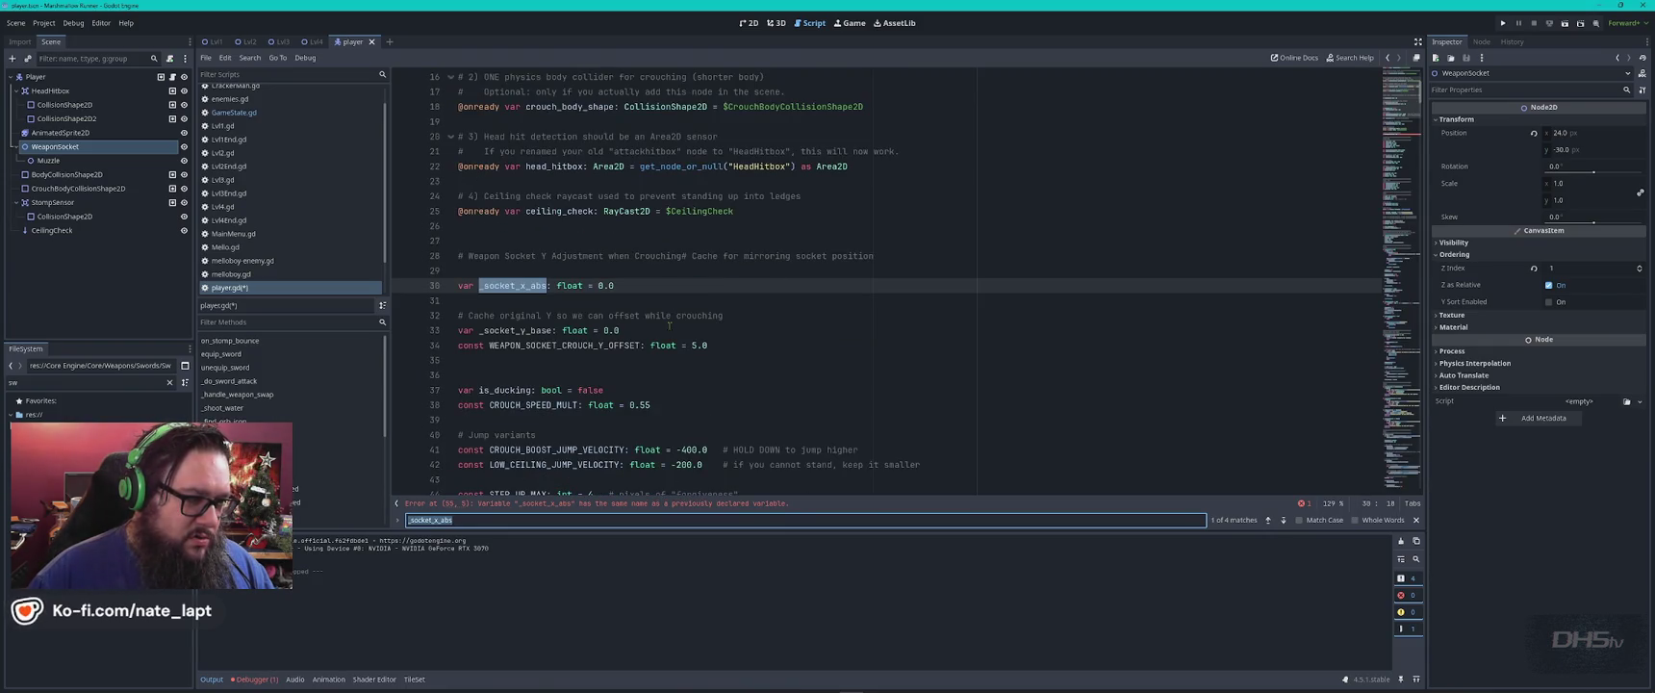
key("Return")
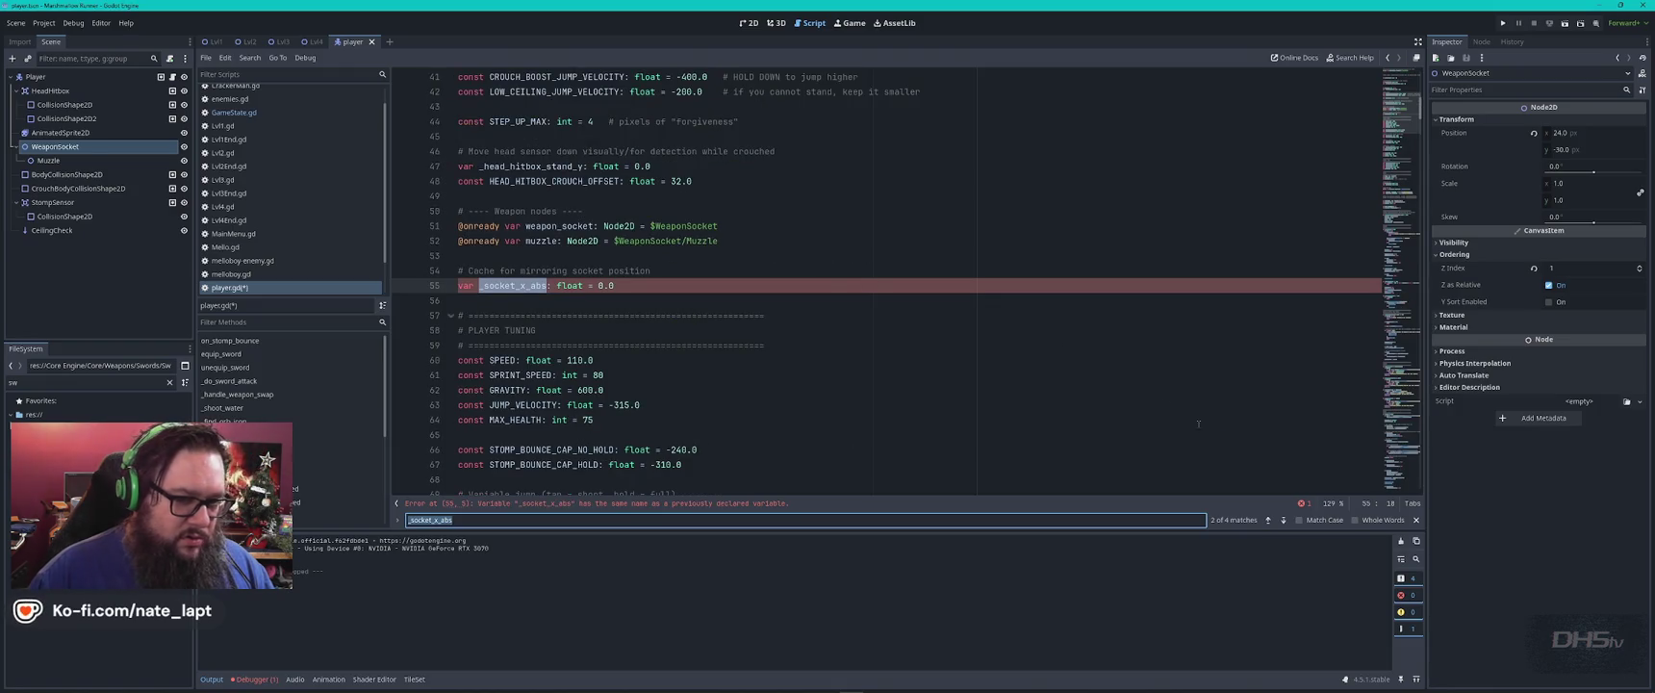
Delete the duplicate _socket_x_abs declaration and its comment on lines 53–55.
left_click(1268, 520)
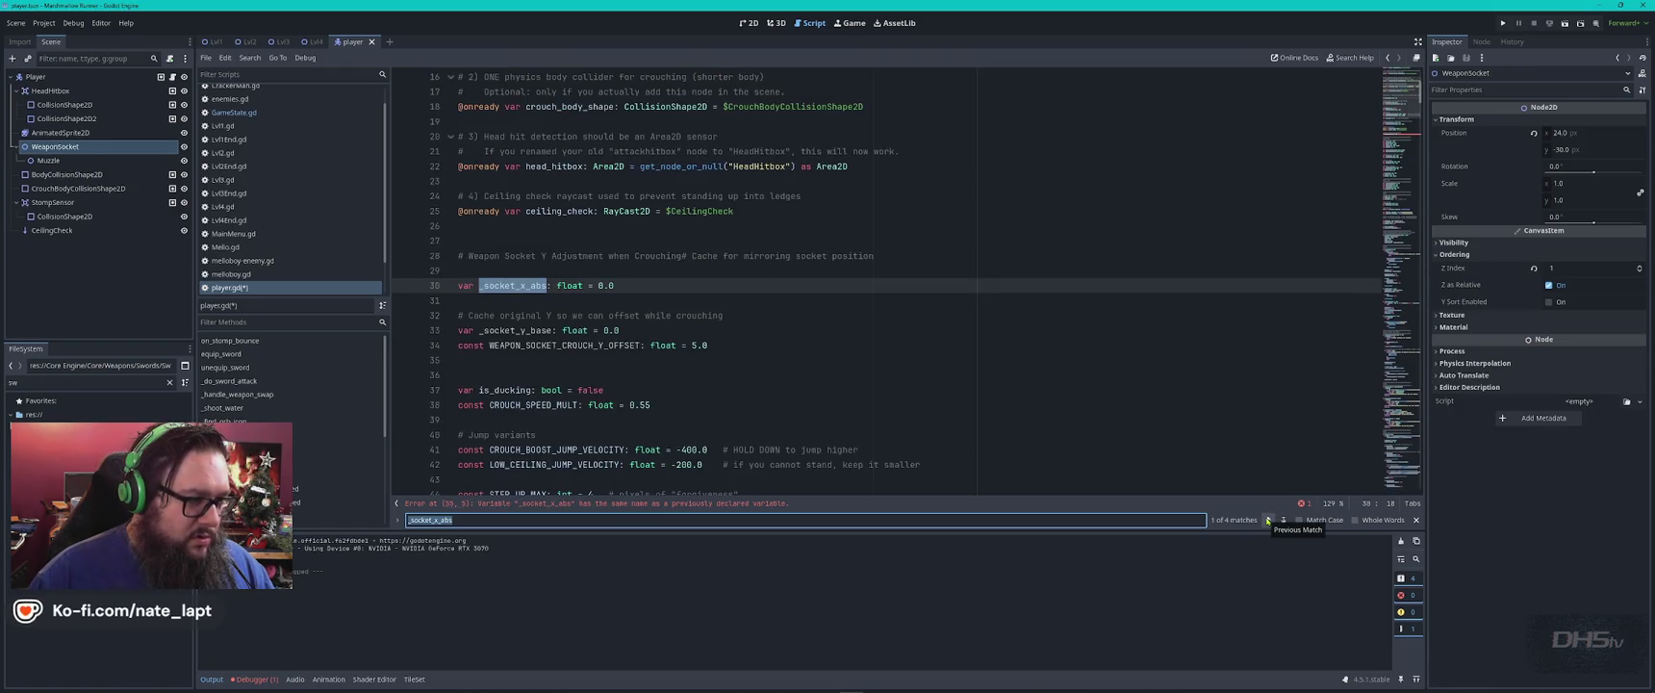
left_click(1283, 520)
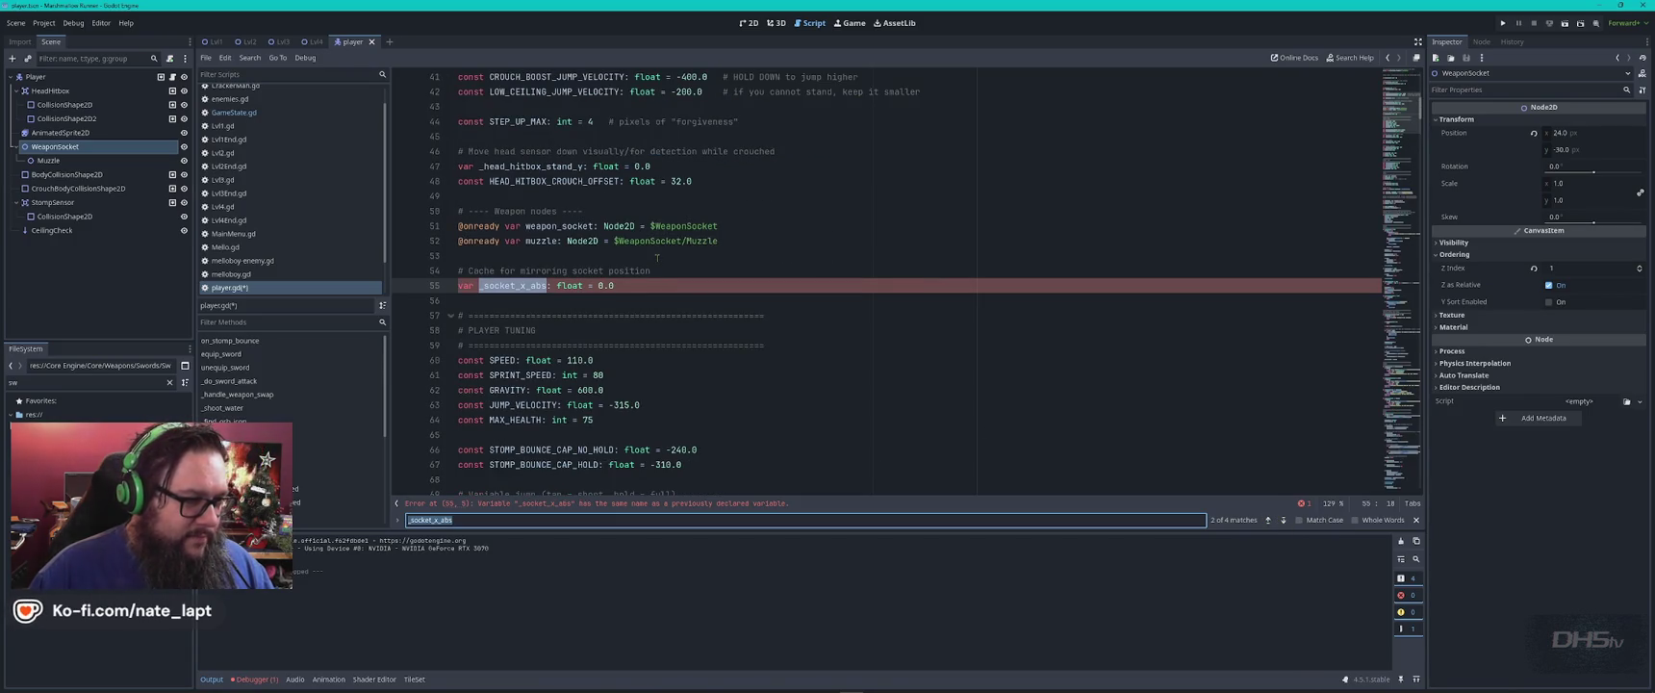
left_click_drag(658, 257, 686, 291)
key("BackSpace")
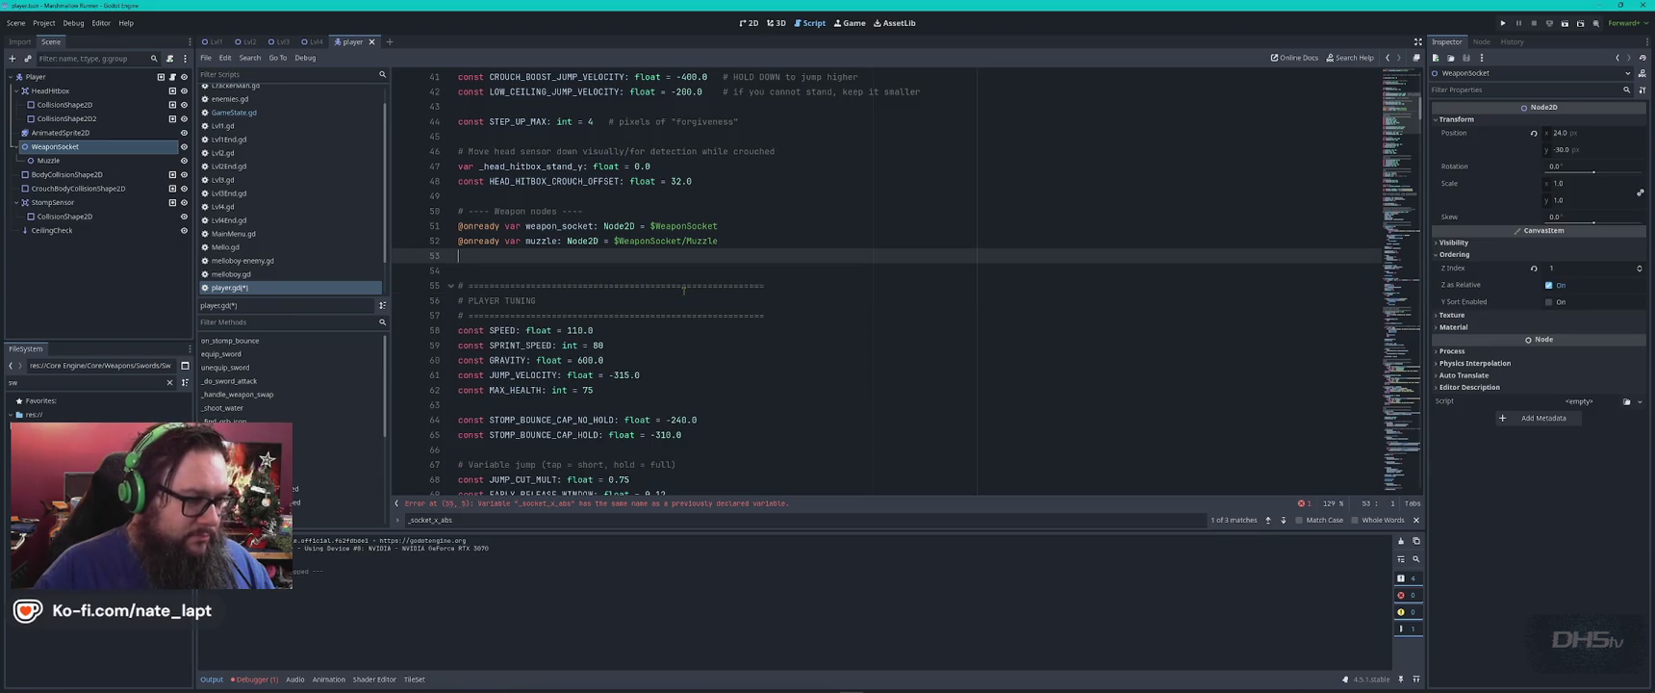
key("alt+Tab")
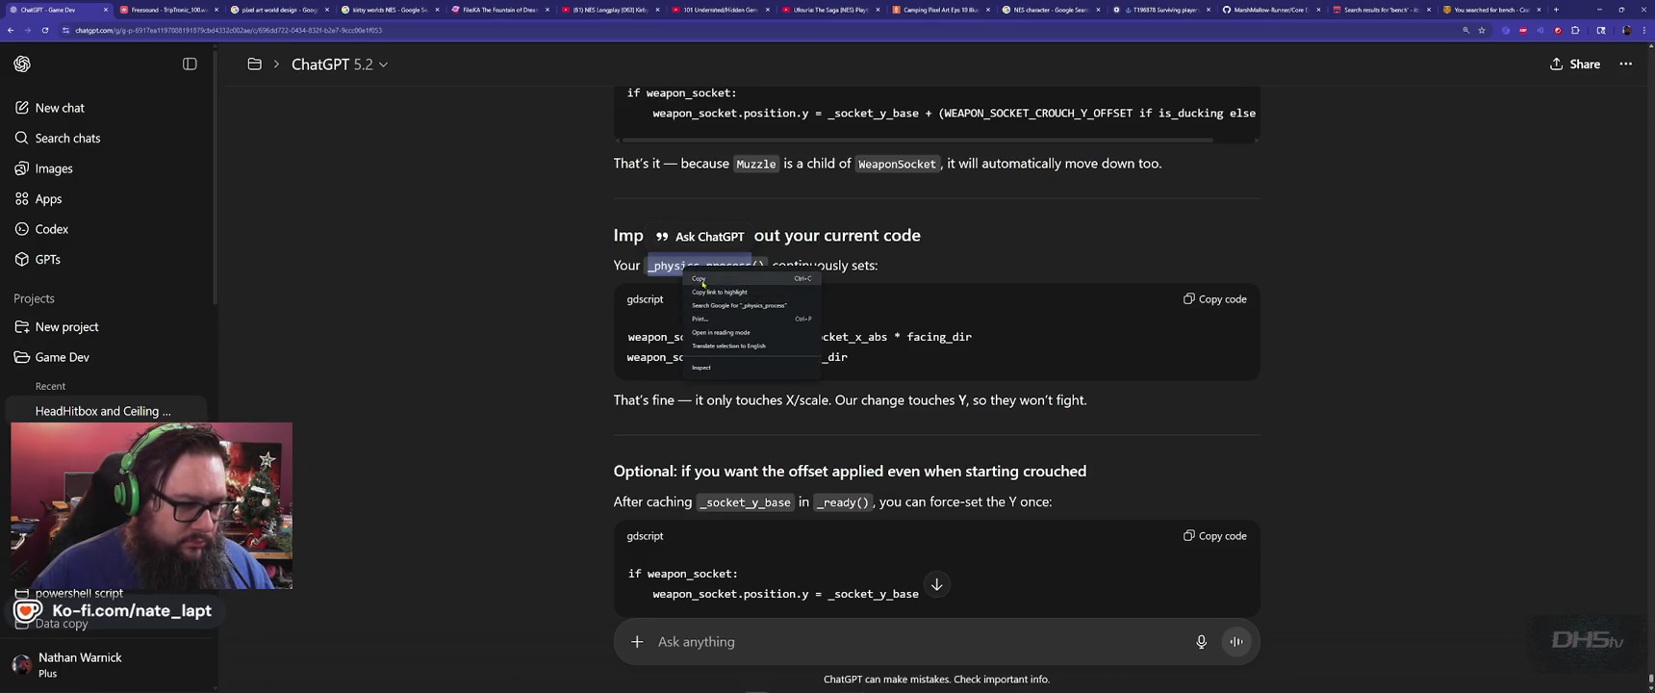
Find _physics_process in player.gd, finish reading the reply, and run the game with F5.
key("alt+Tab")
key("ctrl+f")
type("_physics_process")
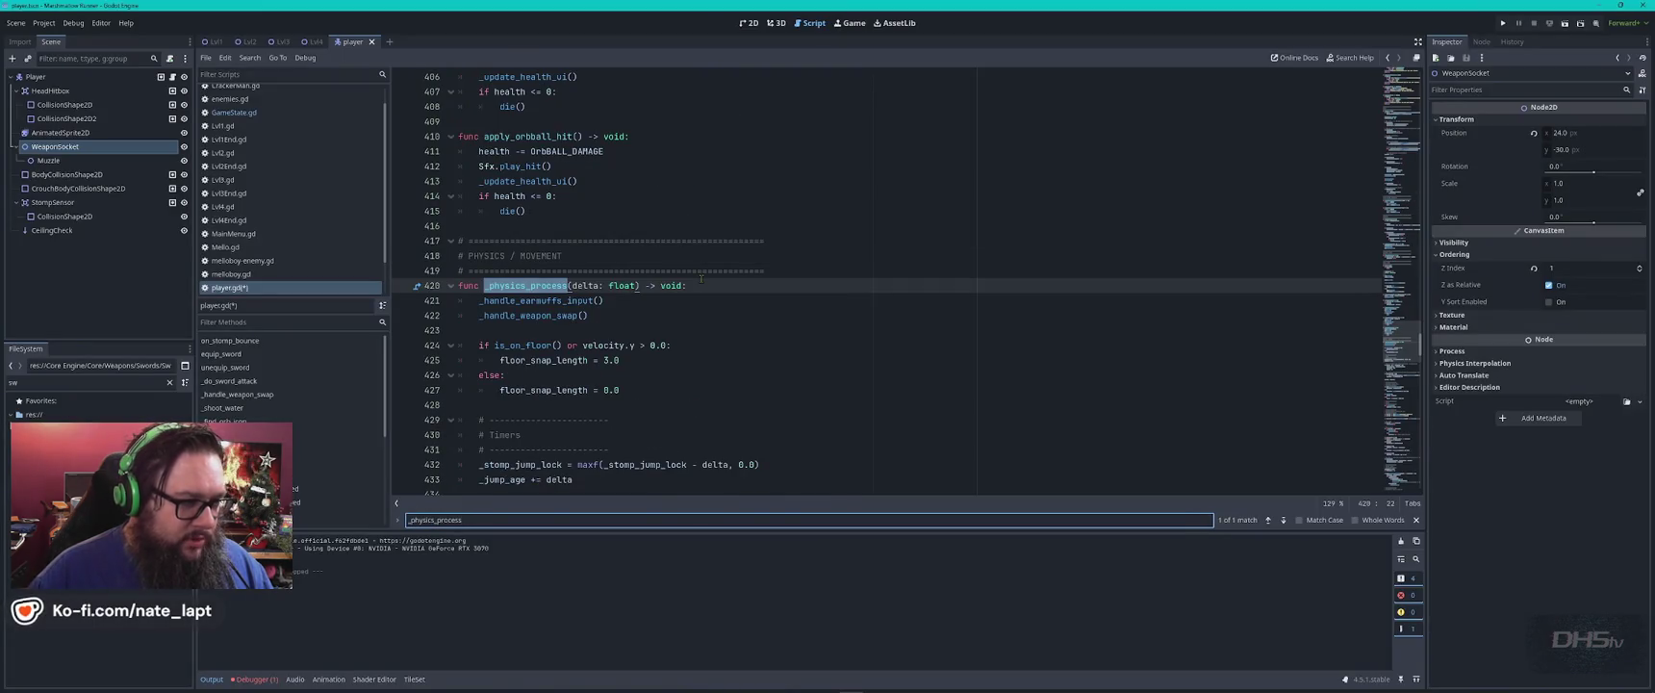
key("alt+Tab")
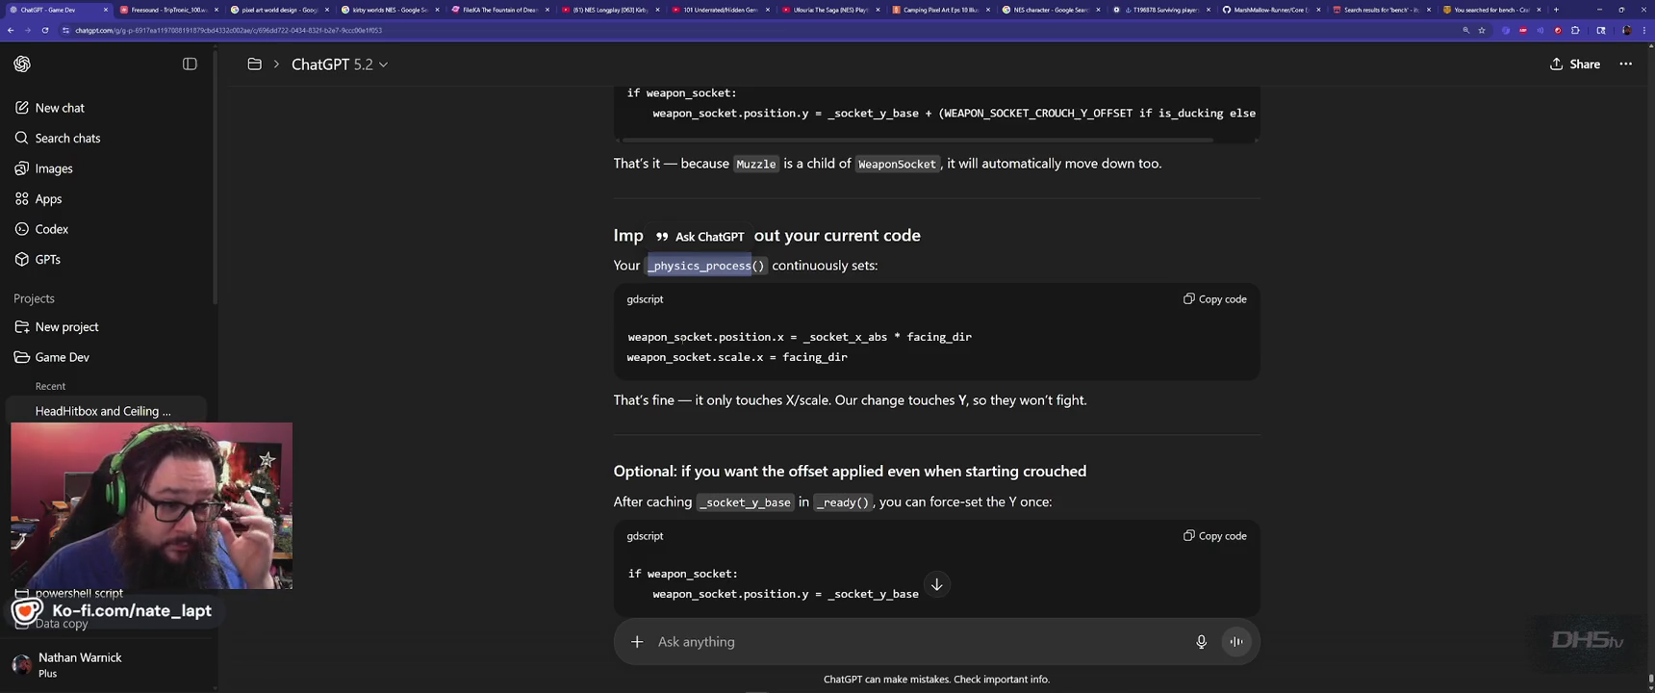
scroll(561, 405, "down", 2)
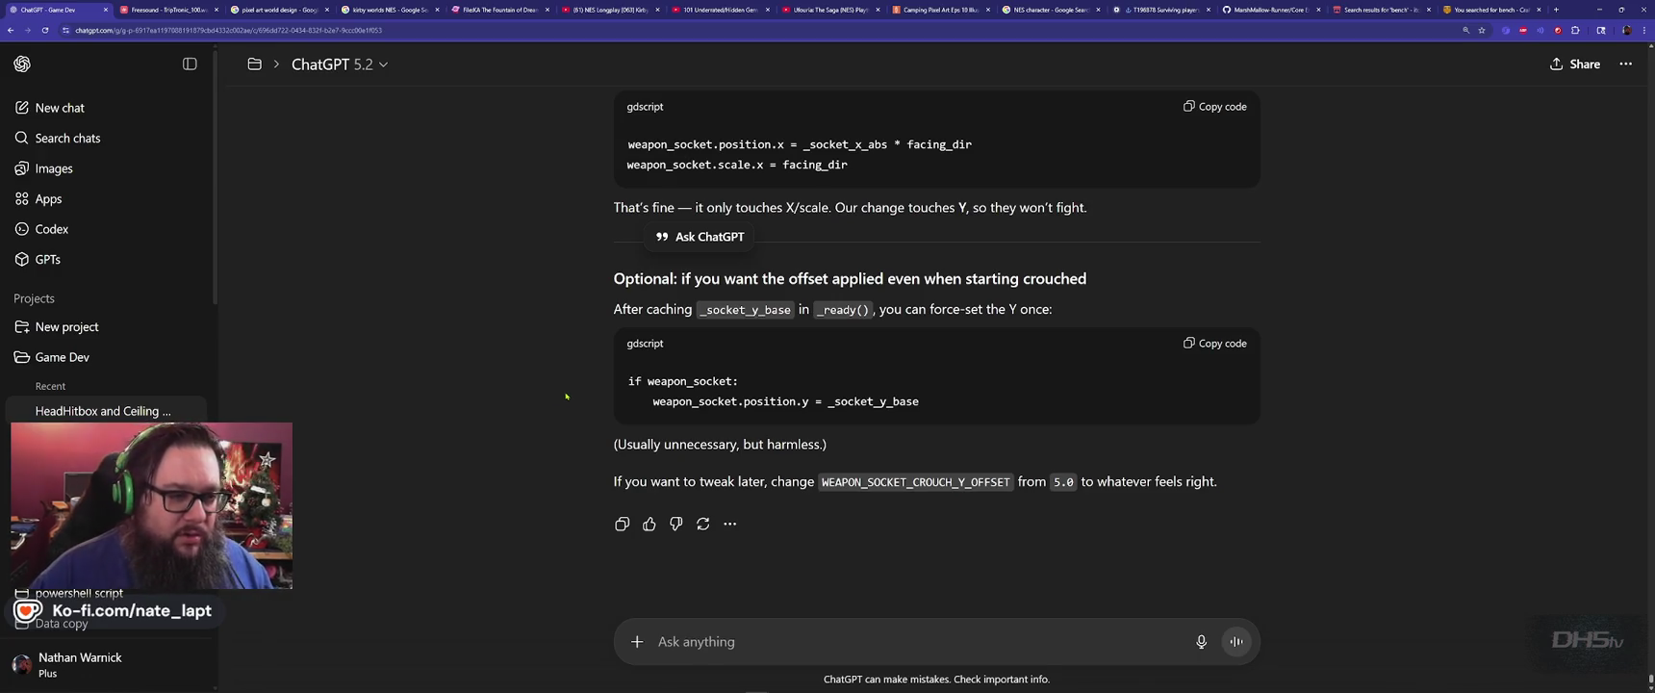
key("alt+Tab")
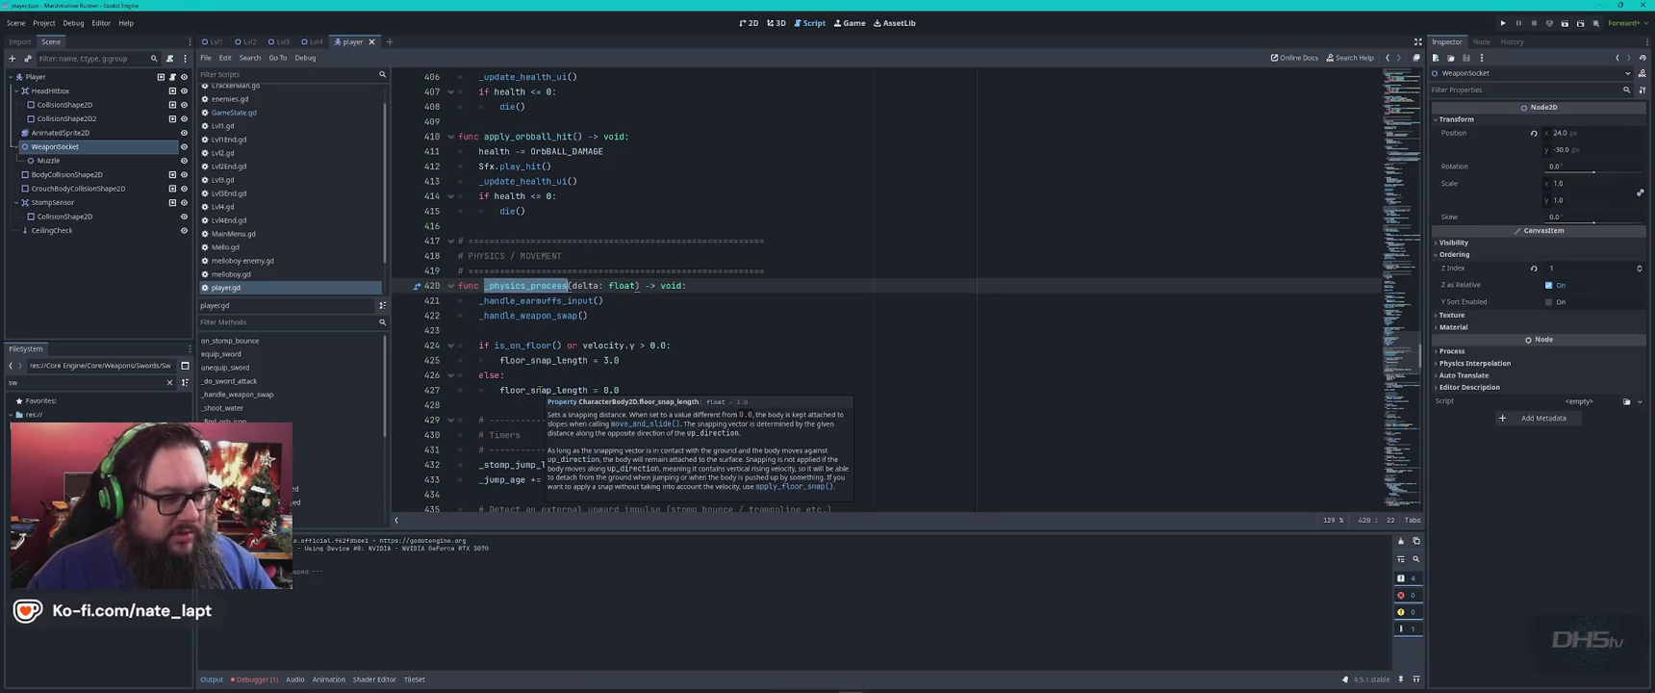
key("F5")
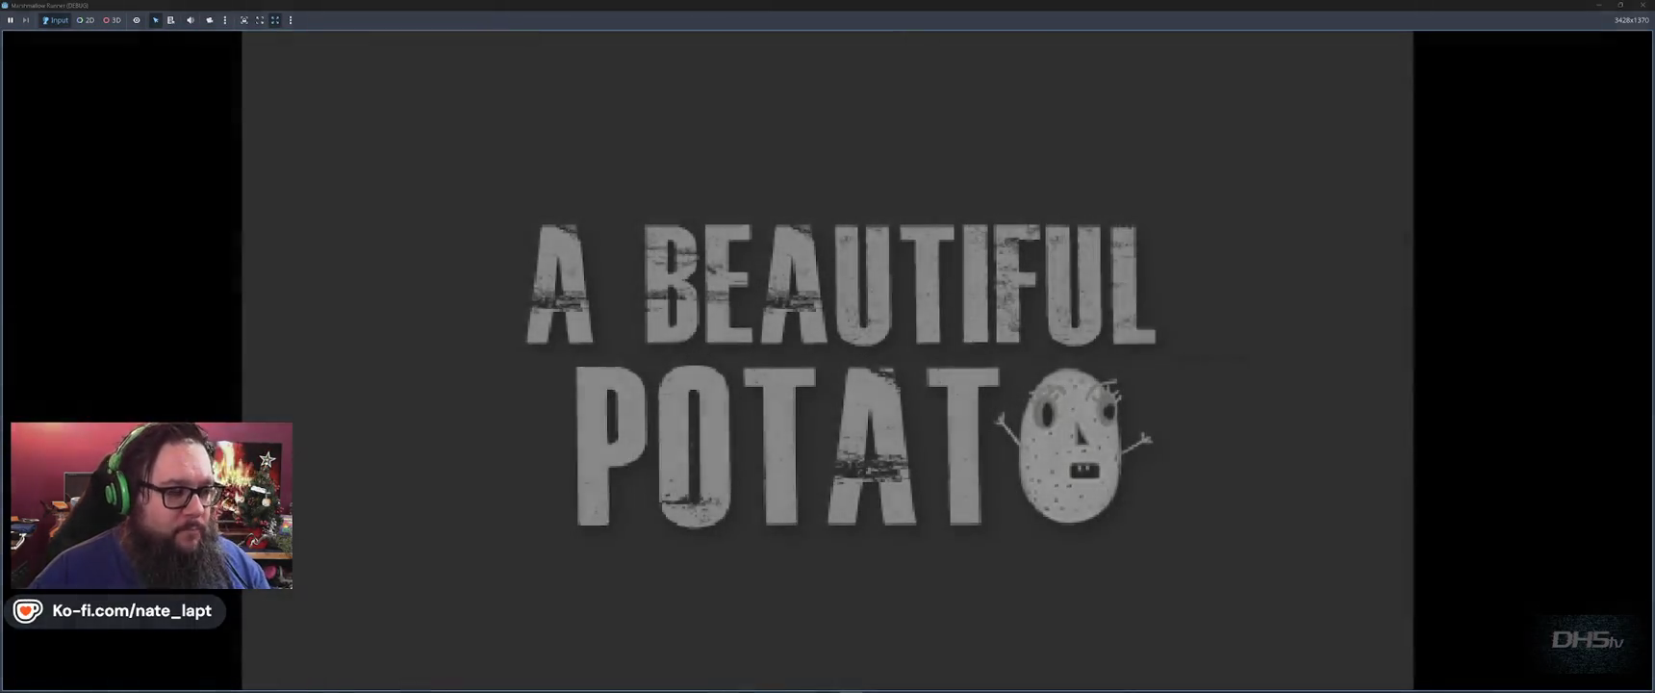